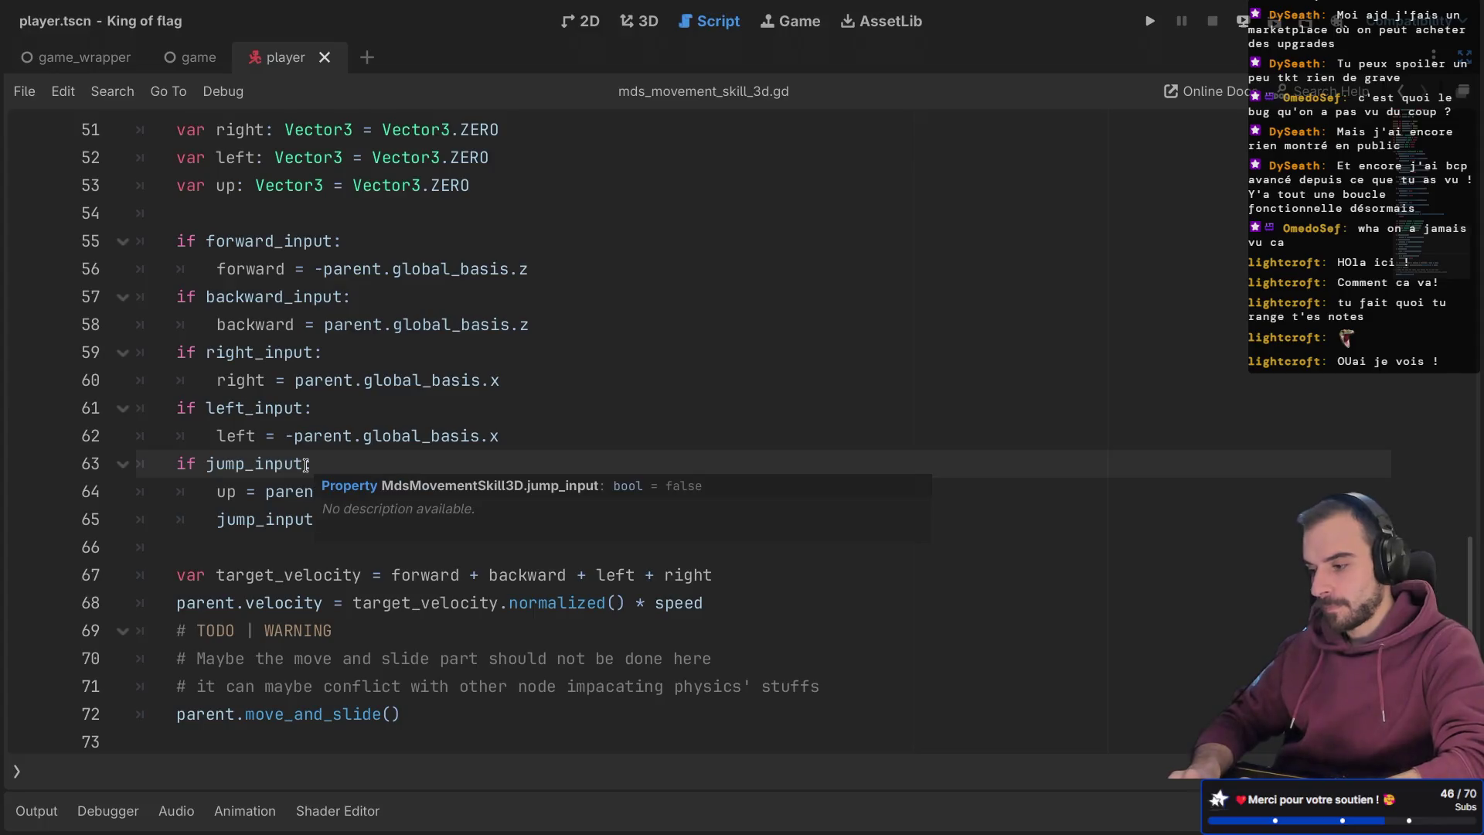
# Change line 63 to 'if jump_input and parent.is_on_floor():' and save the script
pyautogui.write('and ')
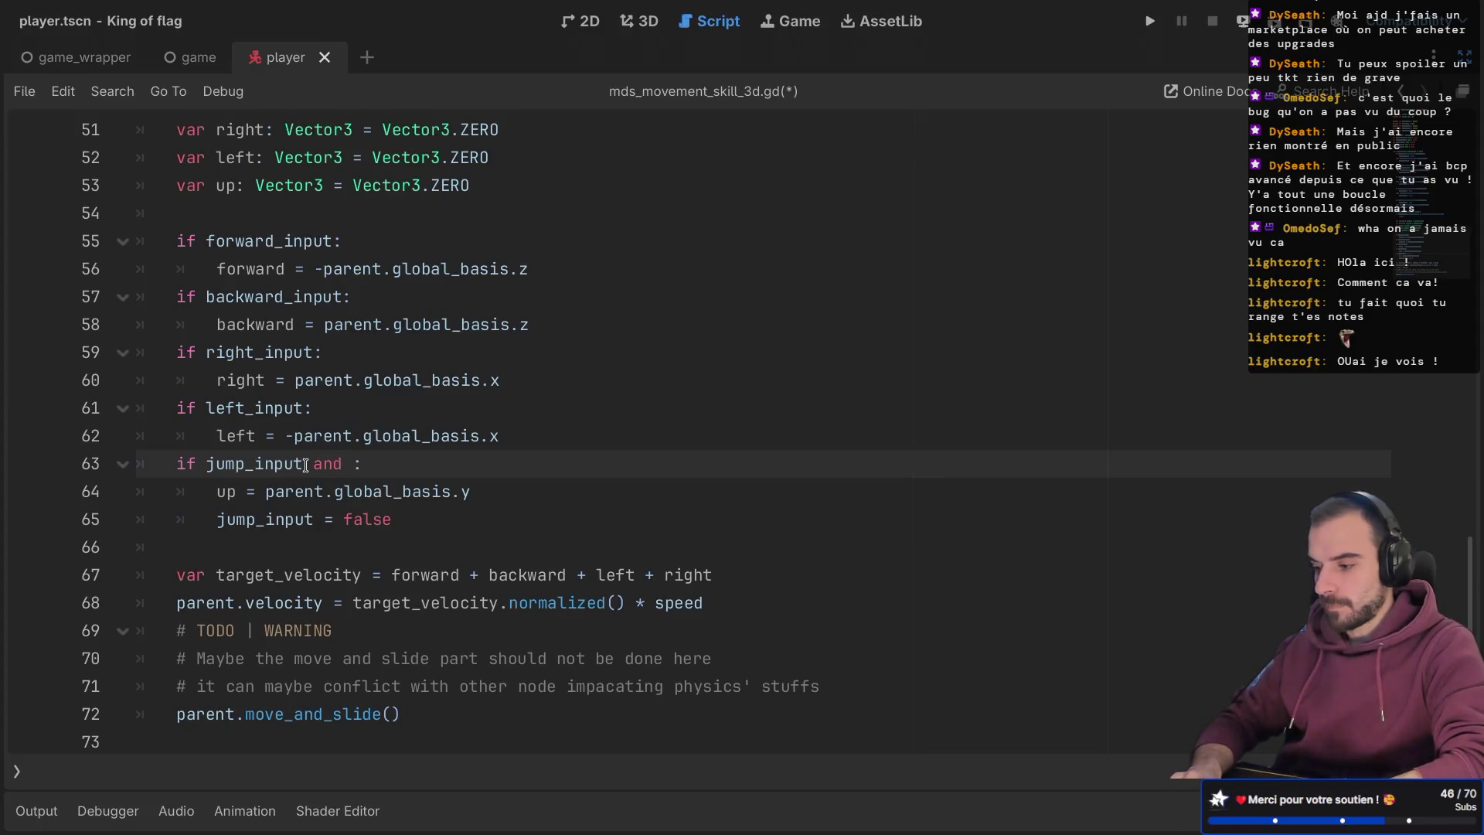
pyautogui.write('s_')
pyautogui.write('o')
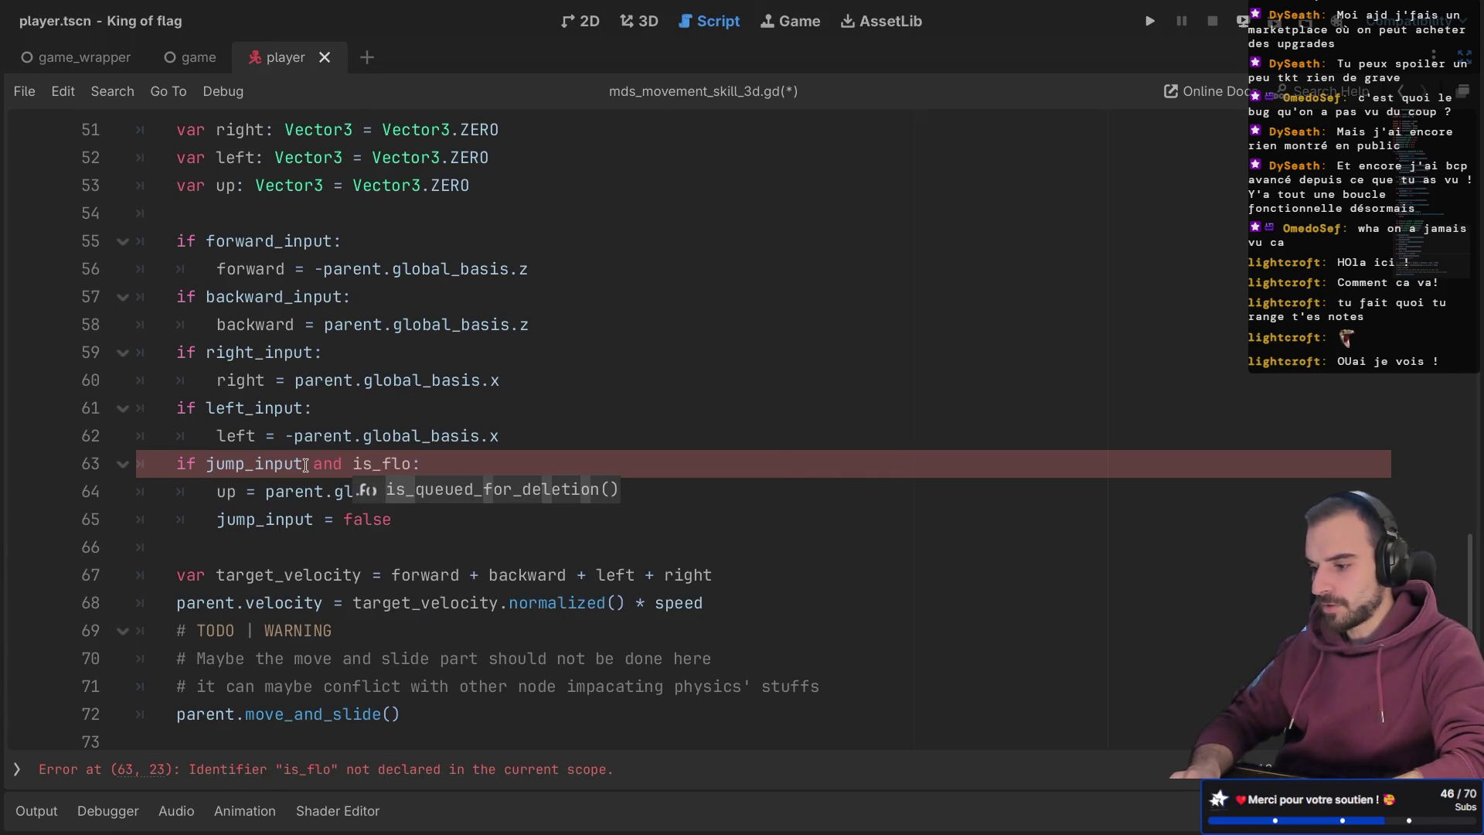
pyautogui.press('BackSpace')
pyautogui.press('BackSpace')
pyautogui.press('BackSpace')
pyautogui.scroll(15, 530, 136)
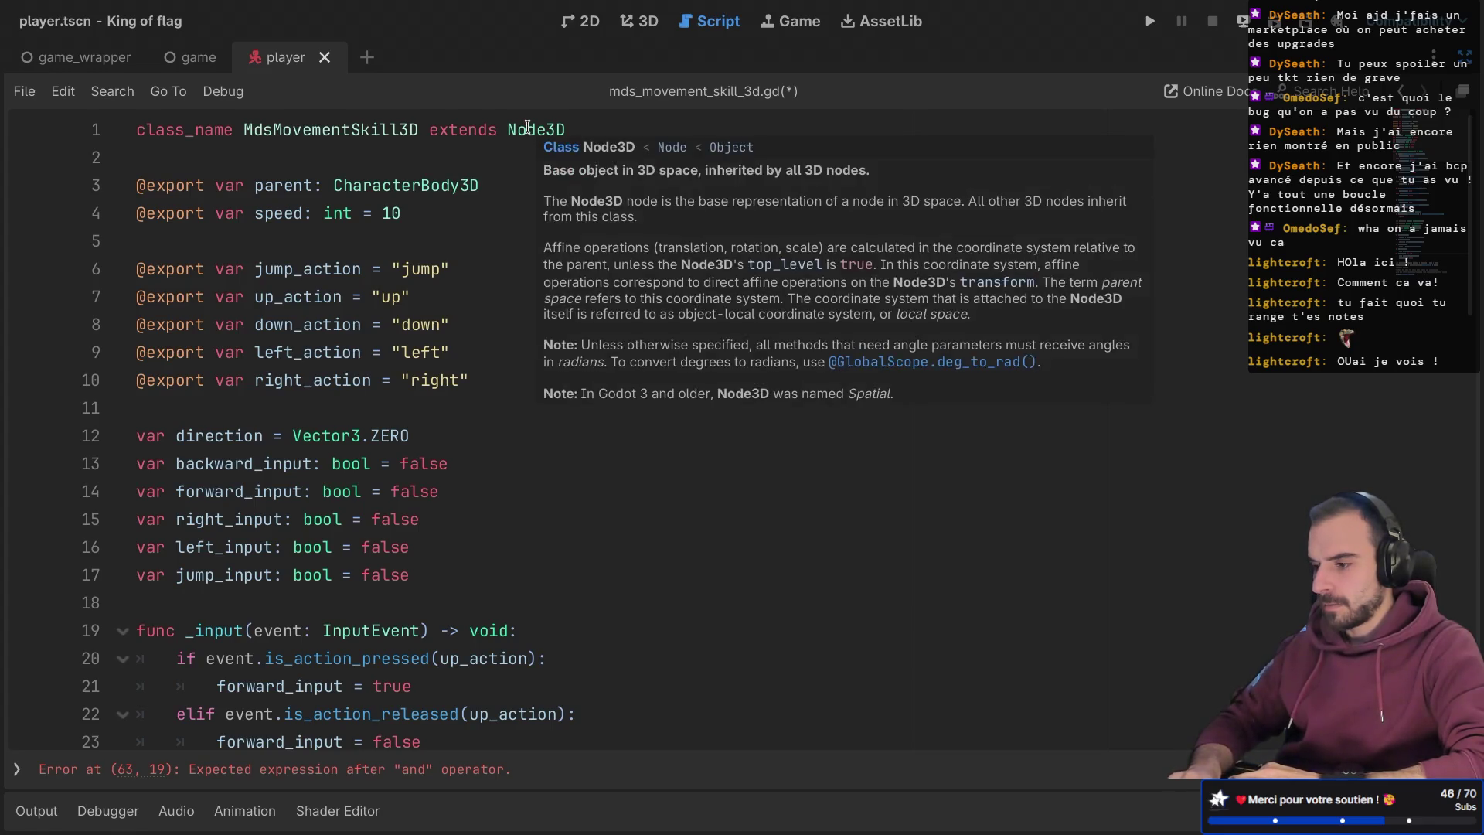
pyautogui.hotkey('ctrl', 'space')
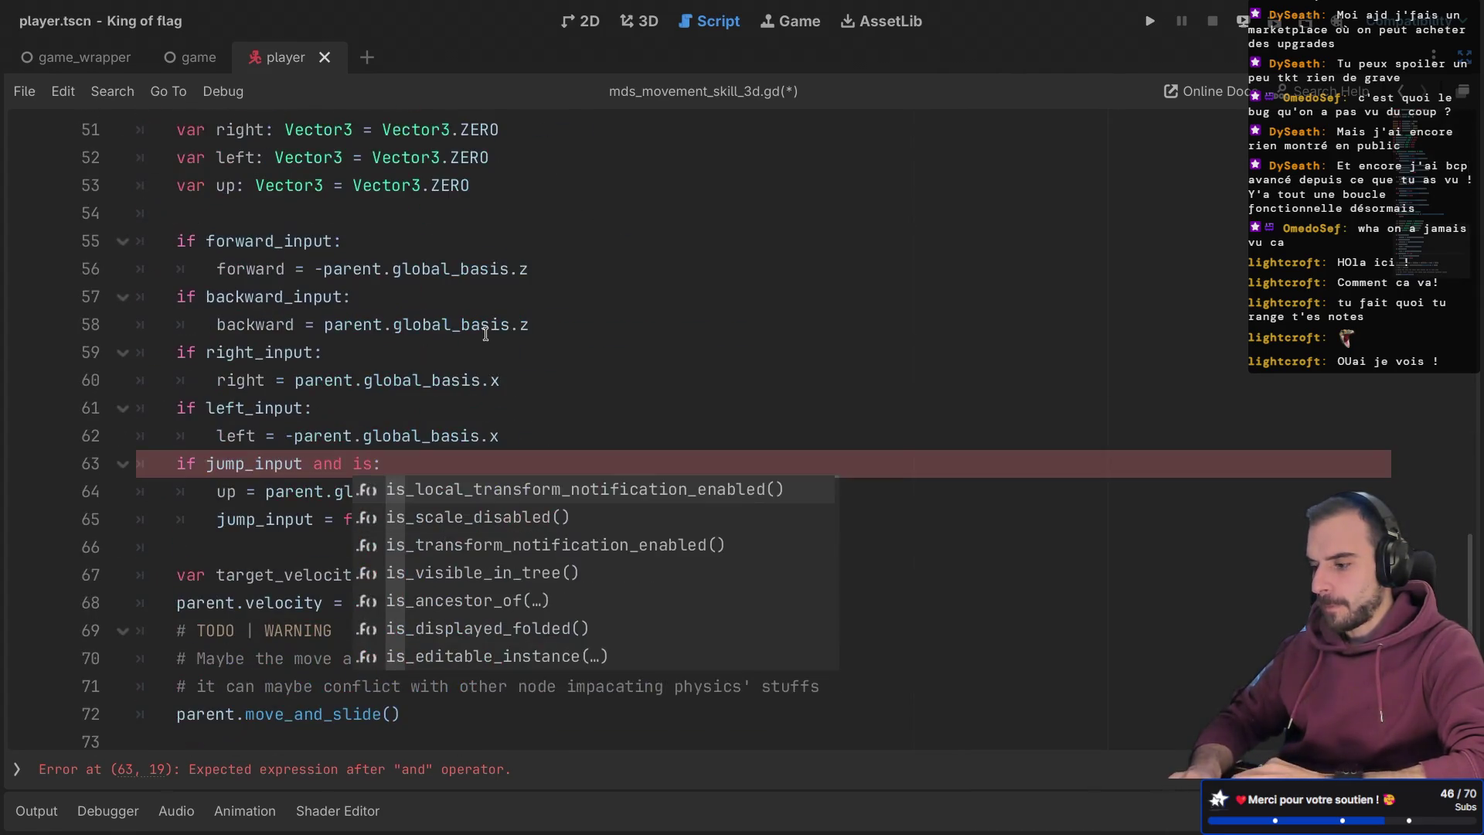
pyautogui.press('BackSpace')
pyautogui.press('BackSpace')
pyautogui.write('pa')
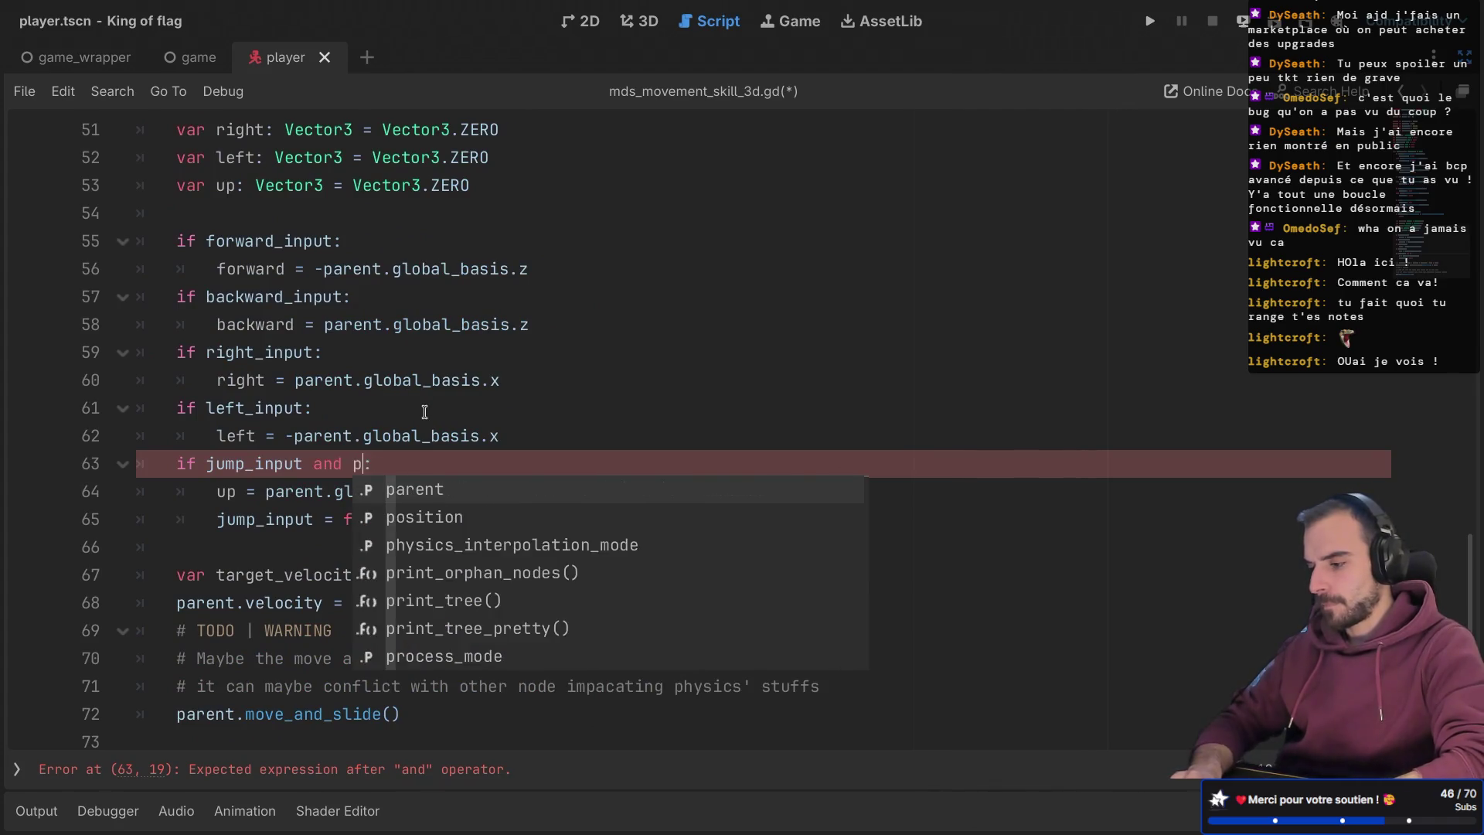
pyautogui.press('Return')
pyautogui.write('.is_')
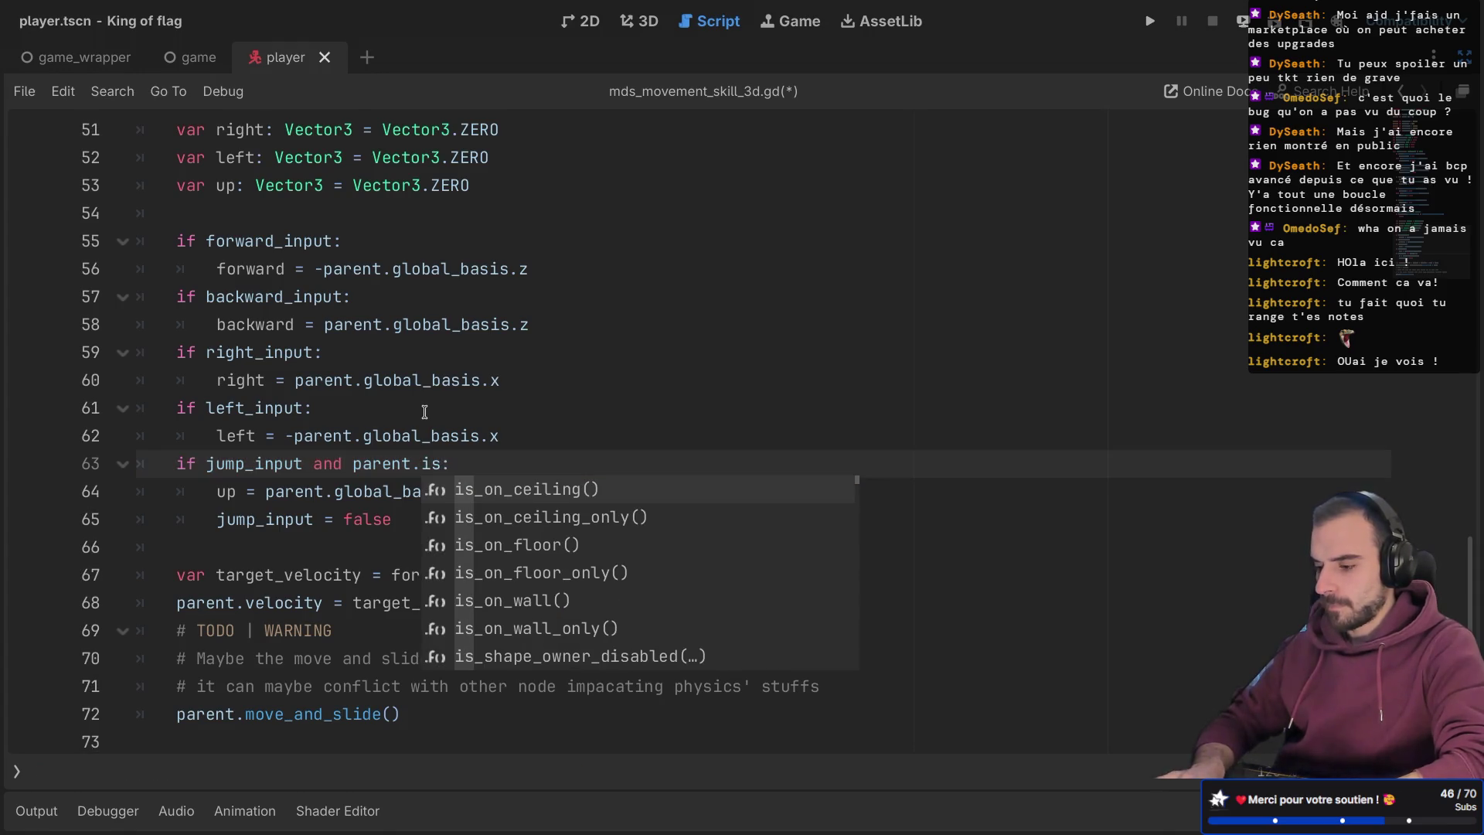
pyautogui.click(523, 544)
pyautogui.hotkey('ctrl', 's')
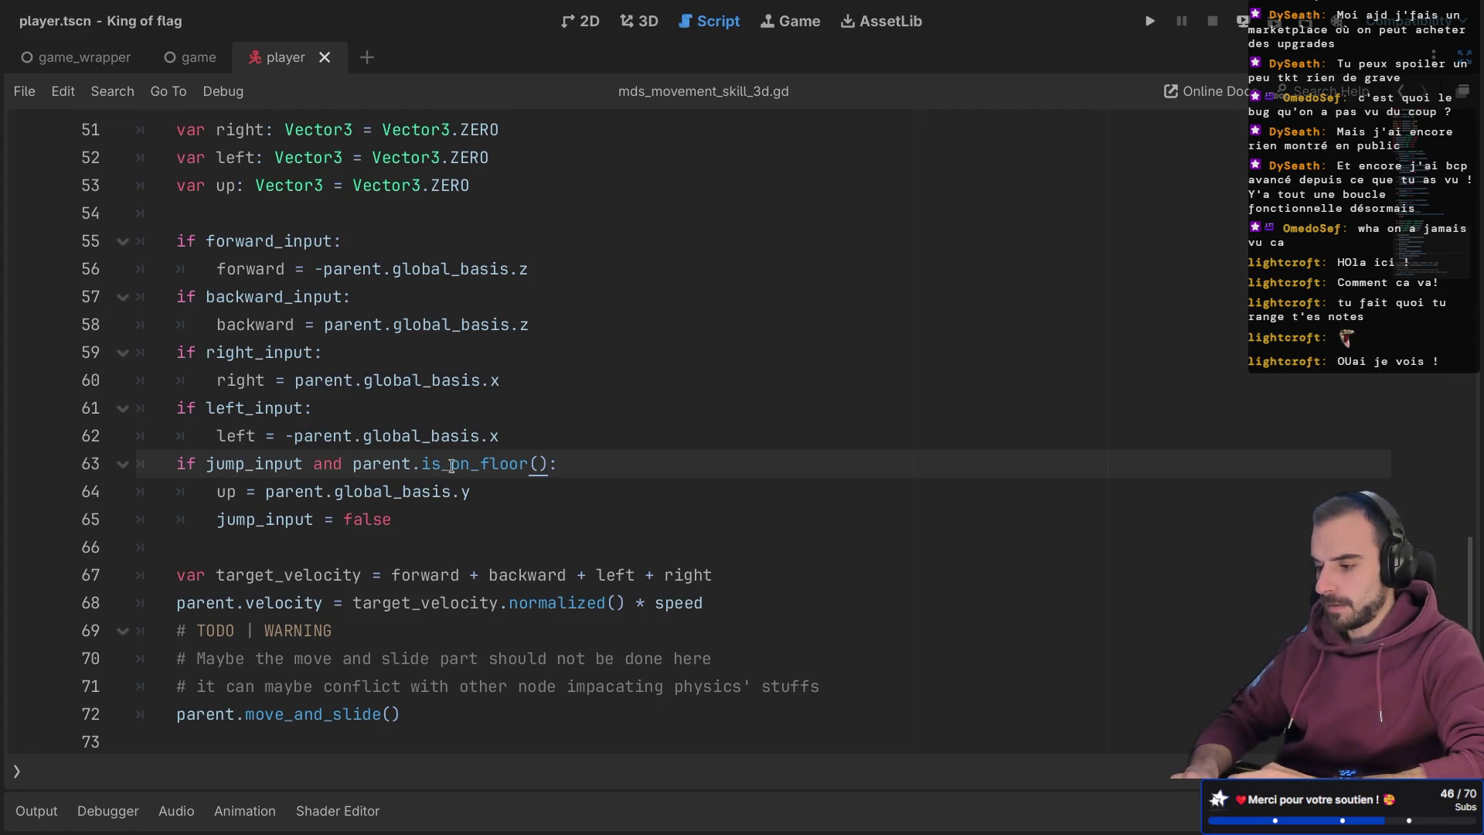
pyautogui.click(452, 517)
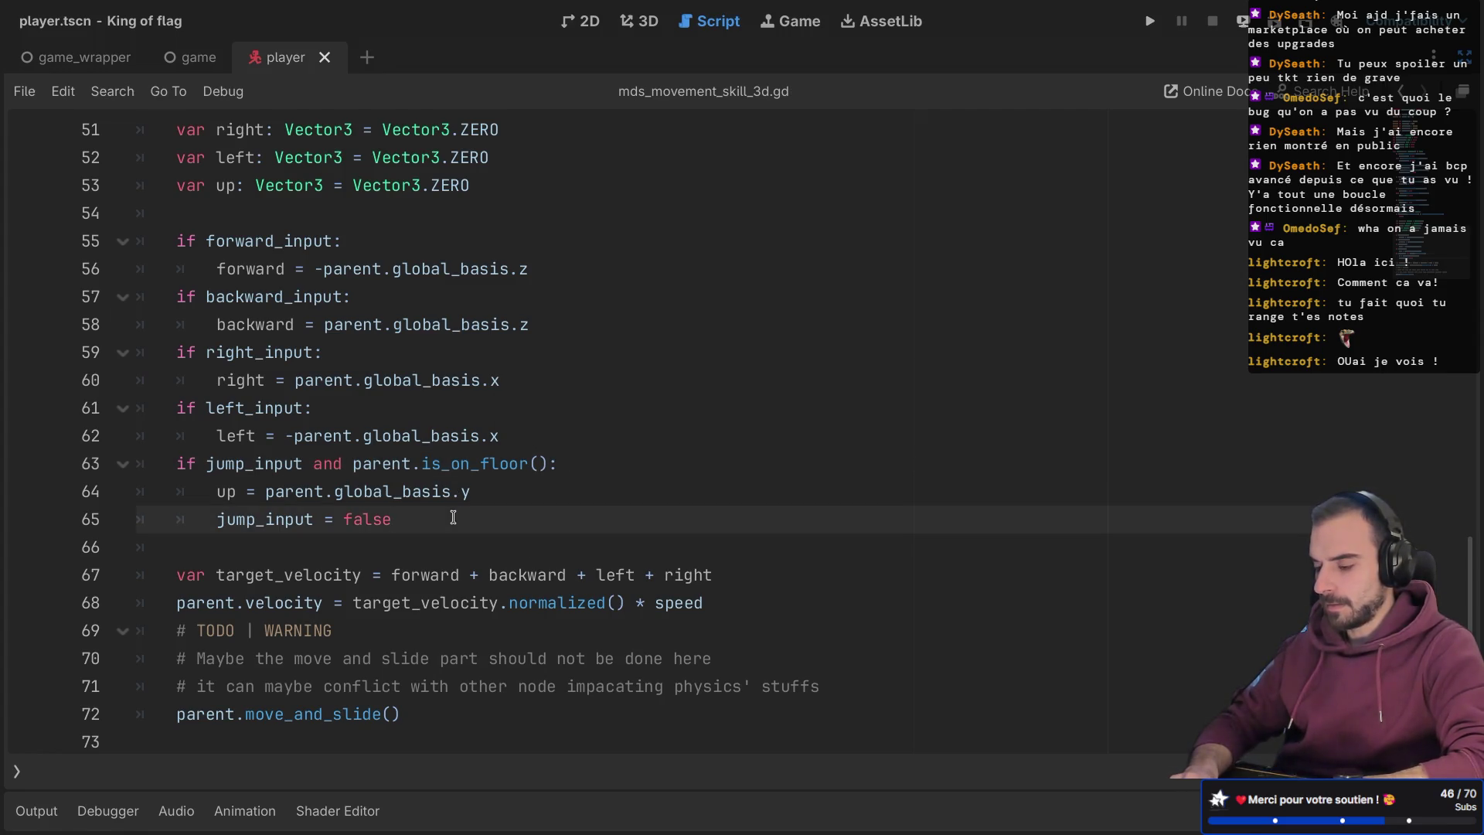
# Add an 'elif !parent.is_on_floor():' branch after the jump block, holding an unfinished 'up -=' line
pyautogui.press('Return')
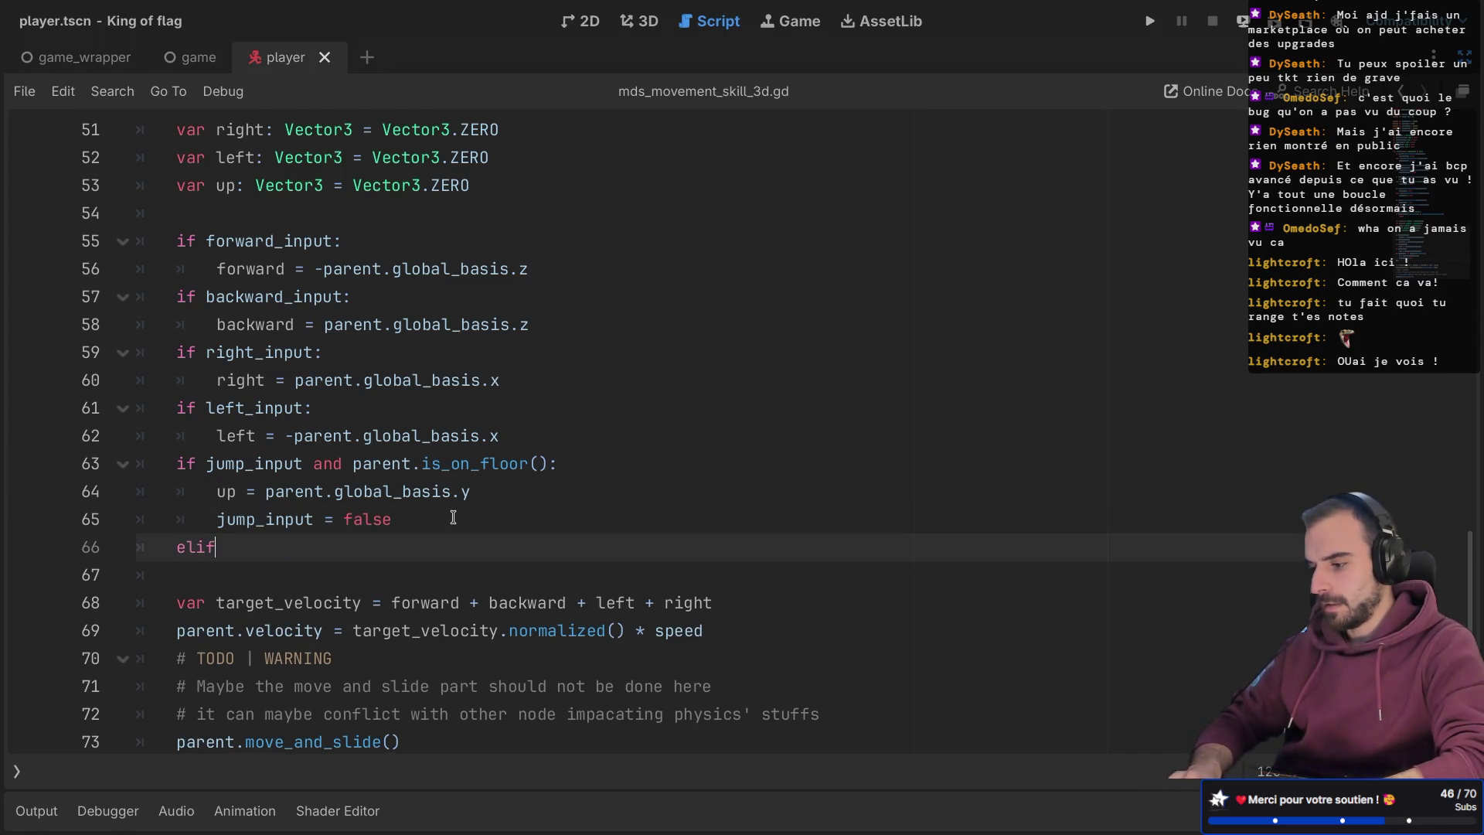
pyautogui.write('rent.is')
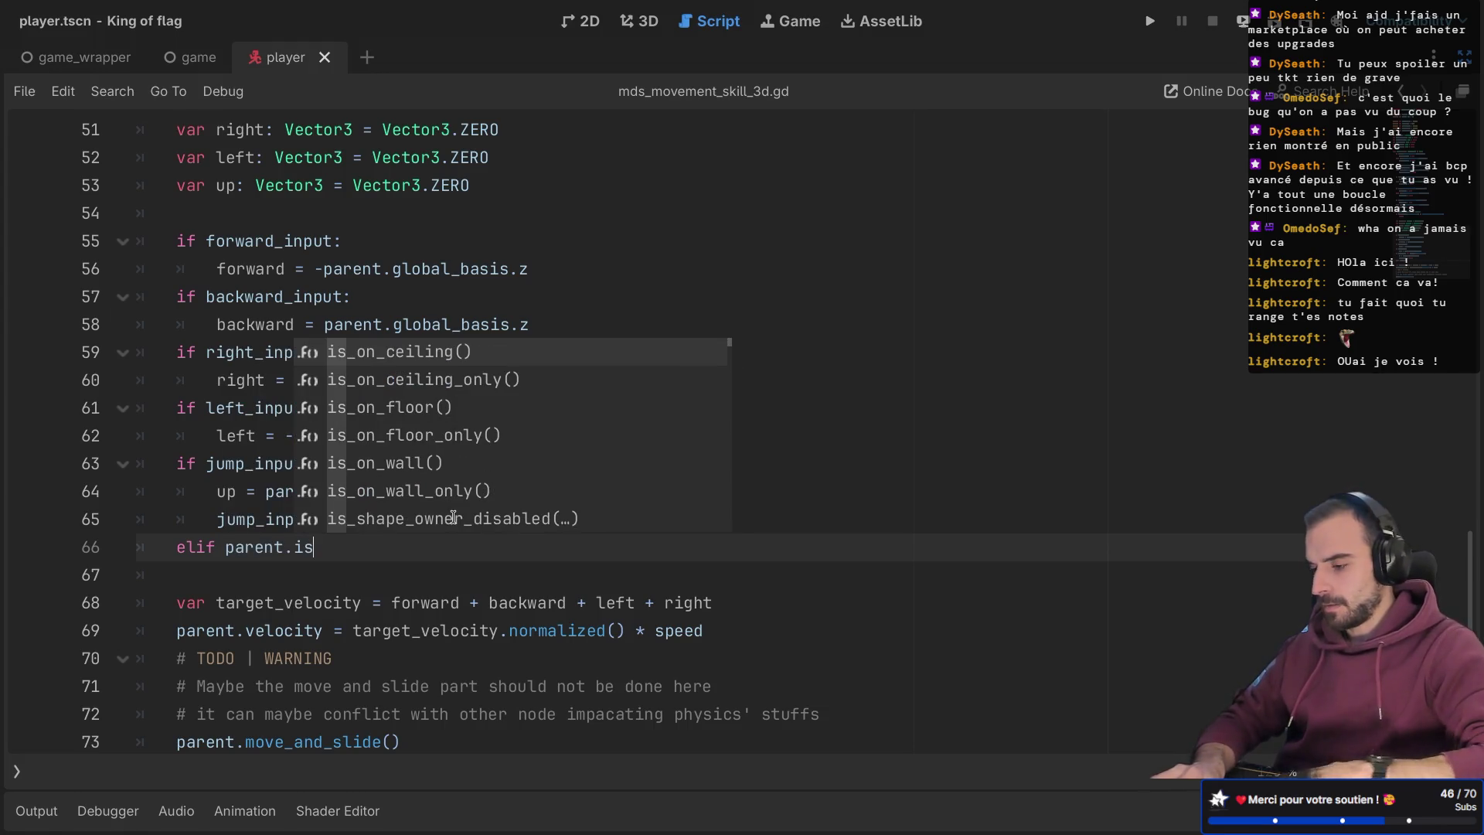
pyautogui.press('Down')
pyautogui.press('Down')
pyautogui.press('Return')
pyautogui.click(224, 548)
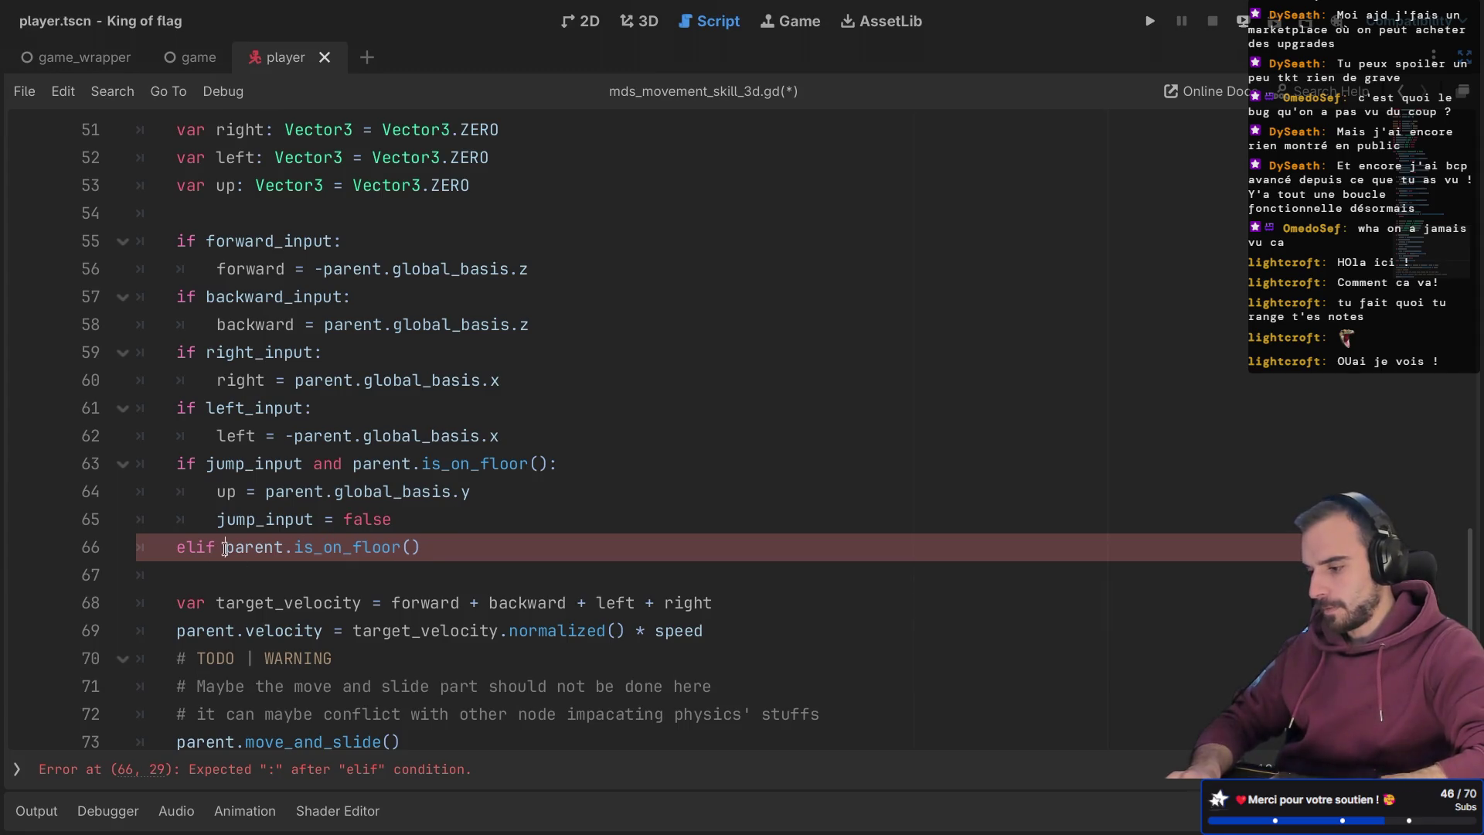
pyautogui.write('!')
pyautogui.click(450, 551)
pyautogui.write(':')
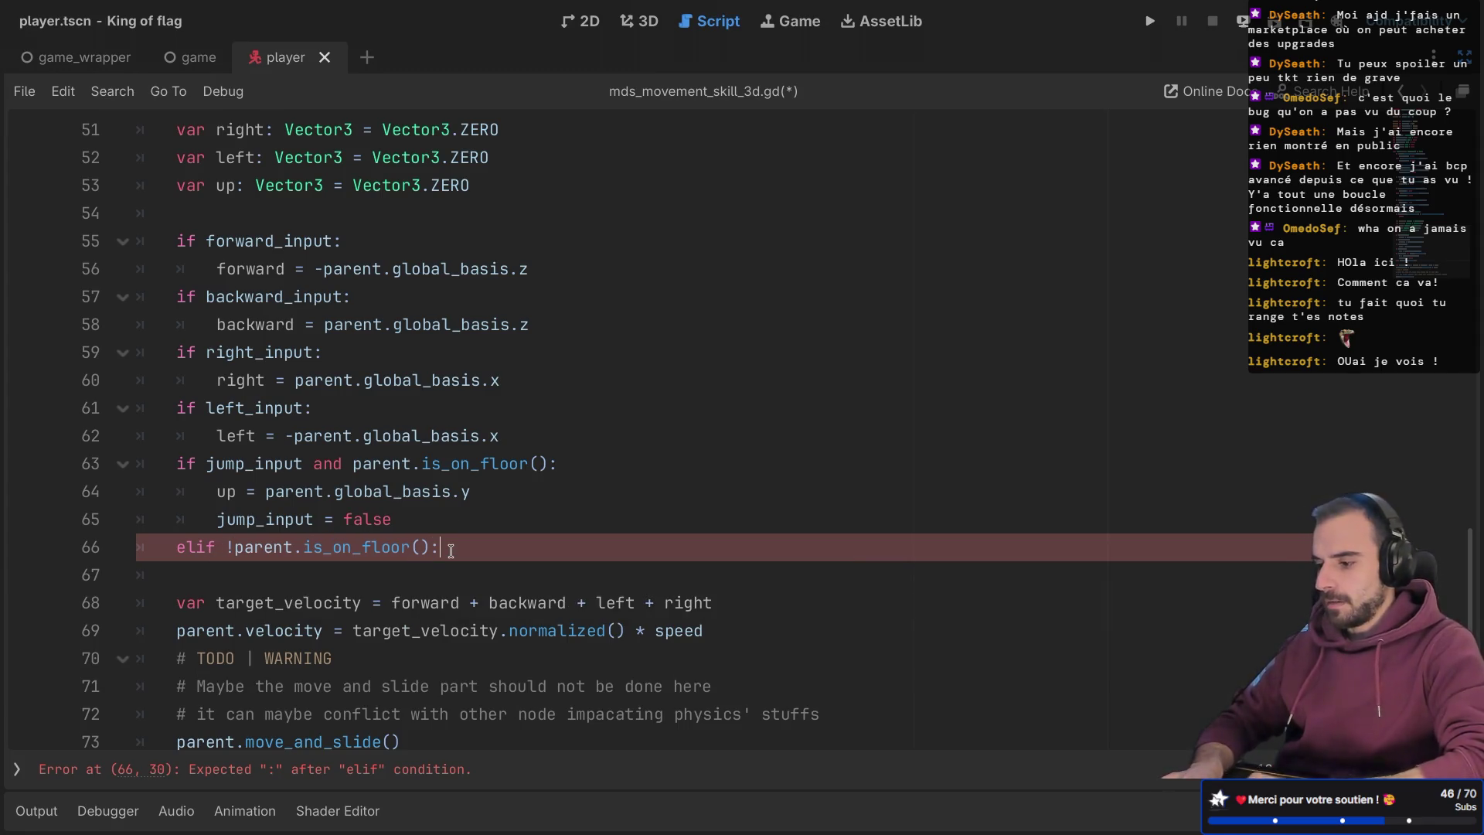
pyautogui.press('Return')
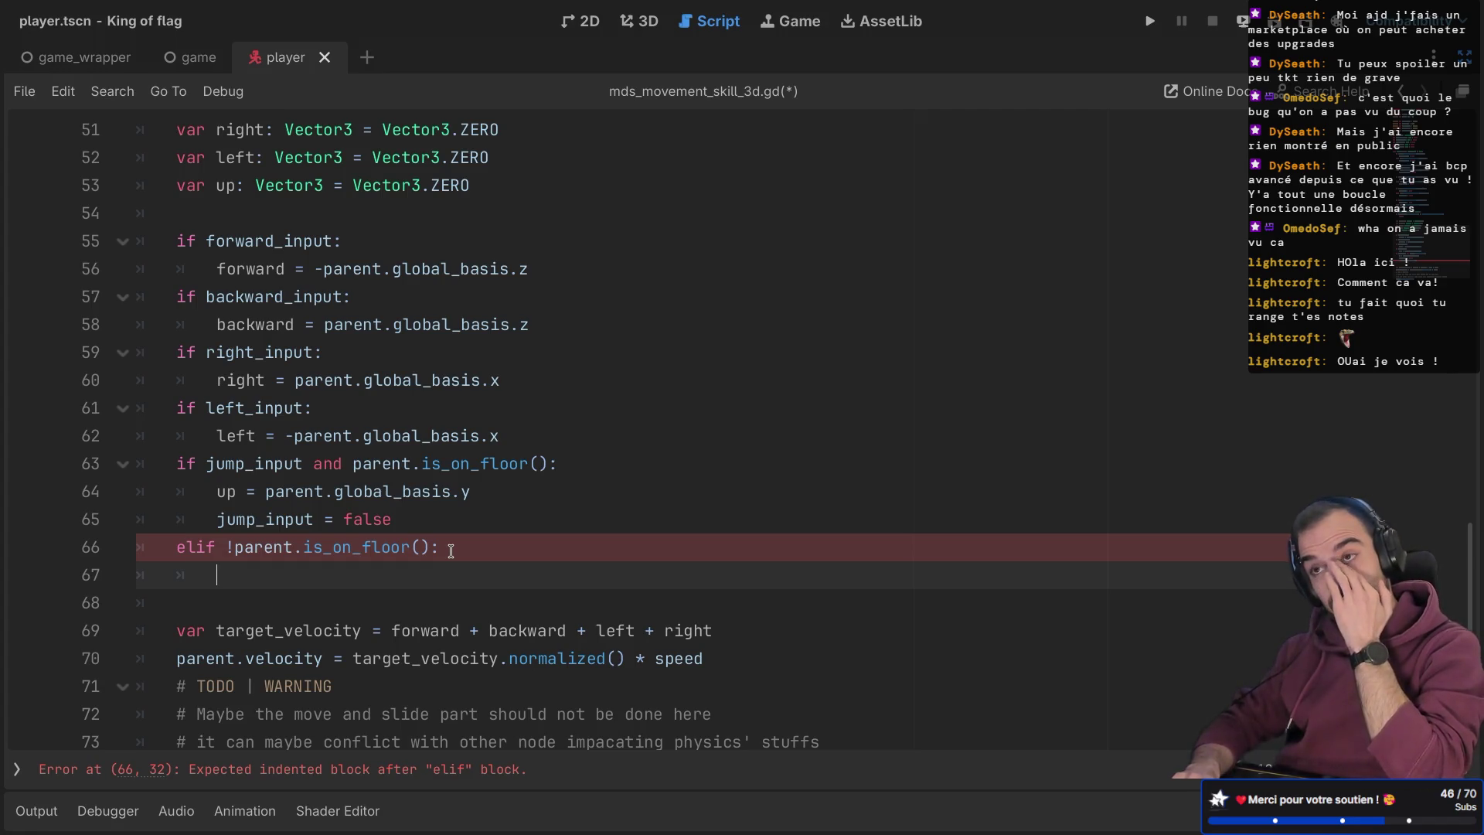
pyautogui.write('up')
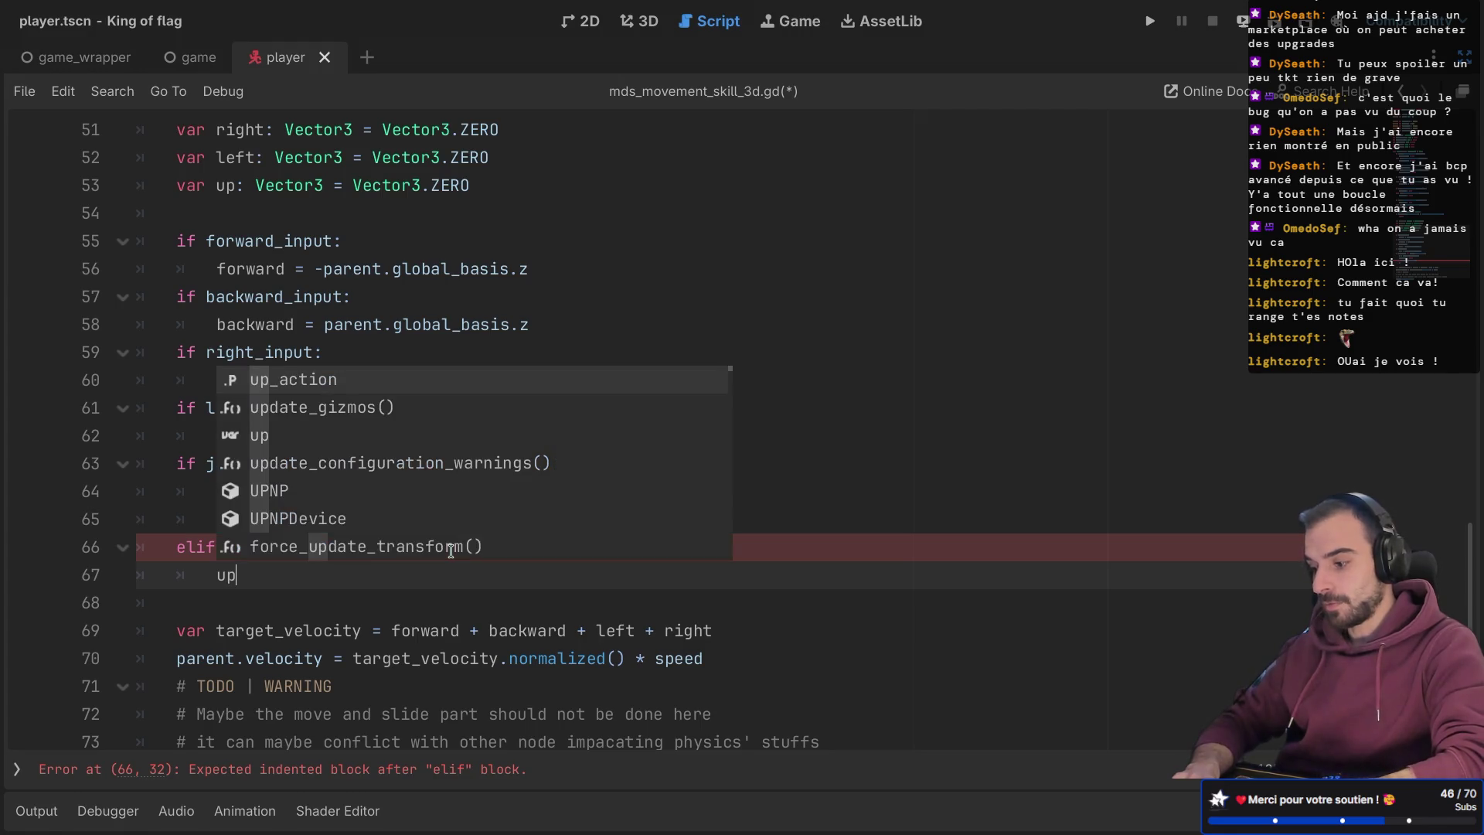
pyautogui.write(' -')
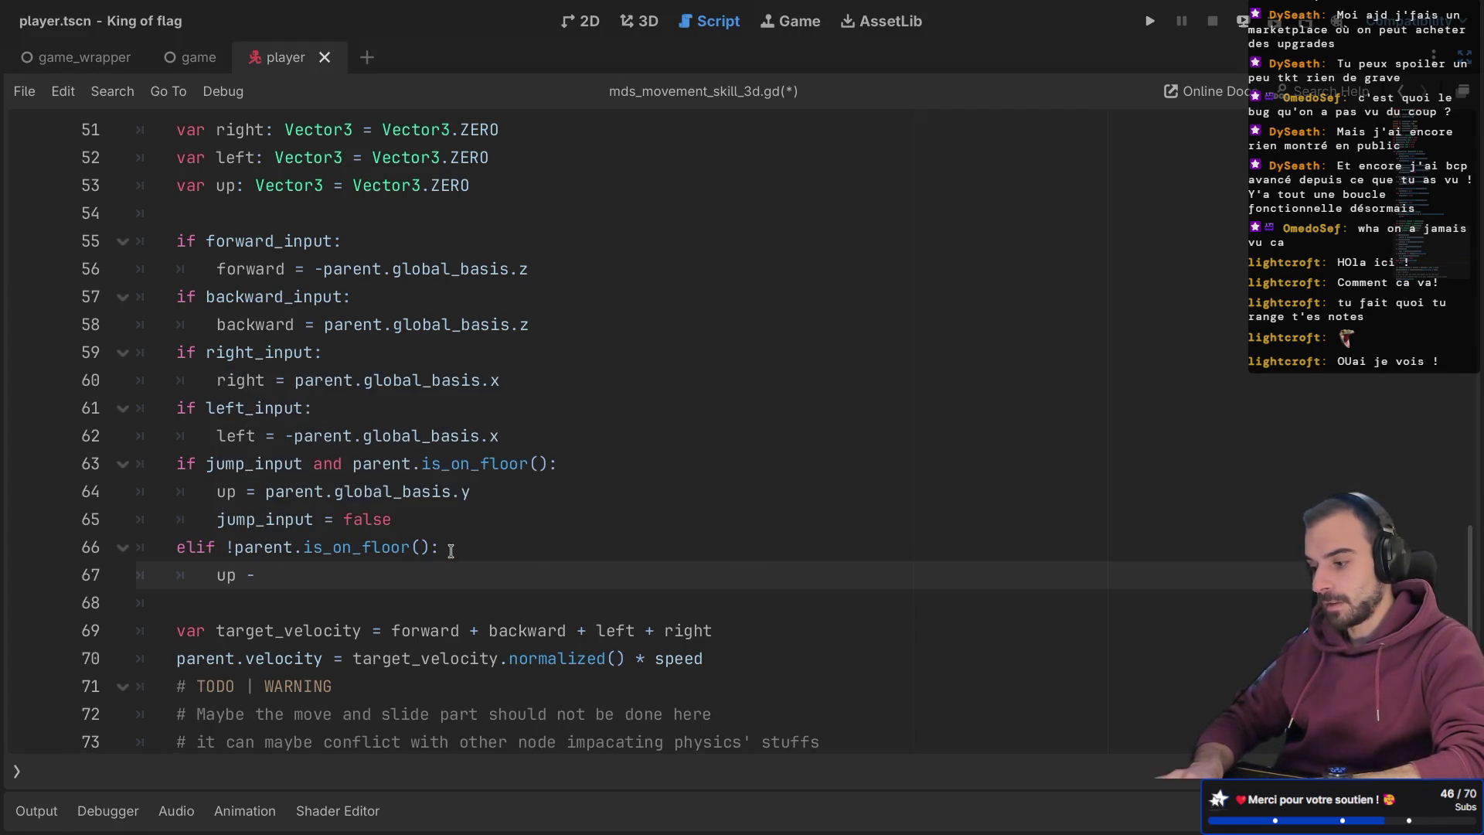
pyautogui.write('=')
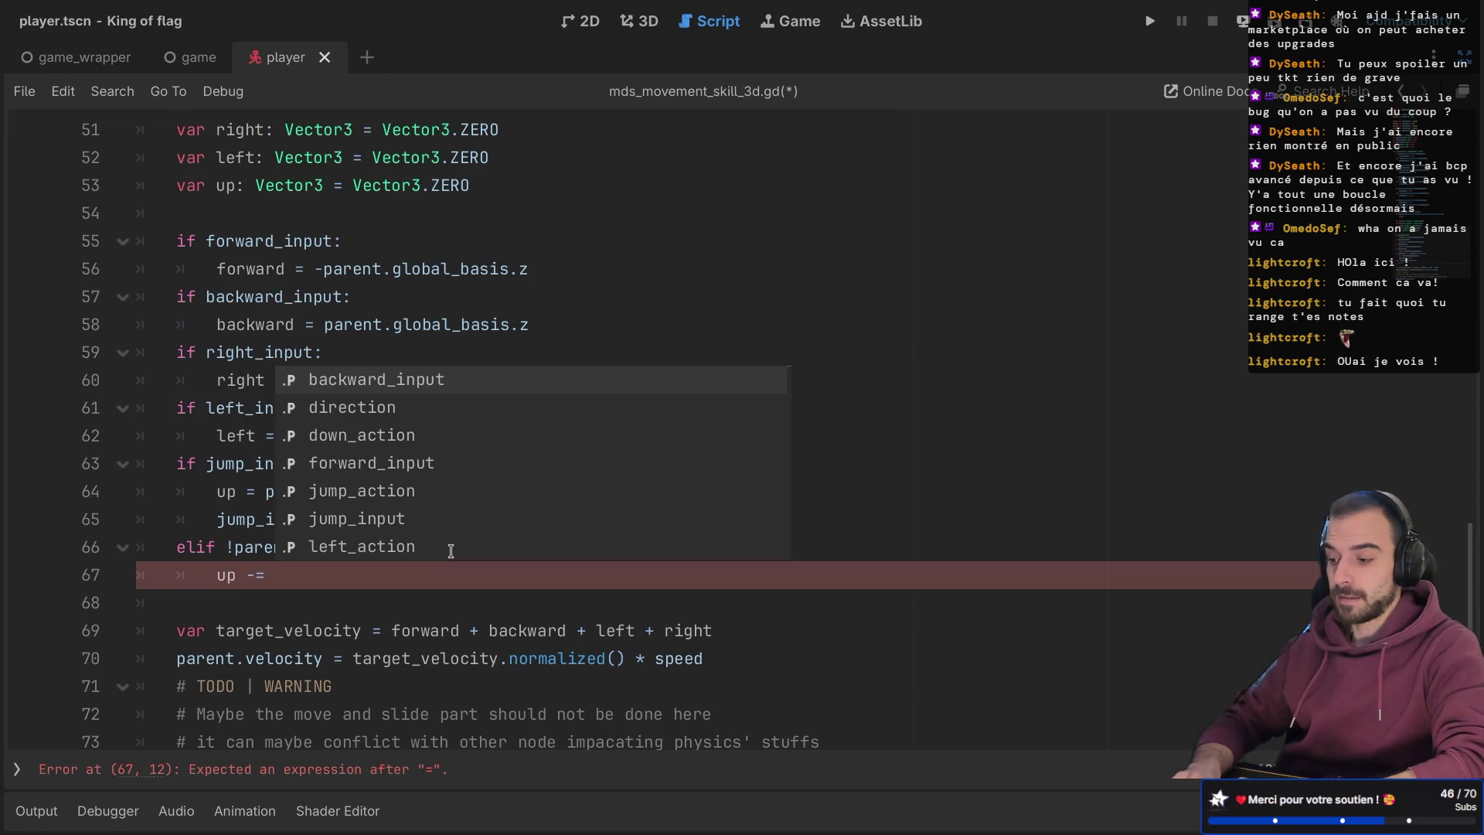
pyautogui.hotkey('ctrl', 'Right')
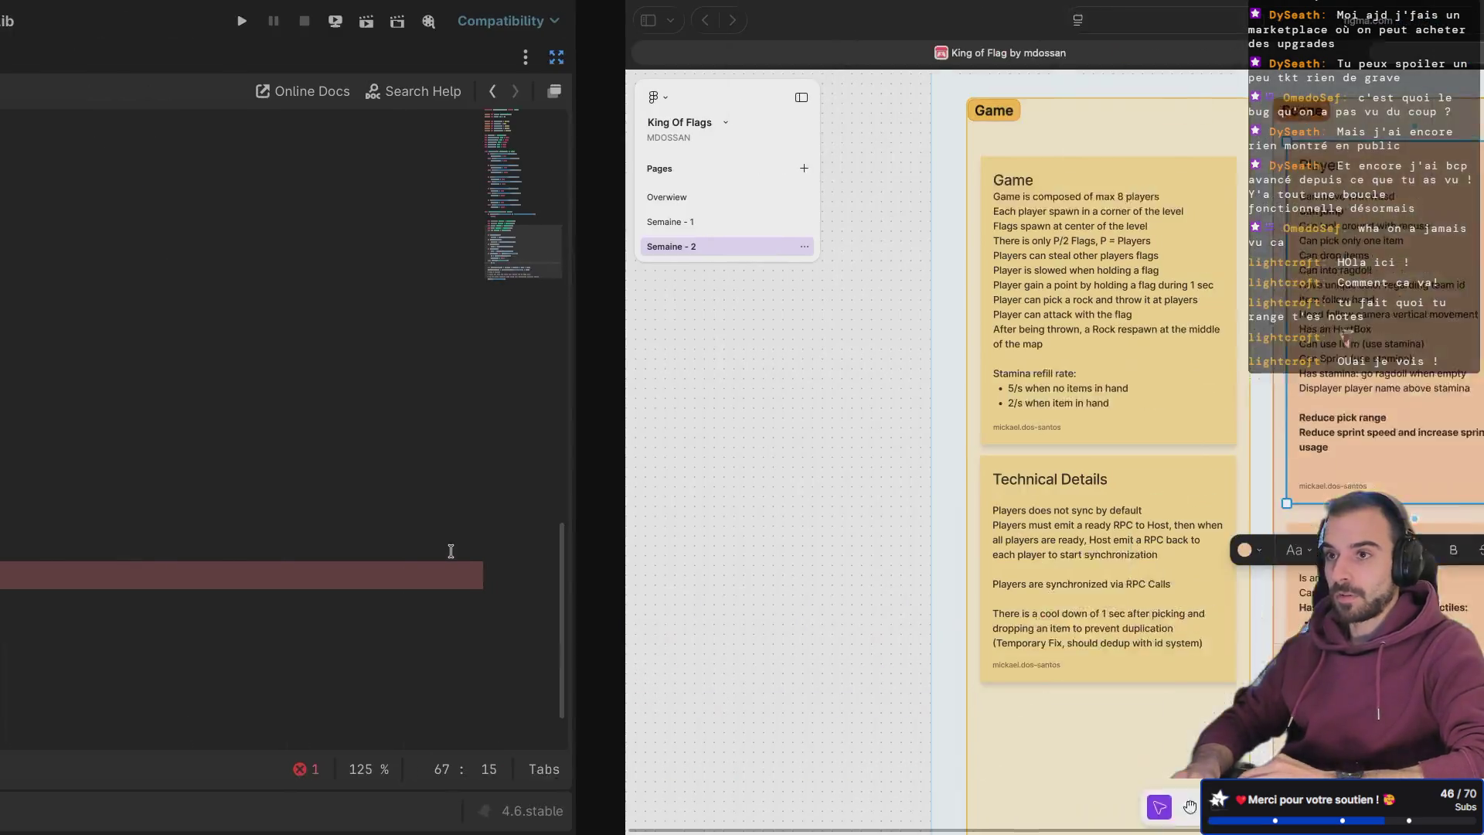
# Search the web for 'godot project gravity' in a new Safari tab
pyautogui.press('super+t')
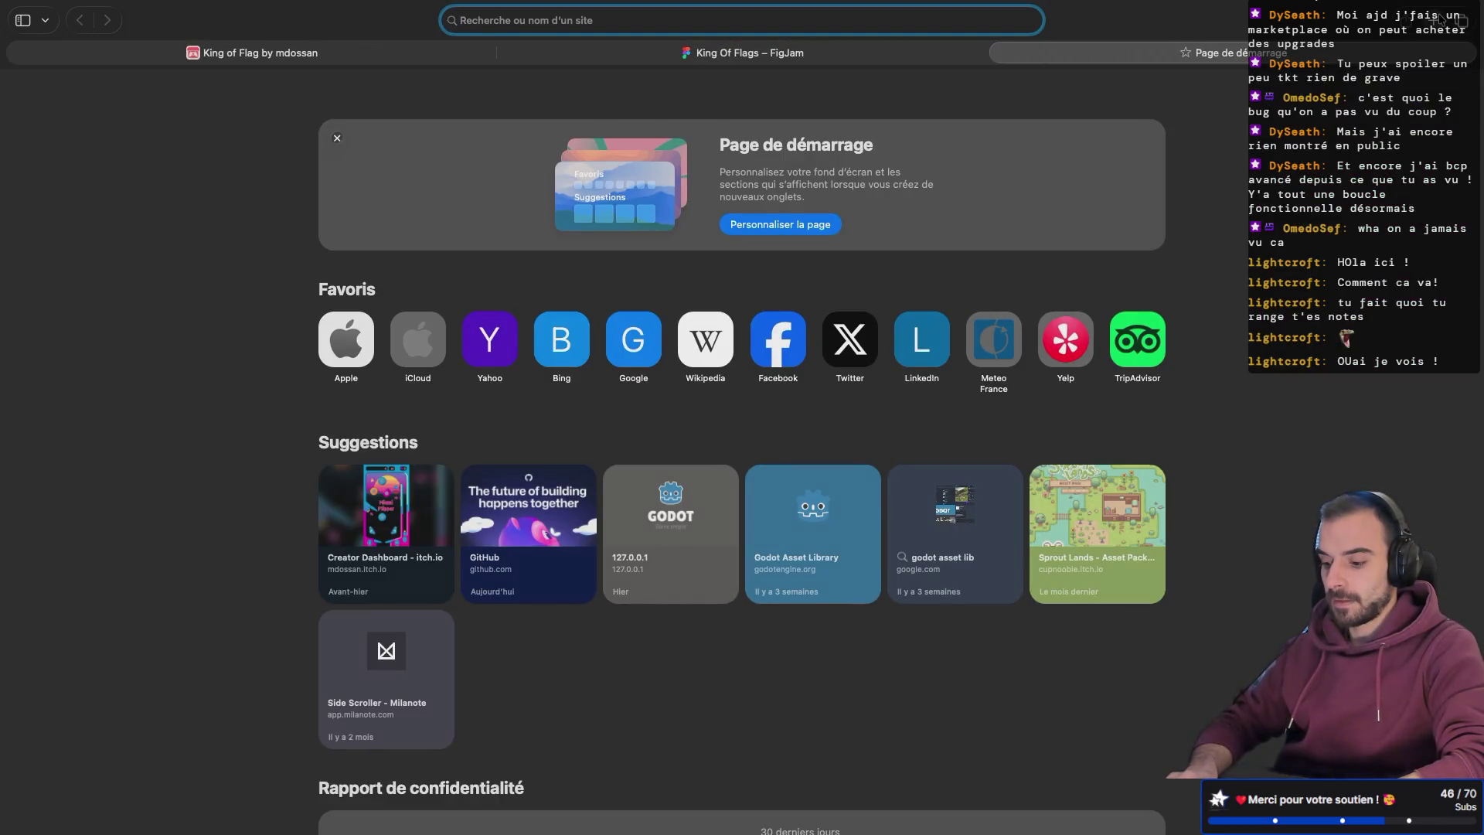
pyautogui.write('godot proejc')
pyautogui.press('BackSpace')
pyautogui.press('BackSpace')
pyautogui.press('BackSpace')
pyautogui.write('ject gravity')
pyautogui.press('Return')
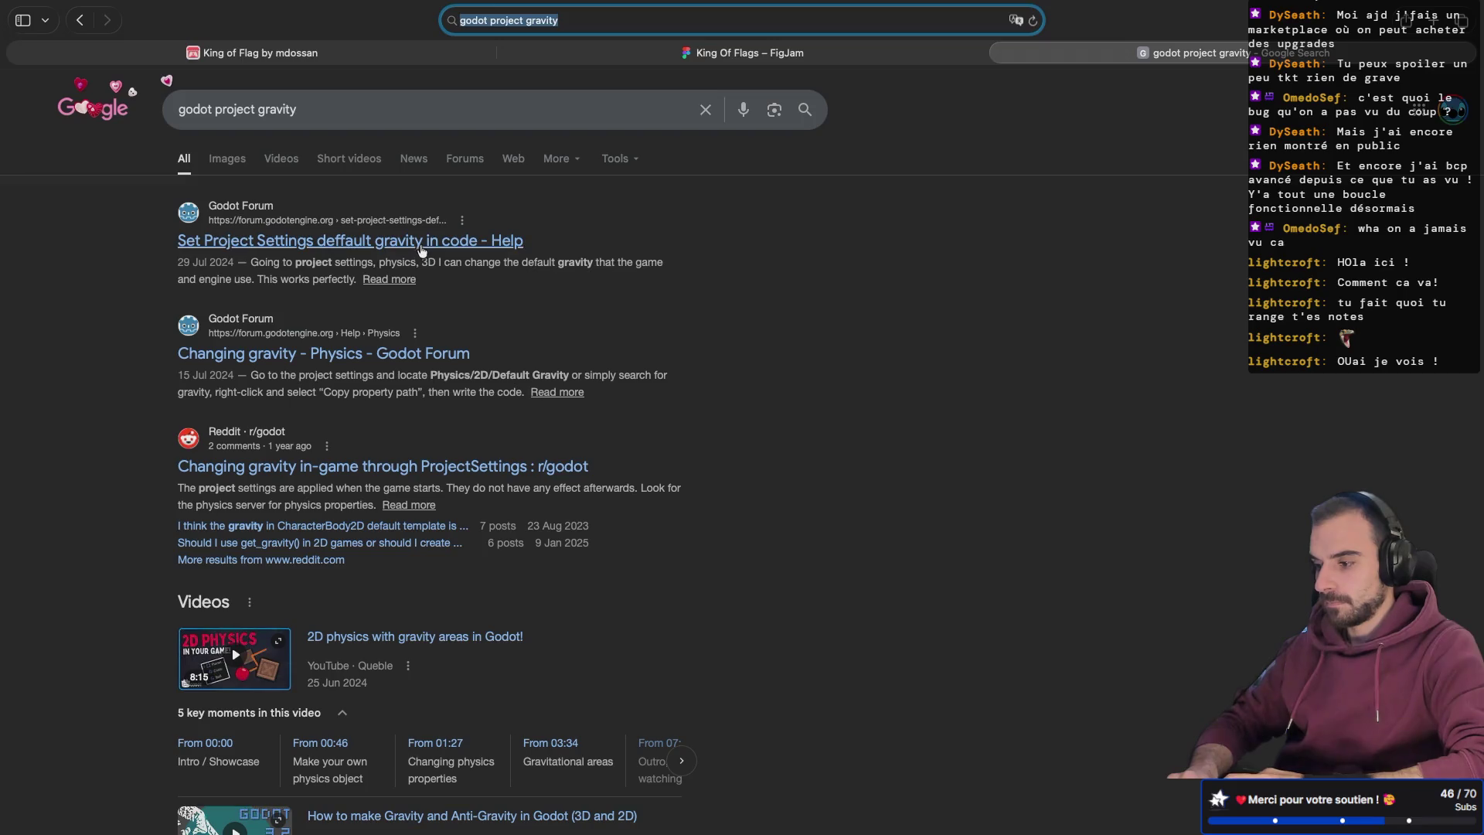
# Open the Godot Forum thread on default gravity and copy its ProjectSettings.get_setting snippet
pyautogui.click(421, 246)
pyautogui.scroll(-10, 444, 538)
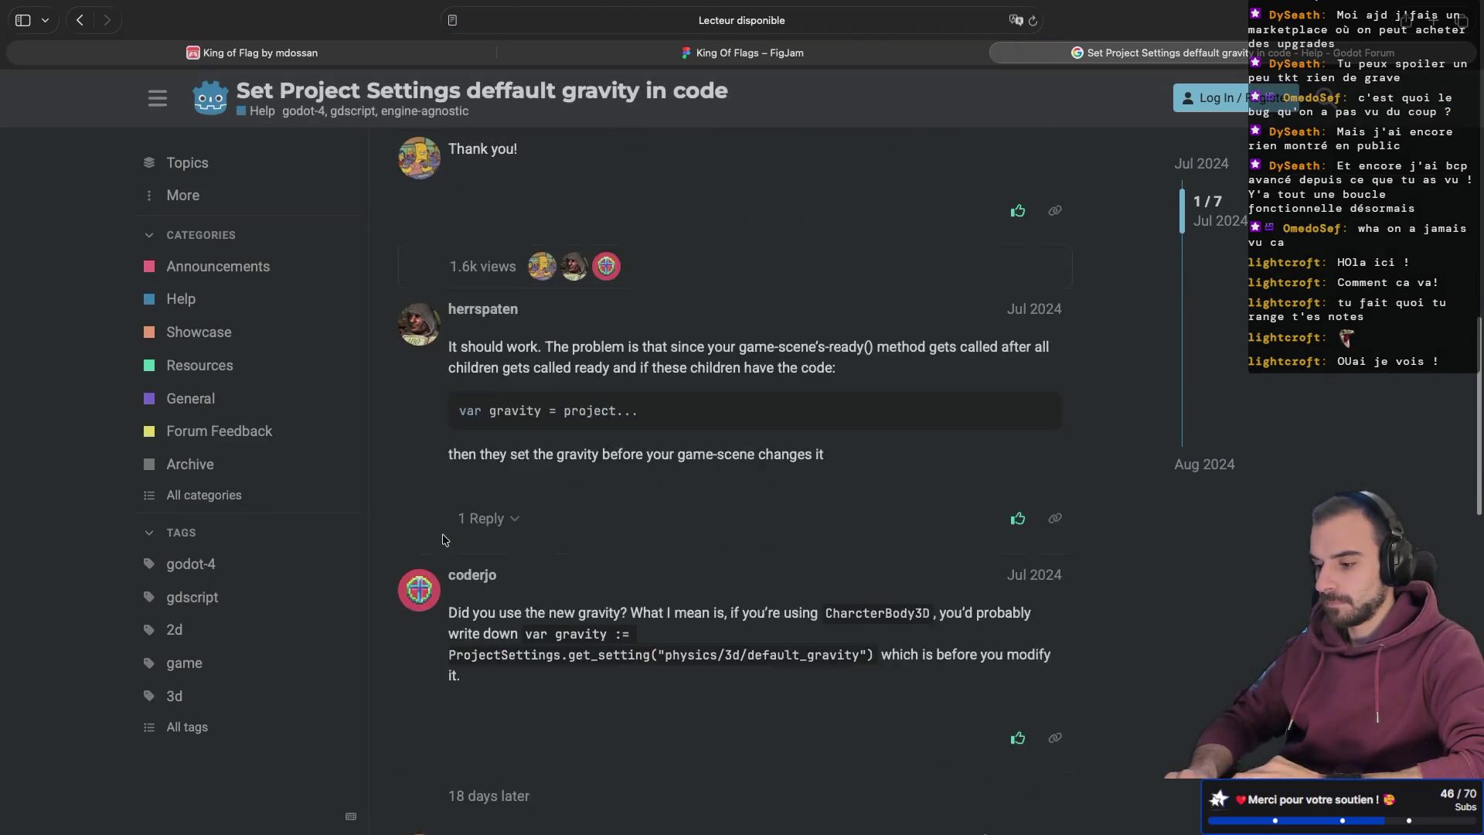
pyautogui.scroll(-1, 444, 539)
pyautogui.moveTo(451, 626)
pyautogui.mouseDown()
pyautogui.moveTo(780, 647)
pyautogui.moveTo(874, 620)
pyautogui.mouseUp()
pyautogui.hotkey('ctrl', 'c')
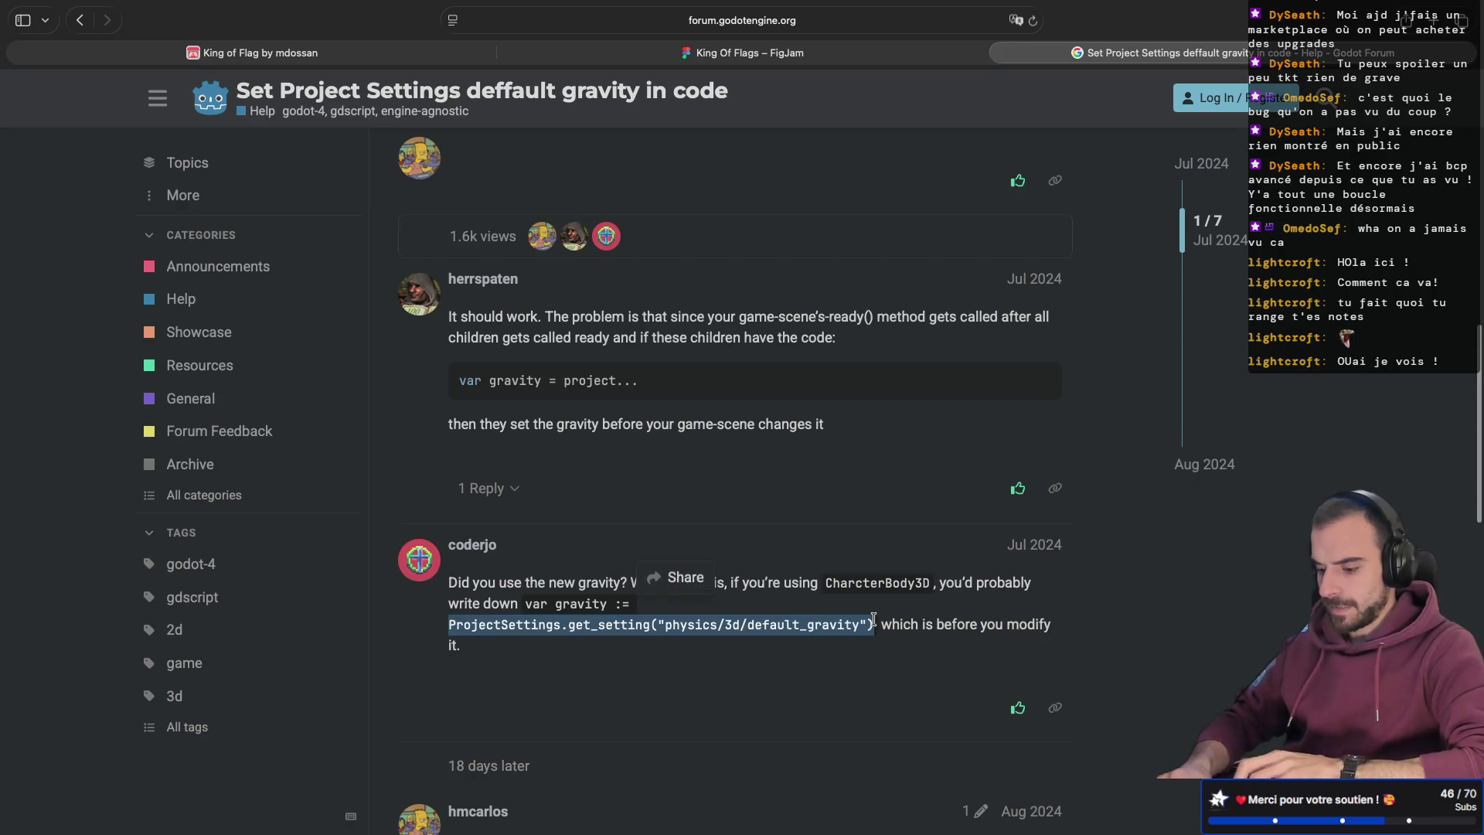
pyautogui.press('super+bracketleft')
pyautogui.press('super+Tab')
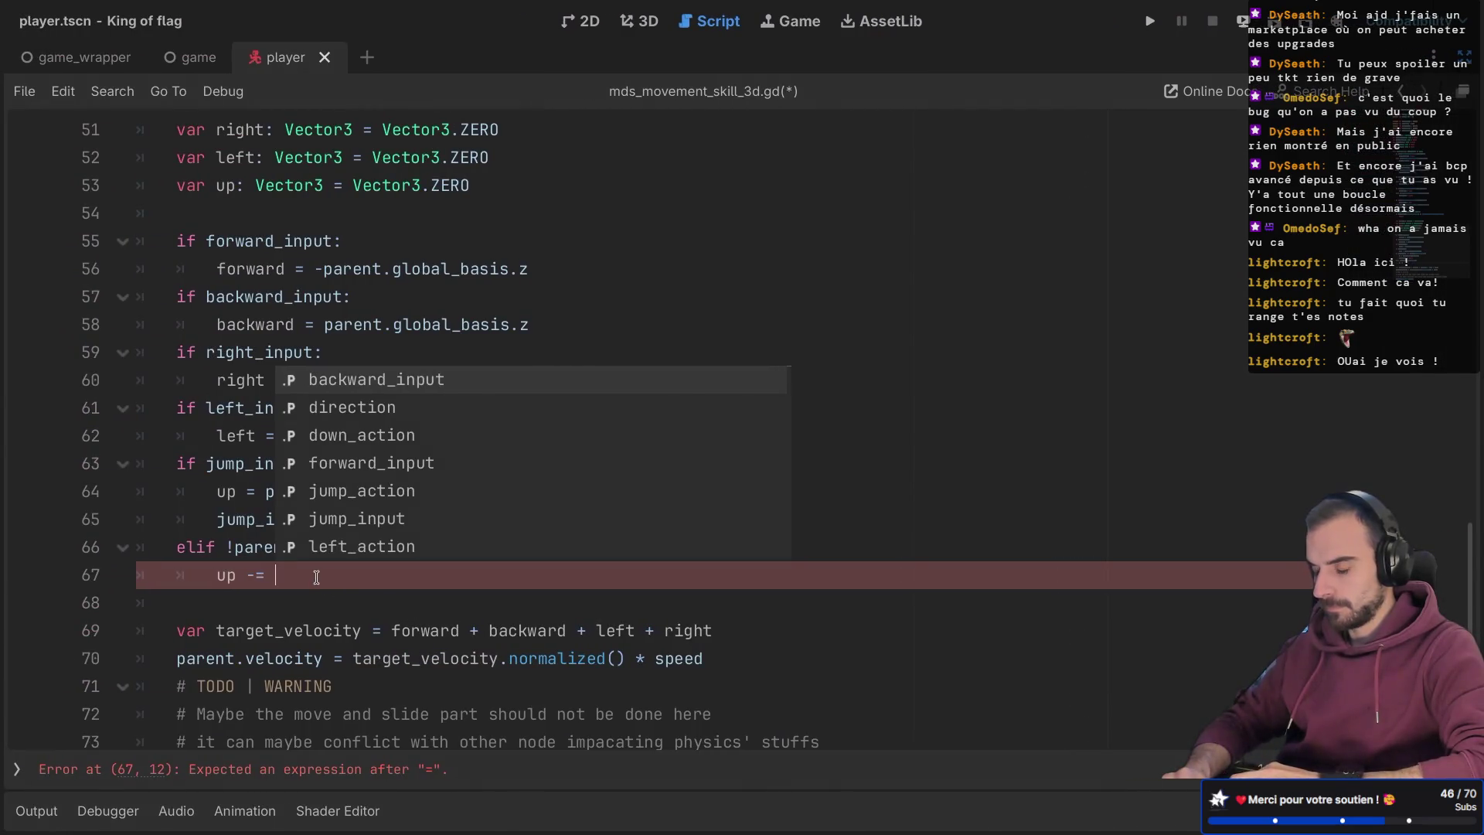
# Store the pasted get_setting gravity call in a 'gravity: float' variable in the elif branch
pyautogui.press('Escape')
pyautogui.hotkey('ctrl', 'v')
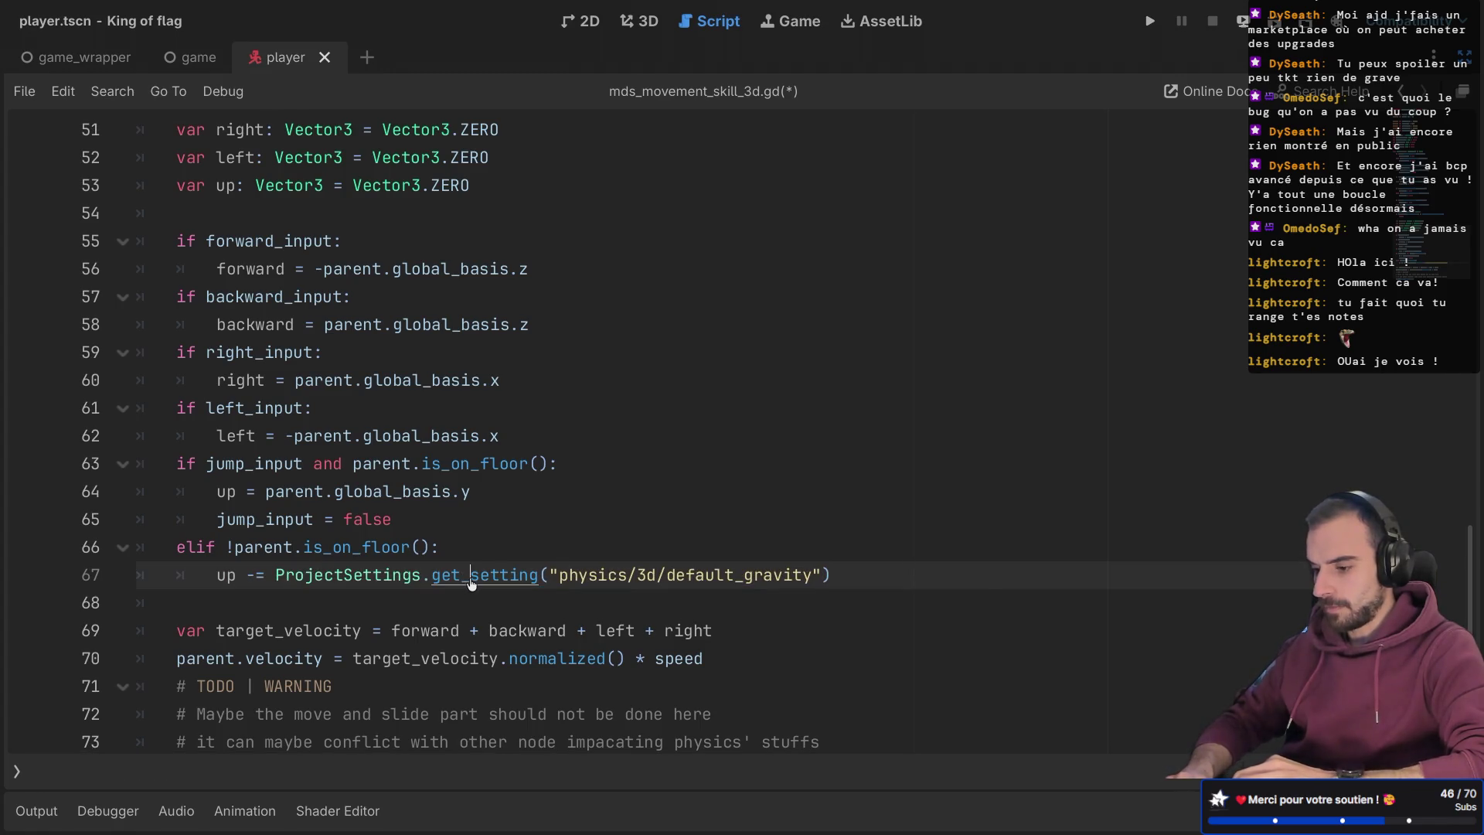
pyautogui.keyDown('ctrl'); pyautogui.click(471, 576); pyautogui.keyUp('ctrl')
pyautogui.hotkey('alt', 'Left')
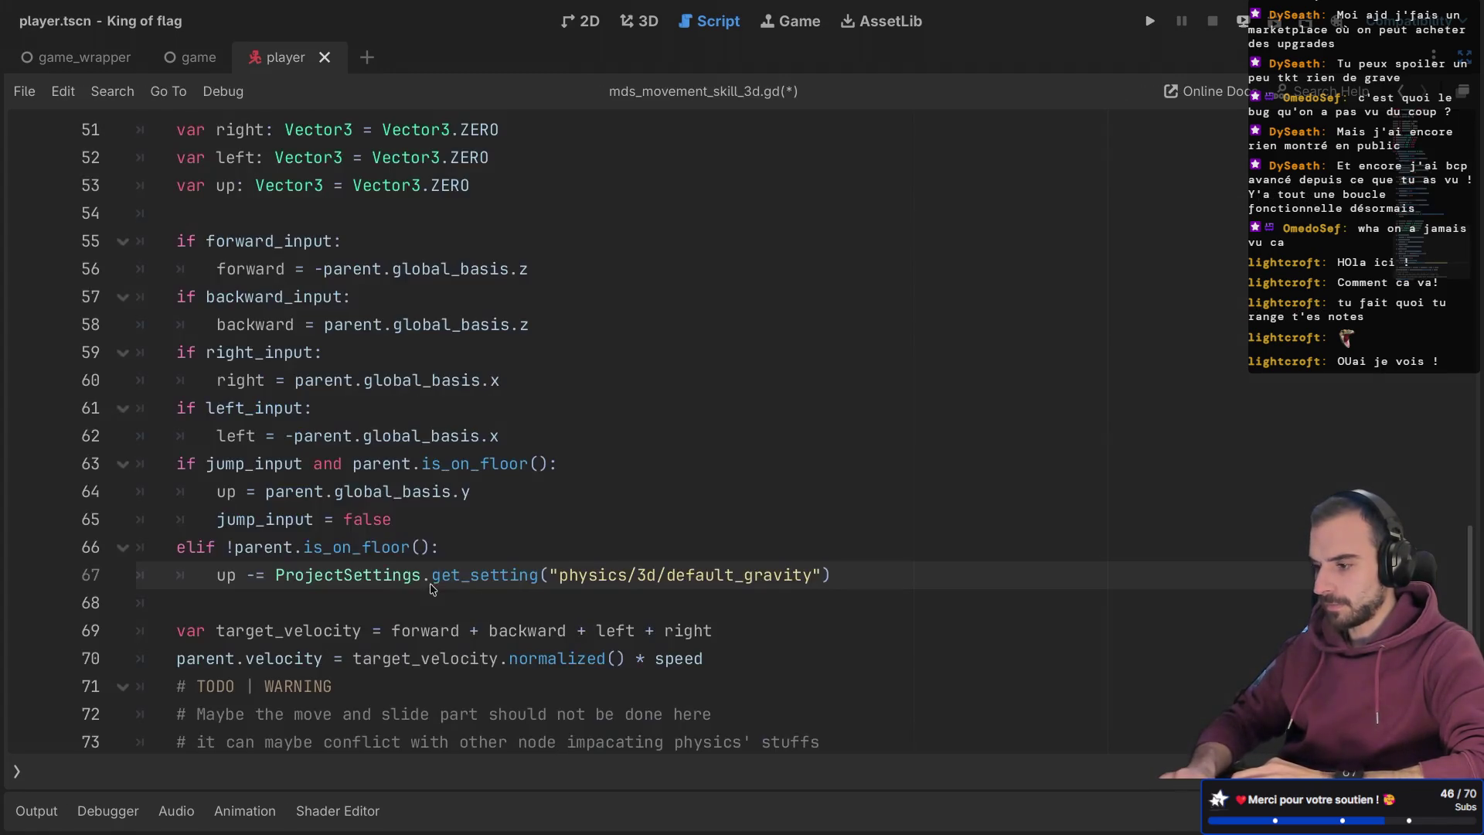
pyautogui.keyDown('shift'); pyautogui.click(909, 559); pyautogui.keyUp('shift')
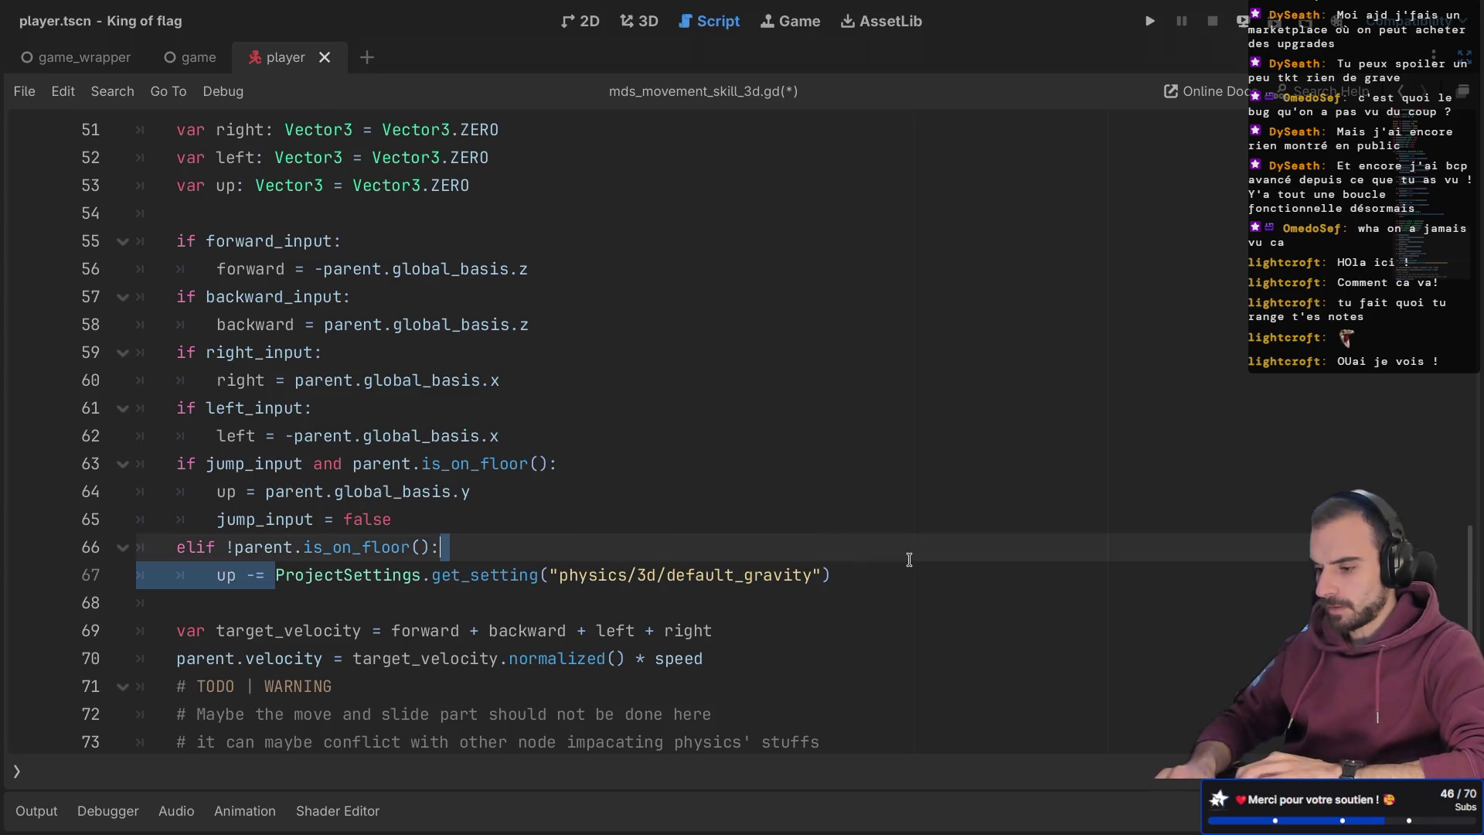
pyautogui.click(868, 578)
pyautogui.moveTo(869, 578)
pyautogui.mouseDown()
pyautogui.moveTo(664, 603)
pyautogui.moveTo(287, 576)
pyautogui.moveTo(910, 575)
pyautogui.mouseUp()
pyautogui.click(283, 576)
pyautogui.press('BackSpace')
pyautogui.click(669, 551)
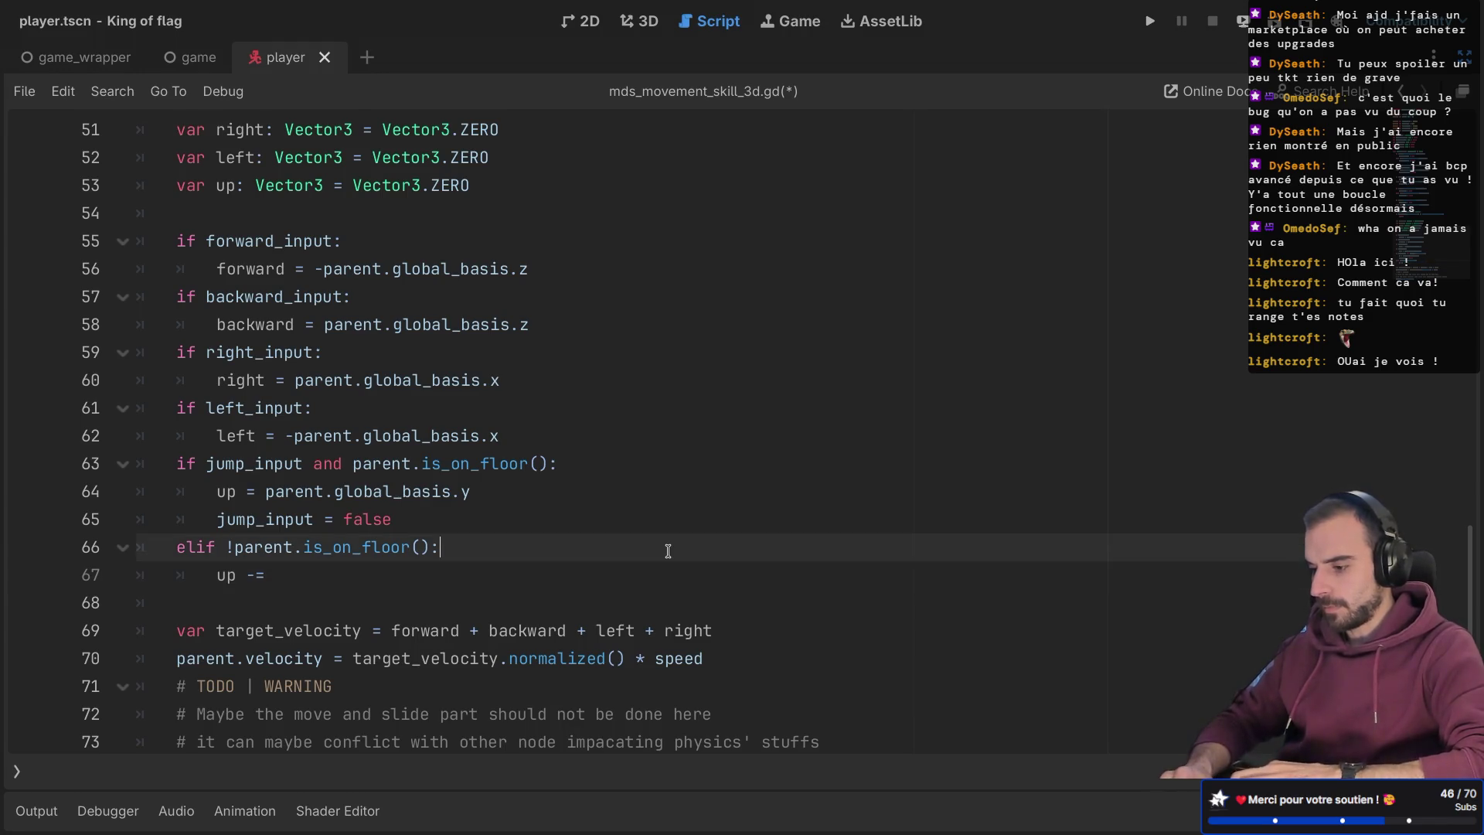
pyautogui.press('Return')
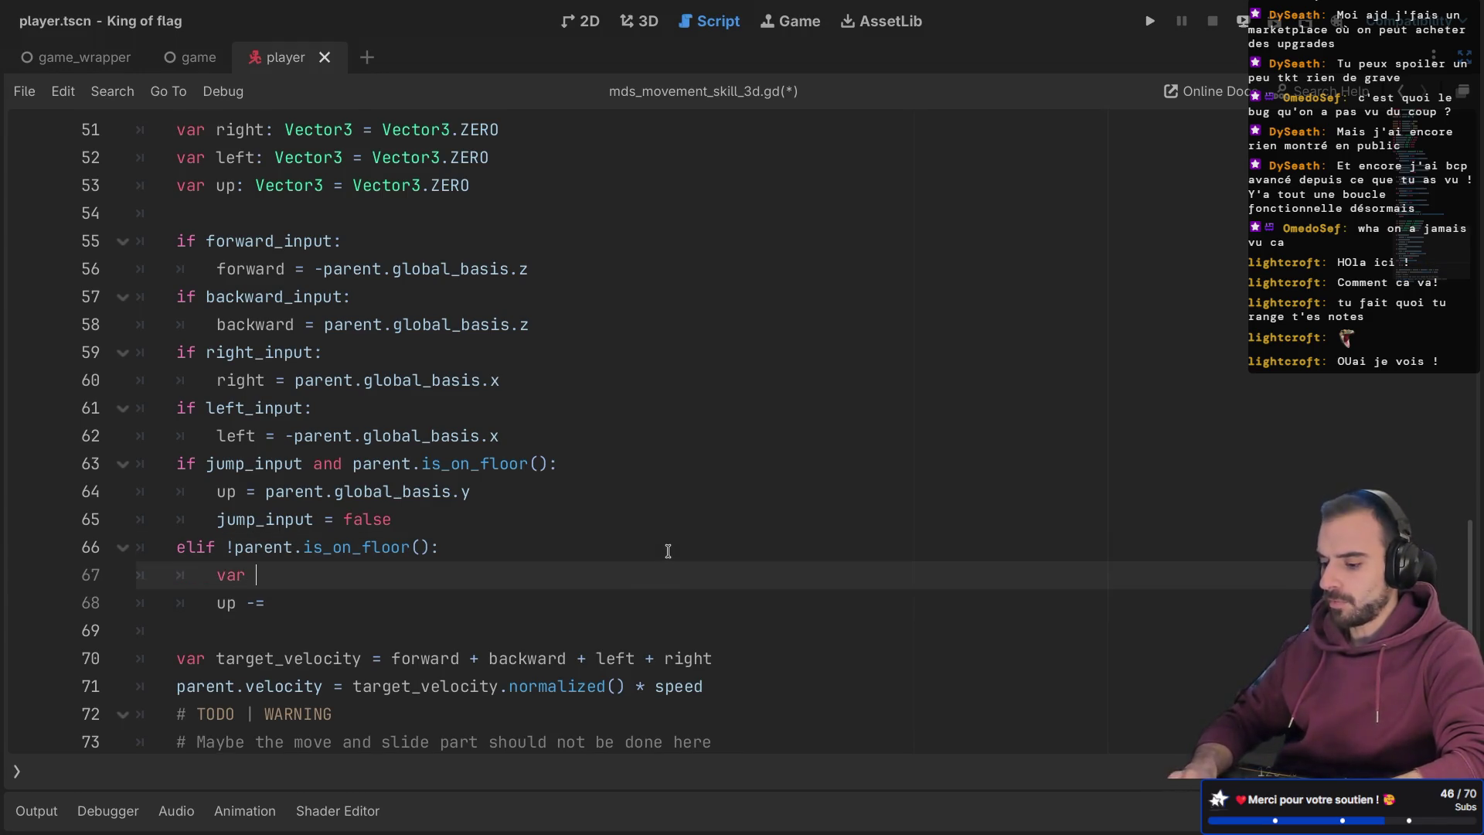
pyautogui.write('ity:')
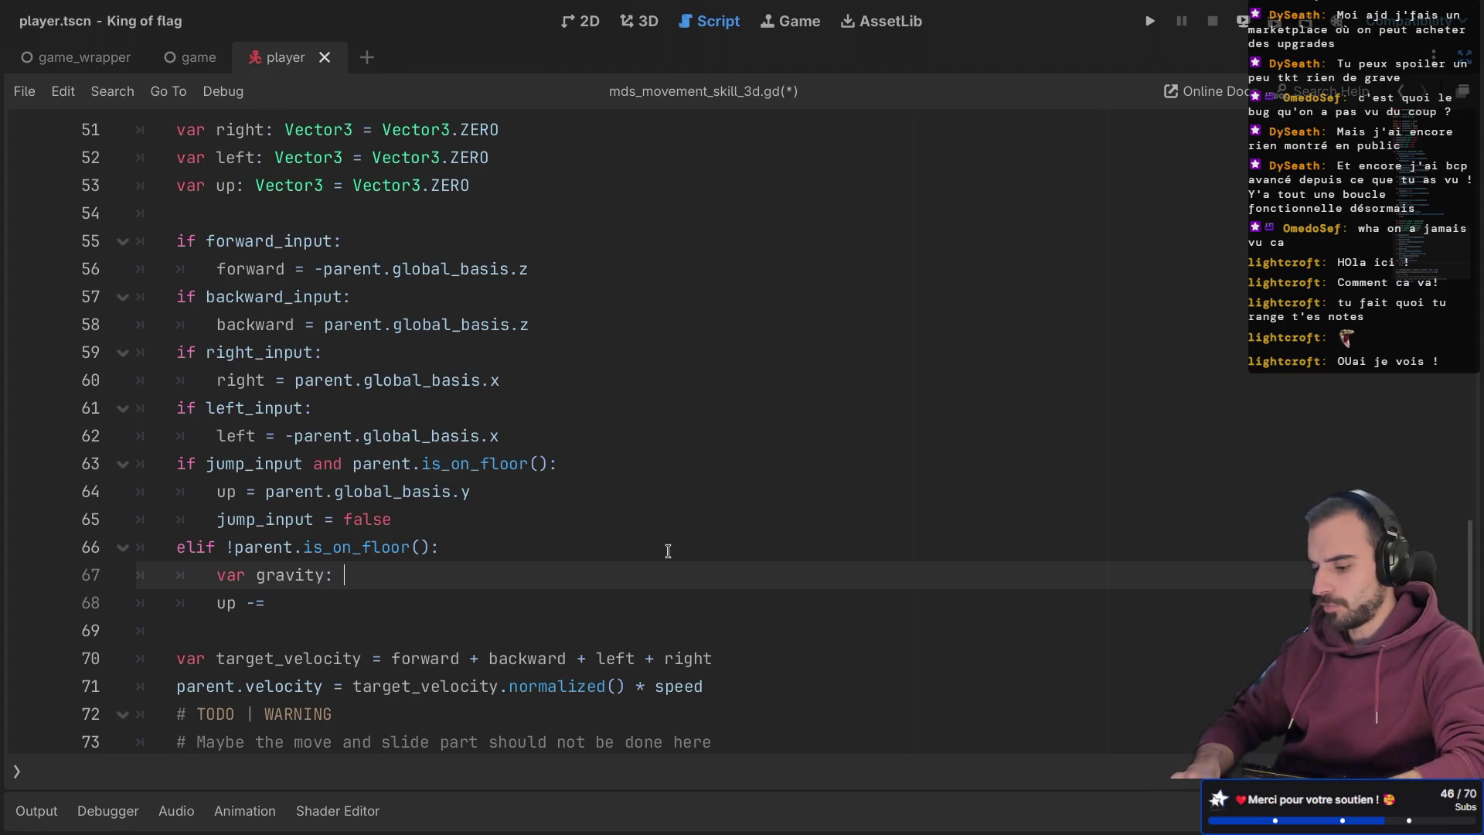
pyautogui.write(' float =')
pyautogui.hotkey('ctrl', 'v')
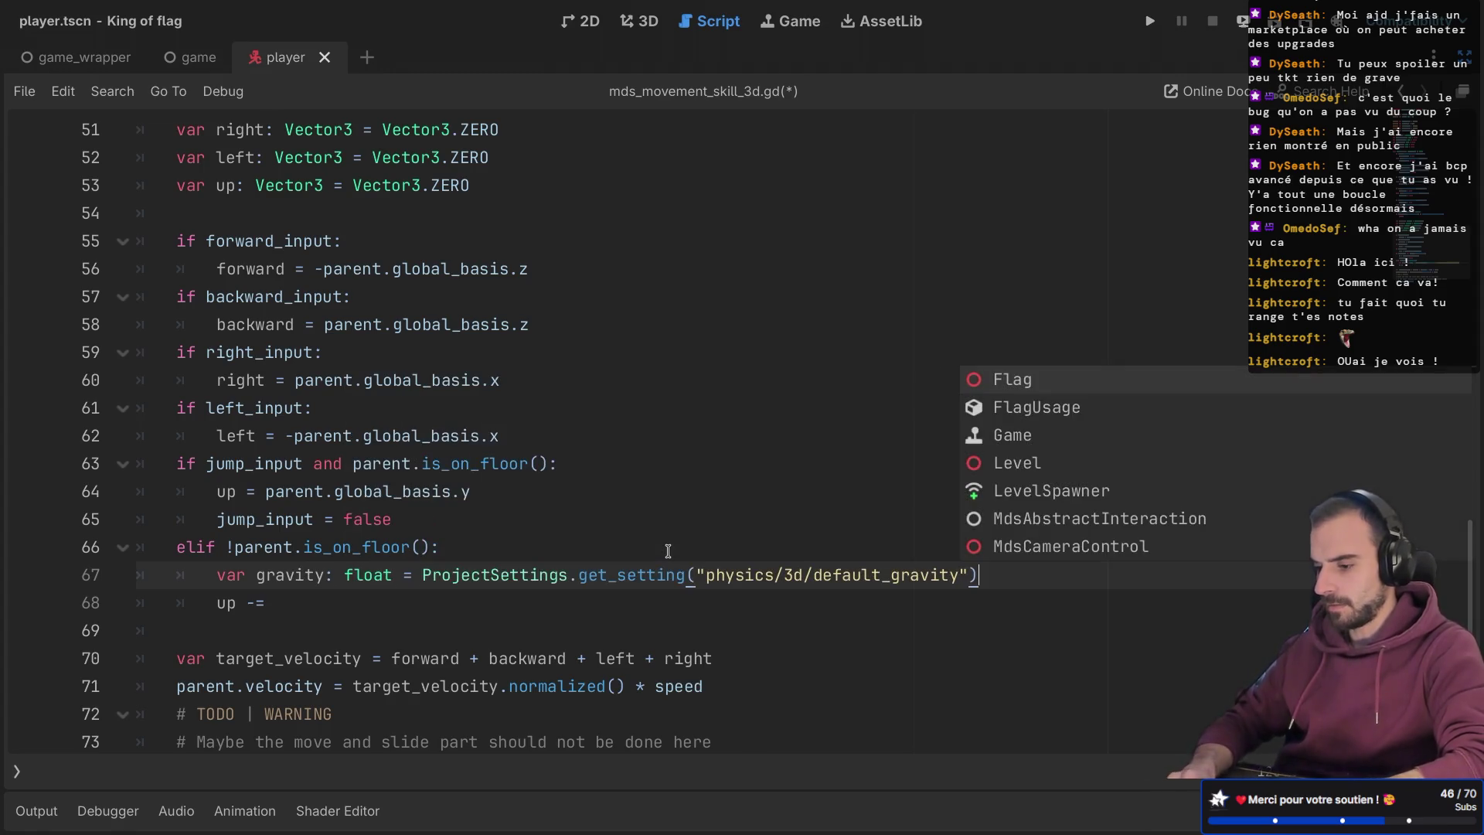
# Make line 68 read 'up -= parent.global_basis.y * gravity' and save the script
pyautogui.click(399, 601)
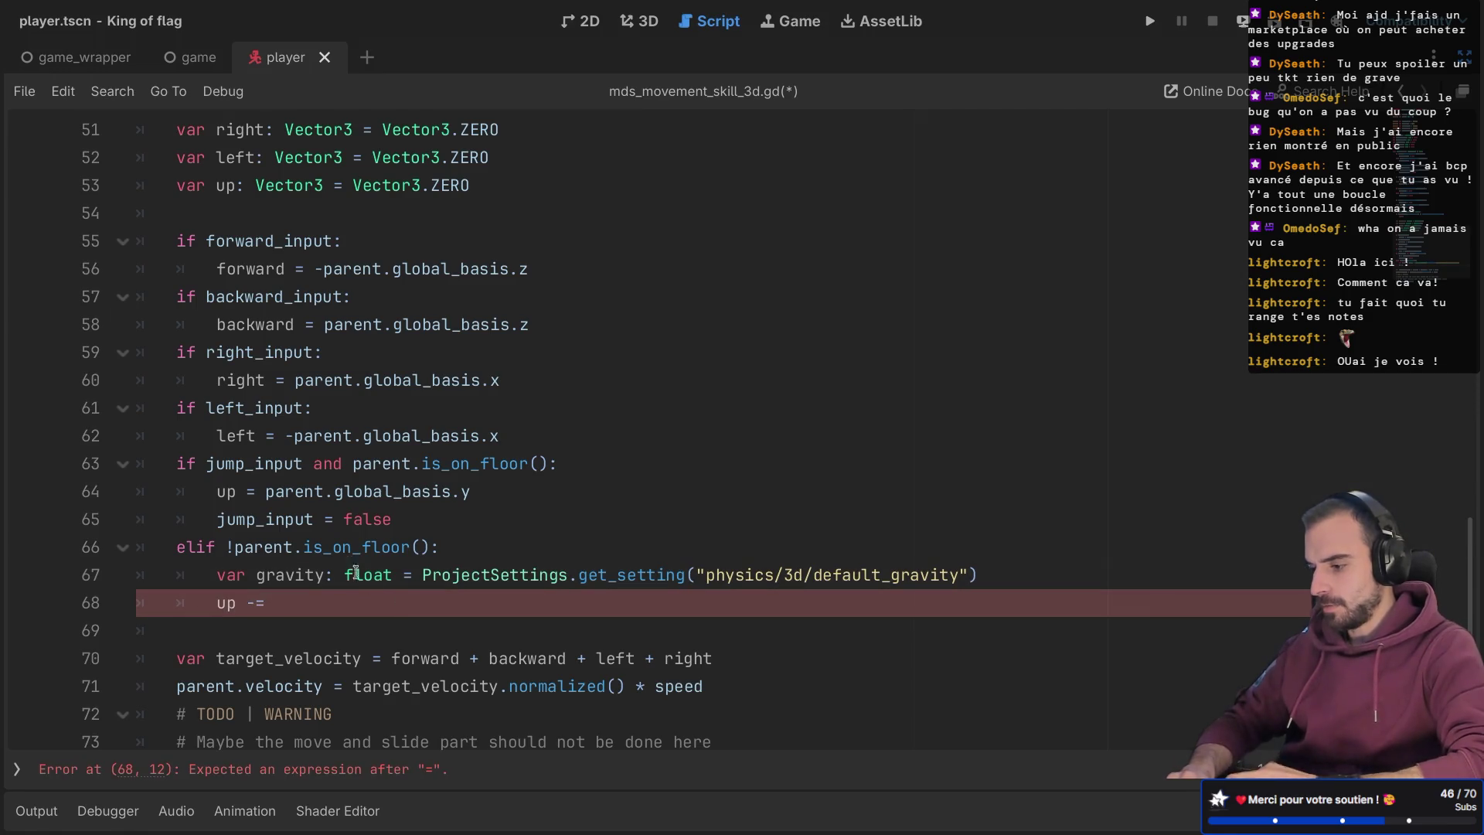
pyautogui.moveTo(267, 494); pyautogui.dragTo(472, 496)
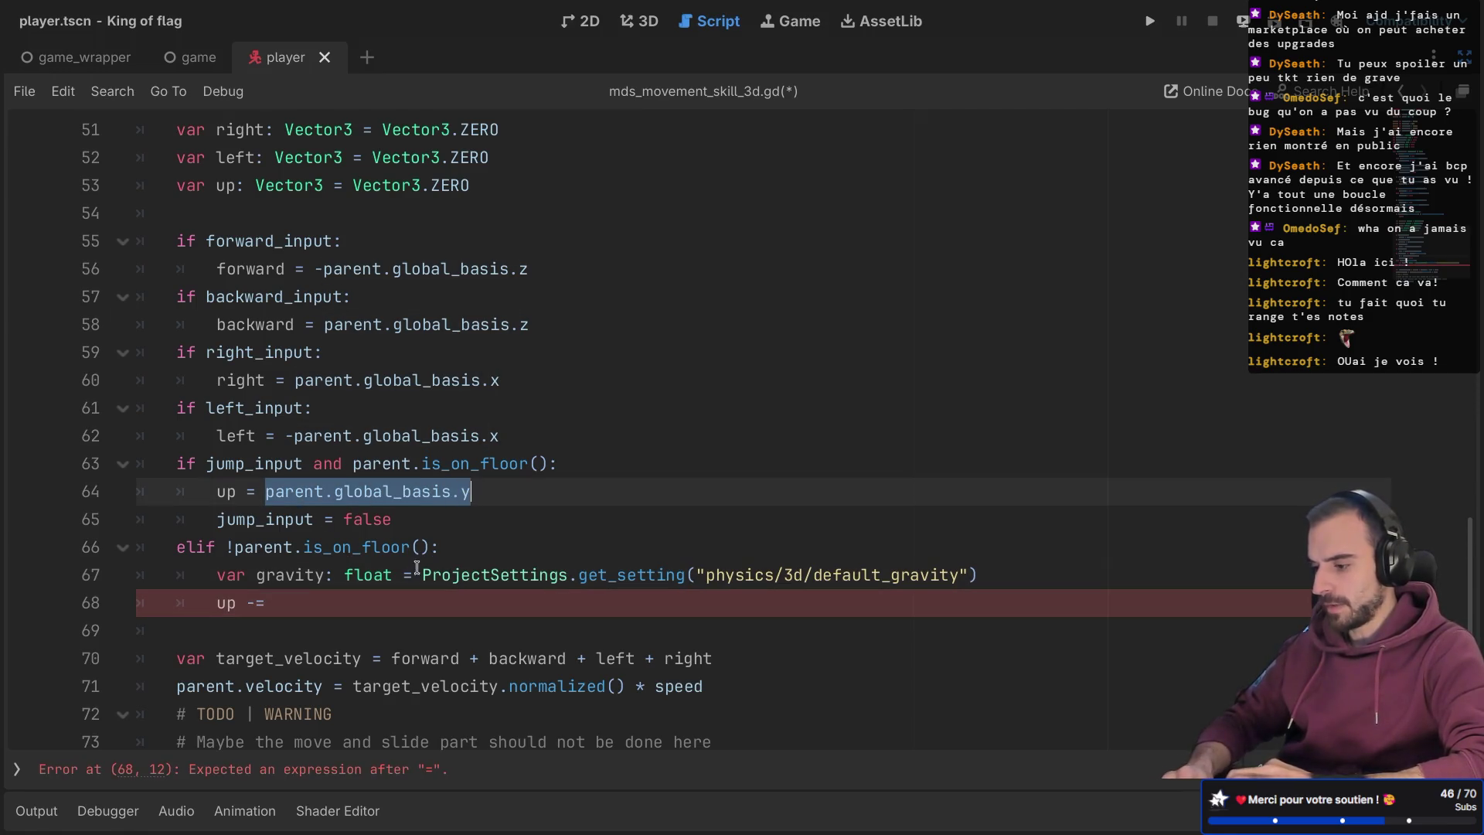
pyautogui.hotkey('ctrl', 'c')
pyautogui.click(369, 601)
pyautogui.hotkey('ctrl', 'v')
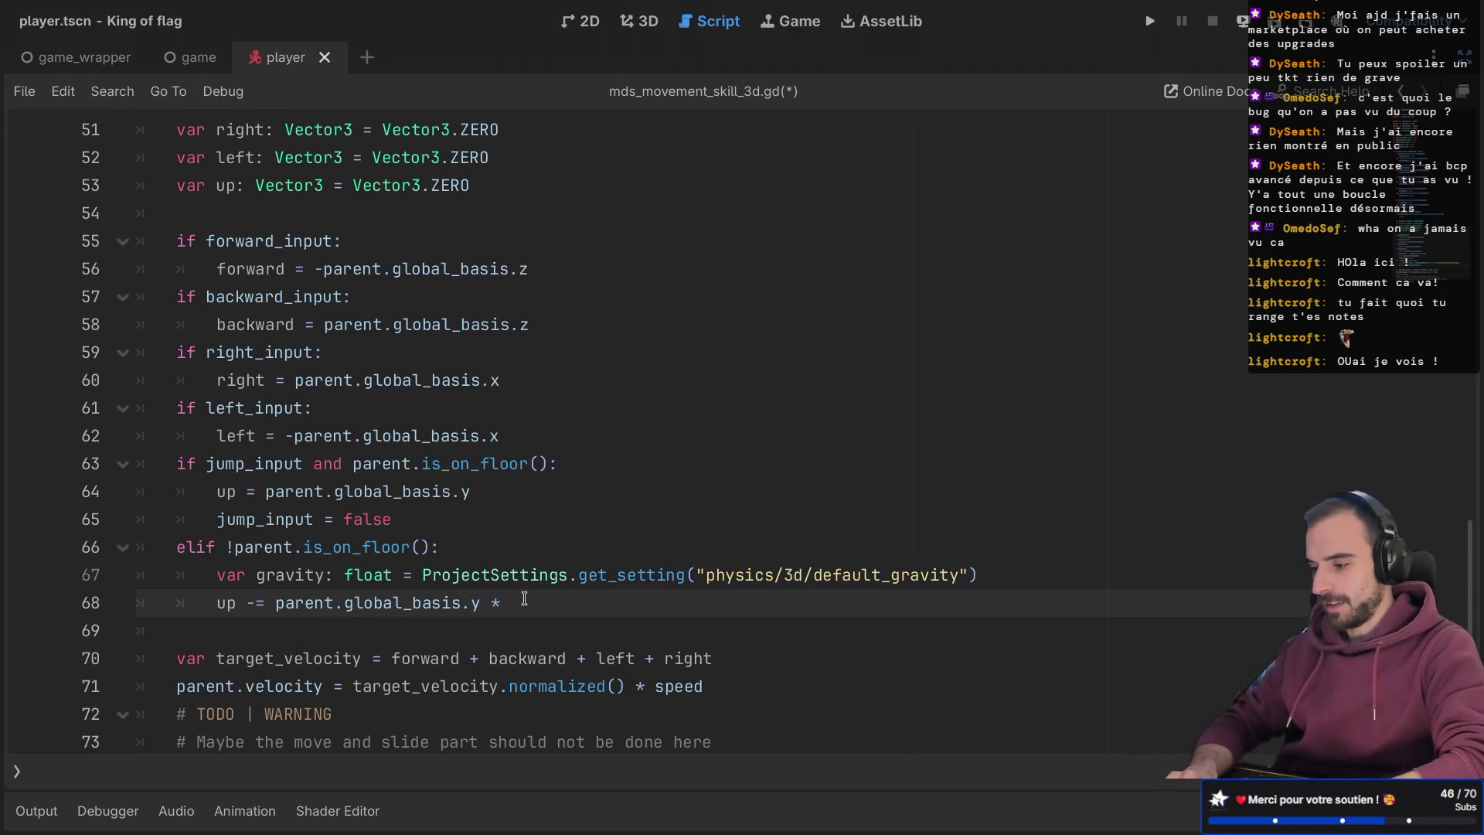
pyautogui.press('Return')
pyautogui.hotkey('ctrl', 's')
pyautogui.scroll(-1, 556, 535)
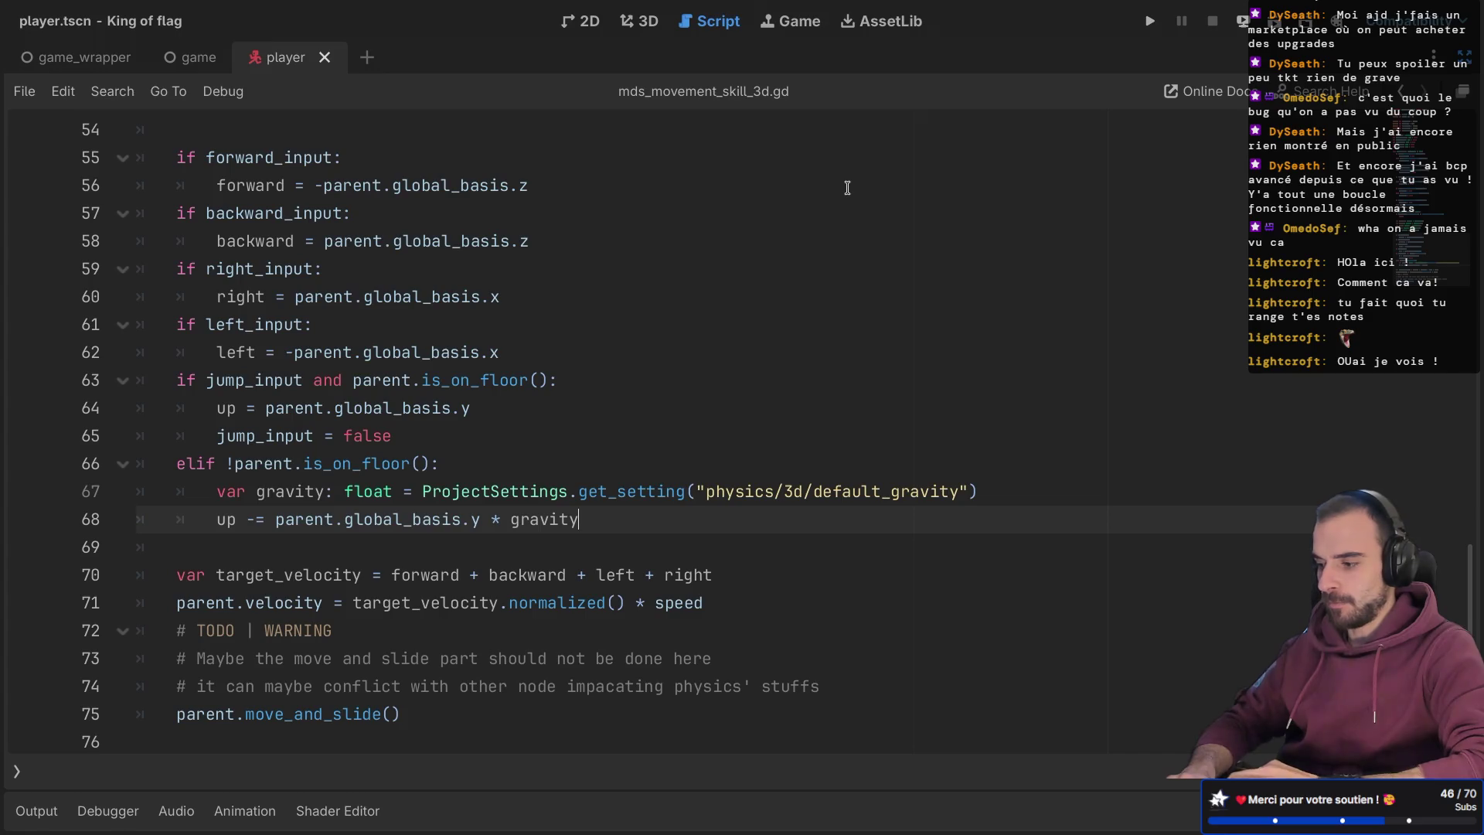
pyautogui.moveTo(257, 4)
pyautogui.click(143, 10)
# Add a new 'jump' action in the Project Settings Input Map
pyautogui.click(186, 35)
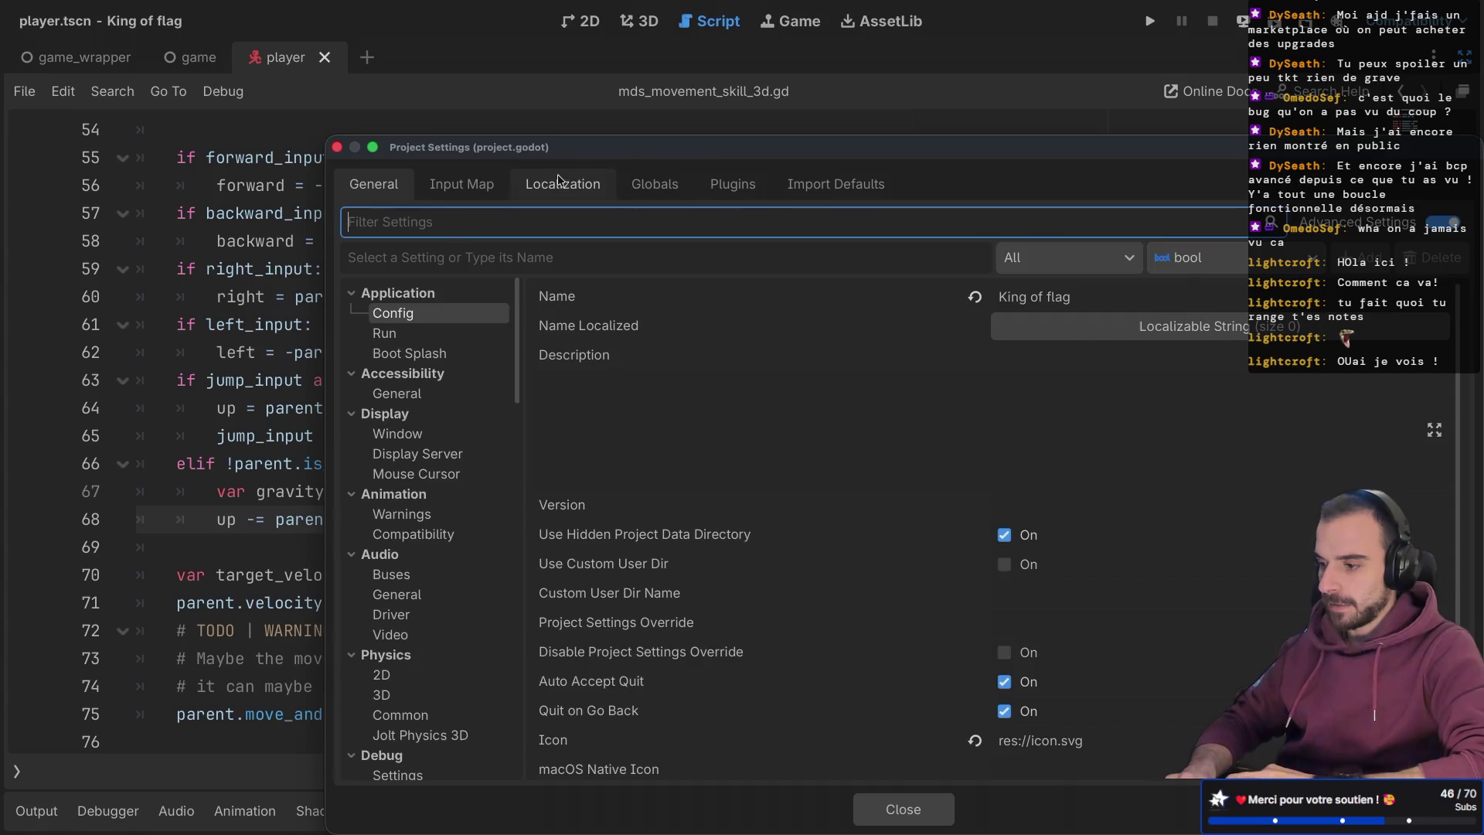
pyautogui.click(563, 184)
pyautogui.click(461, 184)
pyautogui.scroll(-3, 479, 361)
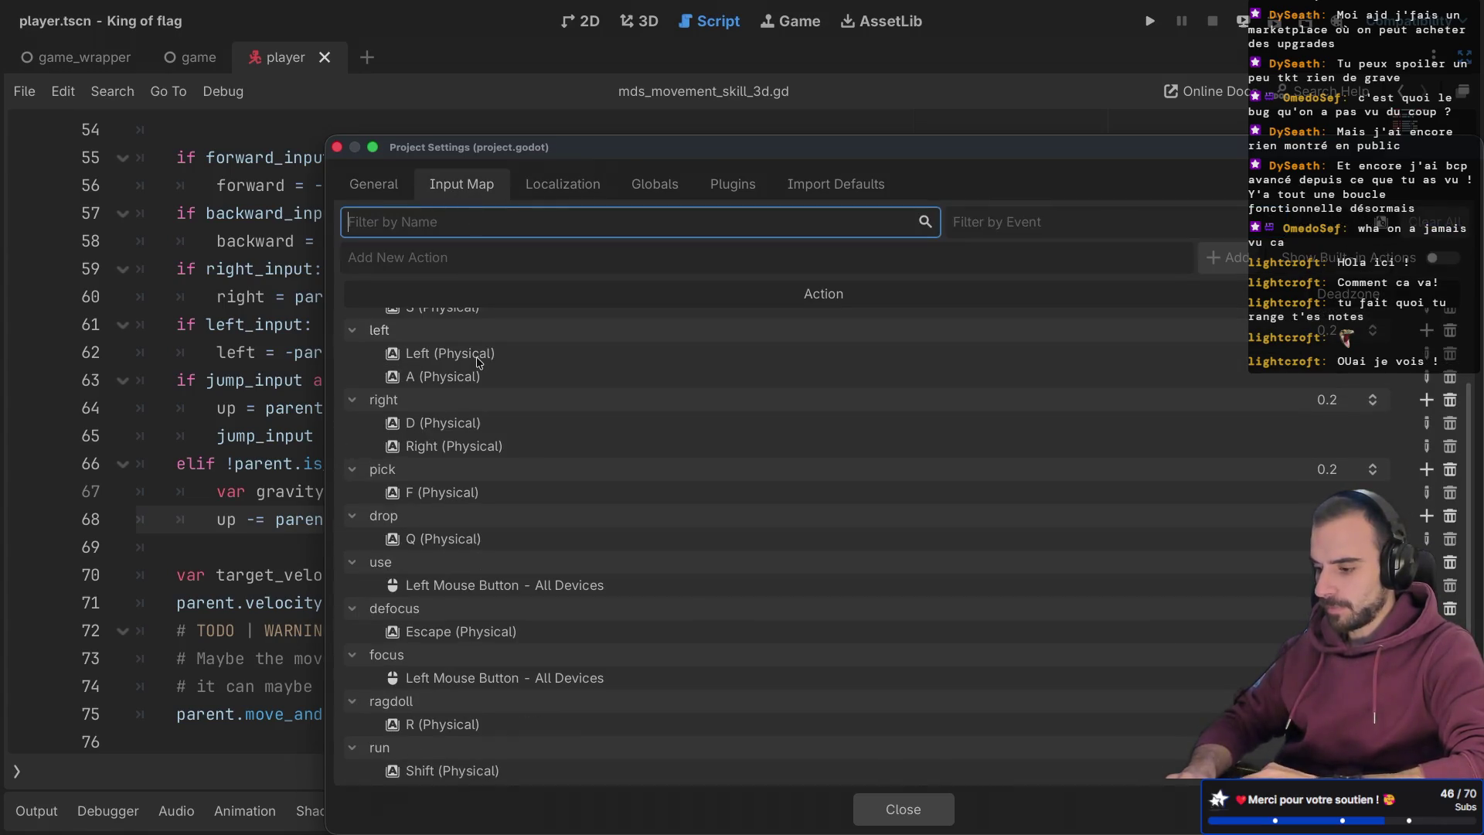
pyautogui.scroll(3, 479, 361)
pyautogui.click(441, 255)
pyautogui.write('jump')
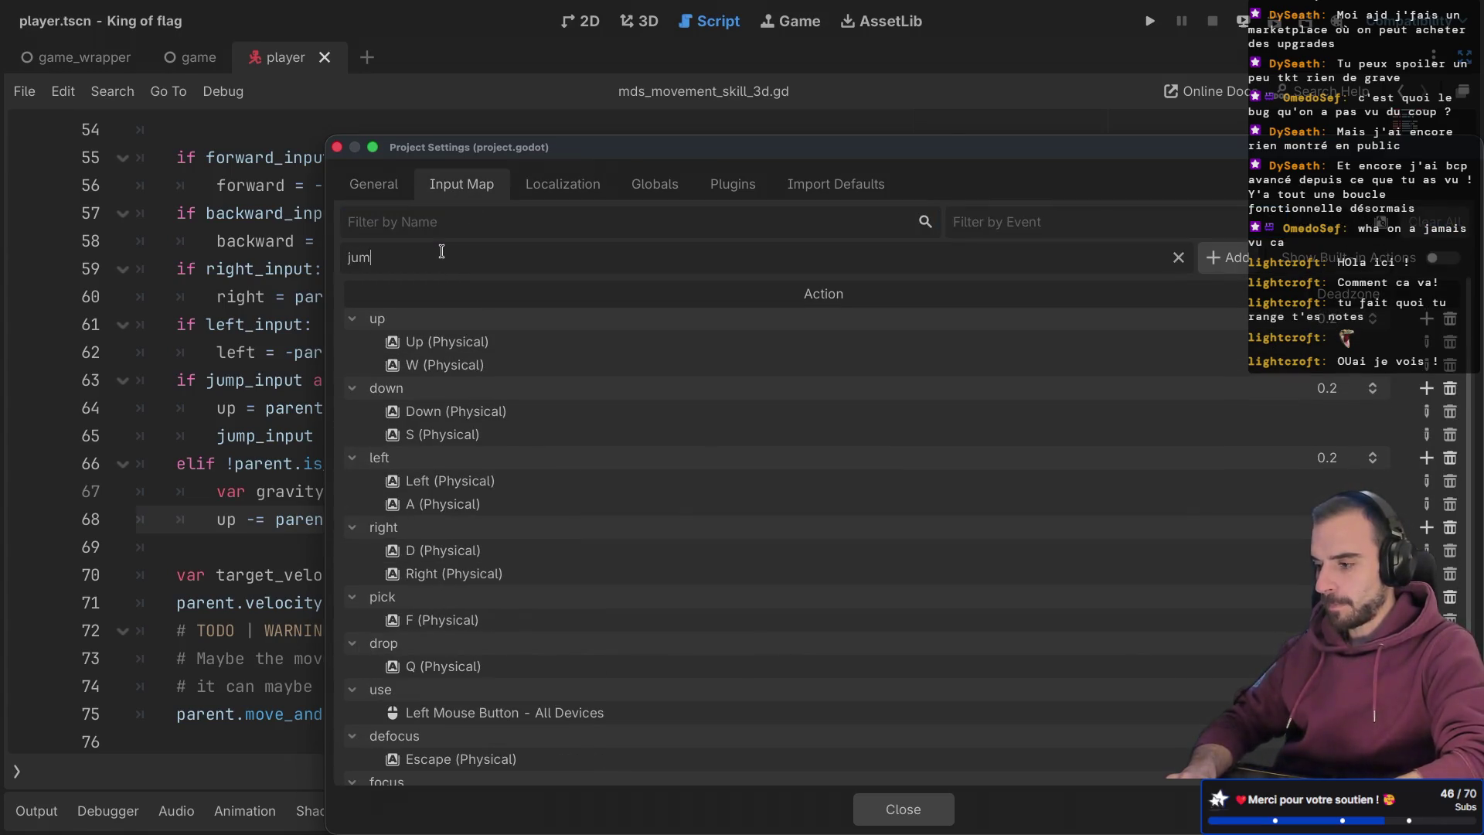
pyautogui.click(1227, 258)
# Bind Space (Physical) to the jump action and run the project
pyautogui.scroll(-3, 689, 630)
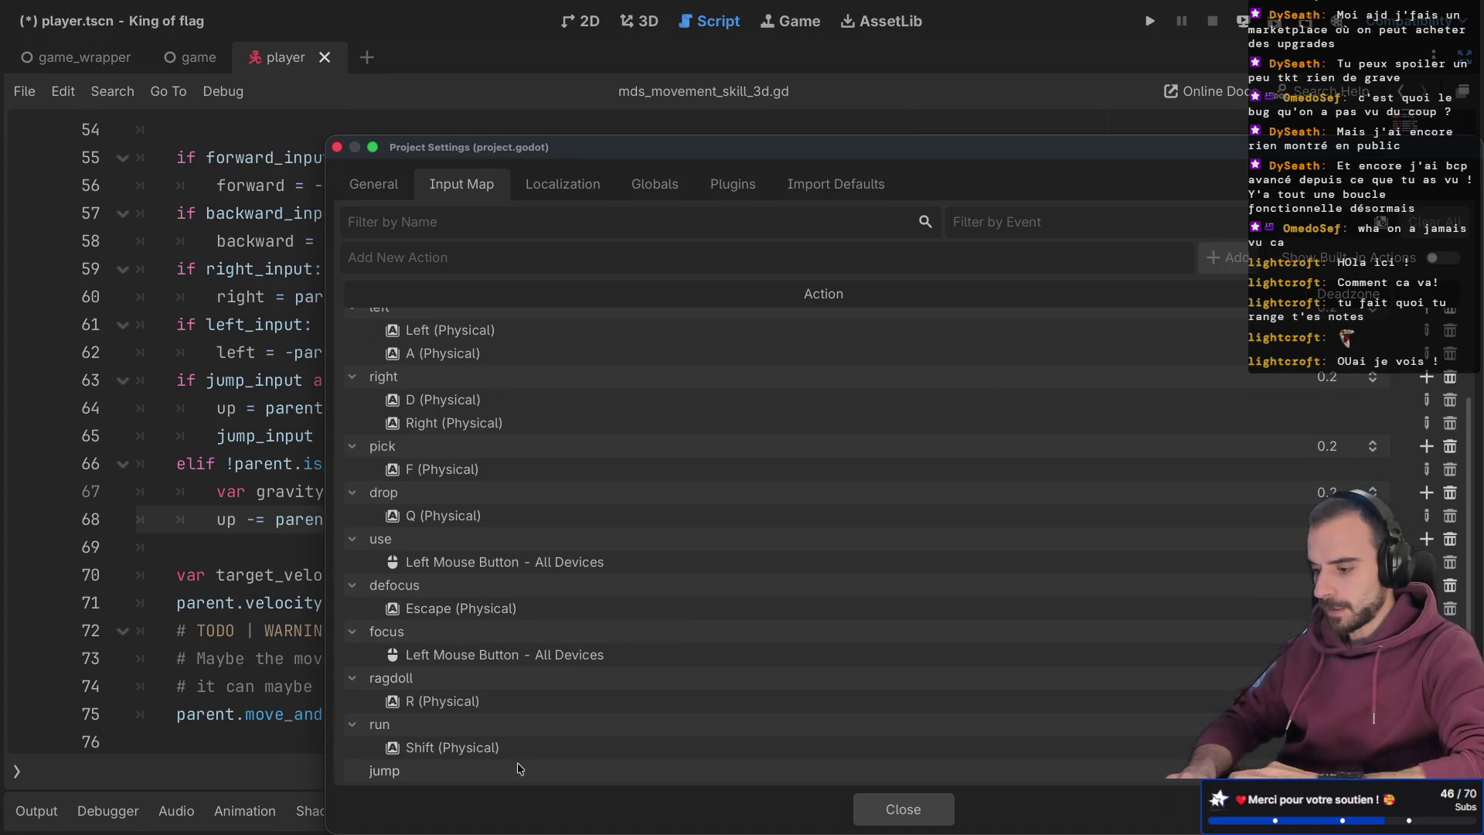
pyautogui.doubleClick(476, 779)
pyautogui.press('Return')
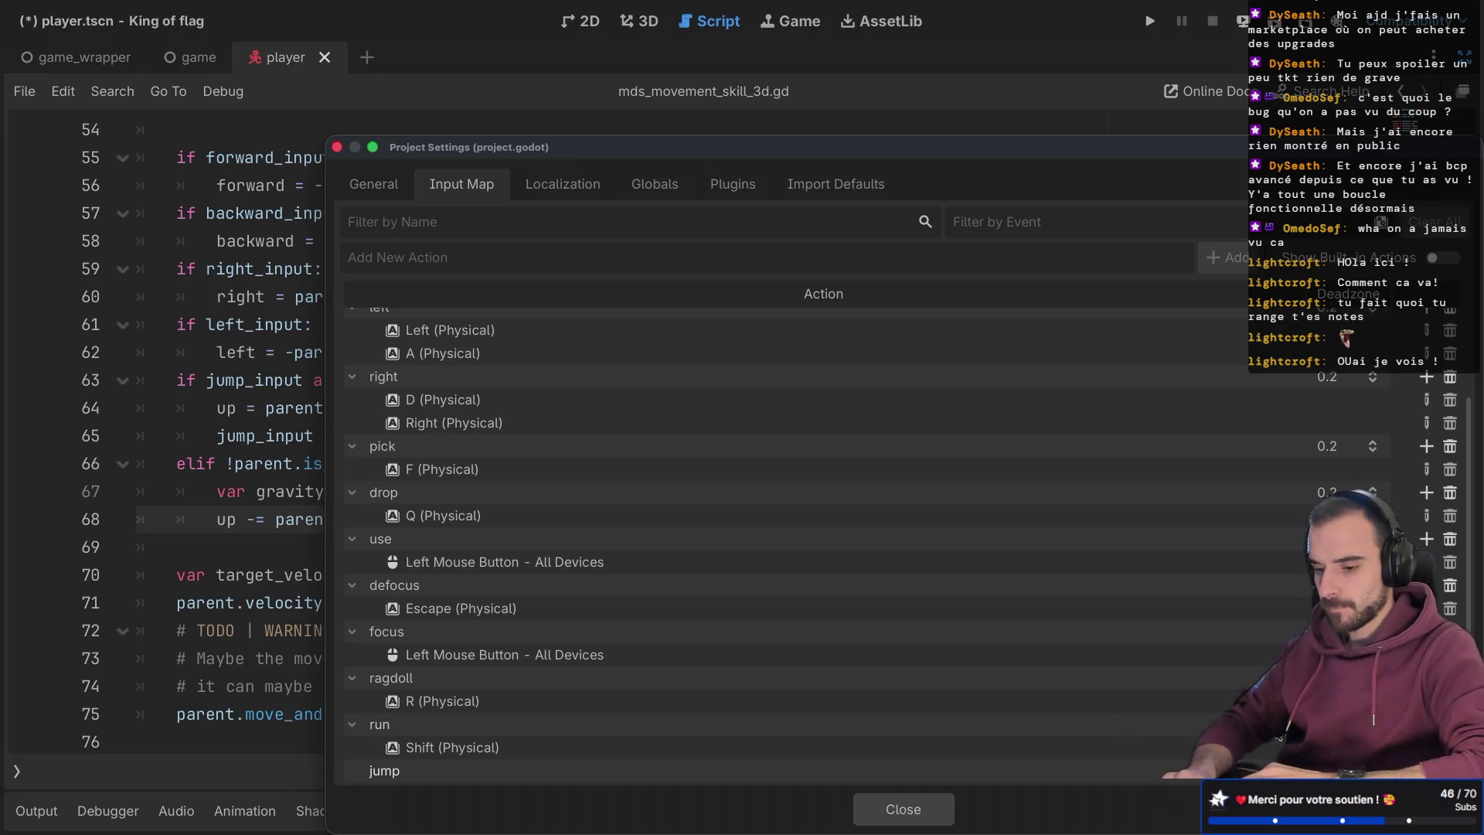
pyautogui.click(1426, 771)
pyautogui.press('space')
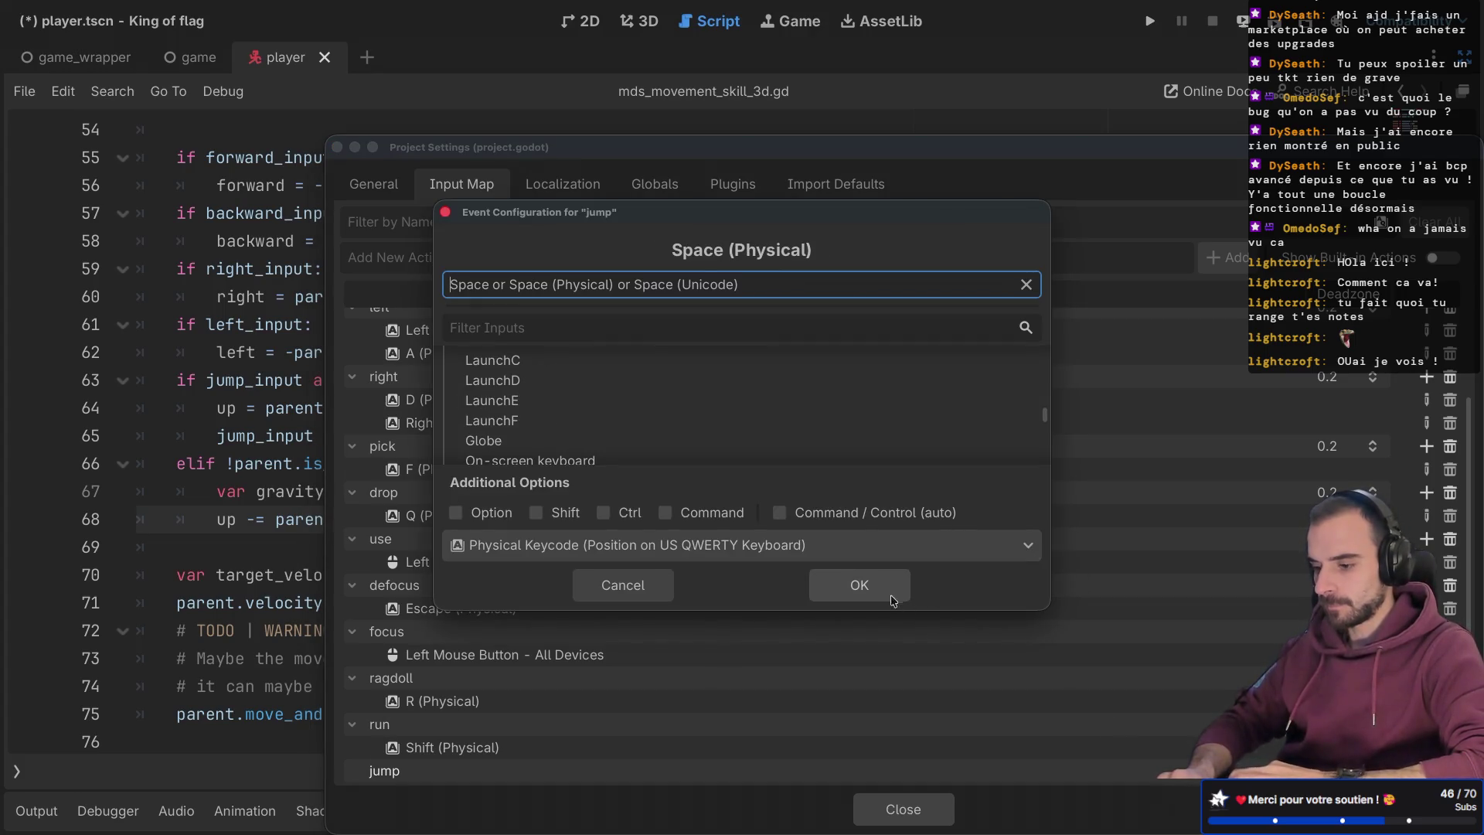
pyautogui.click(855, 585)
pyautogui.click(901, 812)
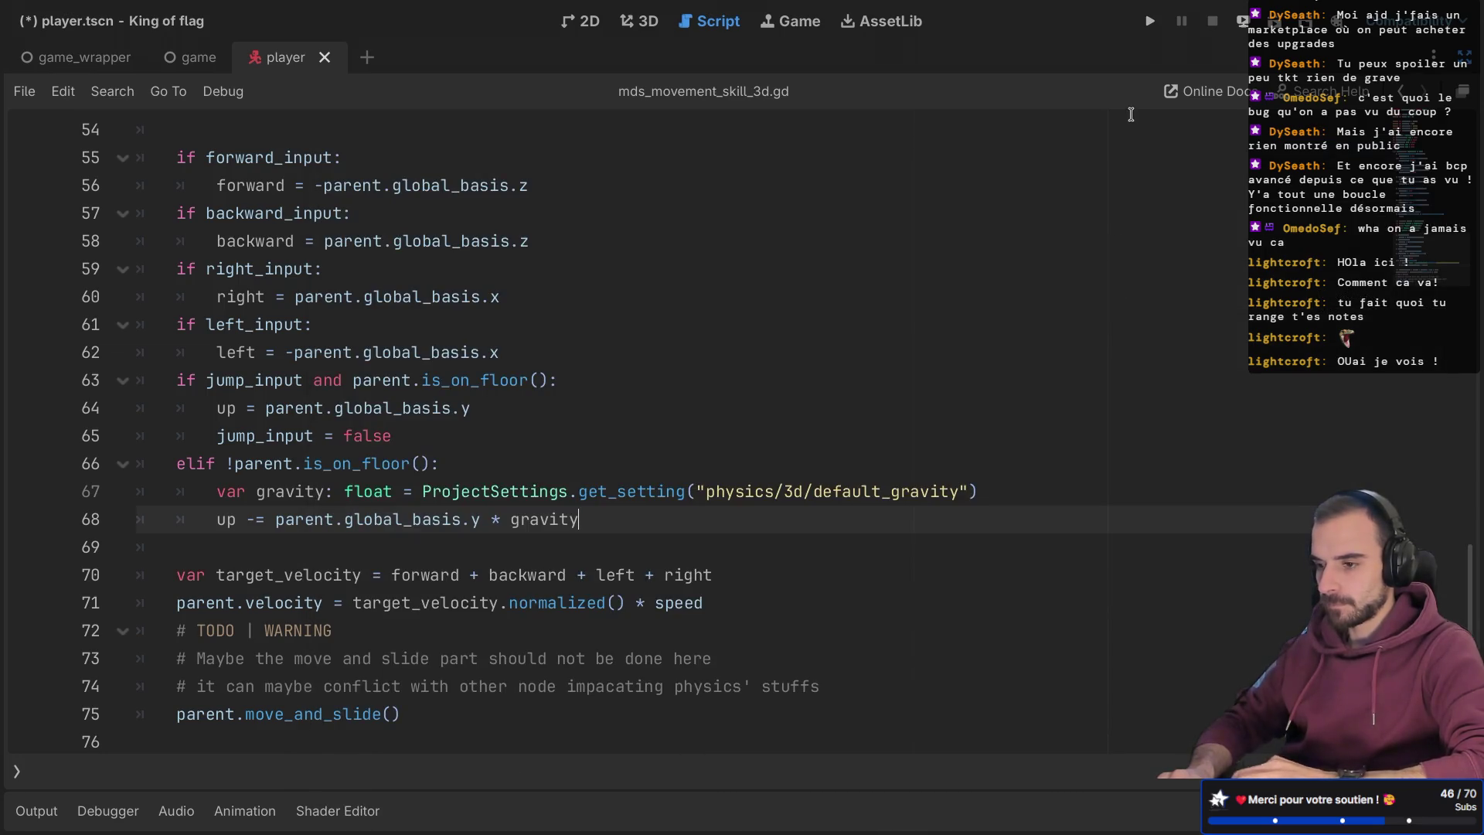
pyautogui.click(1150, 21)
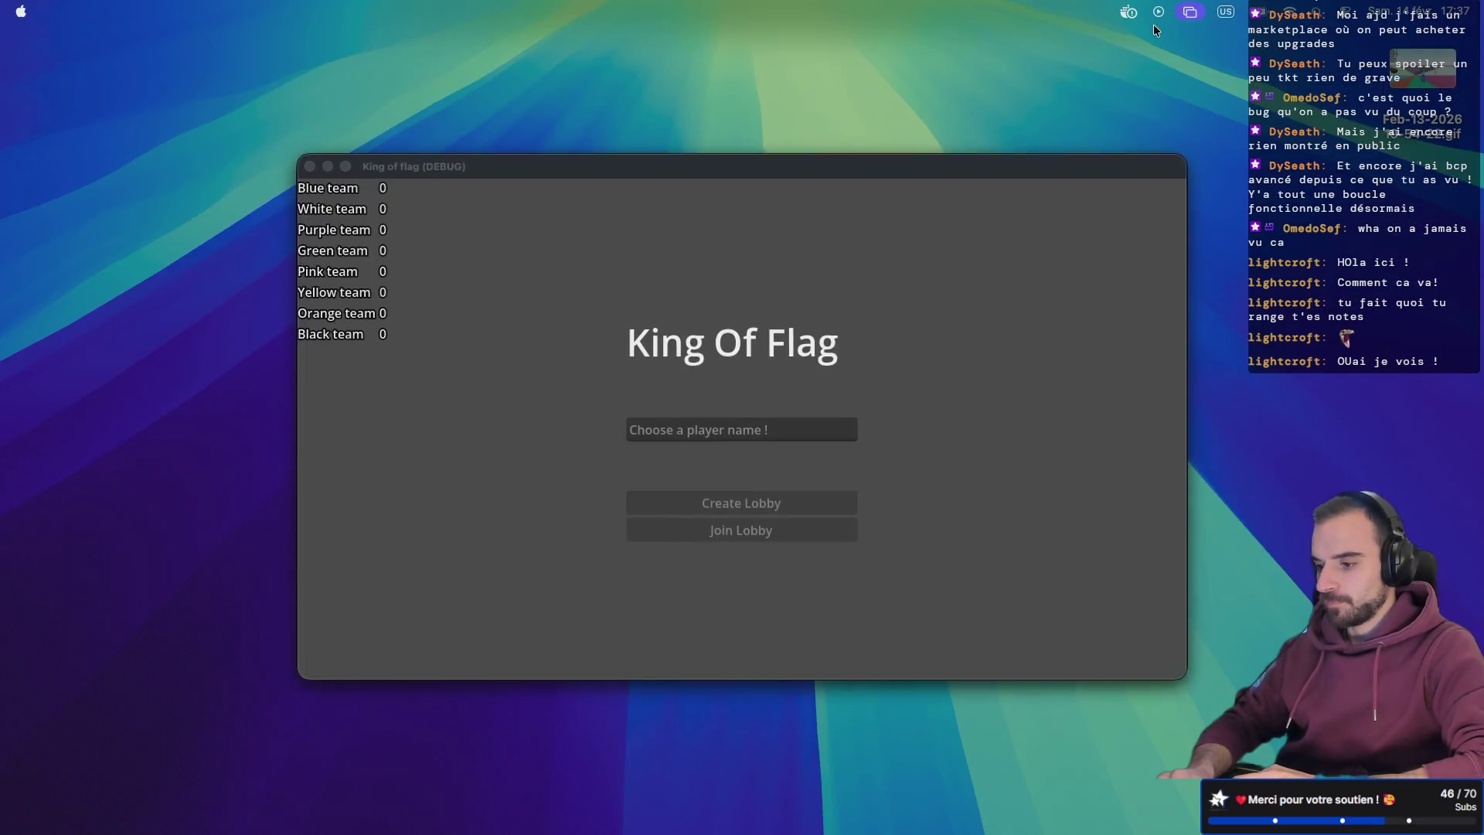
# Enter a player name, create a lobby, start the game, then return to the editor
pyautogui.click(768, 421)
pyautogui.write('mdossan')
pyautogui.click(768, 513)
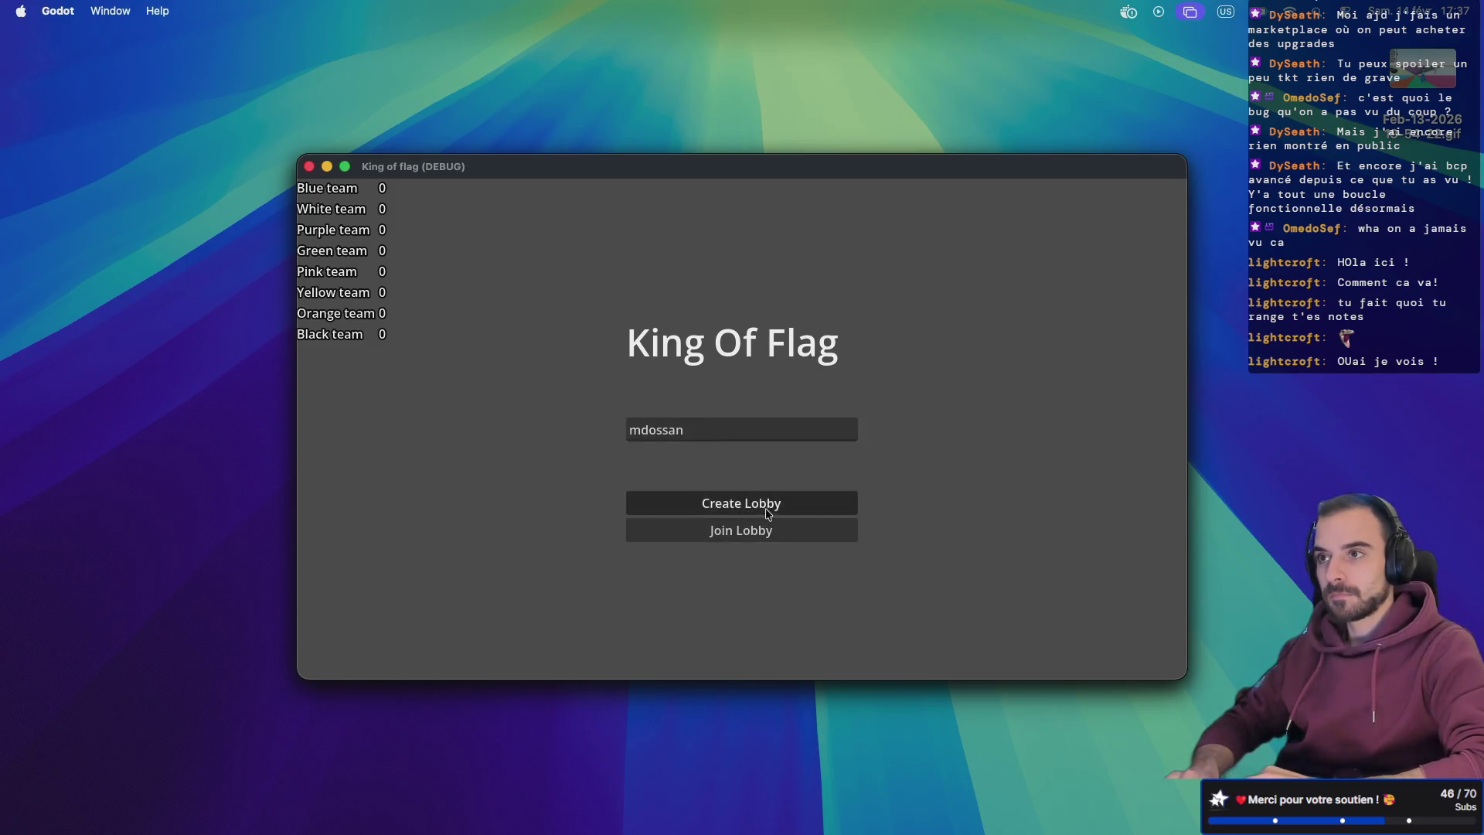
pyautogui.click(746, 452)
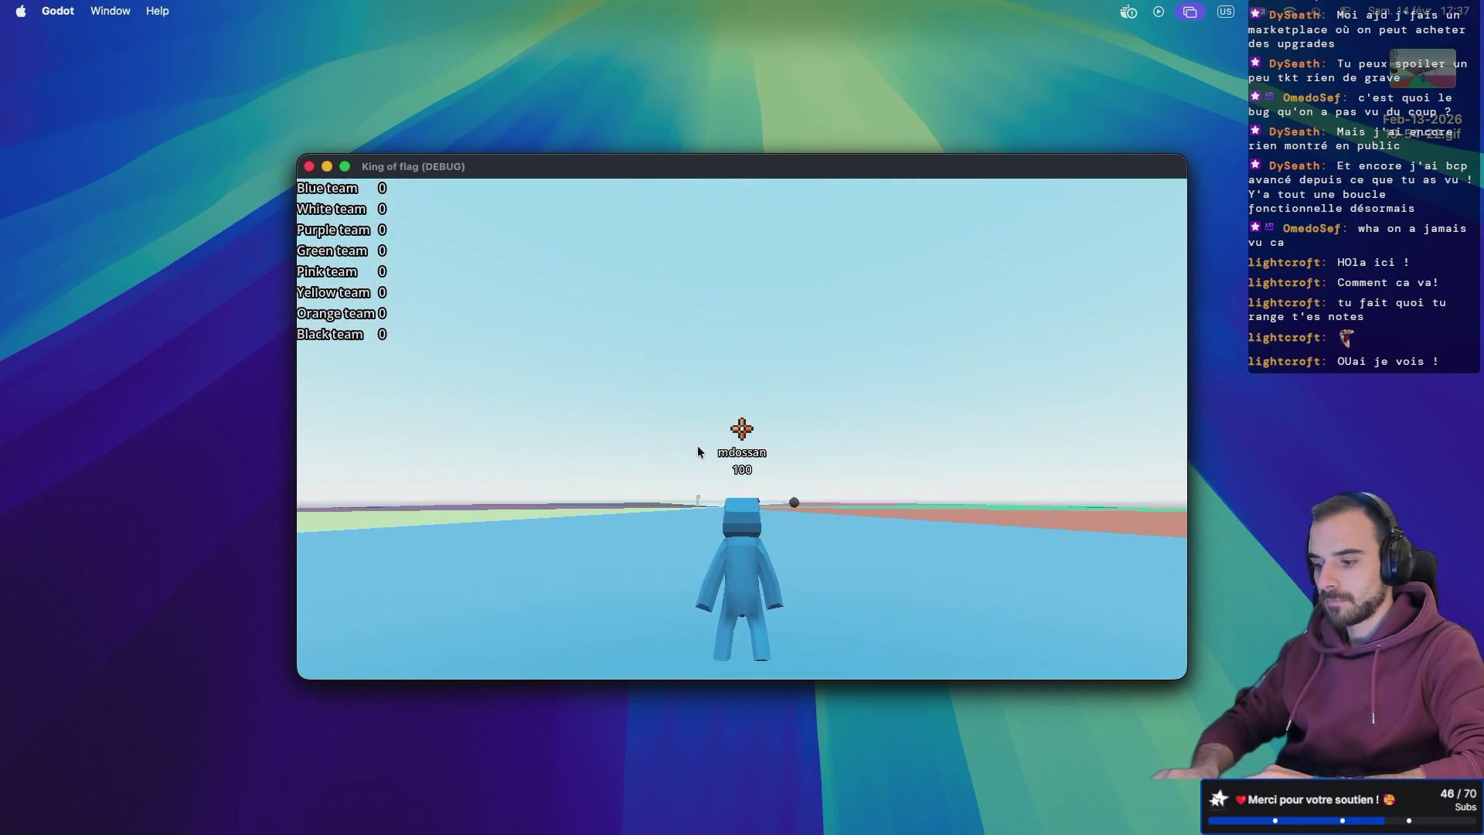
pyautogui.press('super+Tab')
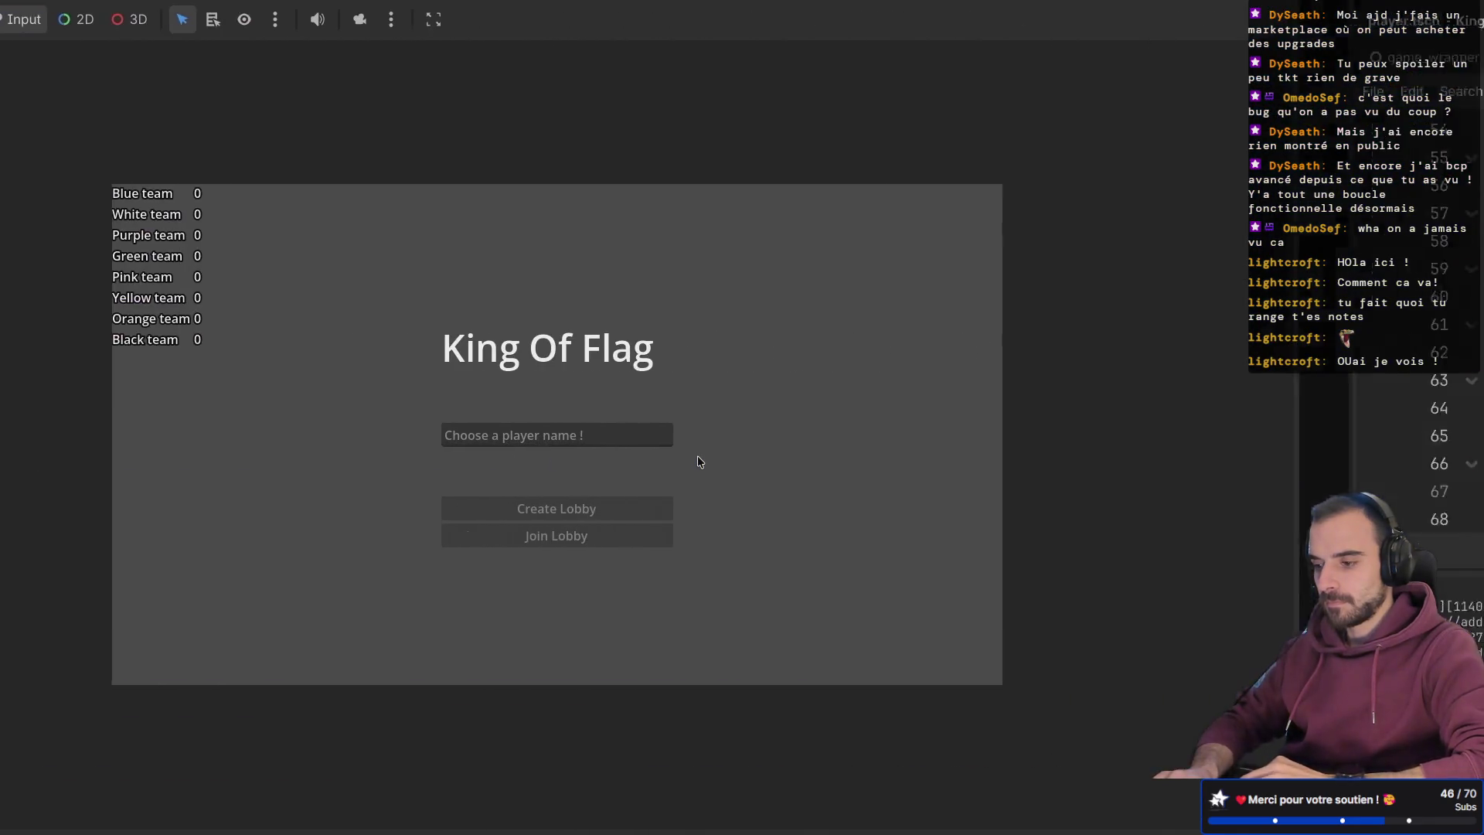
pyautogui.hotkey('ctrl', 'F3')
# Append ' * 1000' to the jump line 64 and relaunch the game
pyautogui.scroll(-2, 601, 423)
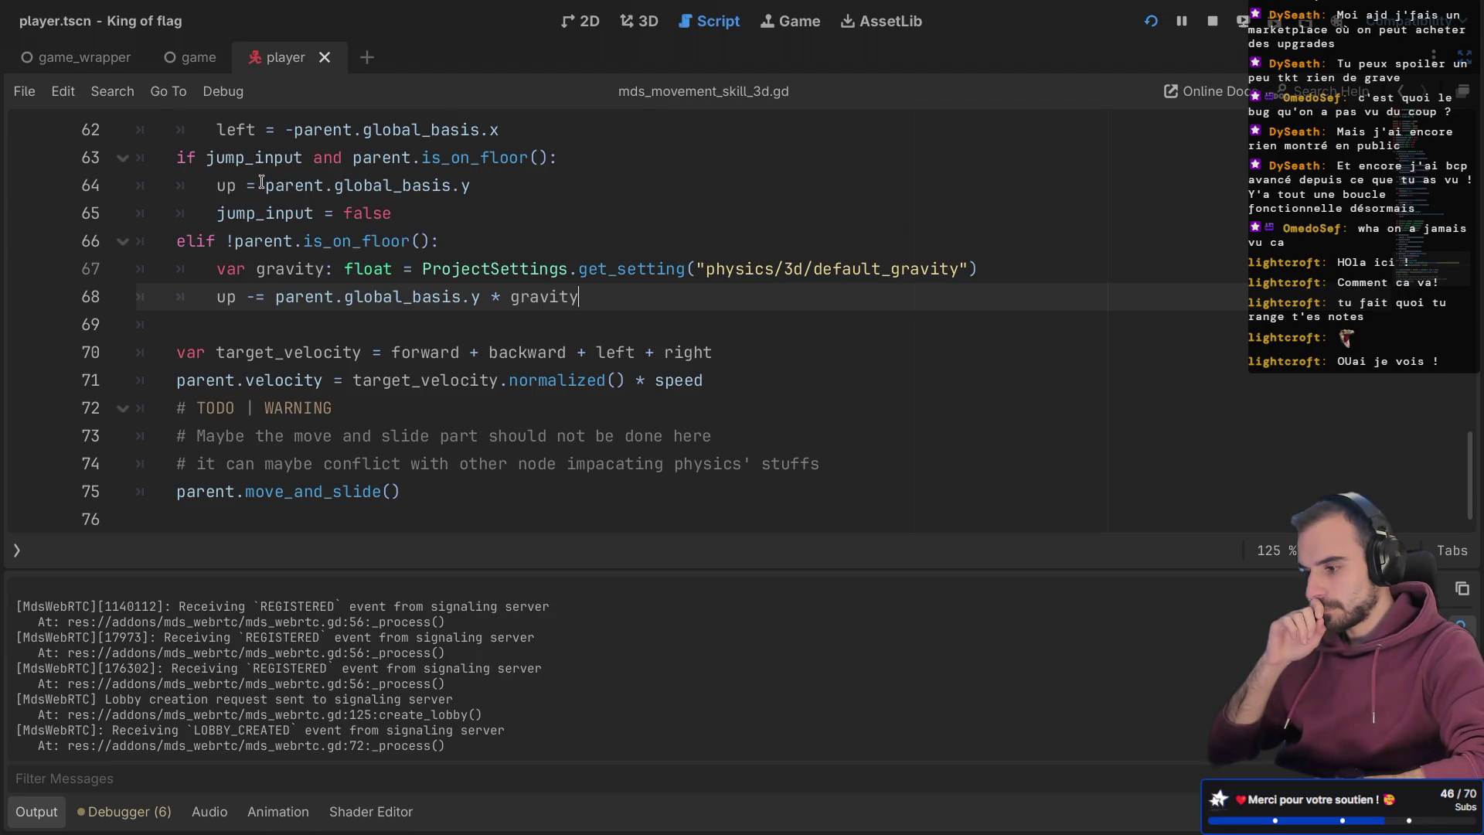
pyautogui.scroll(2, 519, 189)
pyautogui.click(492, 245)
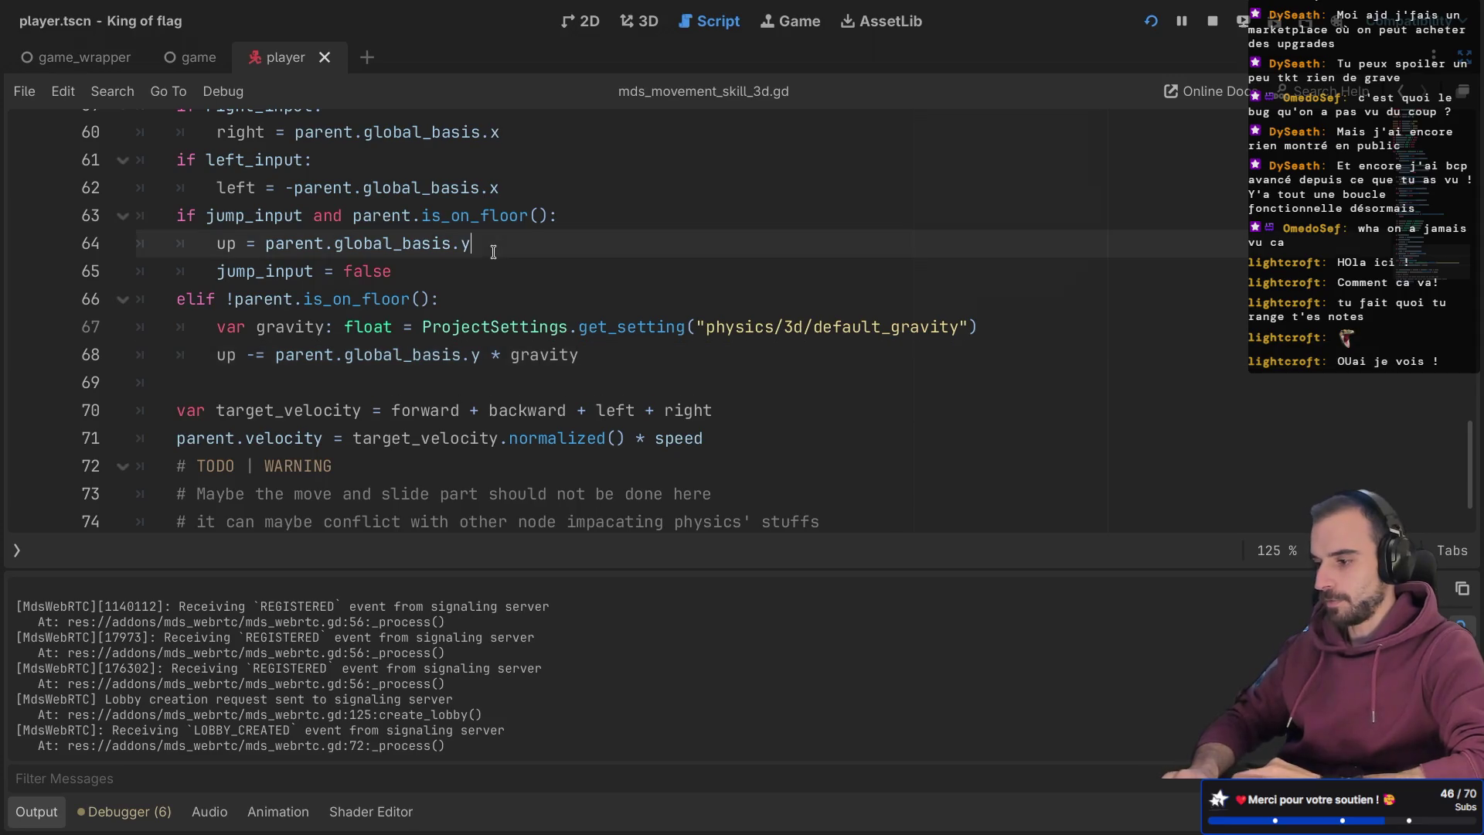
pyautogui.write('*')
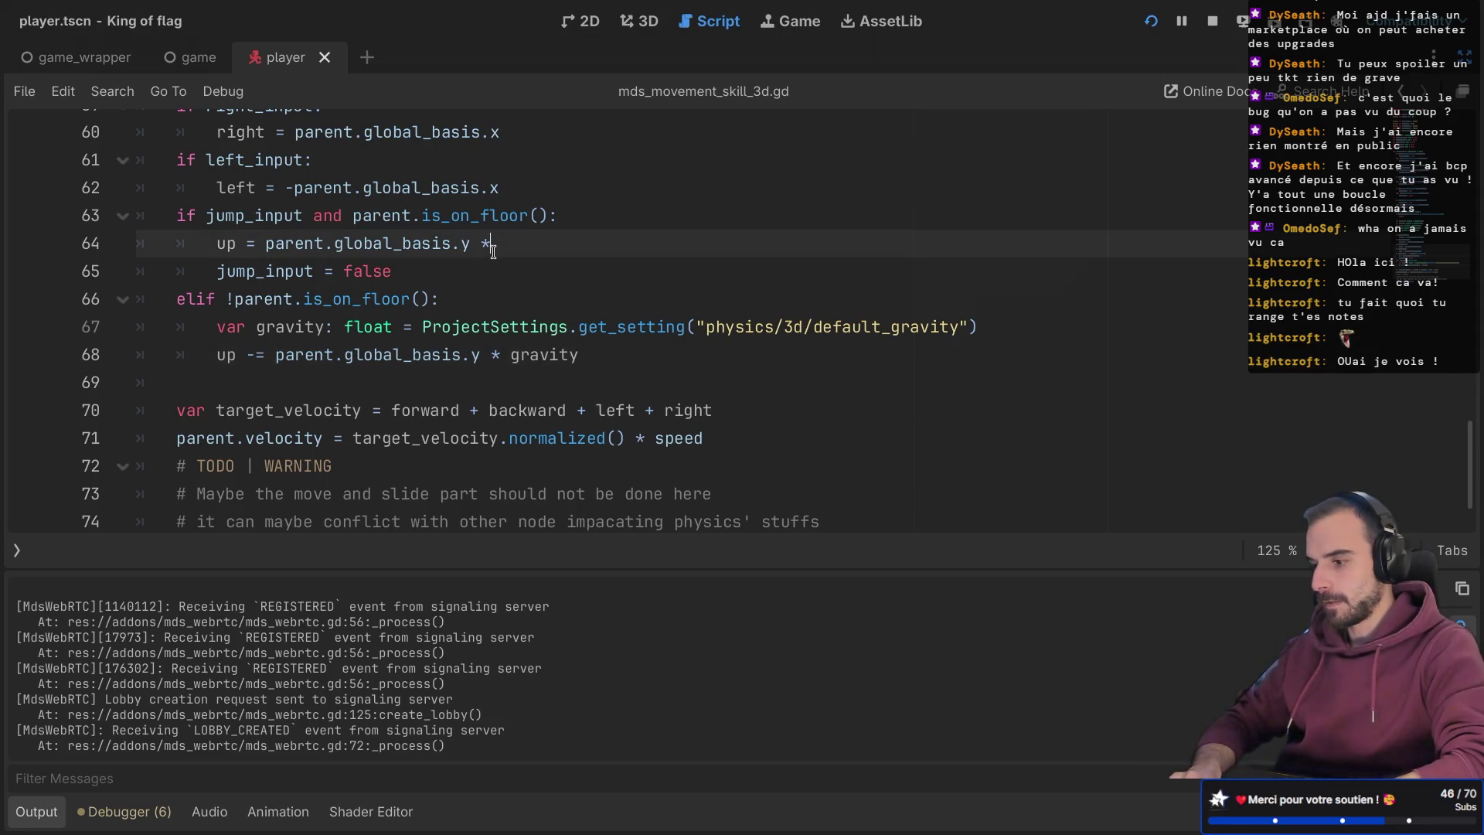
pyautogui.write(' 1000')
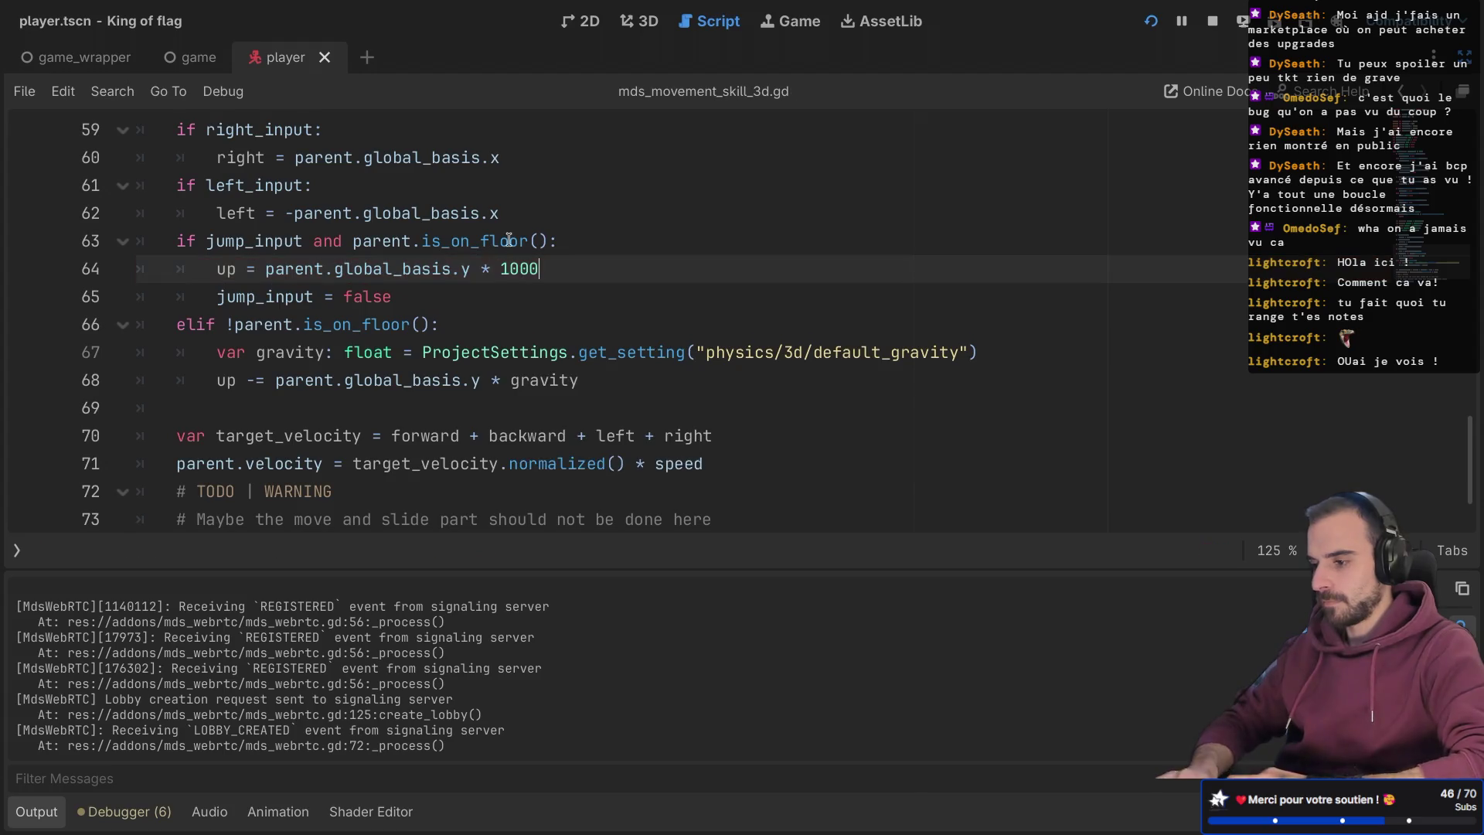
pyautogui.press('super+b')
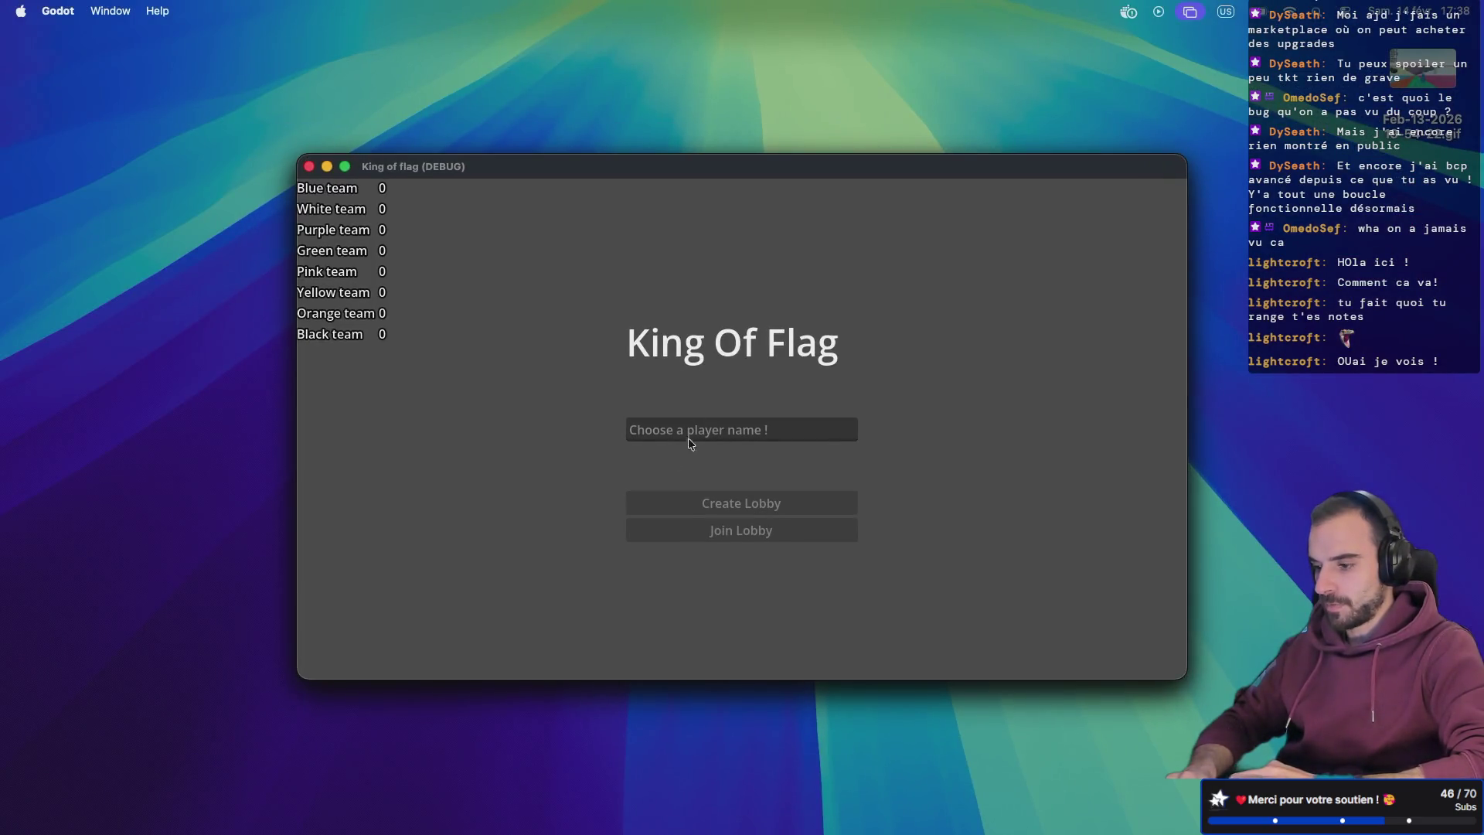
# Enter a player name, create a lobby, start the game, walk forward, then return to the editor
pyautogui.click(690, 442)
pyautogui.write('qwer')
pyautogui.click(705, 503)
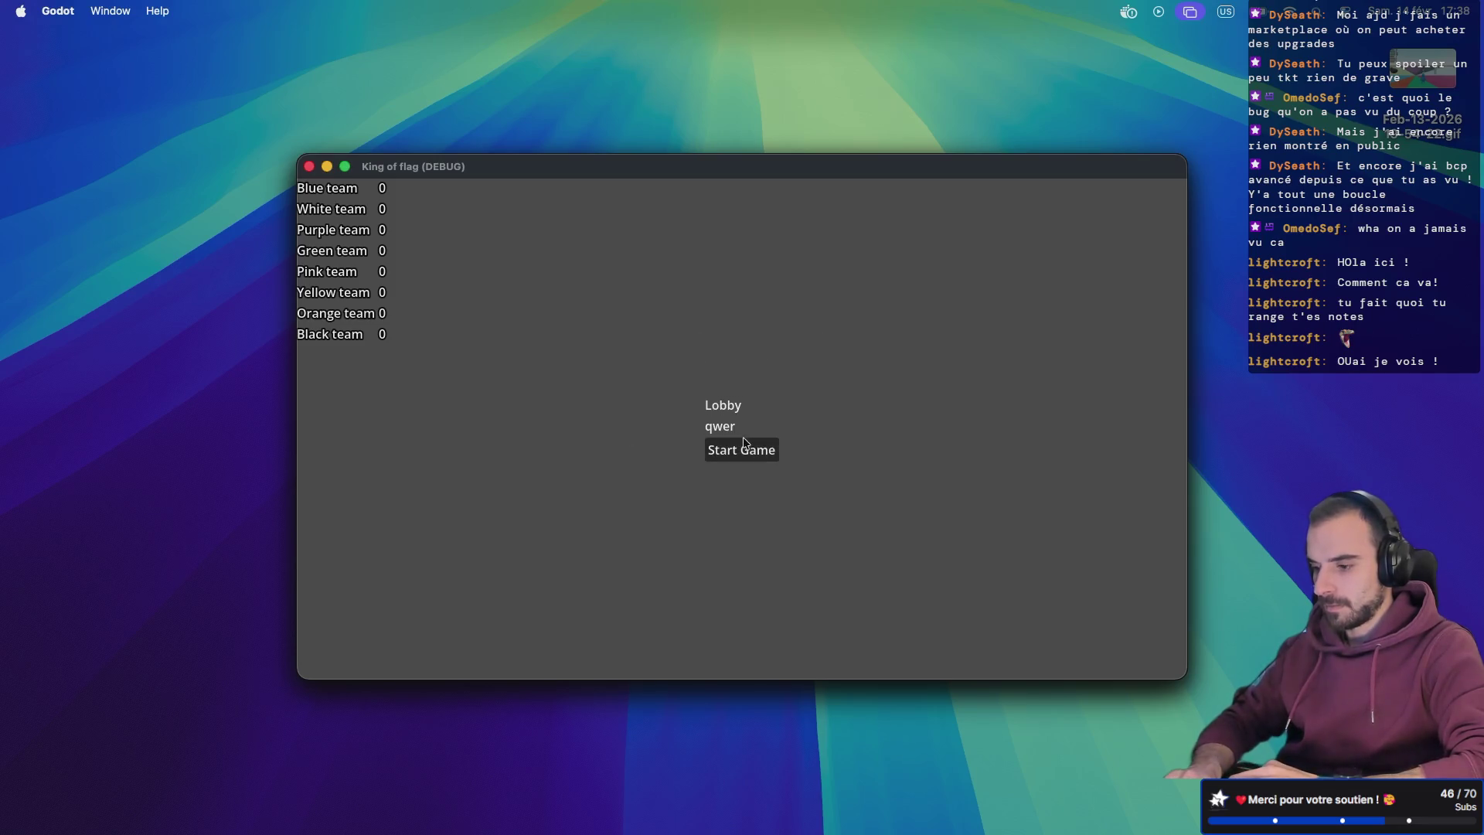
pyautogui.click(716, 445)
pyautogui.press('w')
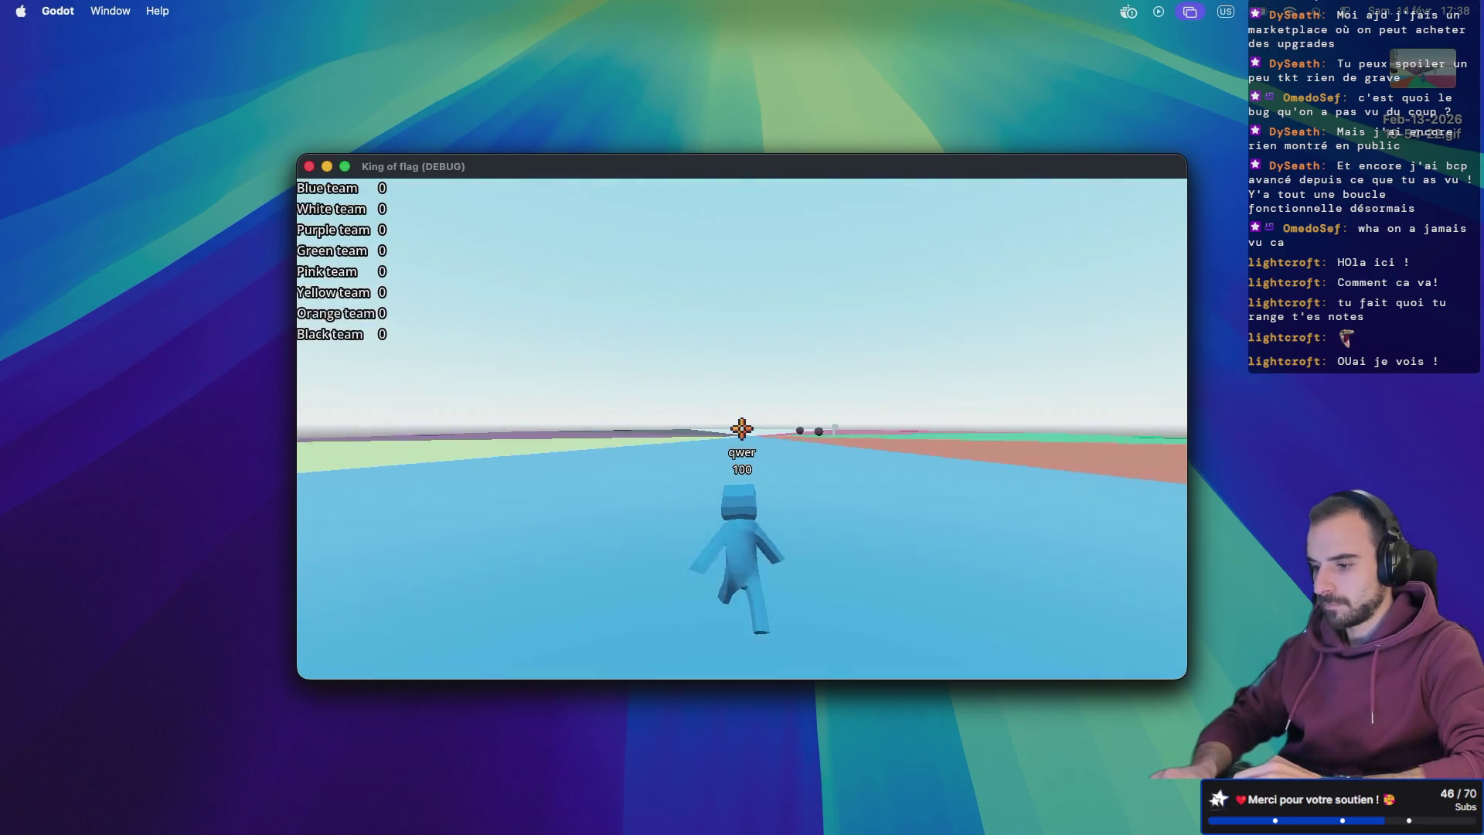
pyautogui.hotkey('ctrl', 'Right')
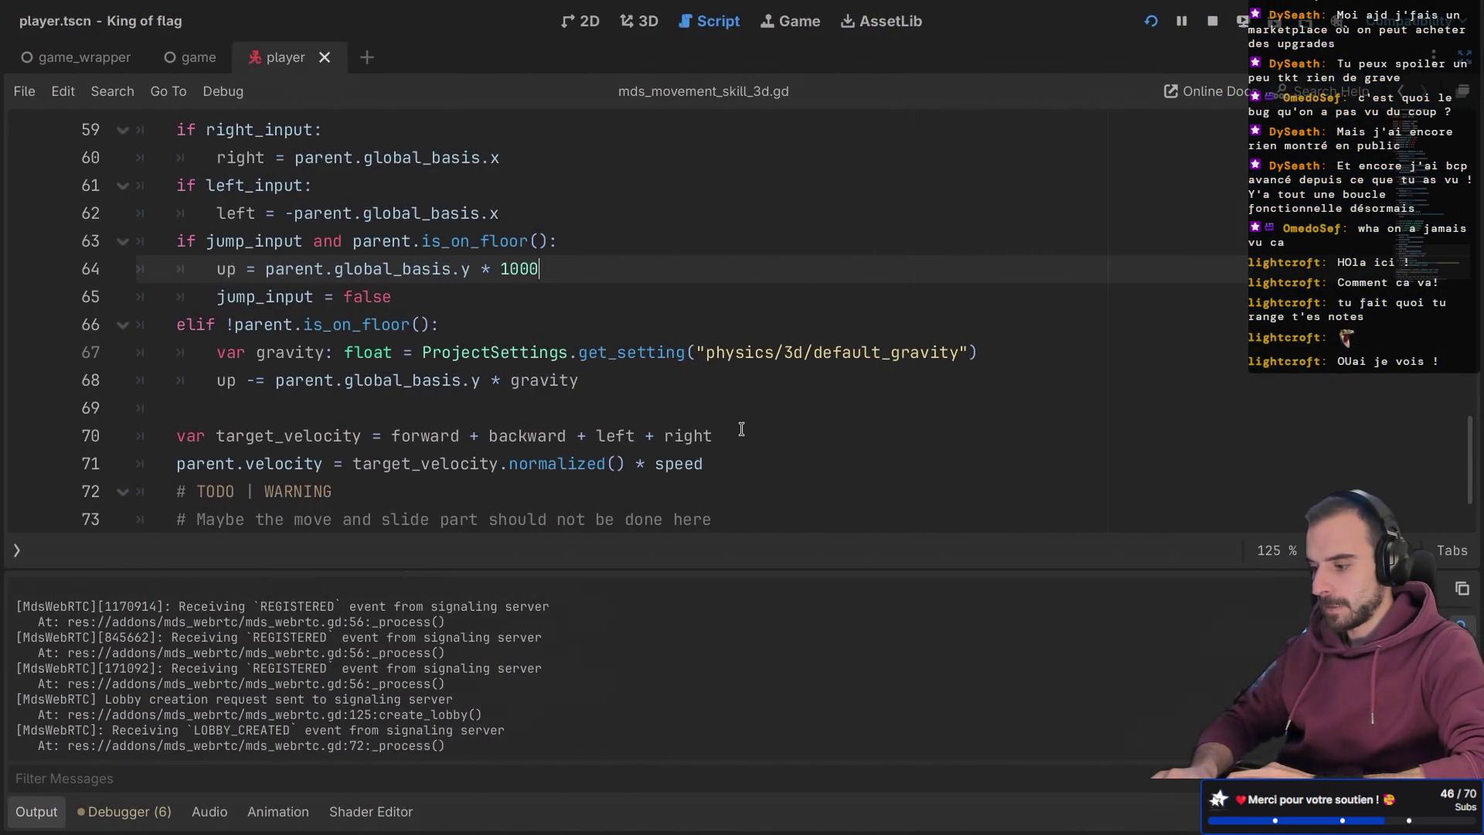
# Add print("jump") inside the jump branch below line 63
pyautogui.scroll(1, 652, 359)
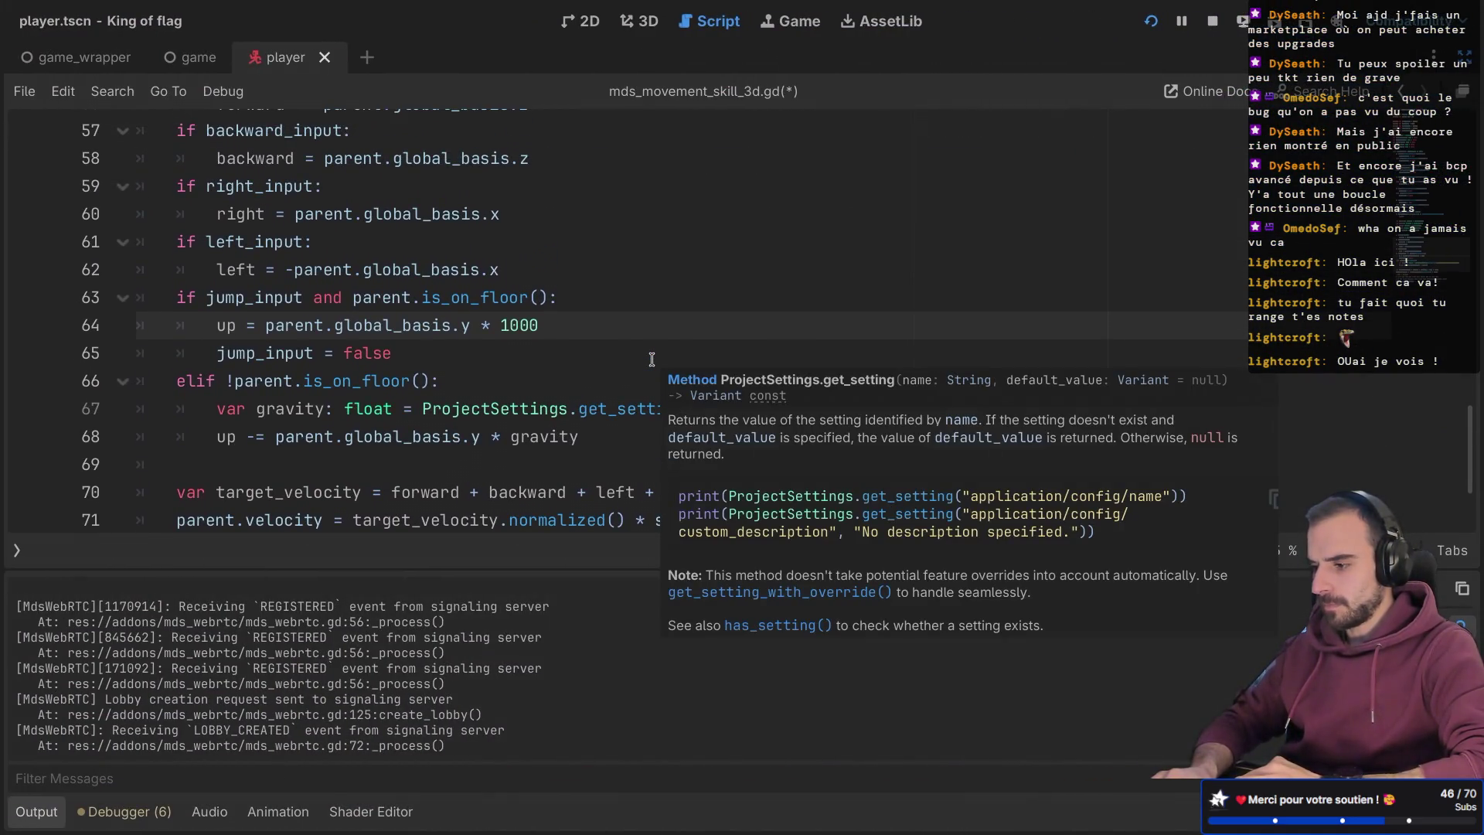
pyautogui.scroll(2, 651, 359)
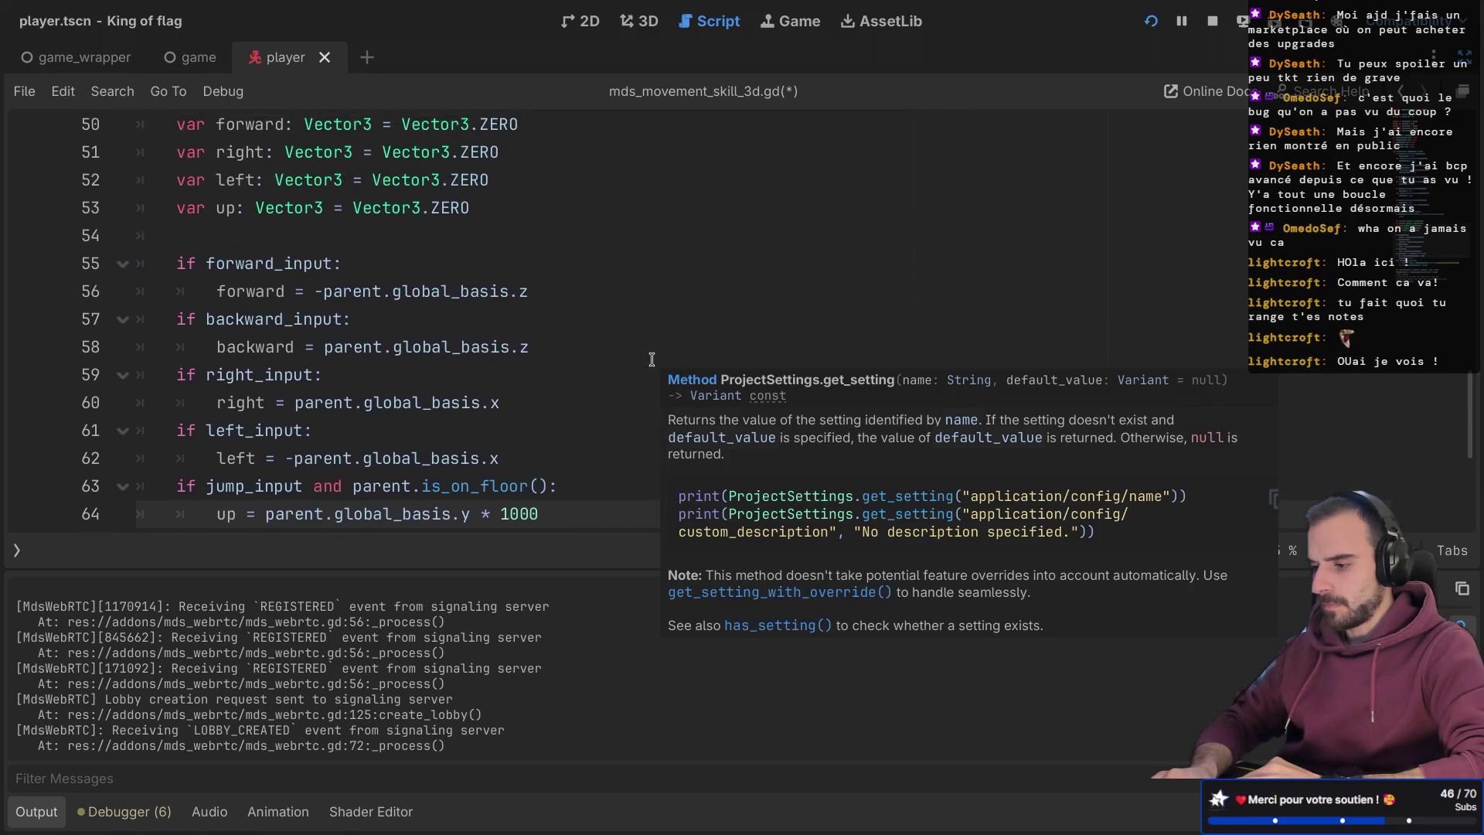
pyautogui.scroll(-4, 651, 359)
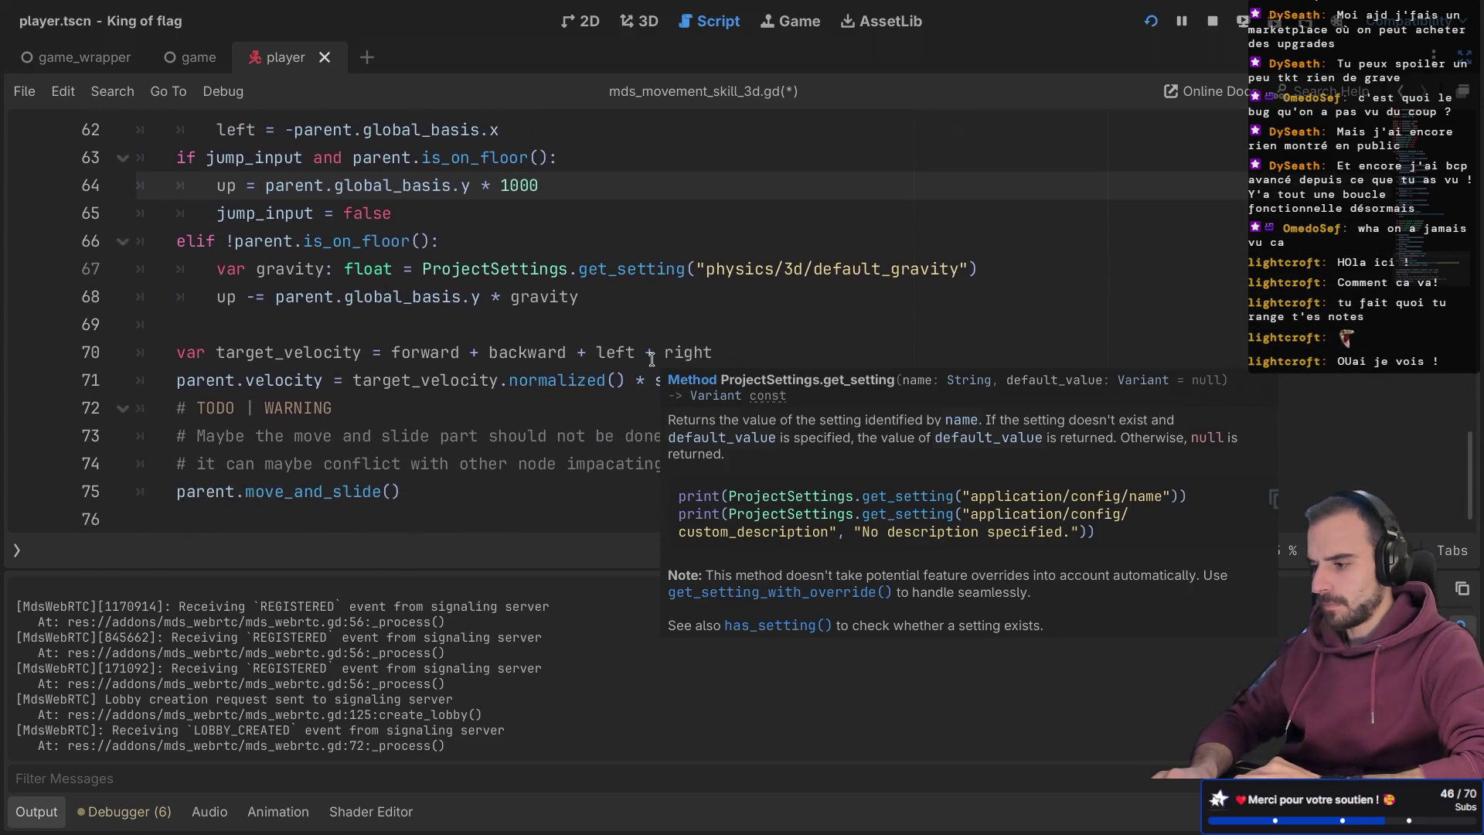
pyautogui.scroll(1, 651, 360)
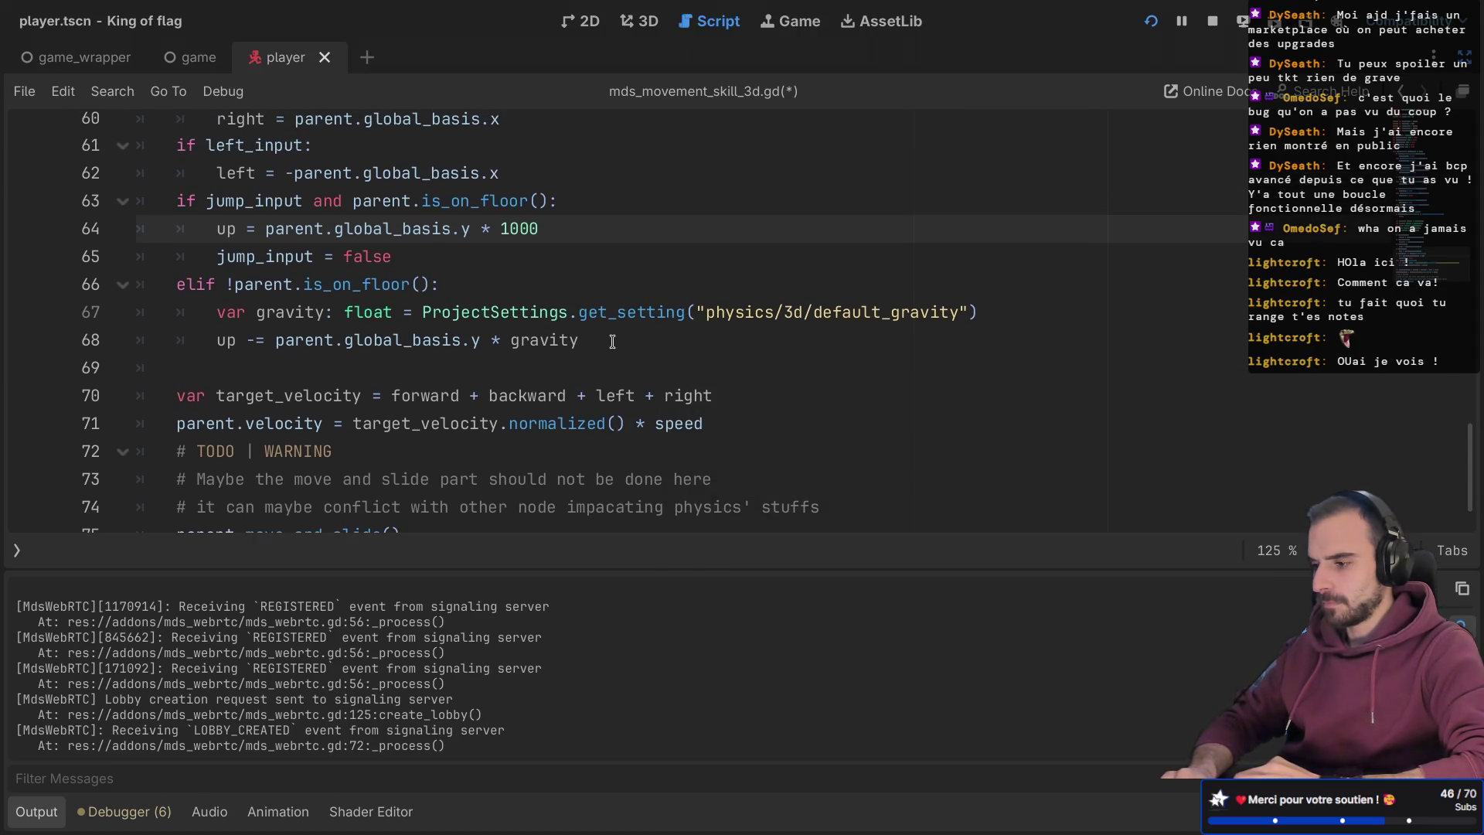
pyautogui.scroll(-1, 612, 341)
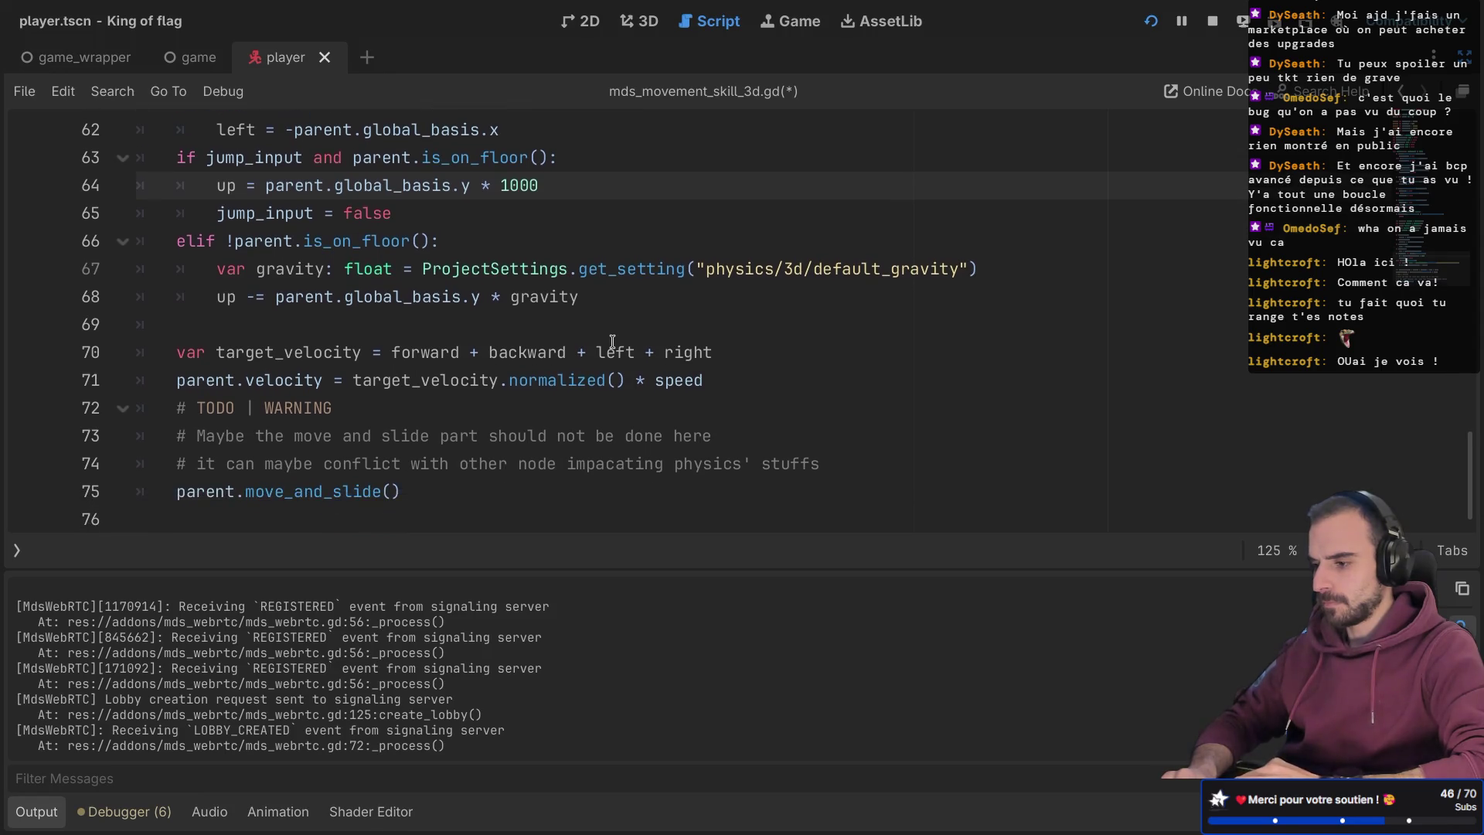
pyautogui.hotkey('ctrl', 'Left')
pyautogui.hotkey('ctrl', 'Right')
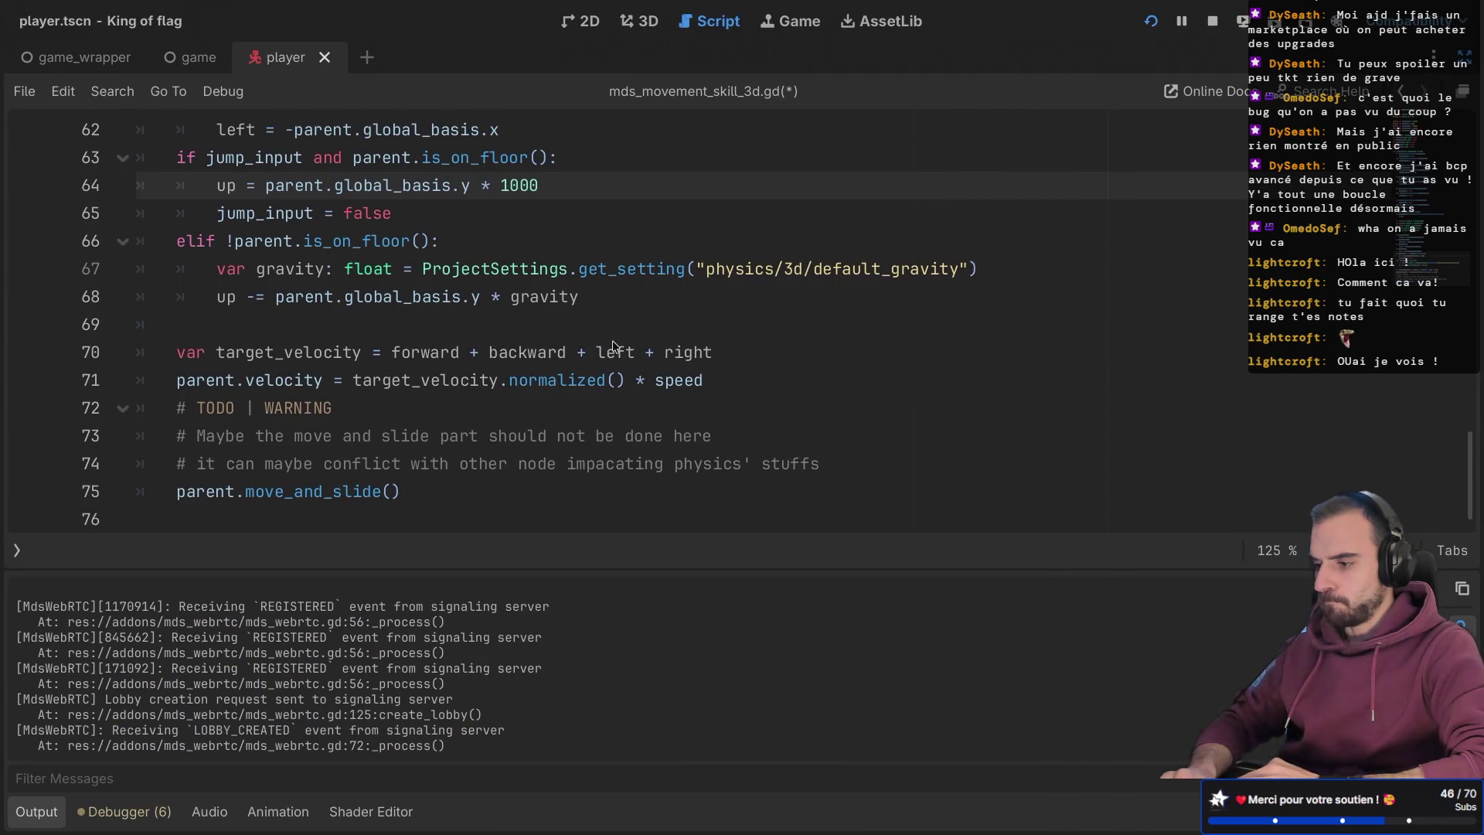
pyautogui.scroll(2, 612, 345)
pyautogui.click(567, 273)
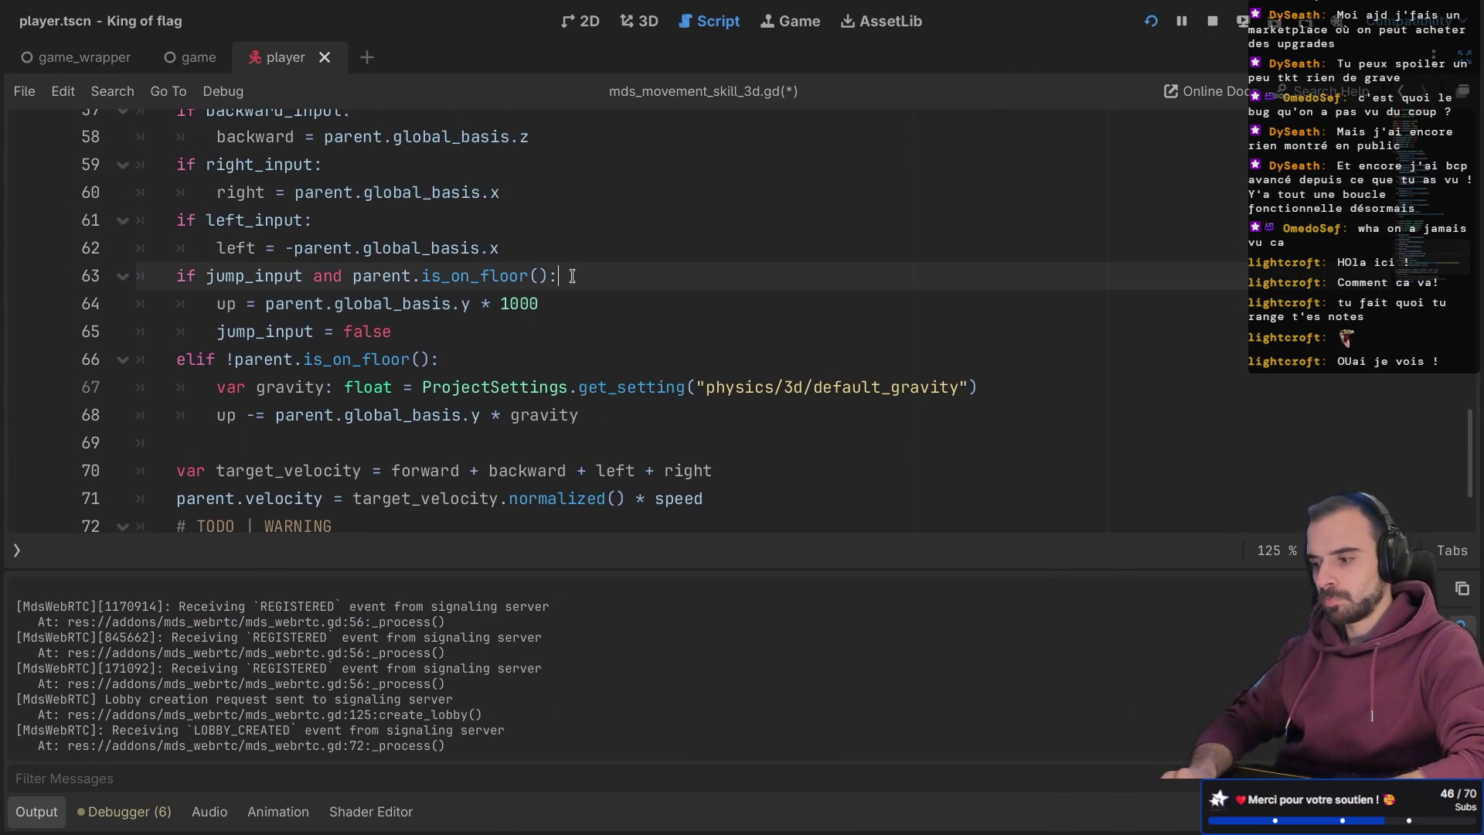
pyautogui.press('Return')
pyautogui.write('print(')
pyautogui.write('"jump"')
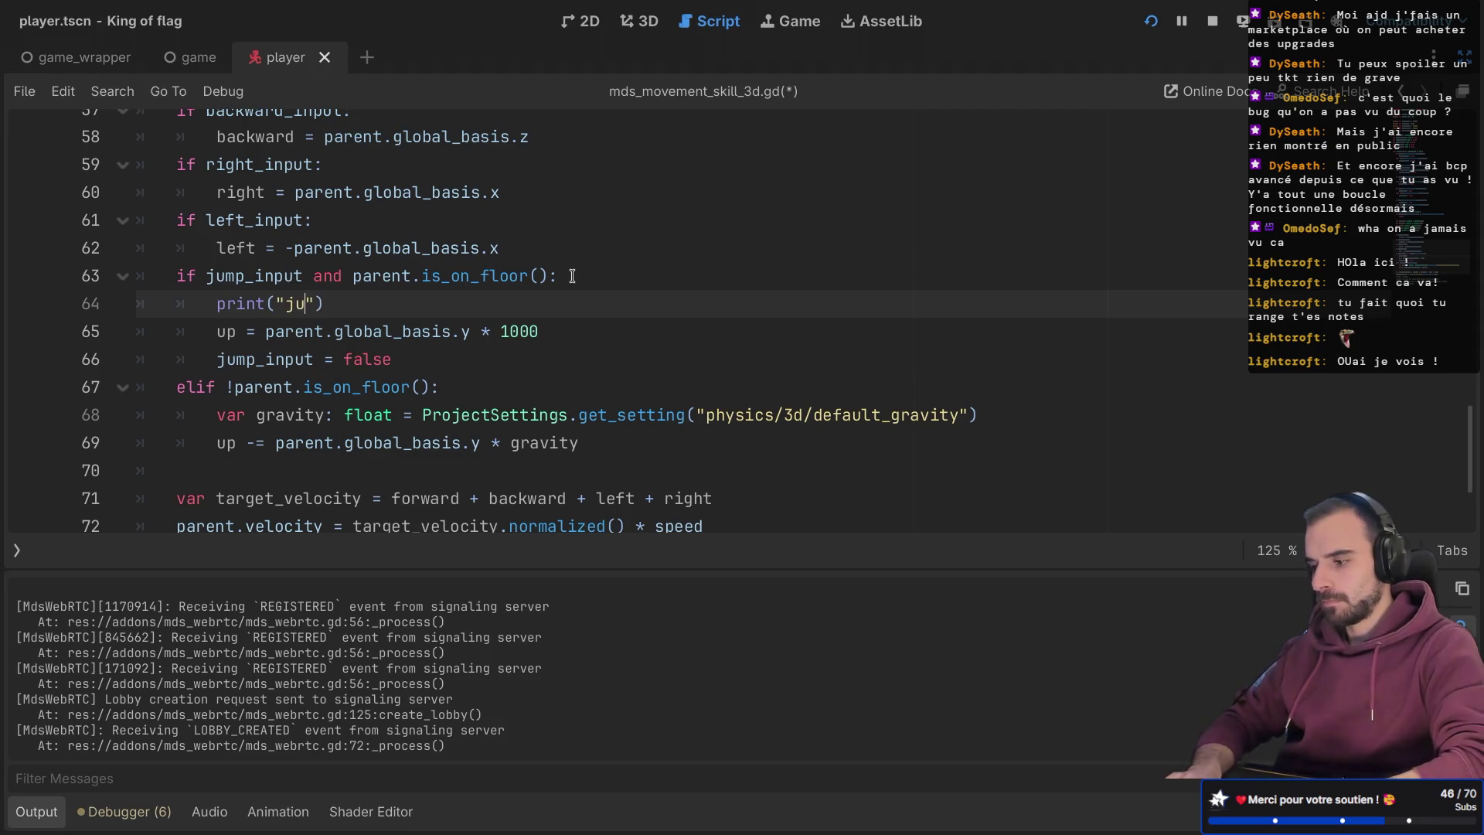
# Add print("gravity") to the off-floor branch, save, and launch the game
pyautogui.click(510, 387)
pyautogui.press('Return')
pyautogui.write('print("gr')
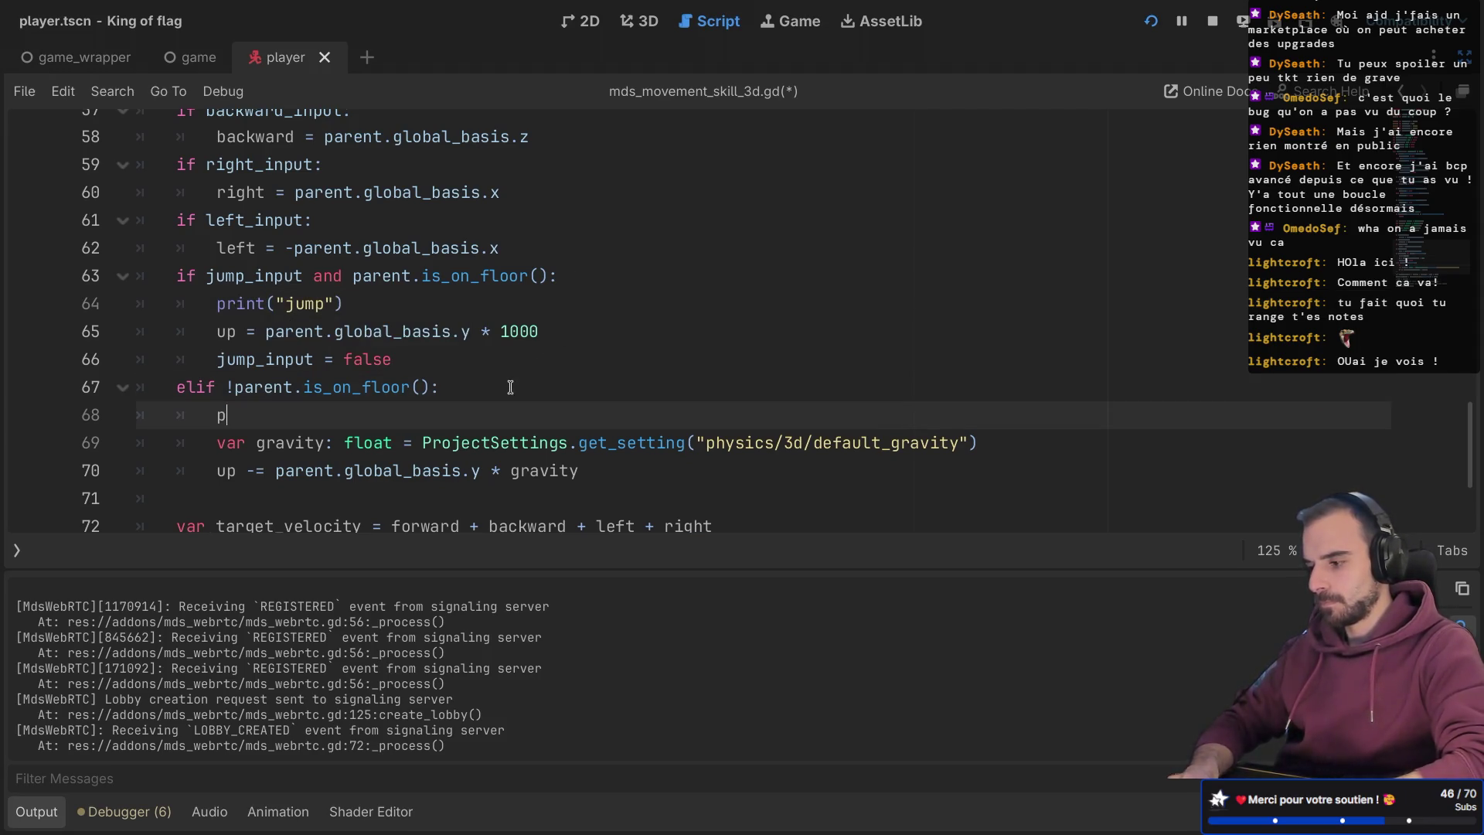
pyautogui.write('avity')
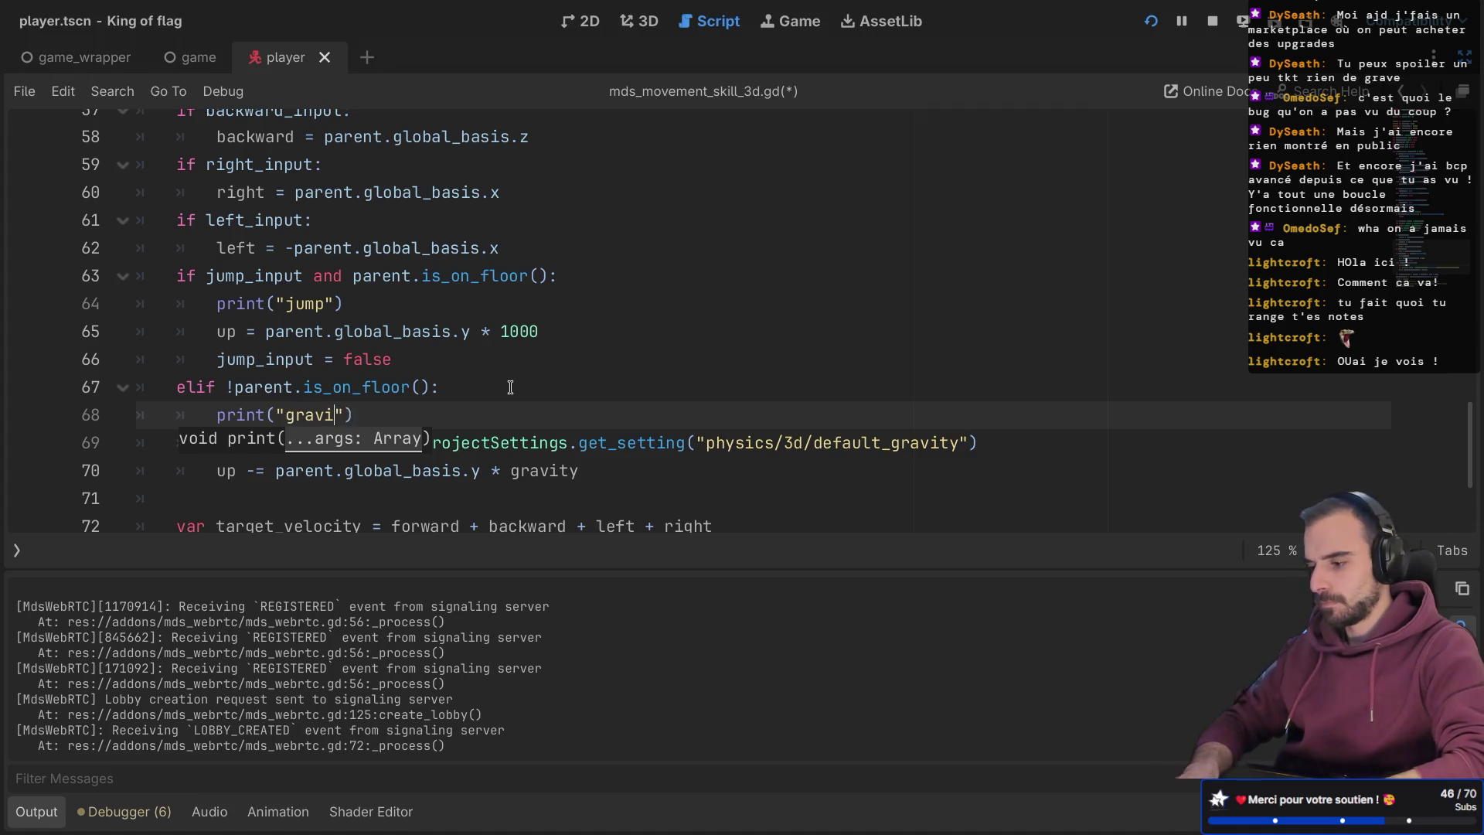
pyautogui.hotkey('ctrl', 's')
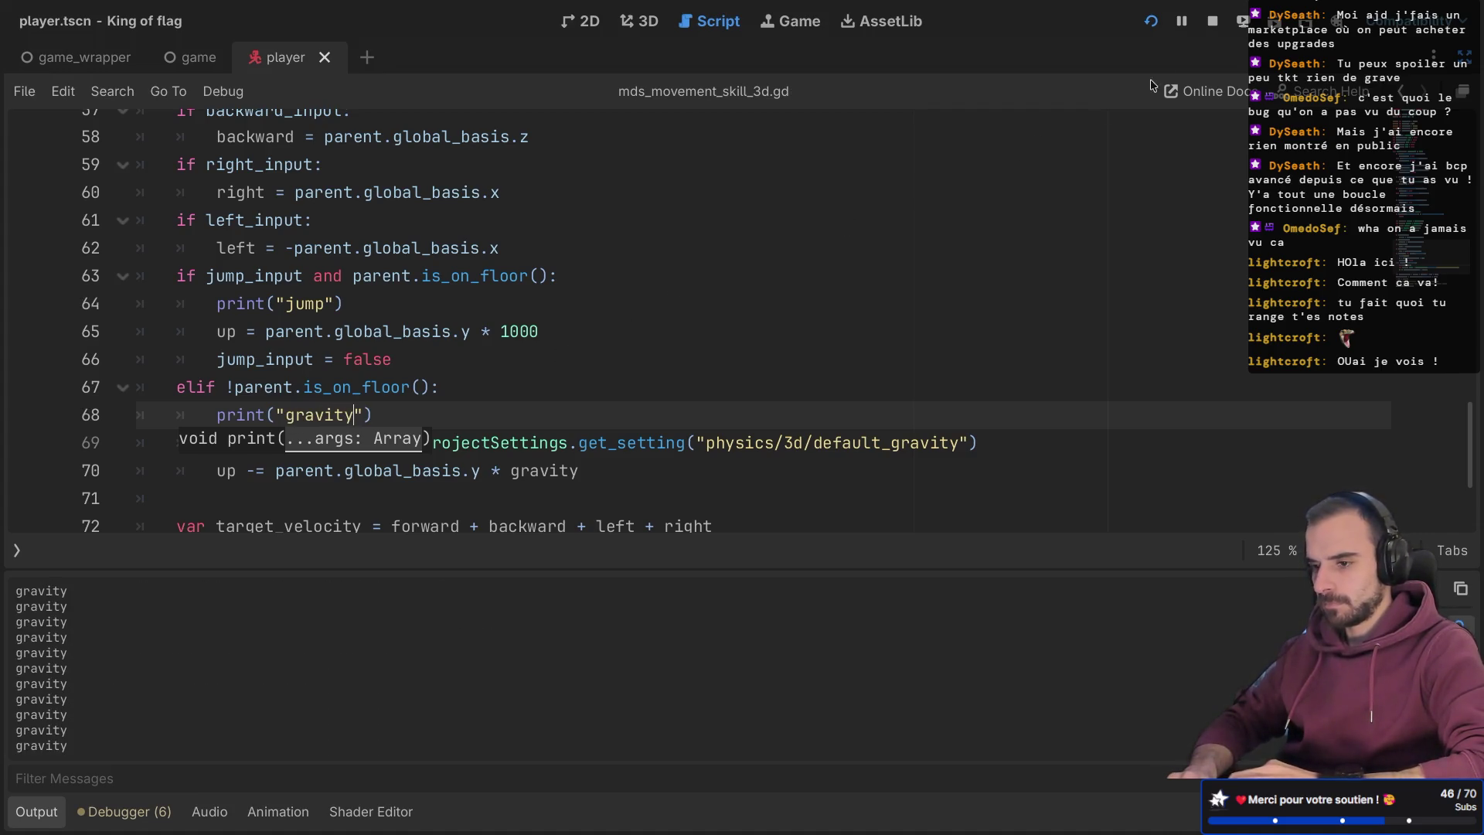
pyautogui.click(1153, 23)
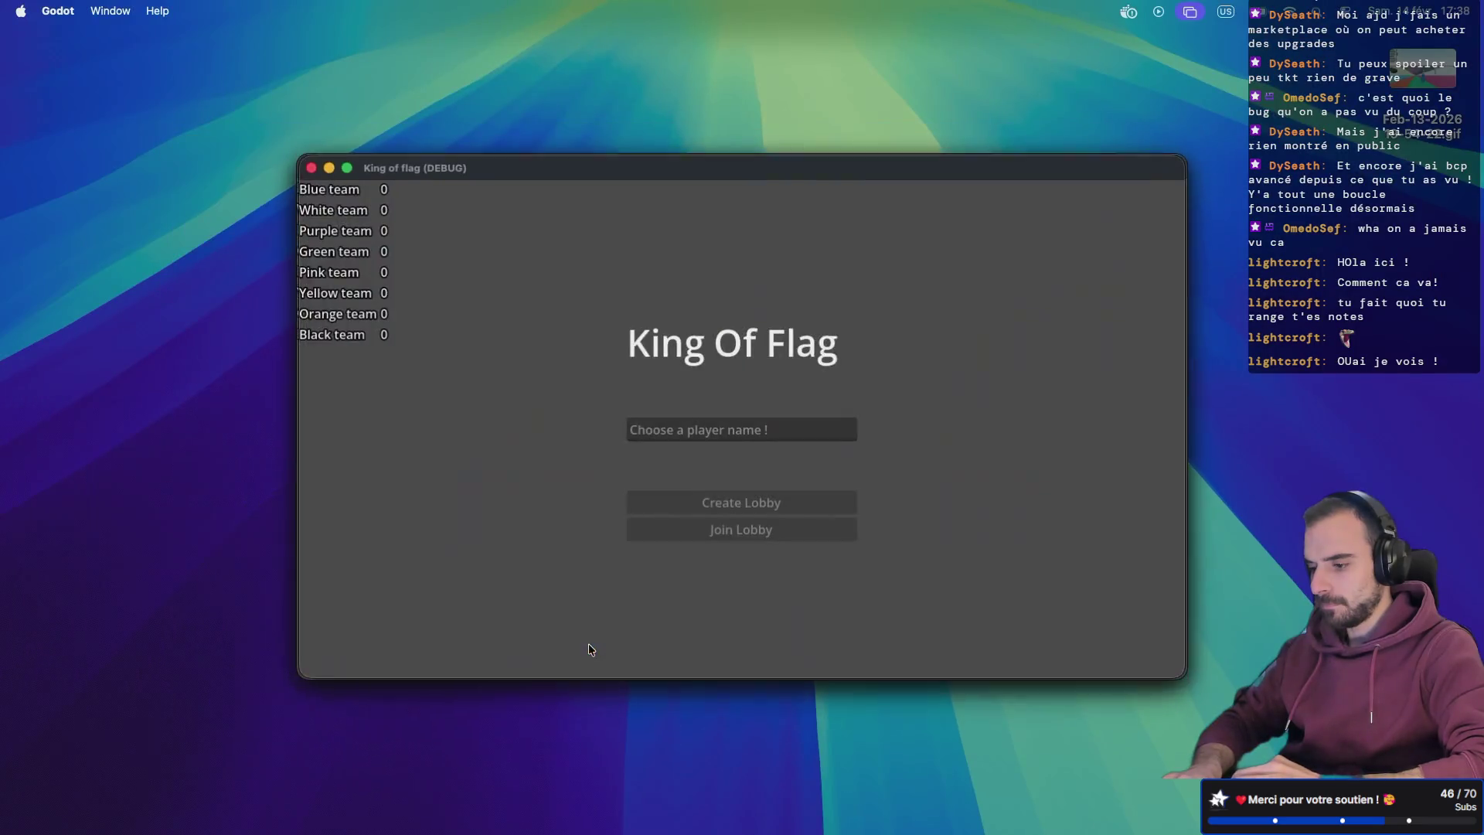
# Create a lobby with a player name, start the game, then stop the running project
pyautogui.click(713, 430)
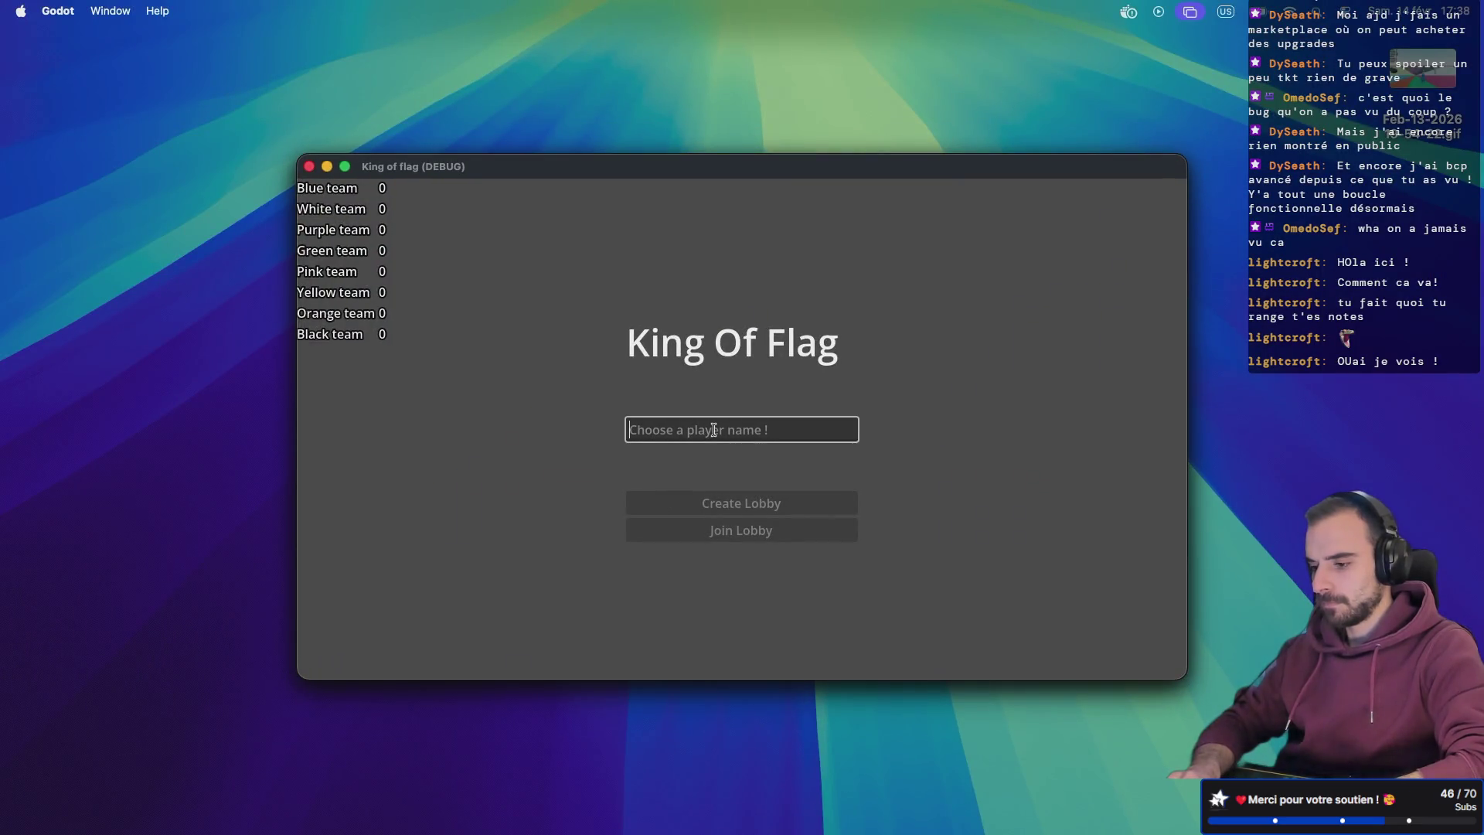
pyautogui.write('1234')
pyautogui.click(720, 504)
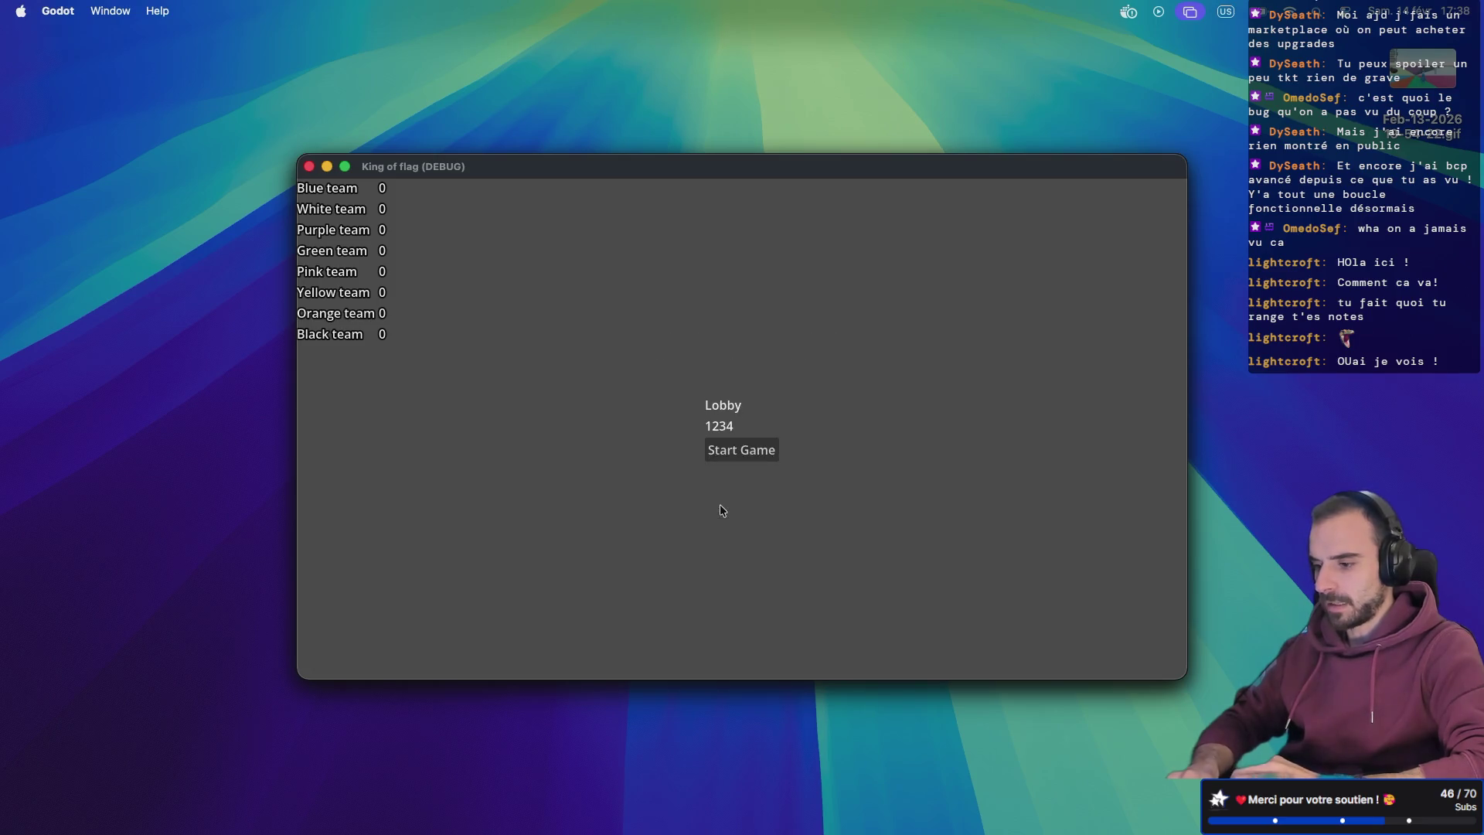
pyautogui.click(746, 453)
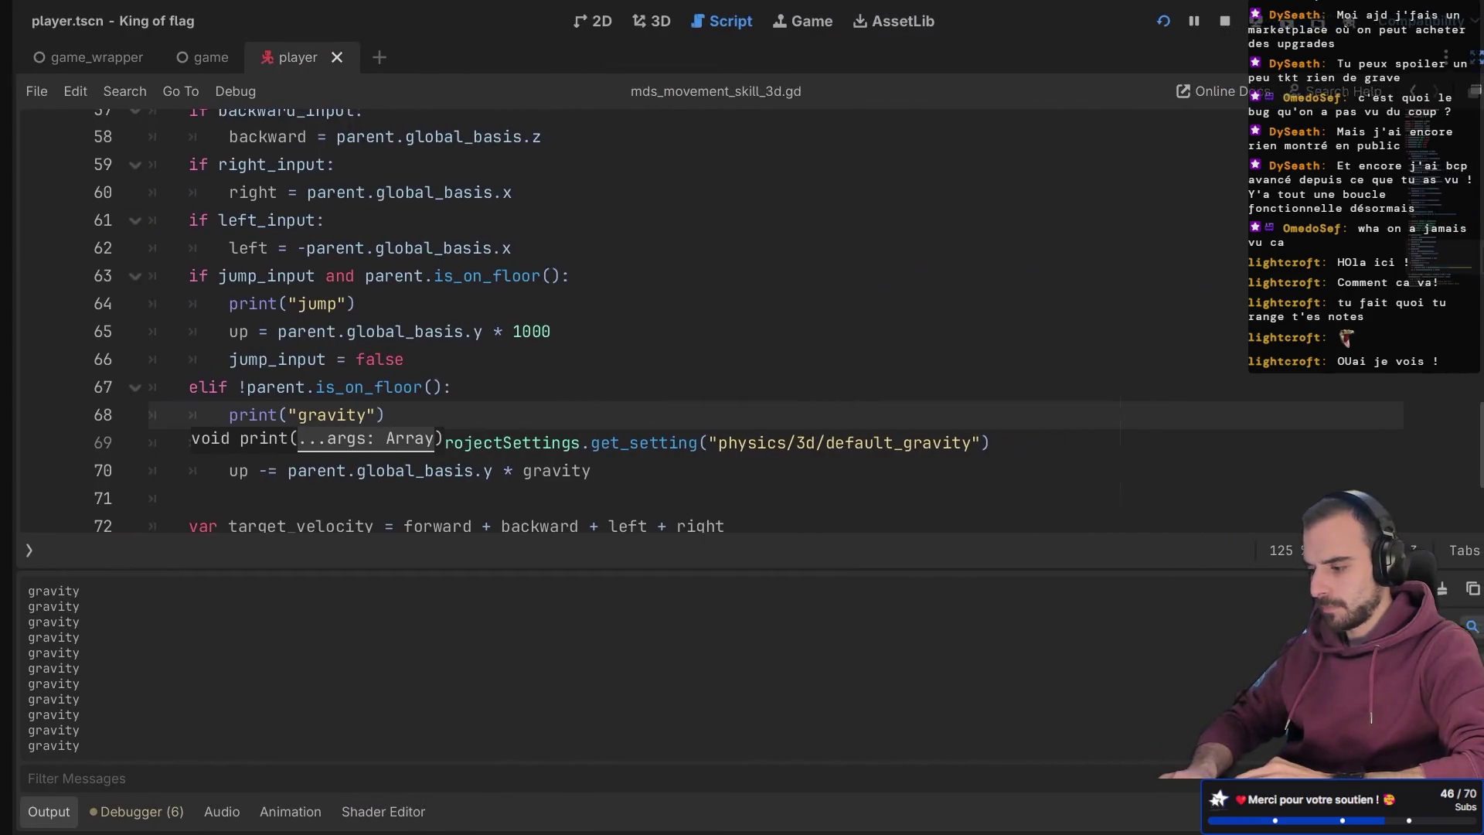
pyautogui.click(1206, 29)
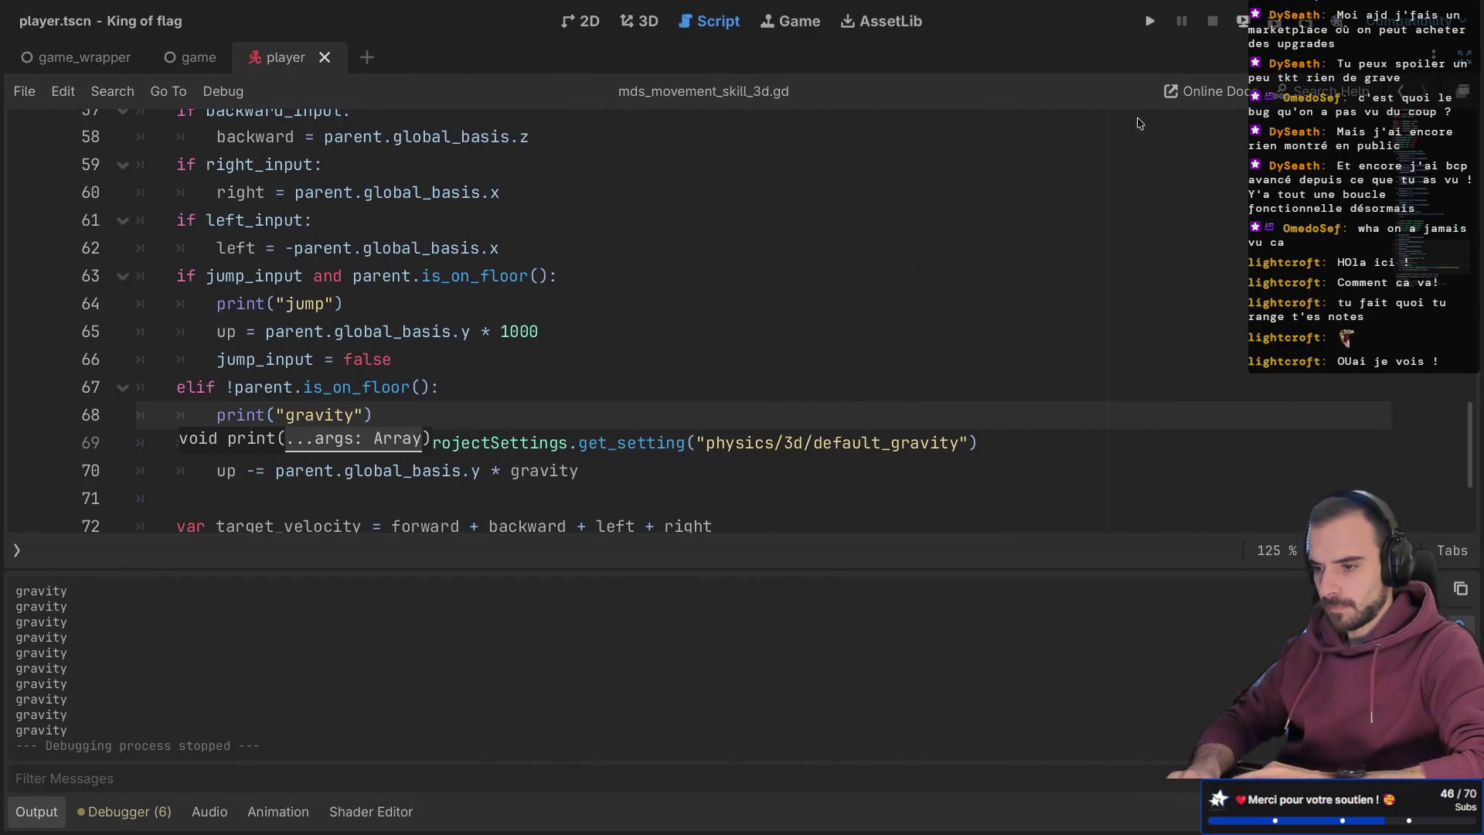
# Filter the Output panel to 'jump' messages and check the jump_input condition on line 63
pyautogui.scroll(3, 421, 655)
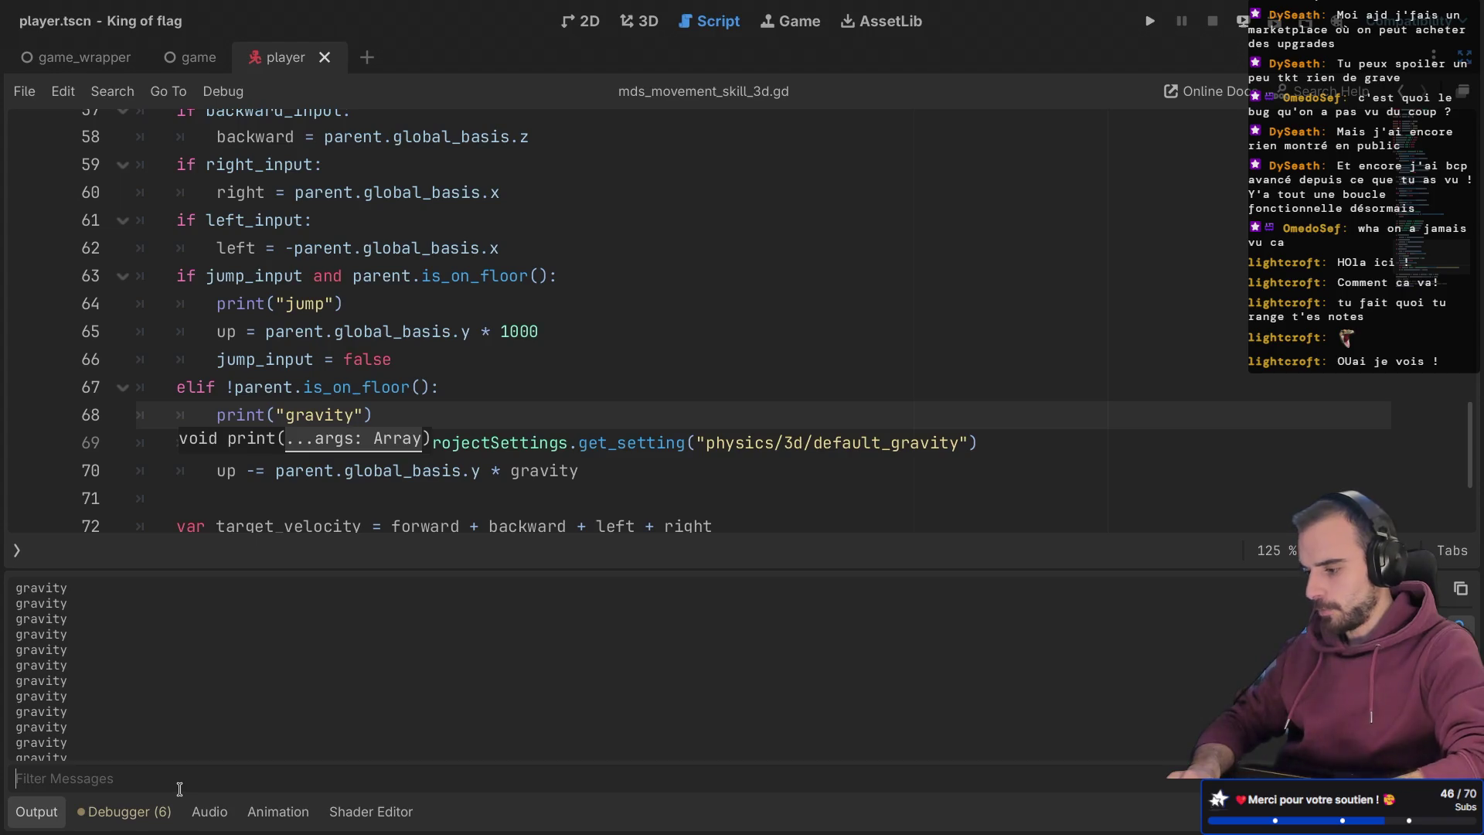
pyautogui.write('jump')
pyautogui.click(448, 361)
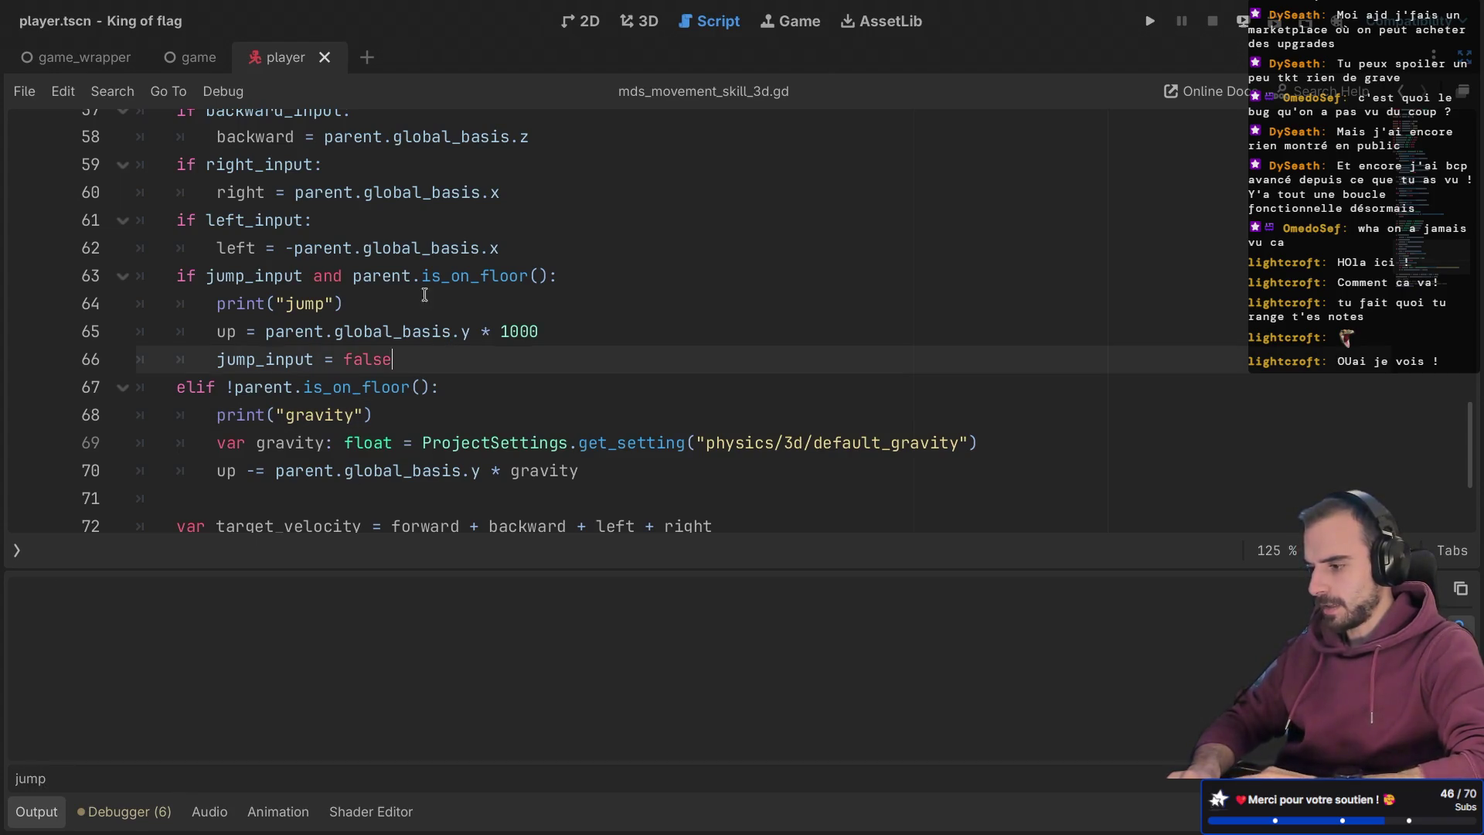
pyautogui.scroll(1, 420, 272)
pyautogui.click(274, 330)
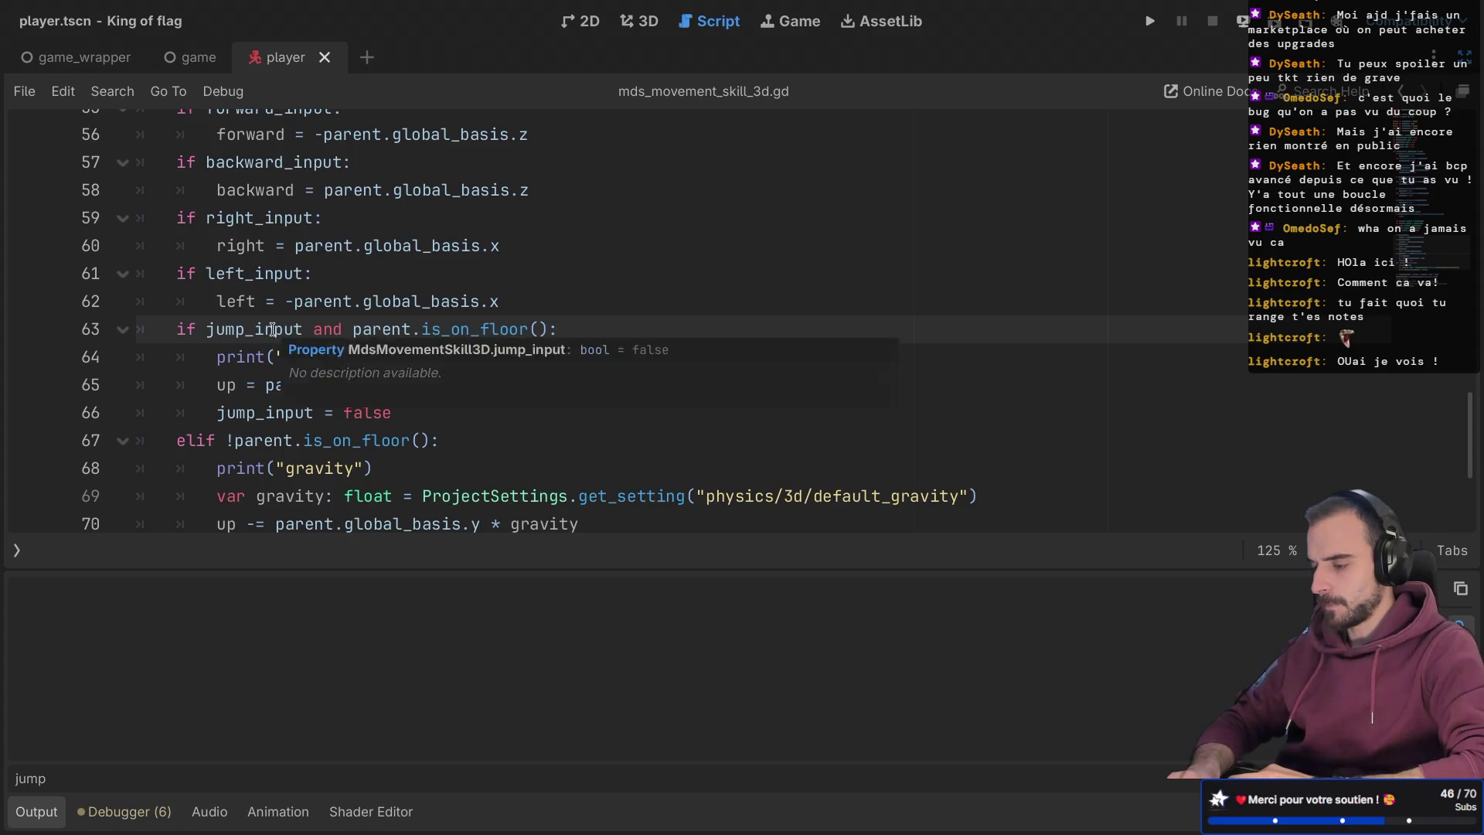
# Append ' + up' to the target_velocity sum on line 72
pyautogui.scroll(7, 274, 324)
pyautogui.scroll(2, 275, 270)
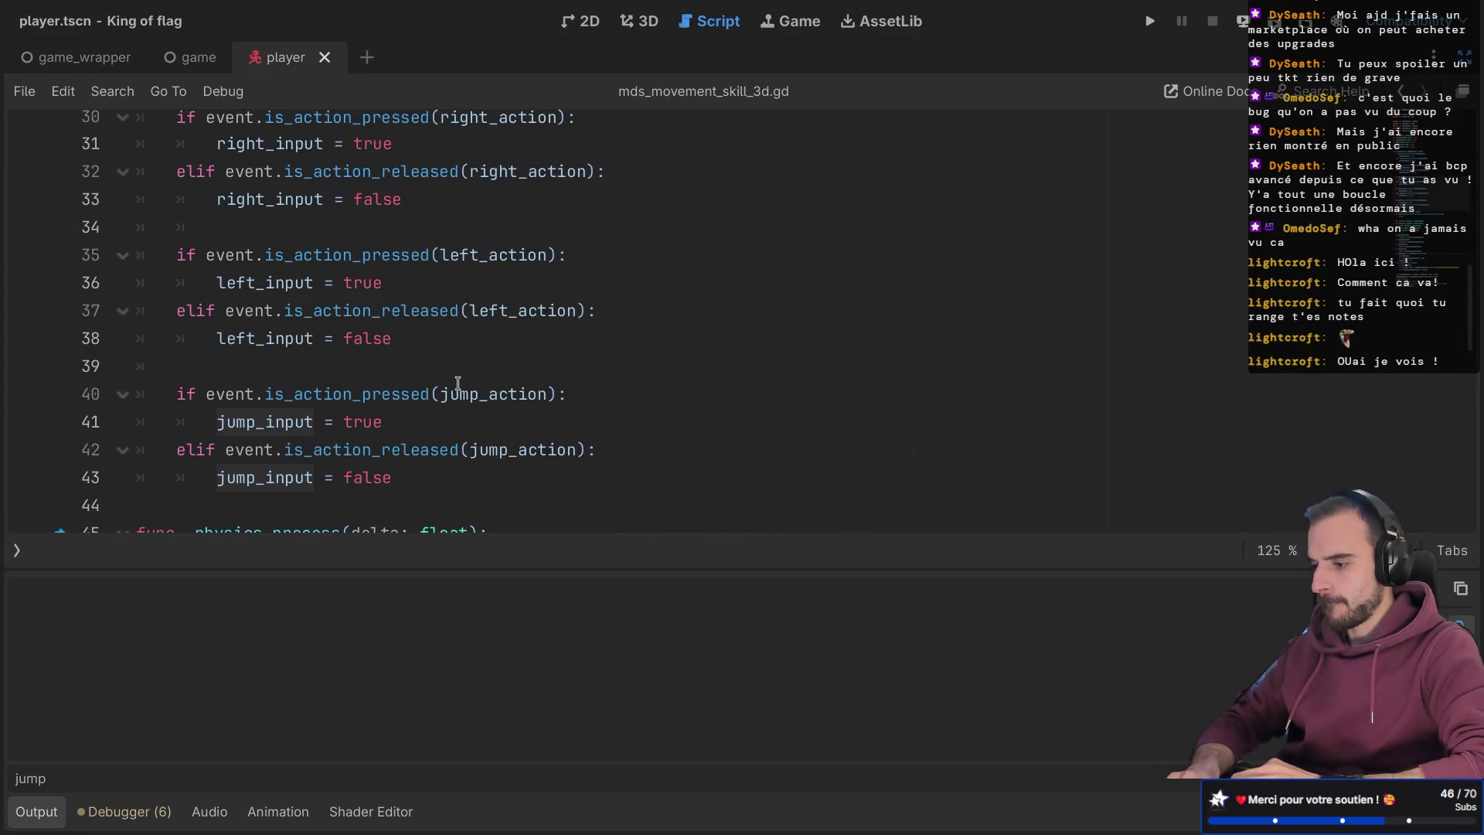
pyautogui.scroll(2, 398, 384)
pyautogui.scroll(-3, 394, 384)
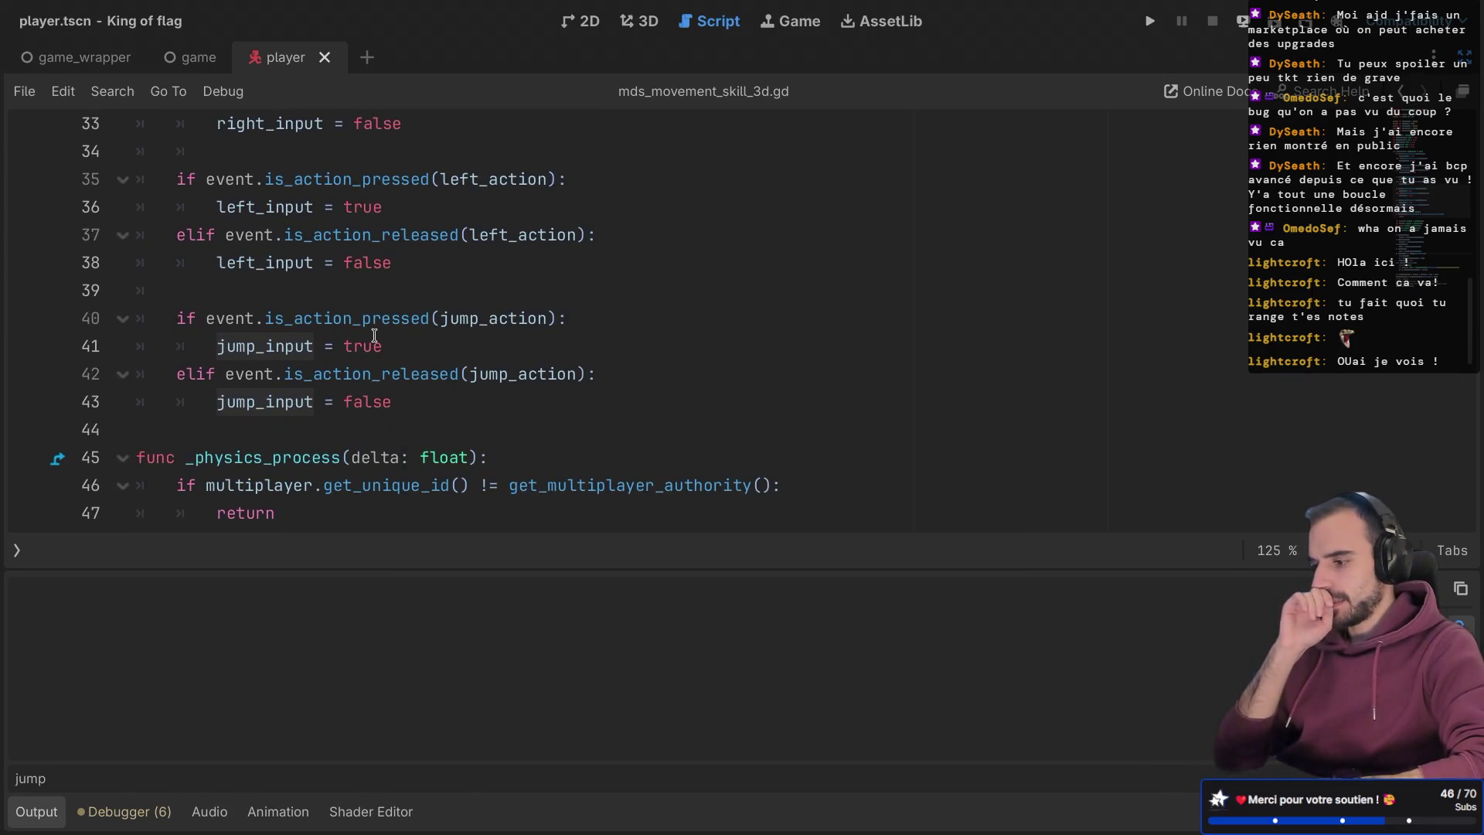
pyautogui.scroll(9, 375, 335)
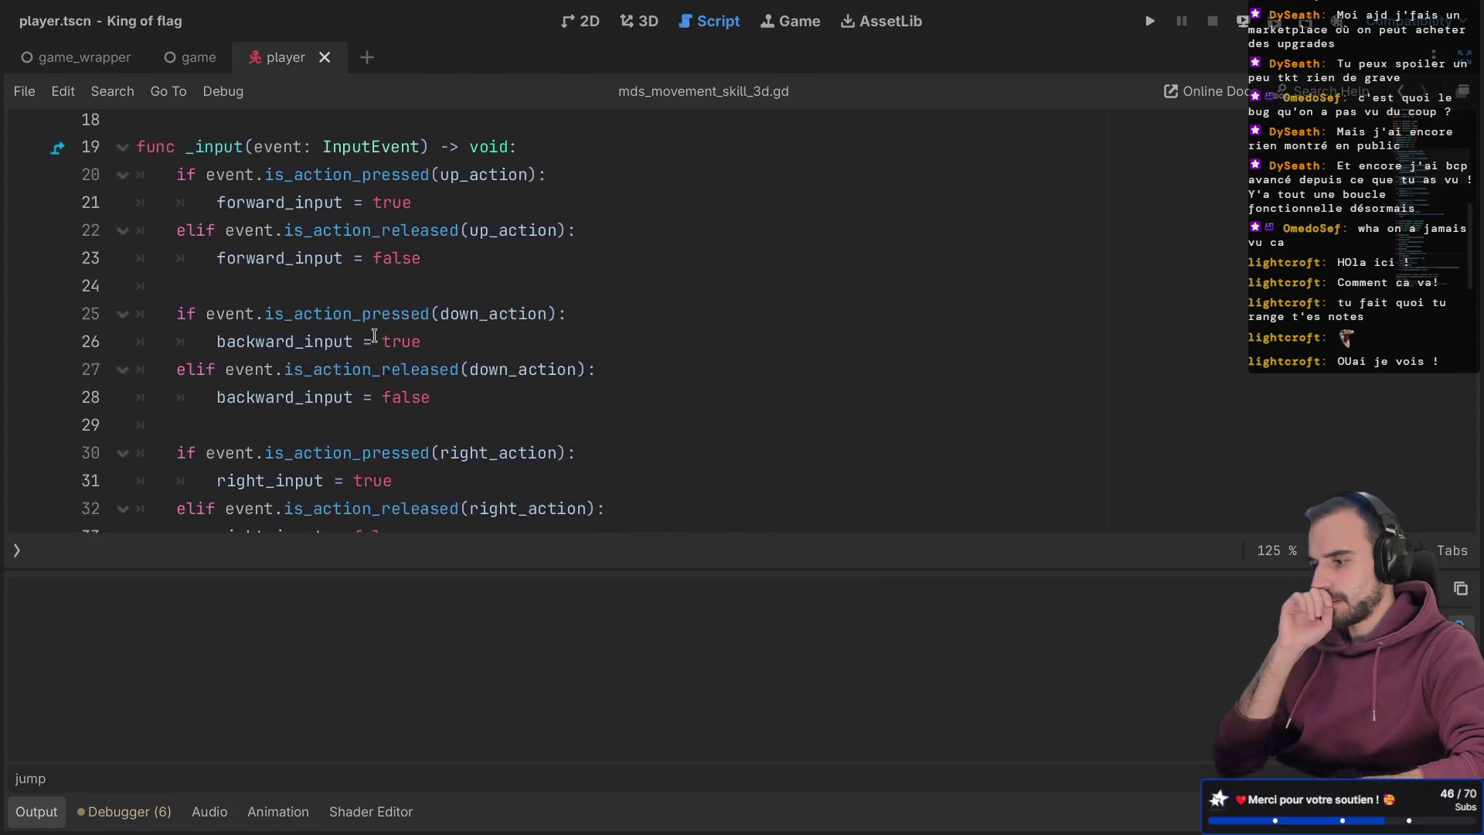
pyautogui.scroll(-6, 375, 335)
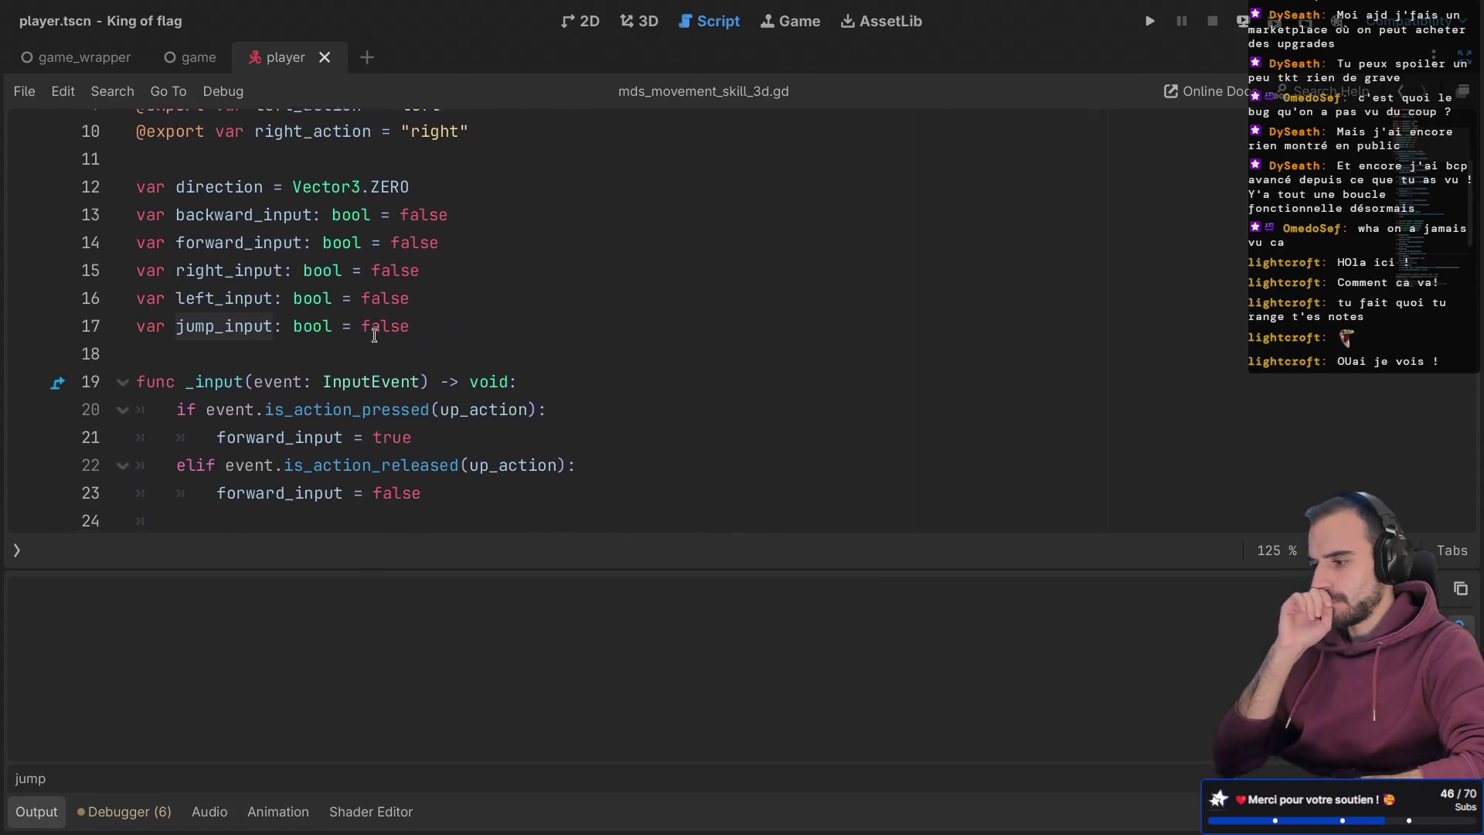
pyautogui.scroll(-3, 375, 335)
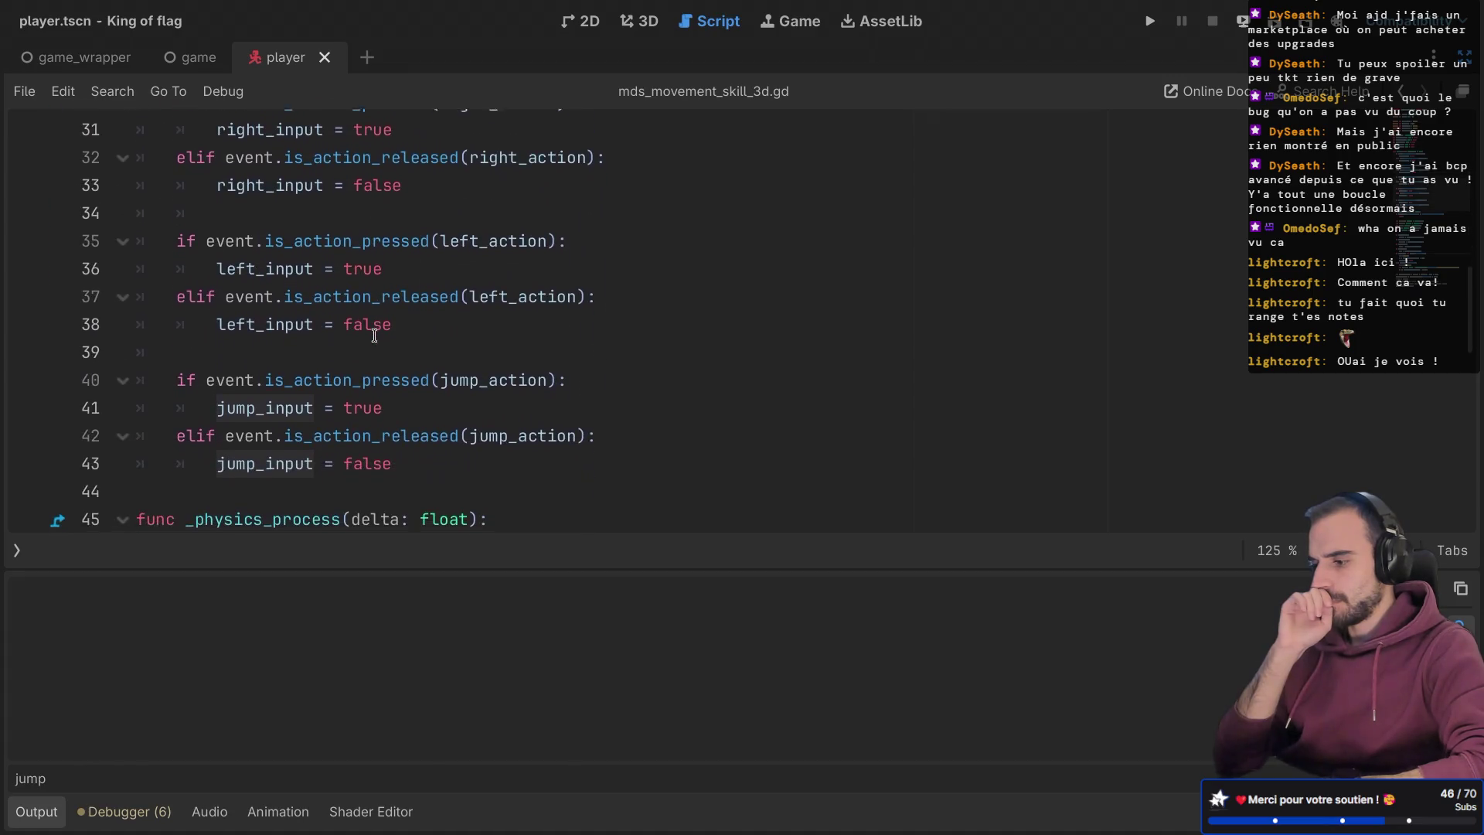
pyautogui.scroll(-3, 374, 335)
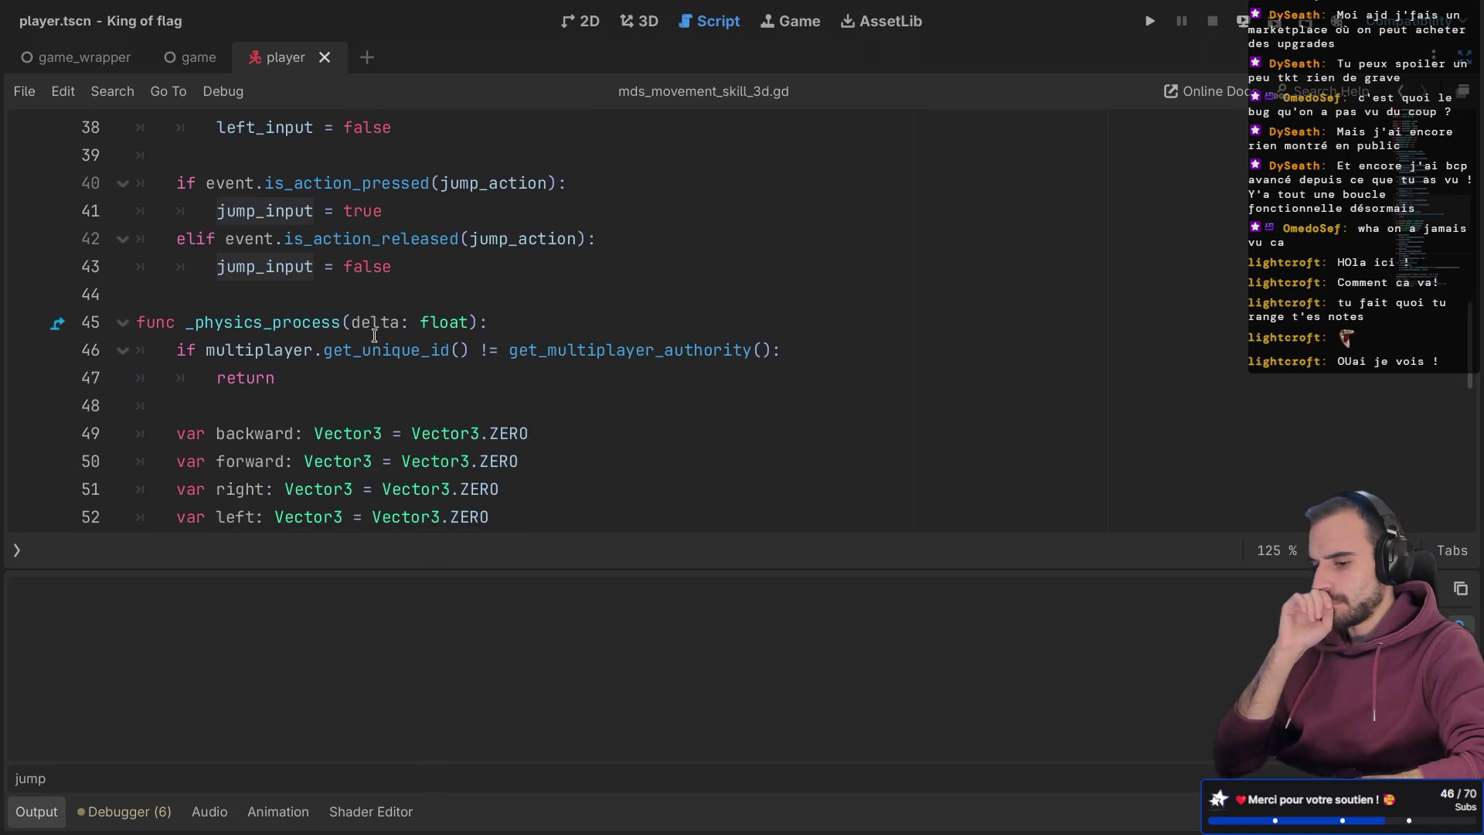
pyautogui.scroll(-7, 375, 334)
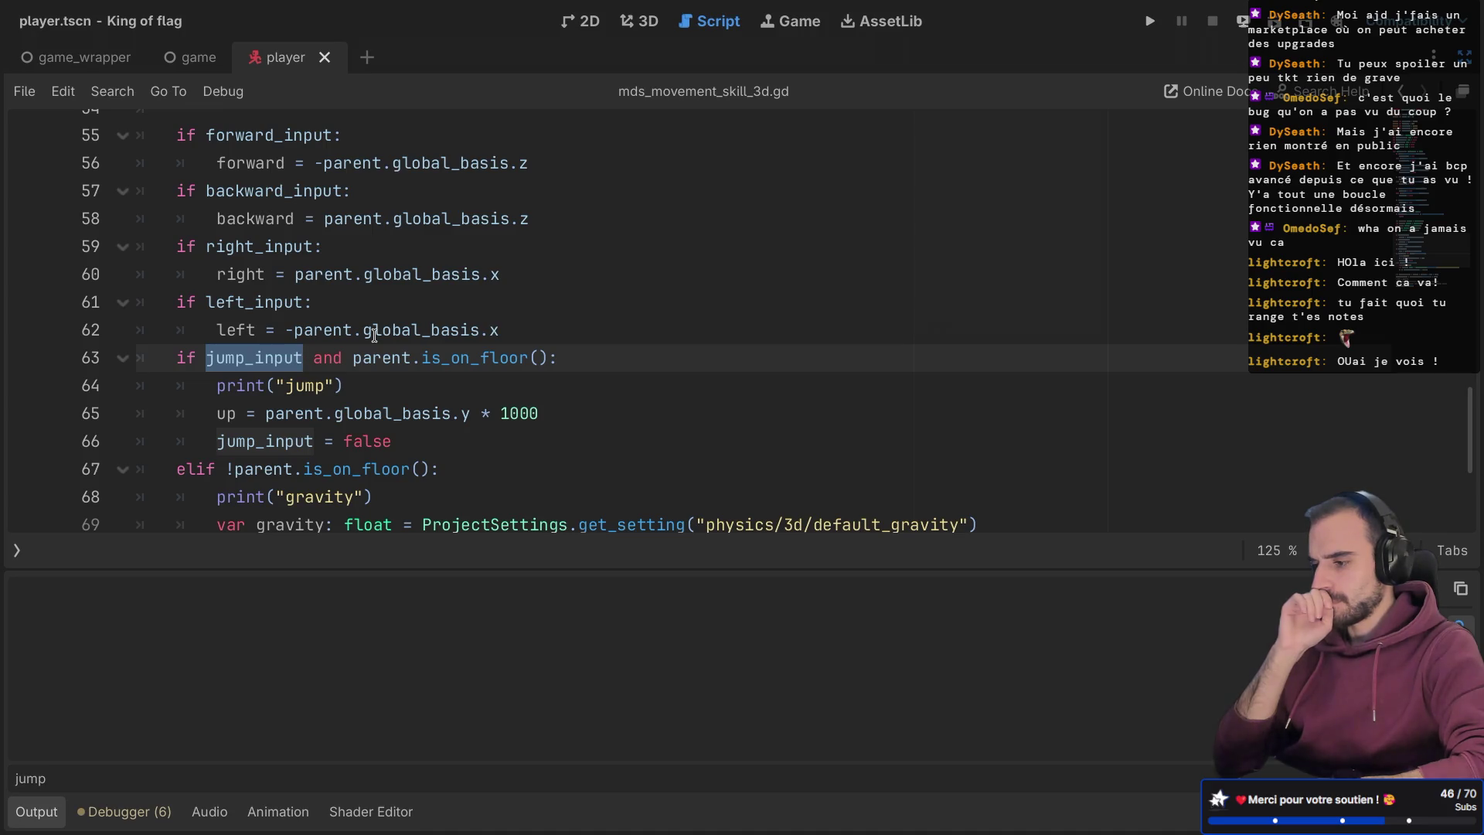
pyautogui.scroll(-2, 375, 334)
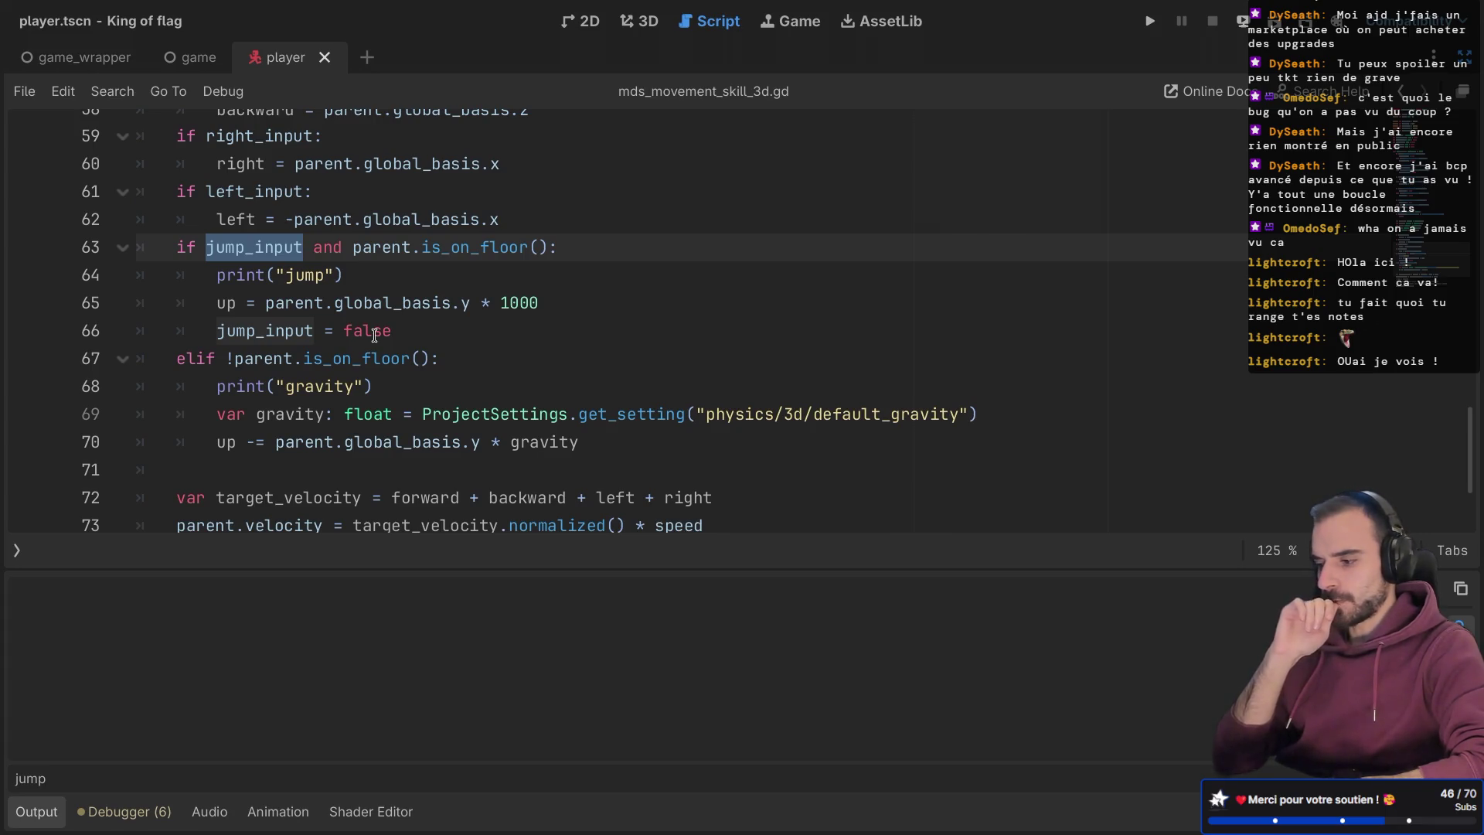
pyautogui.scroll(-2, 375, 334)
pyautogui.click(720, 398)
pyautogui.write('+')
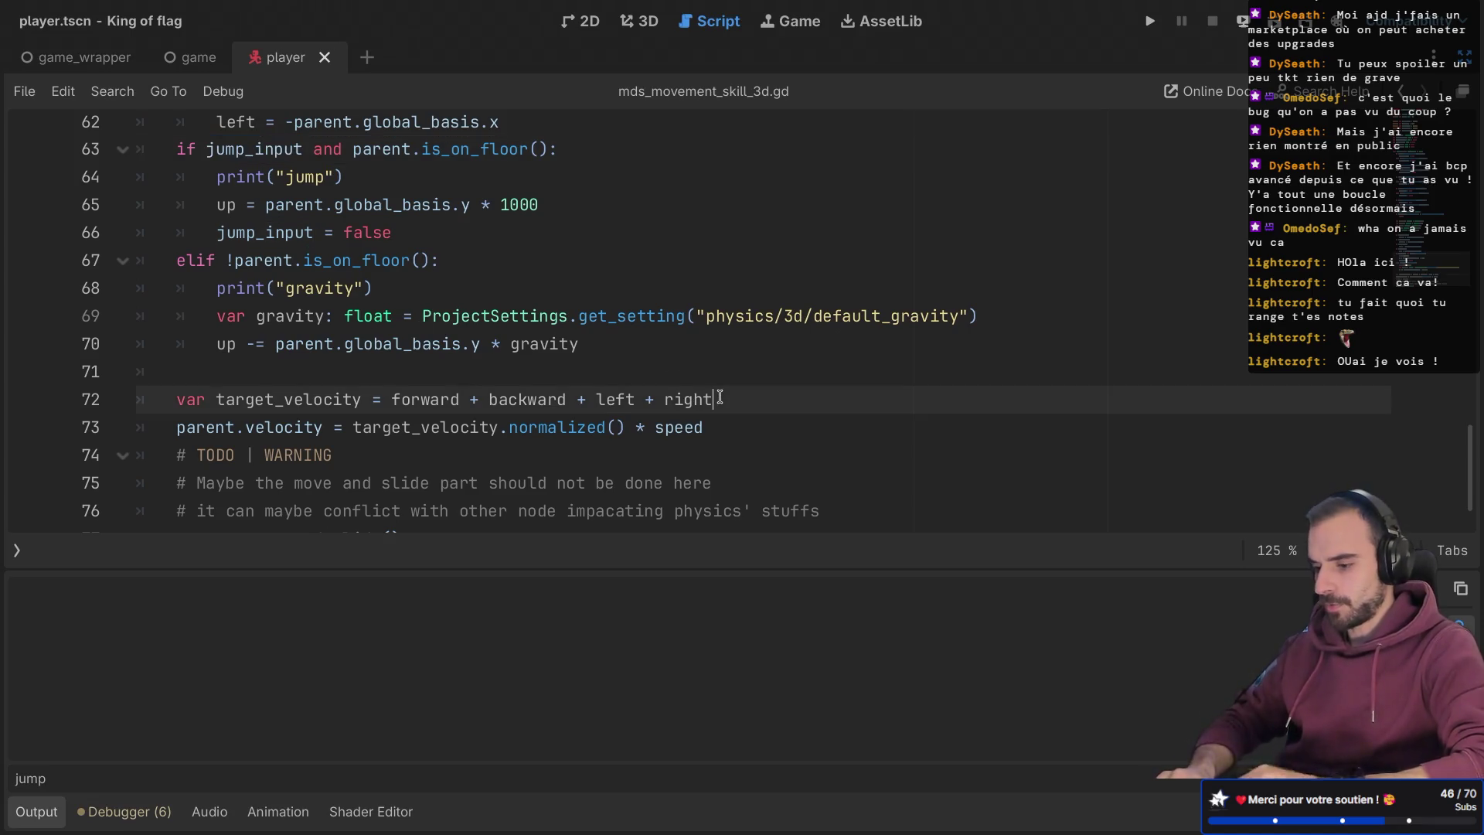
pyautogui.write(' up')
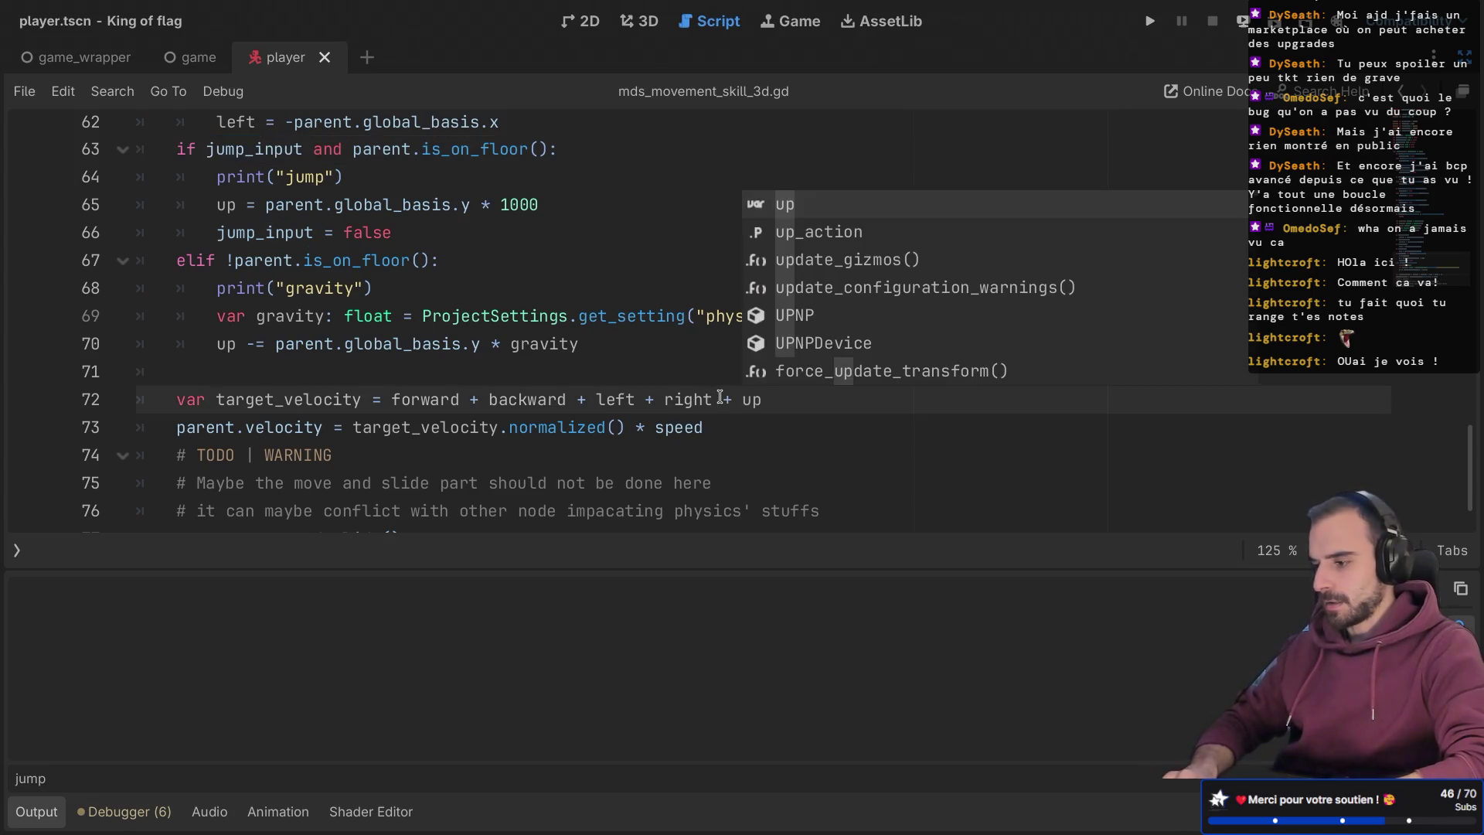
pyautogui.click(677, 374)
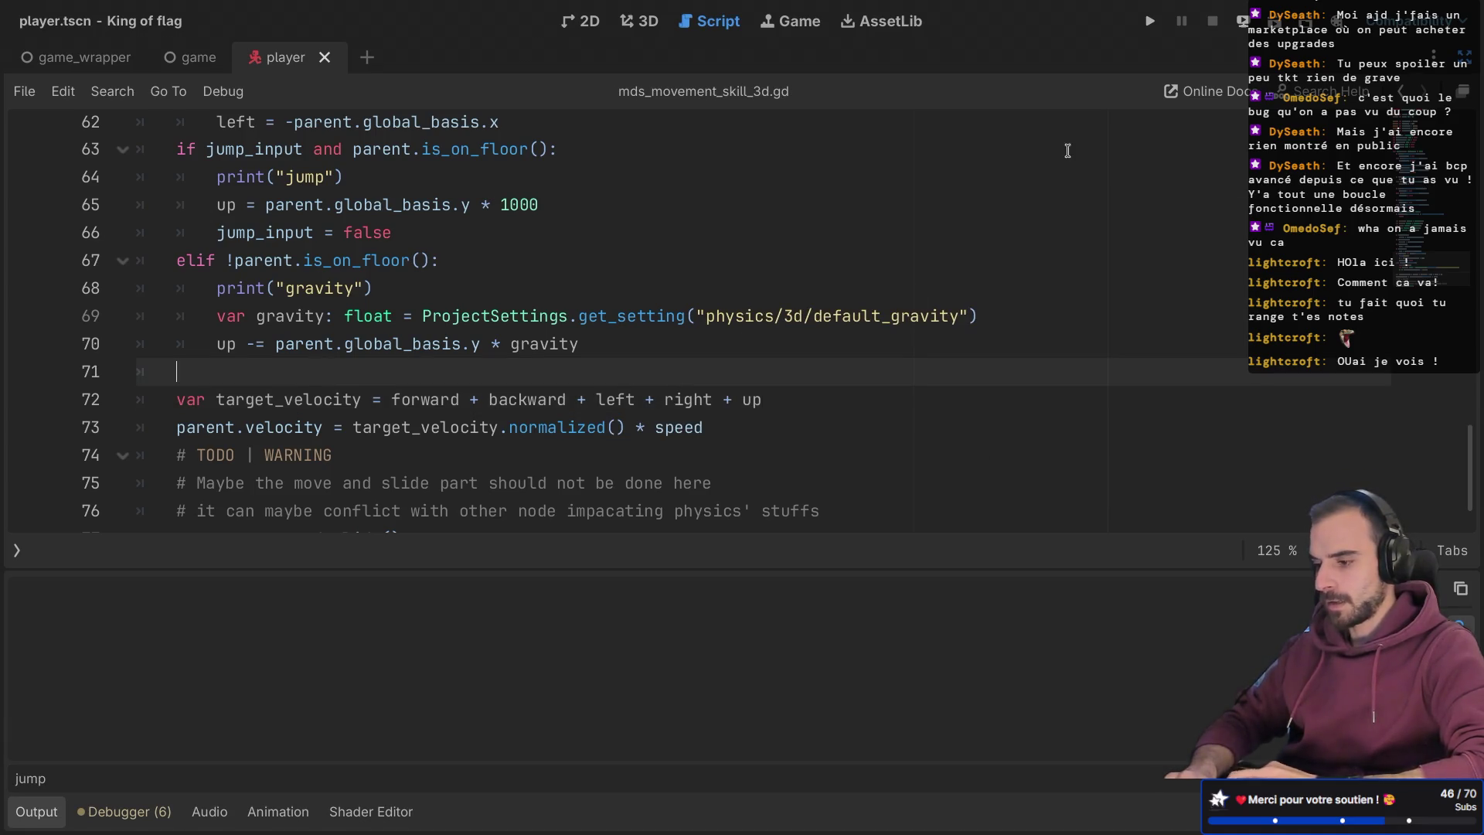
# Run the game with a player name, create a lobby, start, walk forward, then return to the editor
pyautogui.click(1154, 23)
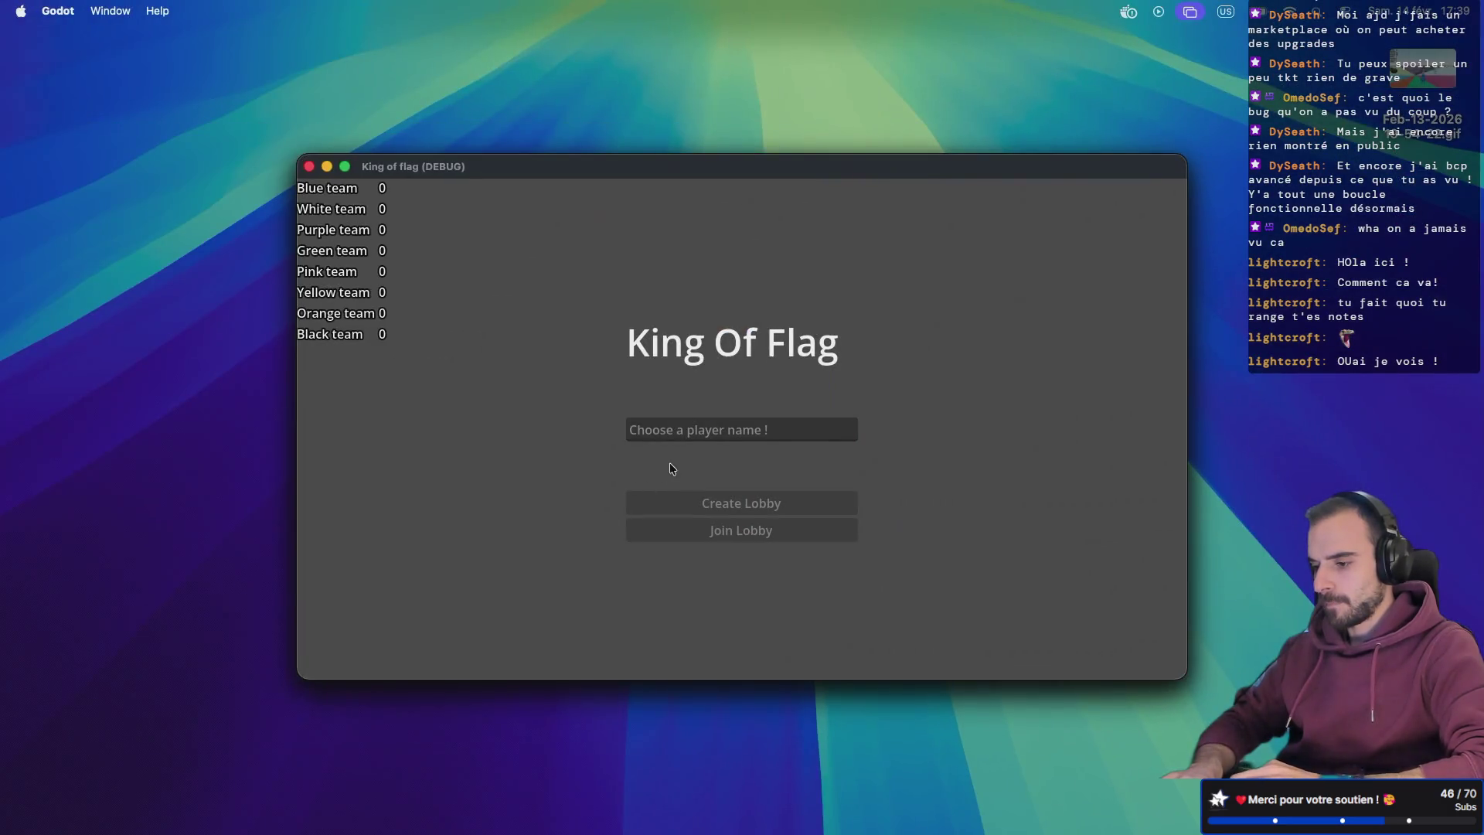
pyautogui.click(680, 429)
pyautogui.write('123')
pyautogui.click(691, 502)
pyautogui.click(729, 460)
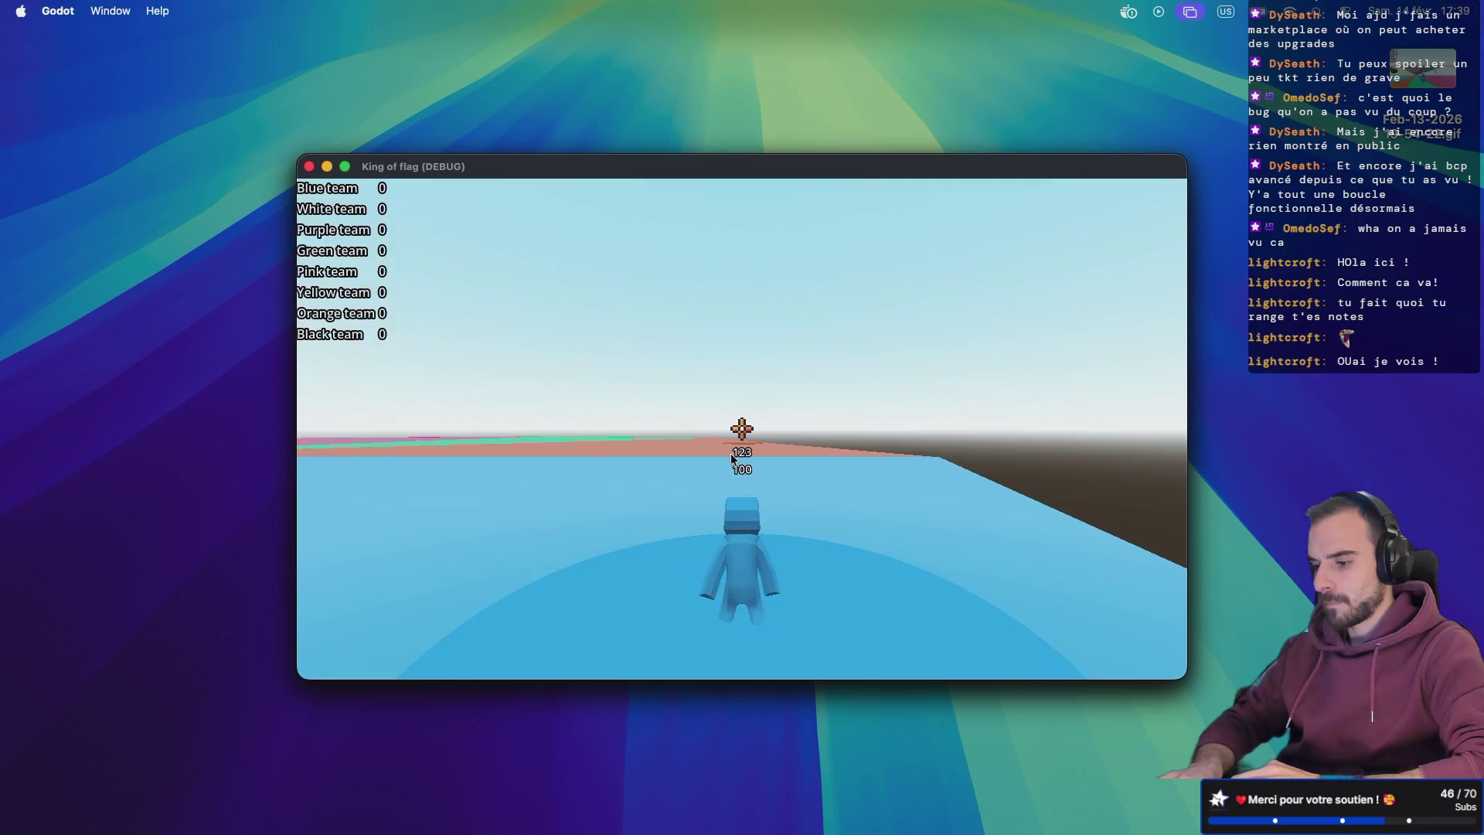
pyautogui.press('w')
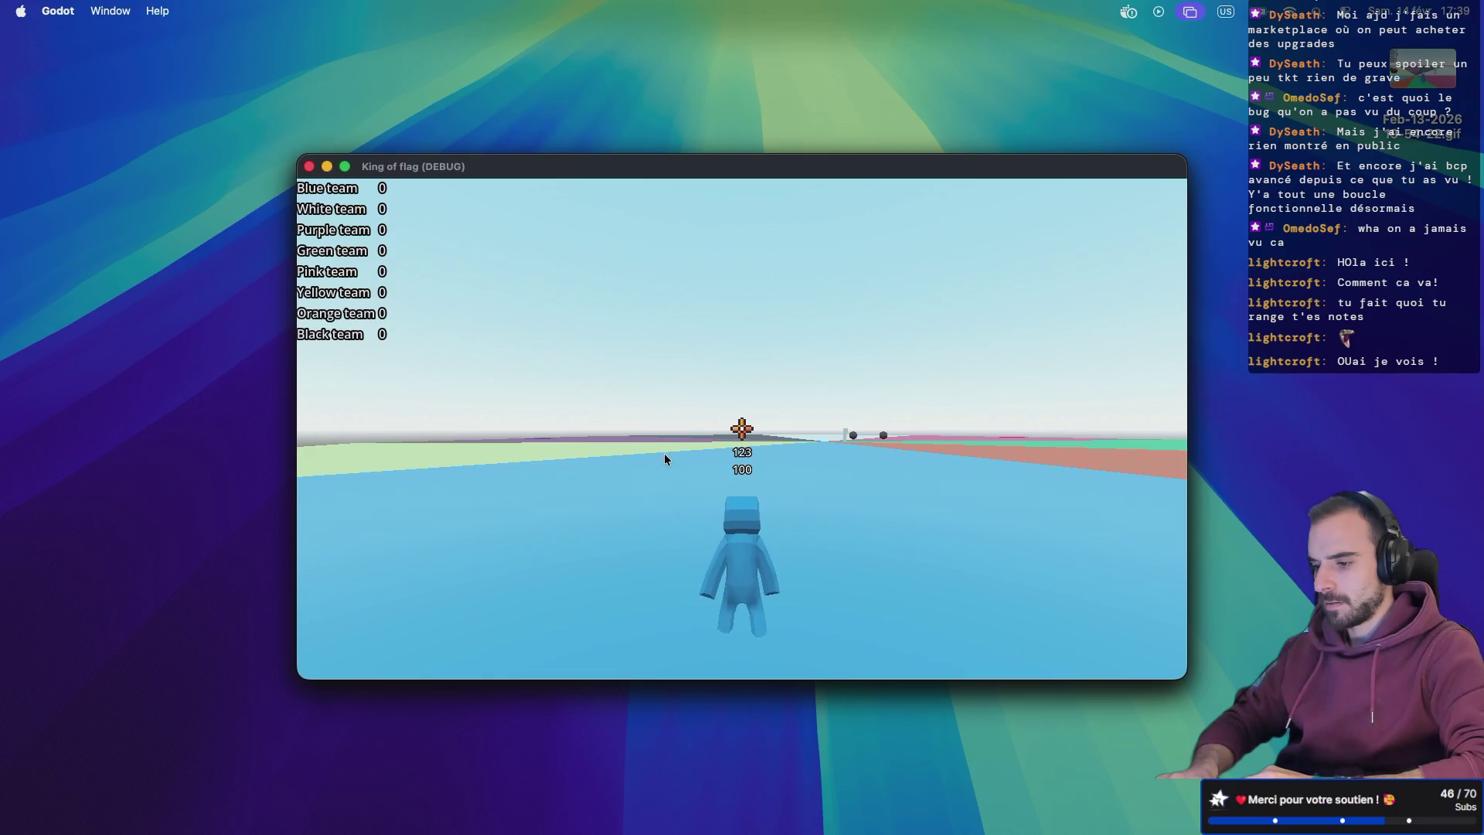
pyautogui.press('super+Tab')
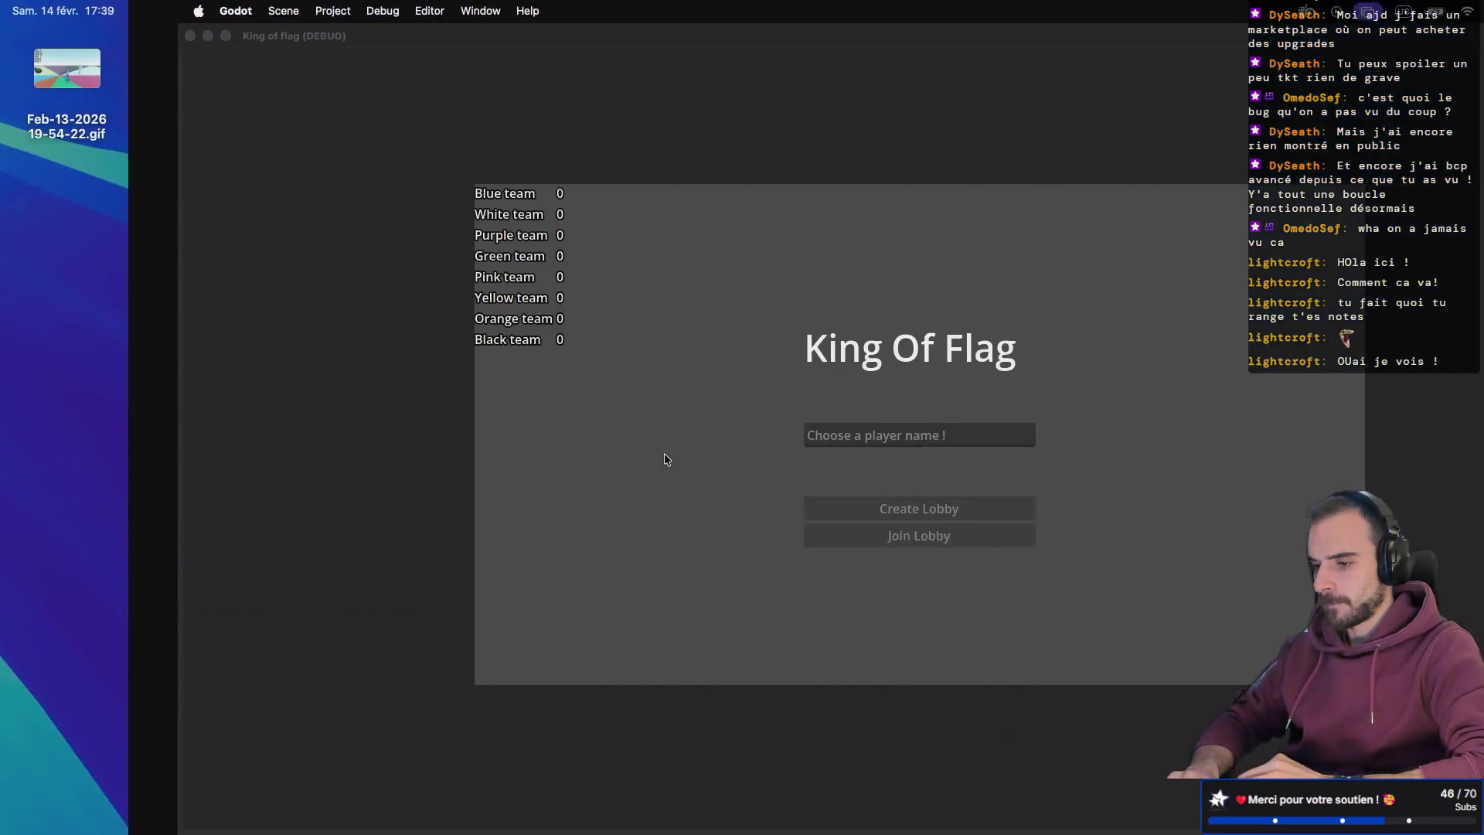
# Review the jump branch, placing the caret on the jump_input = false line
pyautogui.scroll(3, 501, 377)
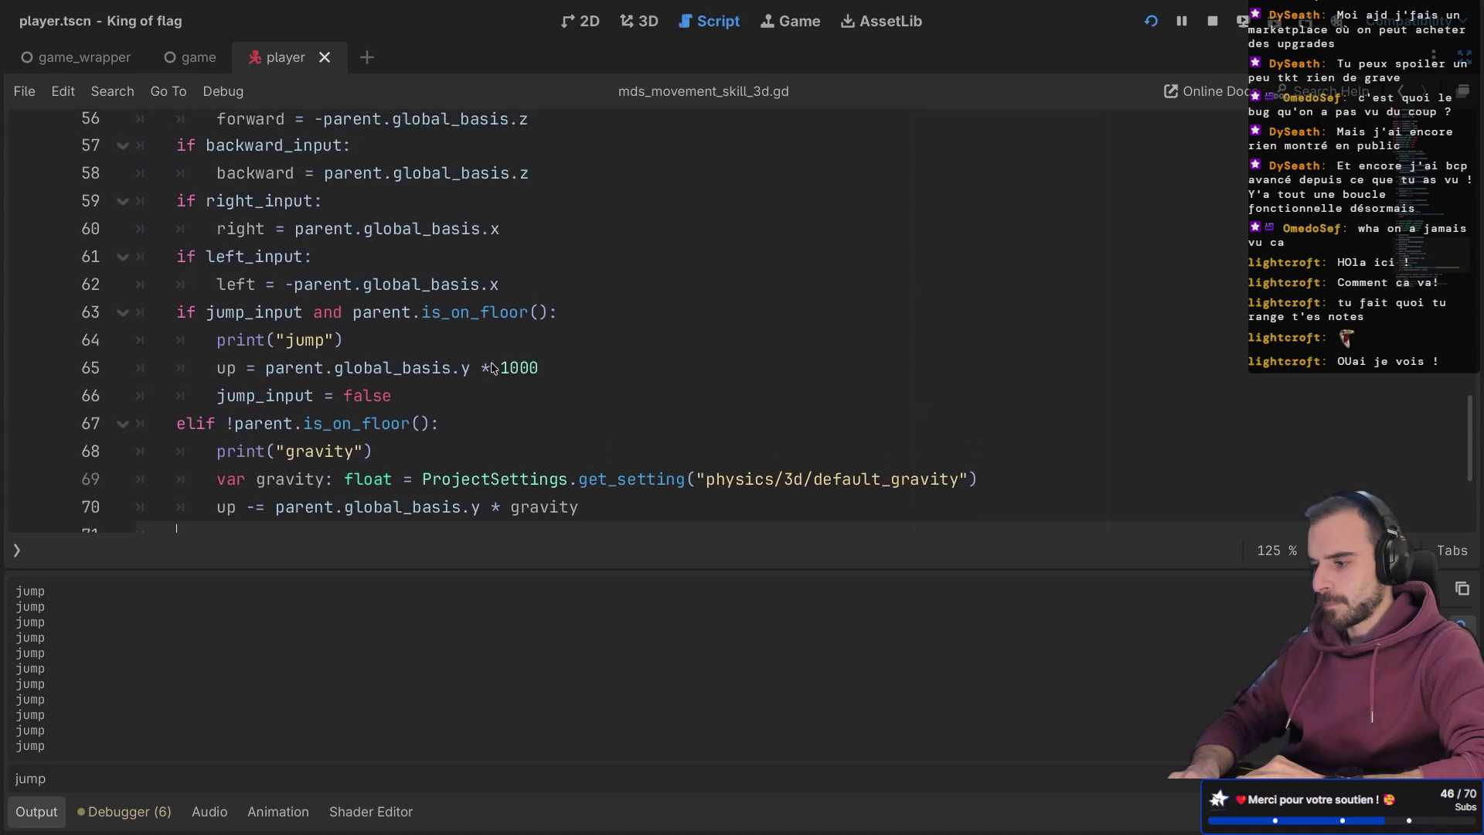
pyautogui.scroll(-1, 494, 368)
pyautogui.scroll(-1, 495, 367)
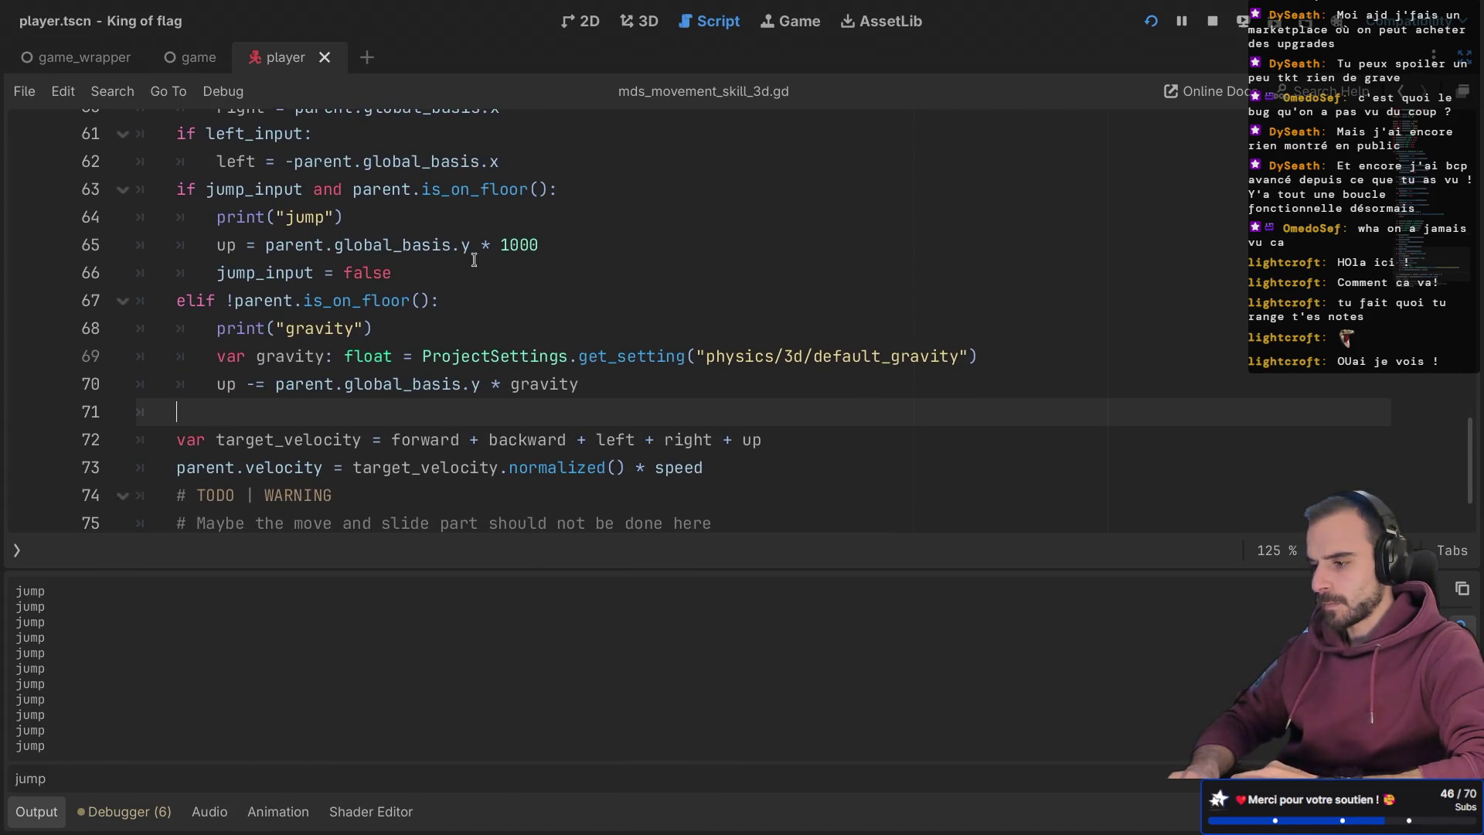
pyautogui.moveTo(466, 249)
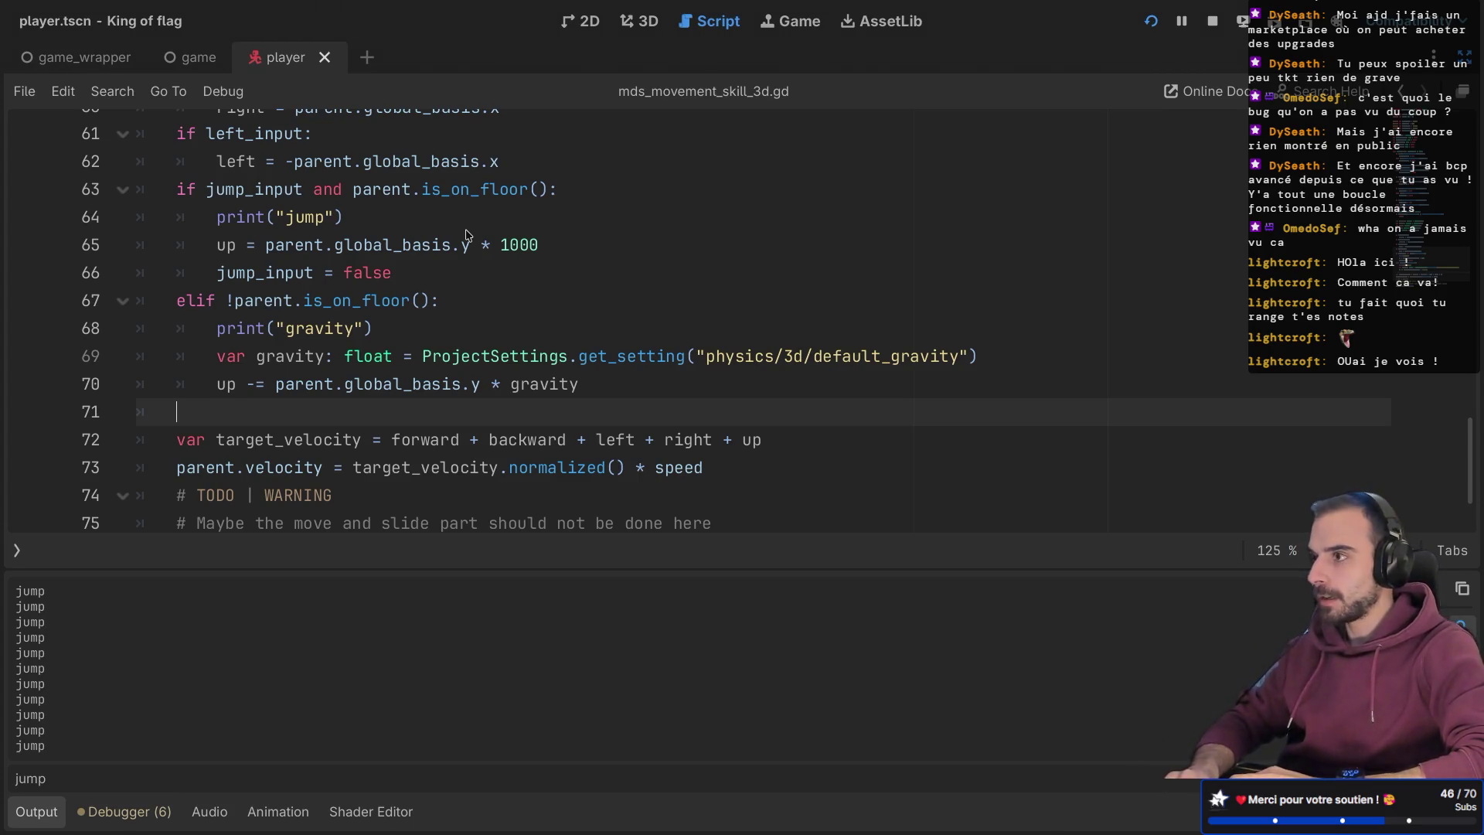
pyautogui.scroll(1, 315, 317)
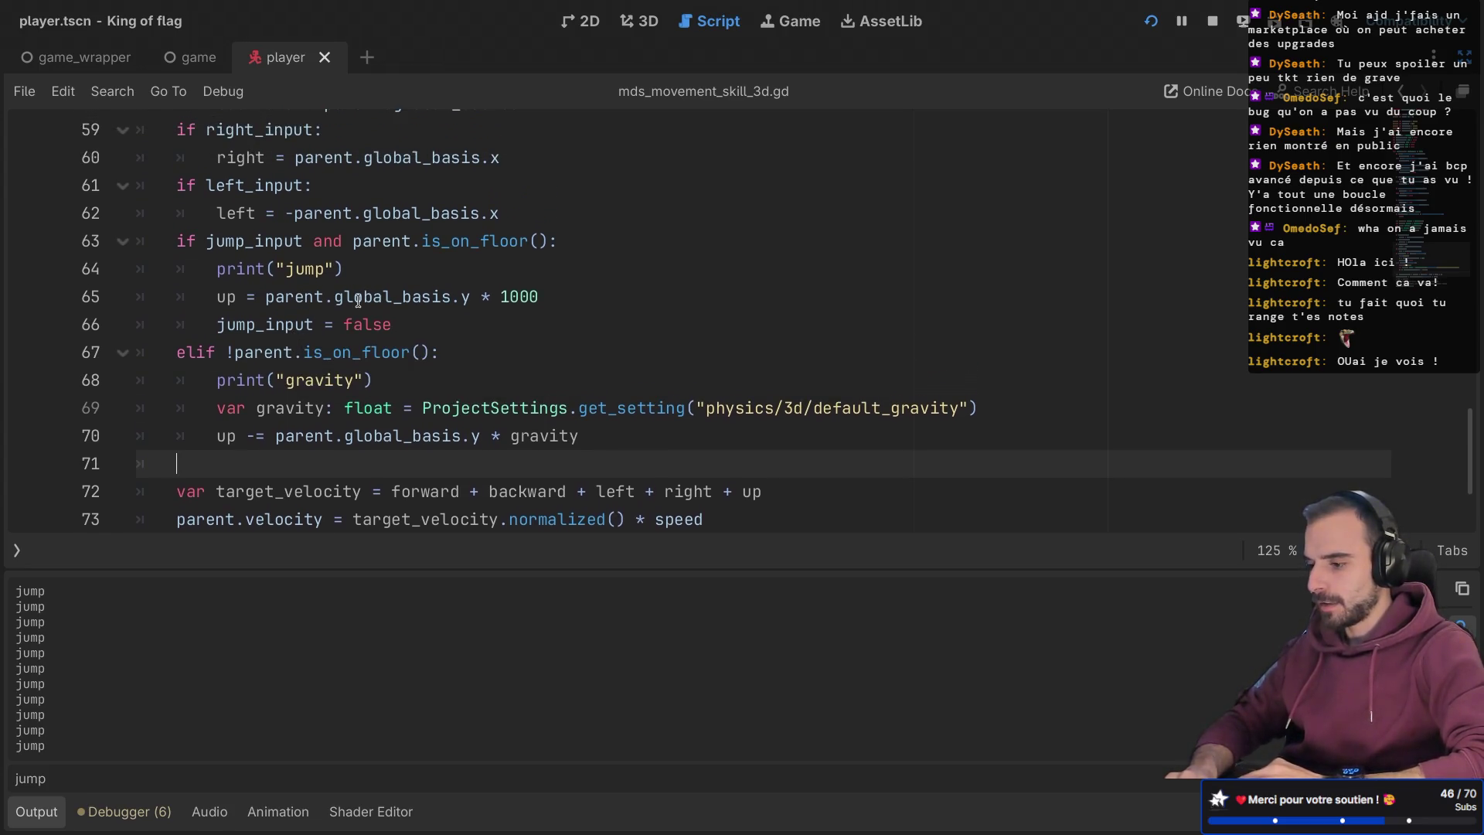
pyautogui.scroll(-2, 379, 303)
pyautogui.click(345, 227)
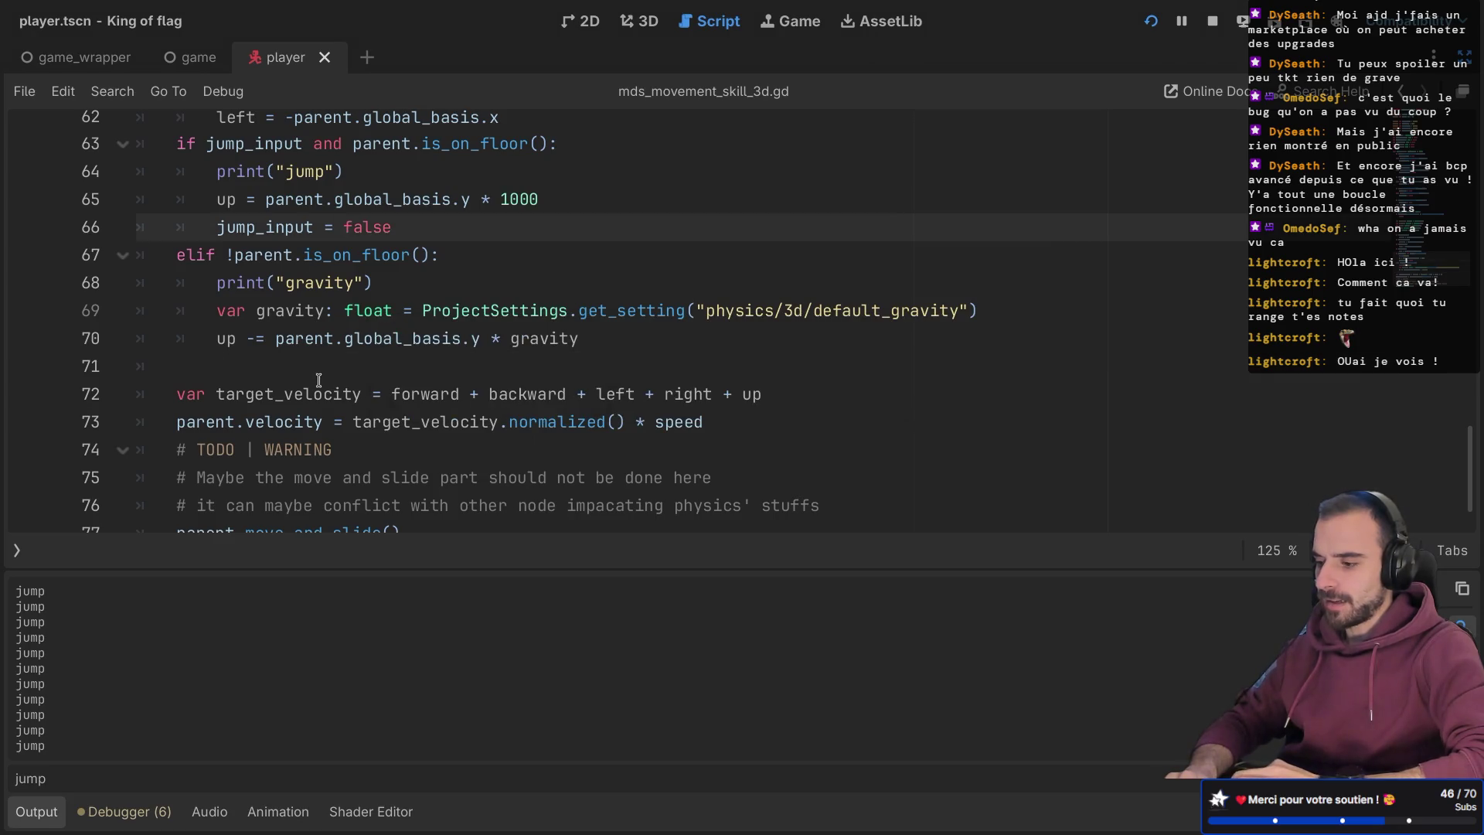
# Inspect how target_velocity and velocity are used, ending at the gravity update on line 70
pyautogui.doubleClick(295, 391)
pyautogui.doubleClick(277, 415)
pyautogui.scroll(1, 277, 415)
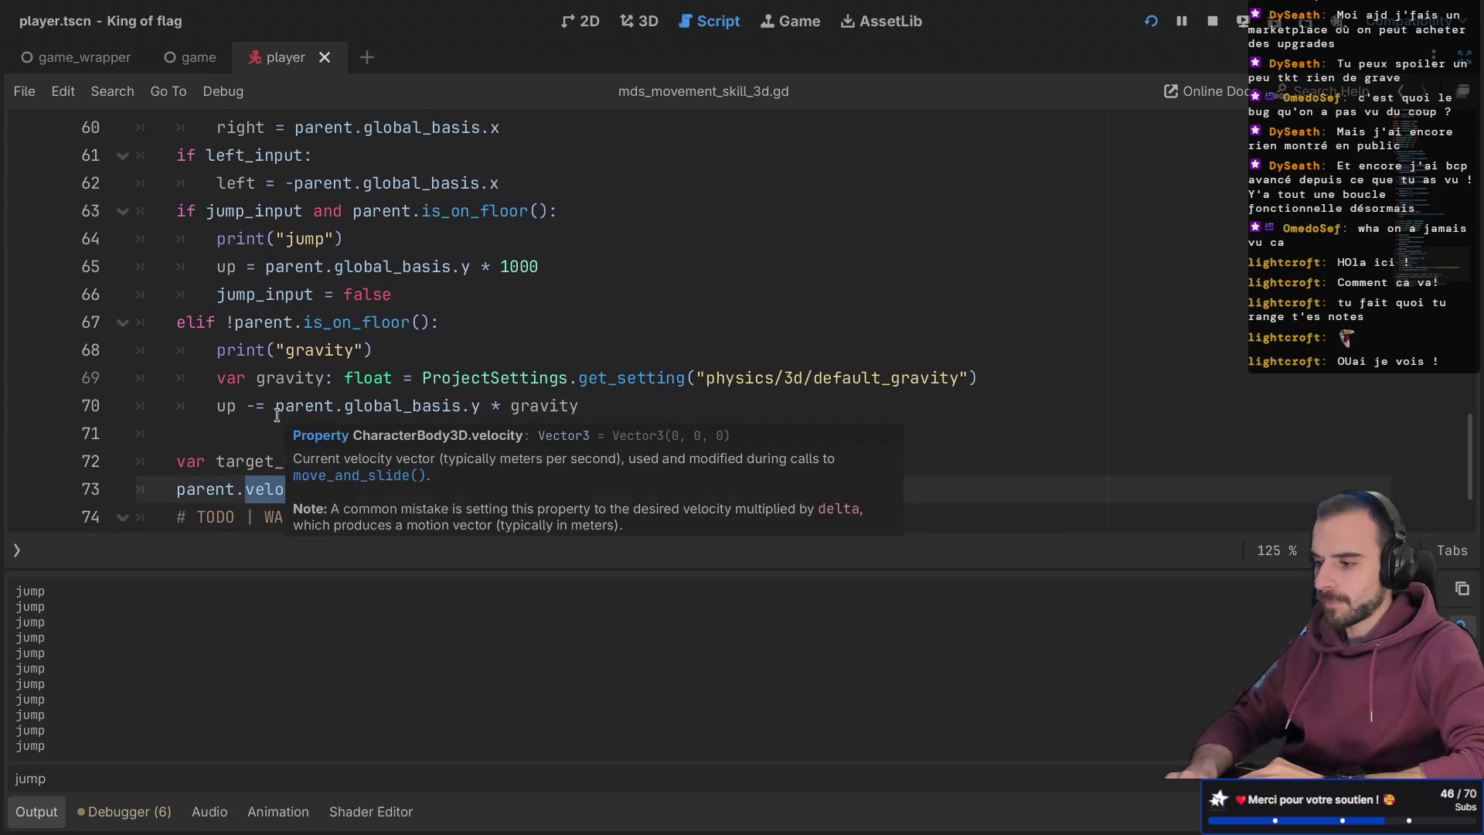
pyautogui.click(270, 251)
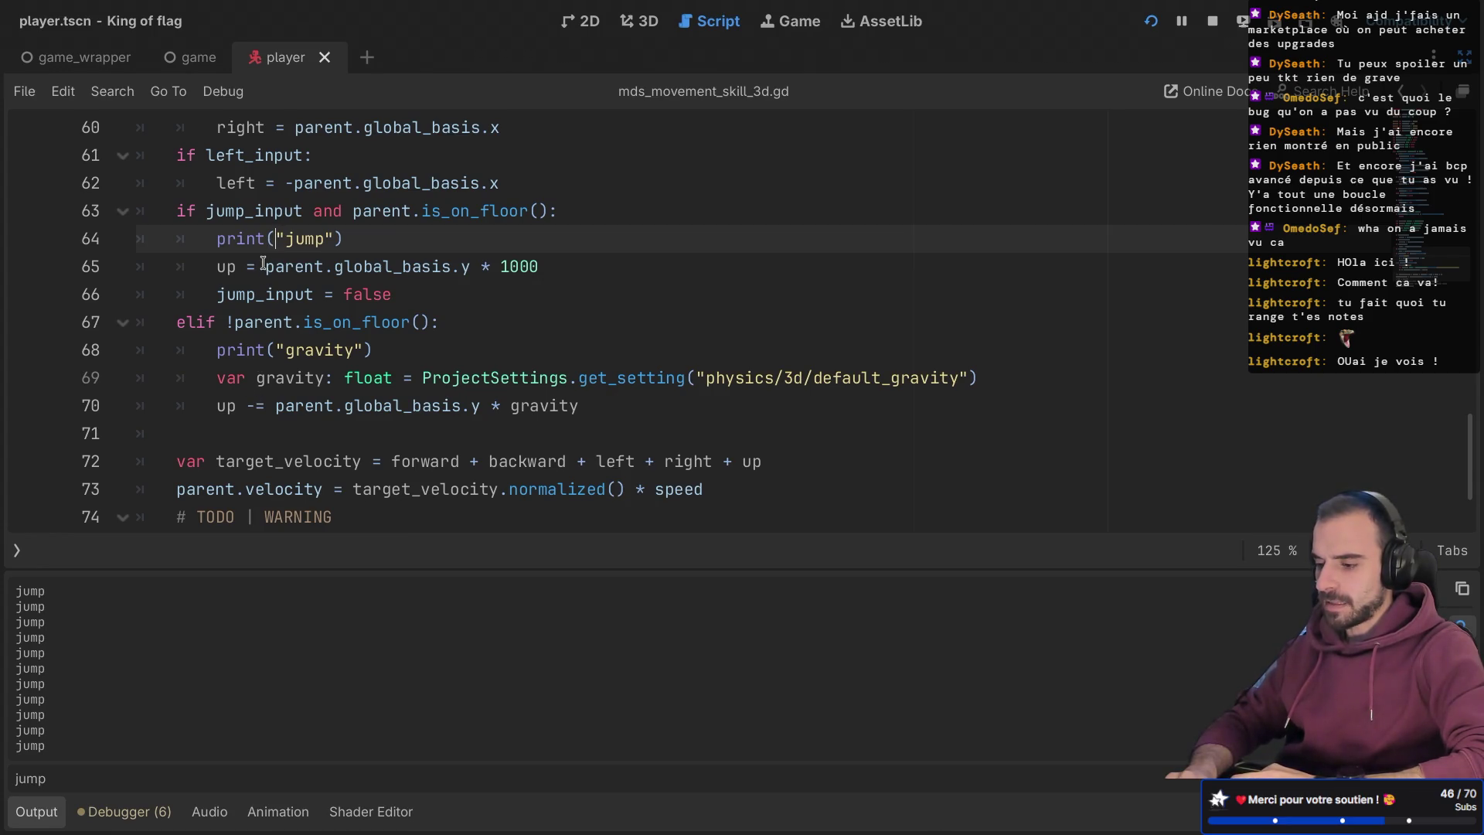
pyautogui.moveTo(263, 264)
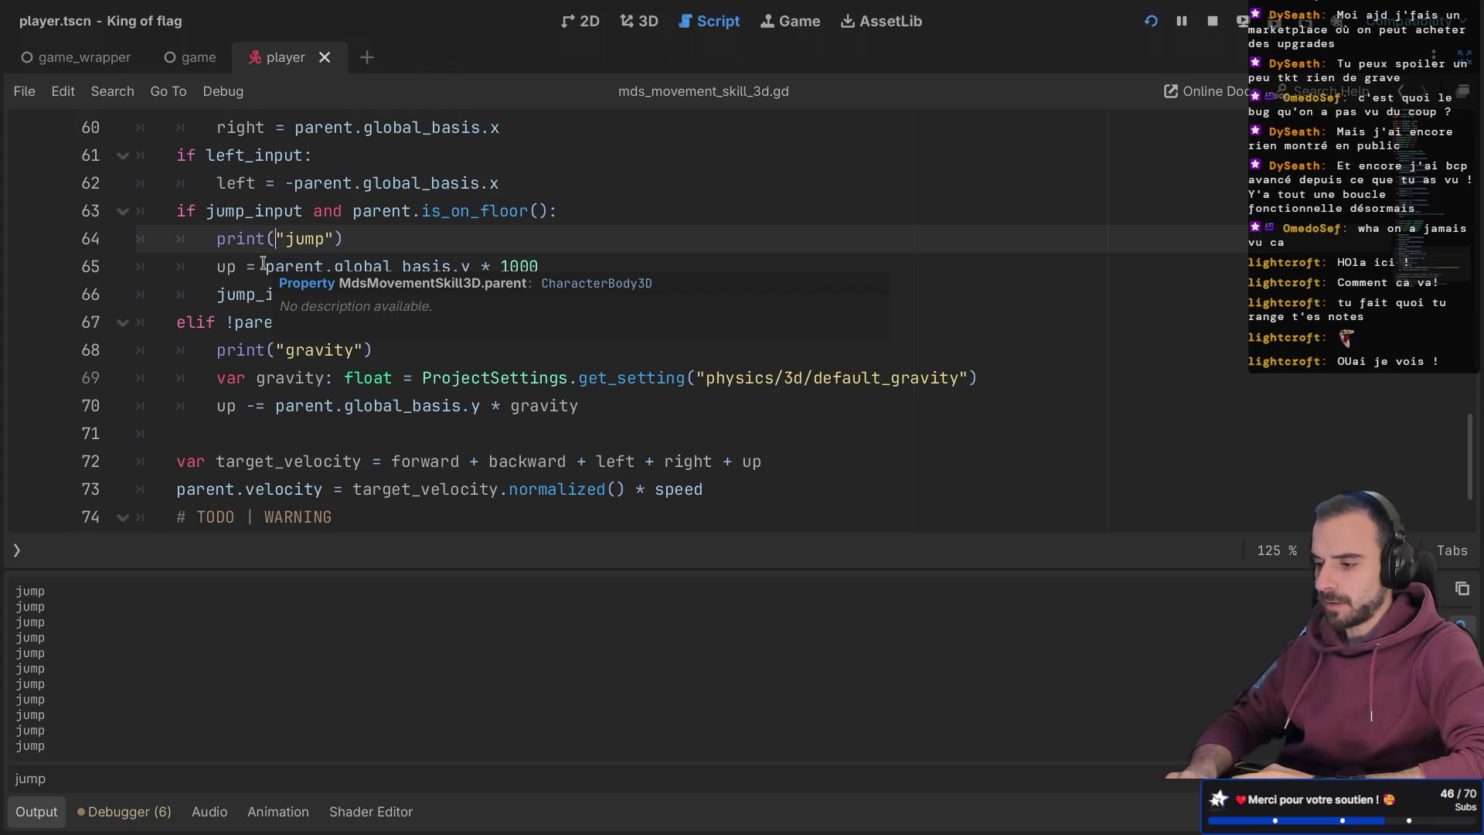
pyautogui.click(248, 405)
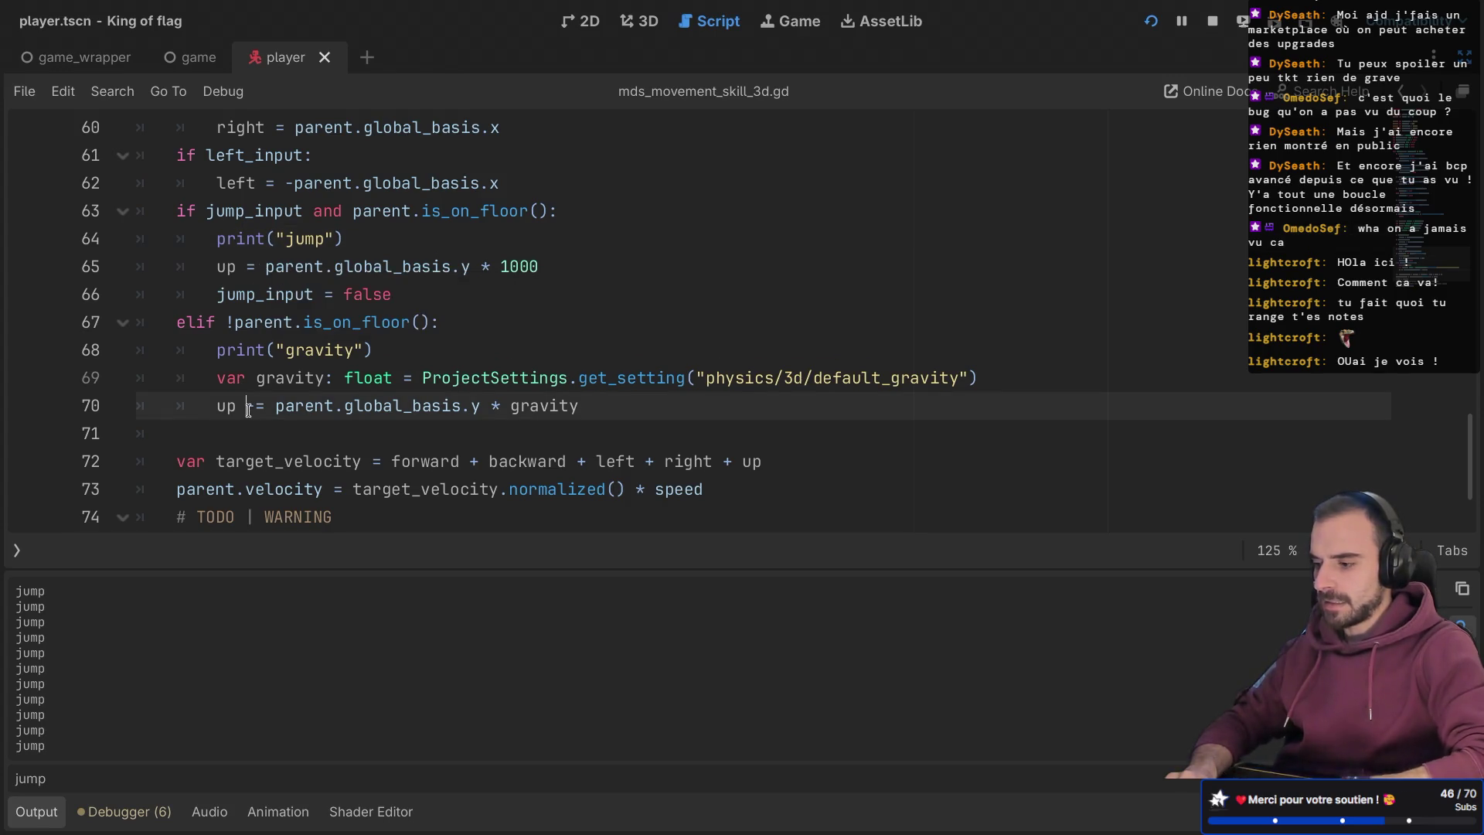
# Rewrite line 70 as 'up = parent.velocity - parent.global_basis.y * gravity' and save the script
pyautogui.press('BackSpace')
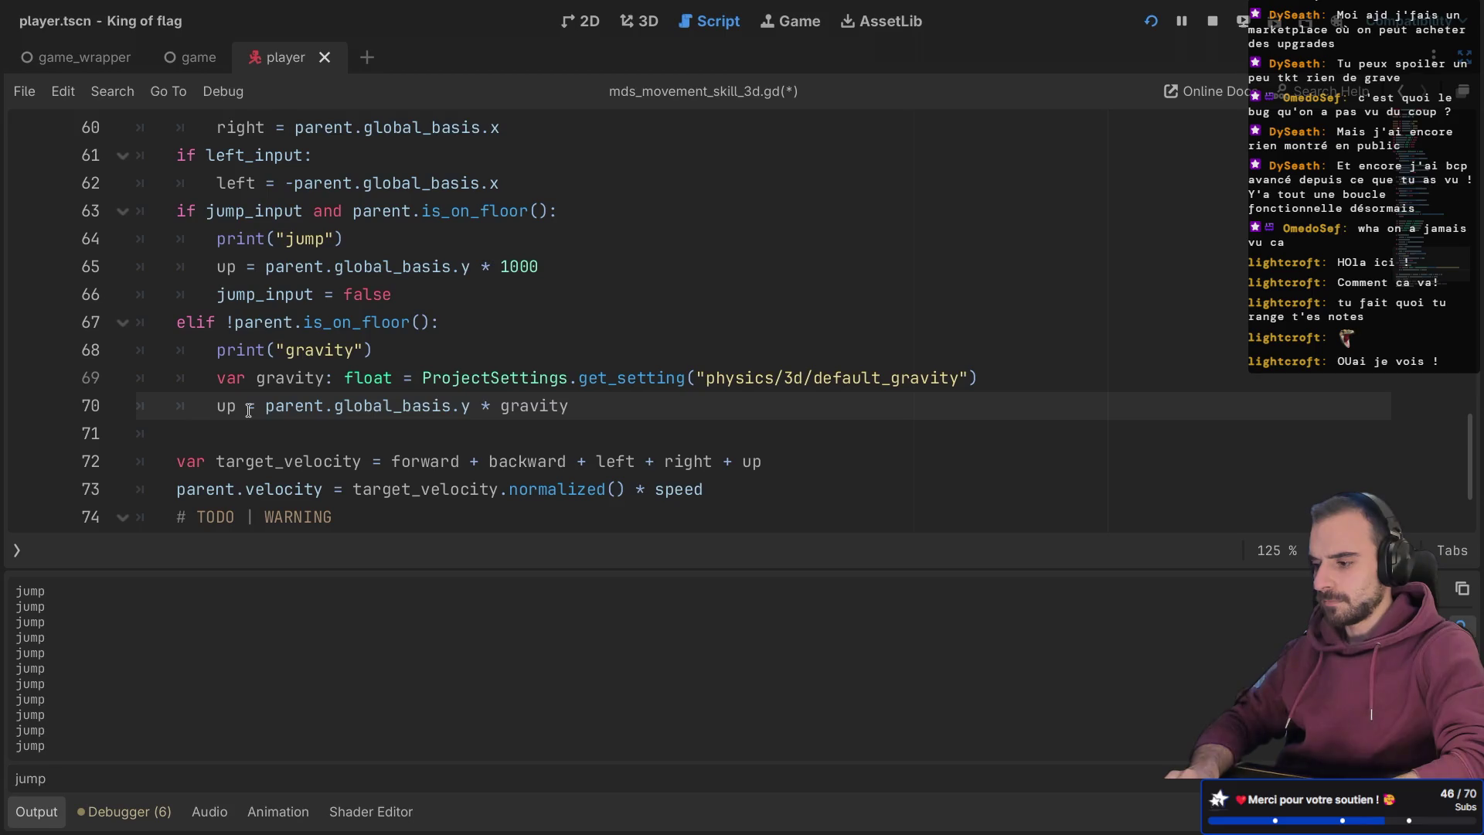
pyautogui.write('pa')
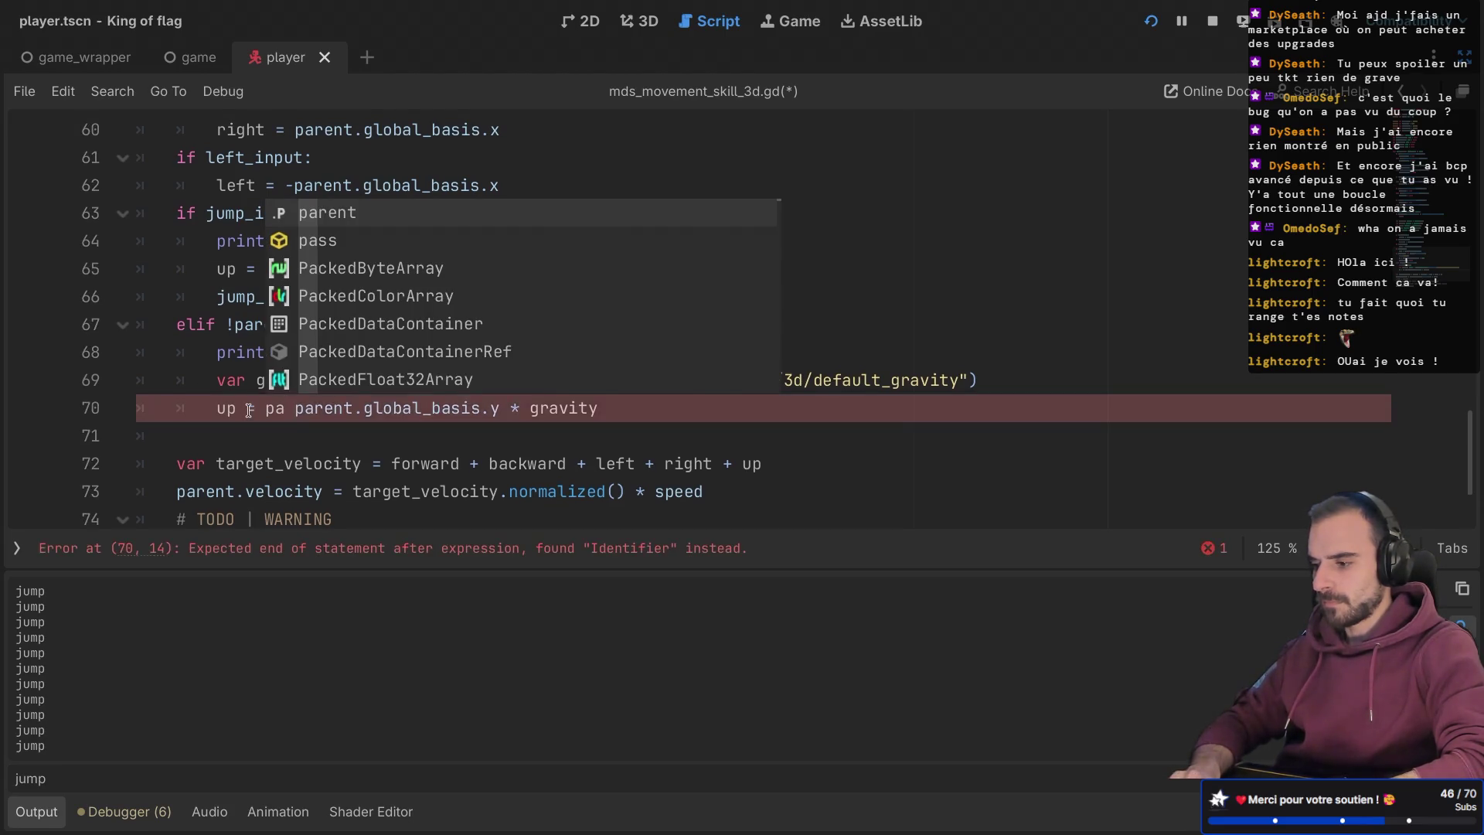
pyautogui.press('Return')
pyautogui.write('.ve')
pyautogui.press('Return')
pyautogui.write('-')
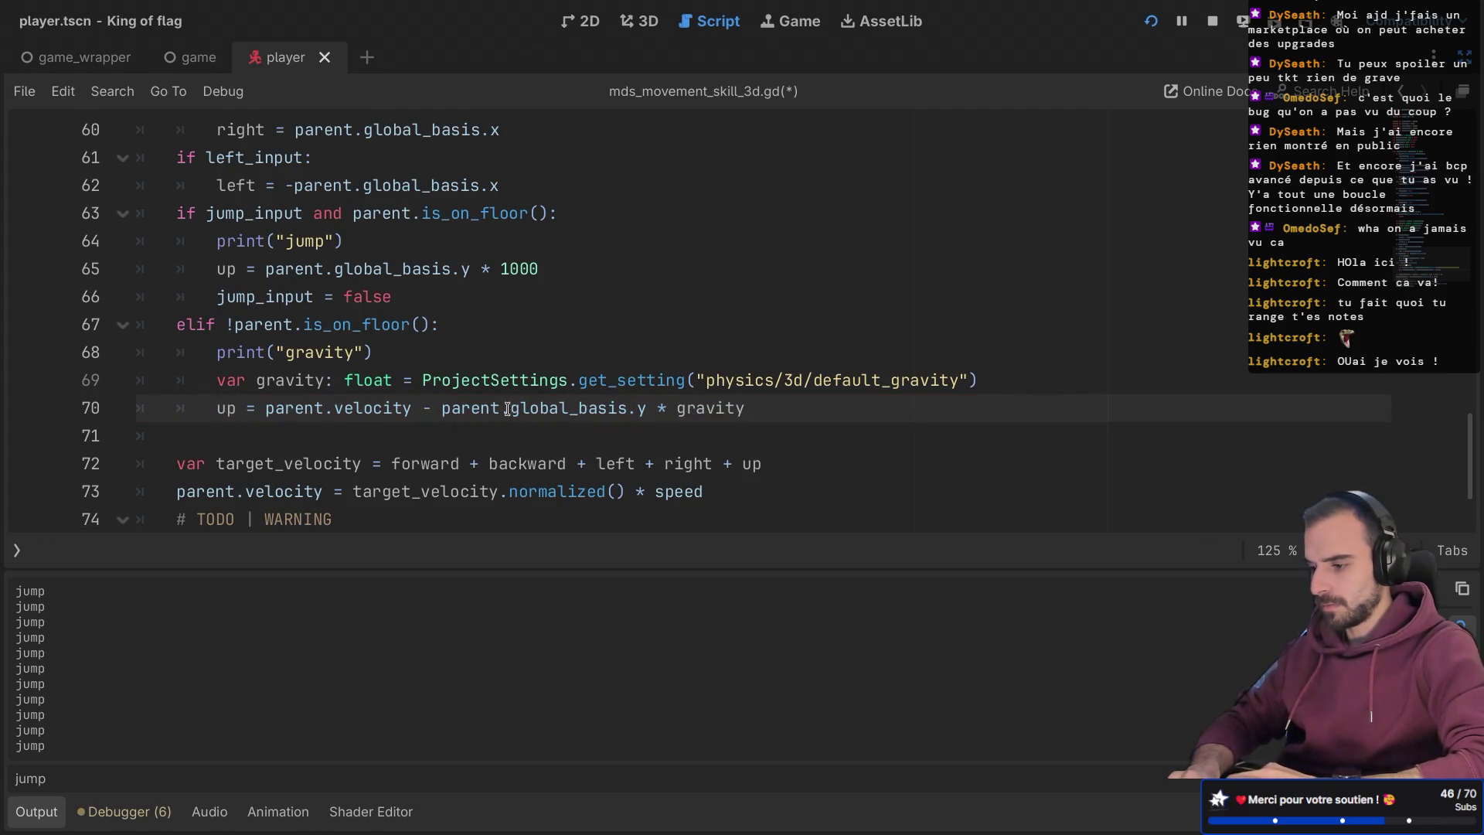
pyautogui.moveTo(557, 409)
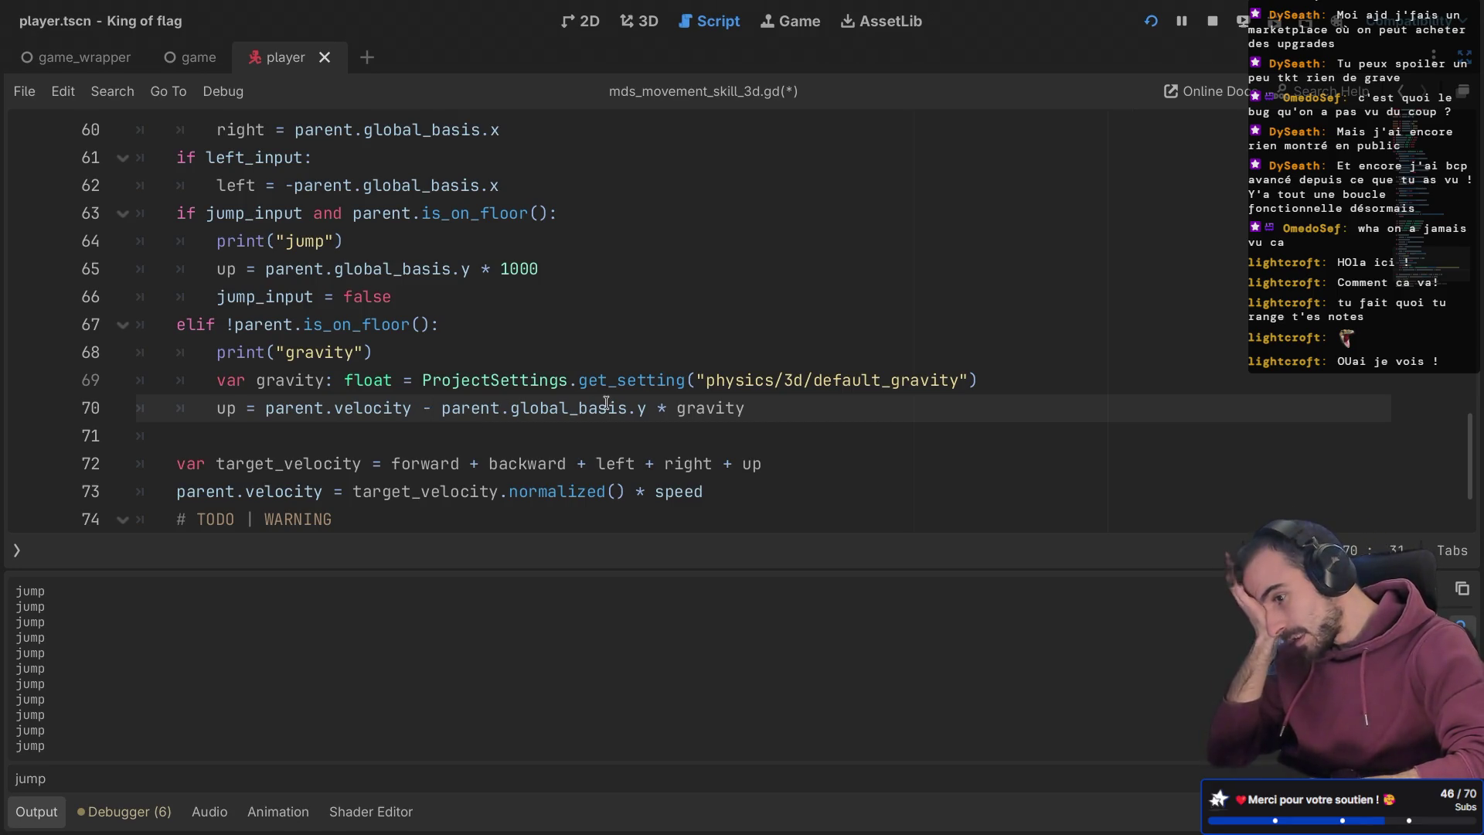
pyautogui.hotkey('ctrl', 's')
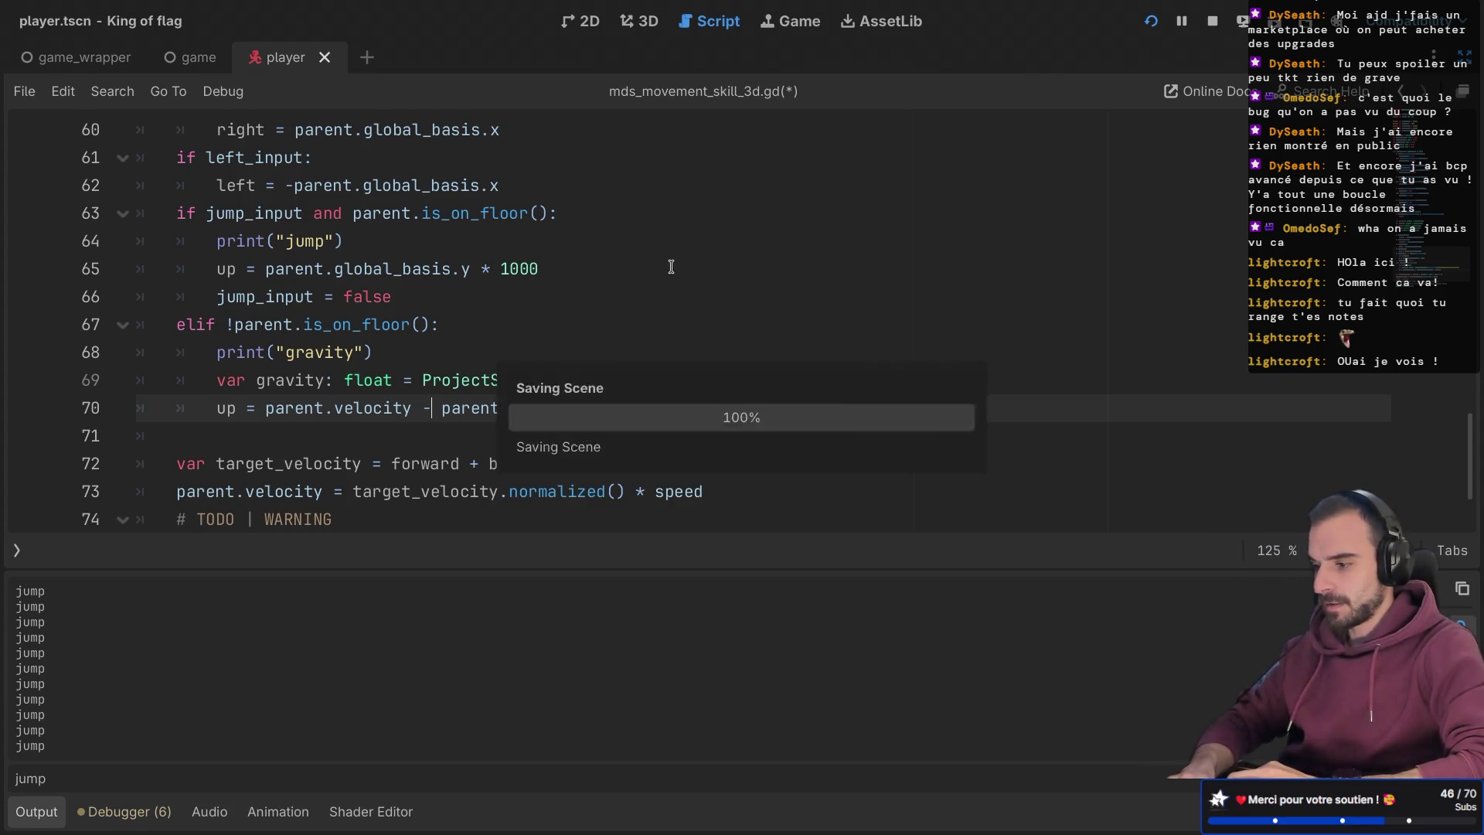
pyautogui.moveTo(451, 268)
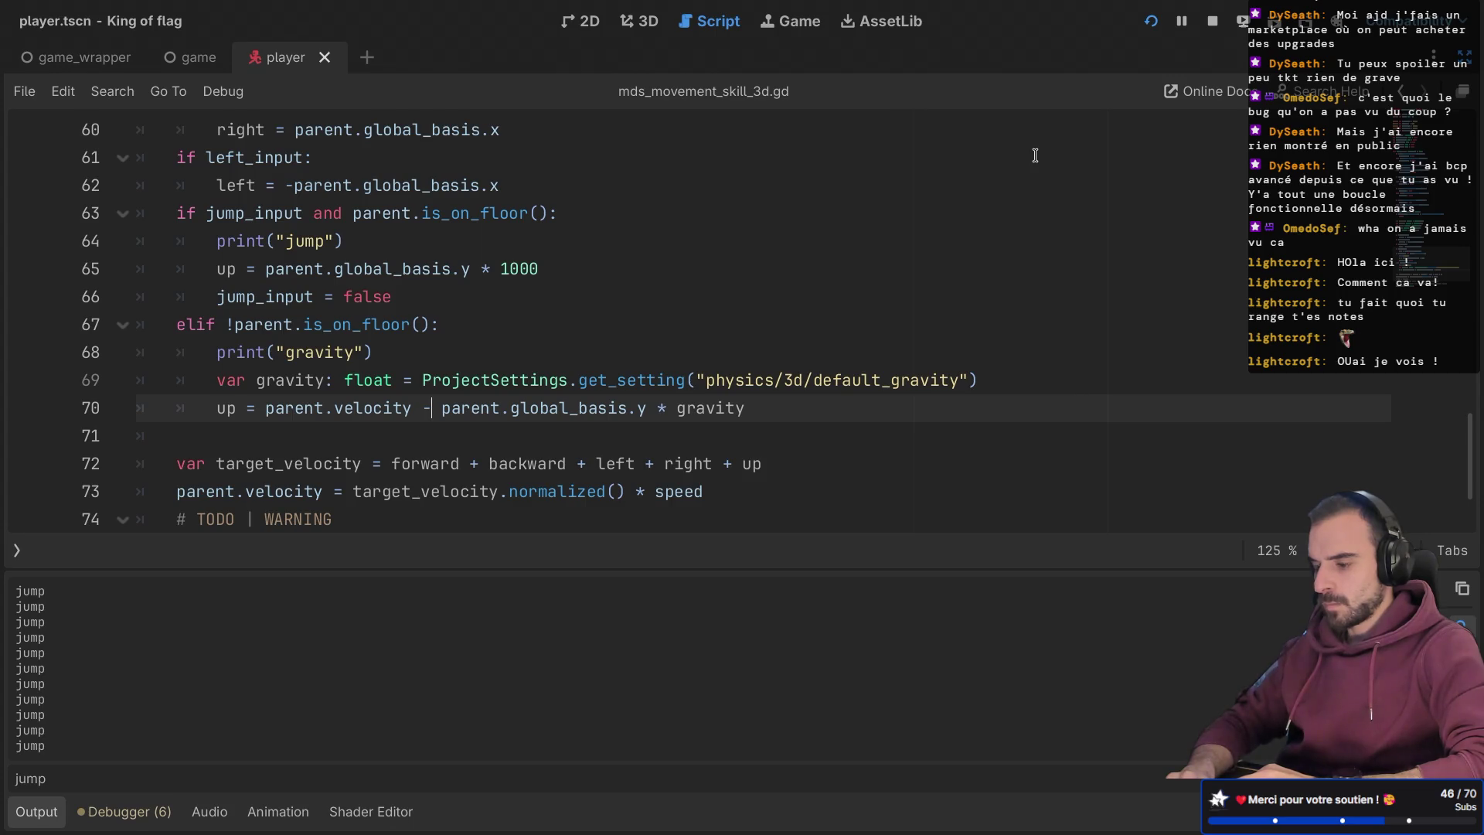
# Relaunch the game, enter a player name, create a lobby and start the match
pyautogui.click(1158, 23)
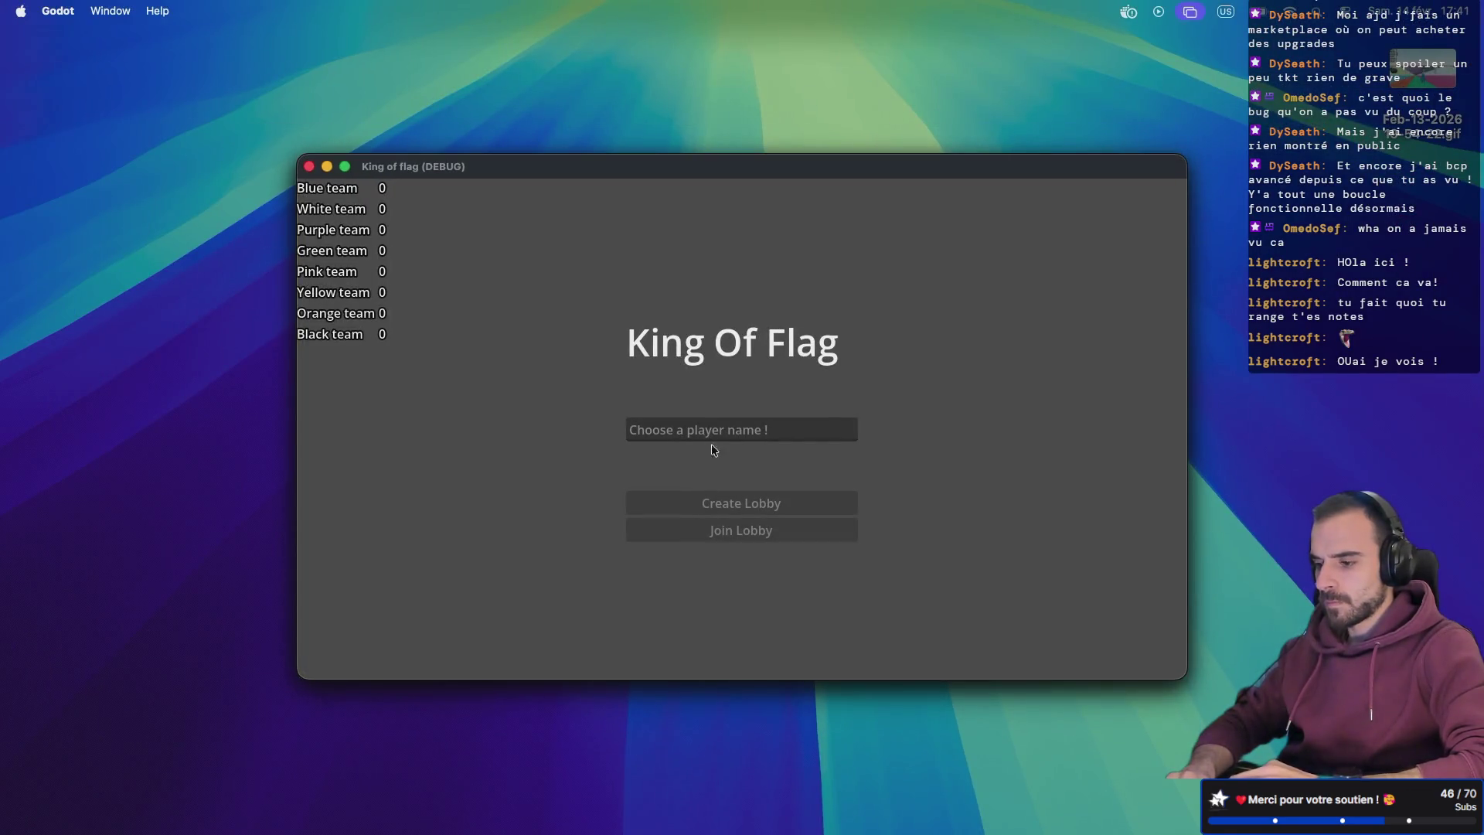
pyautogui.click(711, 433)
pyautogui.write('123')
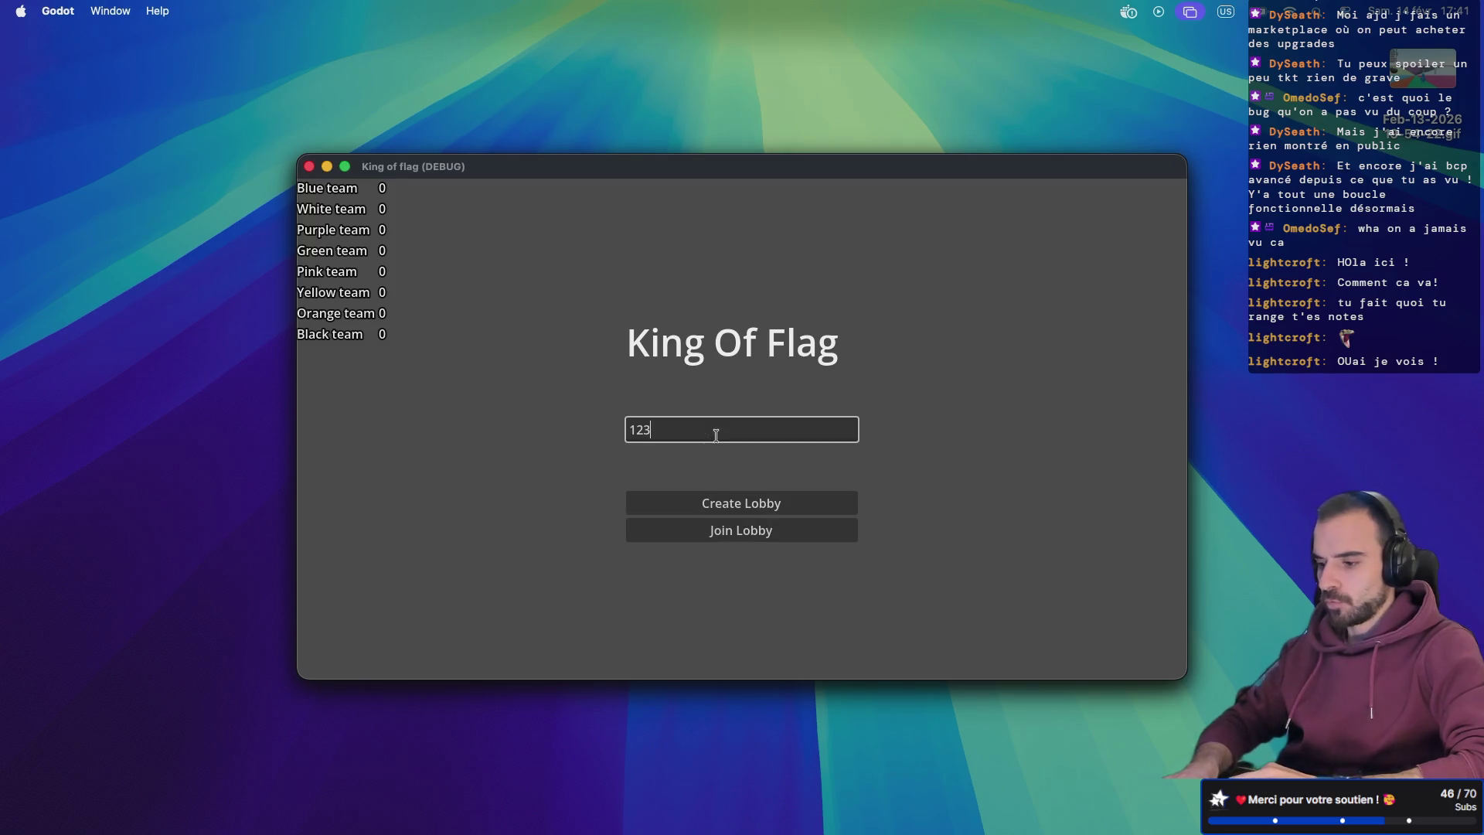
pyautogui.click(714, 502)
pyautogui.click(732, 458)
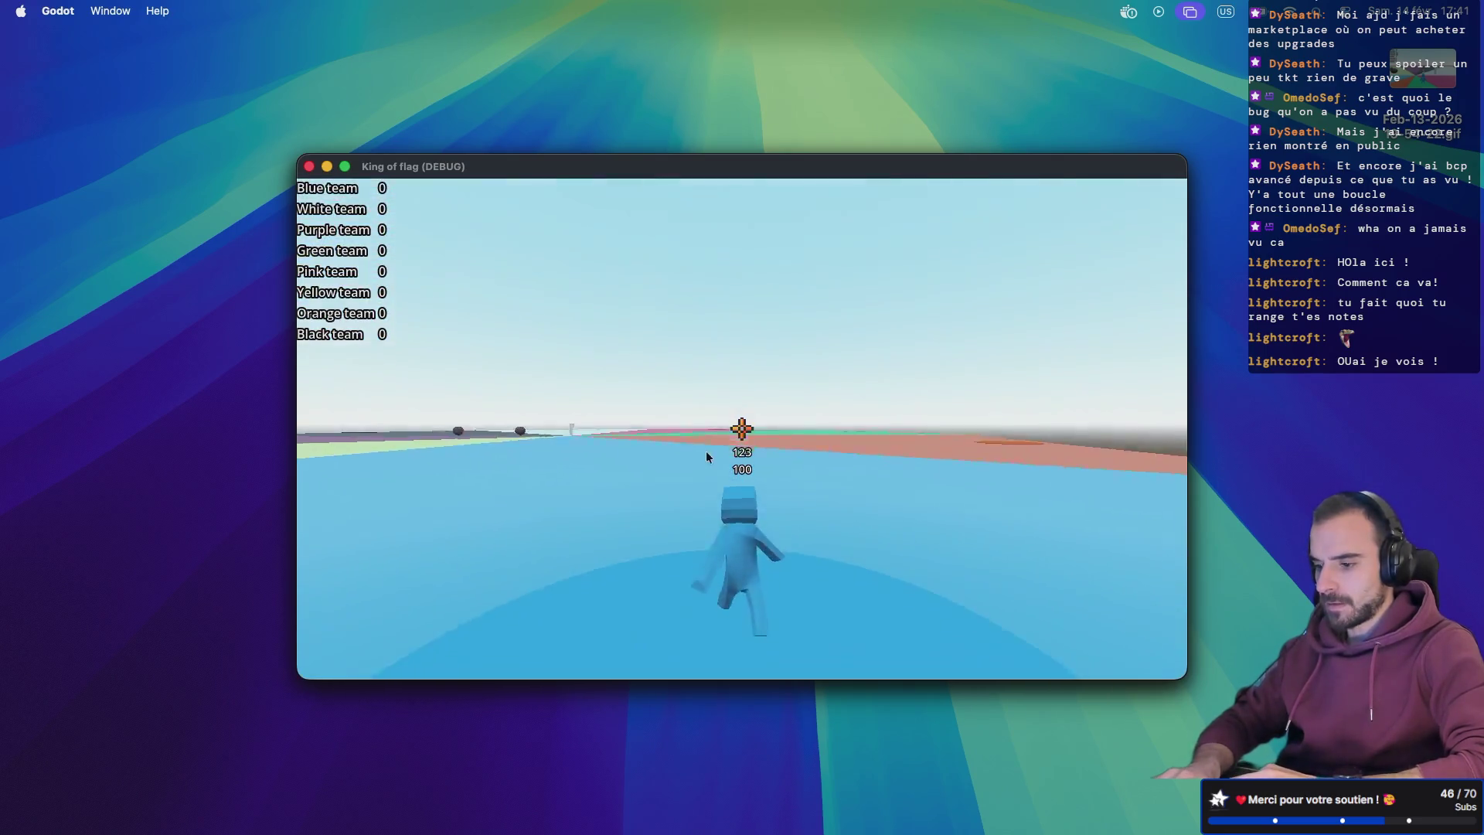
# Walk across the arena to the wheel centre and jump twice to test the new jump height
pyautogui.press('w')
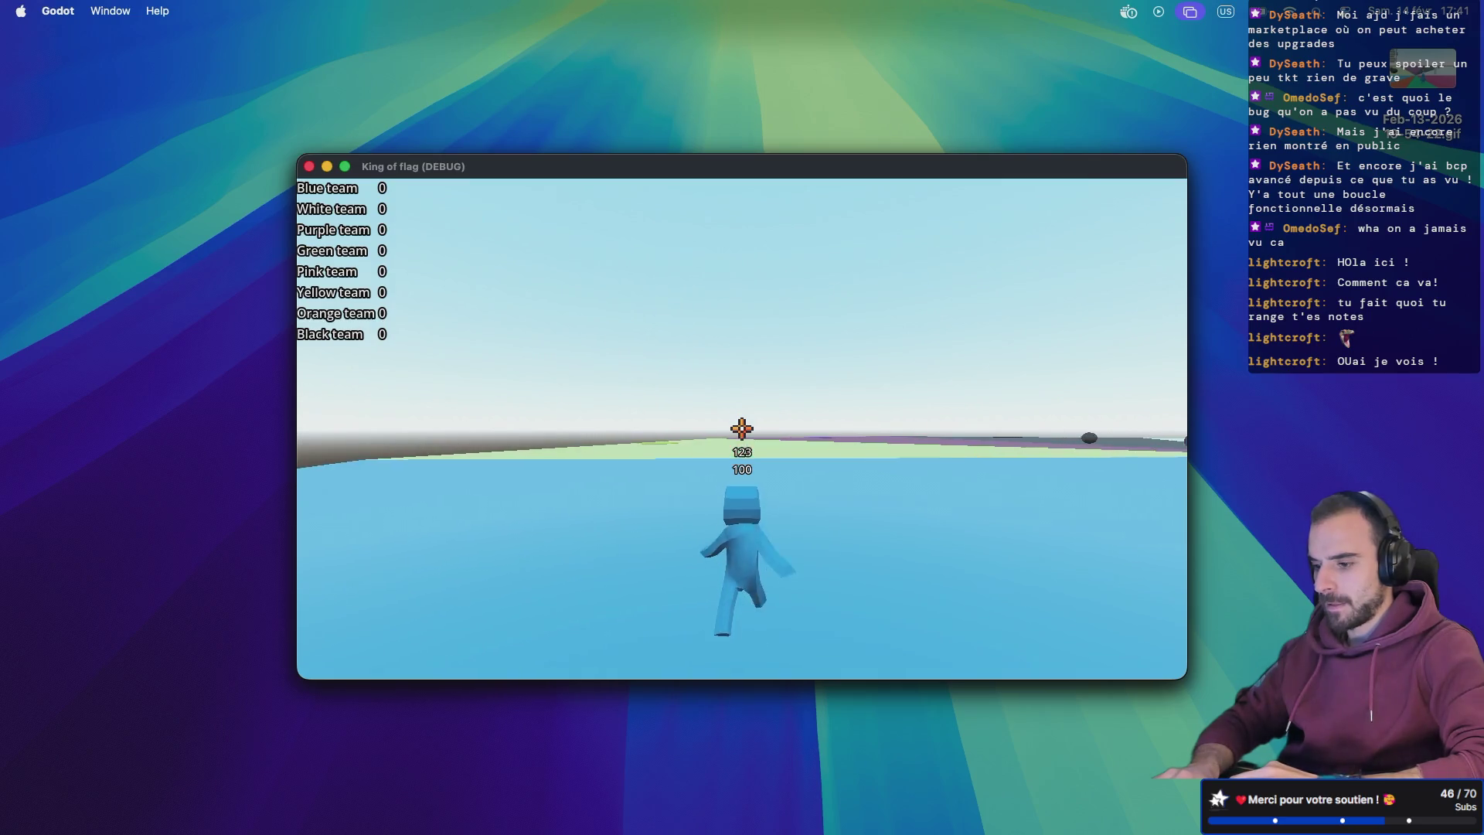
pyautogui.press('w')
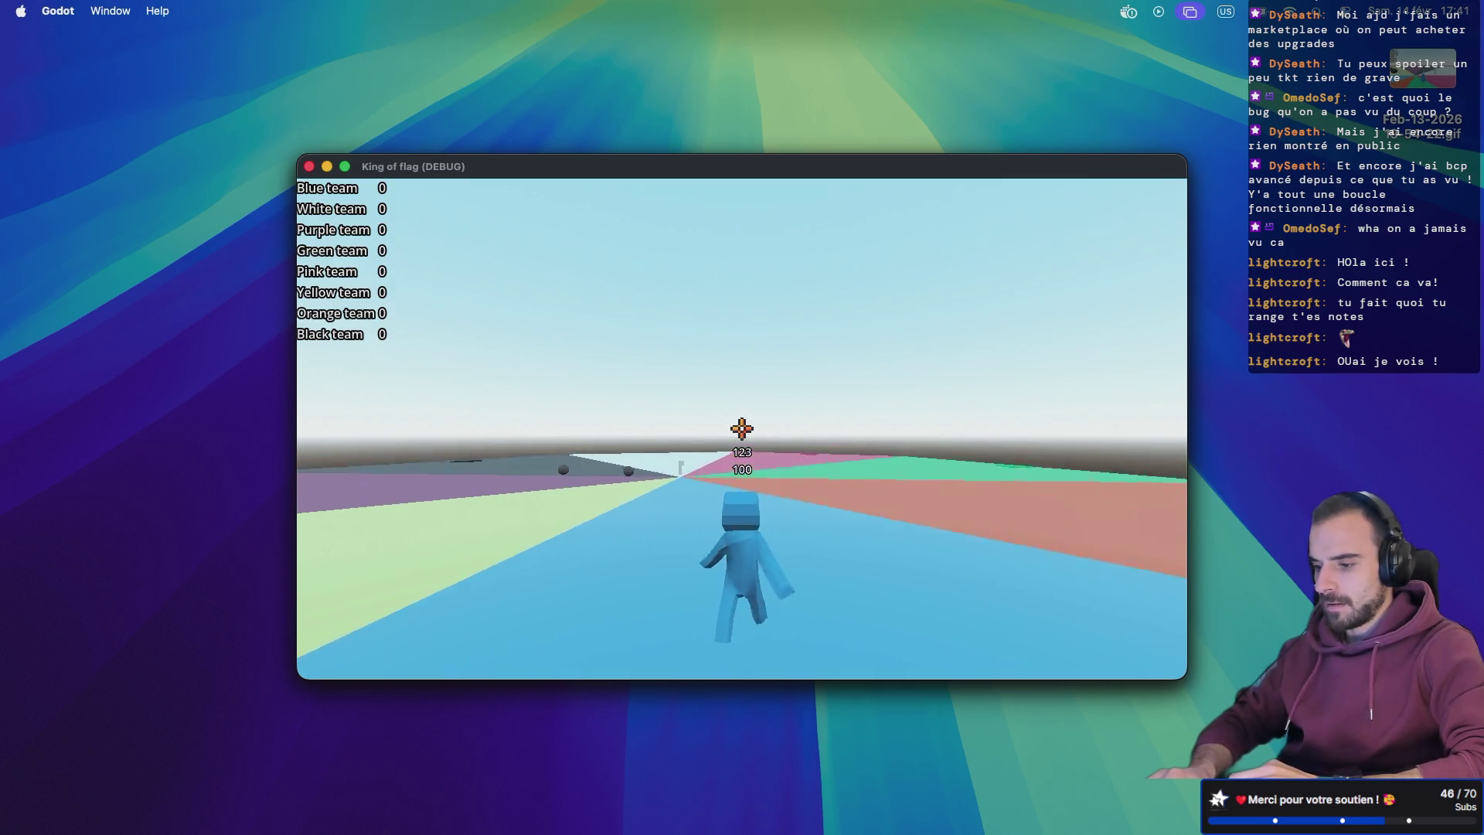
pyautogui.press('w')
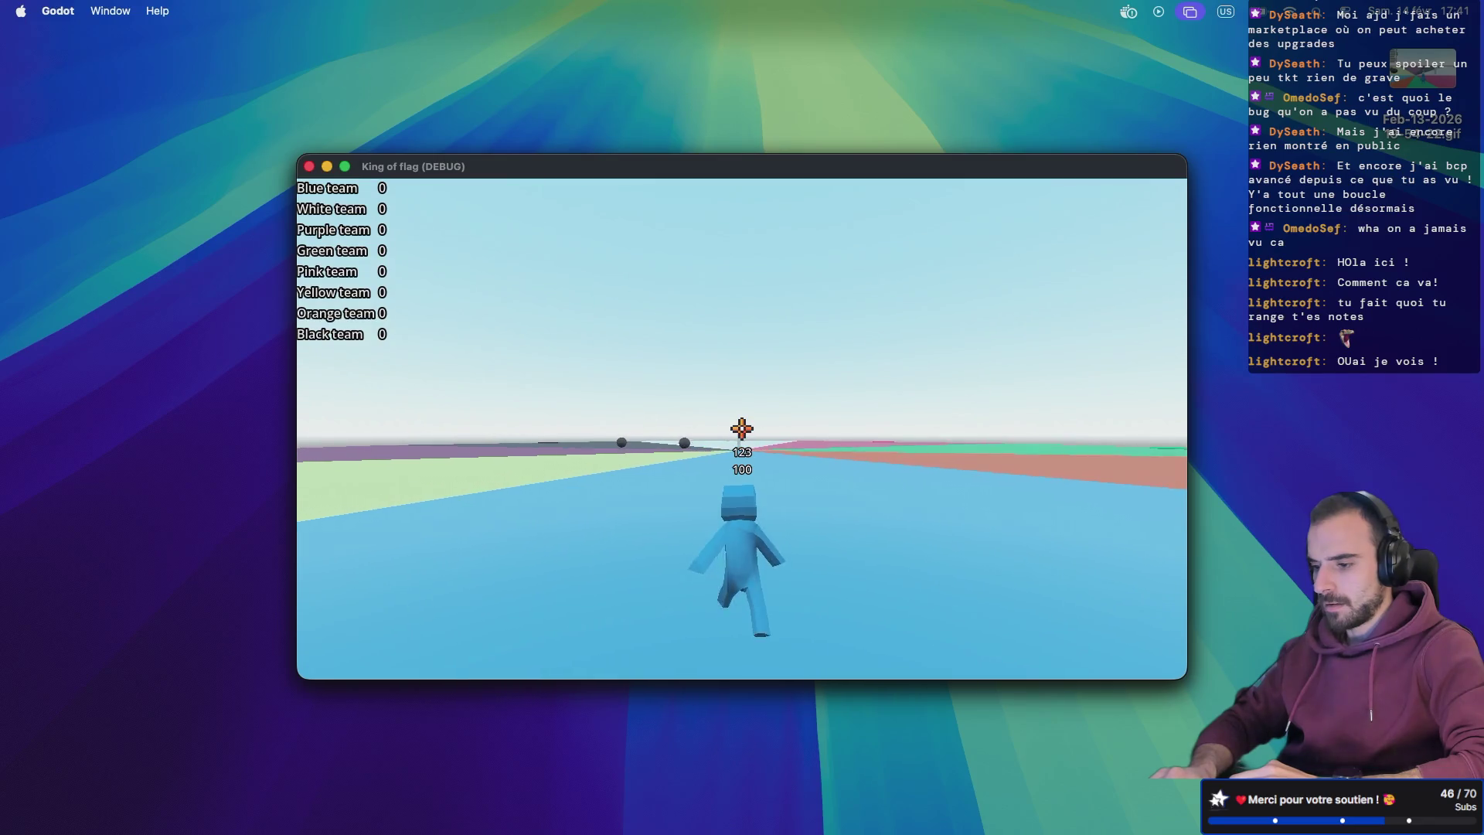
pyautogui.press('w')
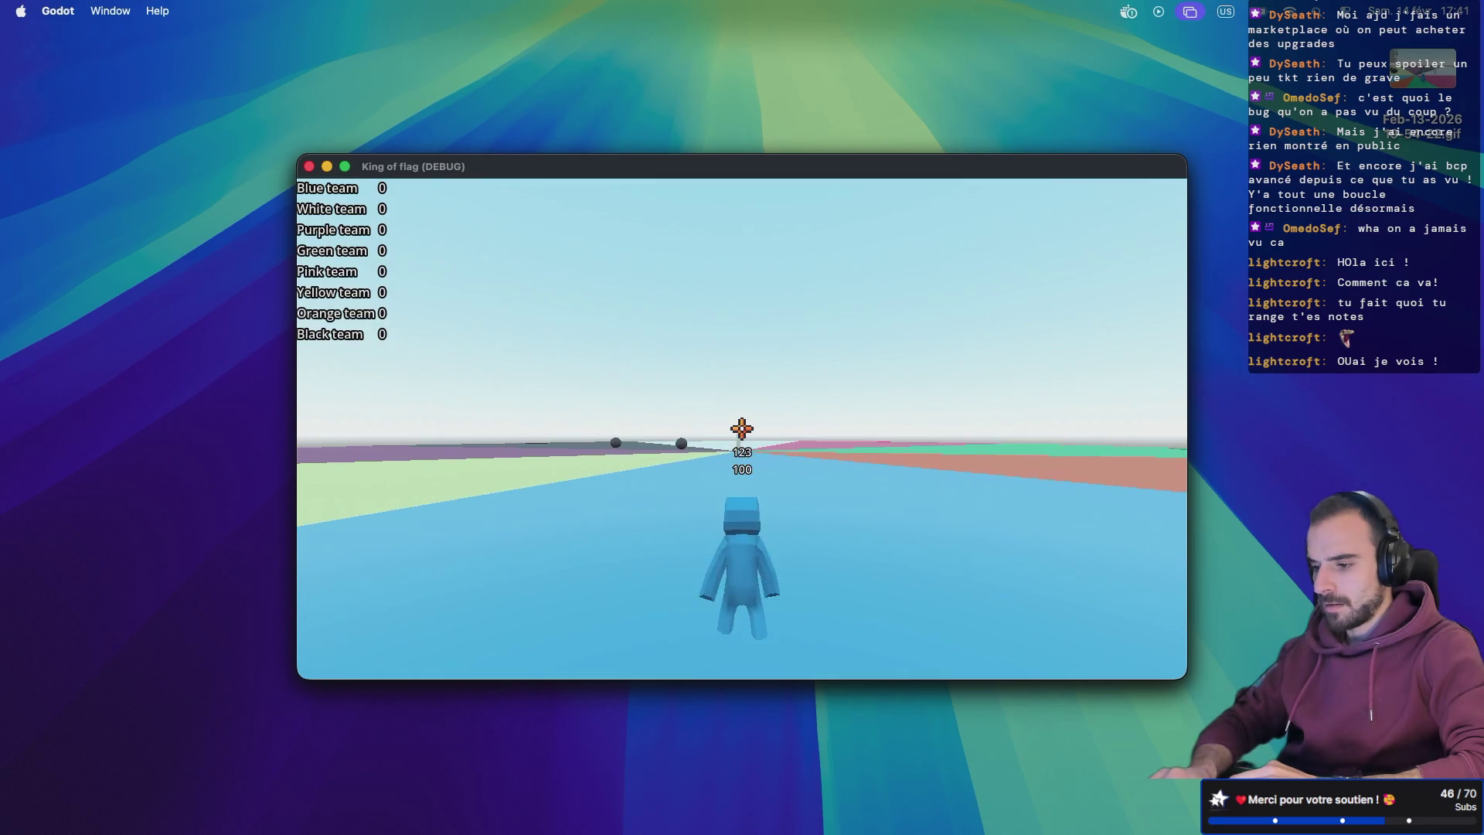
pyautogui.press('w')
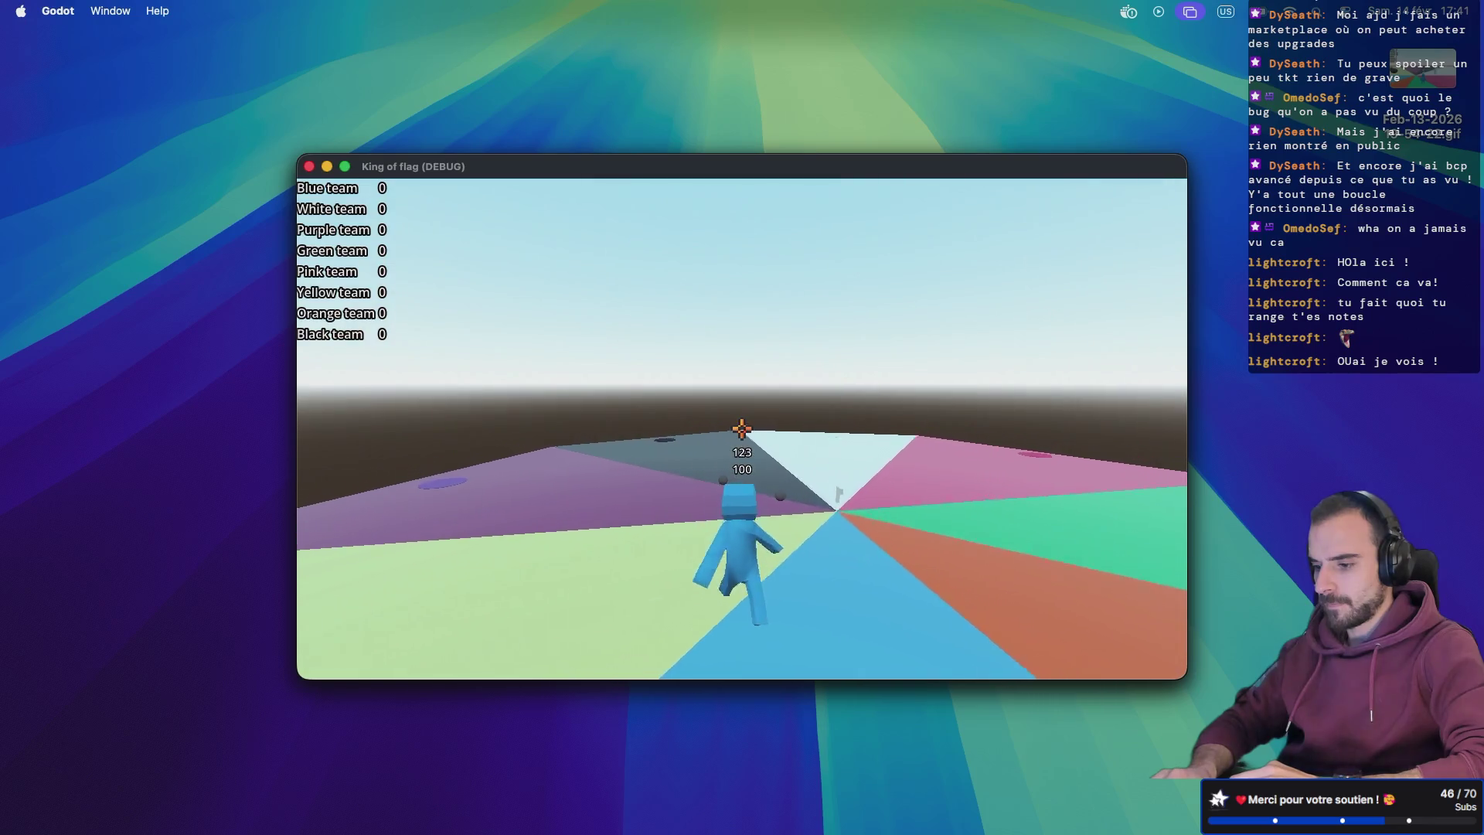
pyautogui.press('w')
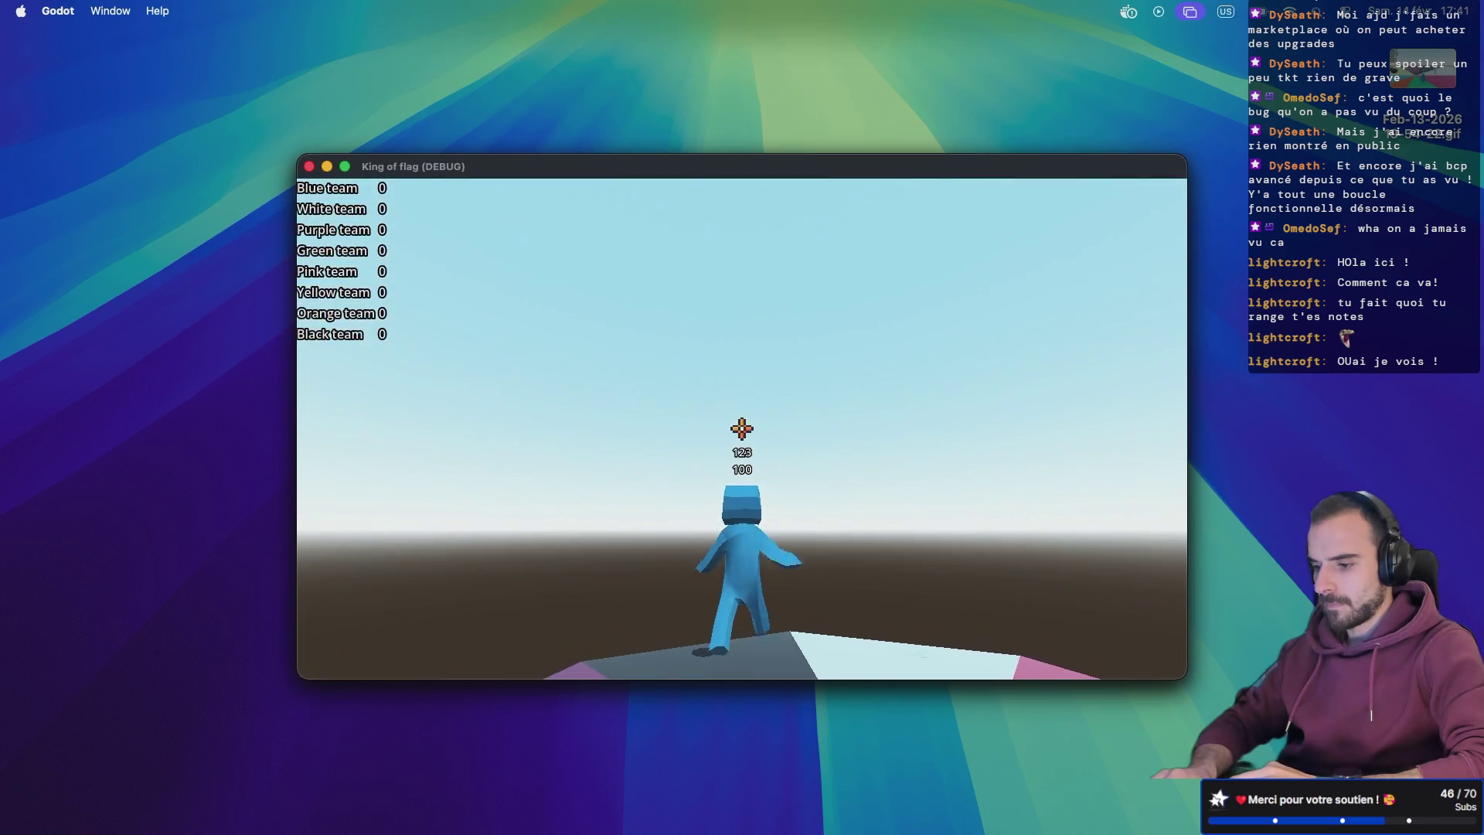
pyautogui.press('w')
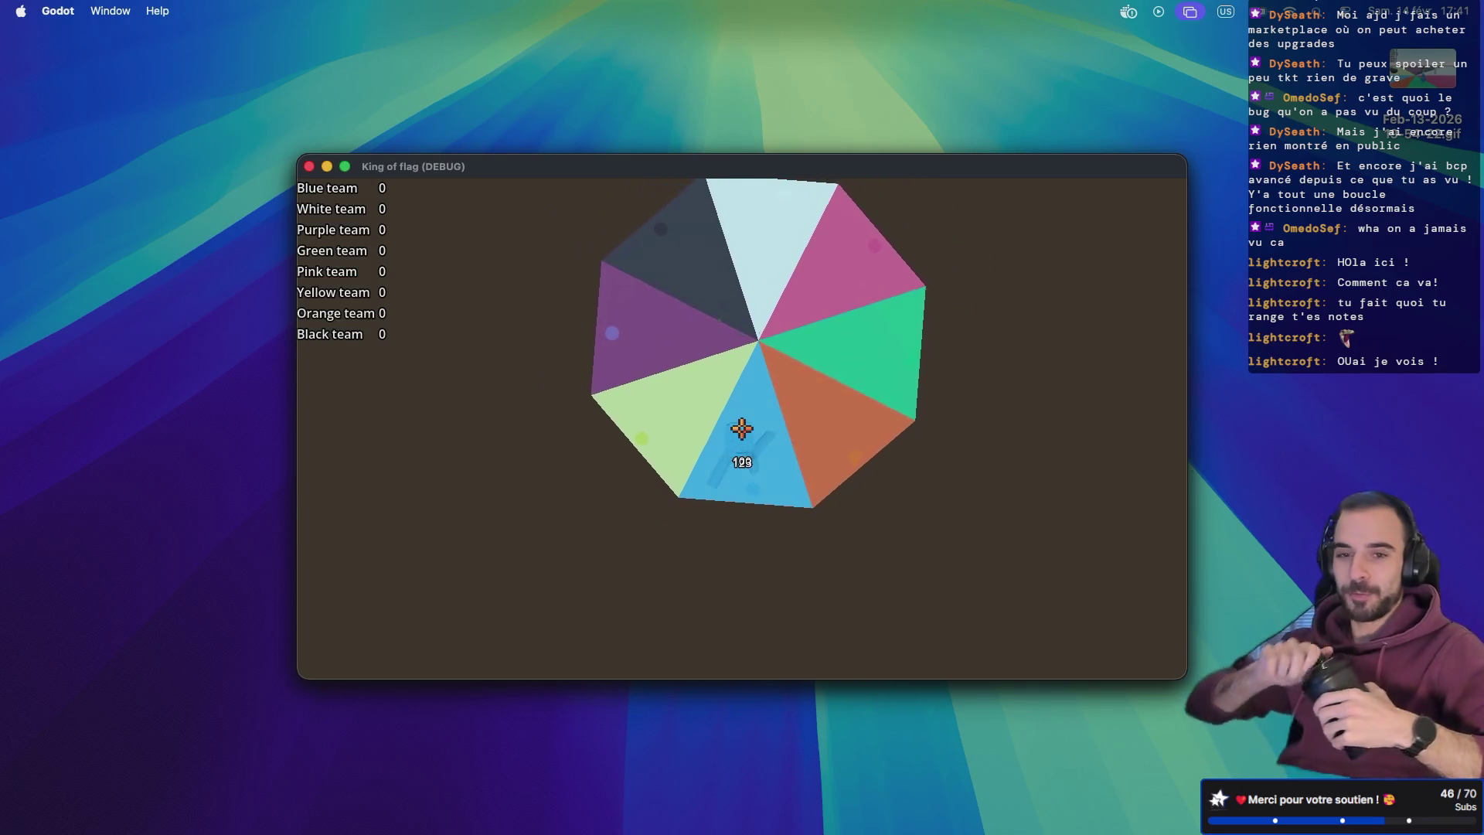
pyautogui.press('w')
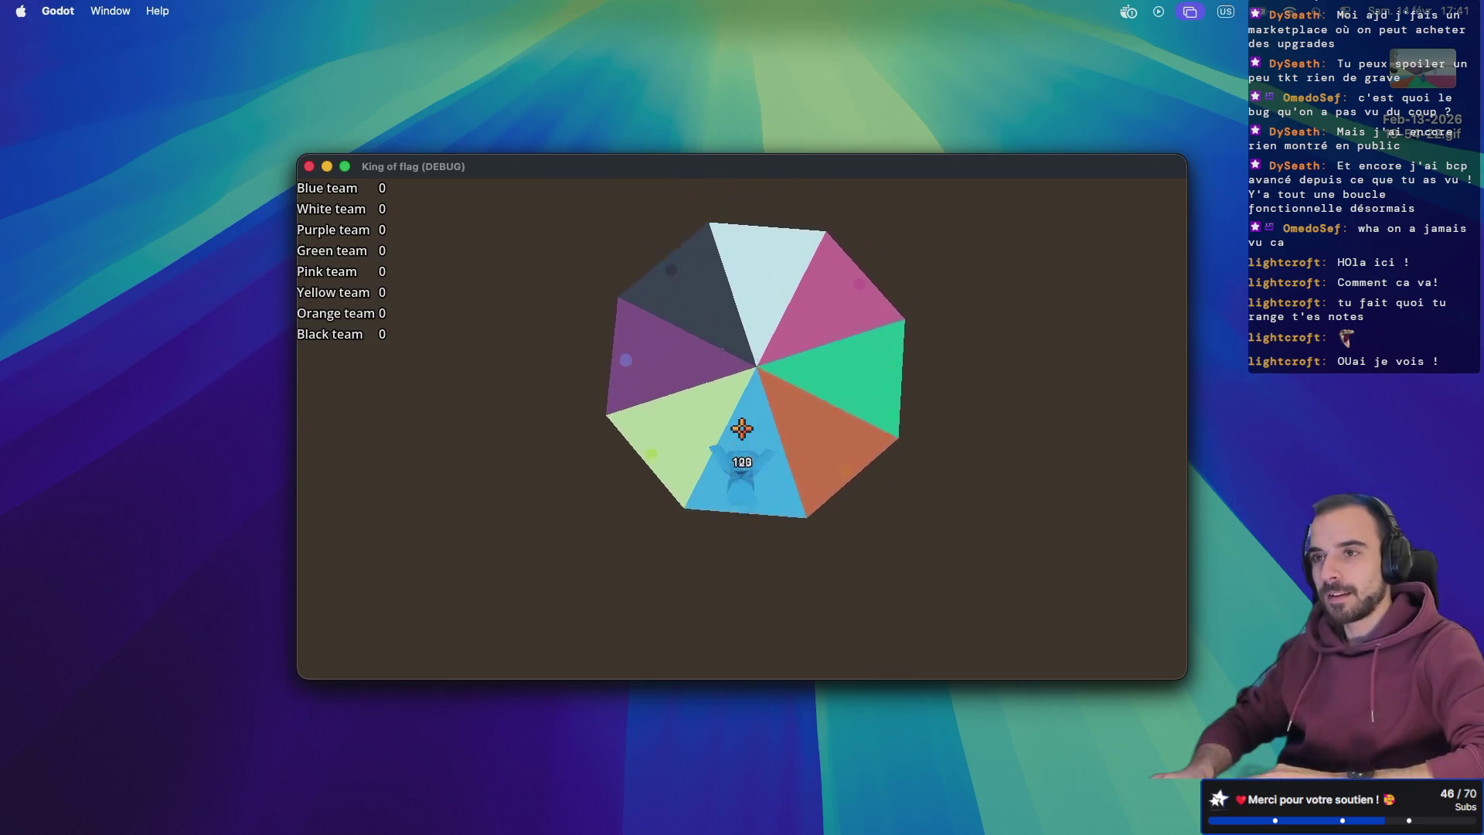
pyautogui.press('s')
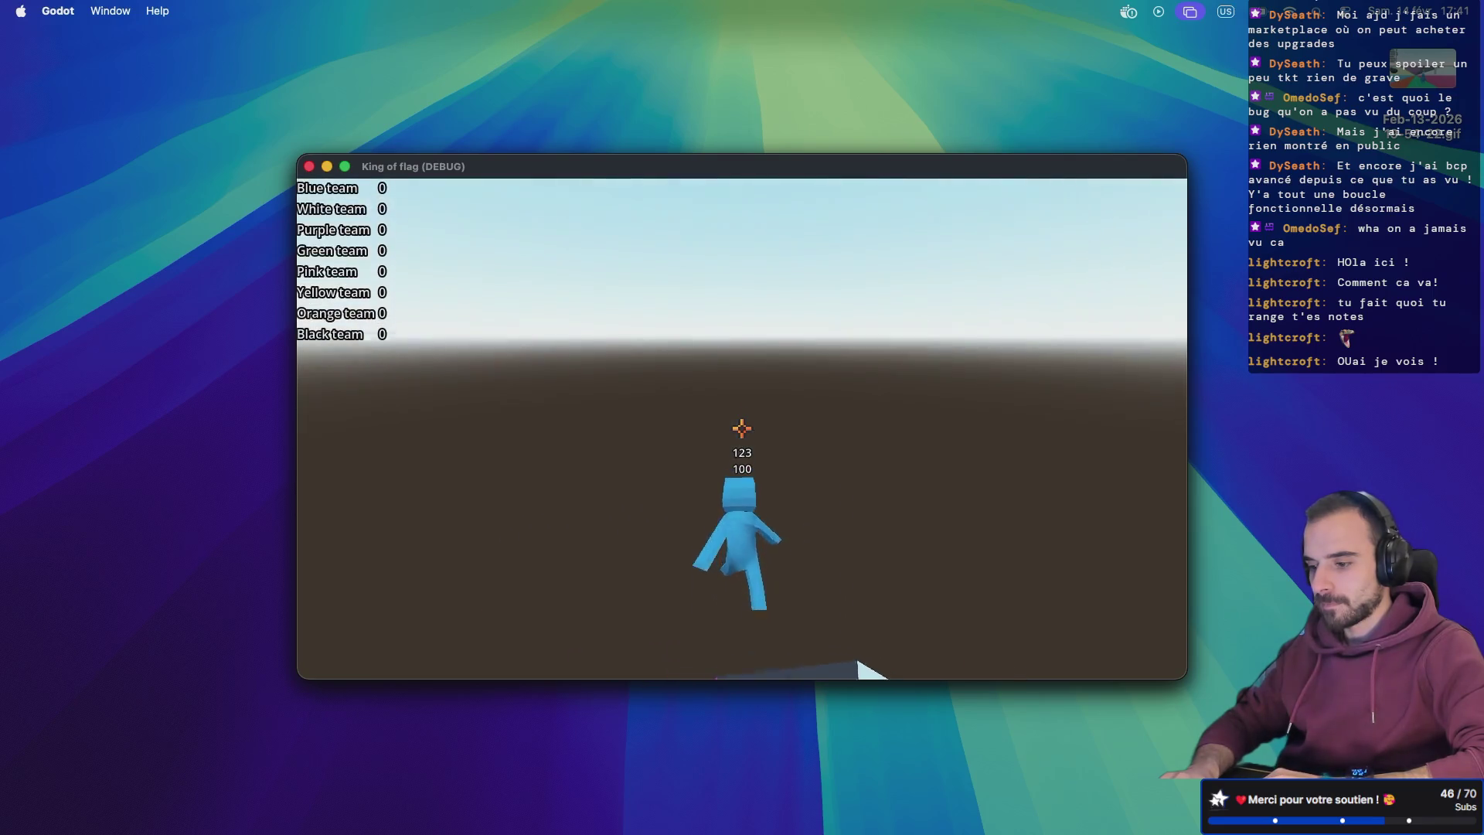
pyautogui.press('space')
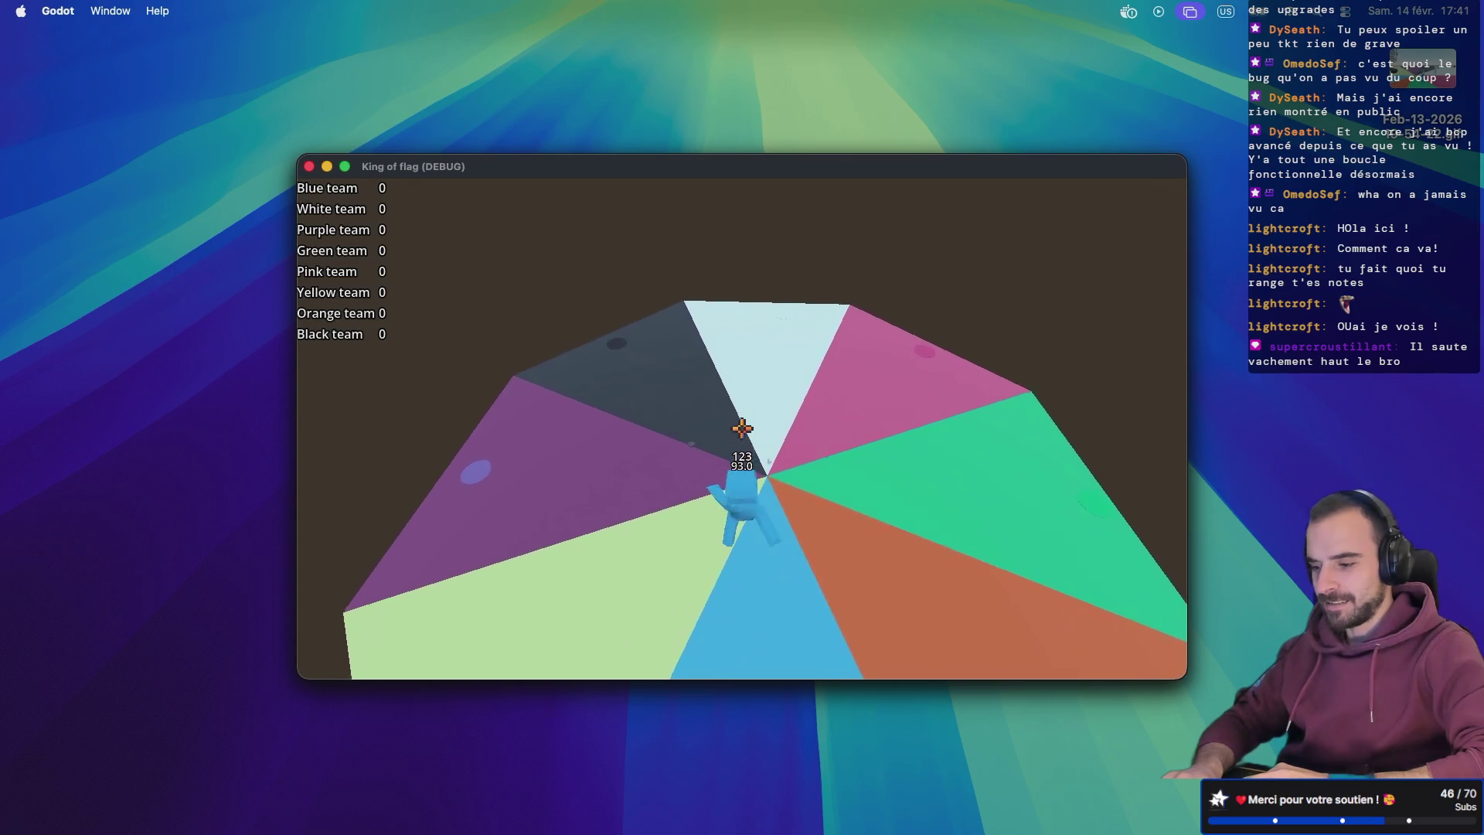
pyautogui.press('space')
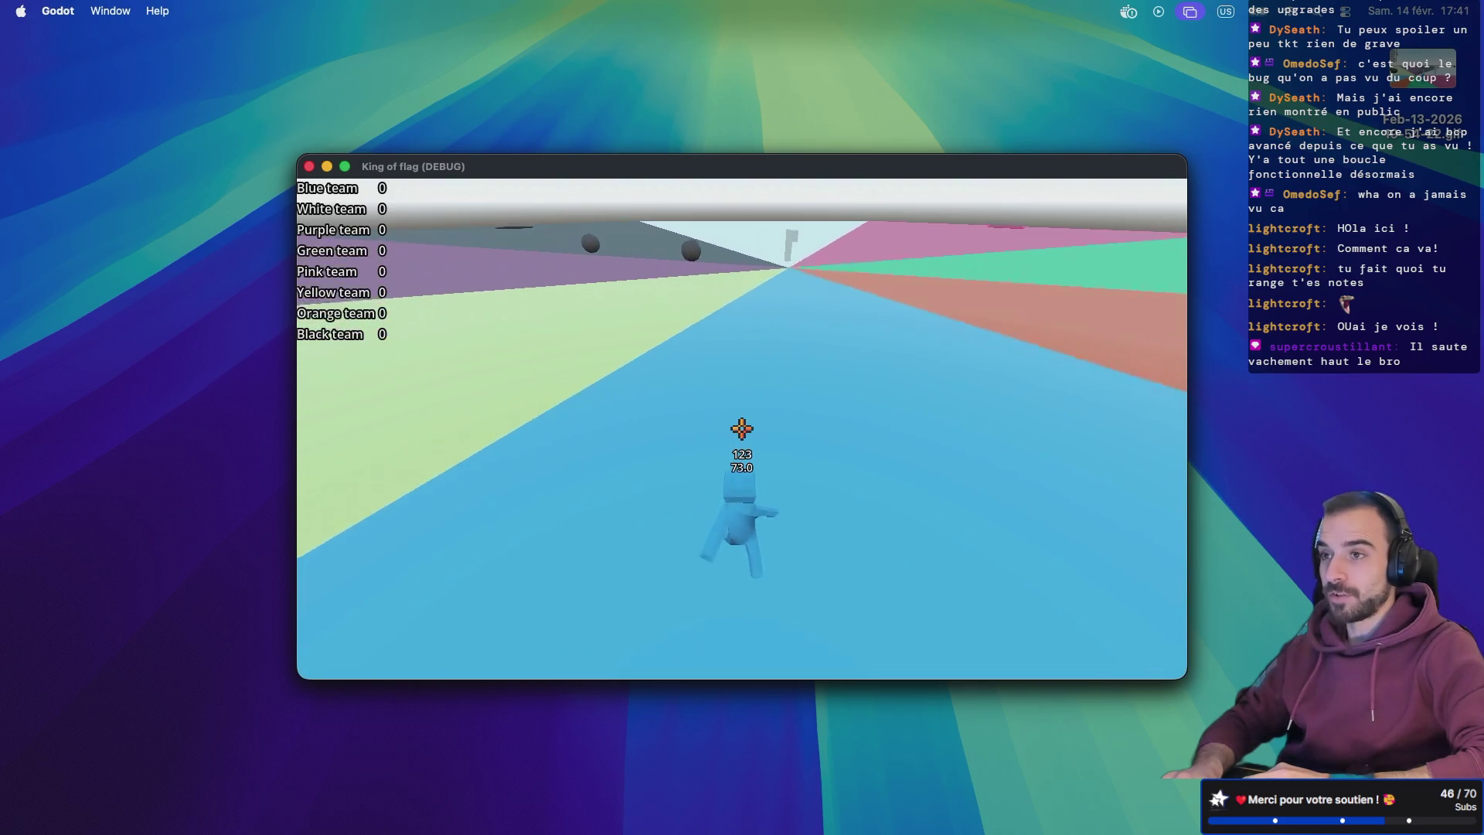
pyautogui.press('w')
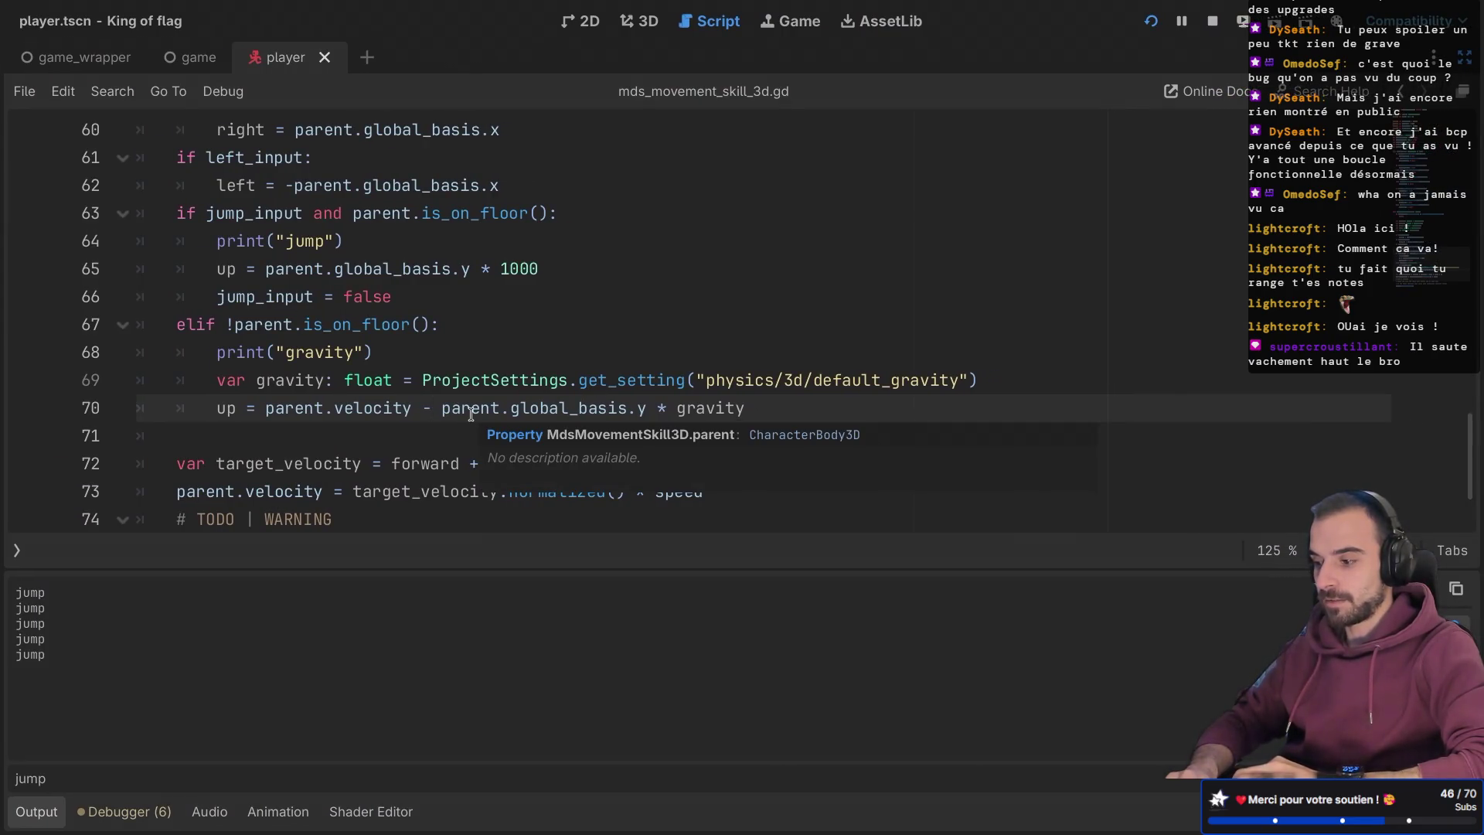
# Review the new gravity line 70, checking its parent and velocity terms
pyautogui.click(426, 401)
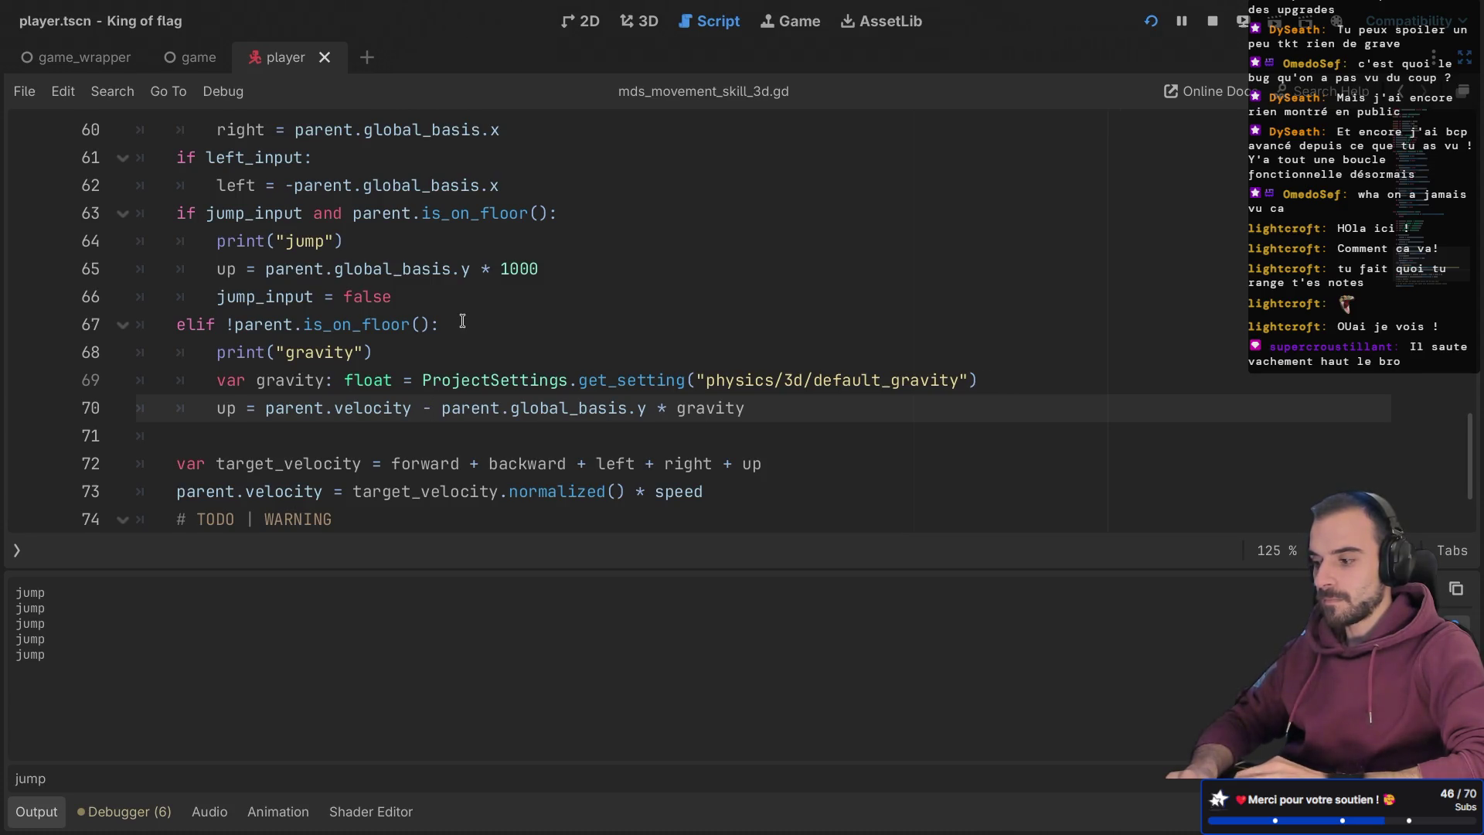
pyautogui.scroll(-2, 462, 321)
pyautogui.scroll(2, 462, 321)
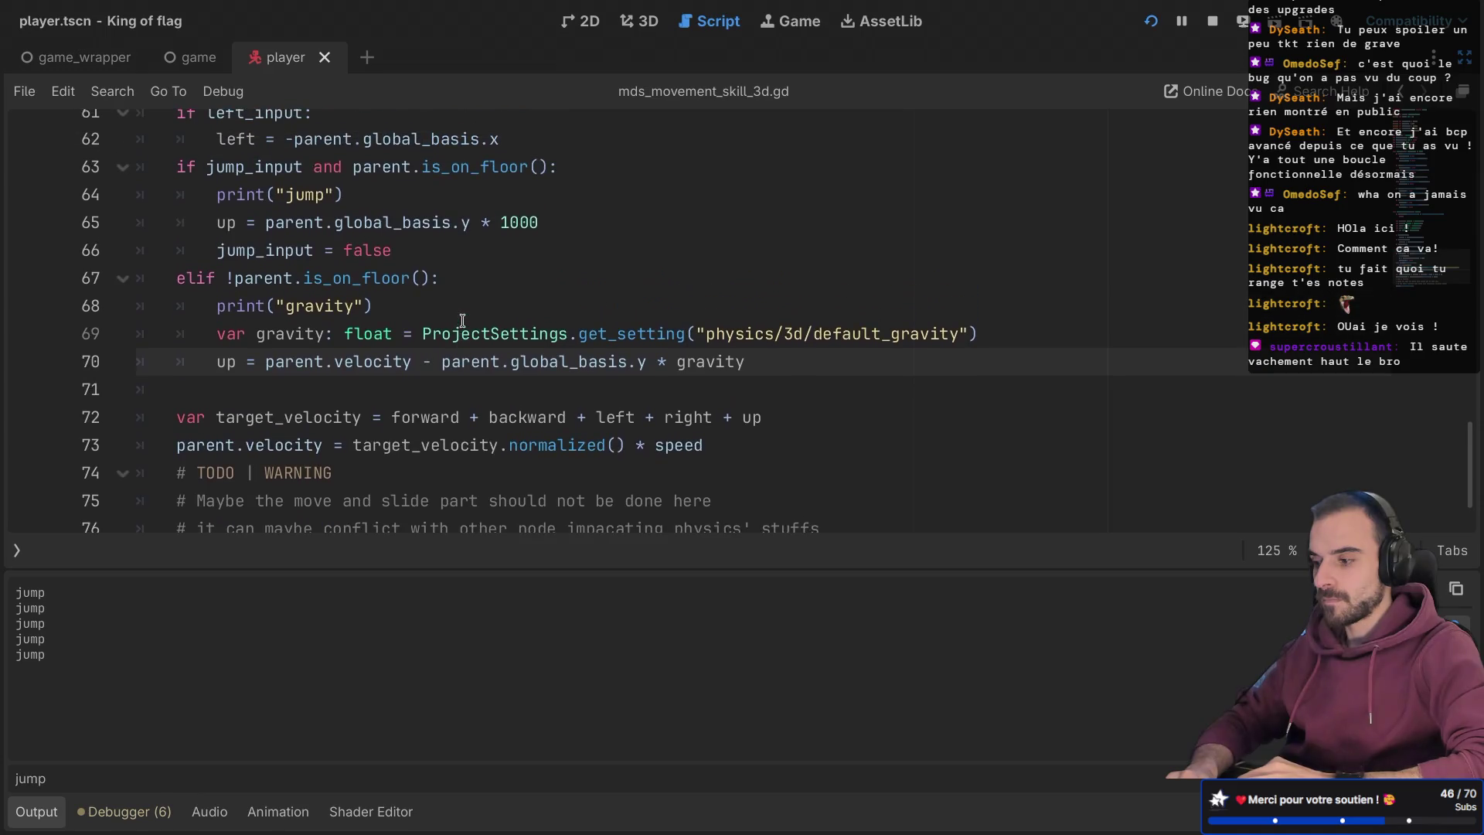
pyautogui.scroll(-2, 462, 321)
pyautogui.scroll(2, 462, 320)
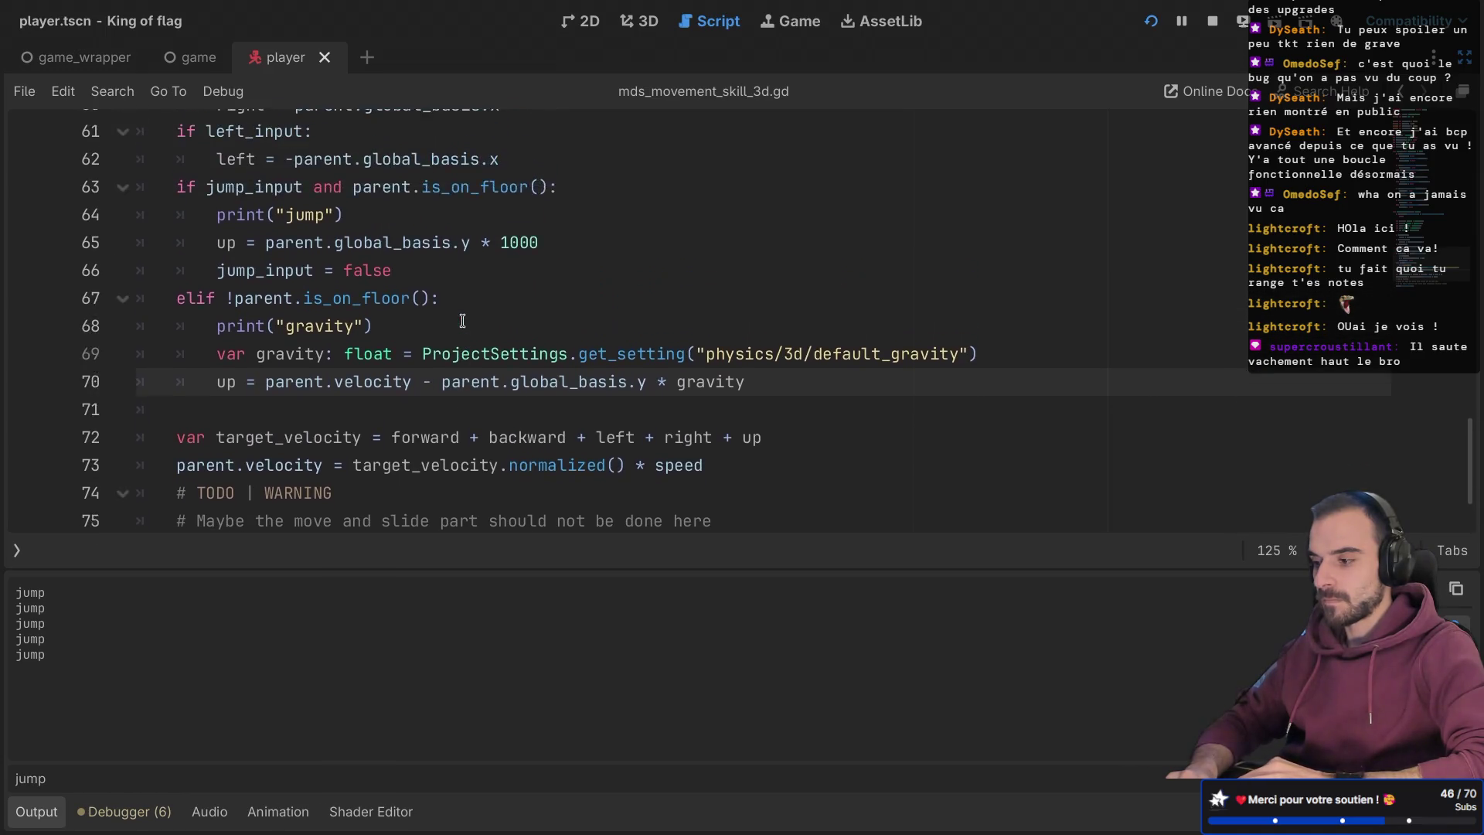
pyautogui.scroll(-2, 462, 321)
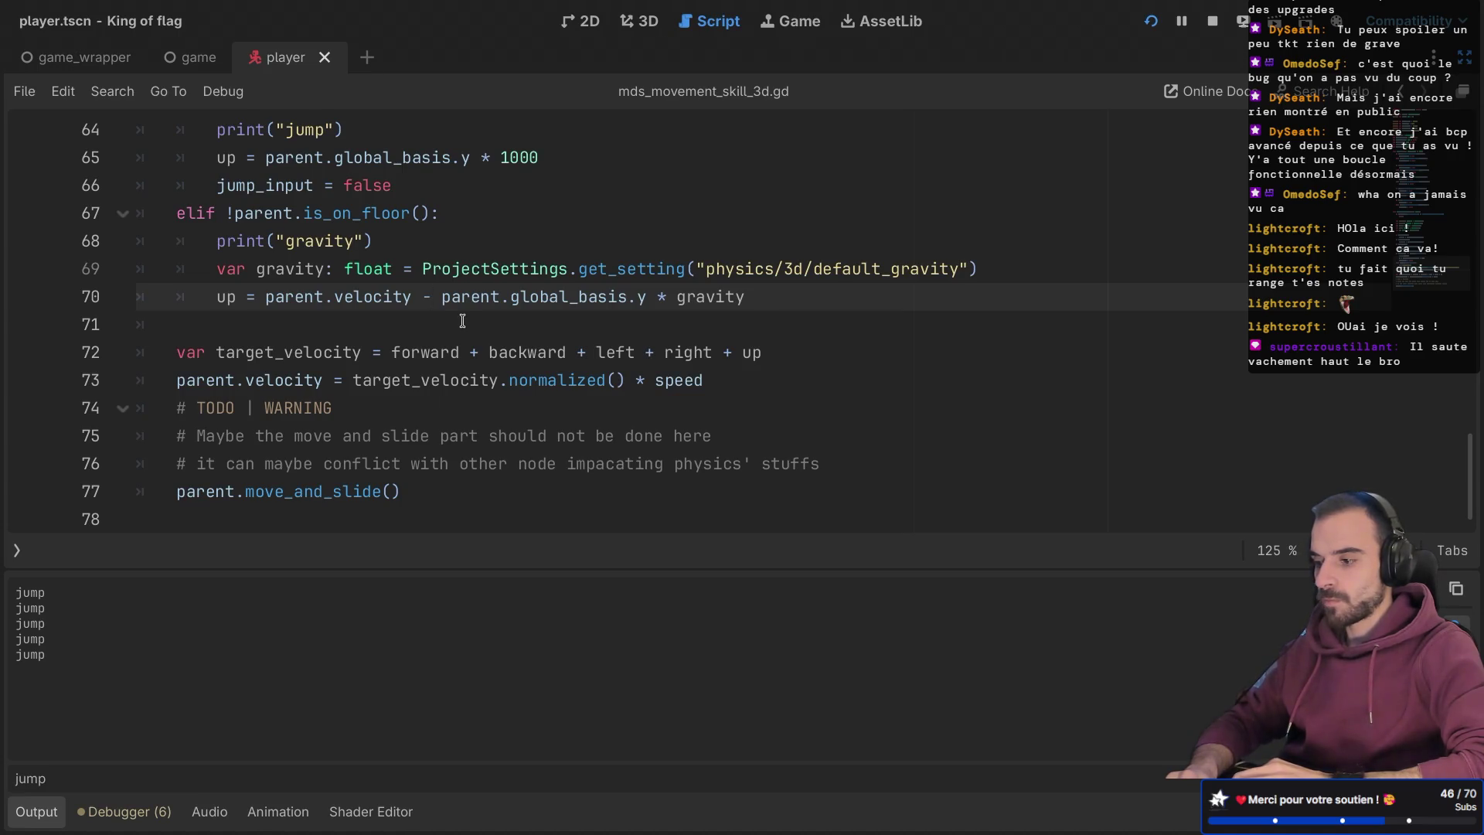
pyautogui.doubleClick(366, 304)
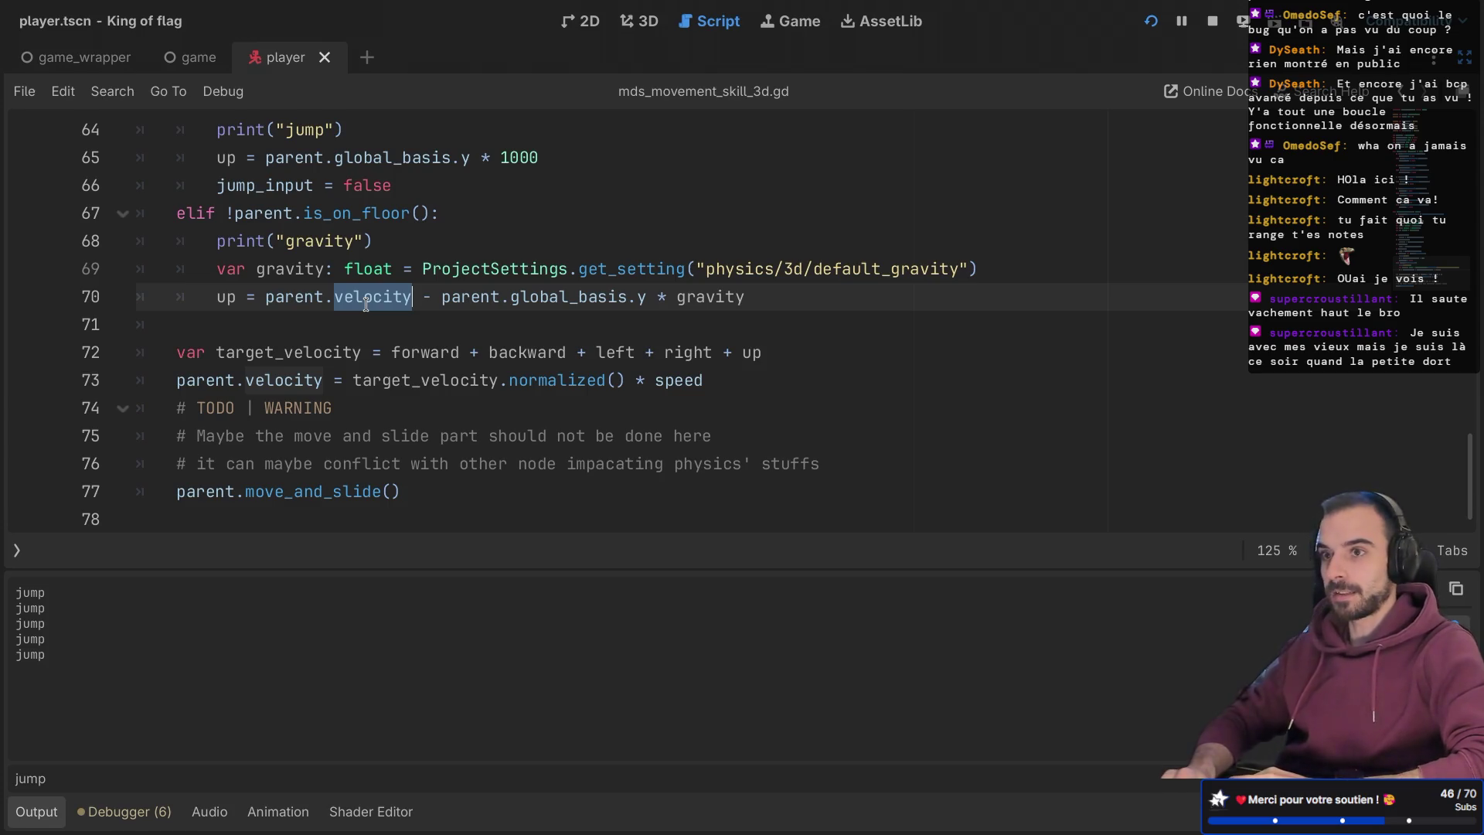
pyautogui.doubleClick(282, 299)
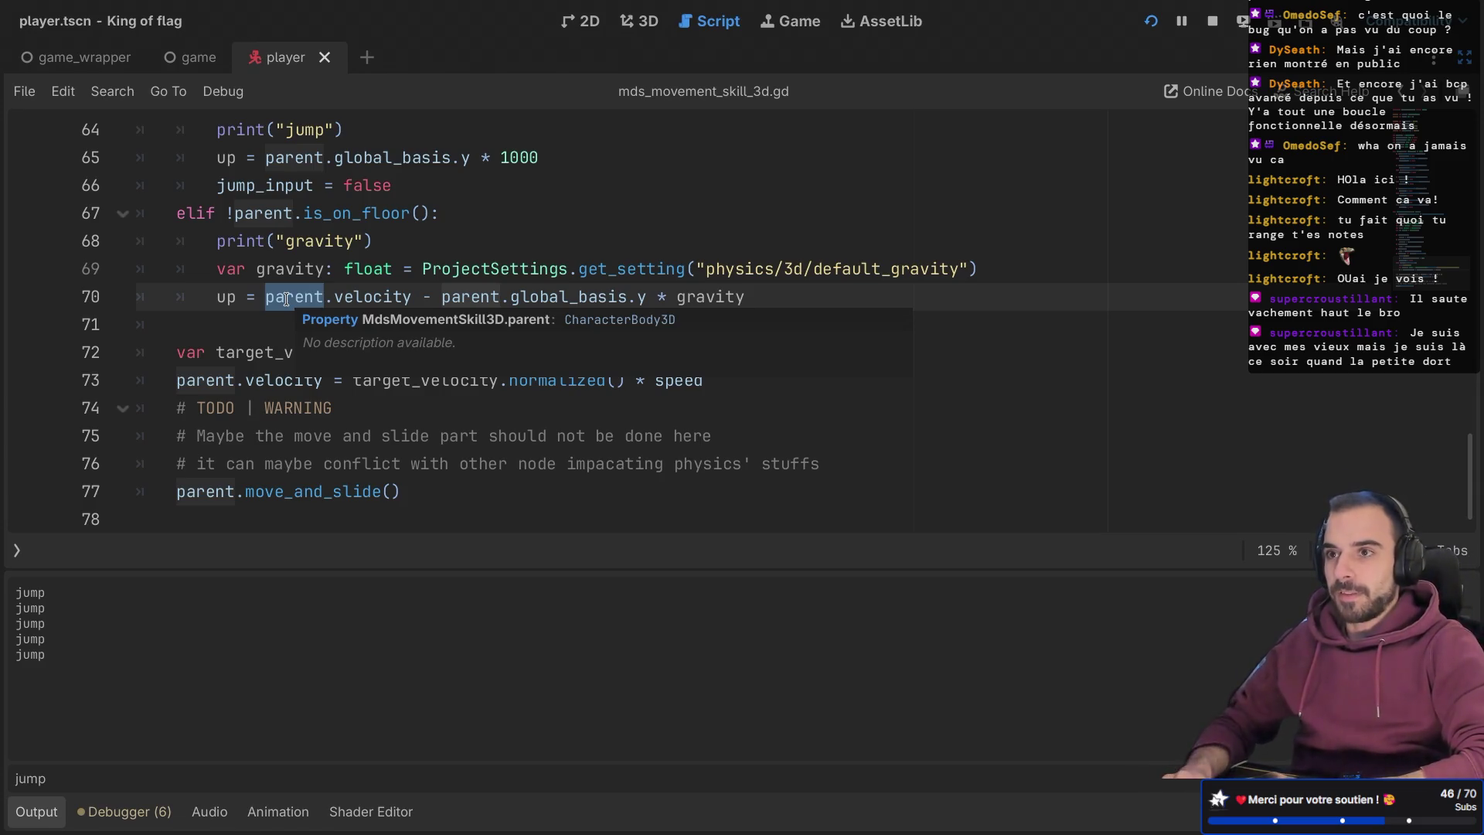
pyautogui.click(323, 280)
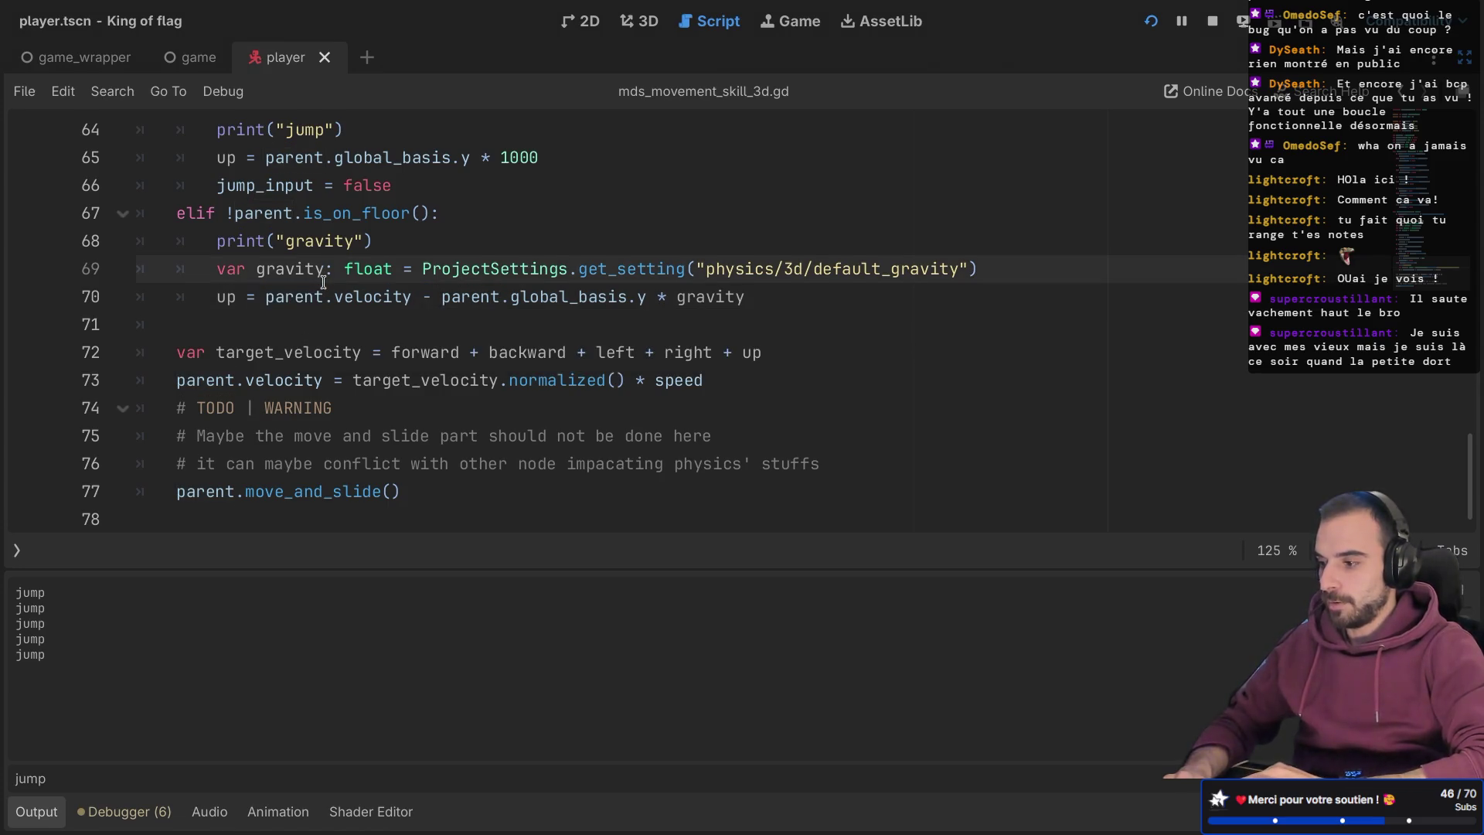
pyautogui.scroll(1, 323, 282)
pyautogui.scroll(-1, 363, 274)
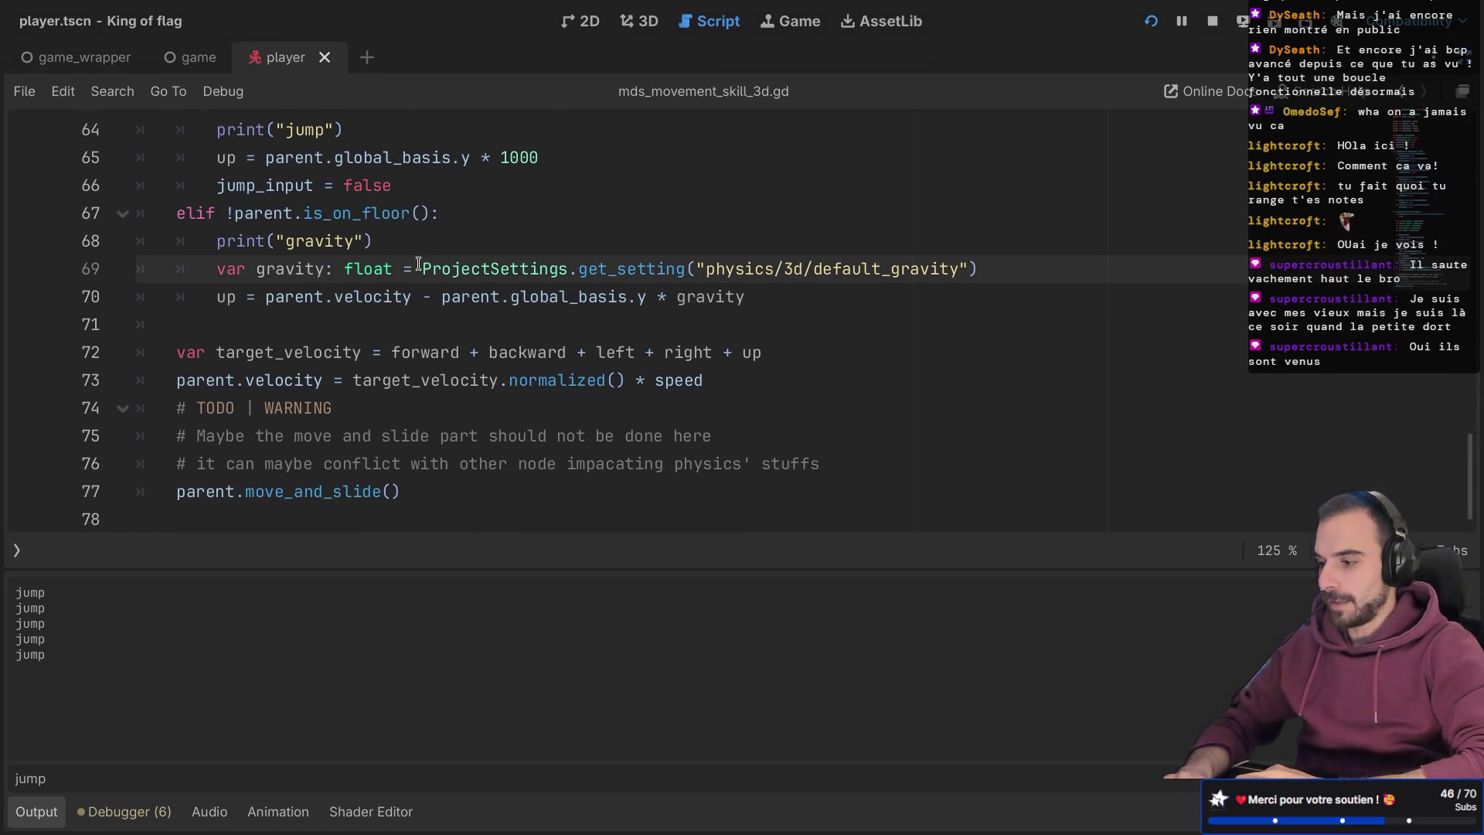
pyautogui.scroll(2, 432, 240)
# Delete the print("jump") and print("gravity") debug lines, save, and leave distraction-free mode
pyautogui.moveTo(572, 179); pyautogui.dragTo(608, 155)
pyautogui.press('Delete')
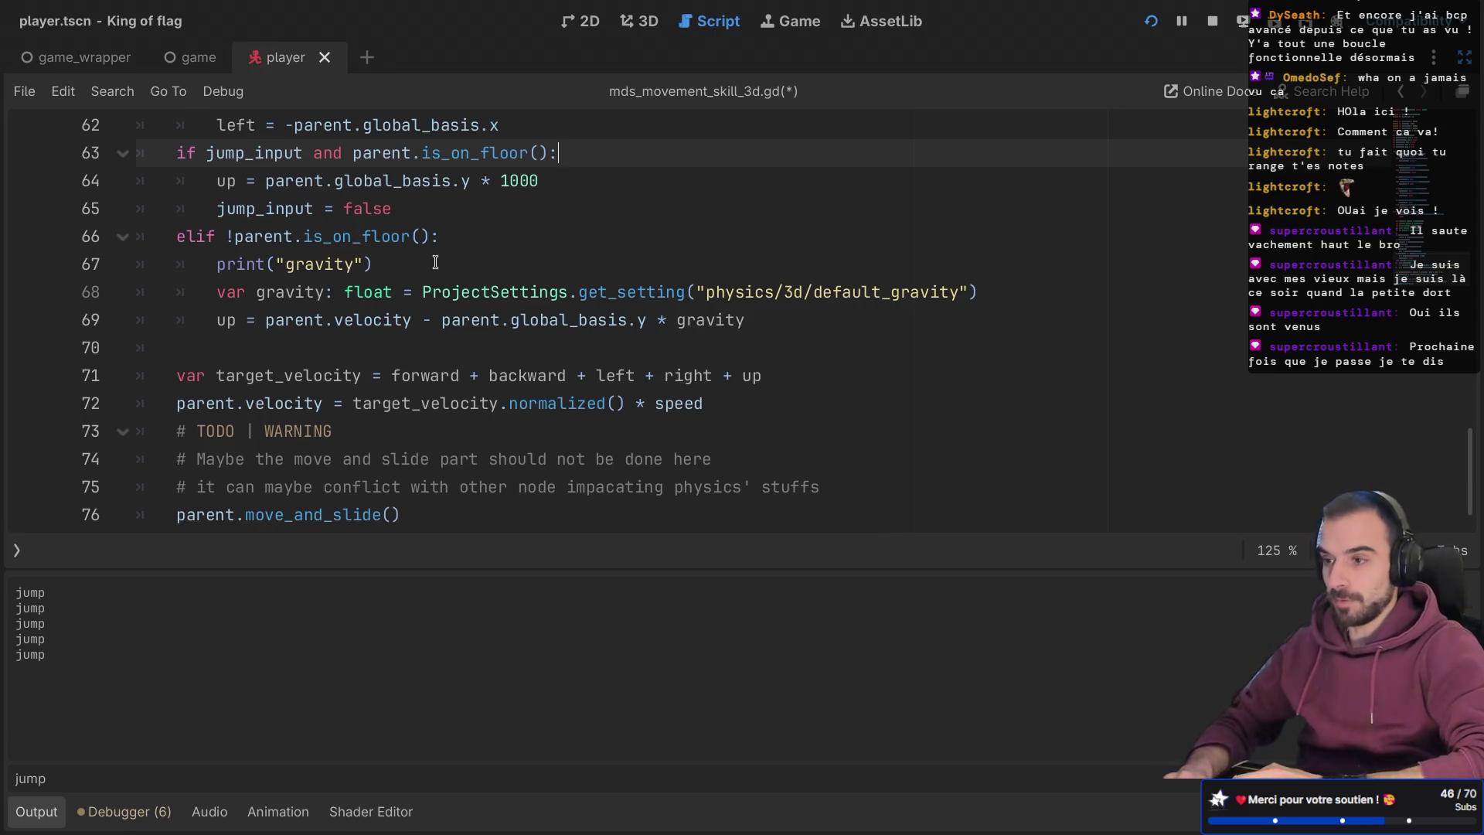
pyautogui.scroll(2, 310, 373)
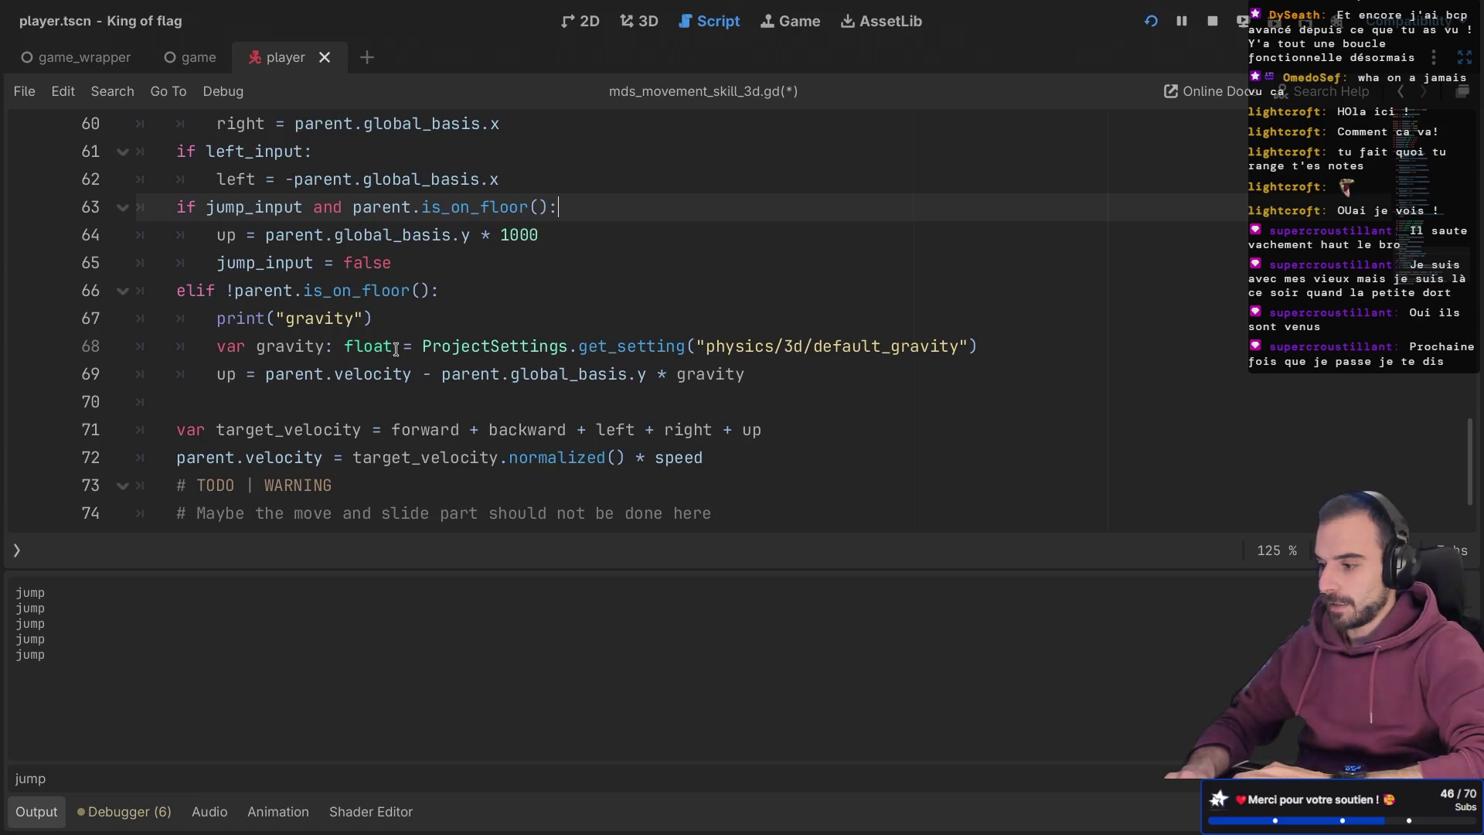
pyautogui.moveTo(391, 324); pyautogui.dragTo(488, 286)
pyautogui.press('BackSpace')
pyautogui.hotkey('ctrl', 's')
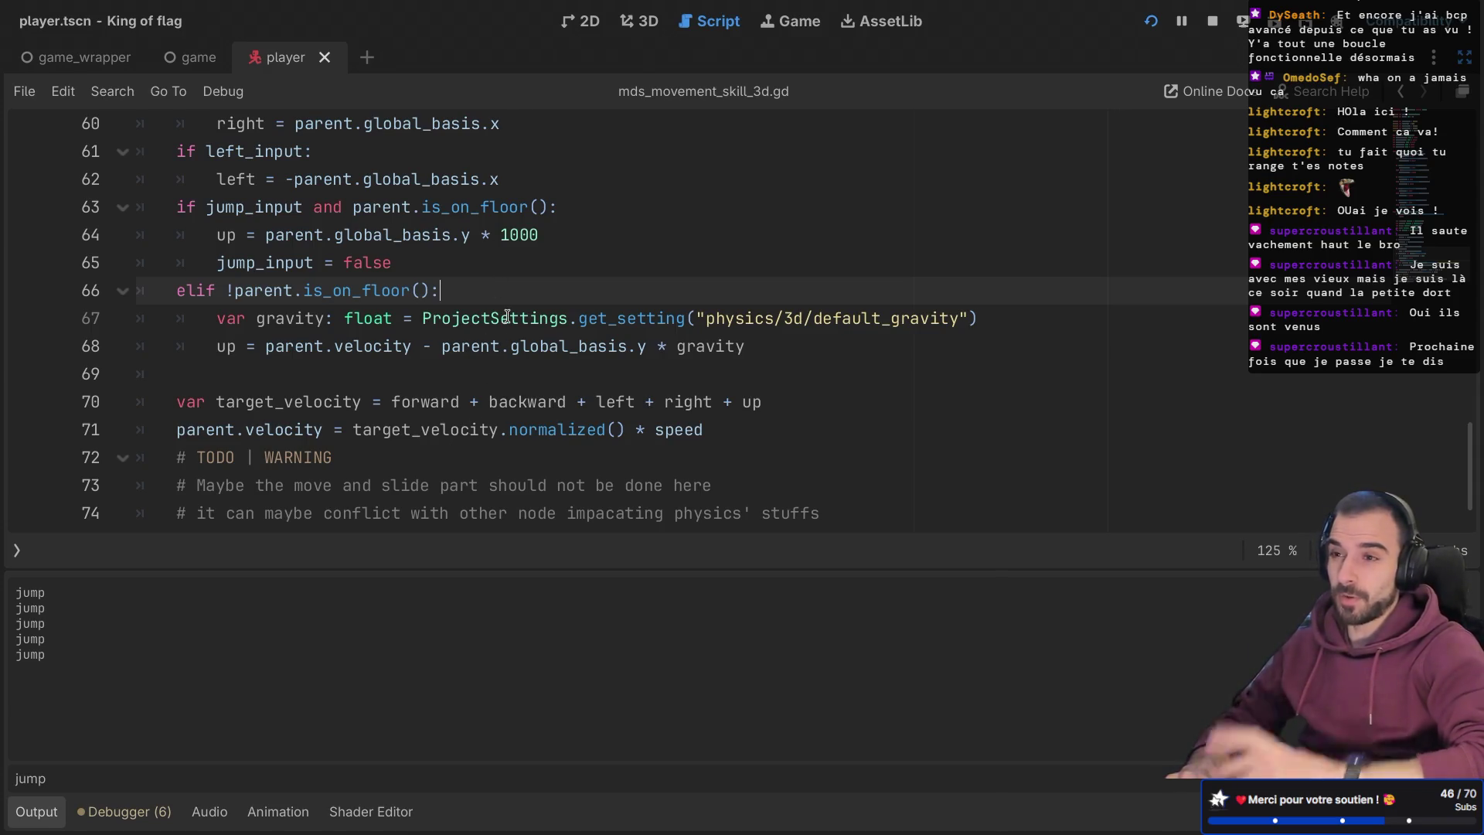
pyautogui.moveTo(507, 316)
pyautogui.hotkey('ctrl', 'shift', 'F11')
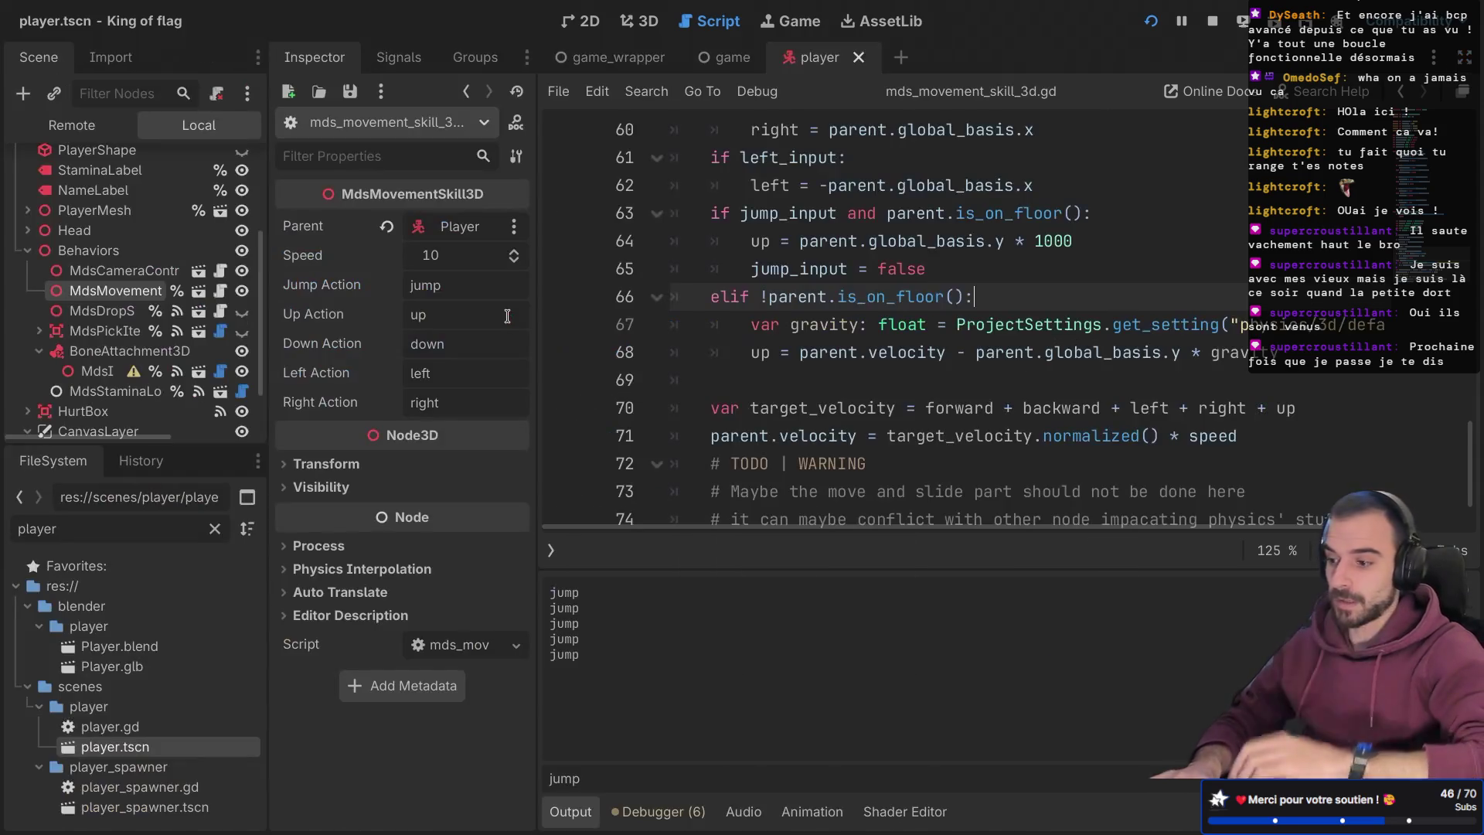
pyautogui.hotkey('ctrl', 'shift', 'F11')
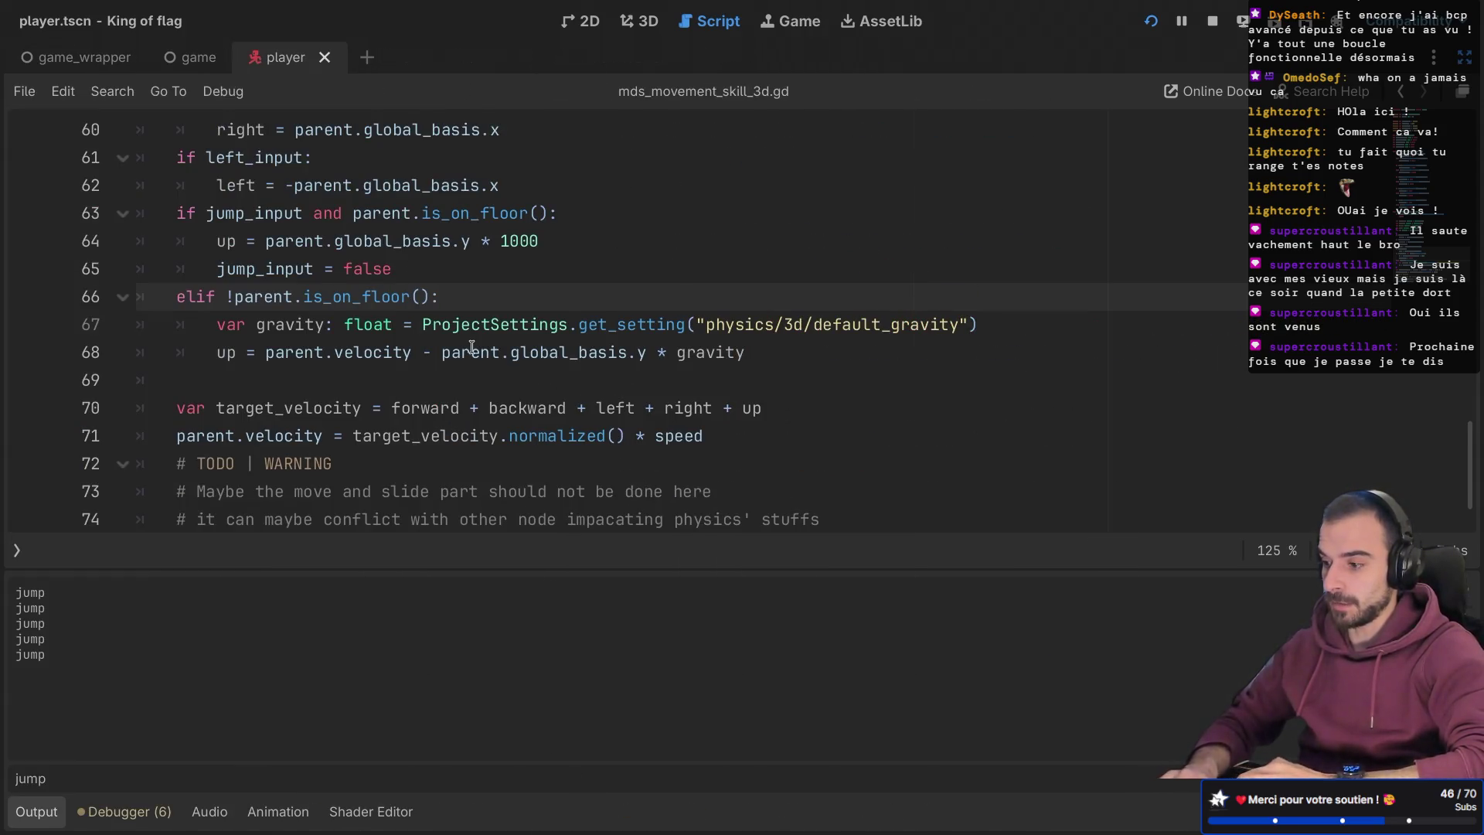
pyautogui.scroll(2, 472, 347)
pyautogui.scroll(-3, 472, 346)
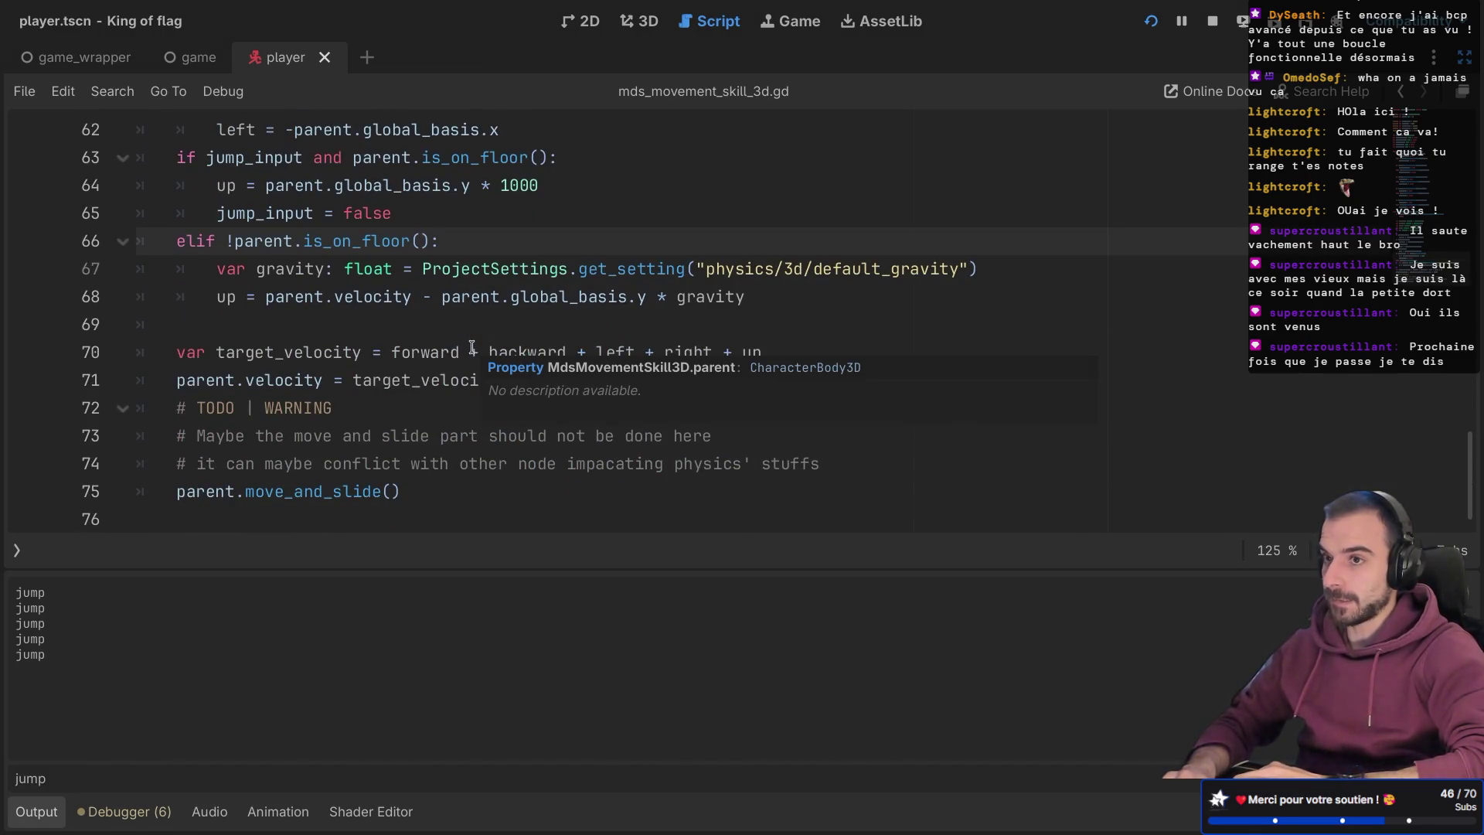
pyautogui.scroll(1, 405, 272)
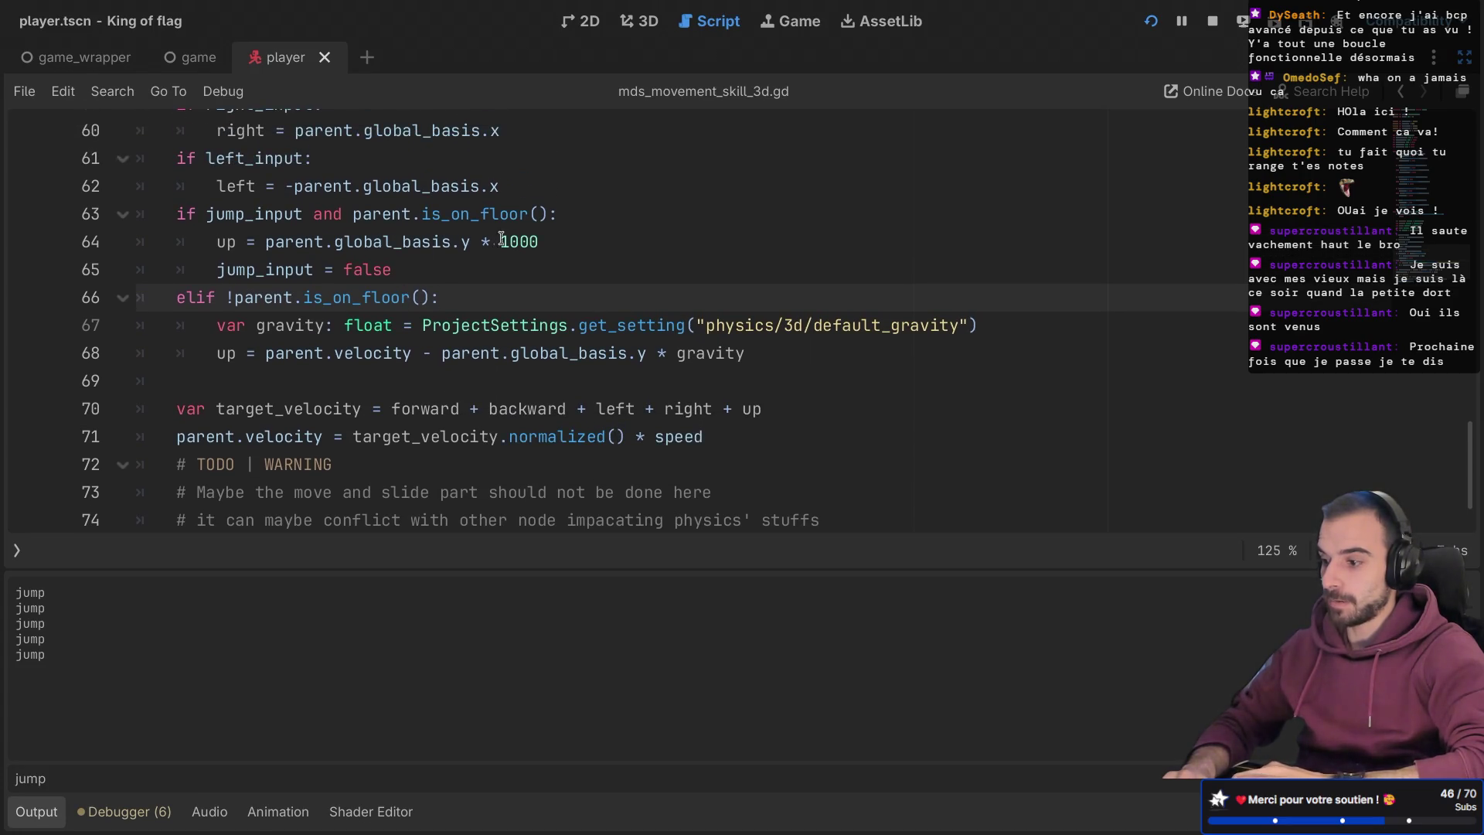
pyautogui.moveTo(361, 244)
pyautogui.scroll(1, 361, 244)
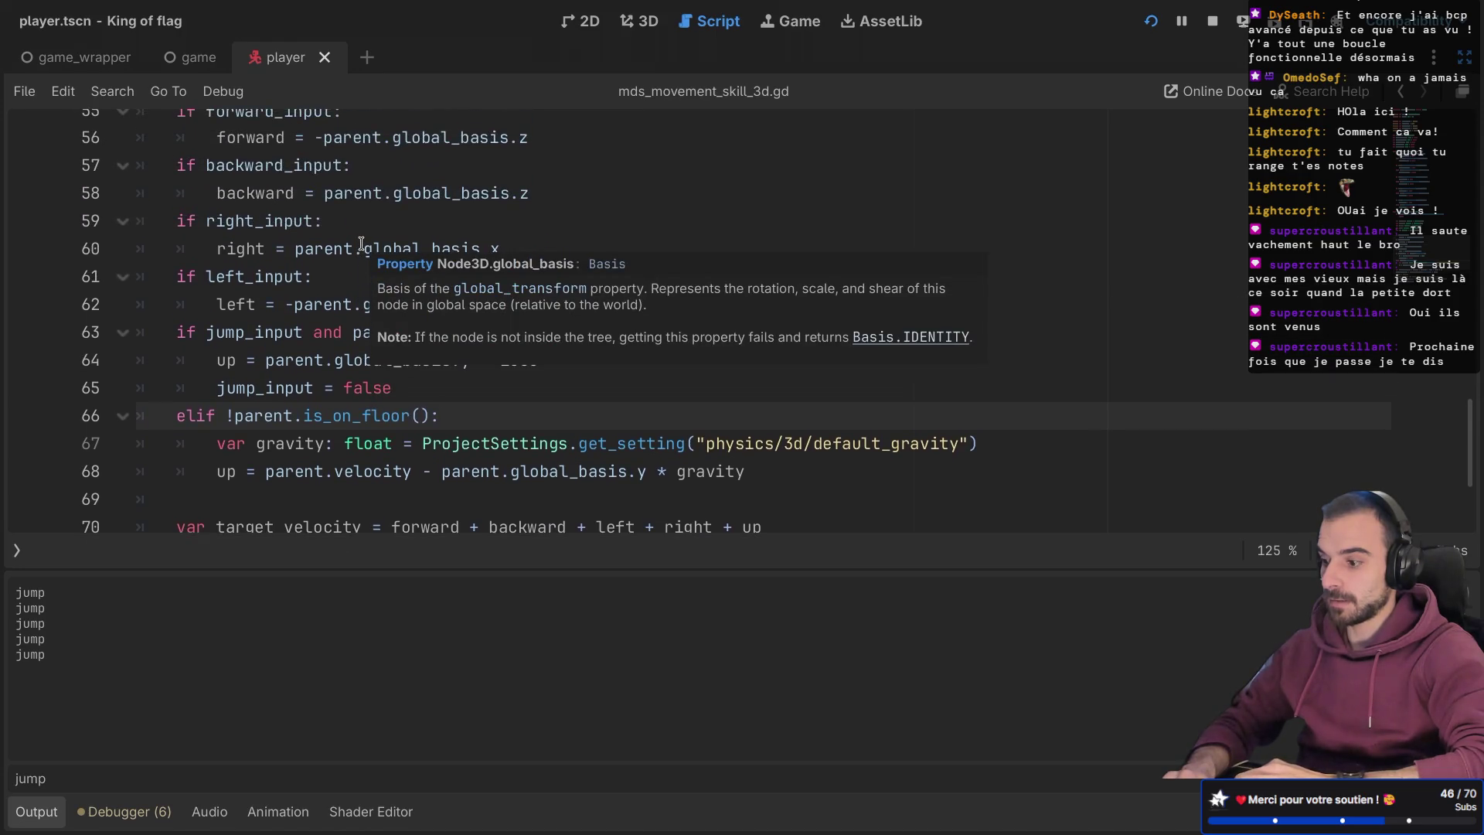
pyautogui.scroll(-1, 361, 244)
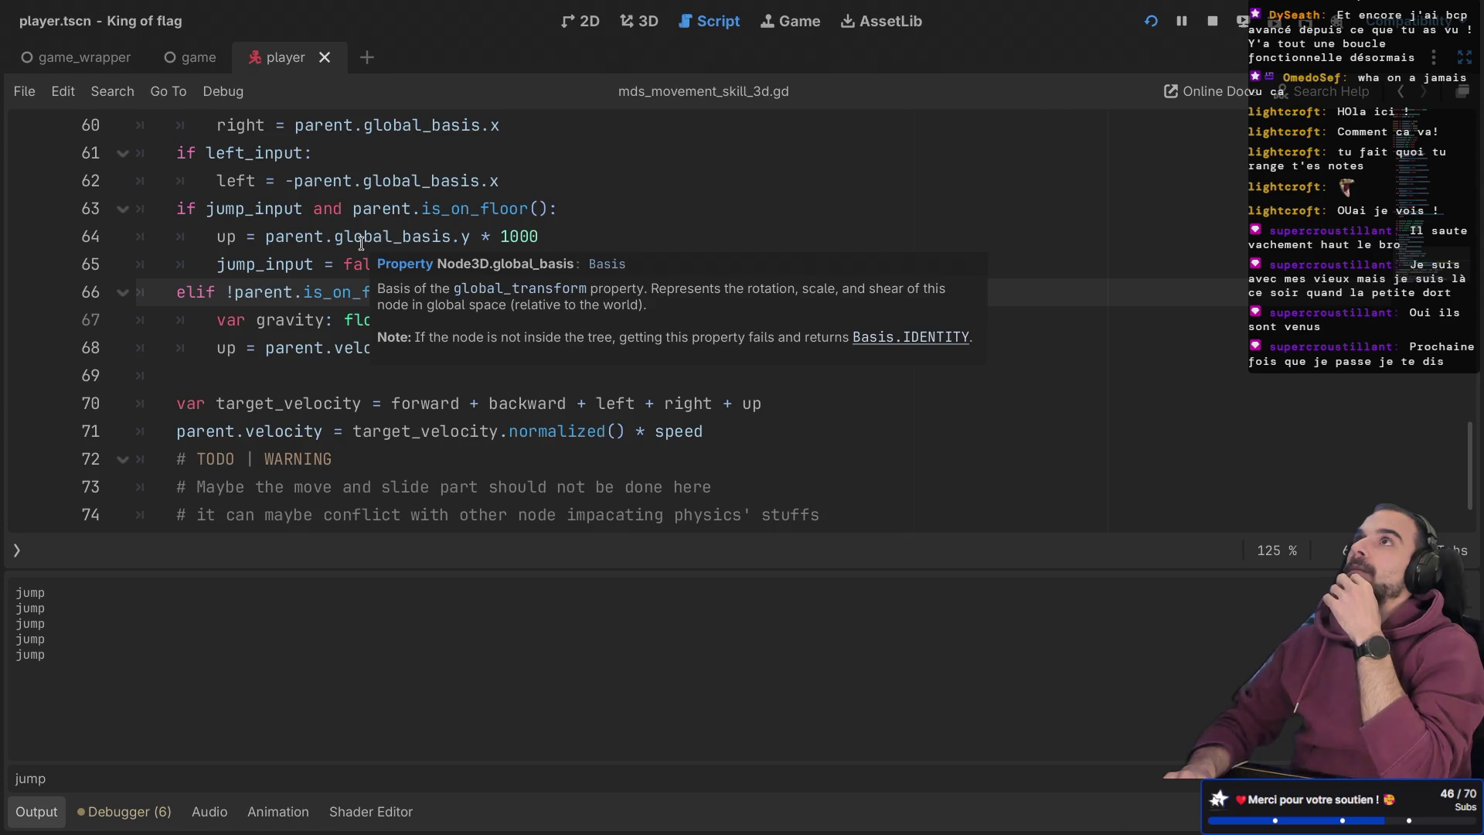
pyautogui.scroll(2, 361, 244)
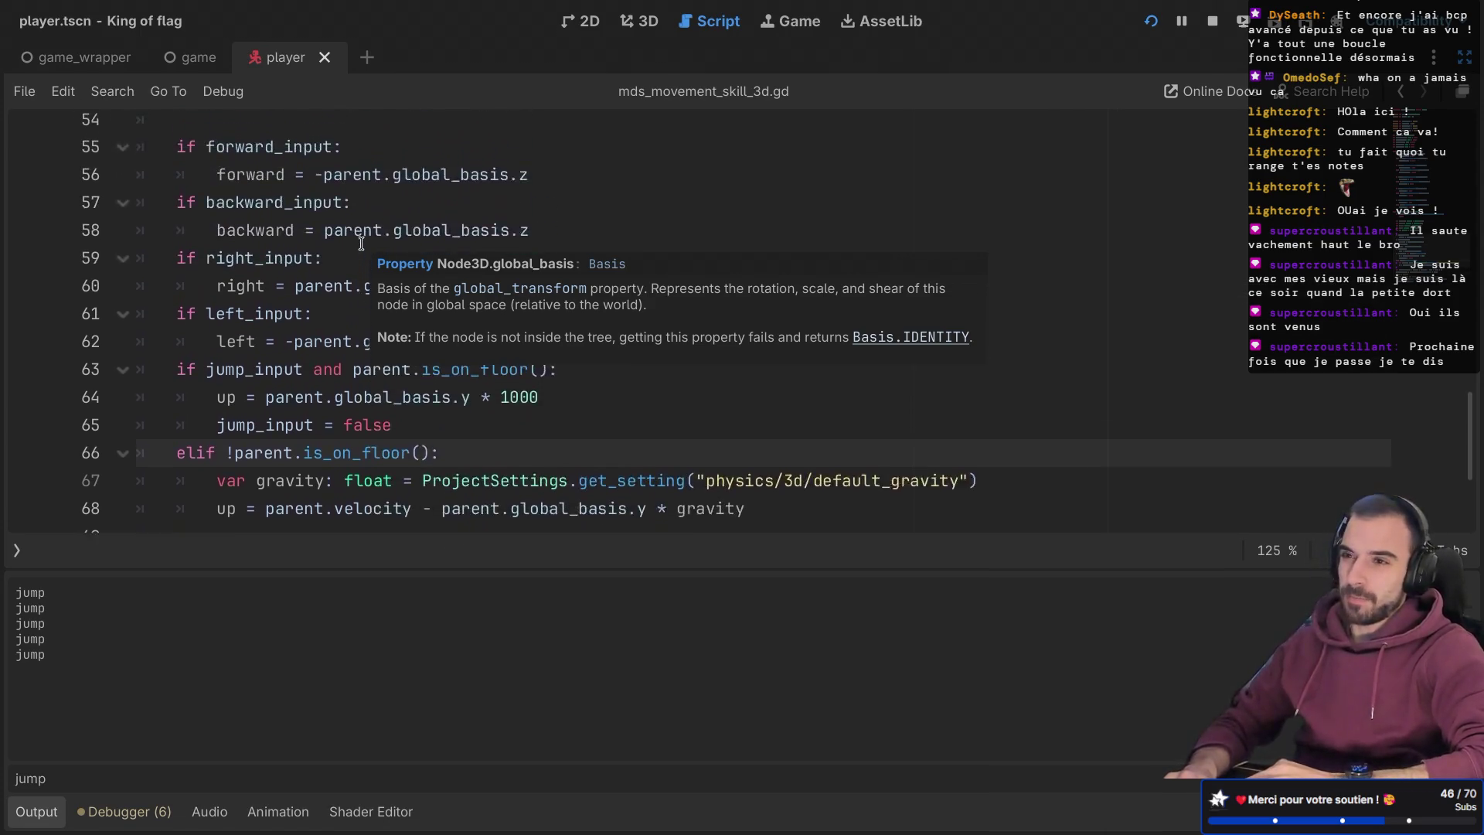
pyautogui.scroll(1, 361, 244)
pyautogui.scroll(17, 361, 243)
pyautogui.scroll(-3, 360, 228)
pyautogui.click(448, 365)
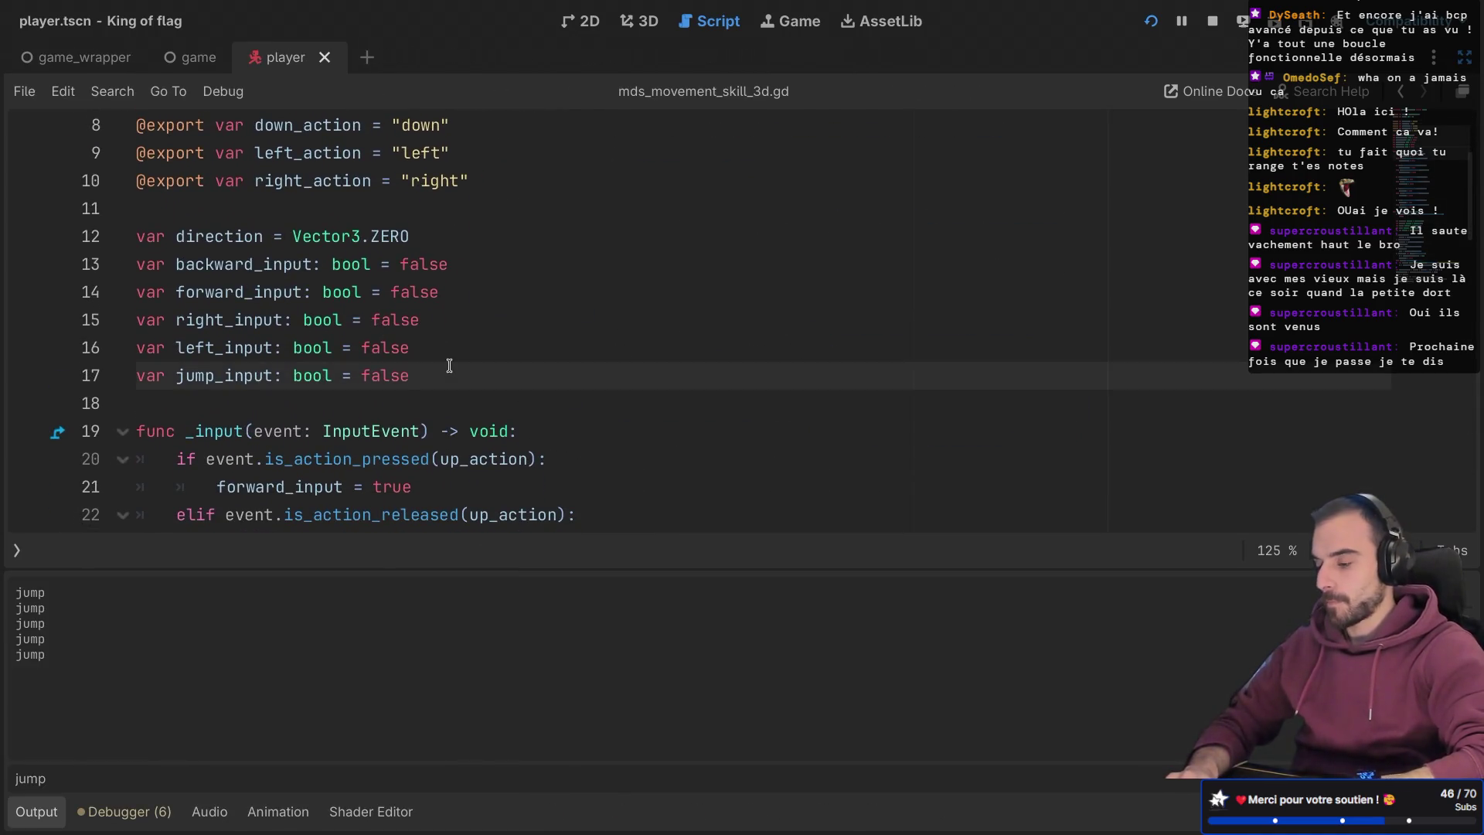
pyautogui.press('Return')
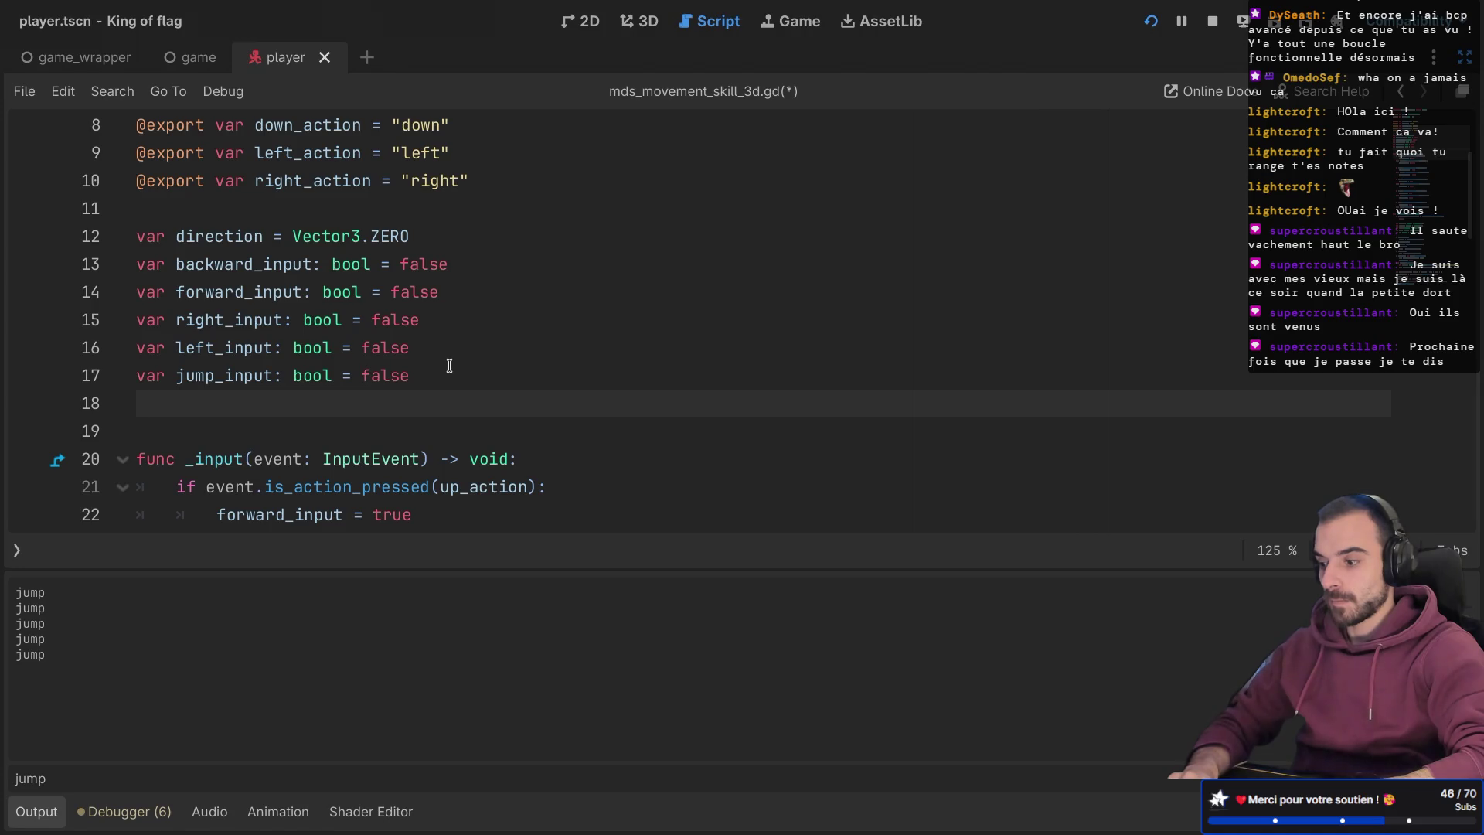
pyautogui.press('Return')
pyautogui.write('var')
pyautogui.press('BackSpace')
pyautogui.press('BackSpace')
pyautogui.press('BackSpace')
pyautogui.write('@export var')
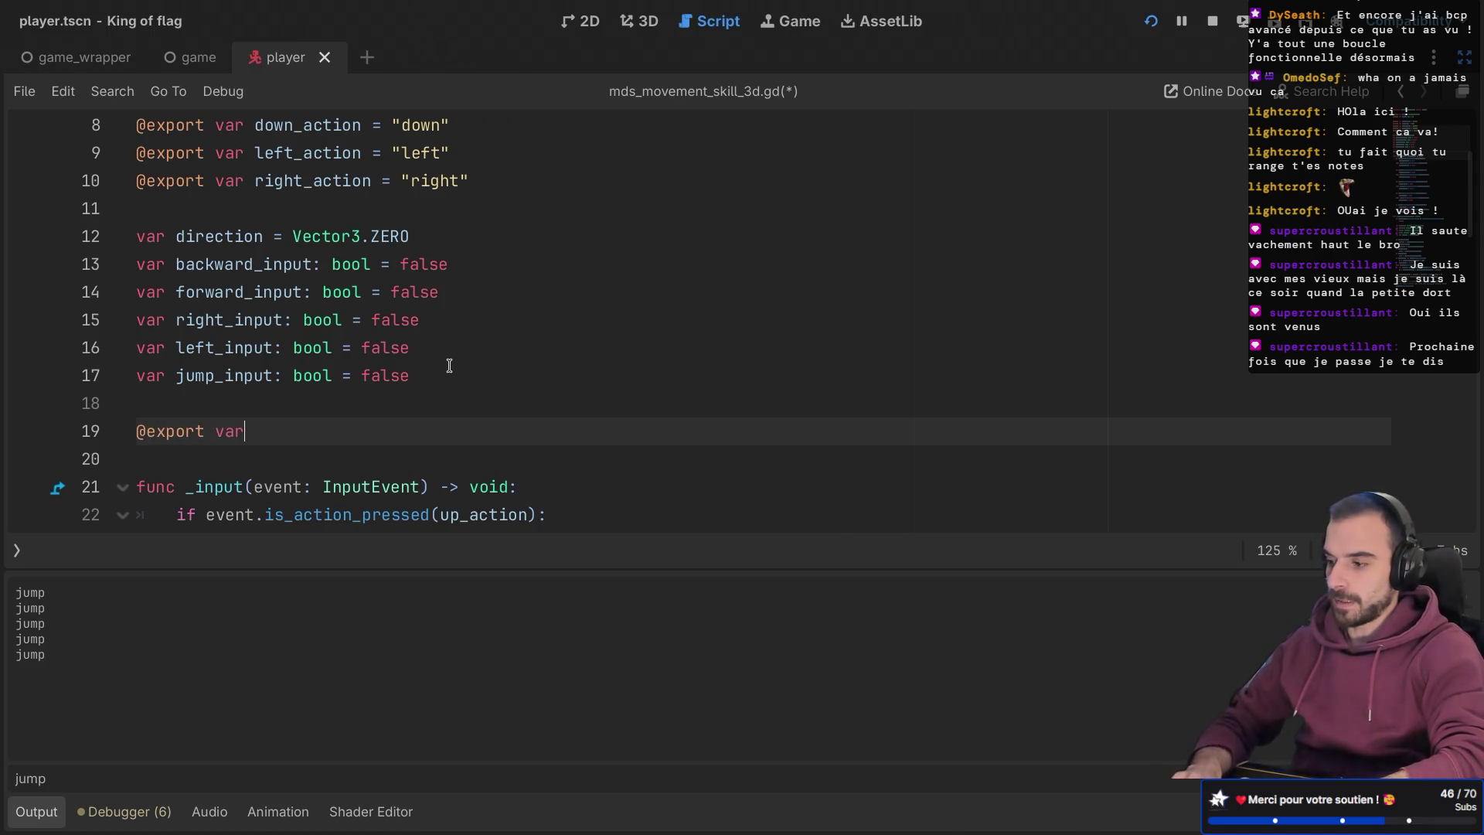
pyautogui.write(' jump_cu')
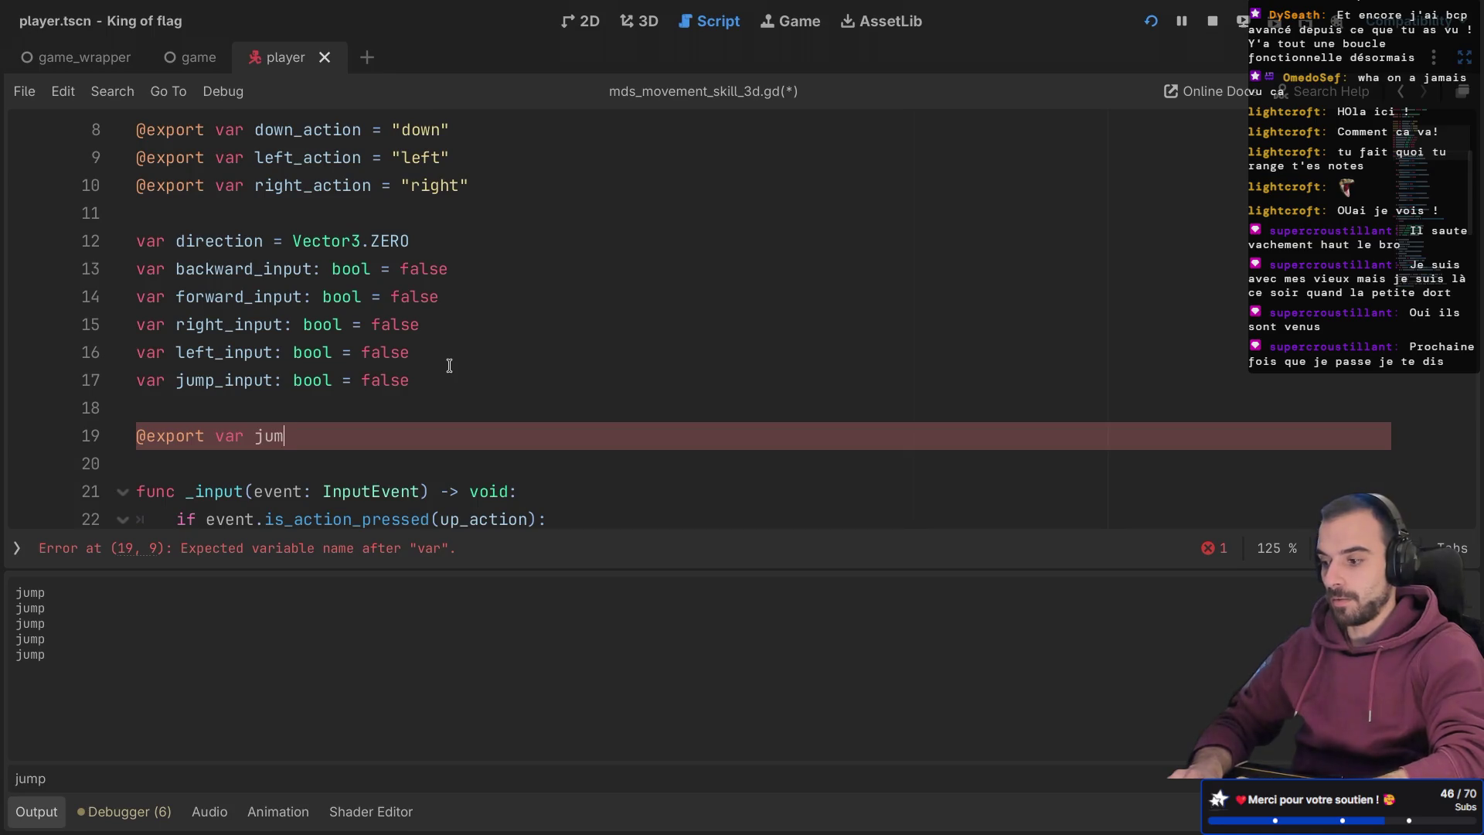
pyautogui.write('vre: Cur')
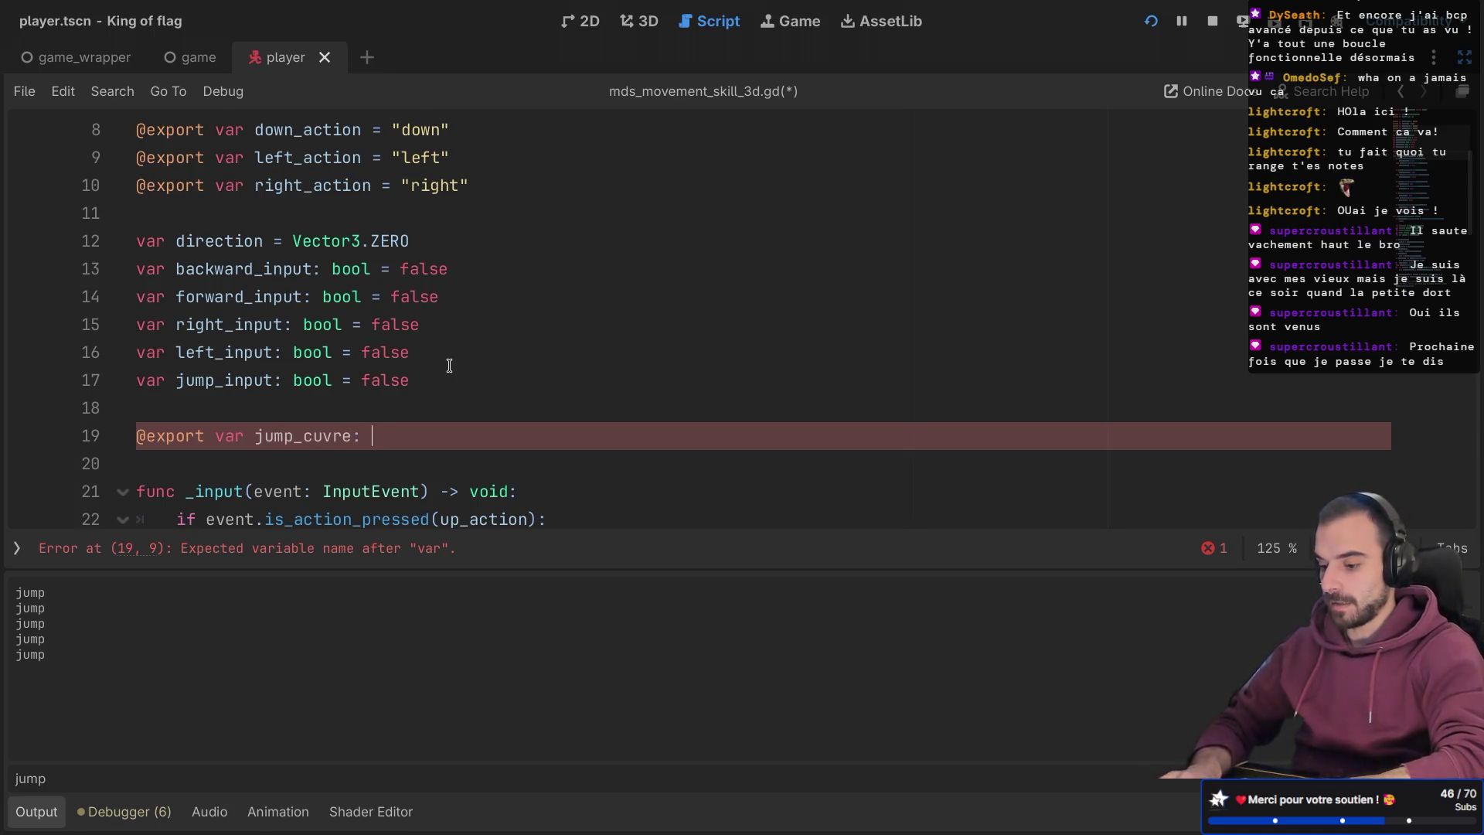
pyautogui.write('ve')
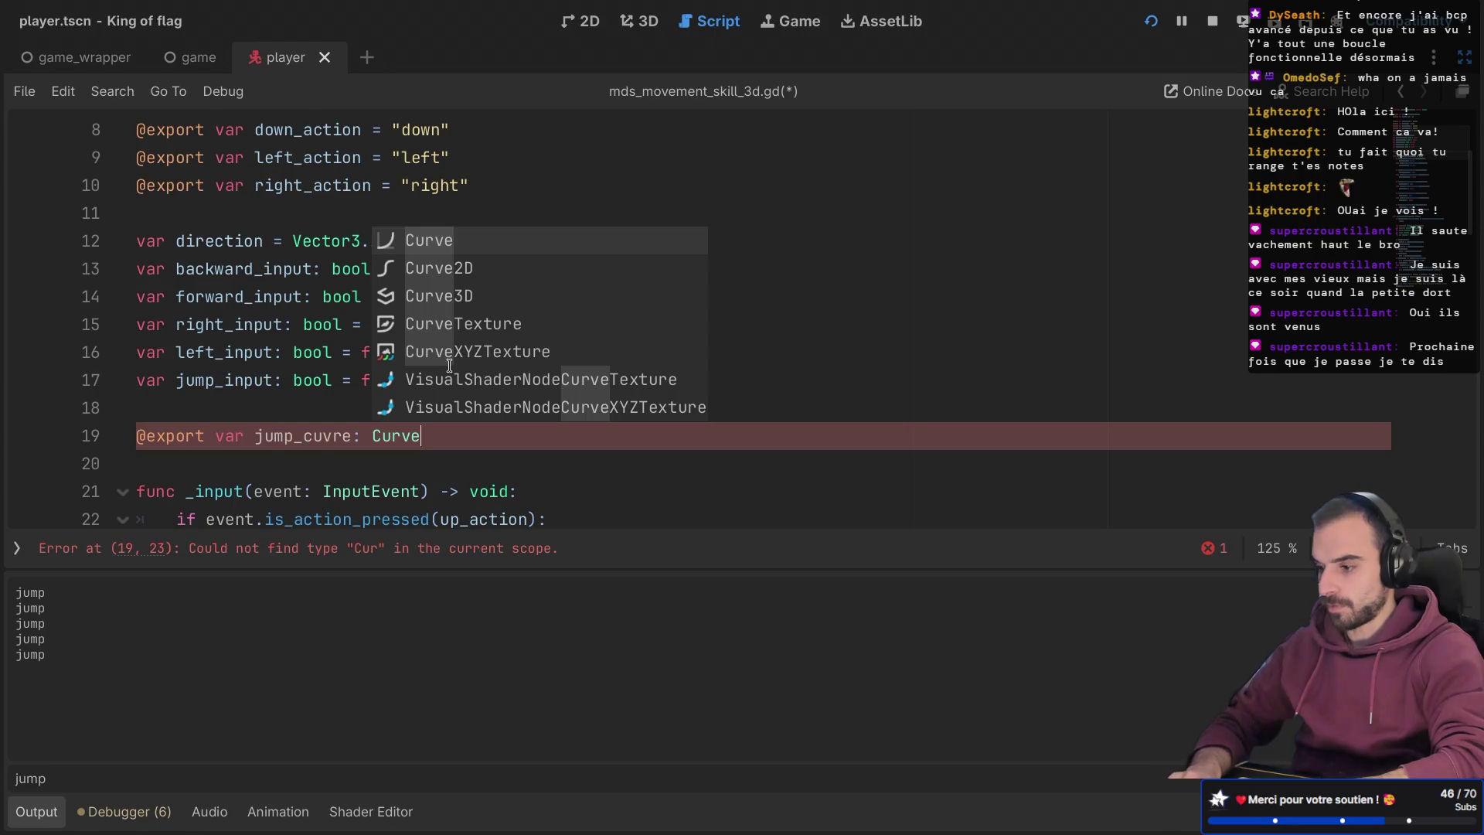
pyautogui.press('Return')
pyautogui.hotkey('ctrl', 's')
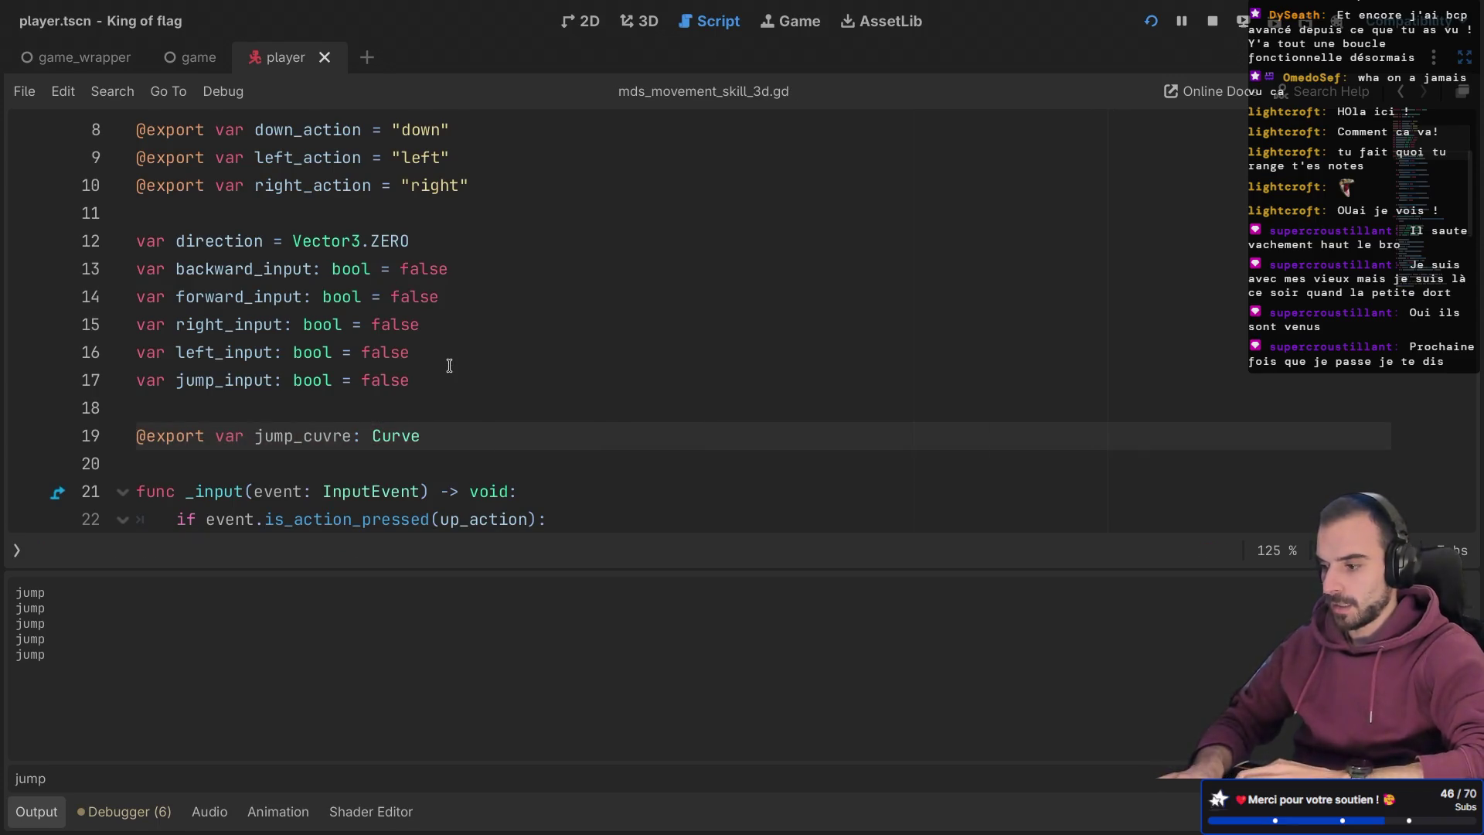
pyautogui.hotkey('ctrl', 'shift', 'F11')
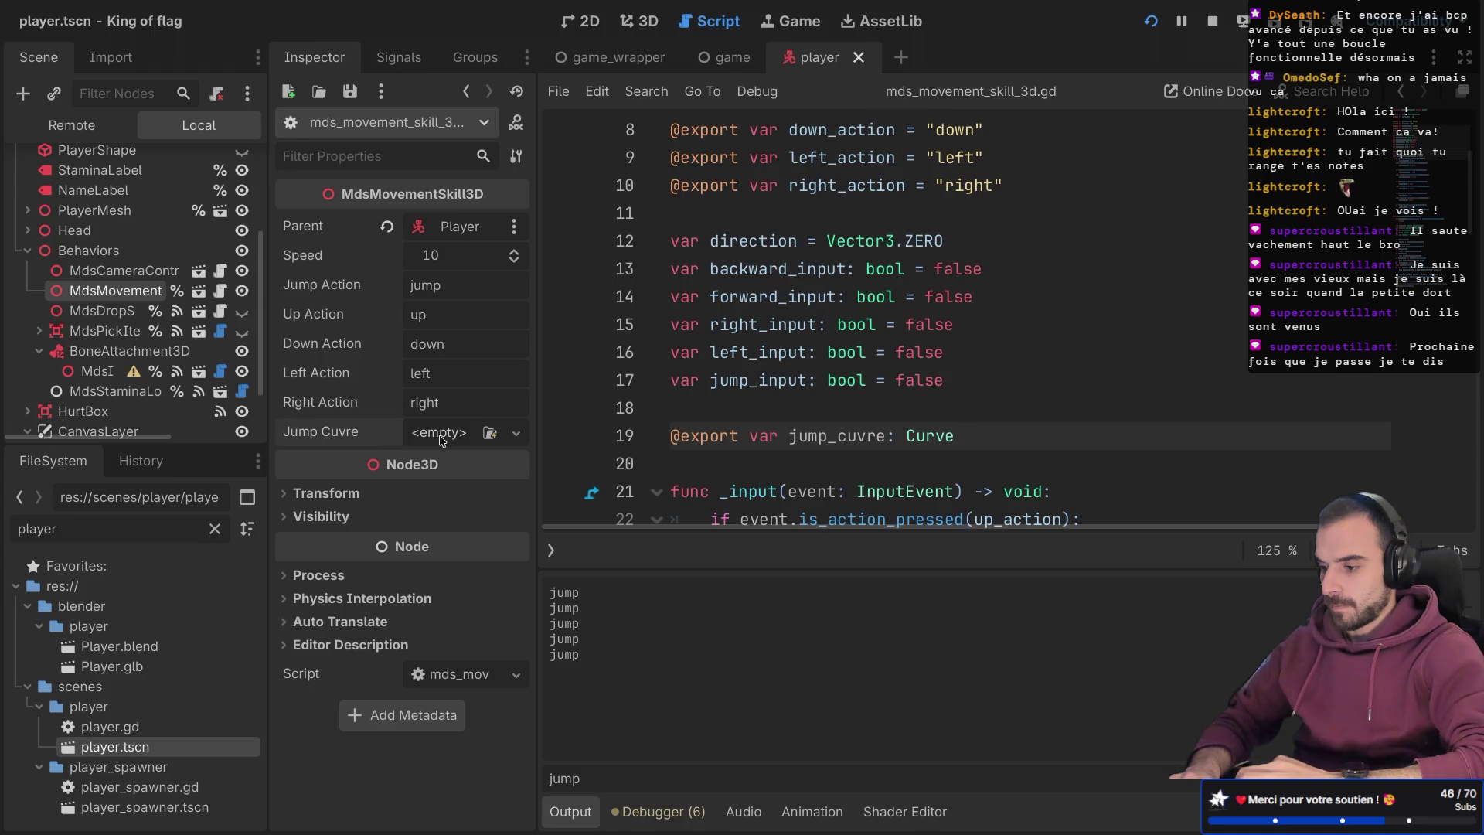
# Assign a new Curve to Jump Cuvre and expand its curve editor
pyautogui.click(440, 435)
pyautogui.click(435, 486)
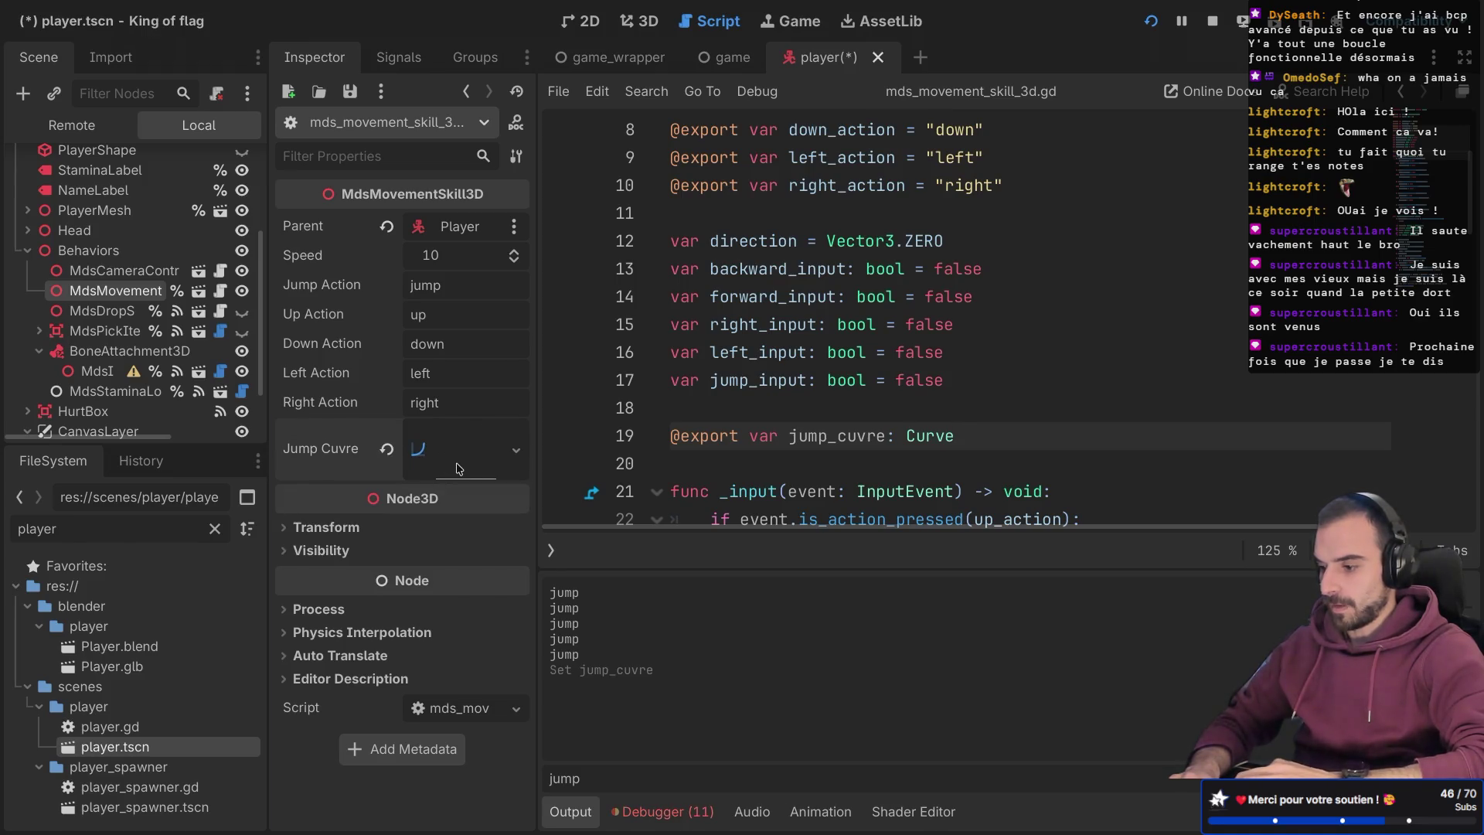
pyautogui.click(459, 468)
# Shape the curve flat at 1.0 until about 0.36, then falling steeply to 0 at 1.0
pyautogui.moveTo(371, 575)
pyautogui.mouseDown()
pyautogui.moveTo(395, 543)
pyautogui.moveTo(491, 632)
pyautogui.mouseUp()
pyautogui.click(300, 541)
pyautogui.click(430, 544)
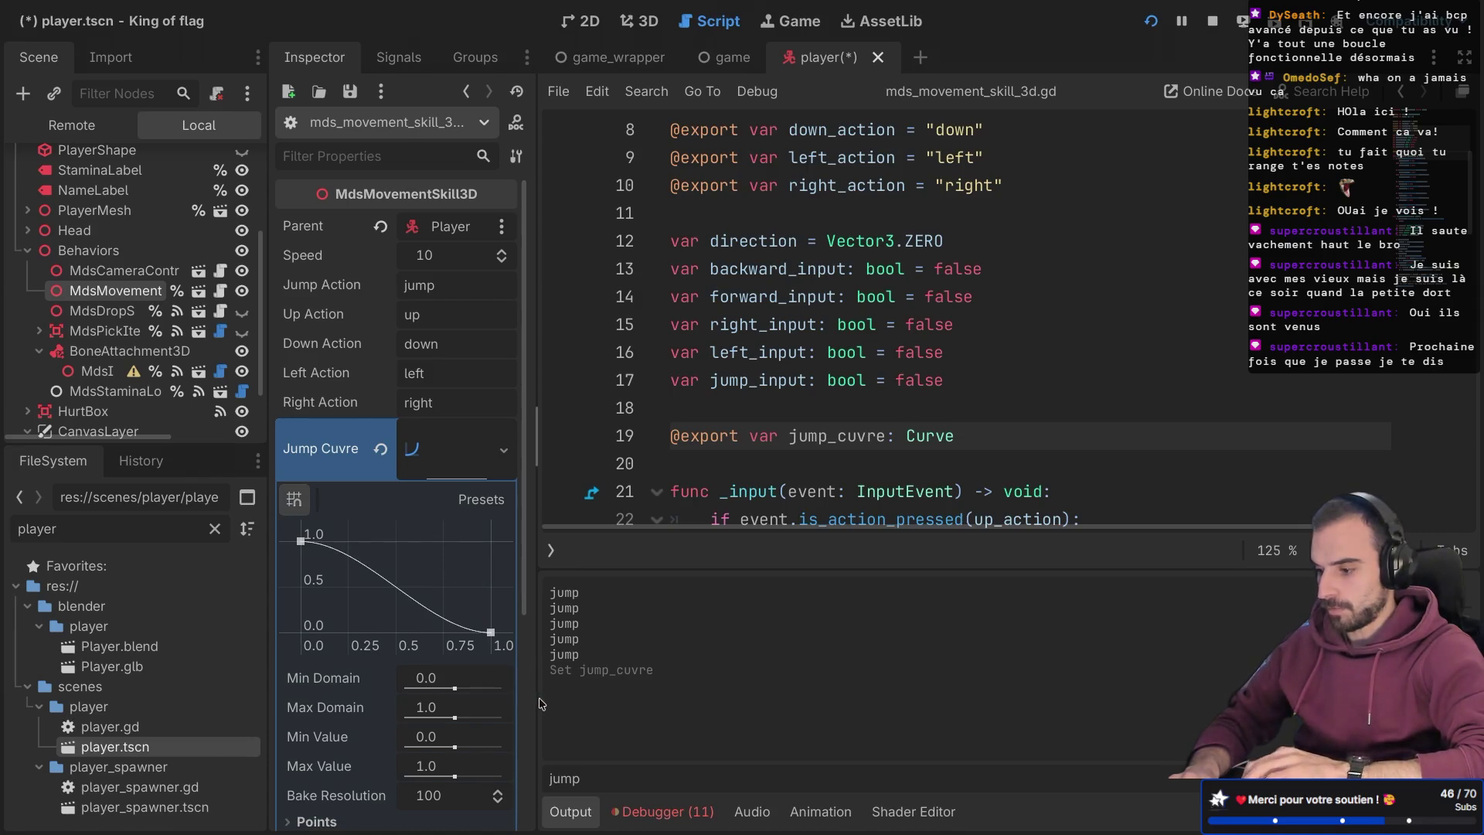
pyautogui.moveTo(405, 591)
pyautogui.mouseDown()
pyautogui.moveTo(417, 544)
pyautogui.moveTo(376, 541)
pyautogui.mouseUp()
pyautogui.click(491, 632)
pyautogui.moveTo(454, 632); pyautogui.dragTo(478, 609)
pyautogui.moveTo(377, 541); pyautogui.dragTo(370, 541)
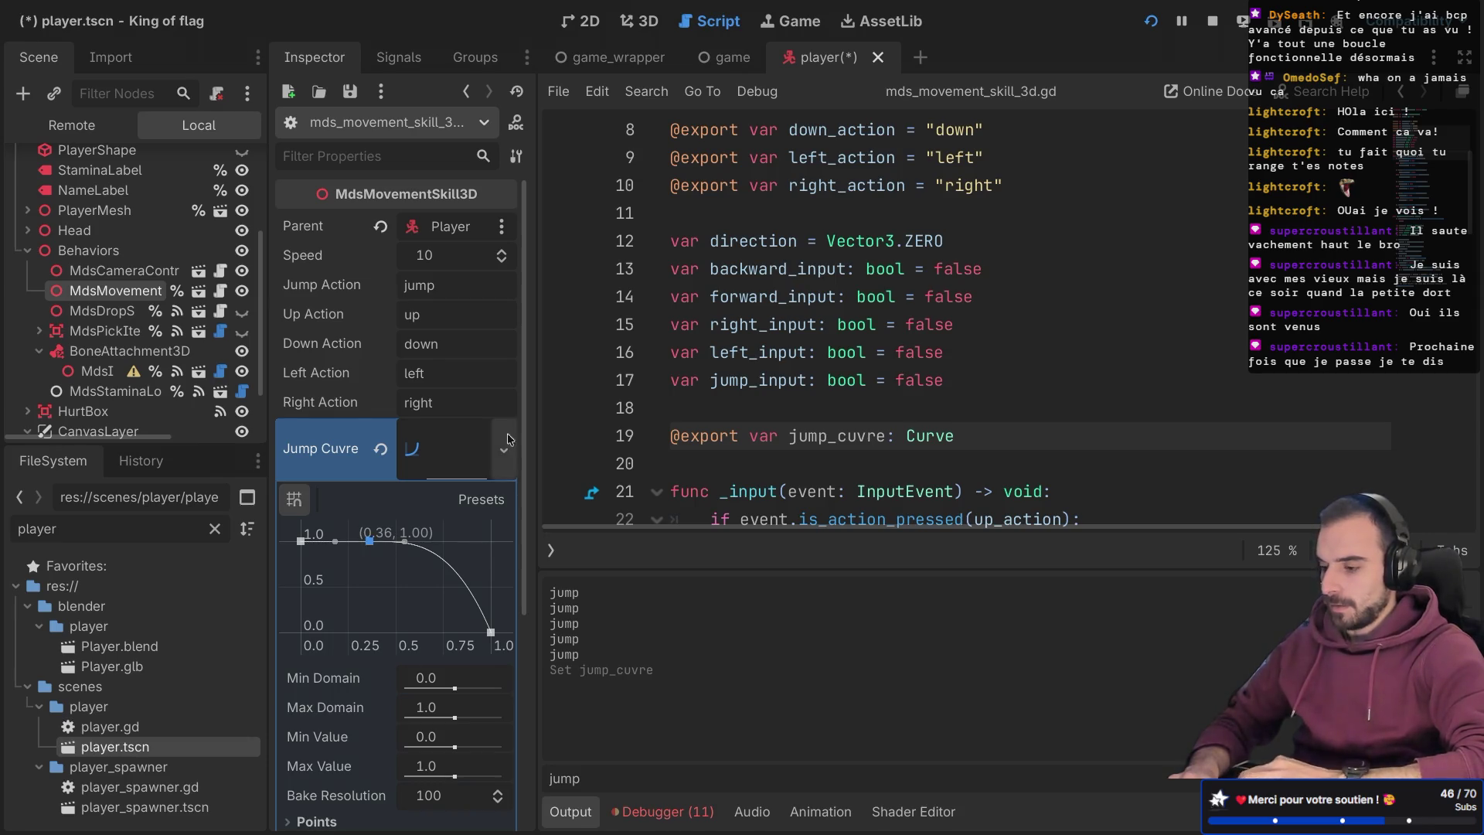
pyautogui.scroll(-2, 675, 364)
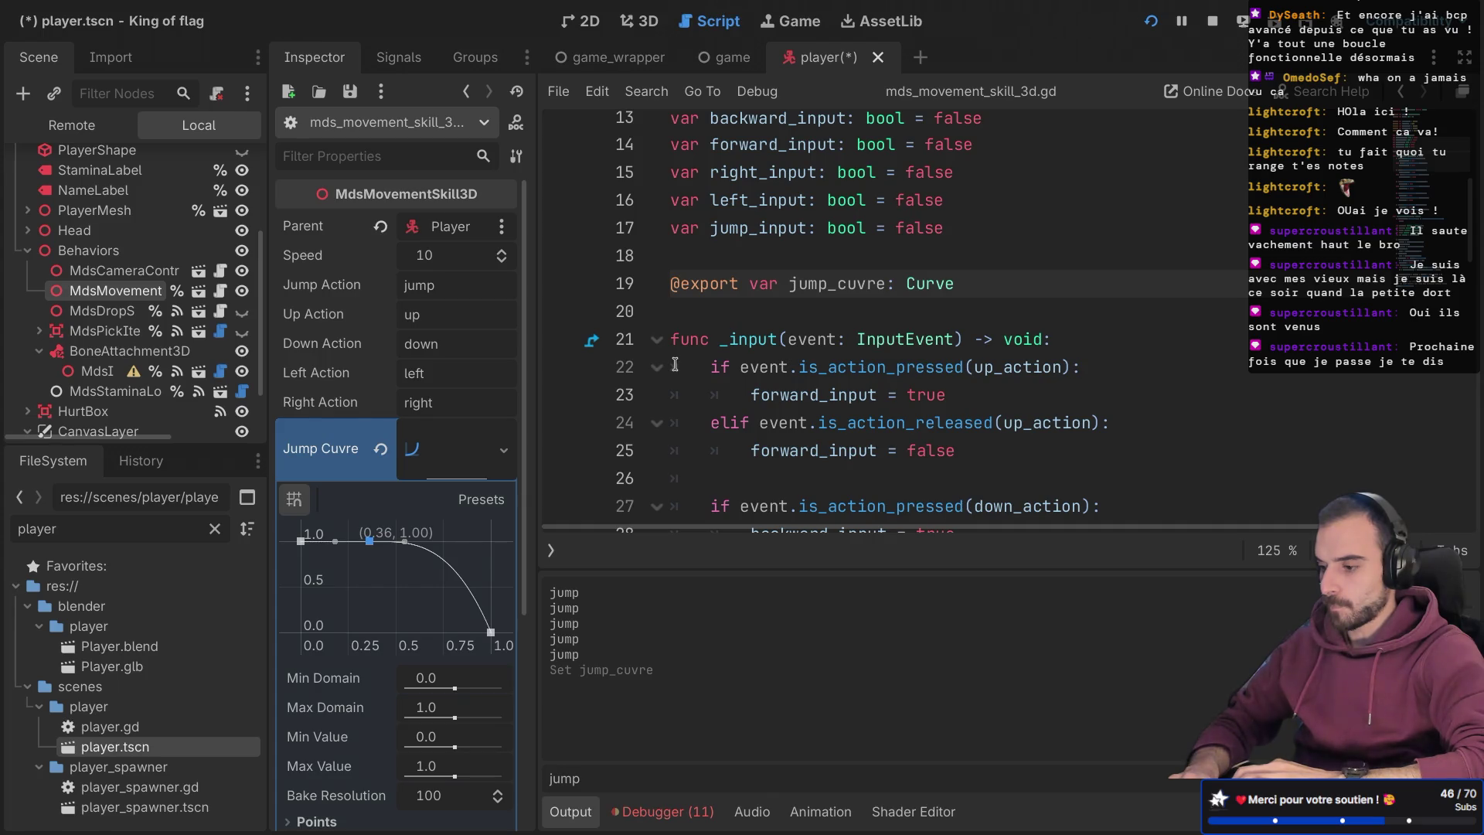
# Scroll through the movement script and save the scene
pyautogui.scroll(-1, 827, 343)
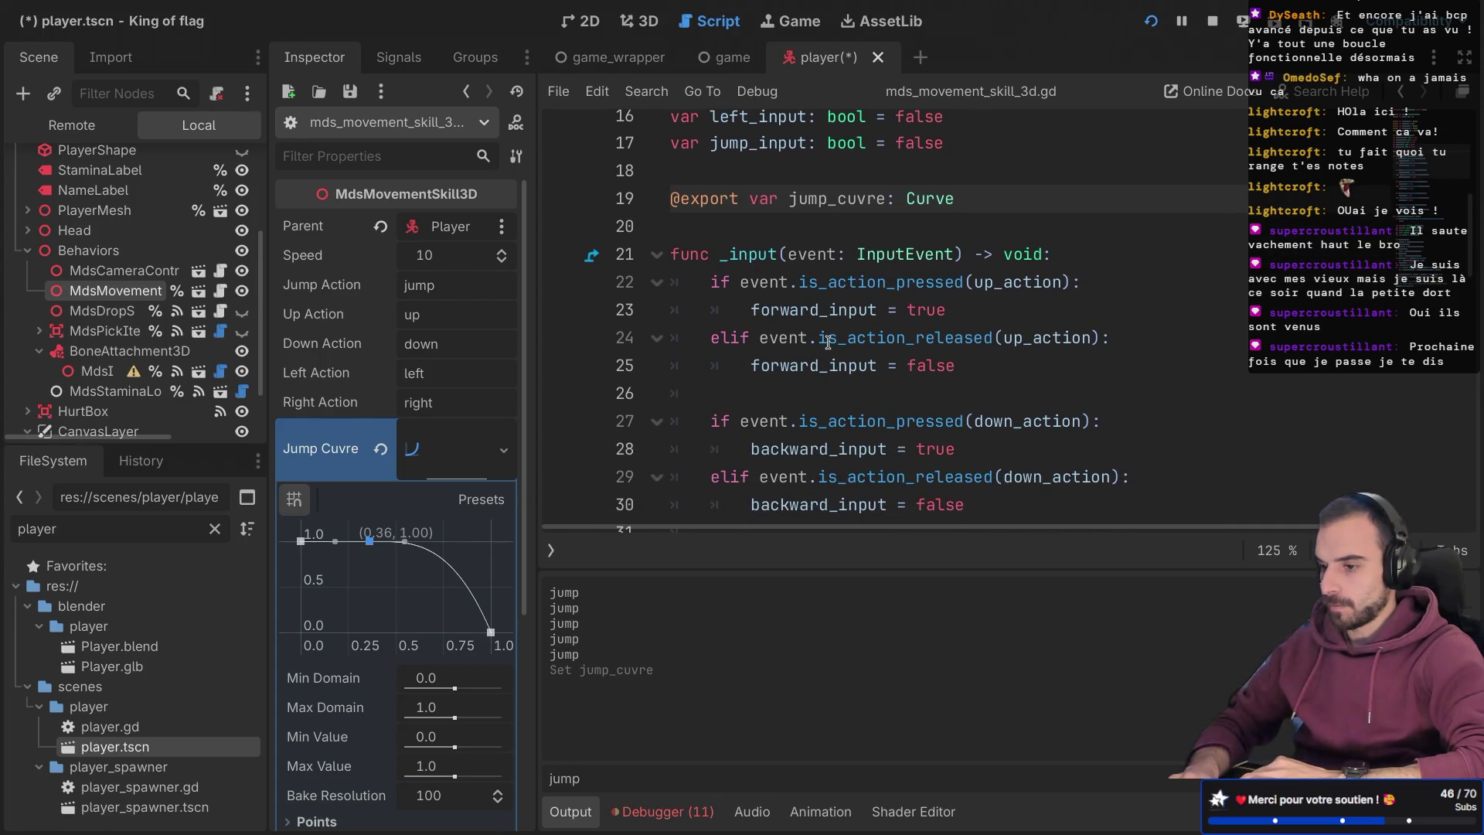
pyautogui.scroll(-2, 827, 342)
pyautogui.scroll(1, 828, 343)
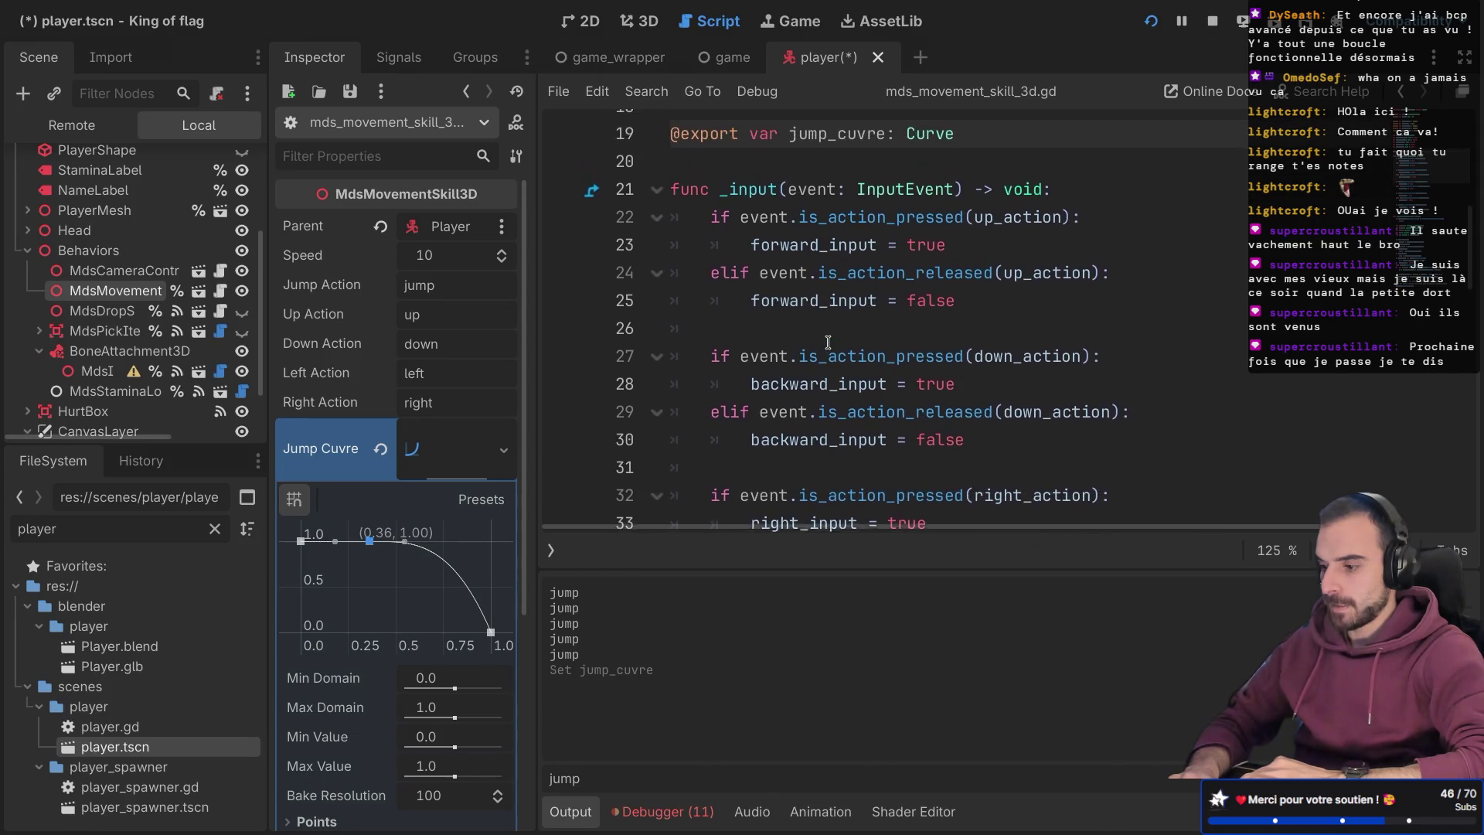
pyautogui.scroll(-2, 827, 342)
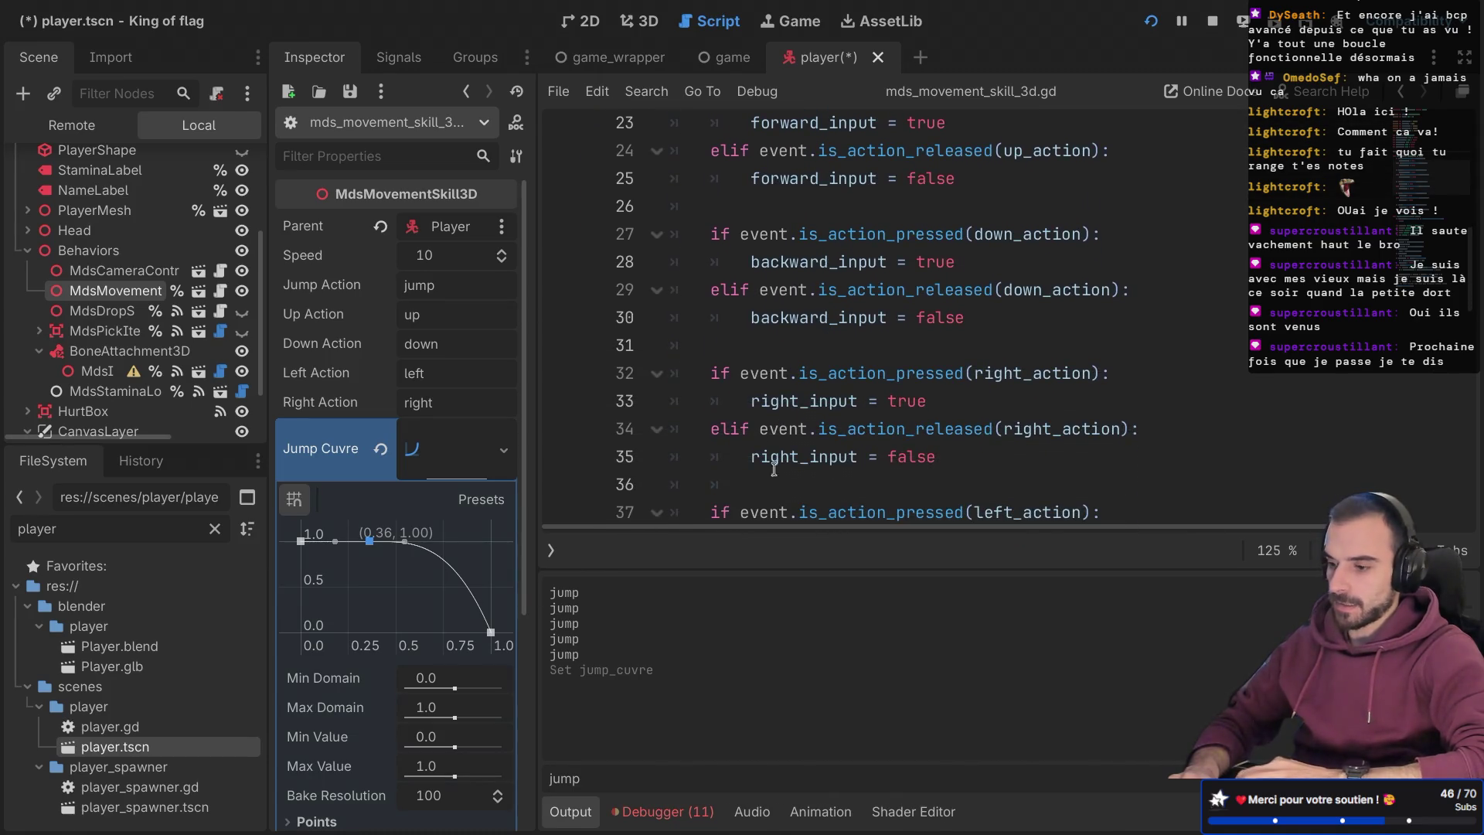
pyautogui.scroll(-2, 785, 429)
pyautogui.scroll(-6, 785, 429)
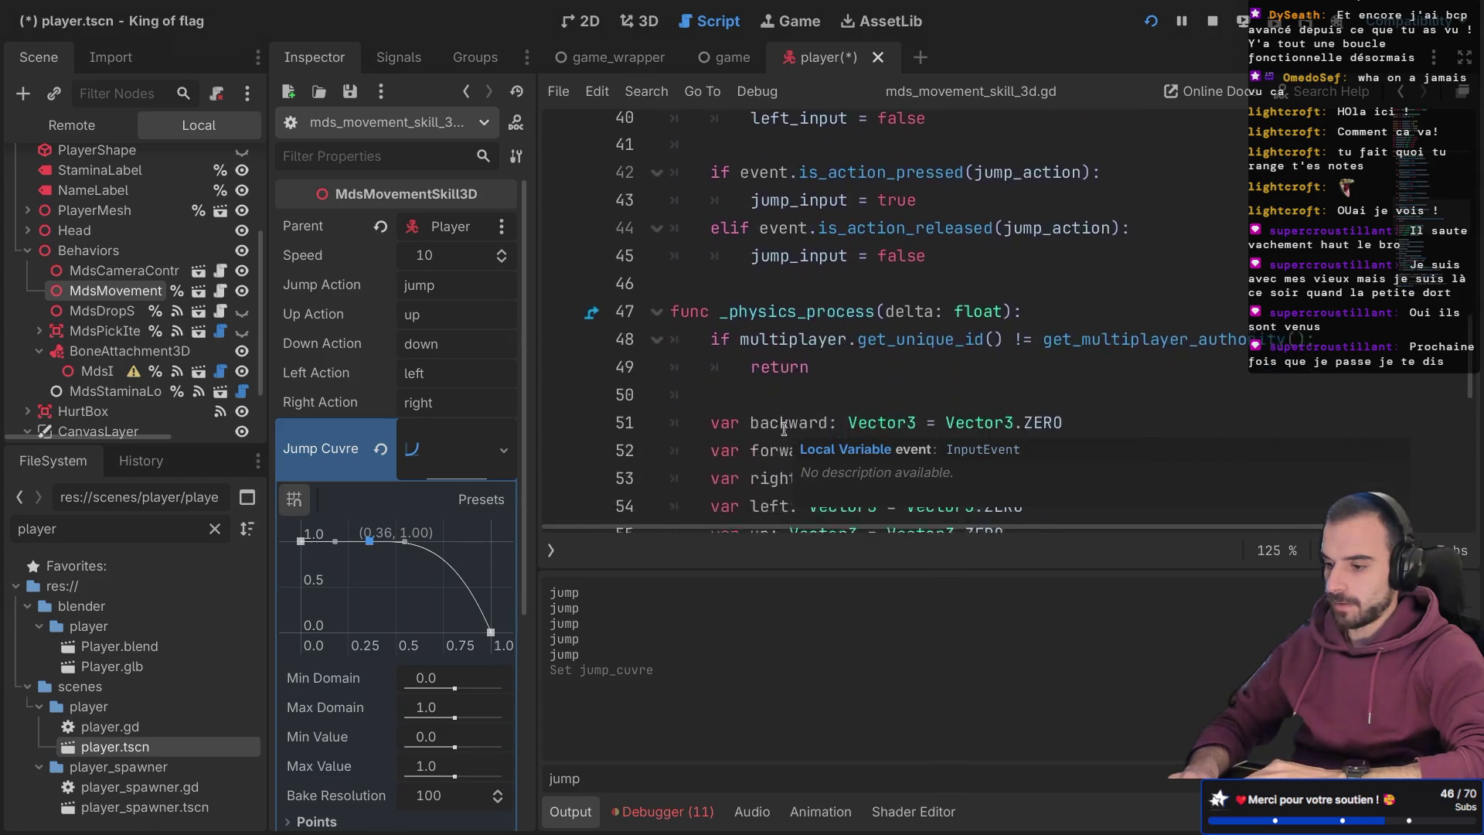
pyautogui.scroll(-5, 784, 428)
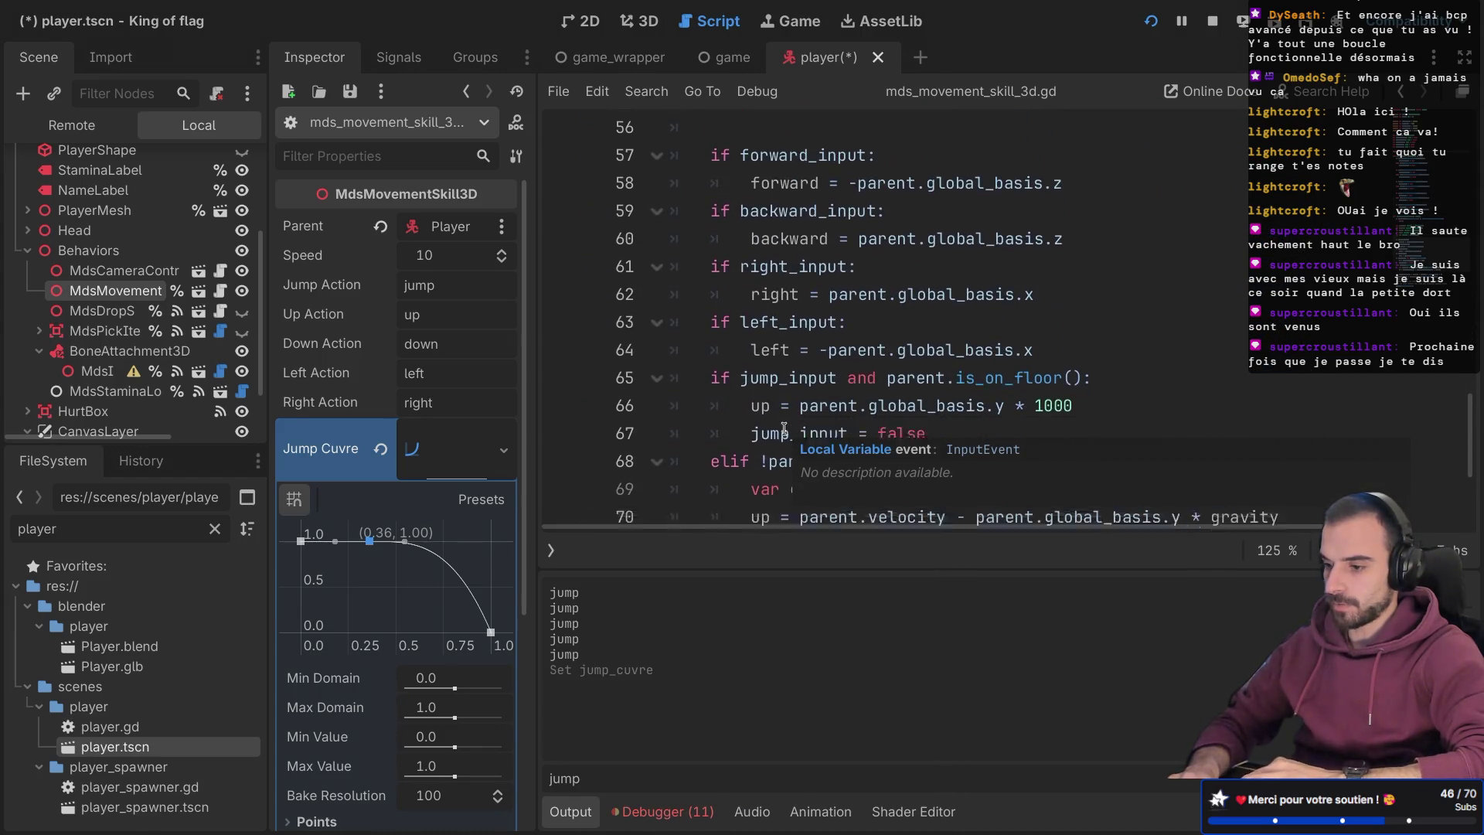
pyautogui.hotkey('ctrl', 's')
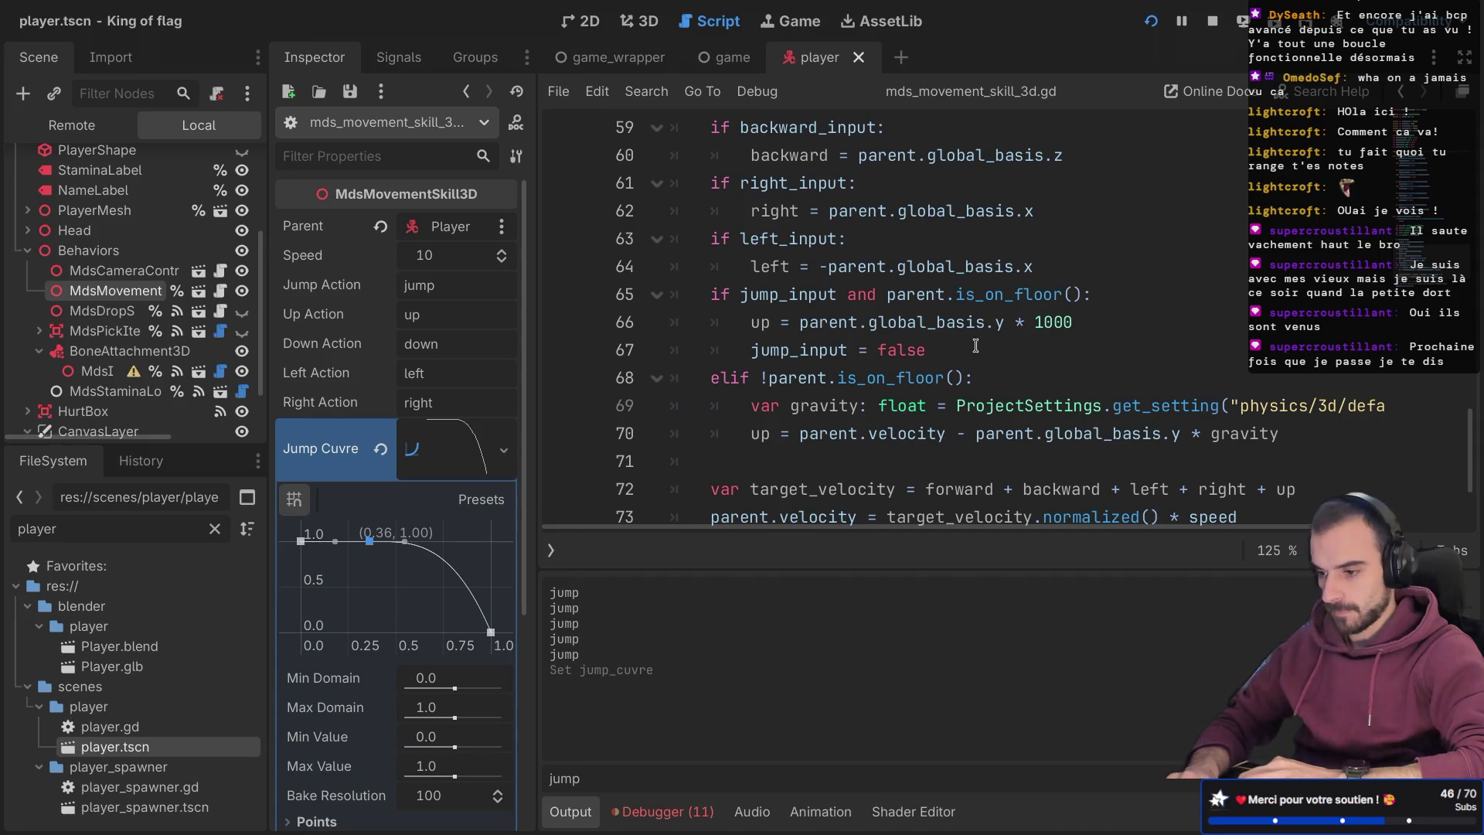
# Declare 'var jump_in_progress: bool = false' on a new line below jump_cuvre
pyautogui.click(854, 298)
pyautogui.scroll(10, 846, 298)
pyautogui.scroll(-3, 847, 298)
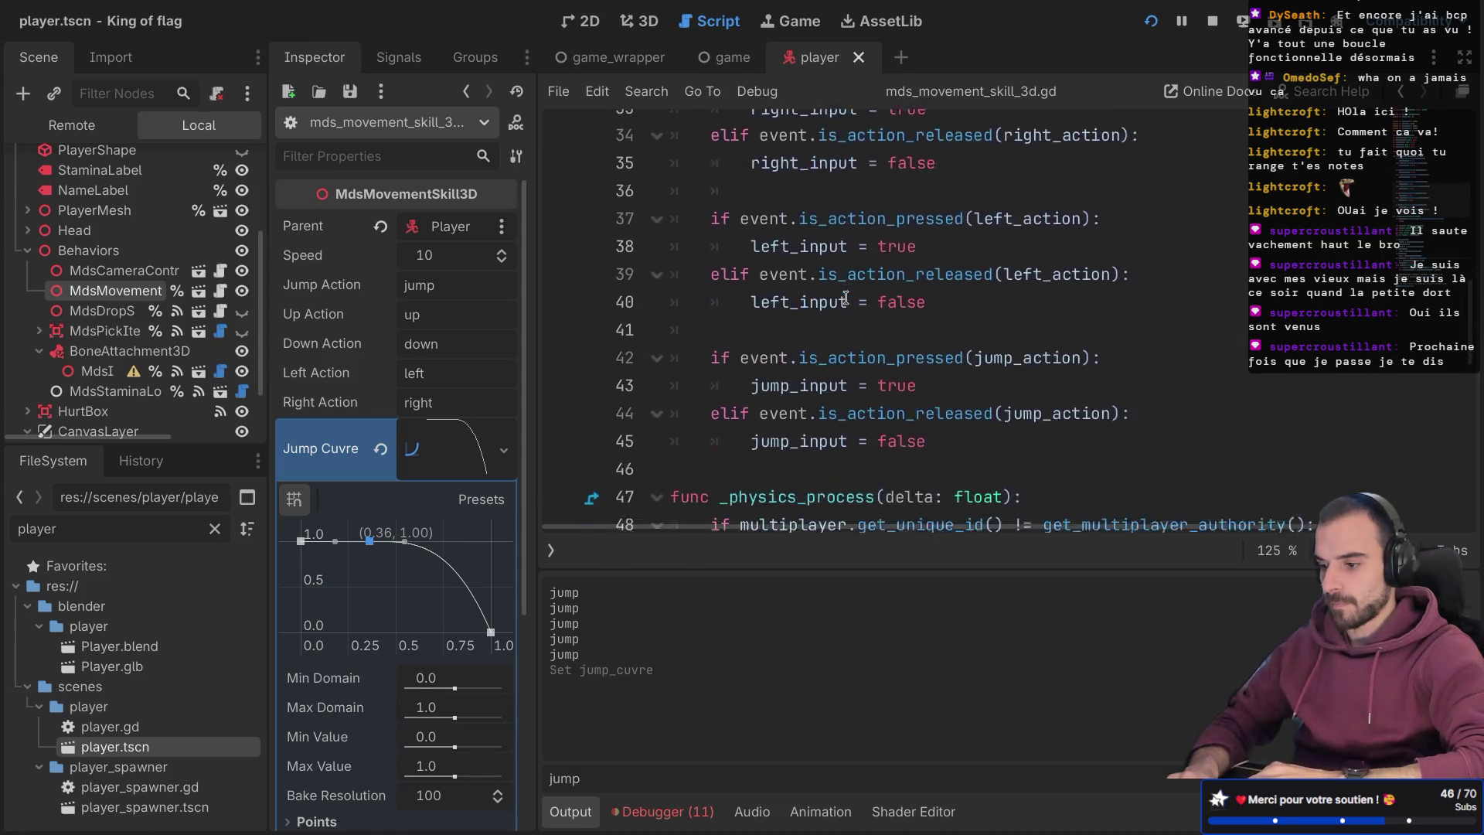
pyautogui.scroll(10, 846, 298)
pyautogui.scroll(-2, 845, 297)
pyautogui.click(996, 257)
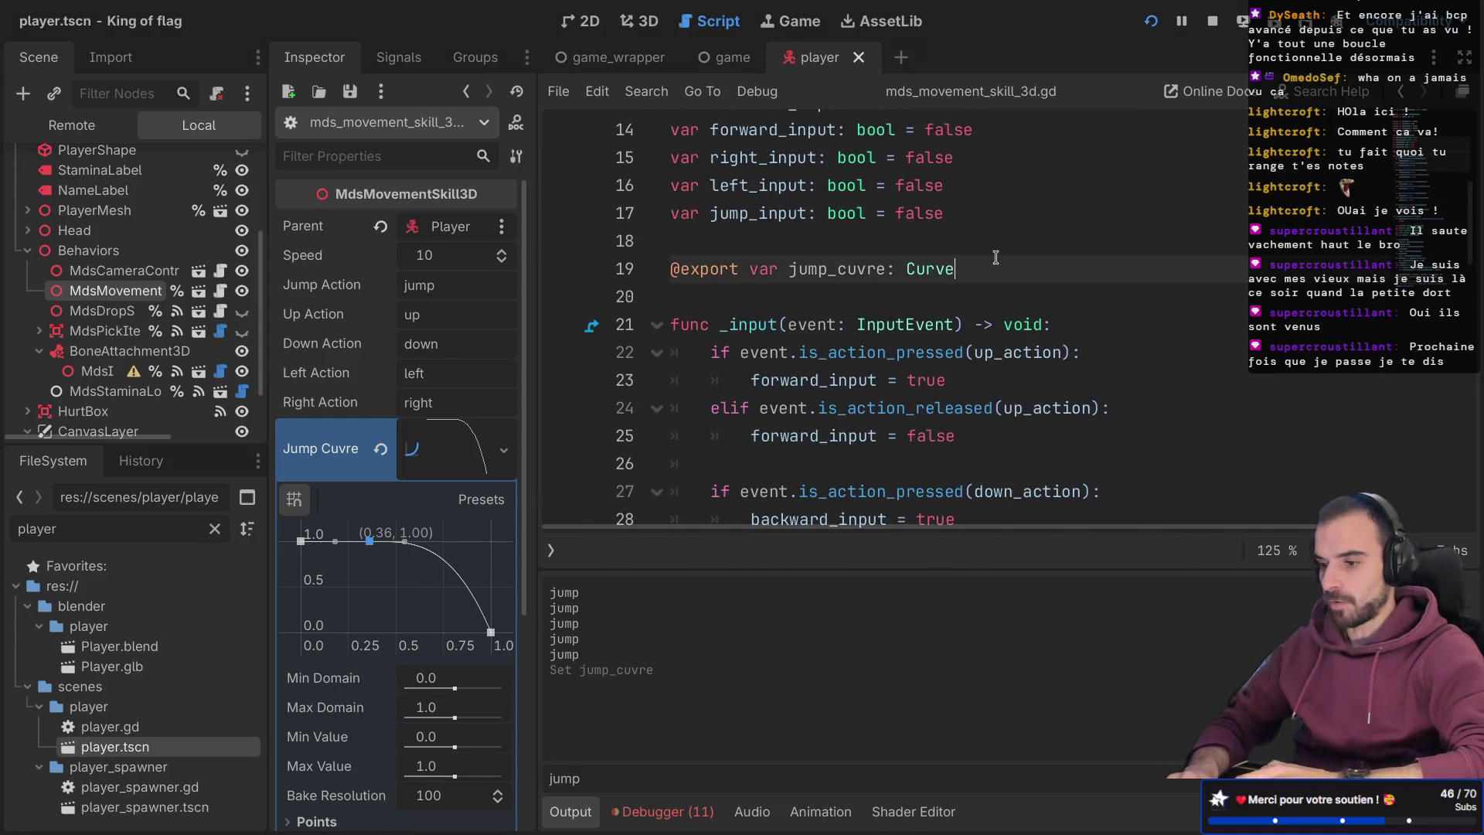
pyautogui.press('Return')
pyautogui.write('var v')
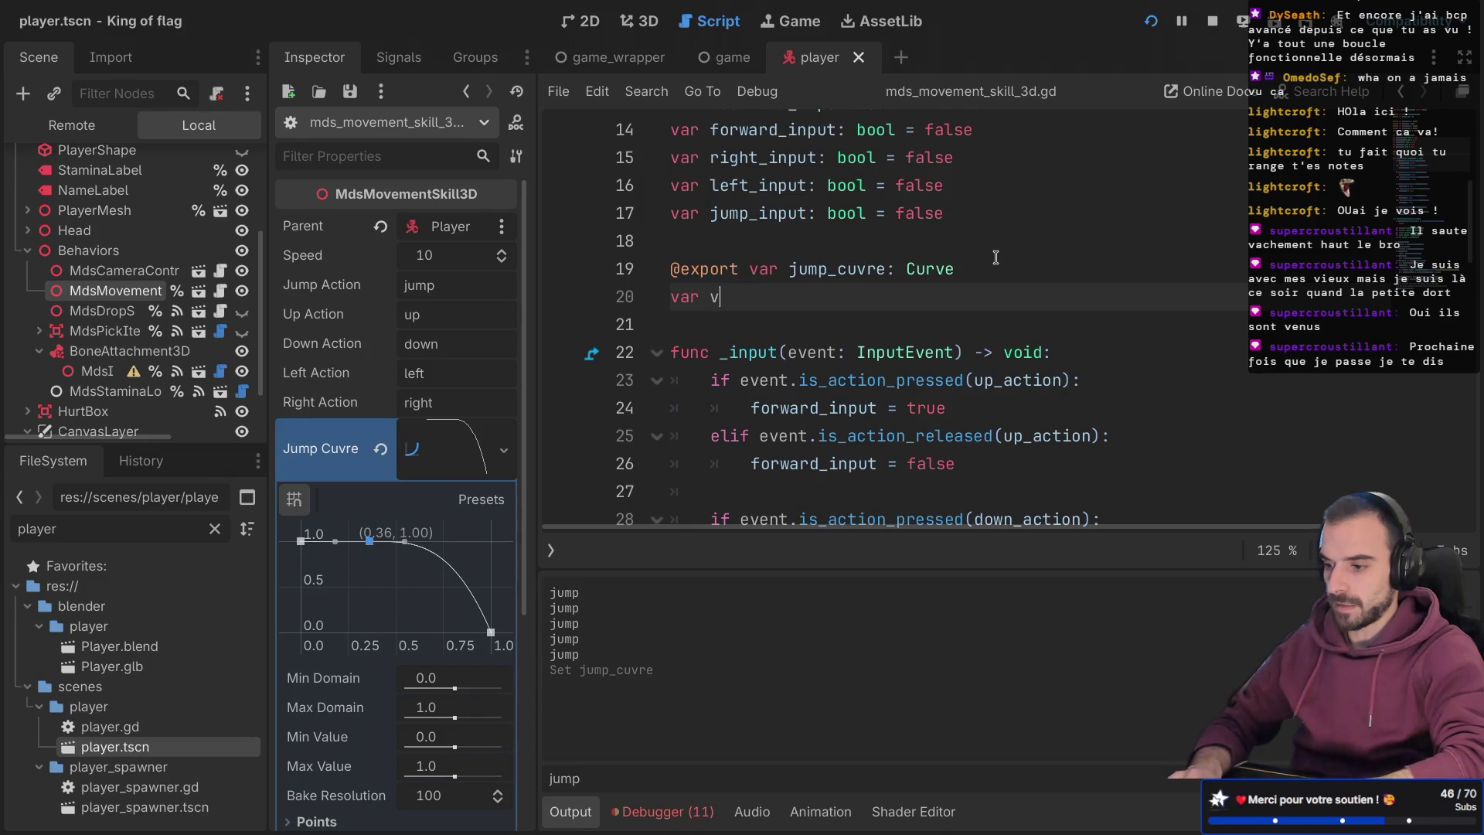
pyautogui.write('jump_in_')
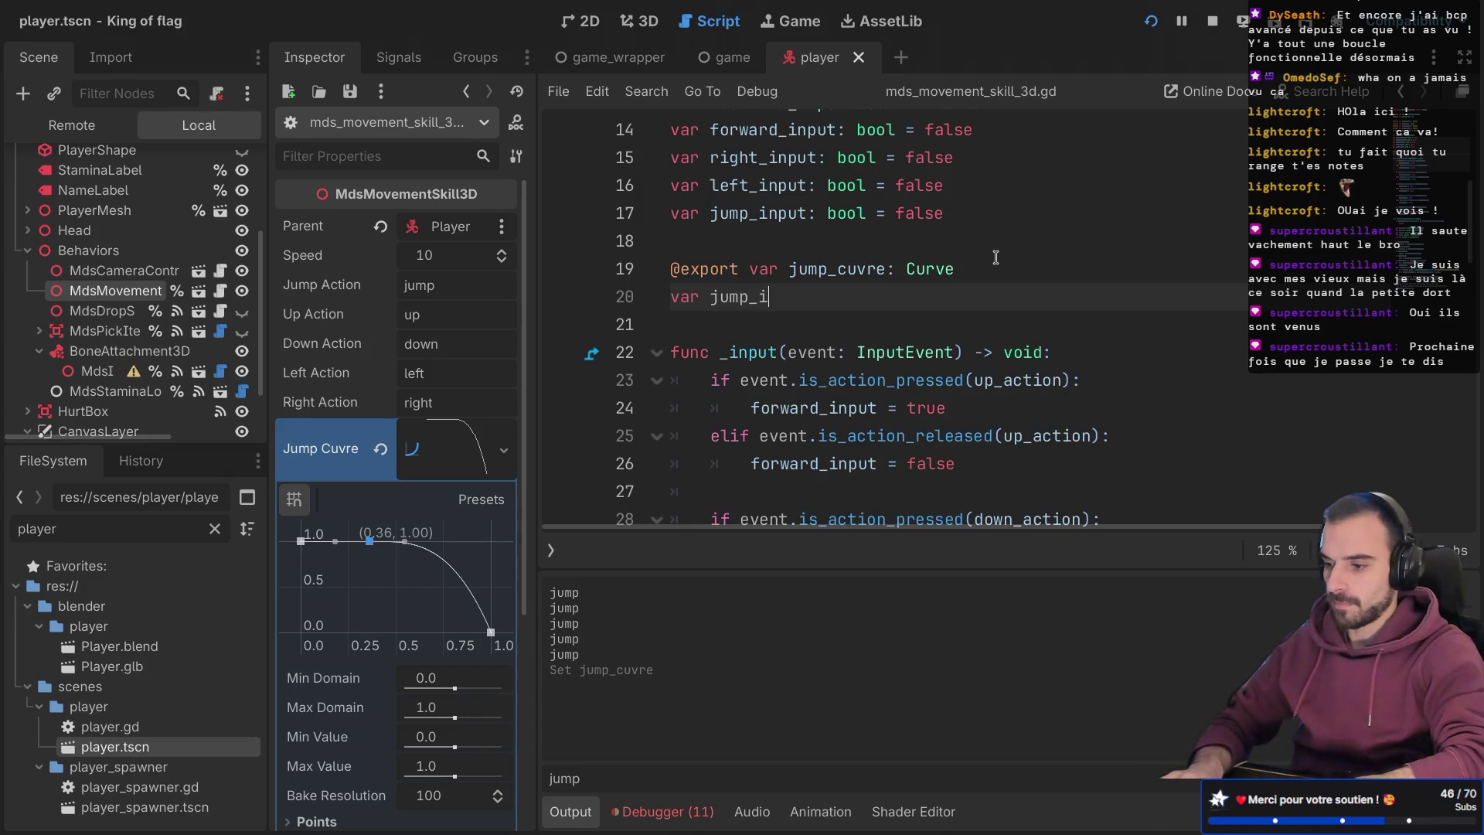
pyautogui.write('progress: bo')
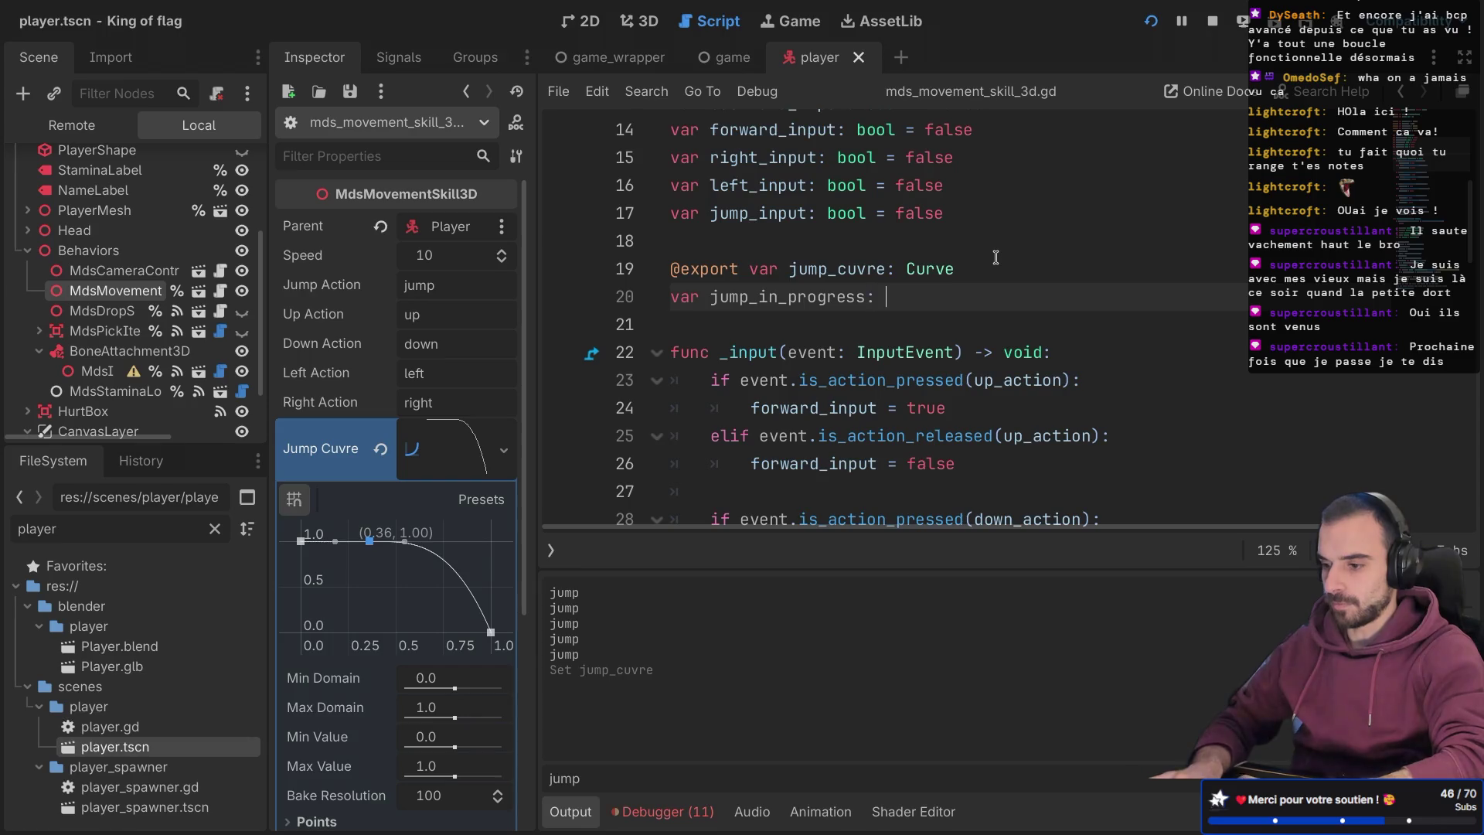
pyautogui.write('ol =false')
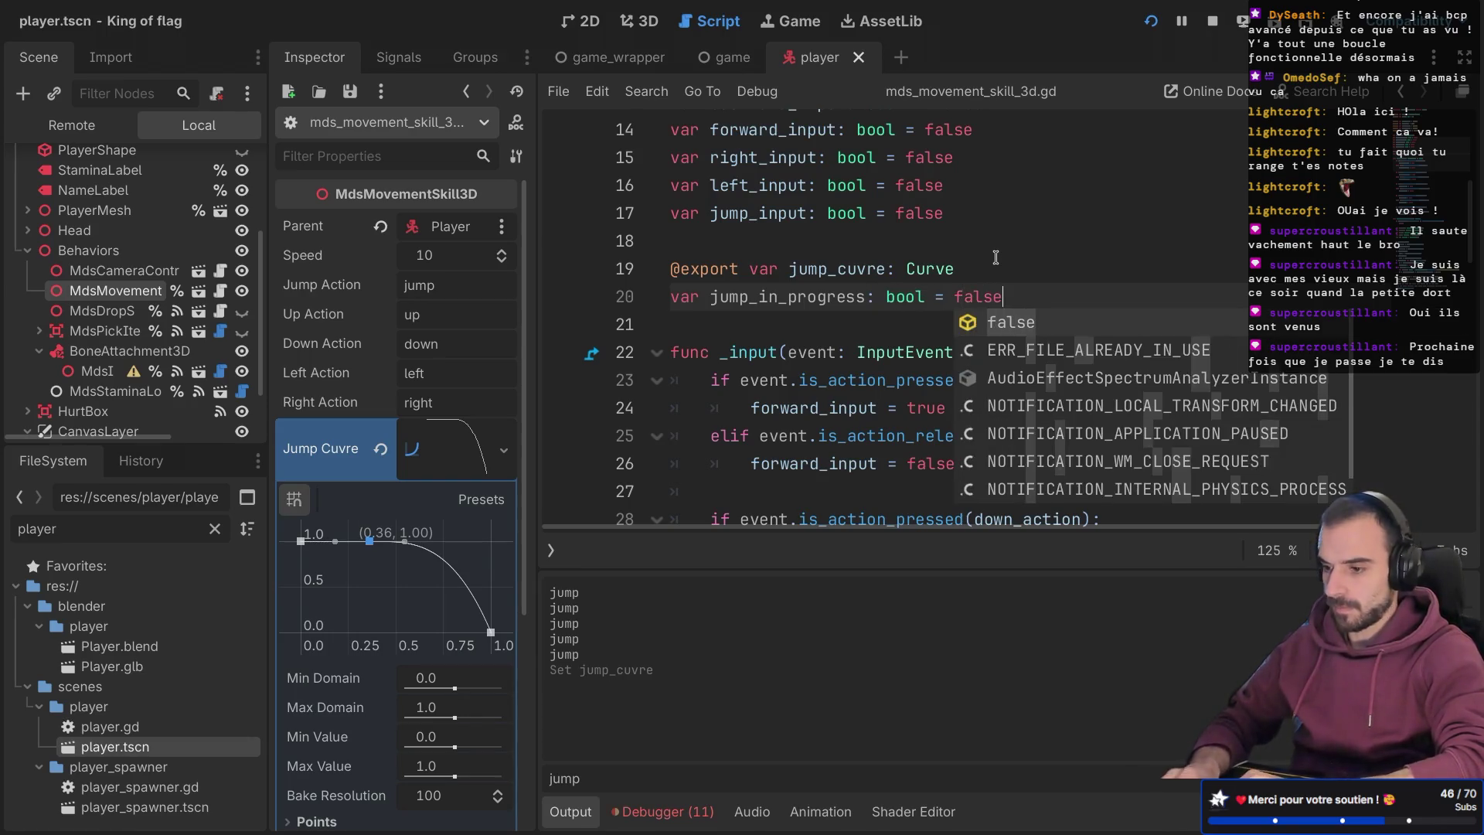
pyautogui.press('Return')
pyautogui.press('Up')
pyautogui.scroll(-10, 989, 288)
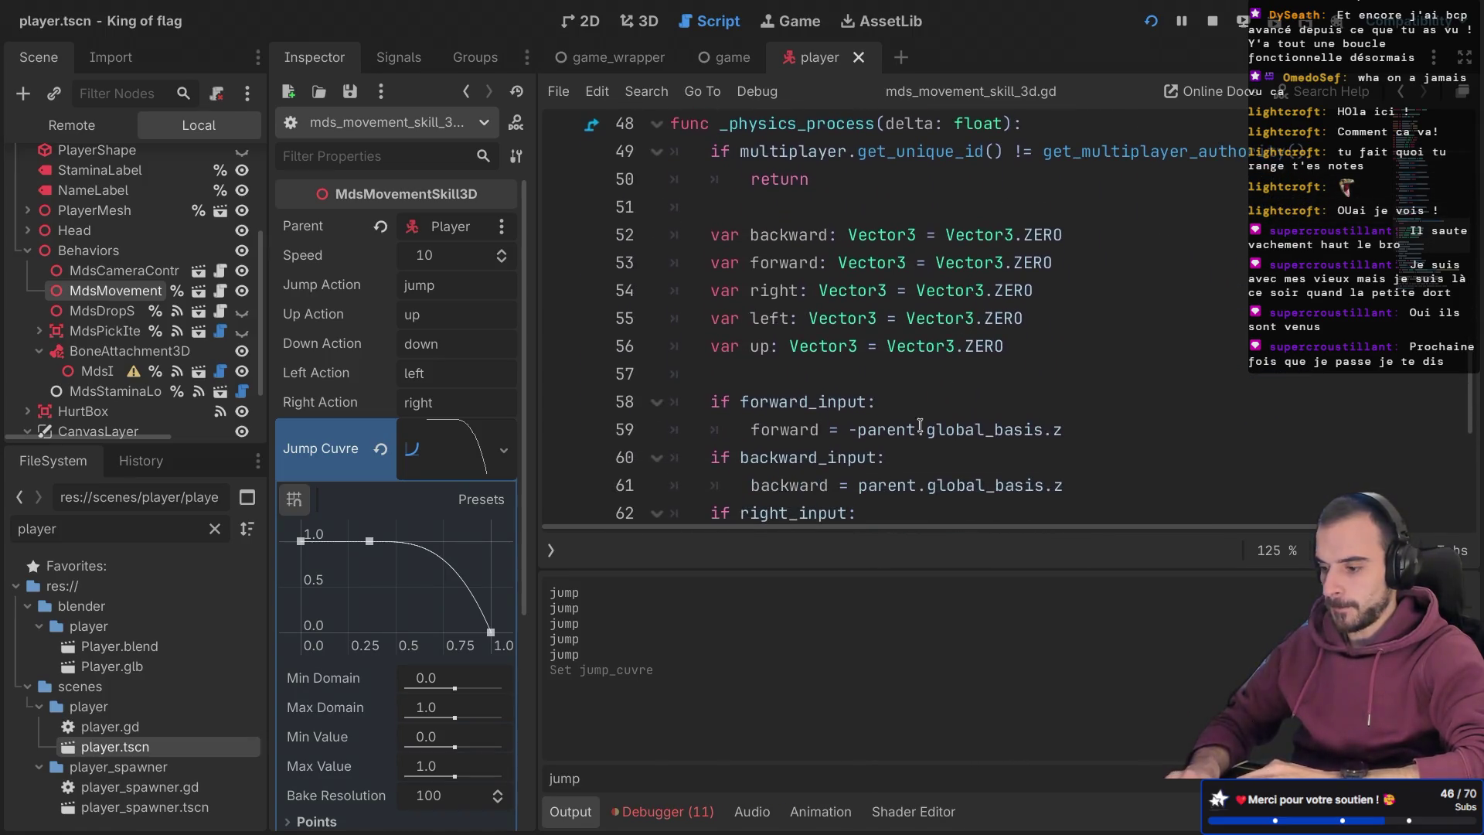
# Open a blank line after line 65 and hide the side panels for a full-width editor
pyautogui.hotkey('ctrl', 'j')
pyautogui.scroll(-2, 835, 503)
pyautogui.scroll(-1, 834, 502)
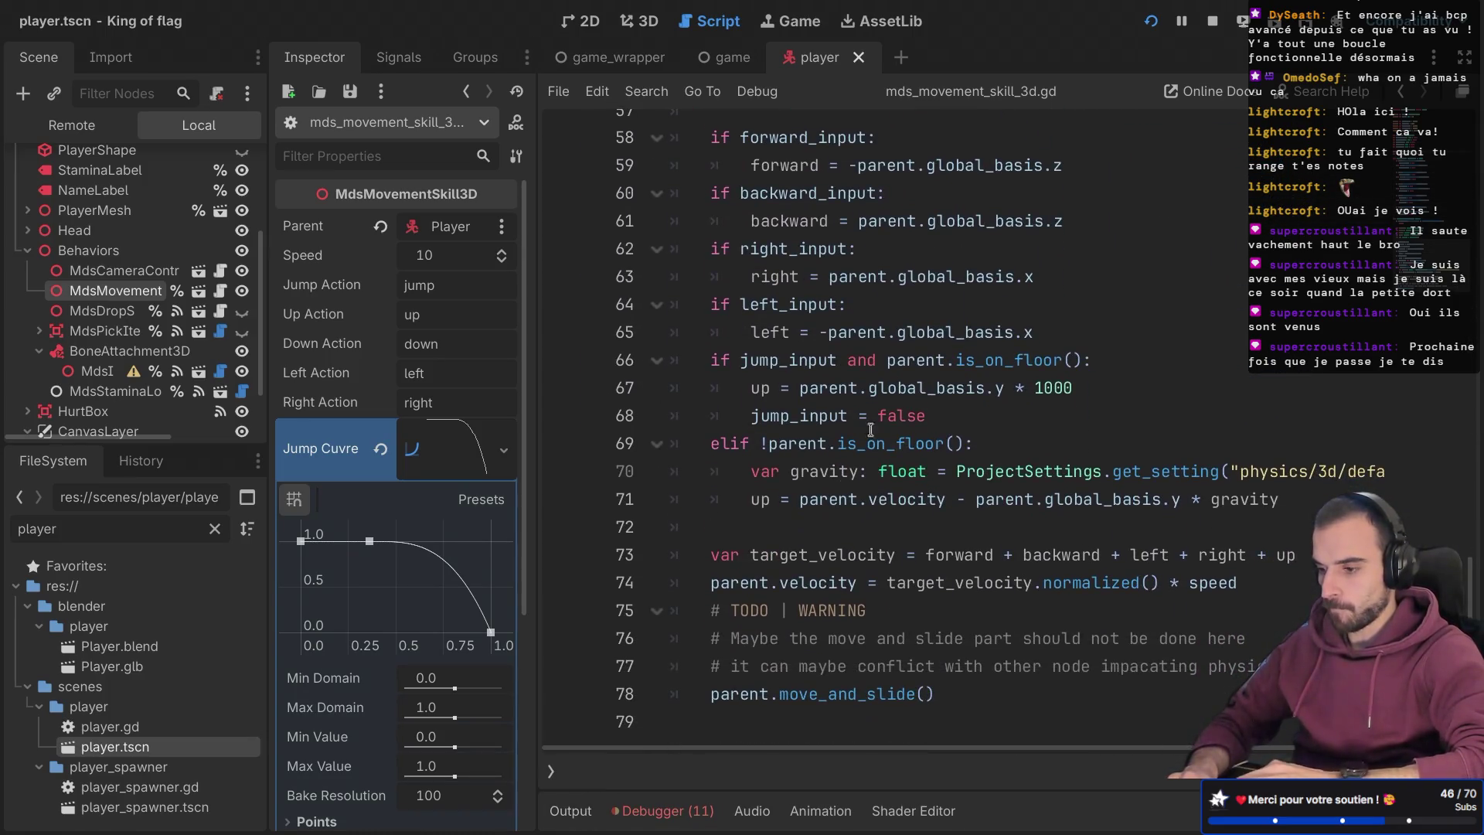
pyautogui.click(1057, 333)
pyautogui.press('Return')
pyautogui.hotkey('ctrl', 'shift', 'F11')
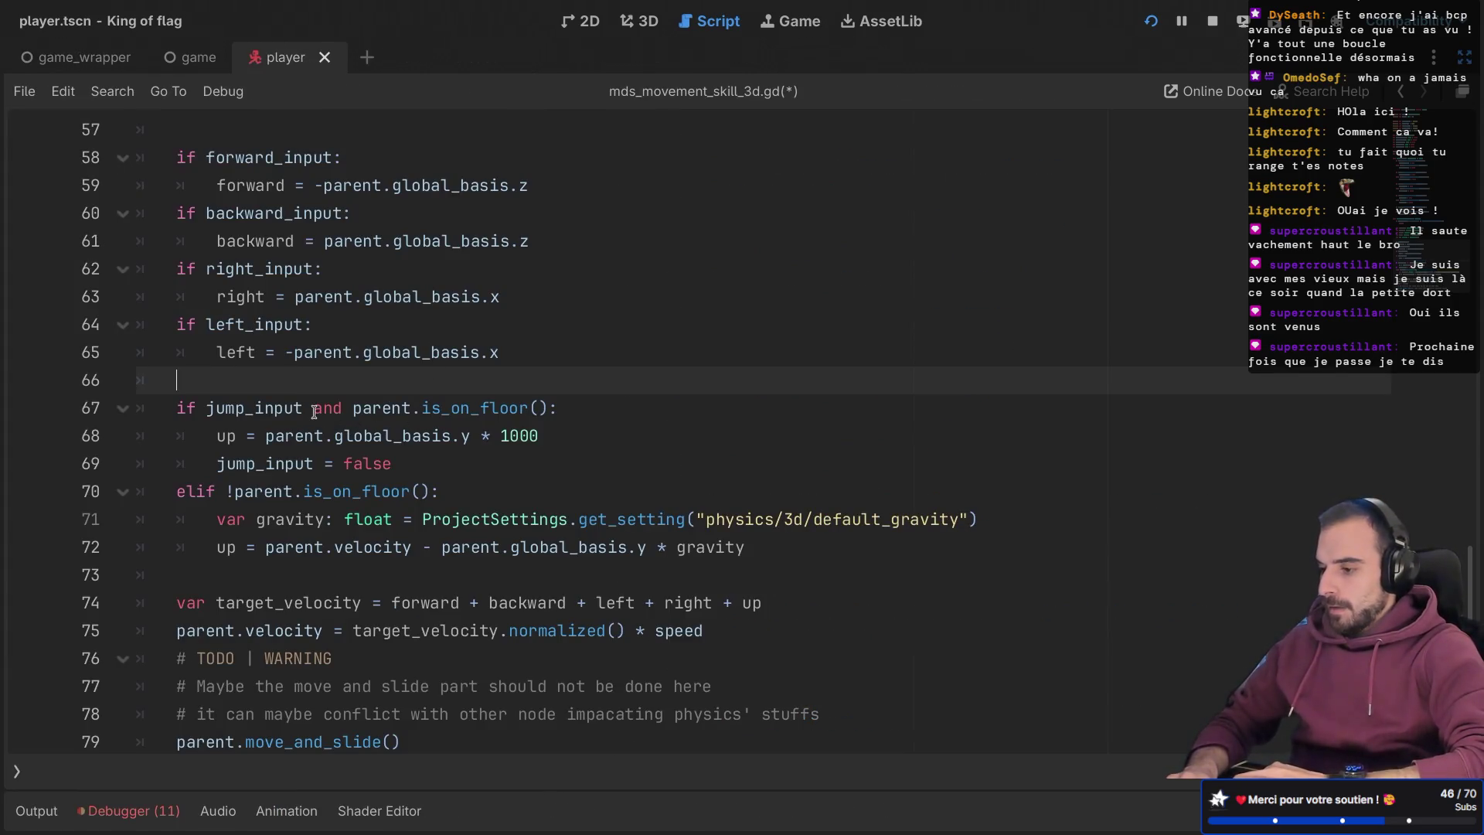
# Add 'jump_in_progress = true' inside the floor-jump check
pyautogui.moveTo(279, 404)
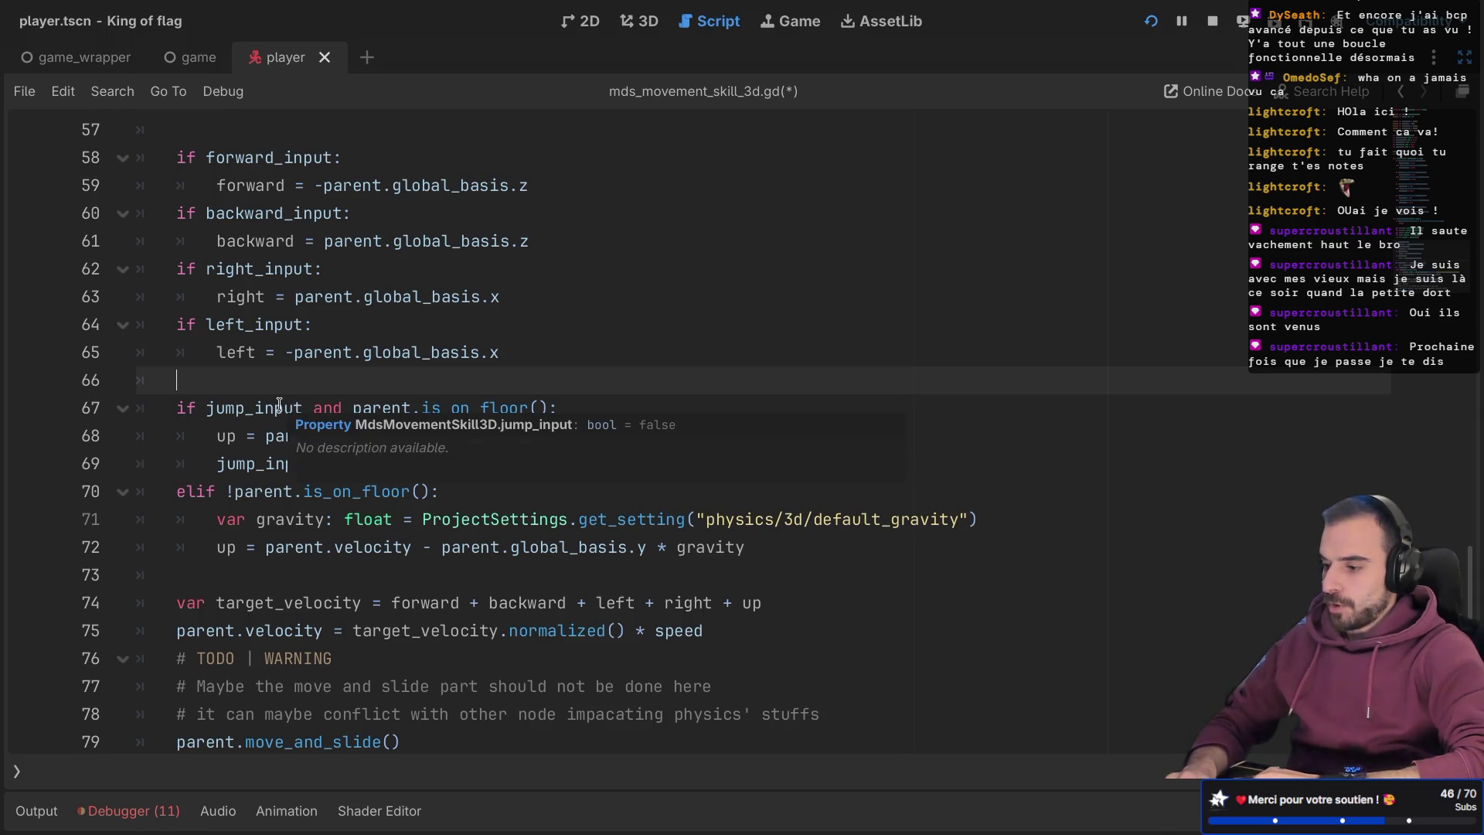
pyautogui.click(569, 409)
pyautogui.press('Return')
pyautogui.write('j')
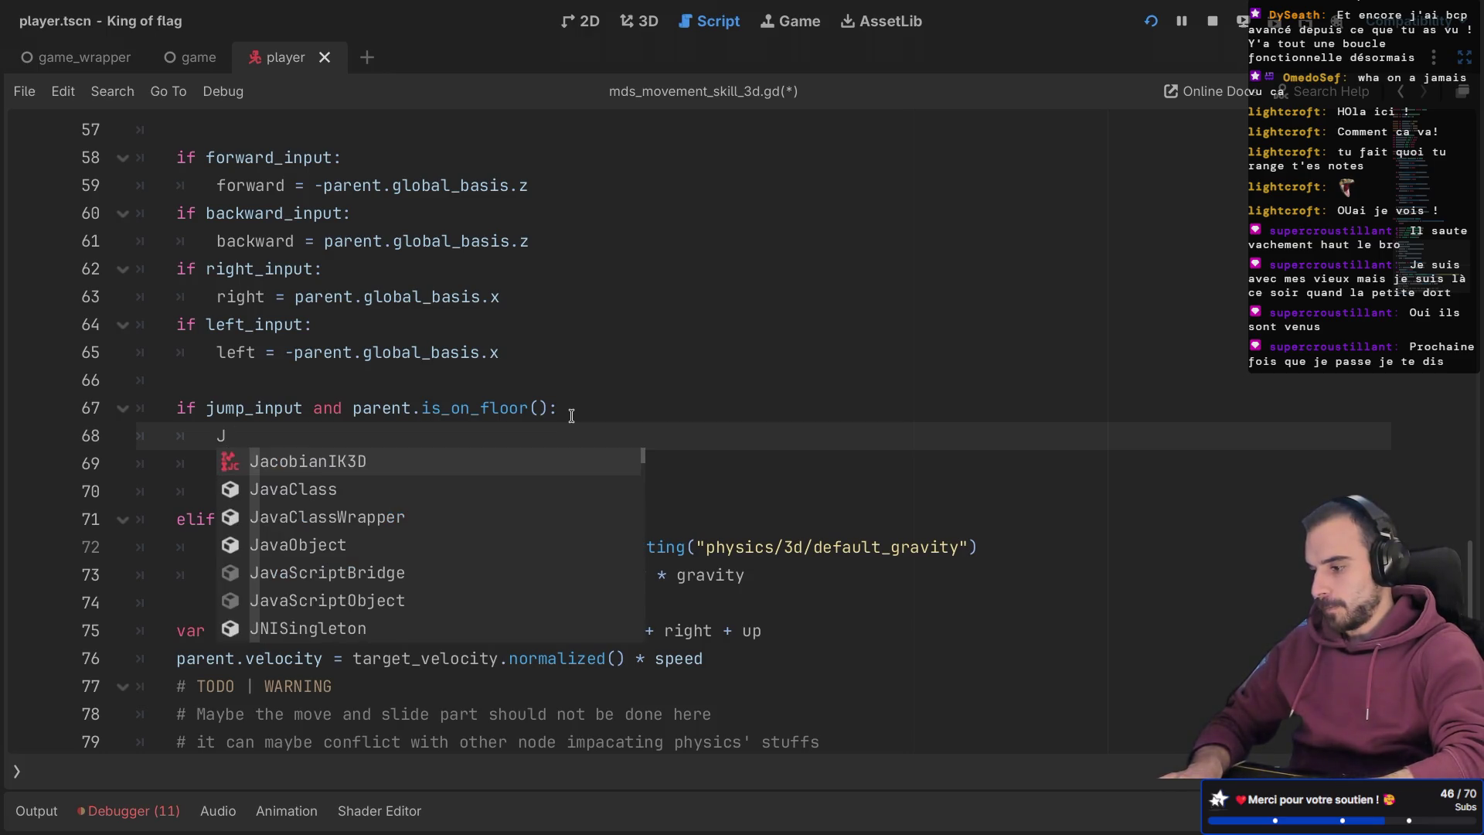
pyautogui.write('ump')
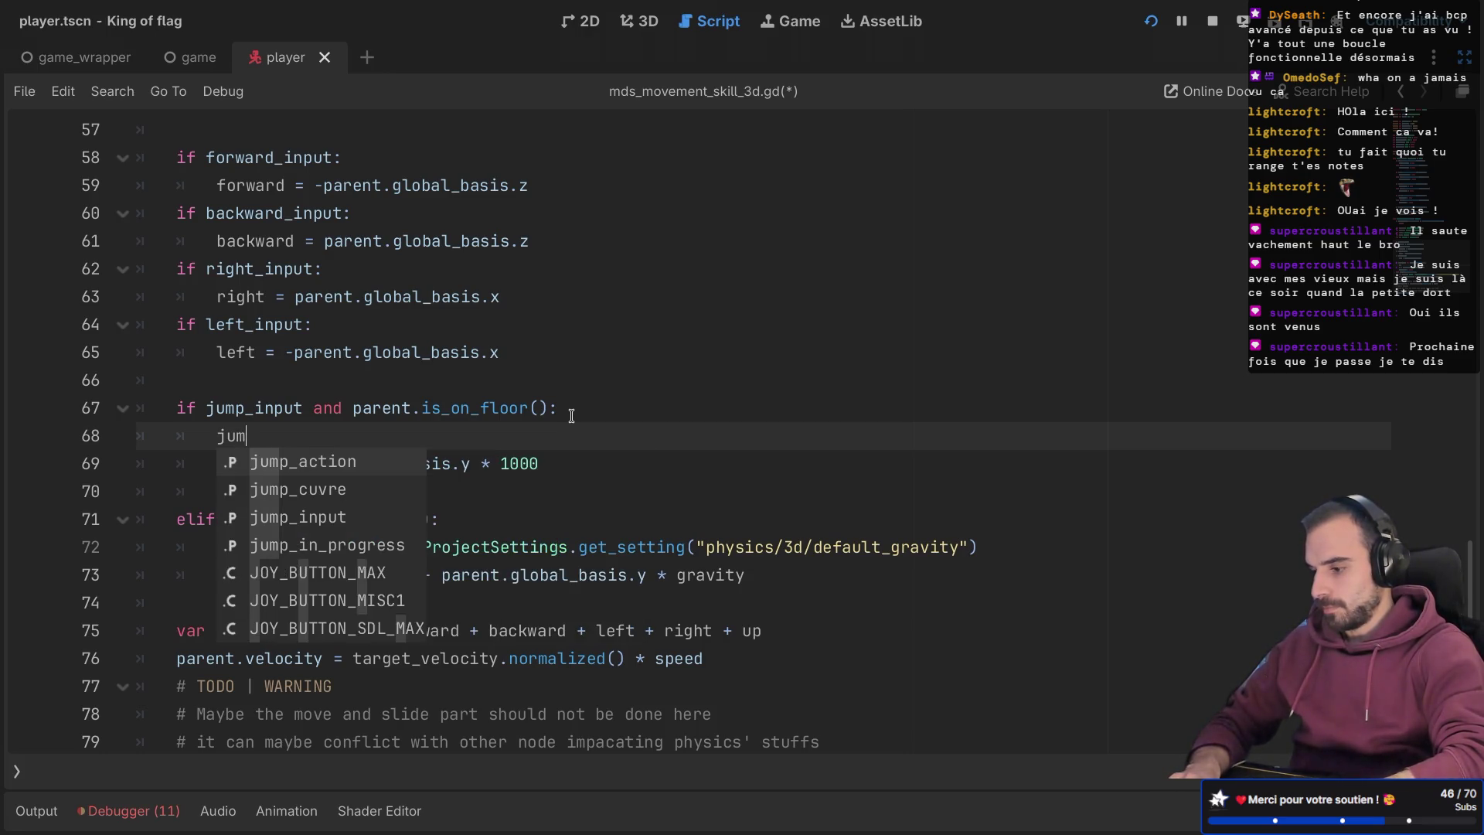
pyautogui.click(373, 546)
pyautogui.write('= true;')
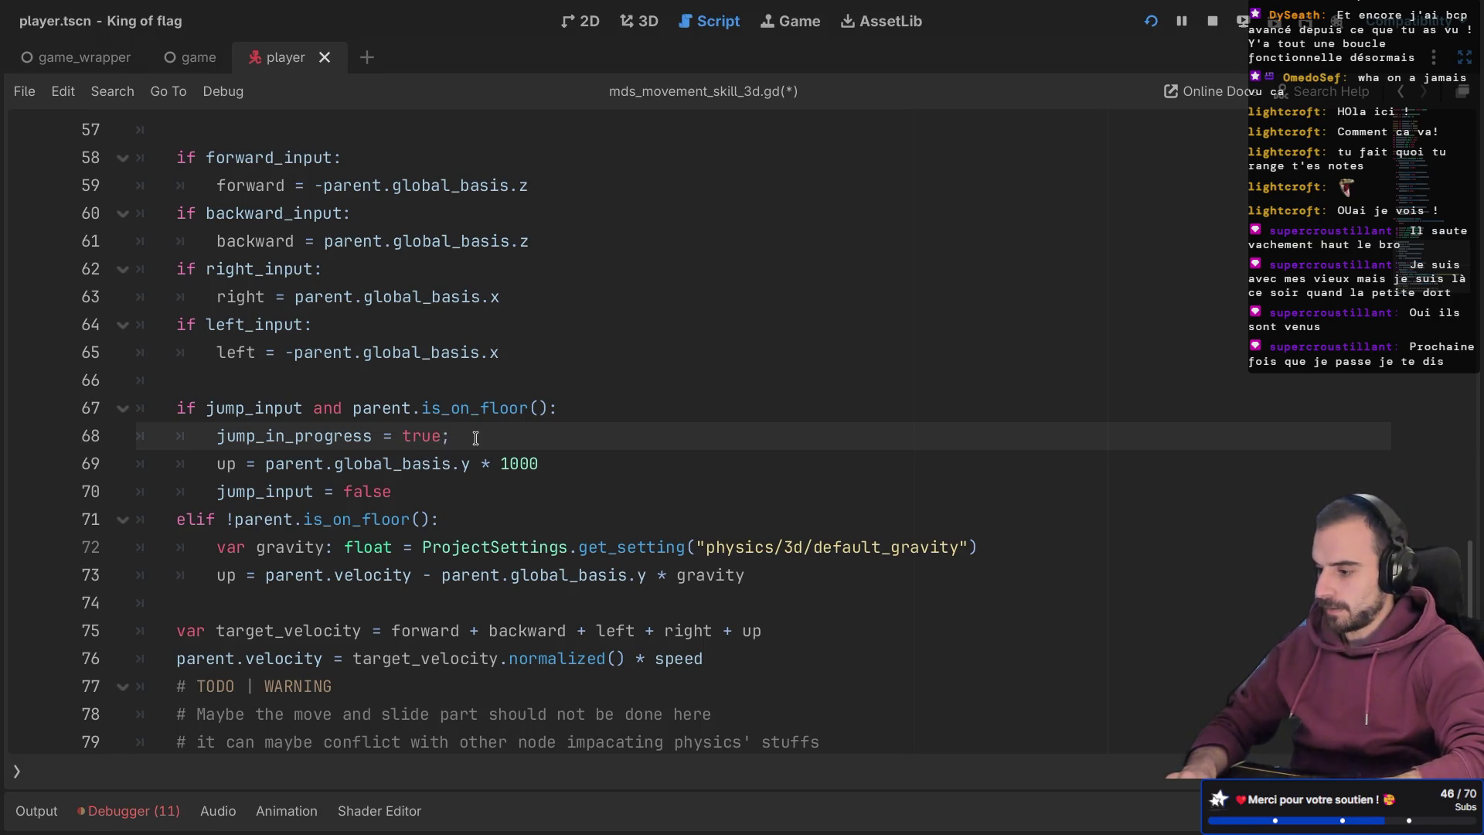
# Start a new top-level 'if jump_in_progress:' check below it
pyautogui.press('Return')
pyautogui.press('BackSpace')
pyautogui.press('Return')
pyautogui.write('if jum')
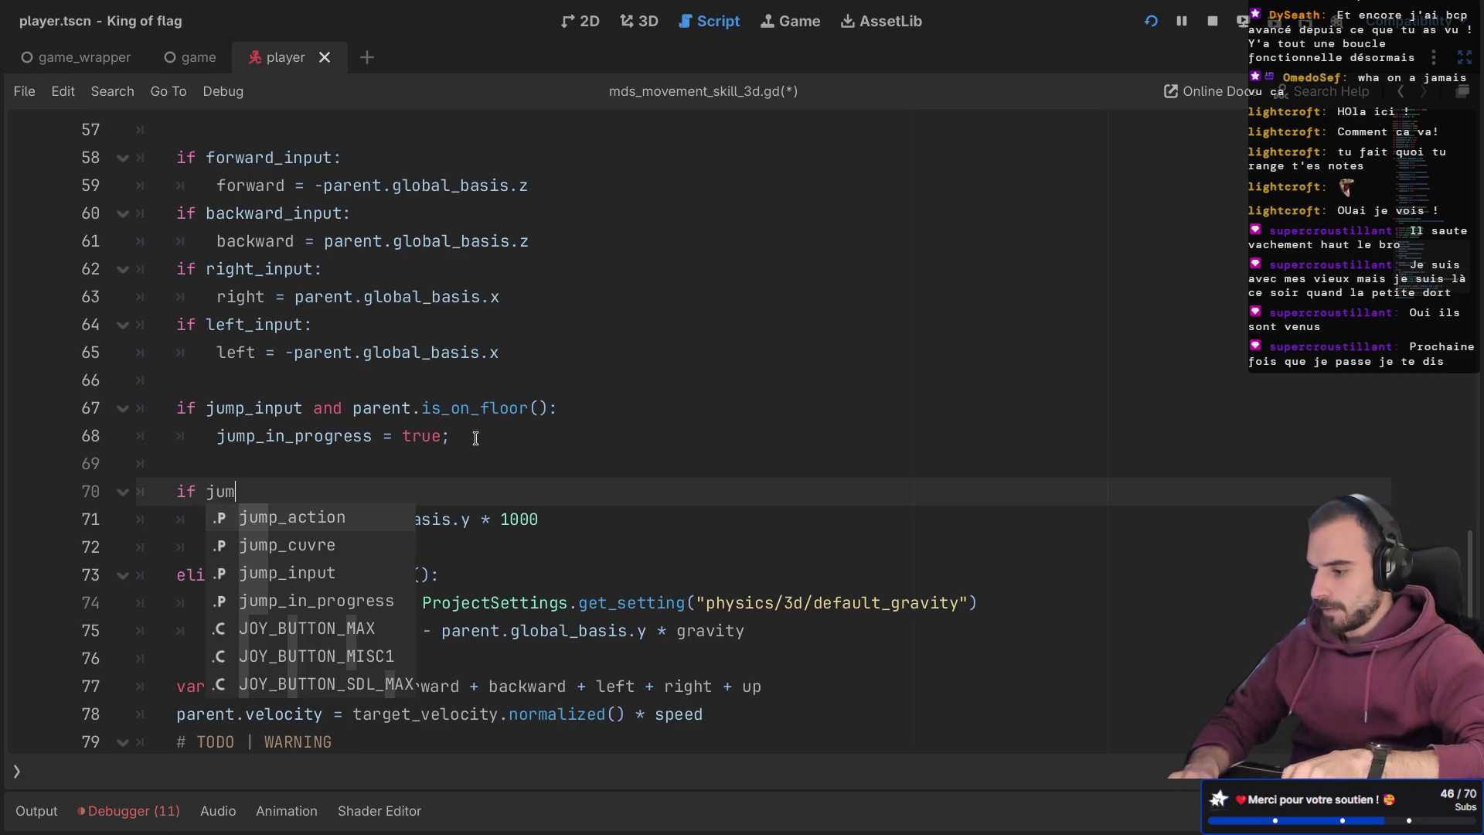
pyautogui.press('Down')
pyautogui.press('Down')
pyautogui.press('Down')
pyautogui.press('Return')
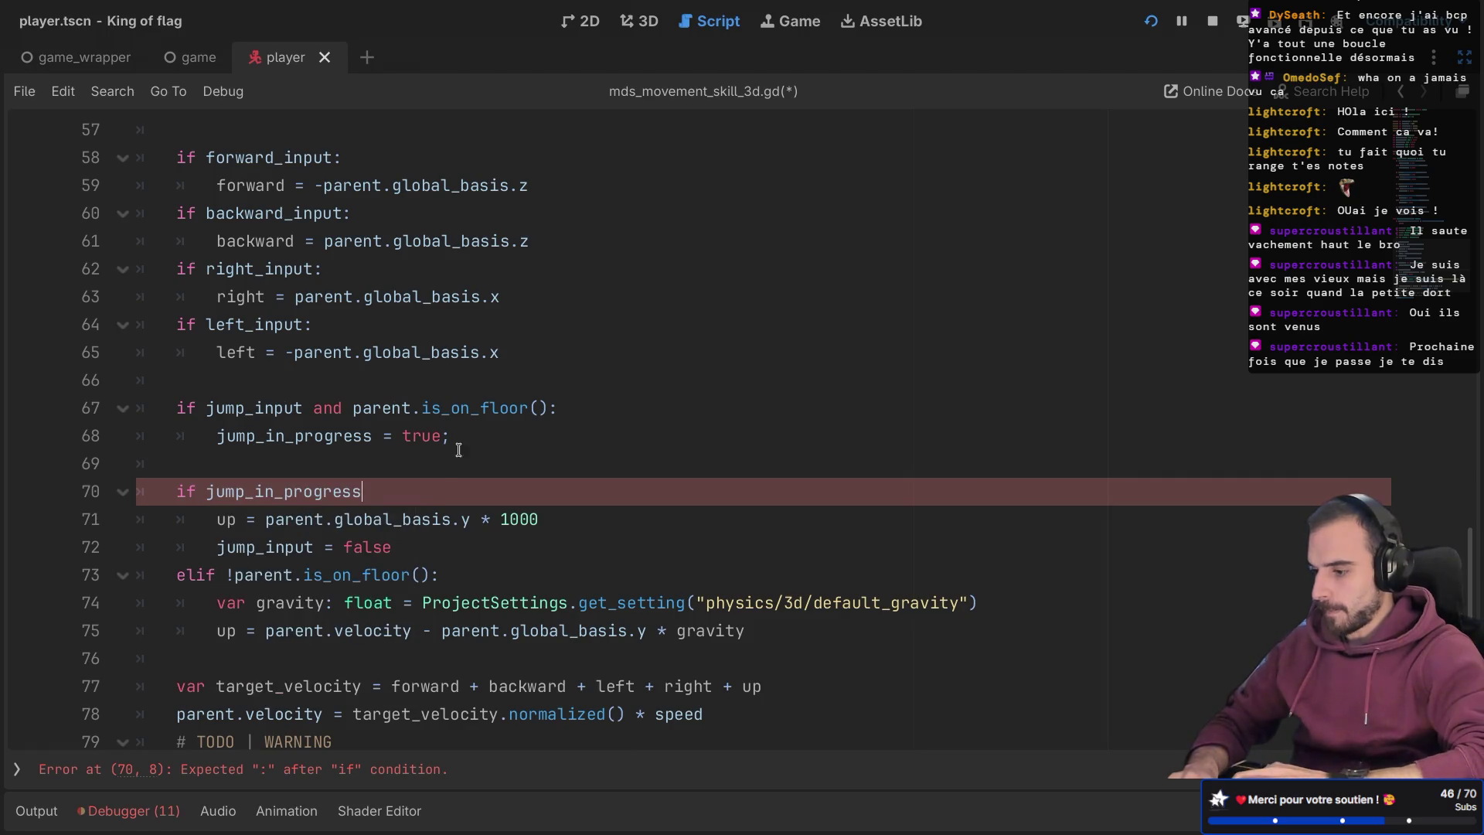
pyautogui.write(':')
# Move 'jump_input = false' under 'jump_in_progress = true' and save the script
pyautogui.scroll(-1, 269, 464)
pyautogui.moveTo(216, 440)
pyautogui.mouseDown()
pyautogui.moveTo(541, 439)
pyautogui.moveTo(594, 459)
pyautogui.mouseUp()
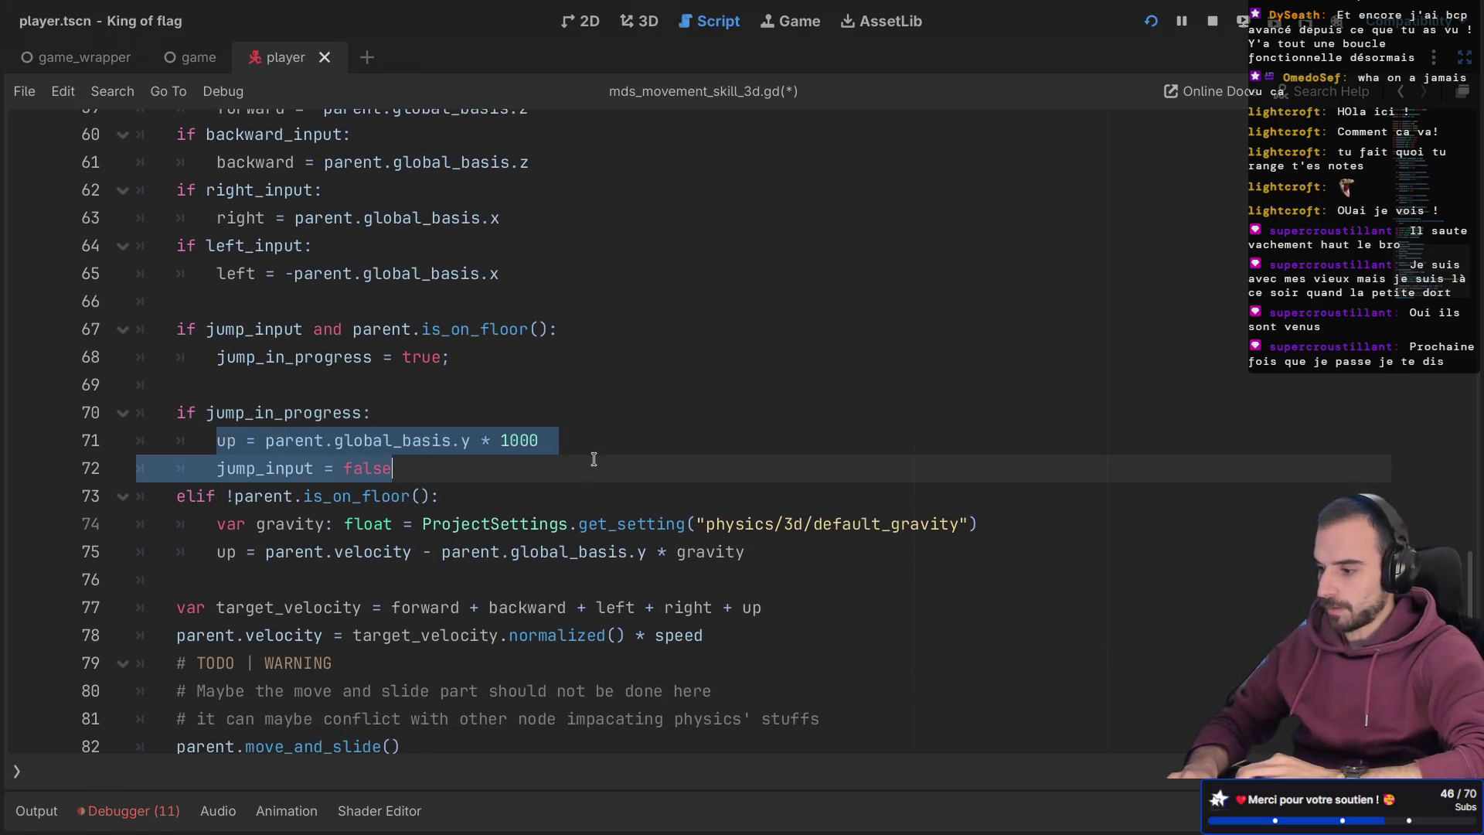
pyautogui.click(510, 458)
pyautogui.moveTo(606, 455); pyautogui.dragTo(616, 440)
pyautogui.hotkey('ctrl', 'c')
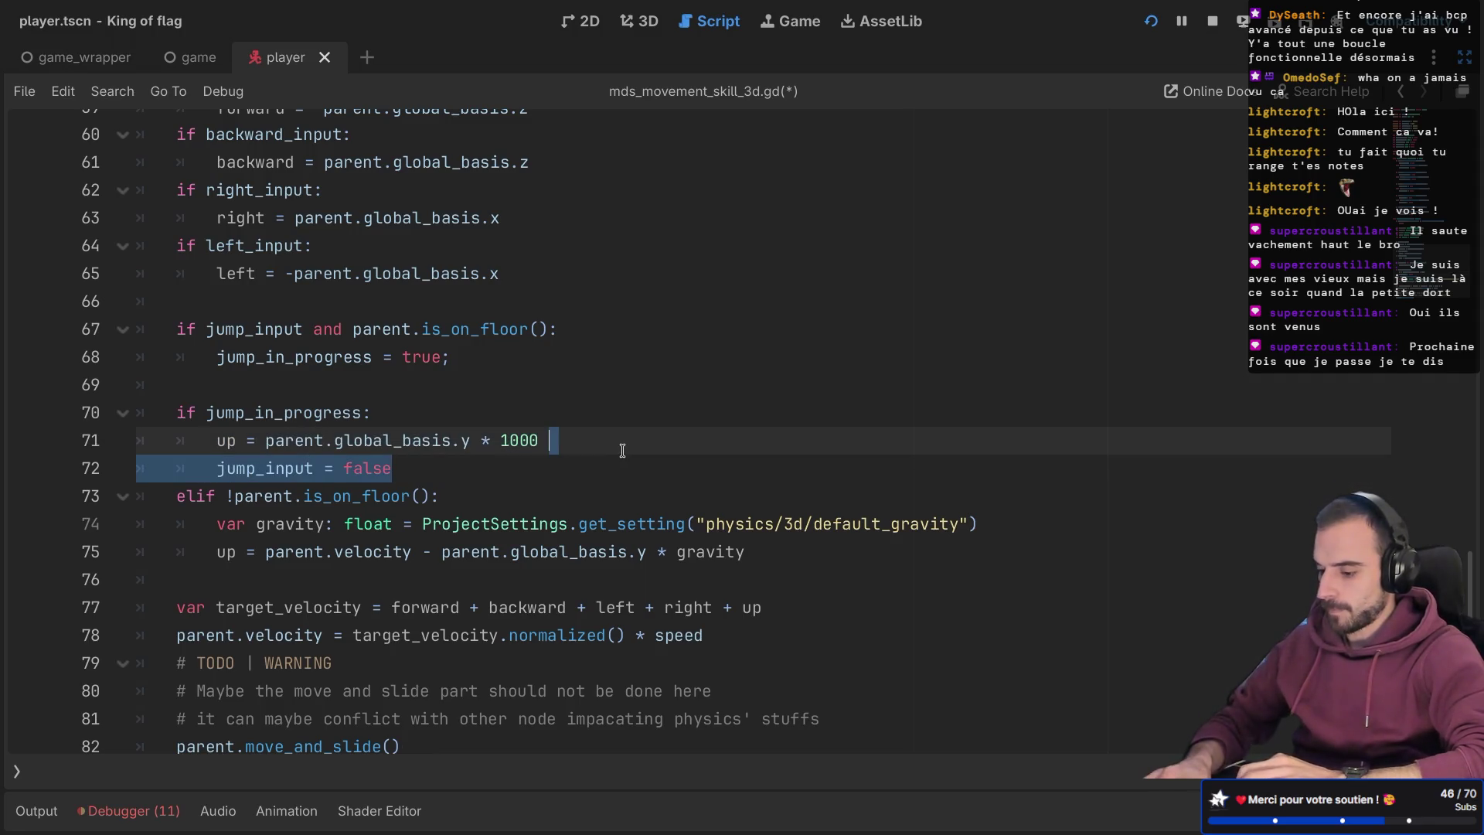
pyautogui.press('BackSpace')
pyautogui.click(507, 367)
pyautogui.hotkey('ctrl', 'v')
pyautogui.hotkey('ctrl', 's')
# Open a new indented line under 'if jump_in_progress:'
pyautogui.moveTo(237, 473); pyautogui.dragTo(531, 462)
pyautogui.click(512, 452)
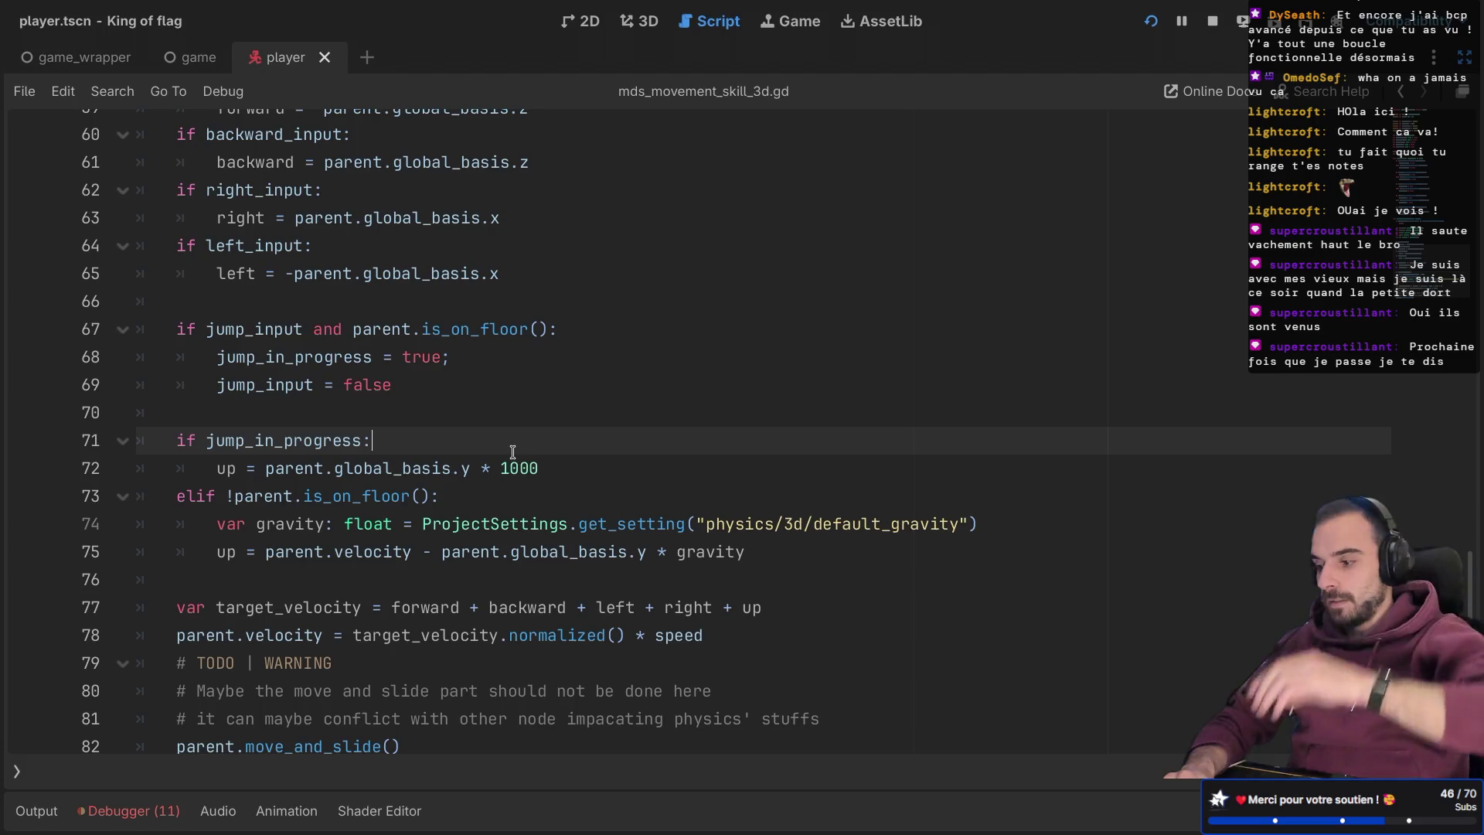
pyautogui.scroll(6, 512, 452)
pyautogui.scroll(-3, 513, 452)
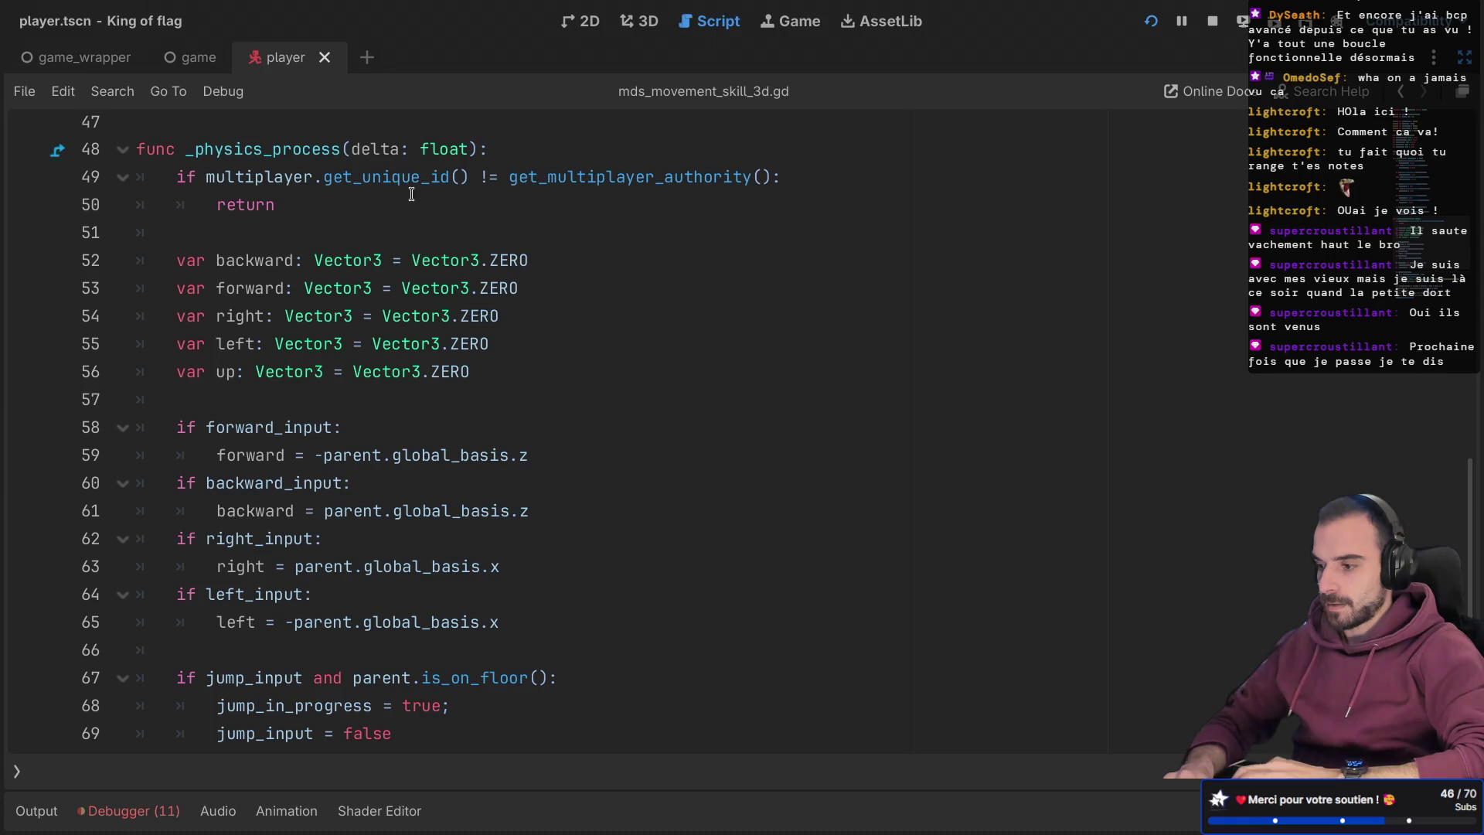
pyautogui.scroll(-4, 422, 268)
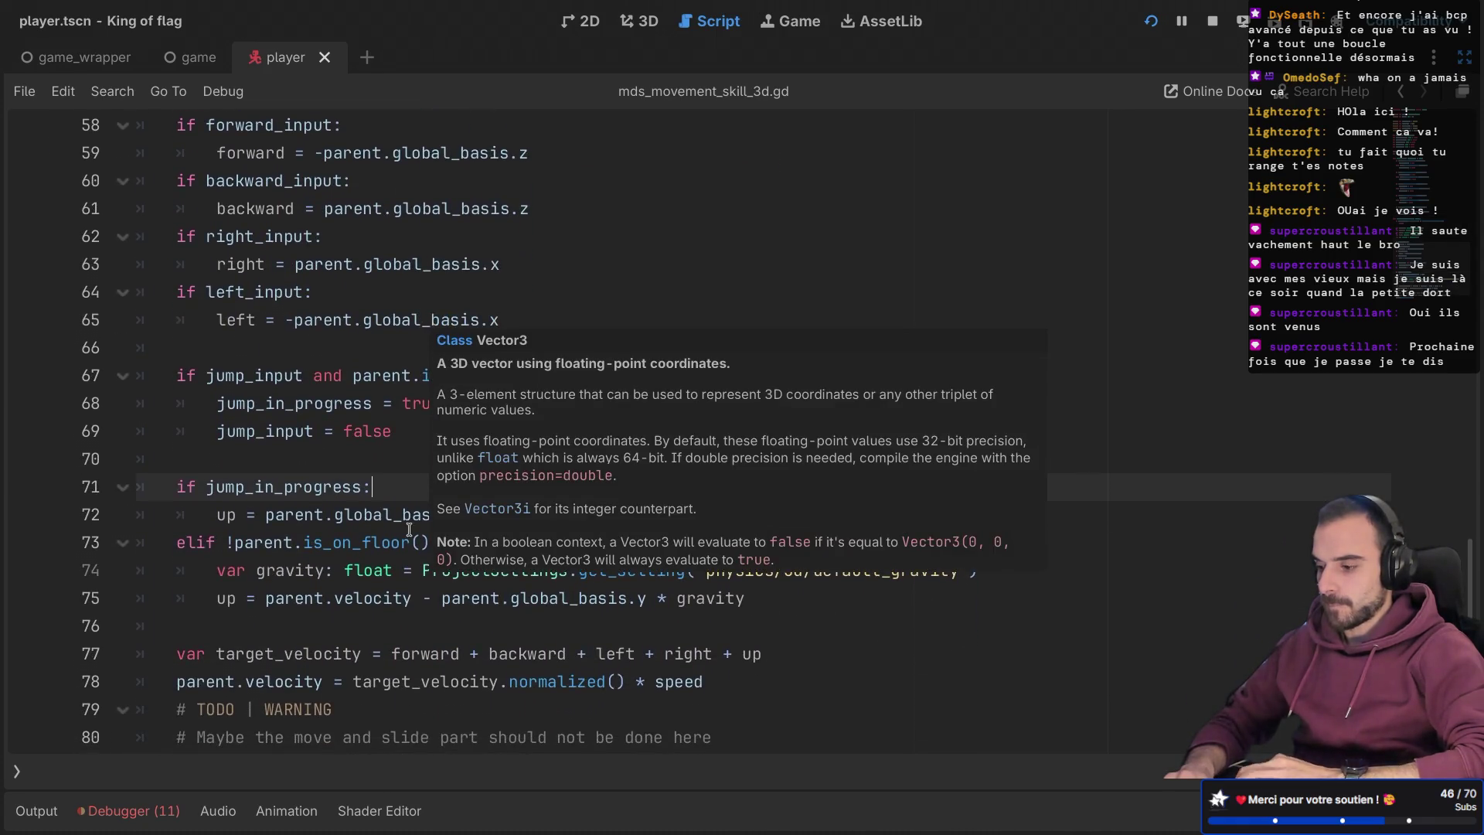
pyautogui.press('Return')
# Enter jump_cuvre on the new line, correcting the mistyped start
pyautogui.write('cu')
pyautogui.press('BackSpace')
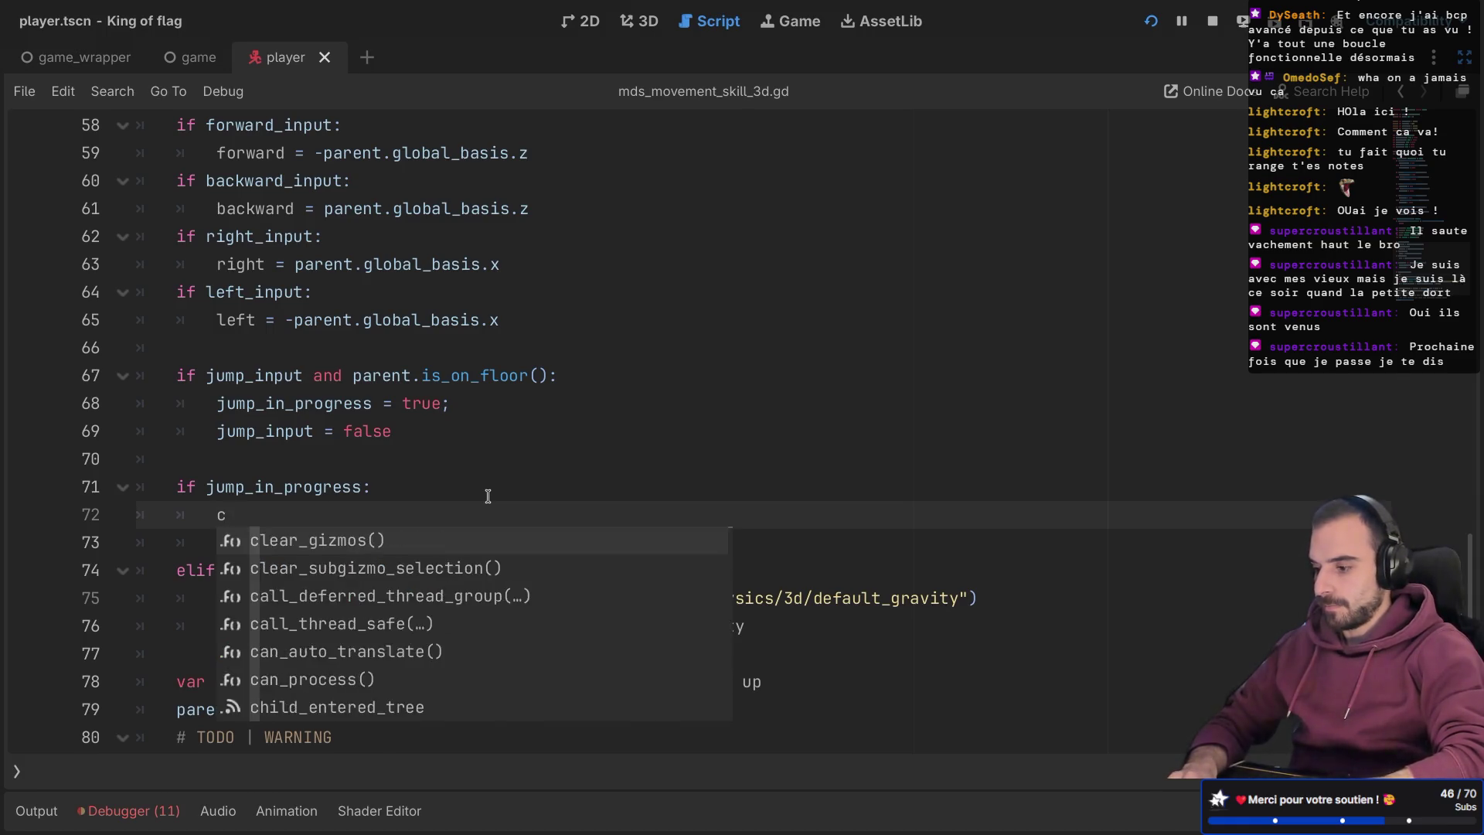
pyautogui.press('BackSpace')
pyautogui.write('jump')
pyautogui.press('Down')
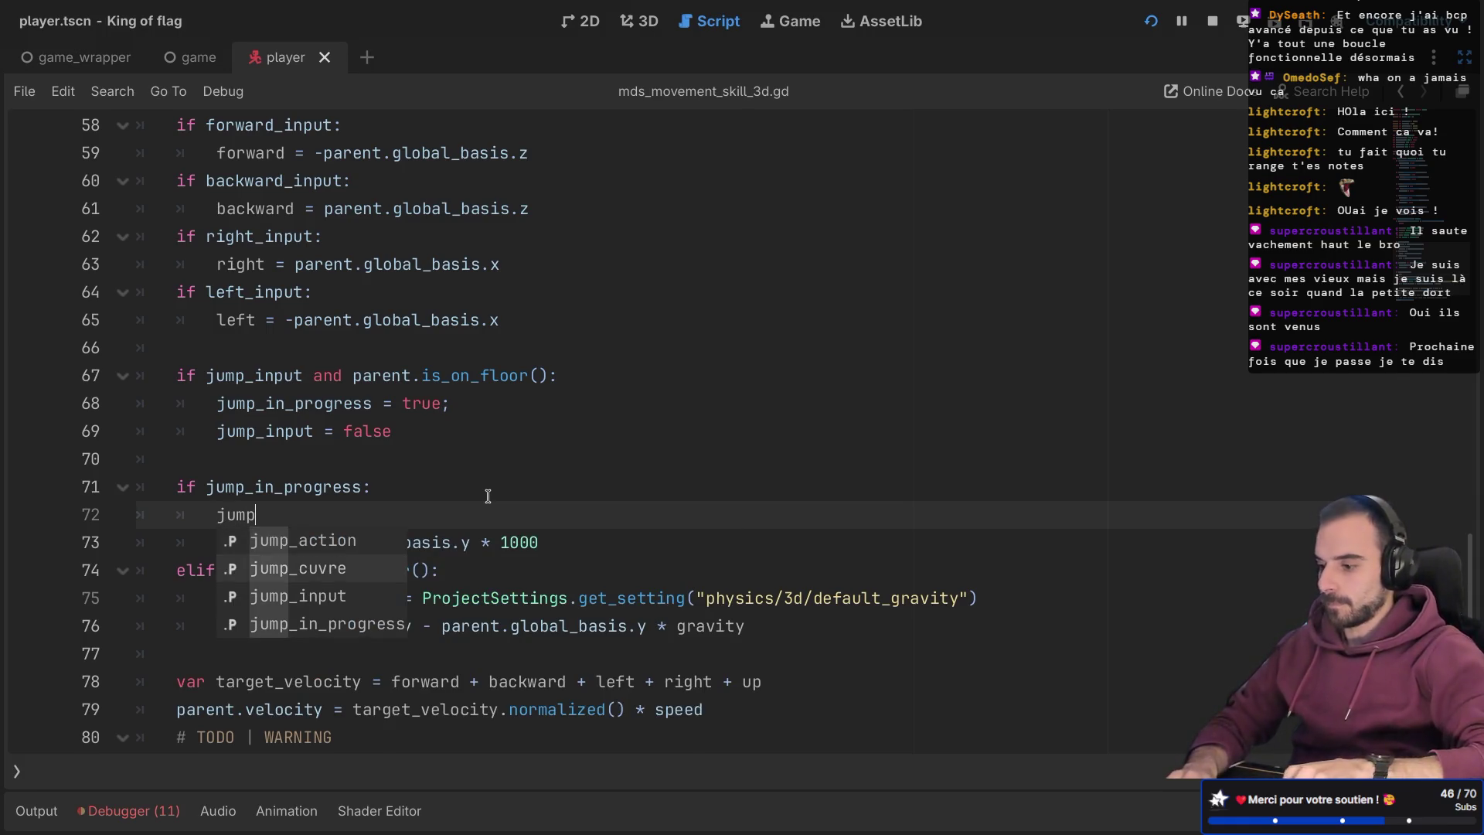
pyautogui.press('Return')
# Call sample() on jump_cuvre and read its Curve documentation before returning
pyautogui.write('.')
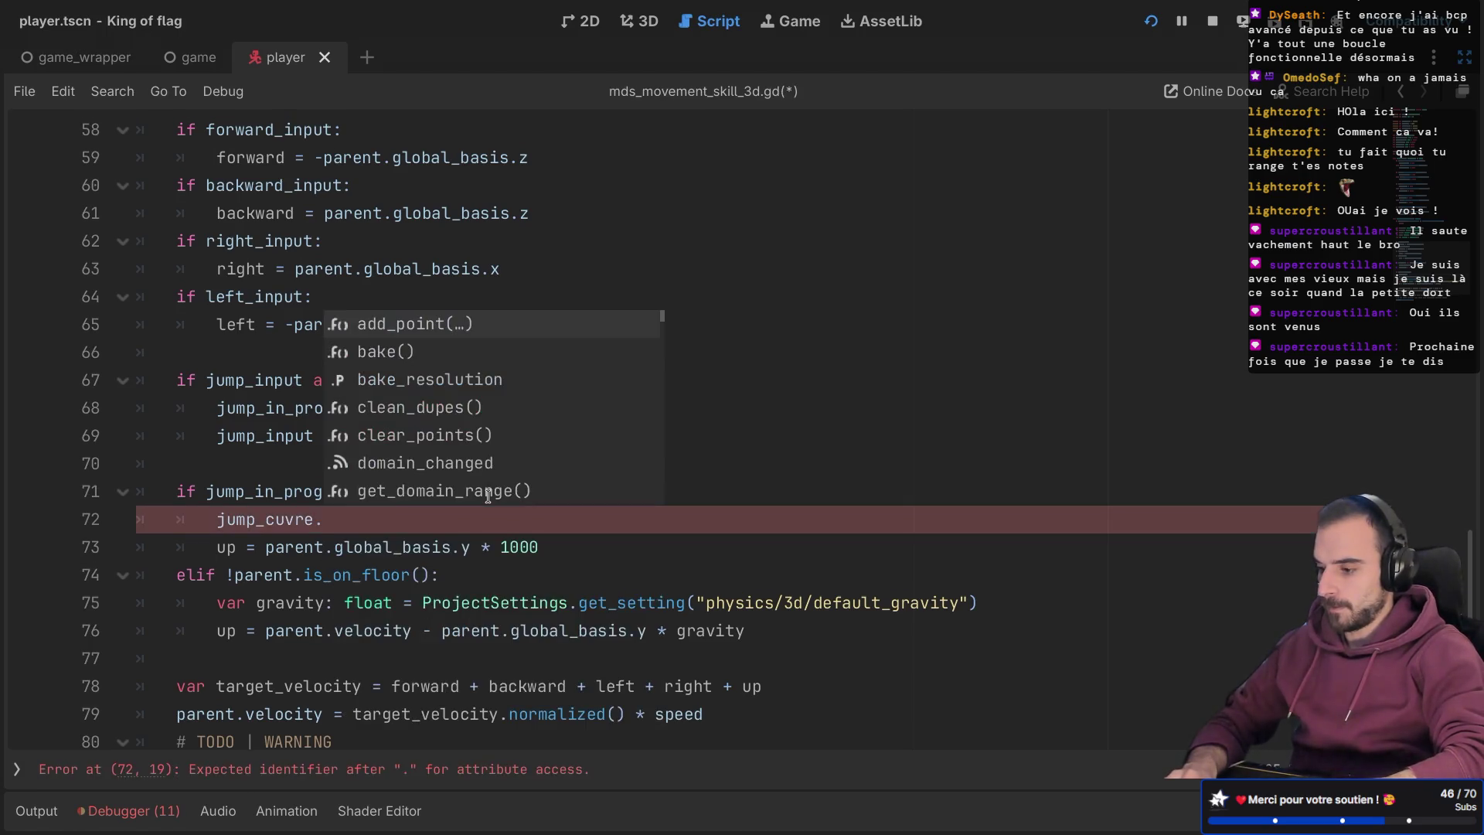
pyautogui.press('Down')
pyautogui.press('Down')
pyautogui.press('Down')
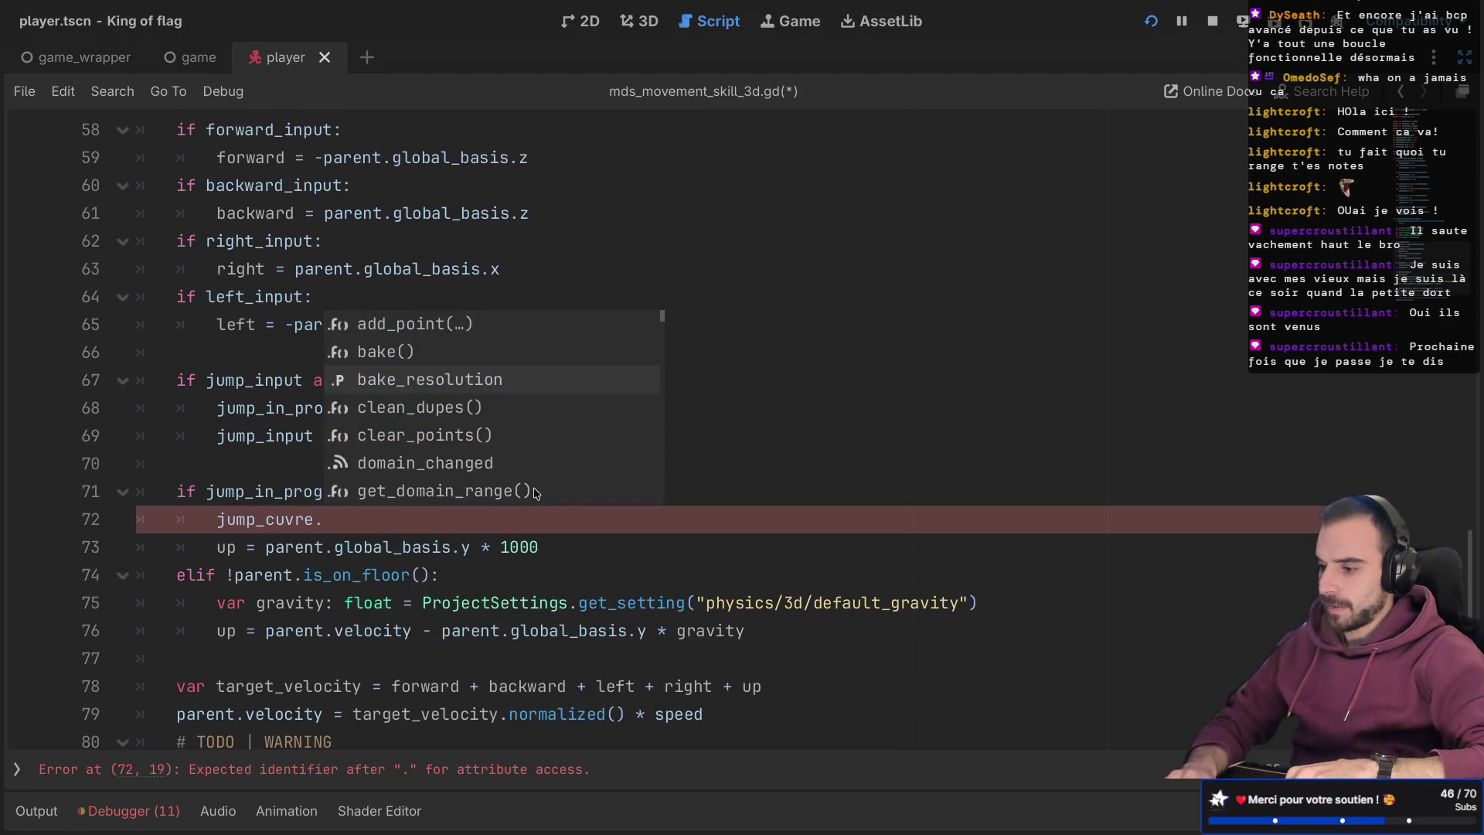
pyautogui.press('Down')
pyautogui.press('Down')
pyautogui.press('Down')
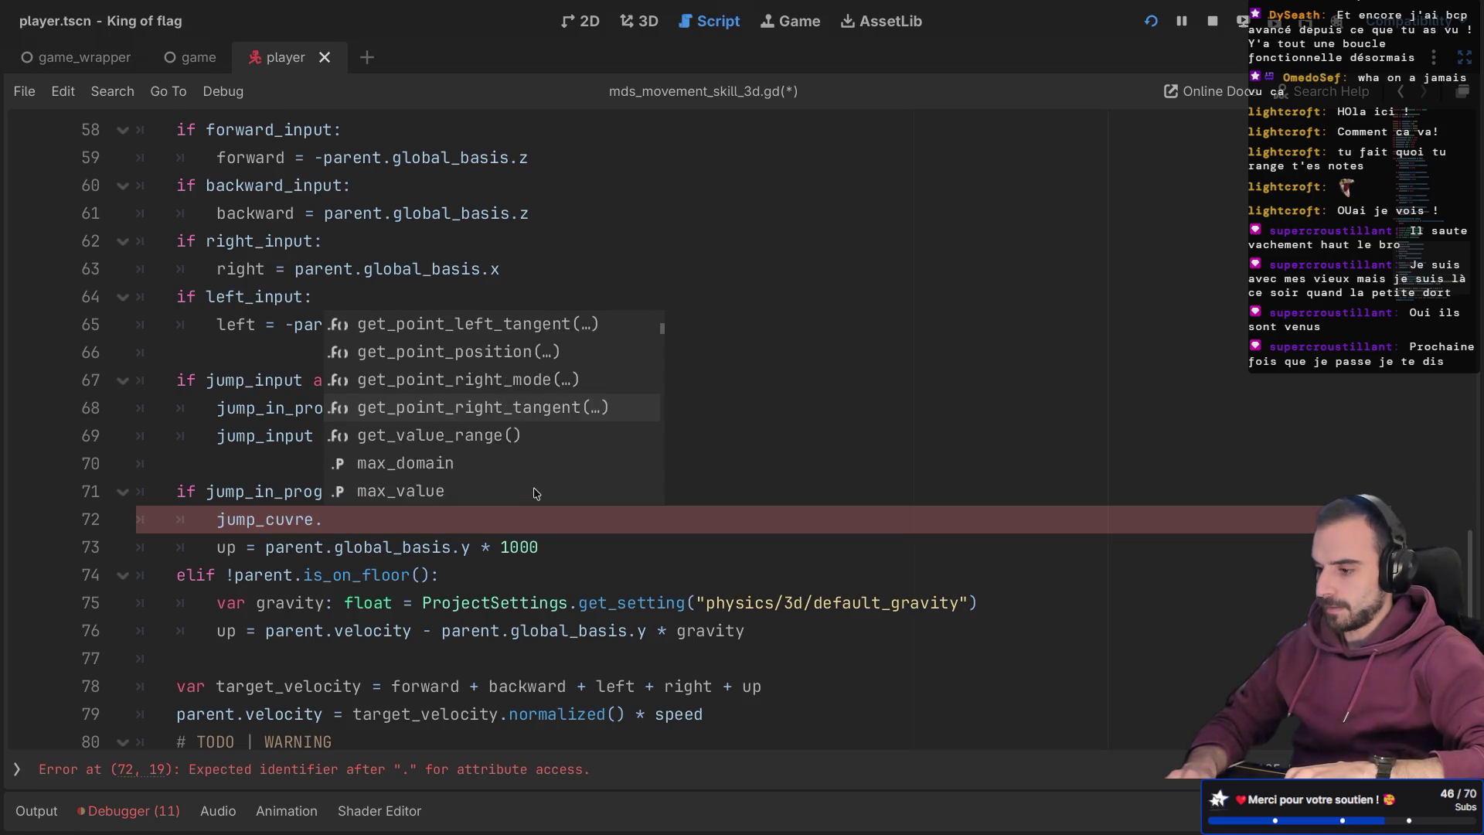
pyautogui.press('Down')
pyautogui.press('Down')
pyautogui.press('Down')
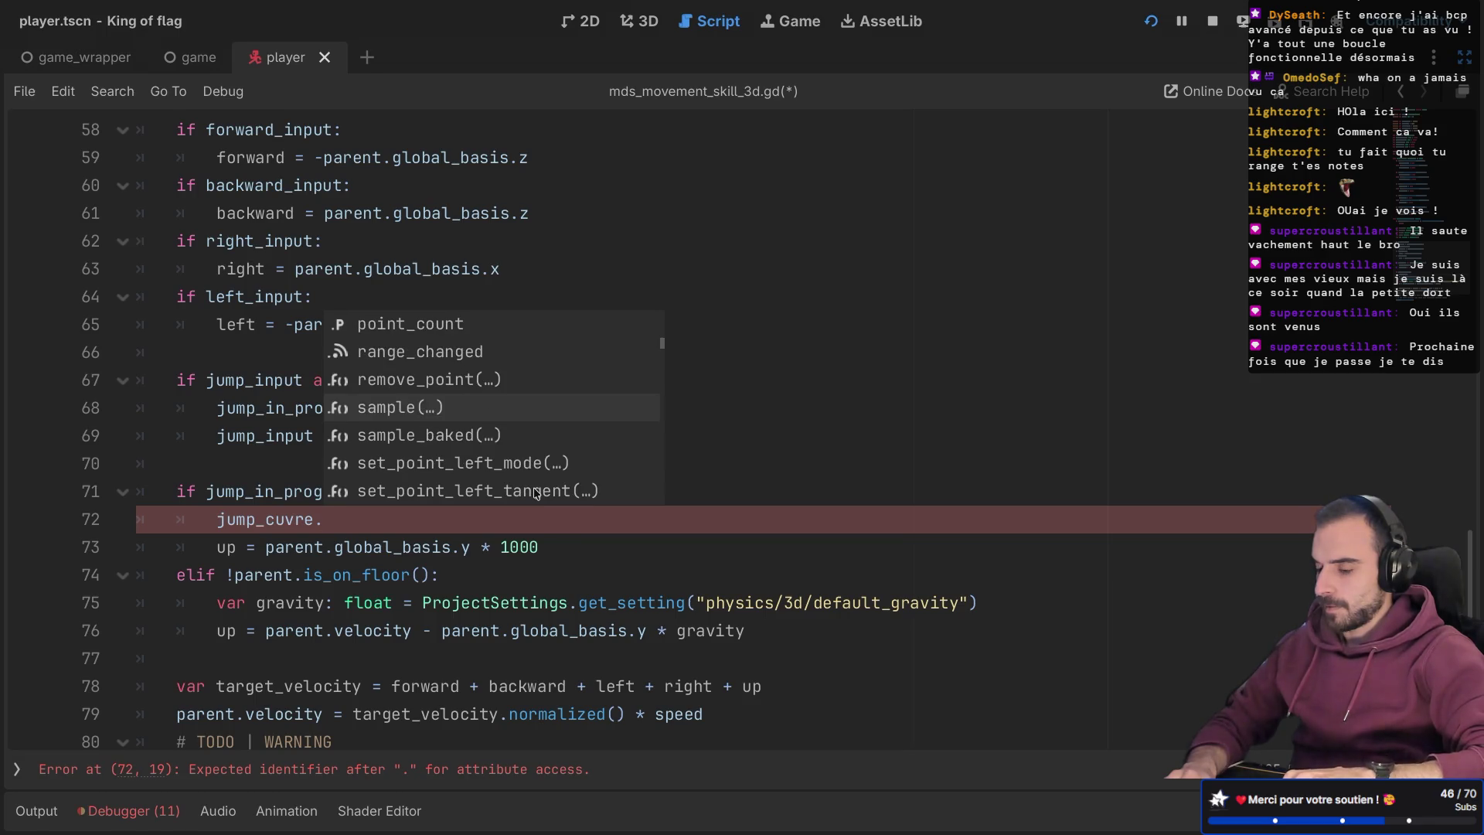
pyautogui.press('Return')
pyautogui.keyDown('ctrl'); pyautogui.click(353, 528); pyautogui.keyUp('ctrl')
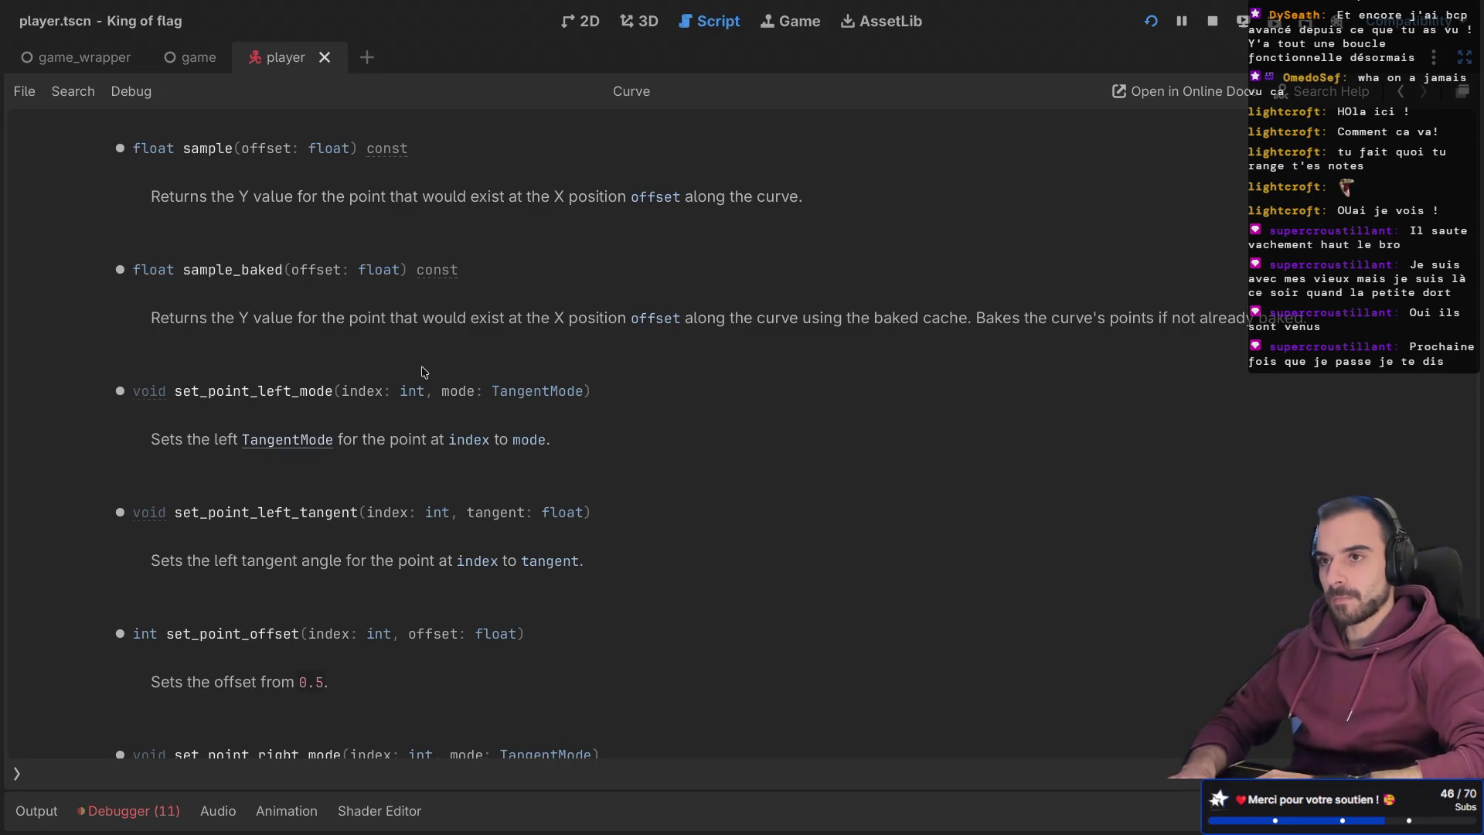
pyautogui.hotkey('alt', 'Left')
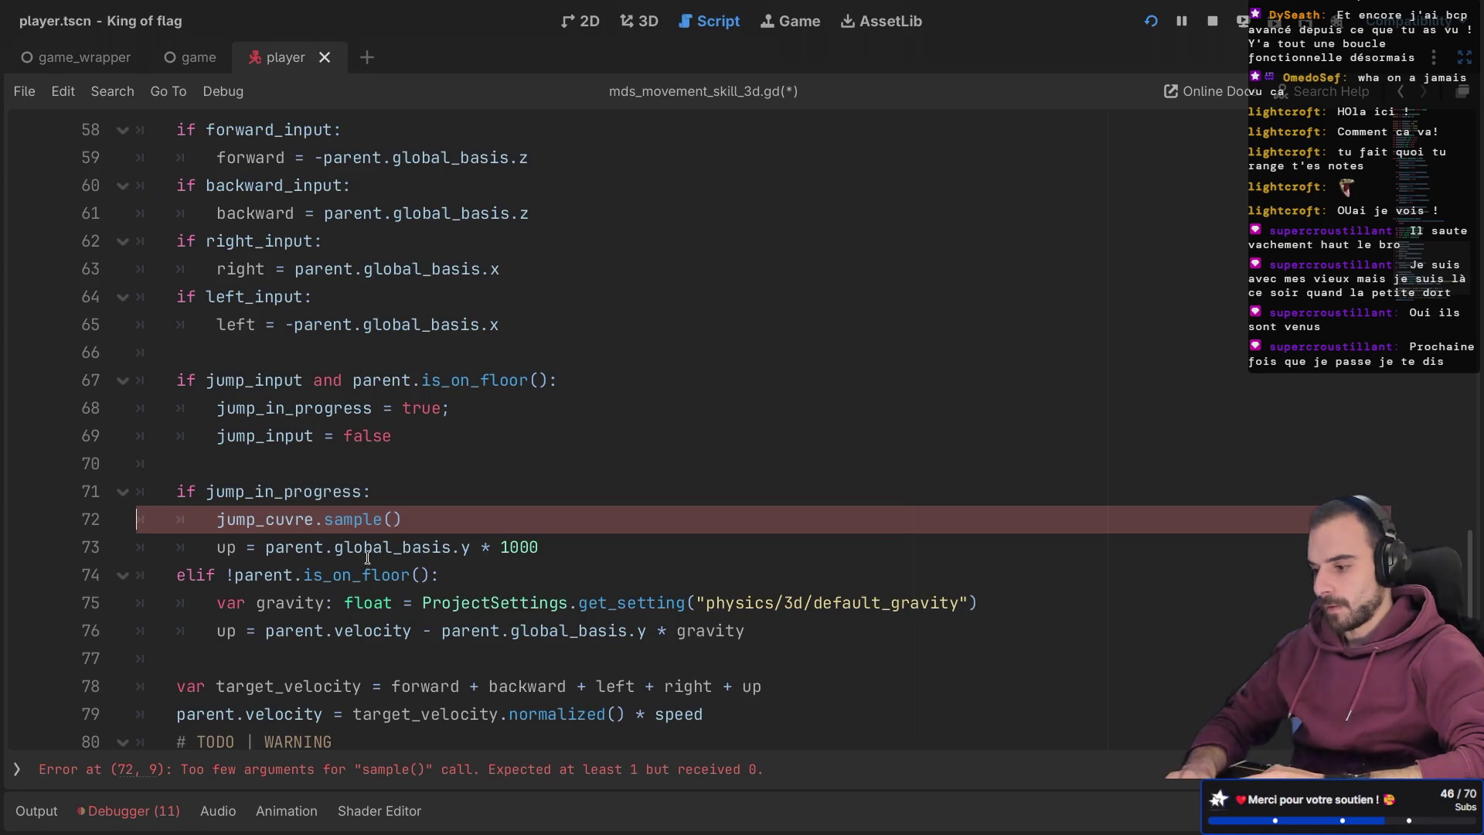
# Pass 0.0 to sample() and store the result in 'var jump_force'
pyautogui.write('0.0')
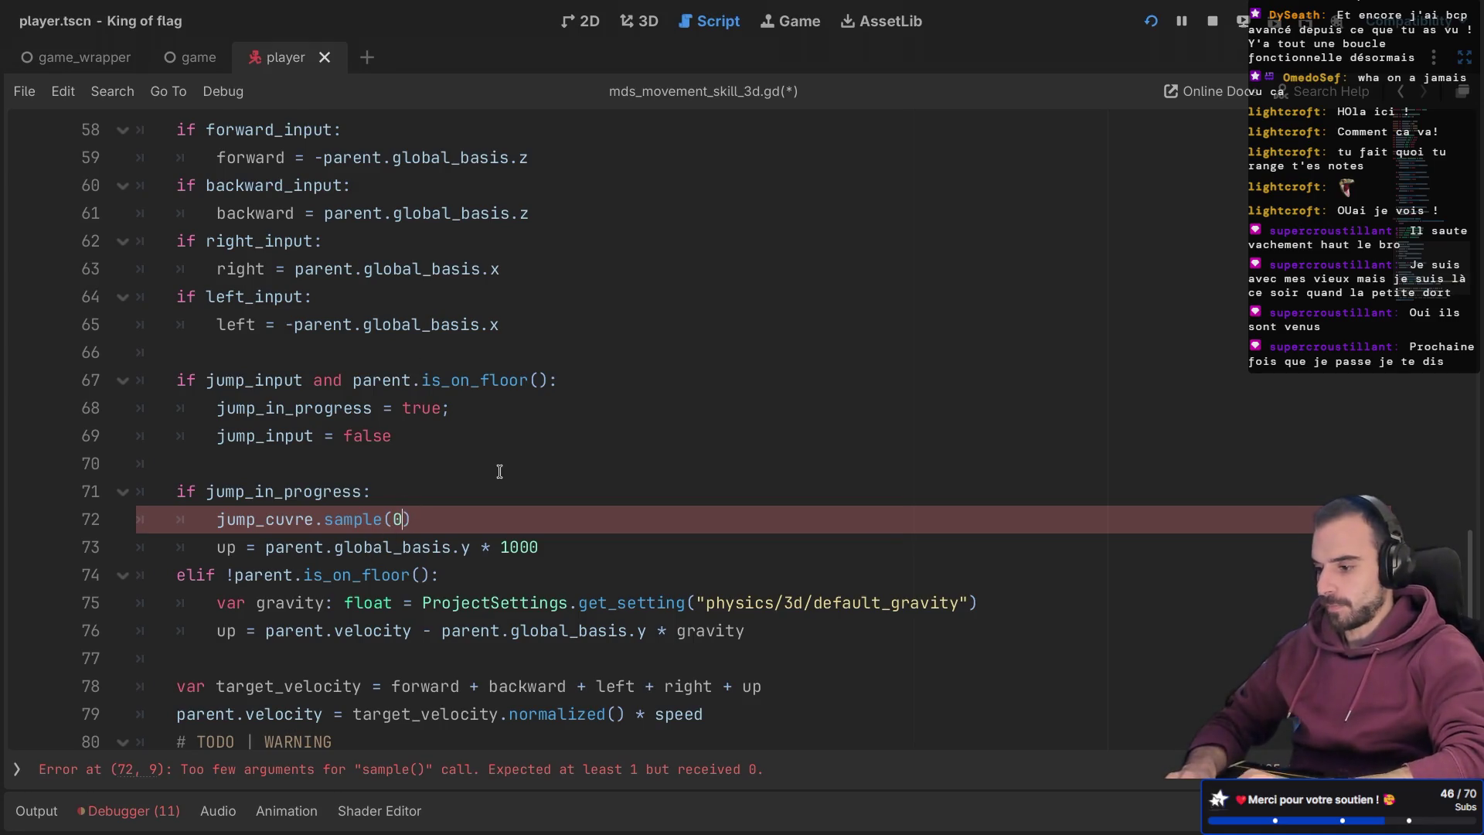
pyautogui.click(219, 518)
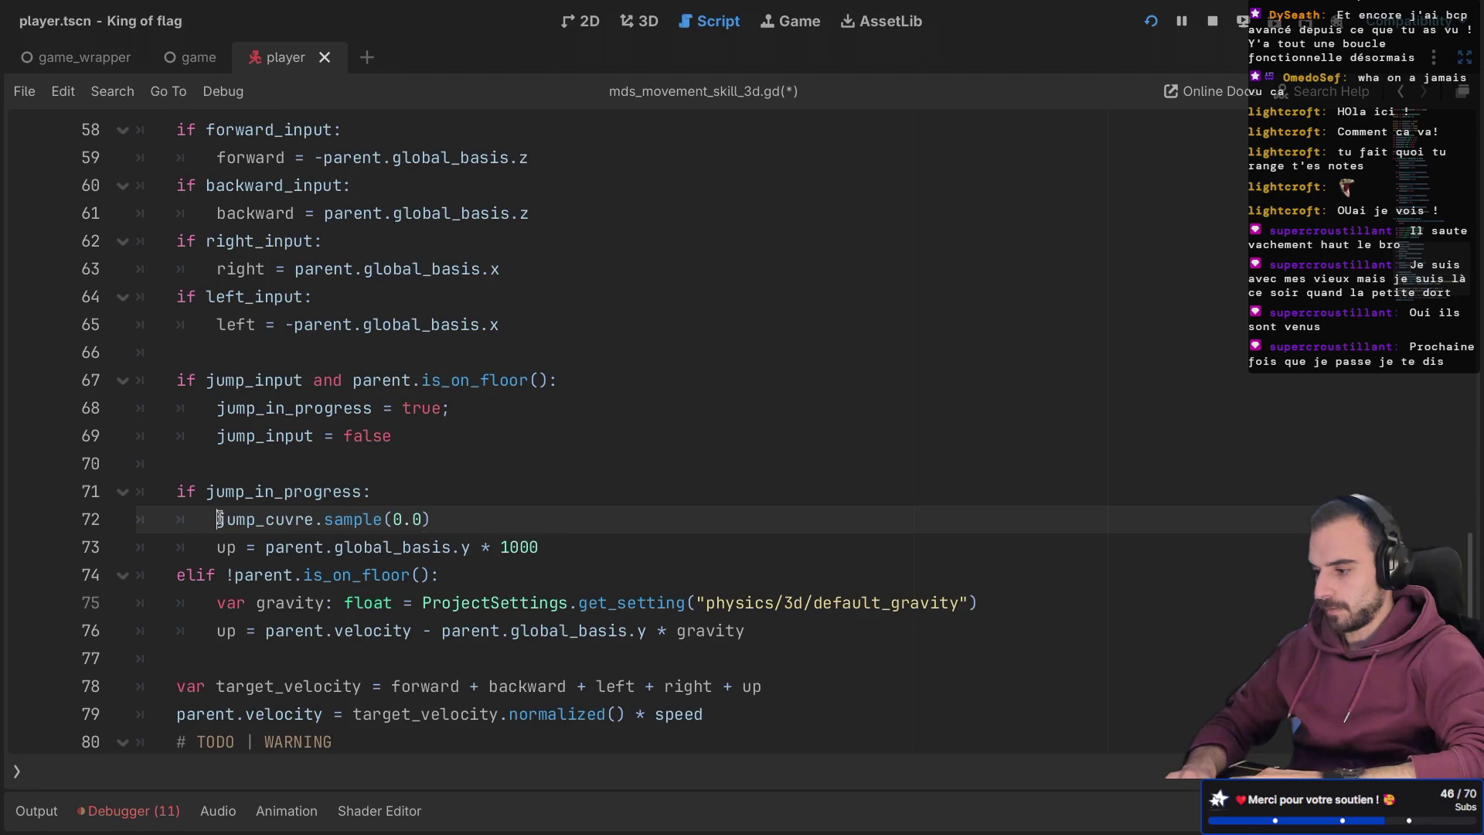
pyautogui.write('var')
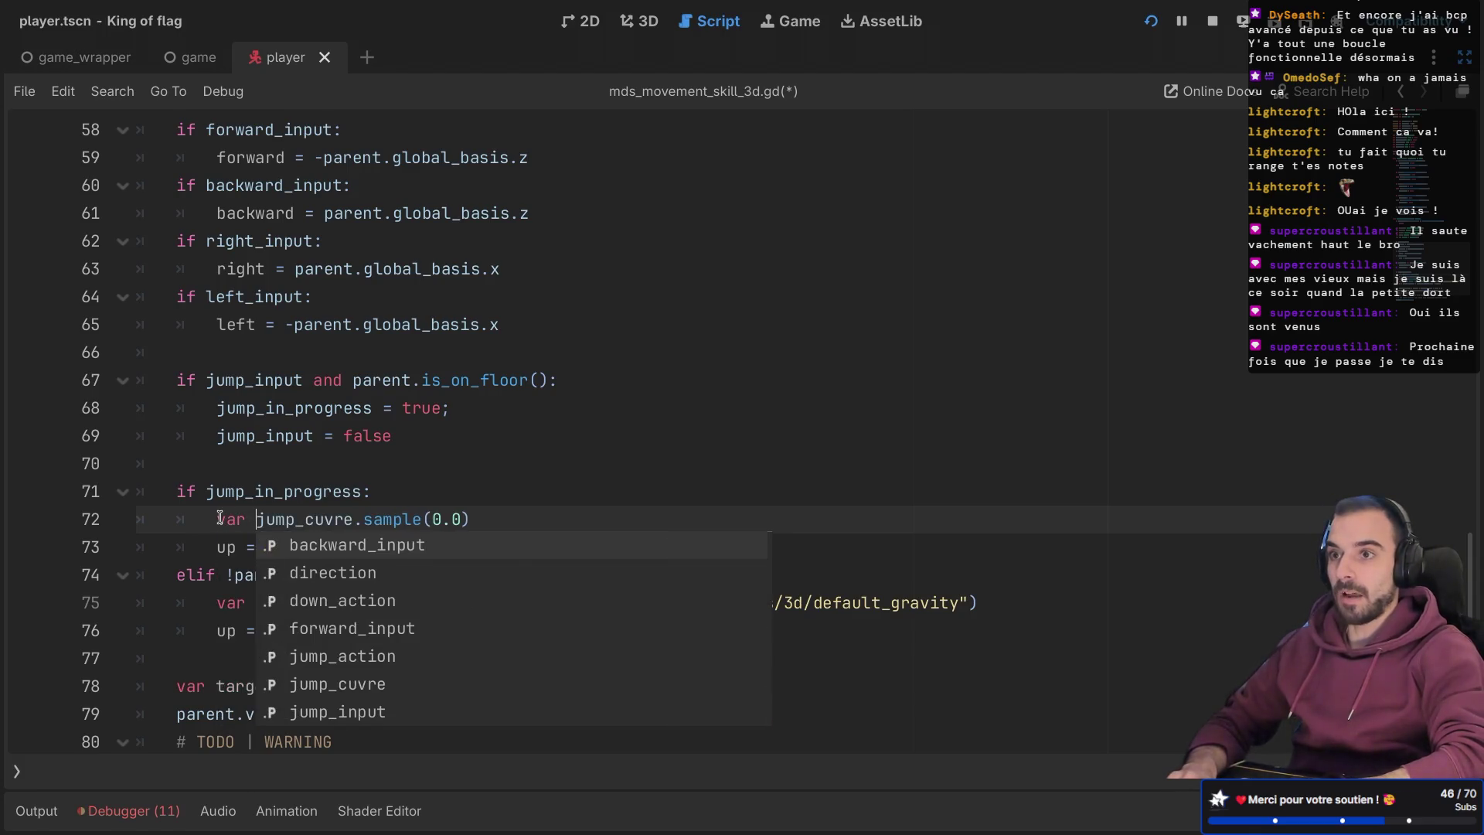
pyautogui.write(' jump_force ')
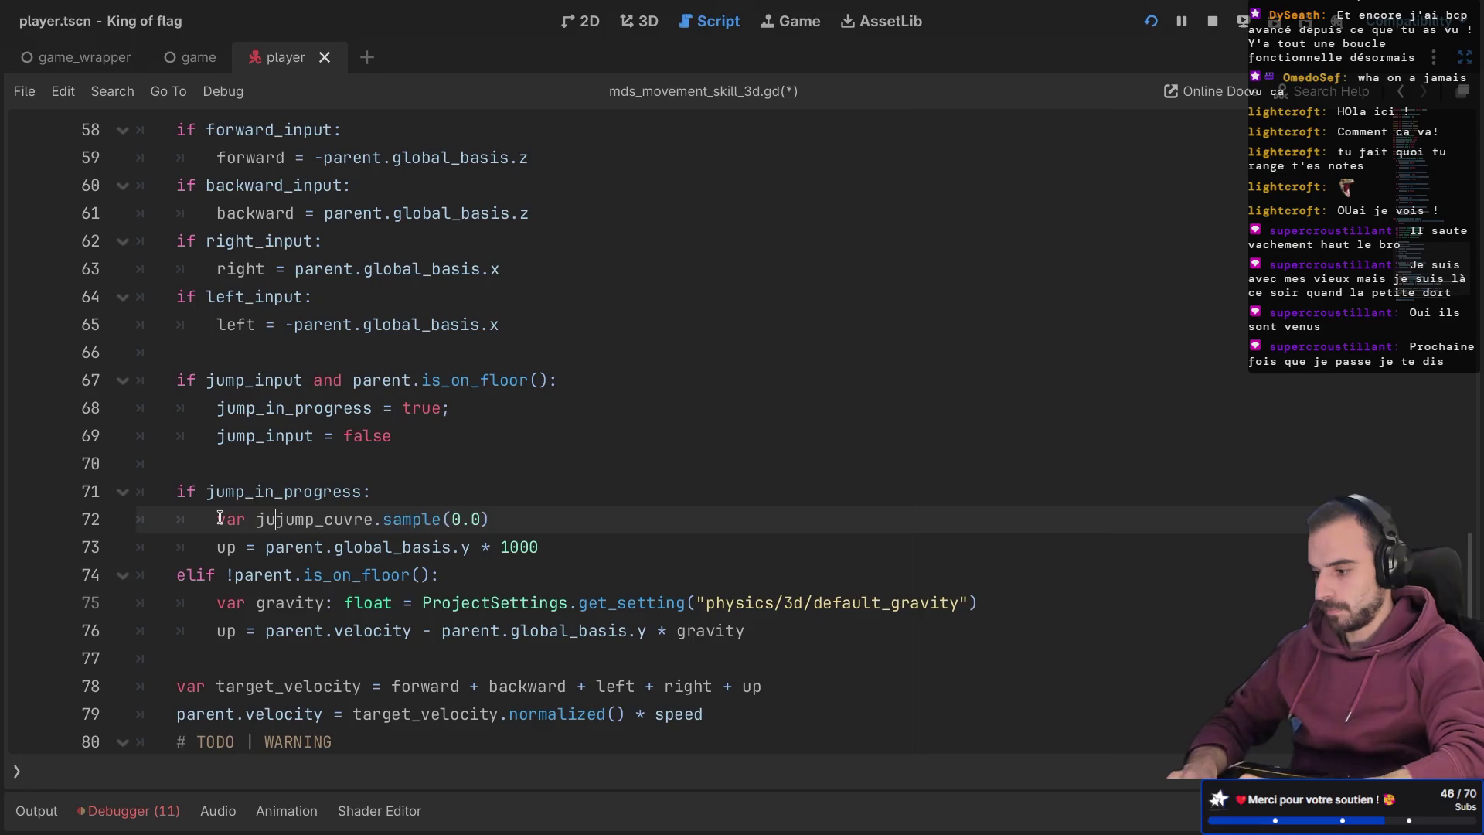
pyautogui.write('=')
# Insert '* jump_force' before '* 1000' in the upward push on line 73
pyautogui.click(266, 541)
pyautogui.scroll(-2, 232, 525)
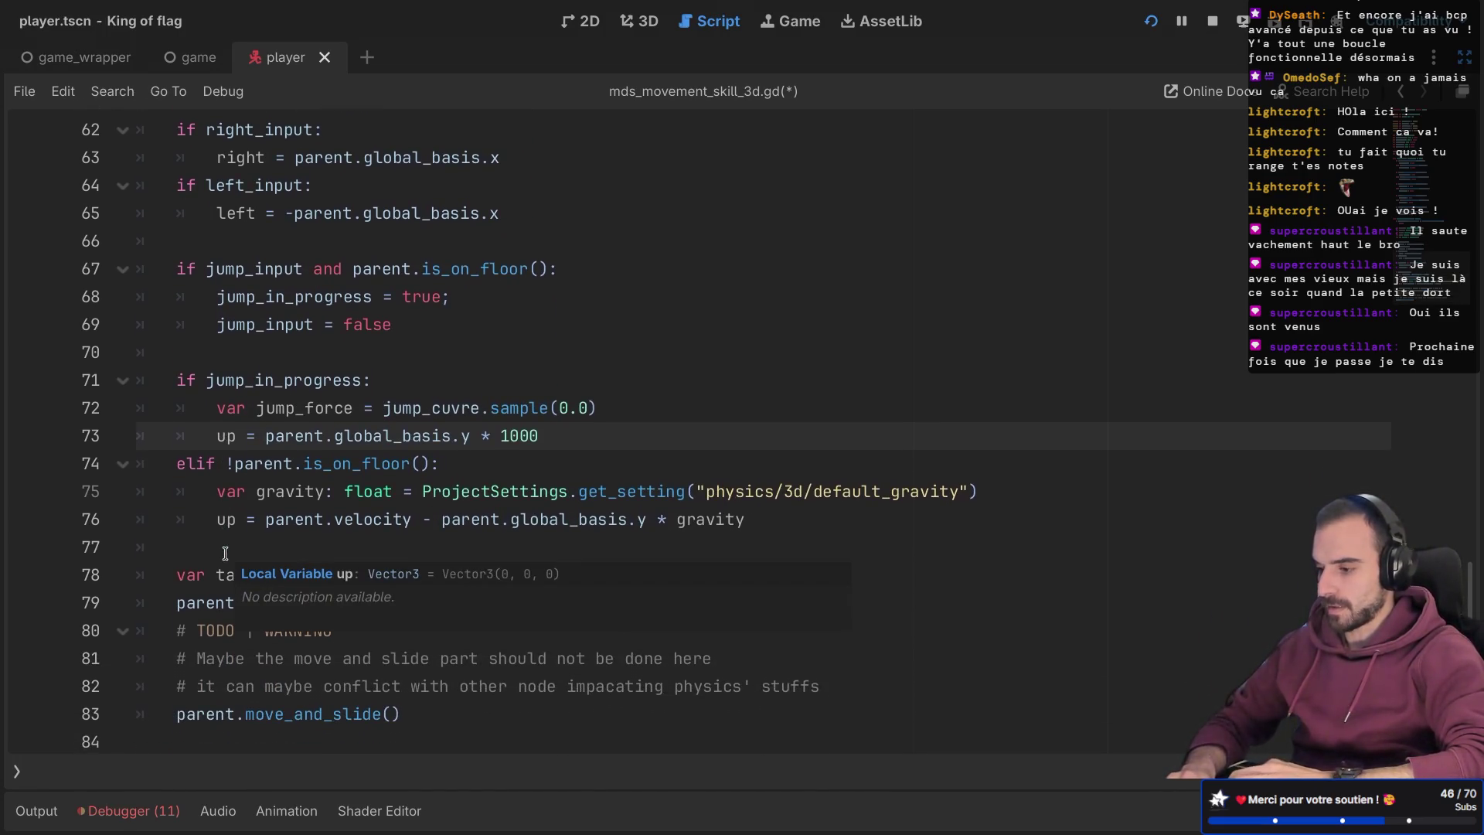
pyautogui.moveTo(265, 436); pyautogui.dragTo(582, 426)
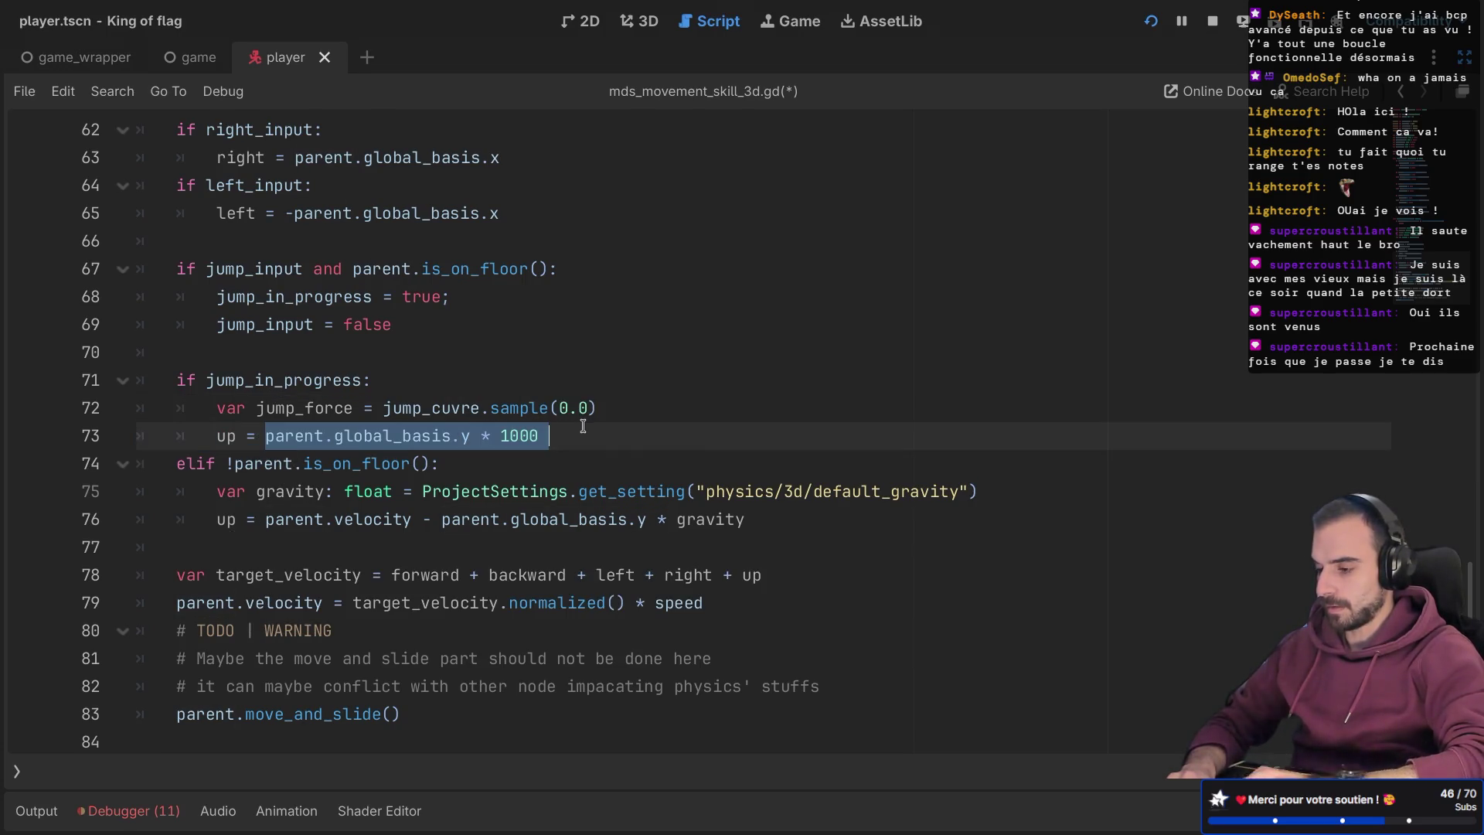
pyautogui.click(265, 435)
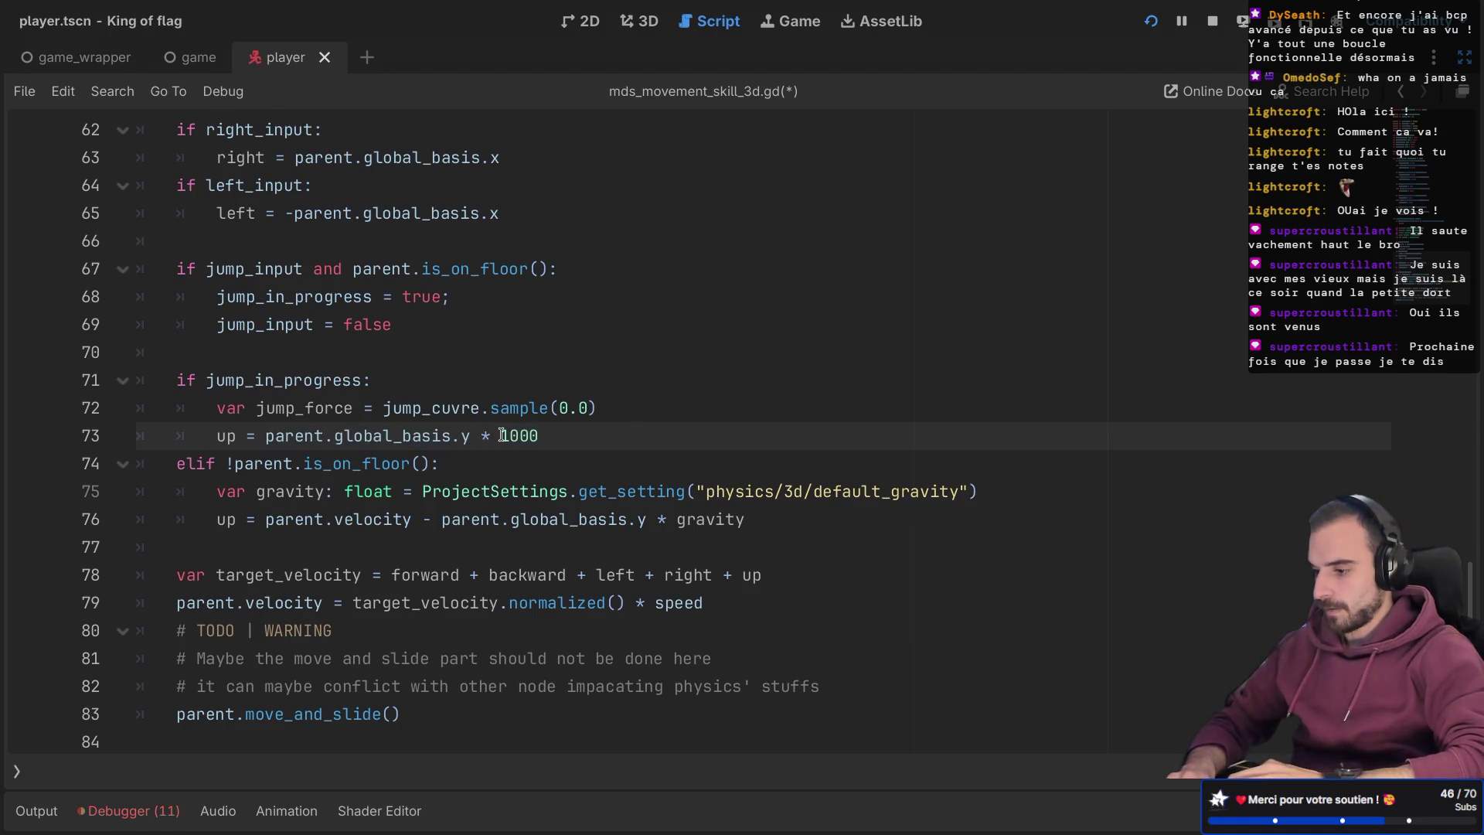
pyautogui.write('* ')
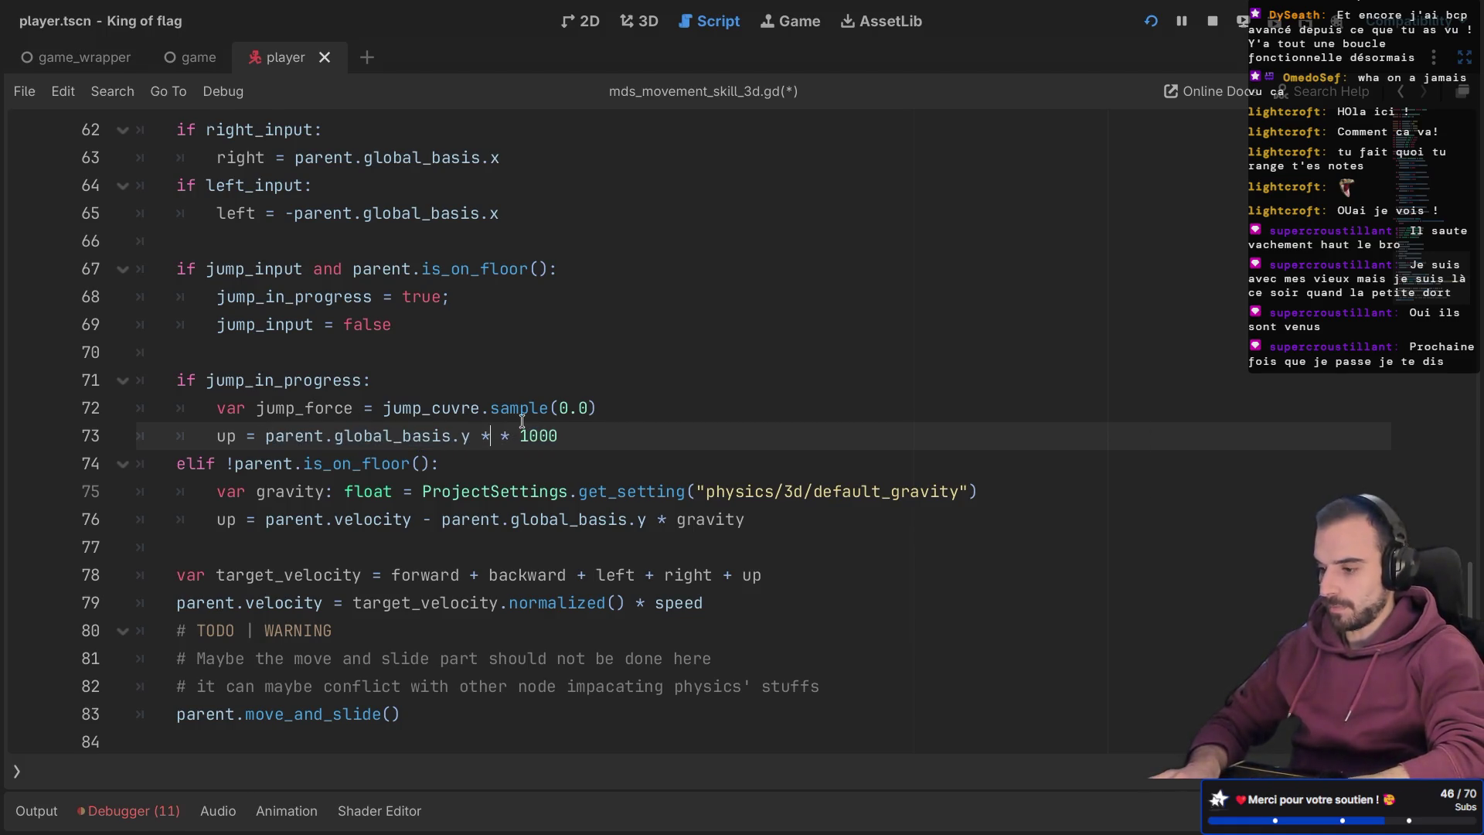
pyautogui.write('jump')
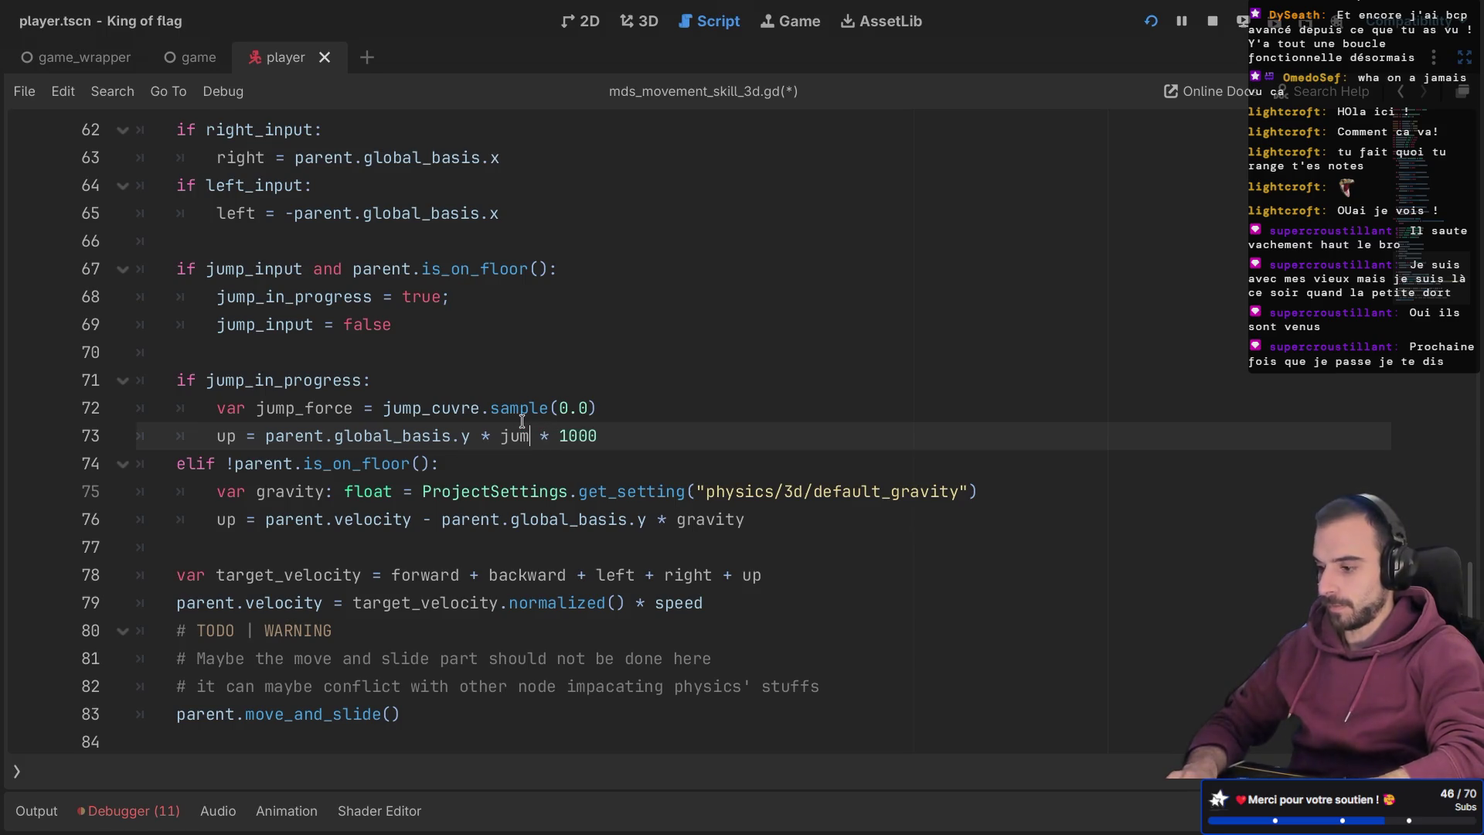
pyautogui.press('Down')
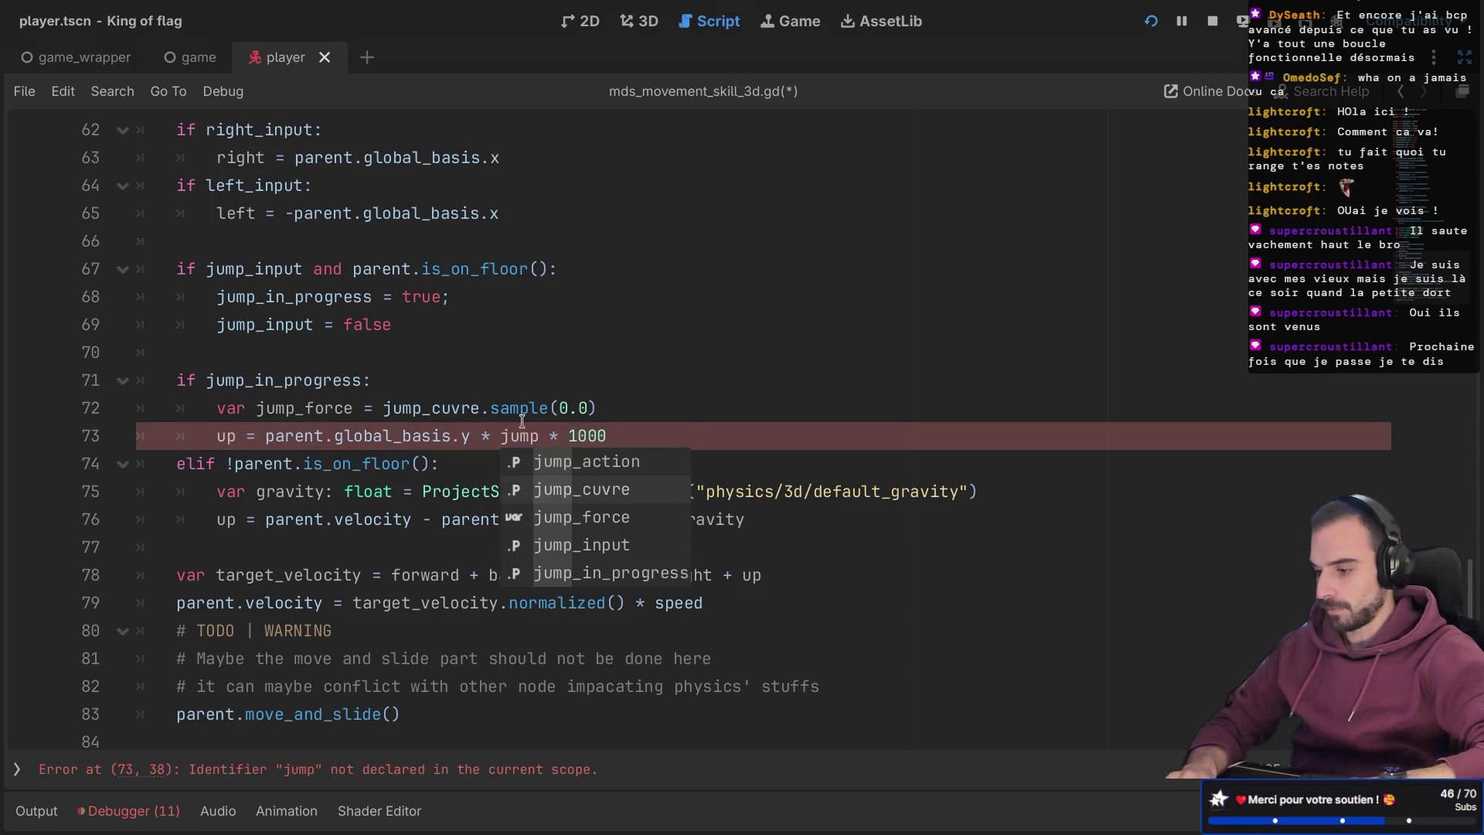
pyautogui.press('Return')
pyautogui.press('BackSpace')
pyautogui.press('BackSpace')
pyautogui.press('BackSpace')
pyautogui.press('Down')
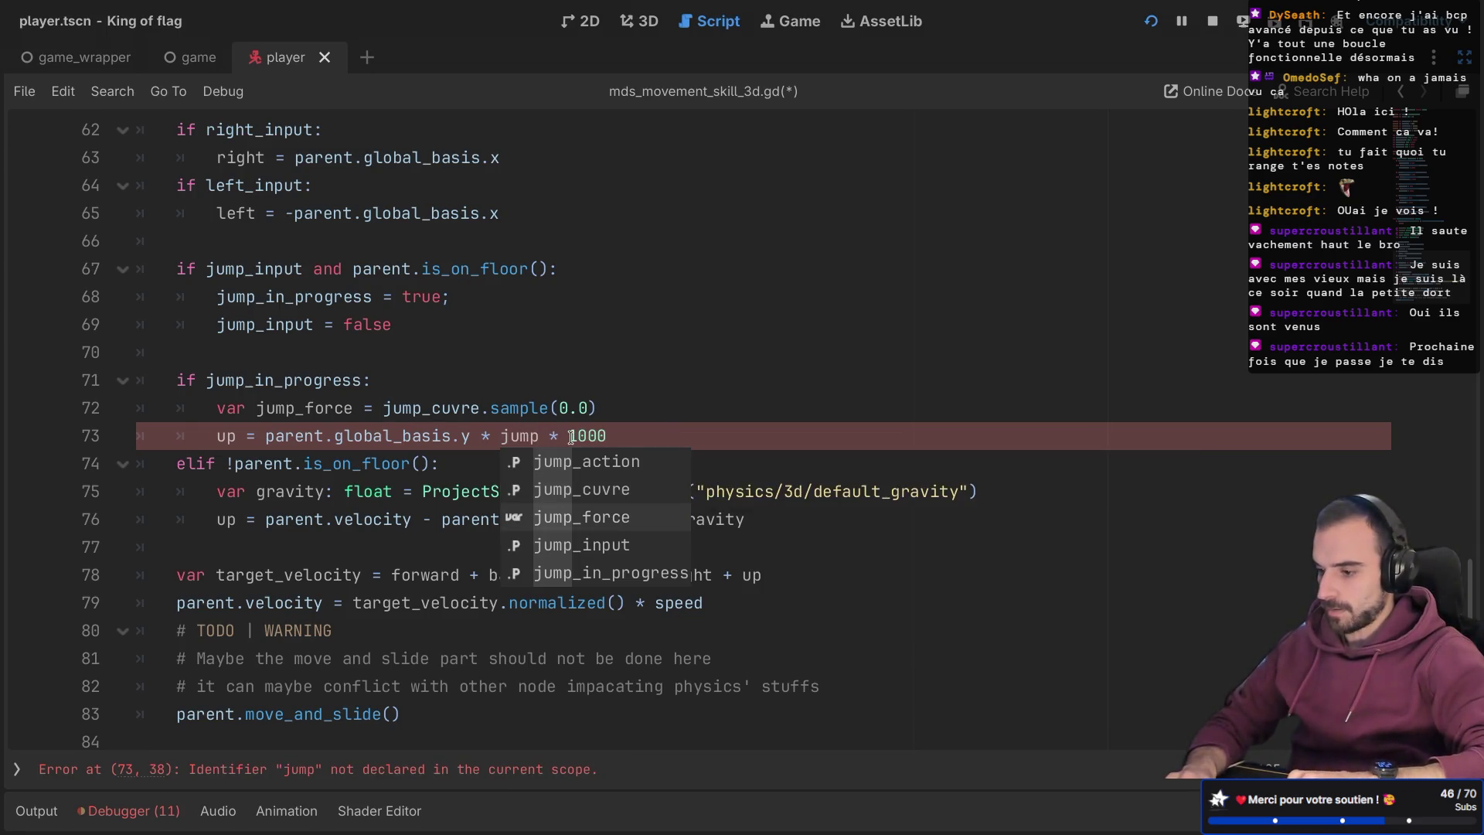
pyautogui.press('Return')
# Save the script with Ctrl+S
pyautogui.doubleClick(643, 433)
pyautogui.hotkey('ctrl', 's')
pyautogui.scroll(15, 643, 433)
pyautogui.scroll(-15, 643, 432)
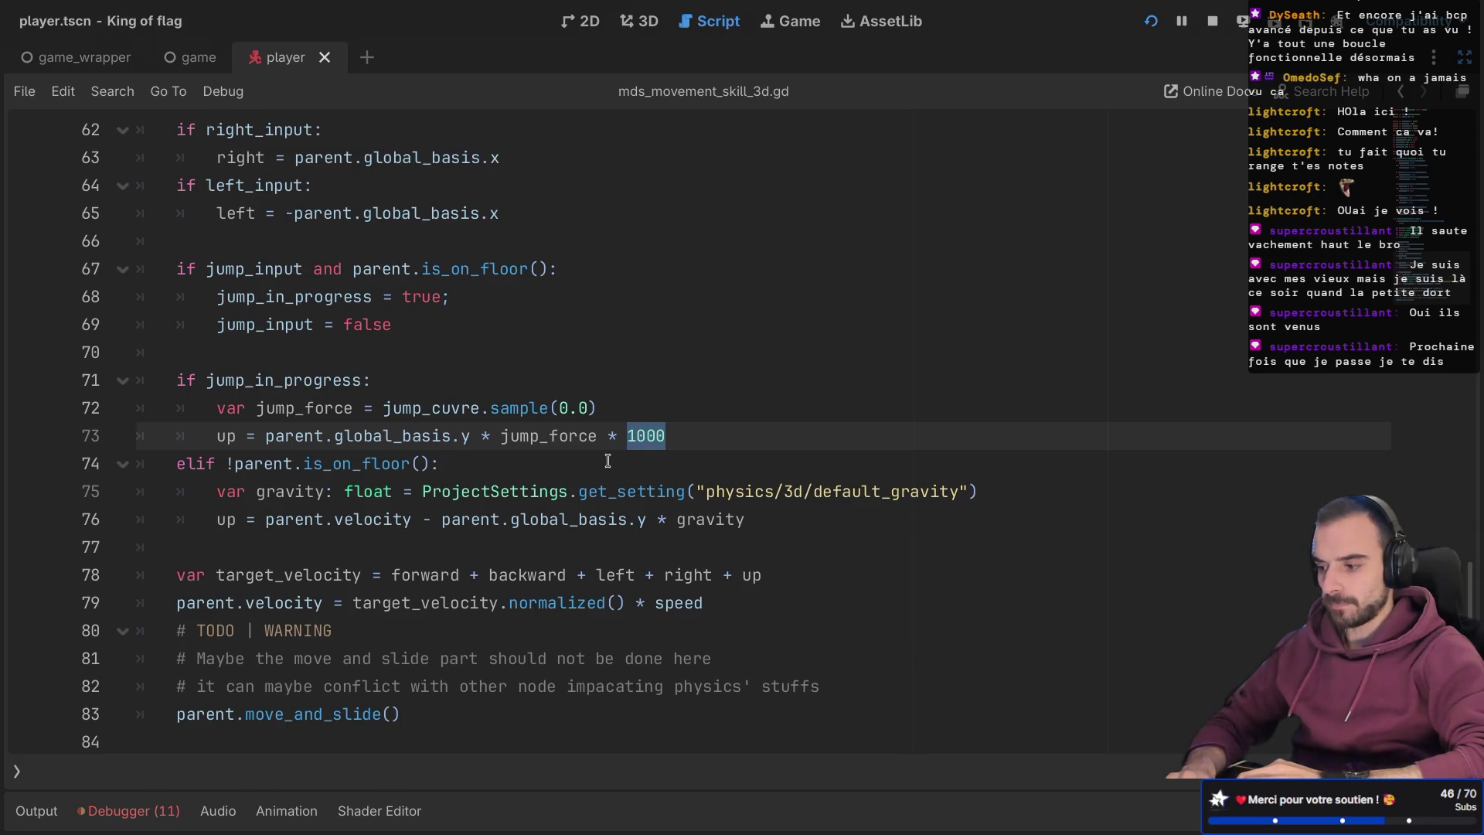
pyautogui.moveTo(313, 524)
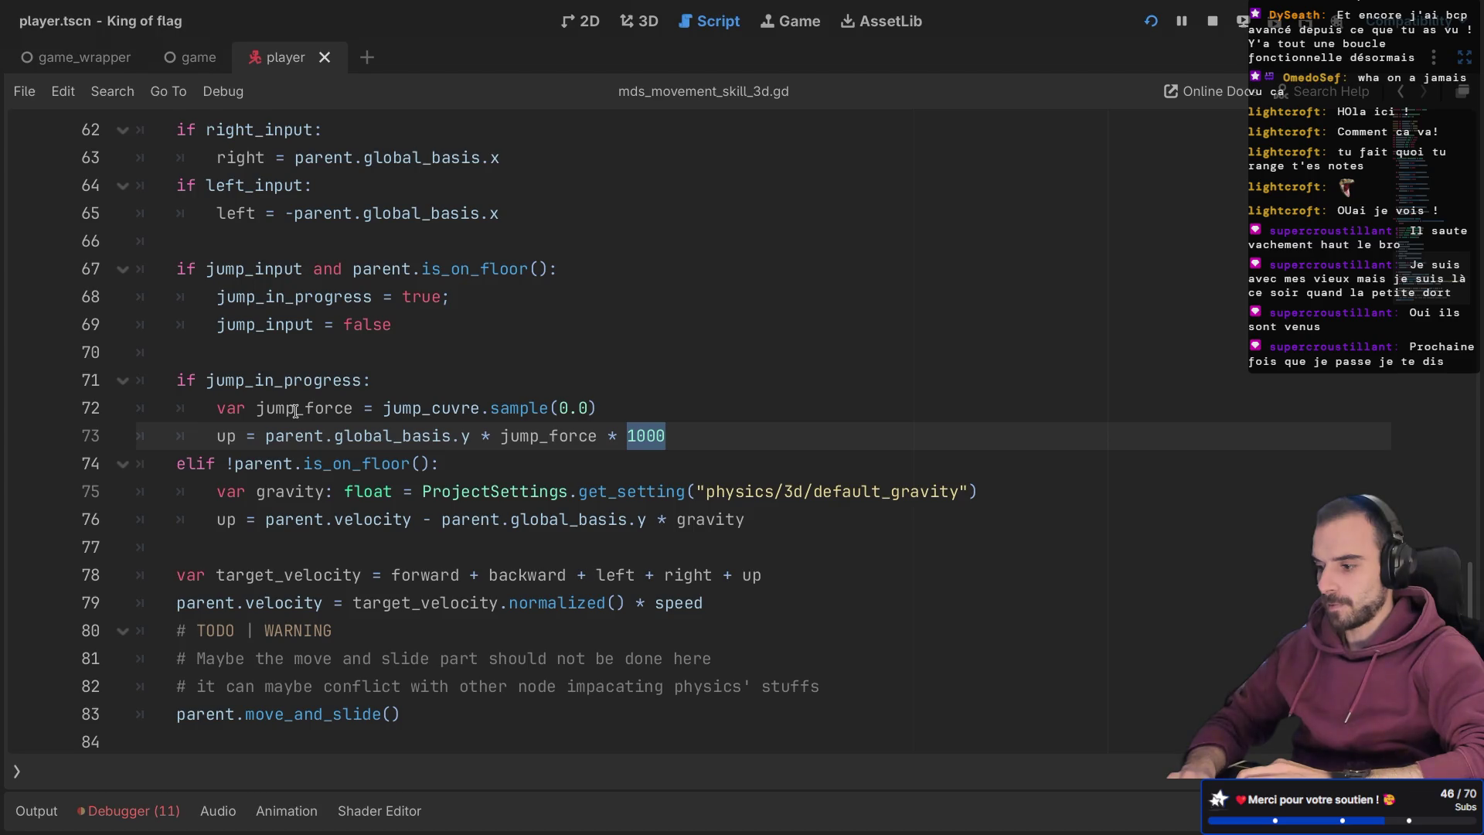
pyautogui.click(788, 519)
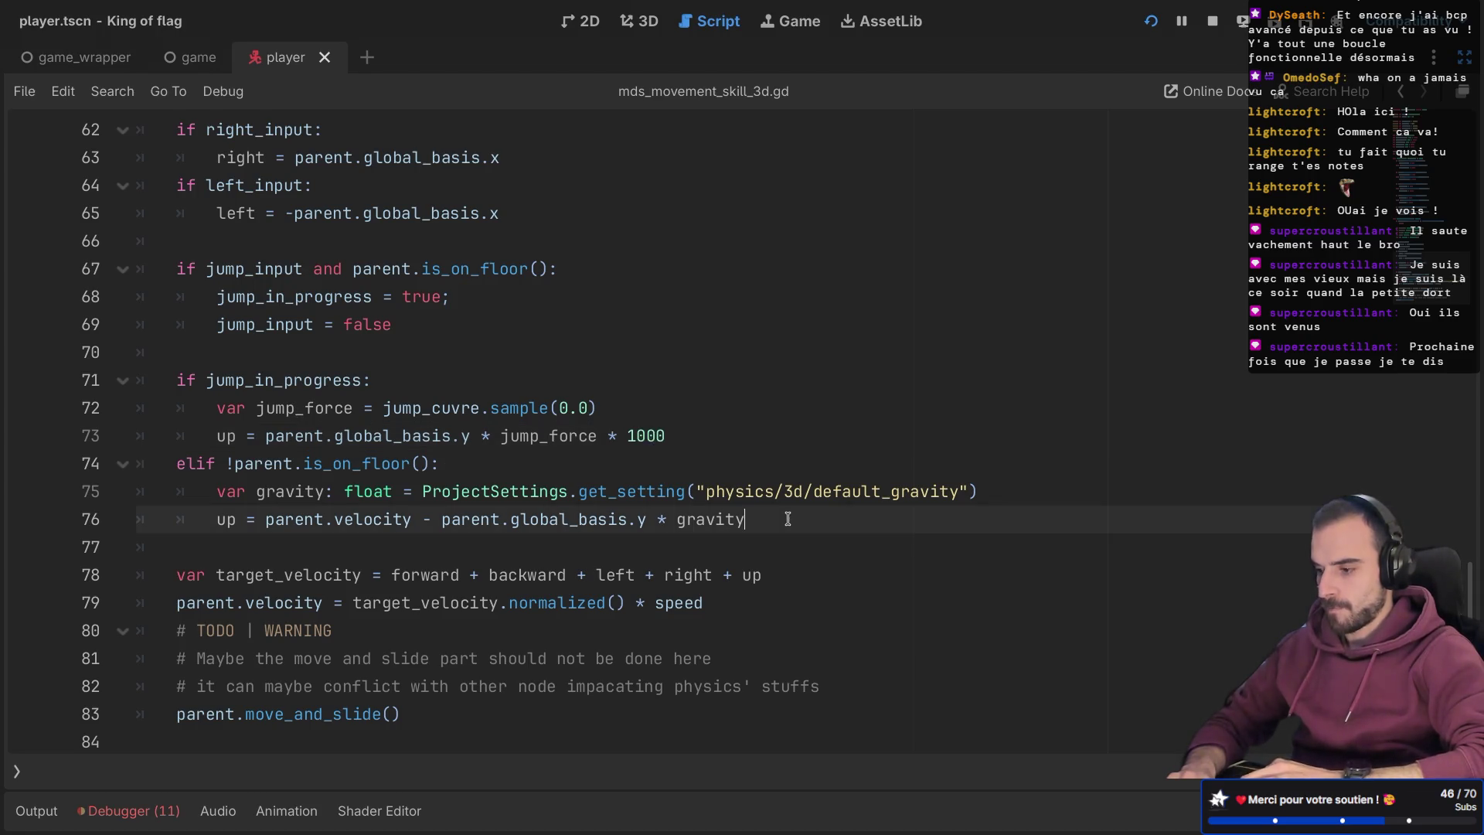
# Add an 'else:' branch aligned with the elif after the gravity line
pyautogui.press('Return')
pyautogui.press('BackSpace')
pyautogui.write('else:')
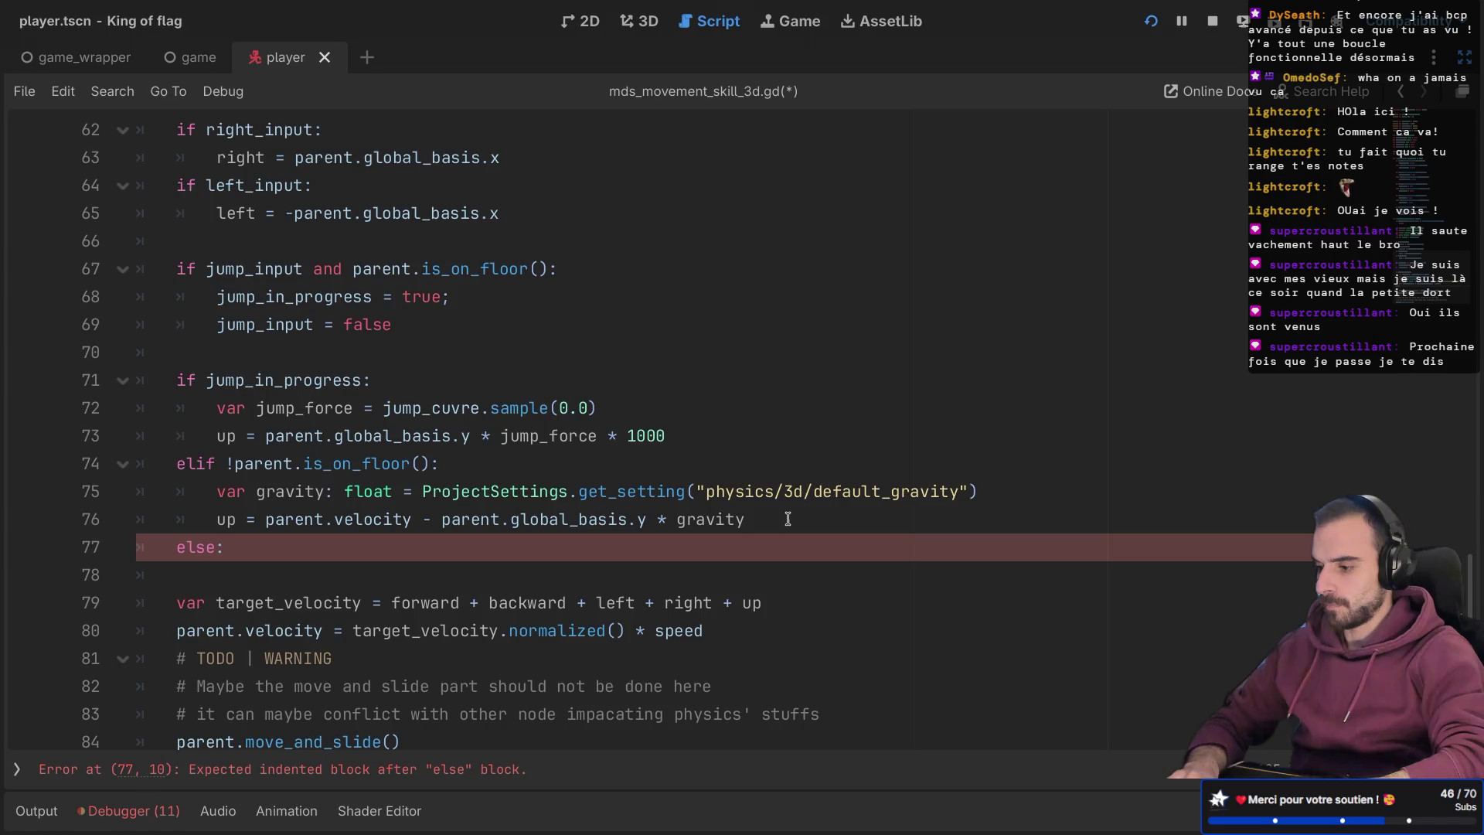
pyautogui.press('Return')
# Set 'jump_in_progress = false' in the else branch, save, and relaunch the game
pyautogui.write('ump')
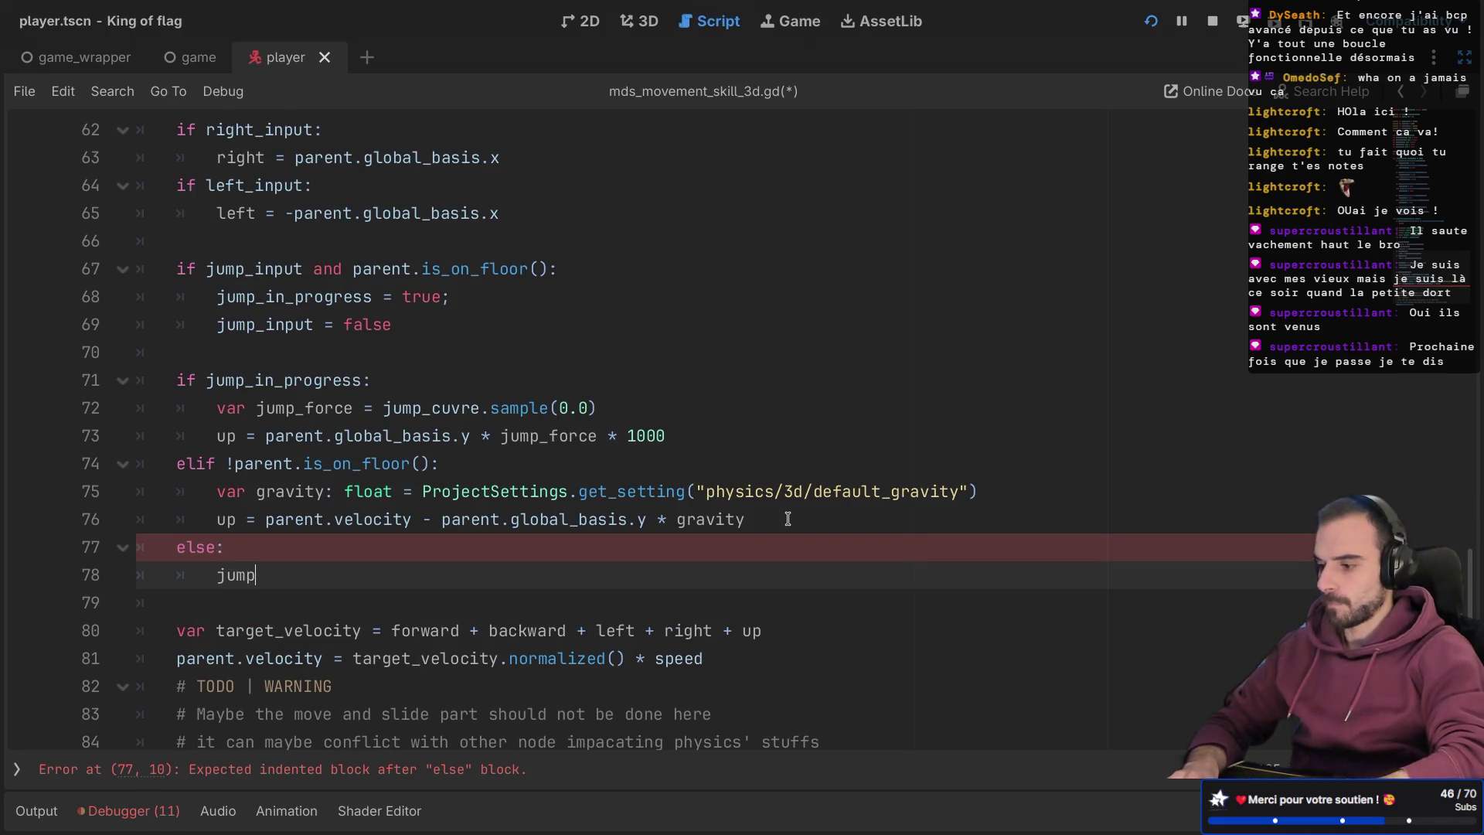
pyautogui.press('Down')
pyautogui.press('Down')
pyautogui.press('Down')
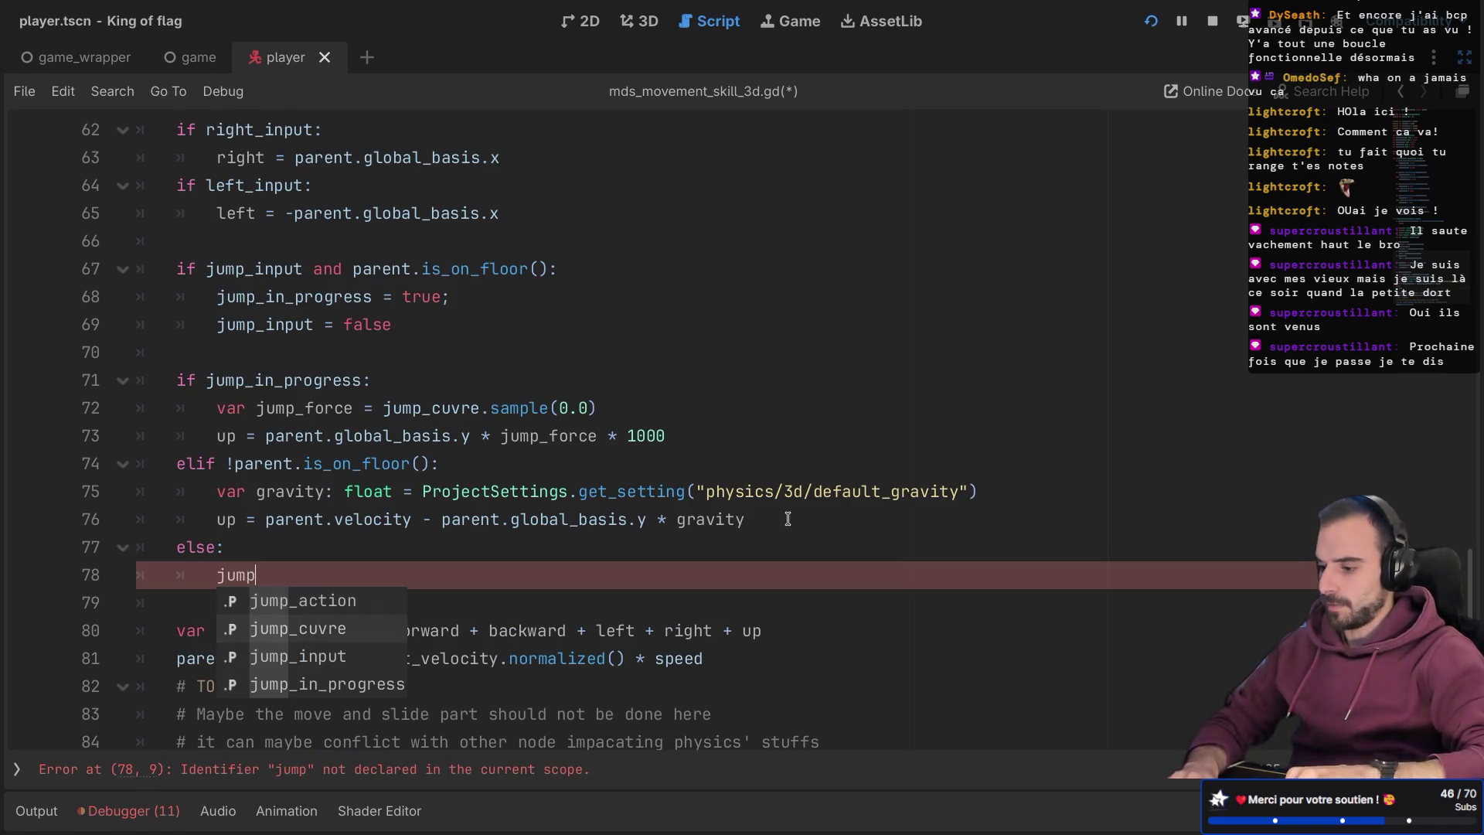
pyautogui.press('Return')
pyautogui.write('=')
pyautogui.press('BackSpace')
pyautogui.write('= false')
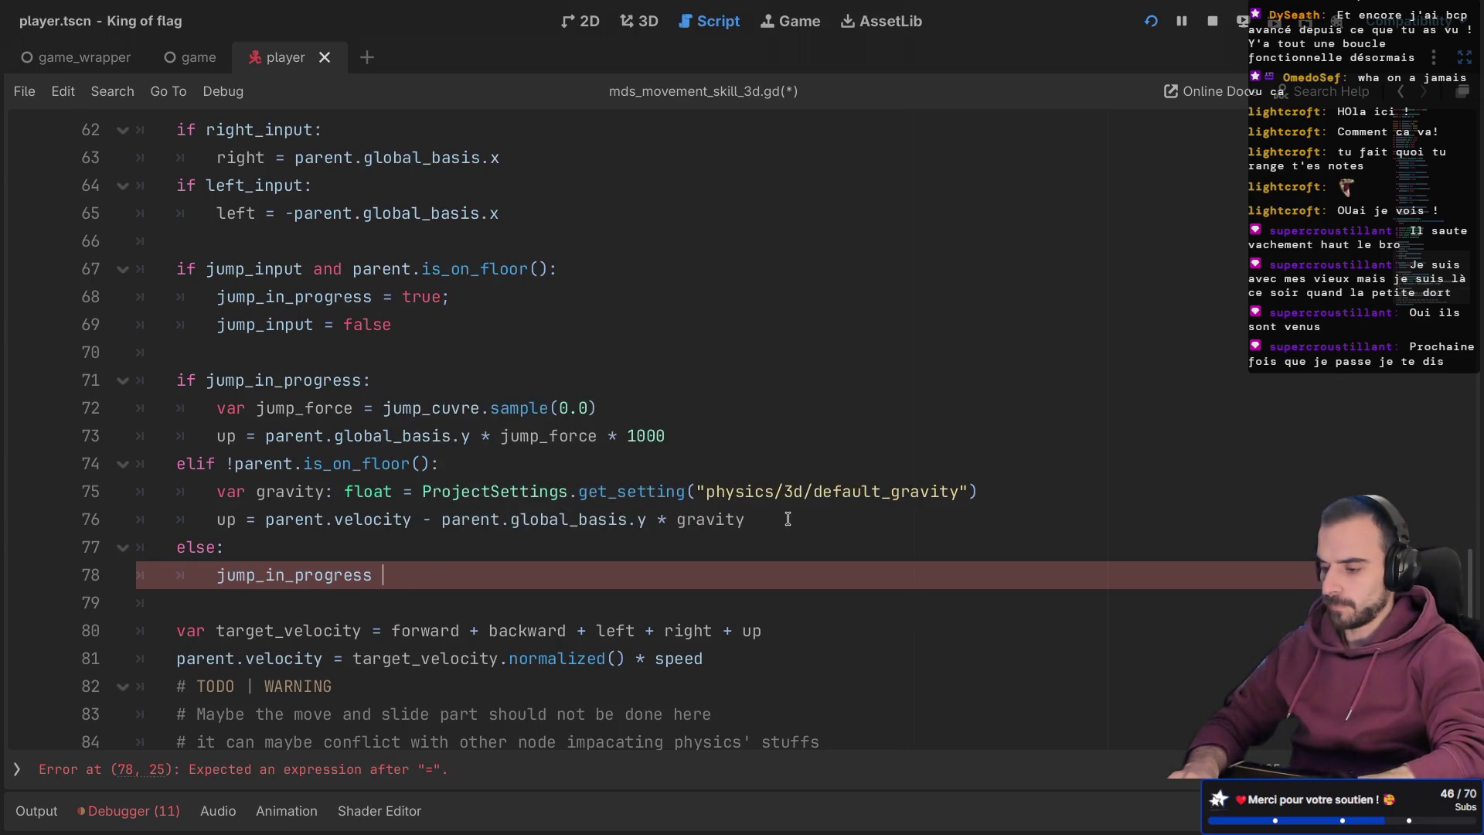
pyautogui.hotkey('ctrl', 's')
pyautogui.click(706, 550)
pyautogui.scroll(-1, 746, 491)
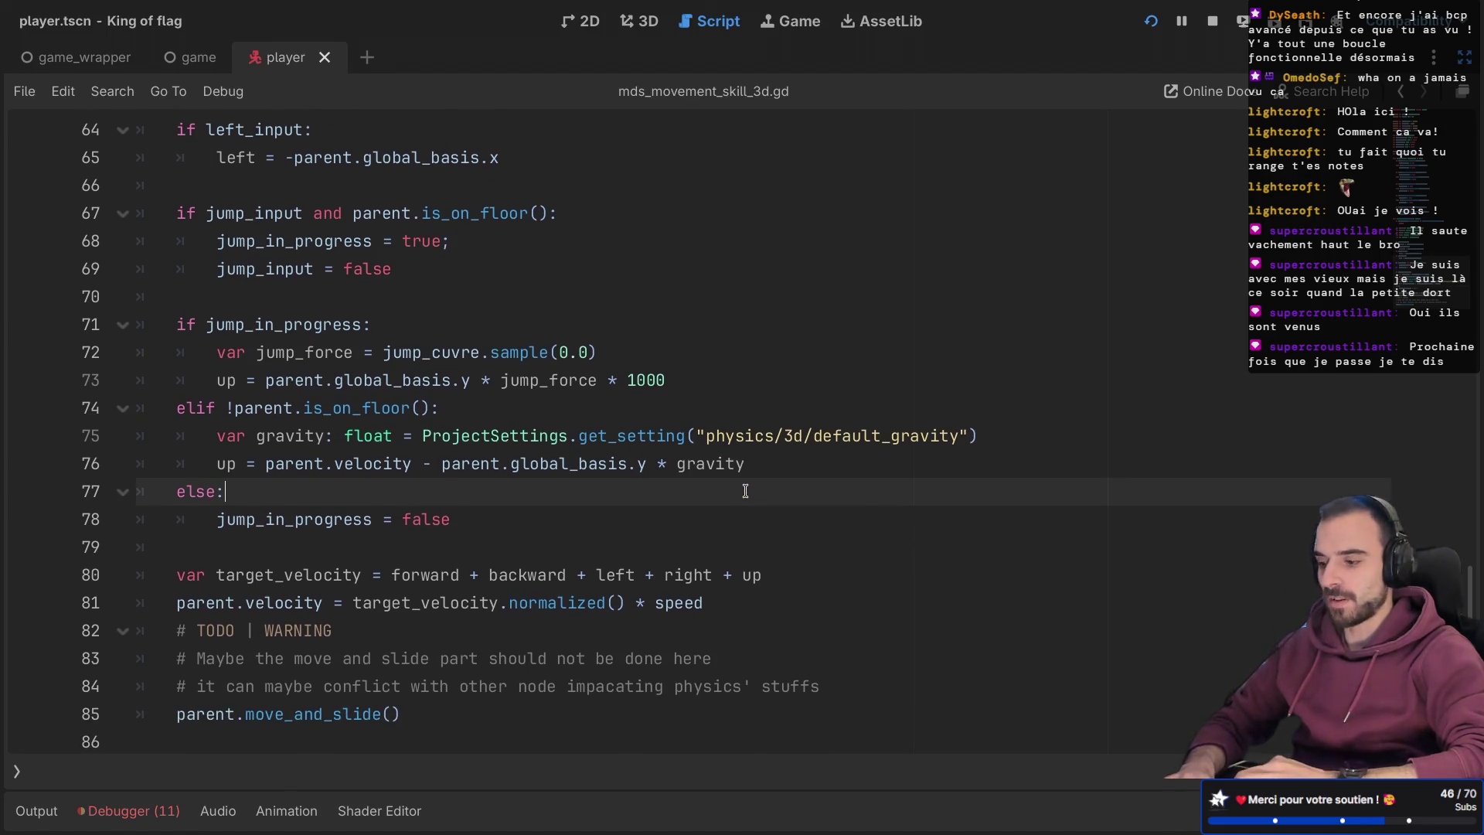
pyautogui.click(1150, 22)
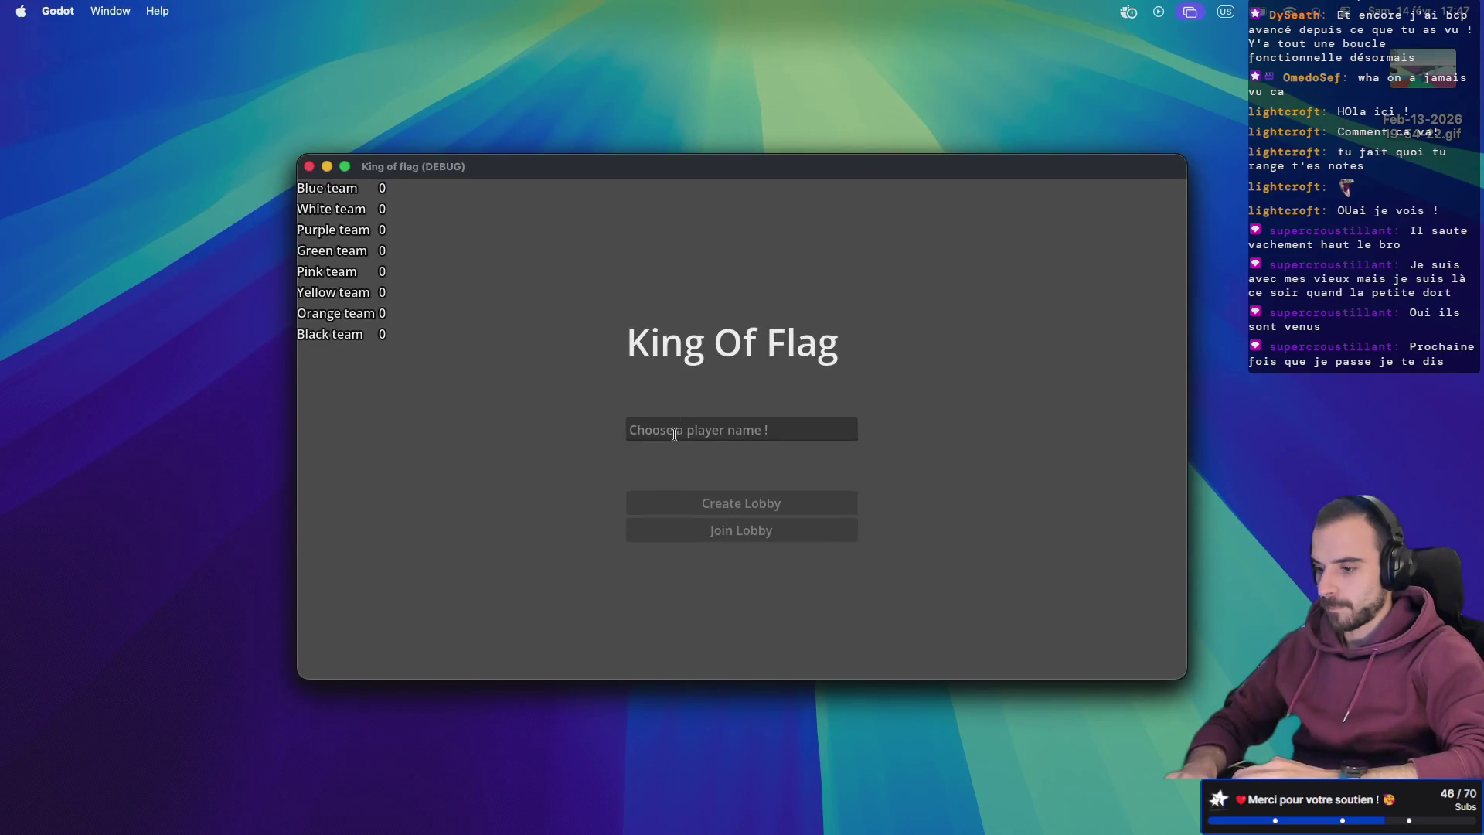
# Enter a player name, create a lobby, start the game, jump twice, then return to the editor
pyautogui.click(674, 434)
pyautogui.write('feqf')
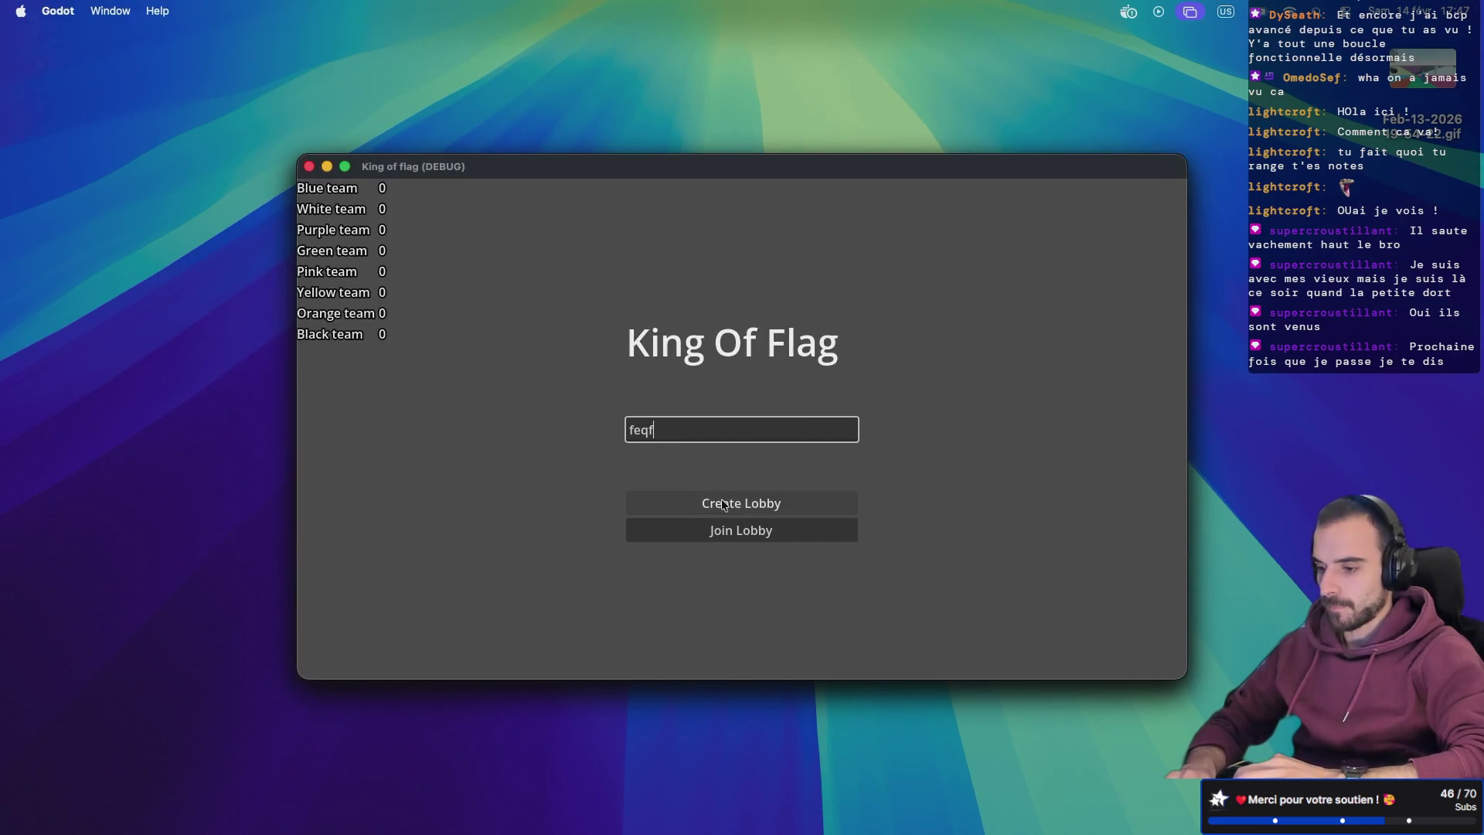
pyautogui.click(716, 499)
pyautogui.click(719, 456)
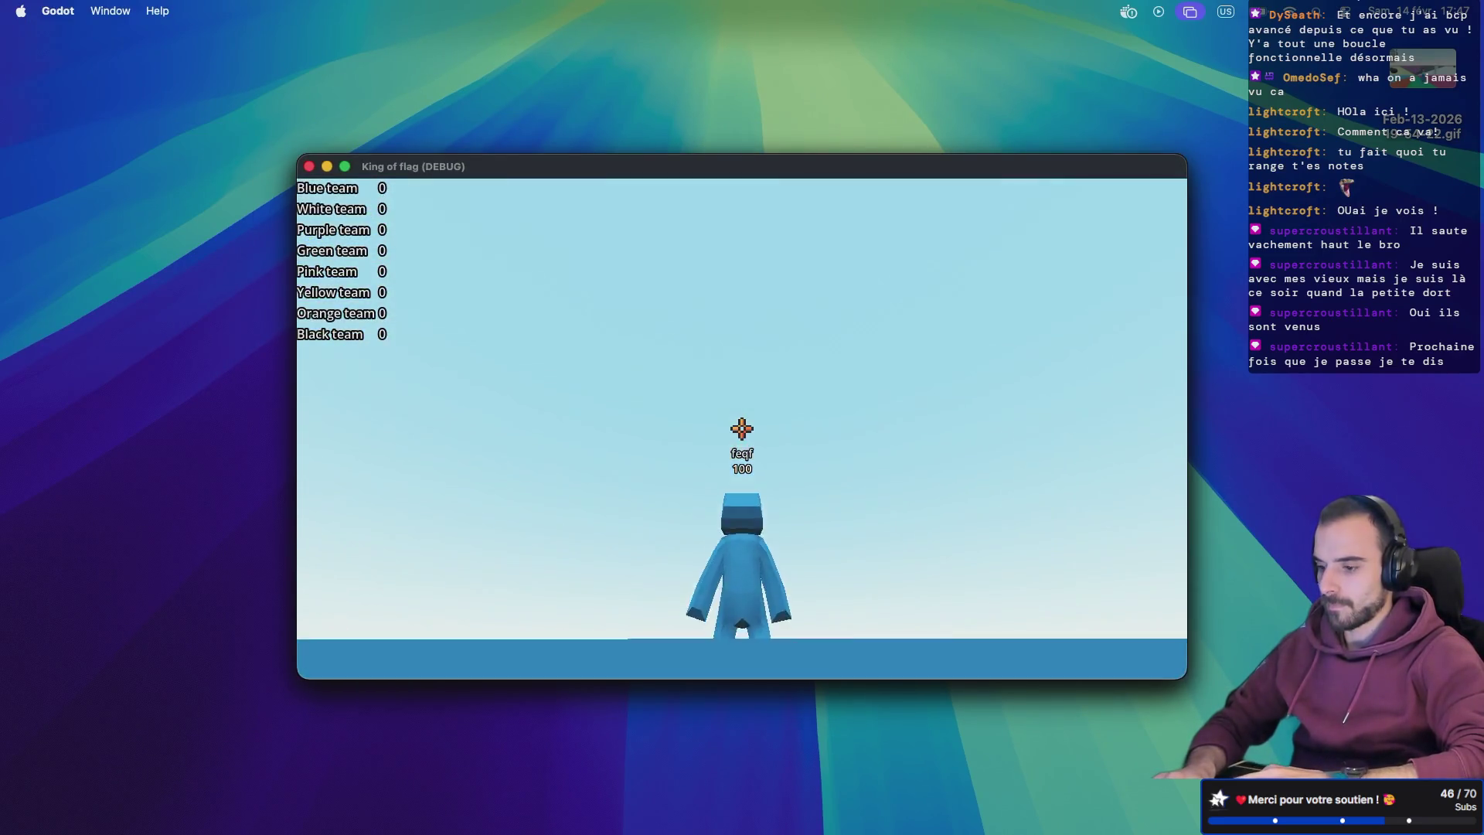
pyautogui.press('space')
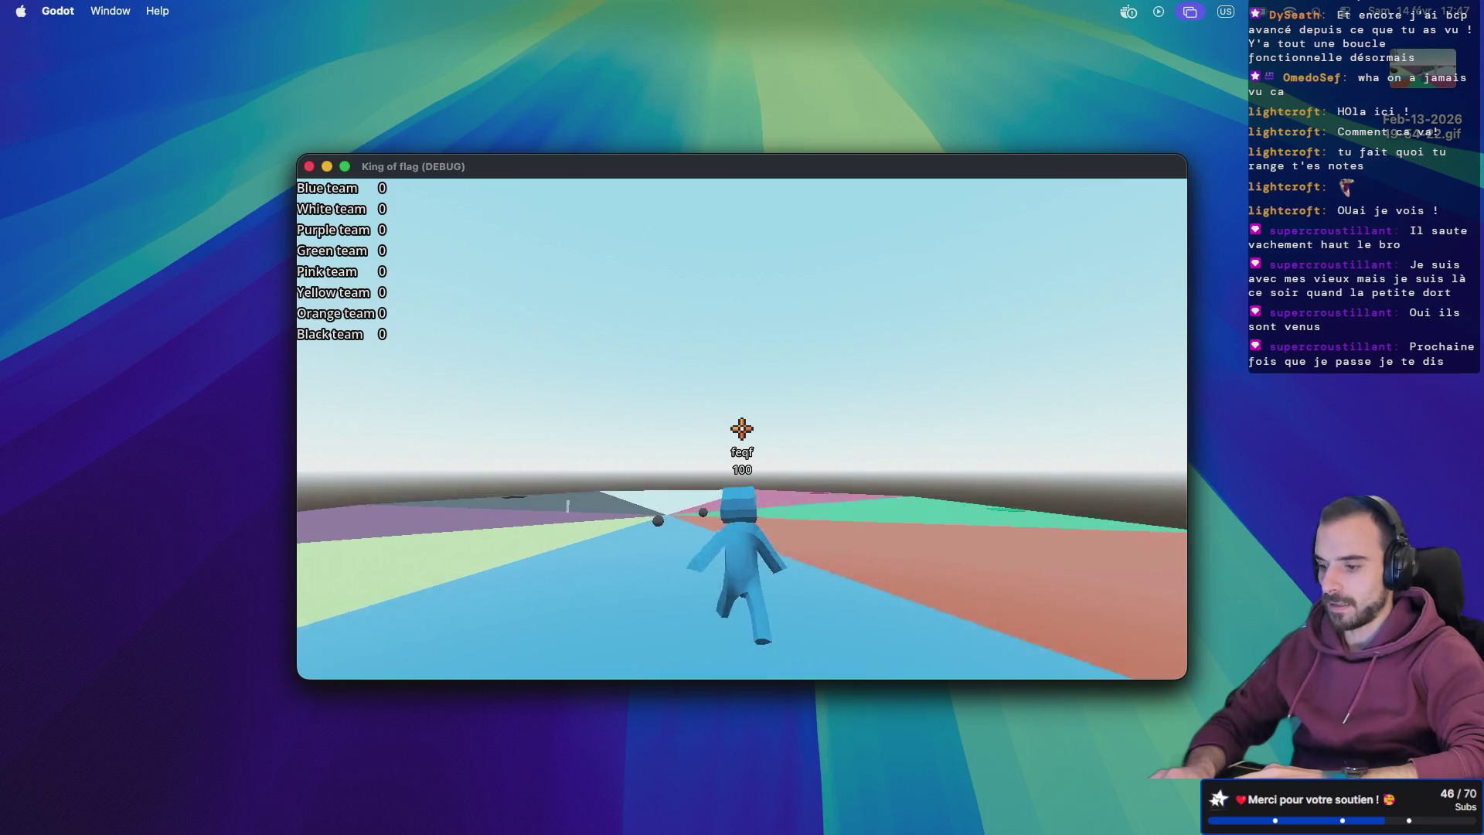
pyautogui.press('space')
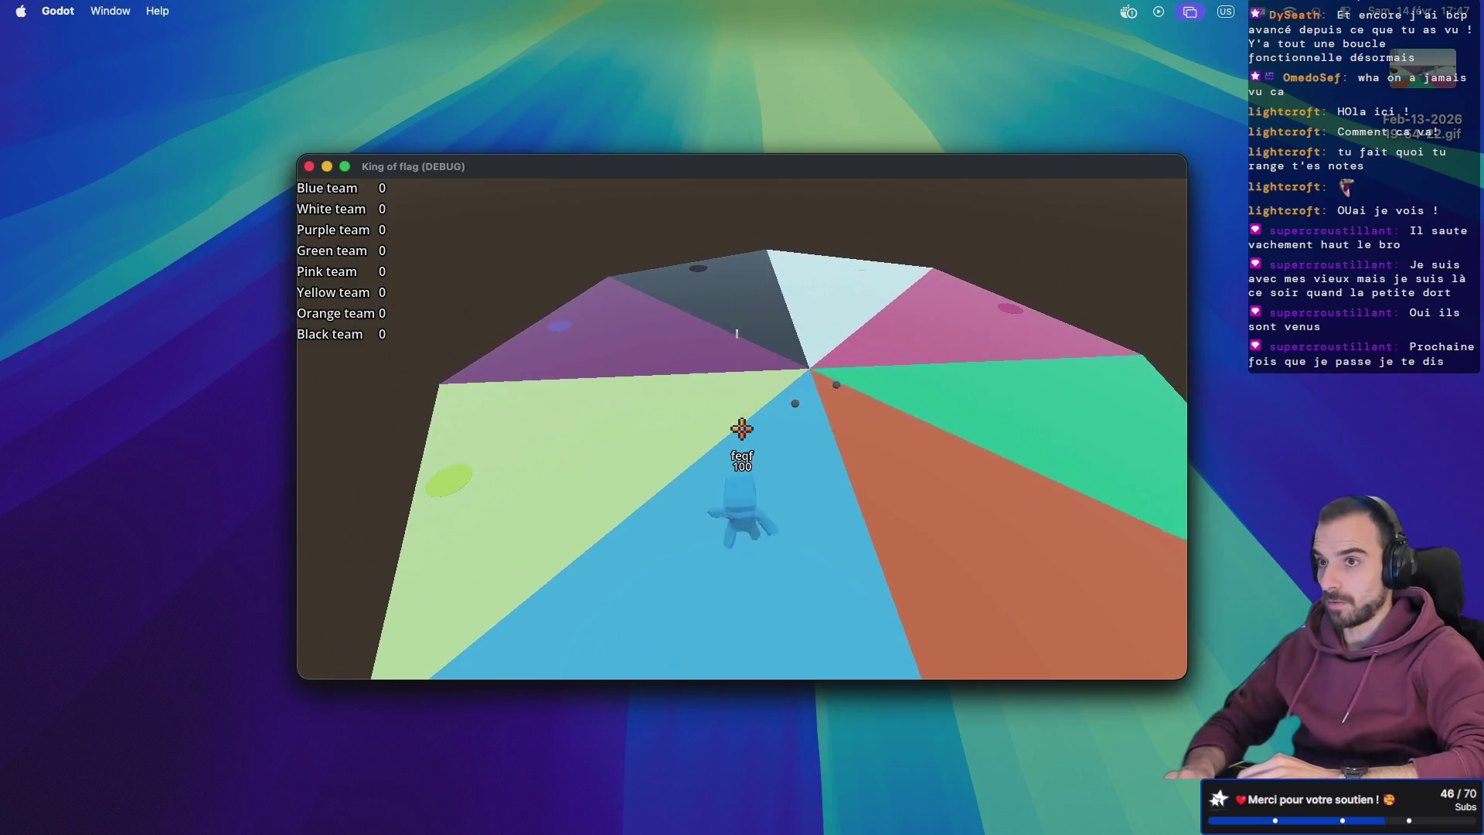
pyautogui.hotkey('ctrl', 'Right')
pyautogui.hotkey('ctrl', 'Right')
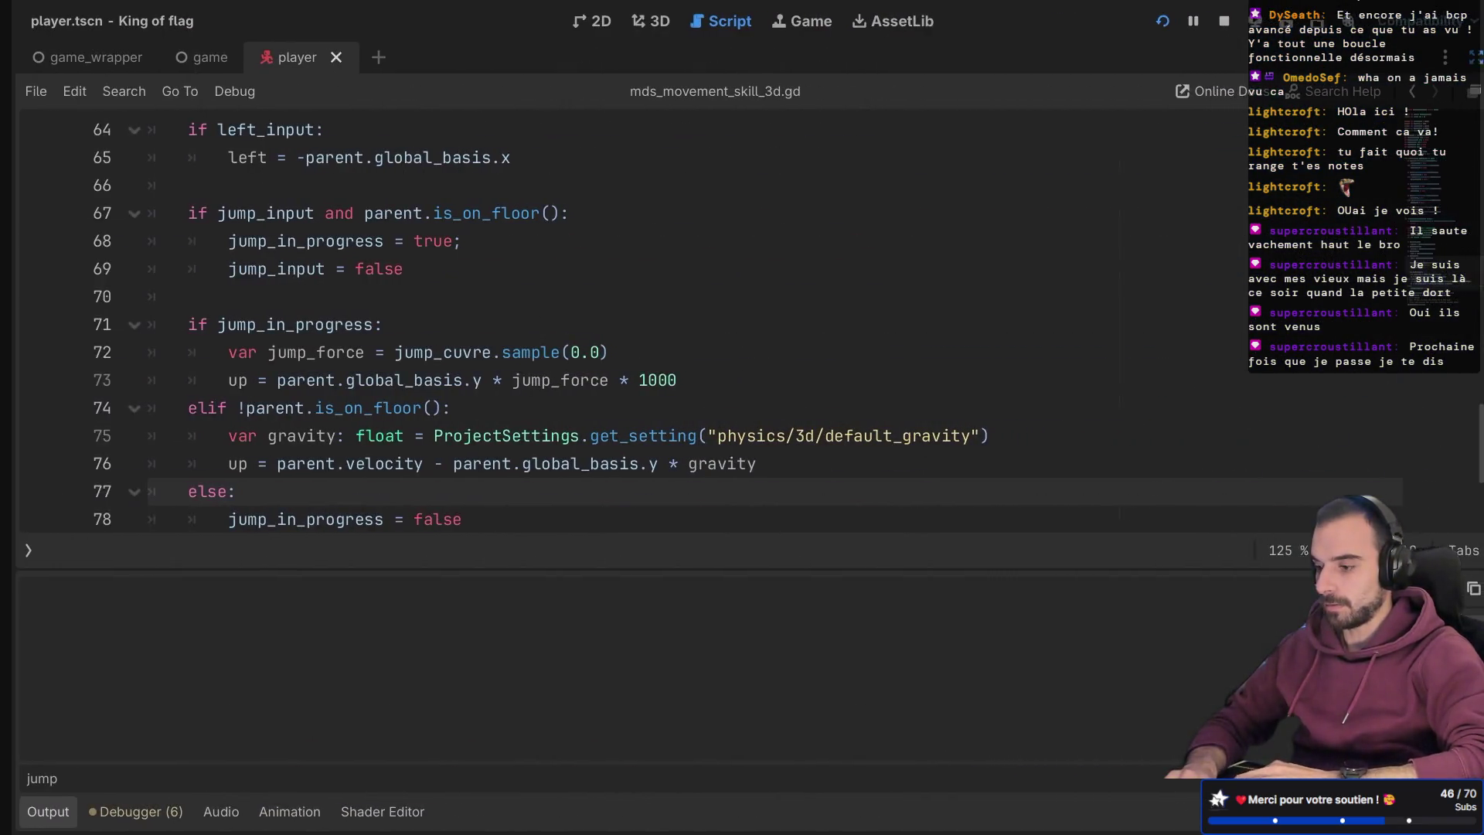
# Declare a jump_offset float variable initialised to 0.0 after line 20
pyautogui.scroll(15, 469, 330)
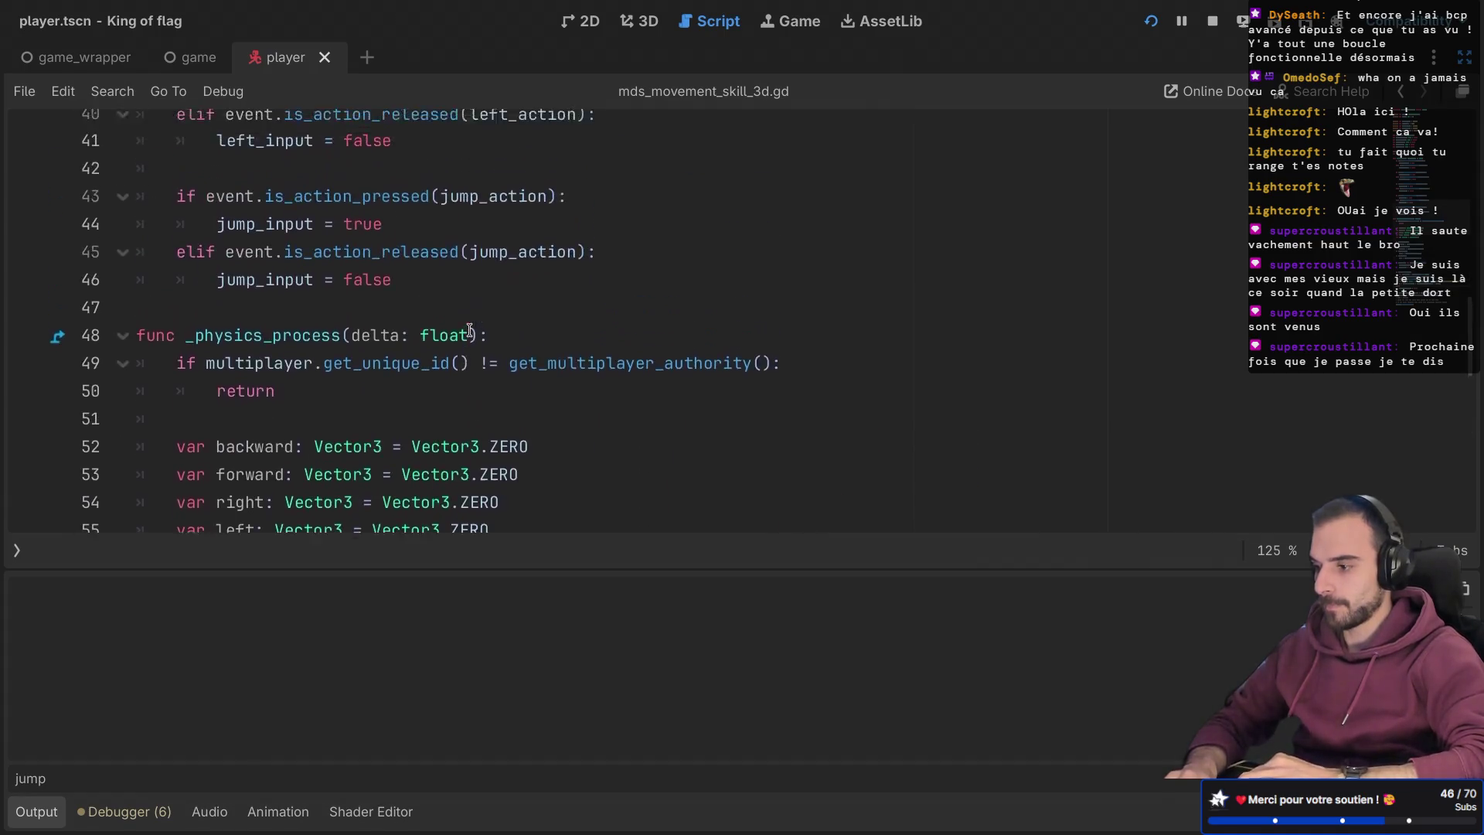
pyautogui.scroll(2, 469, 330)
pyautogui.click(470, 330)
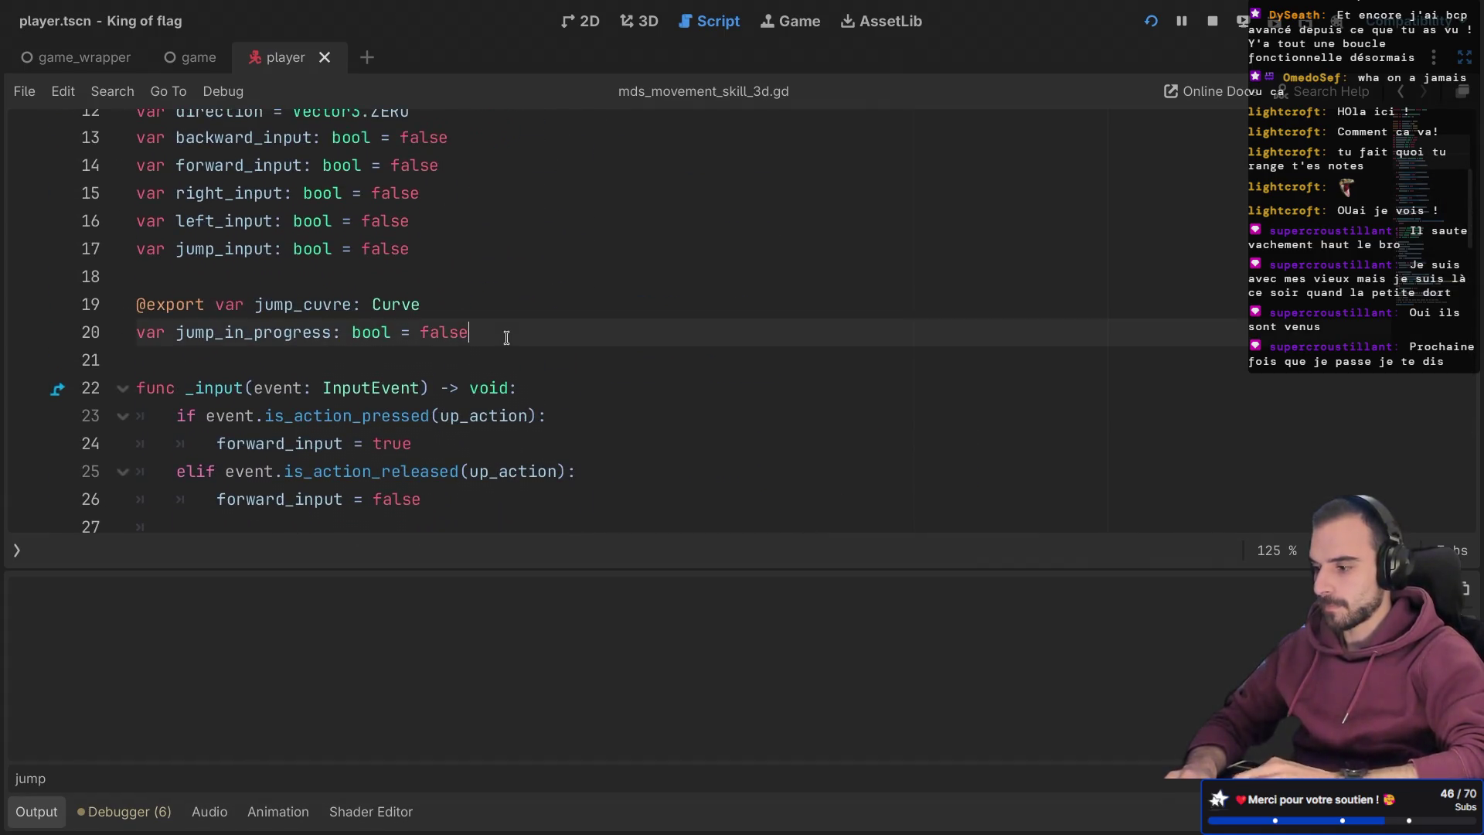
pyautogui.press('Return')
pyautogui.write('var jump_offs')
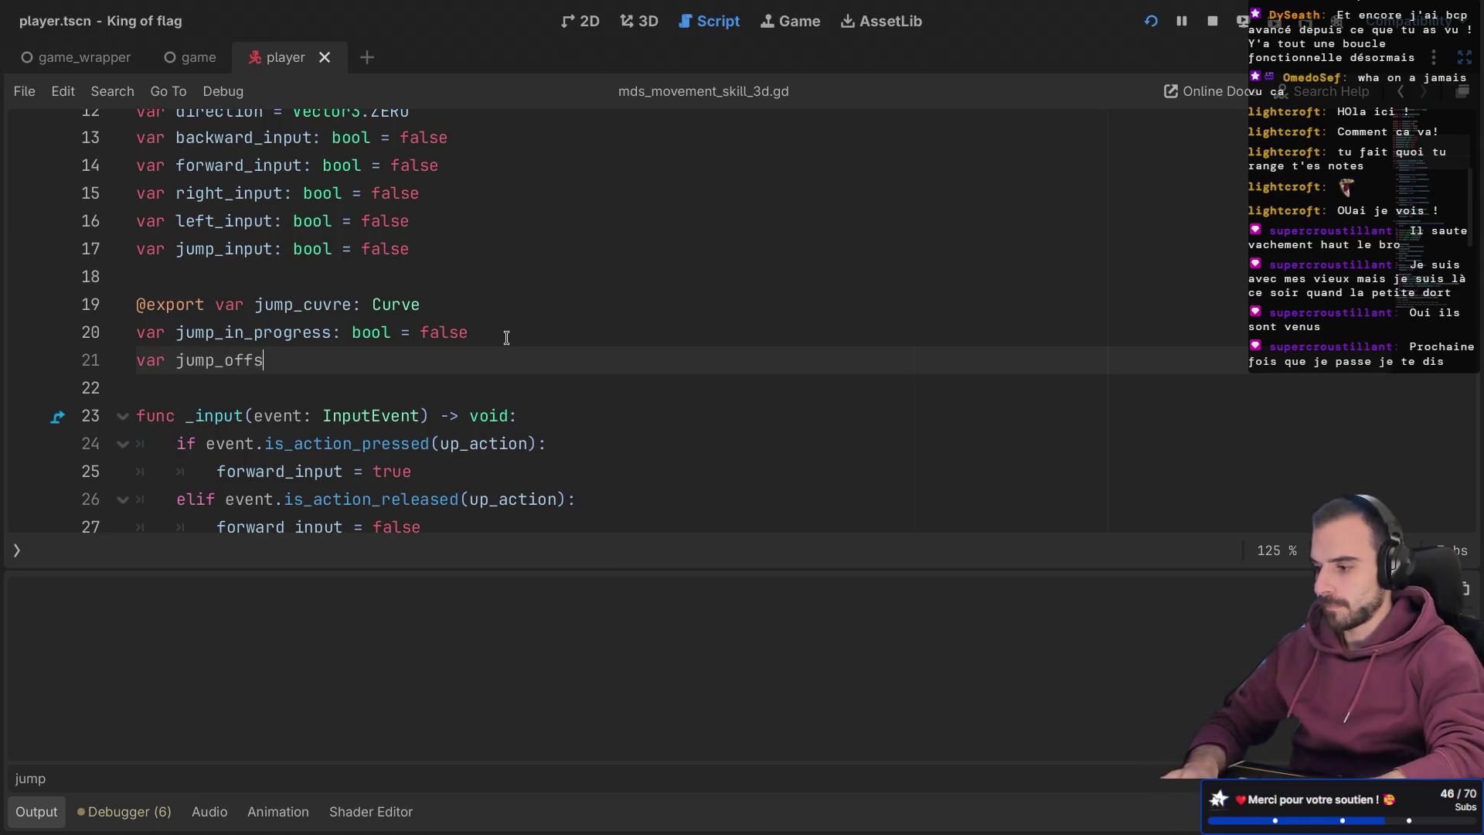
pyautogui.write('loat = 0.')
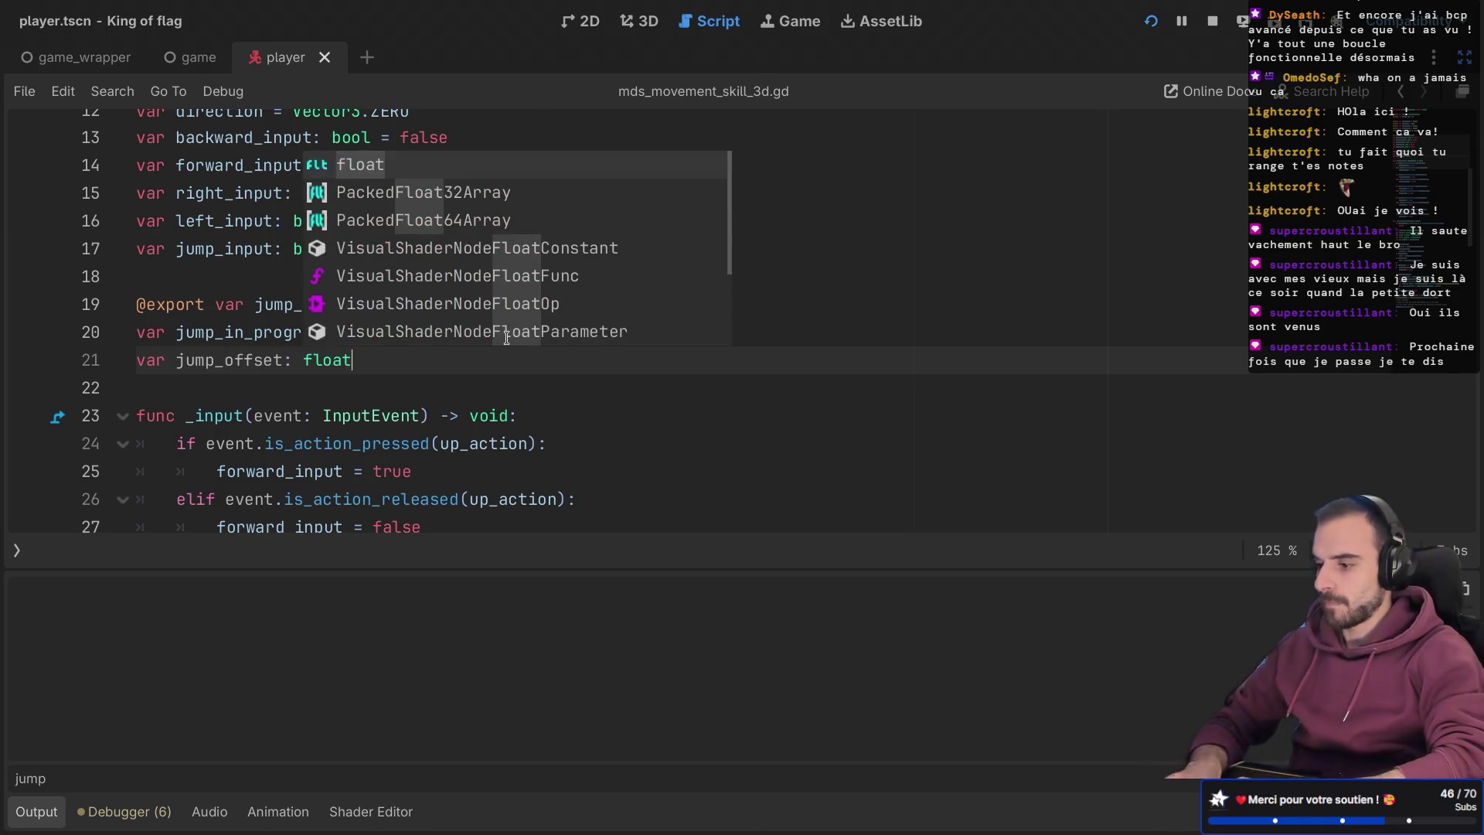
pyautogui.write('0')
# Replace the fixed 0.0 in jump_cuvre.sample() with jump_offset
pyautogui.scroll(-10, 506, 337)
pyautogui.scroll(-8, 506, 338)
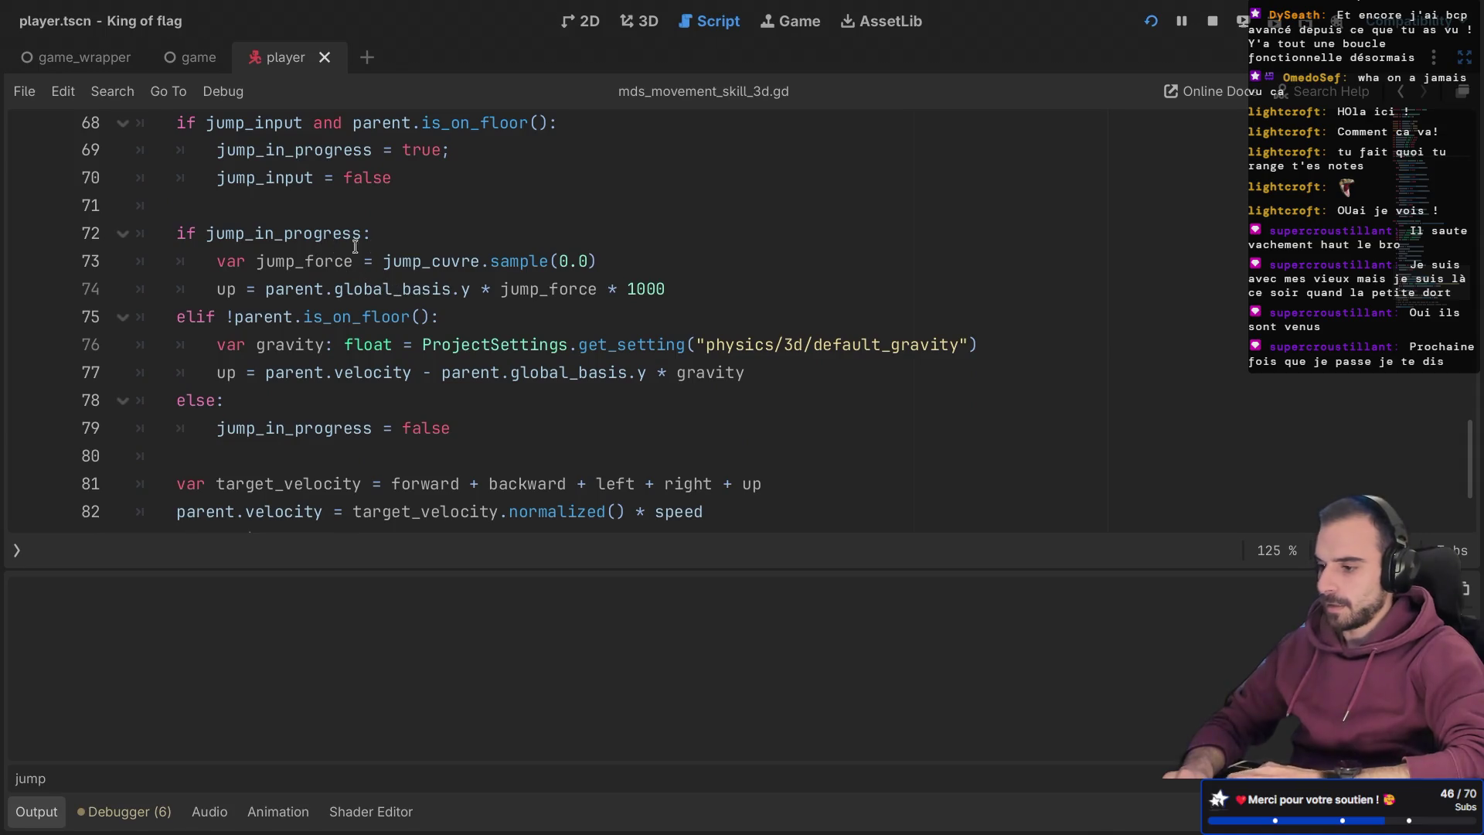
pyautogui.click(584, 261)
pyautogui.press('BackSpace')
pyautogui.press('BackSpace')
pyautogui.press('BackSpace')
pyautogui.write('ju')
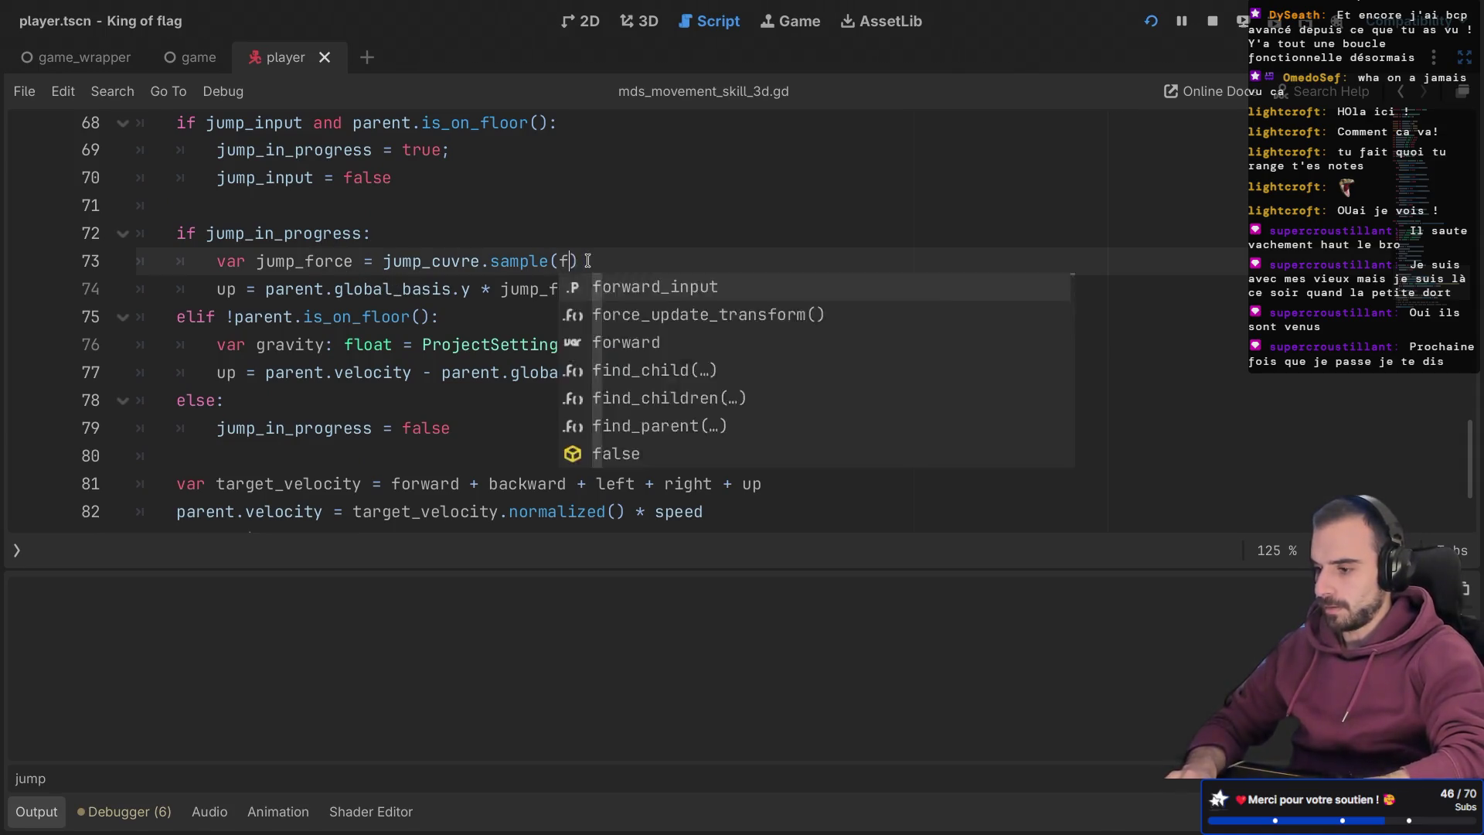
pyautogui.write('m')
pyautogui.press('Down')
pyautogui.press('Down')
pyautogui.press('Down')
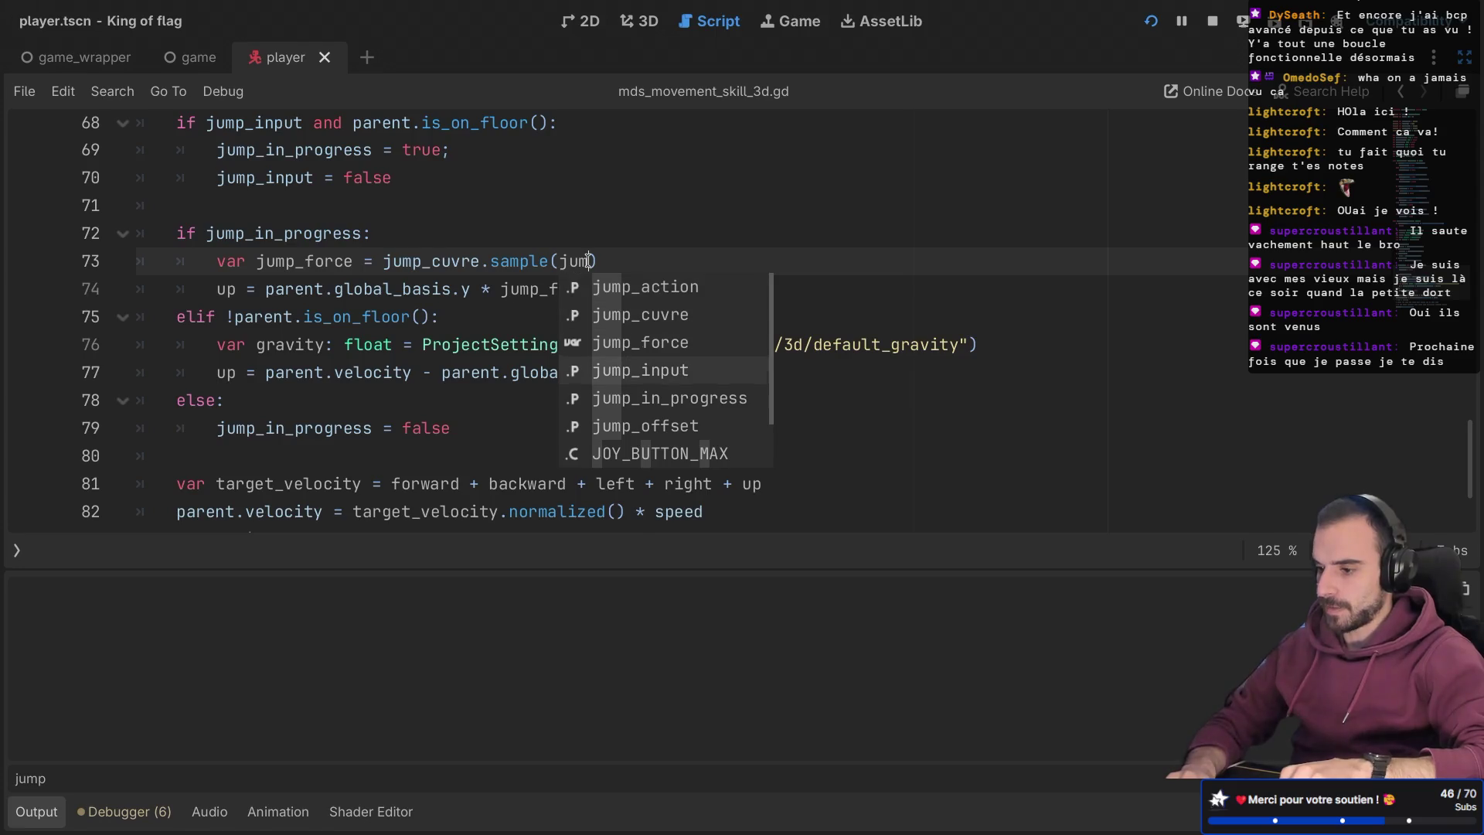
pyautogui.press('Return')
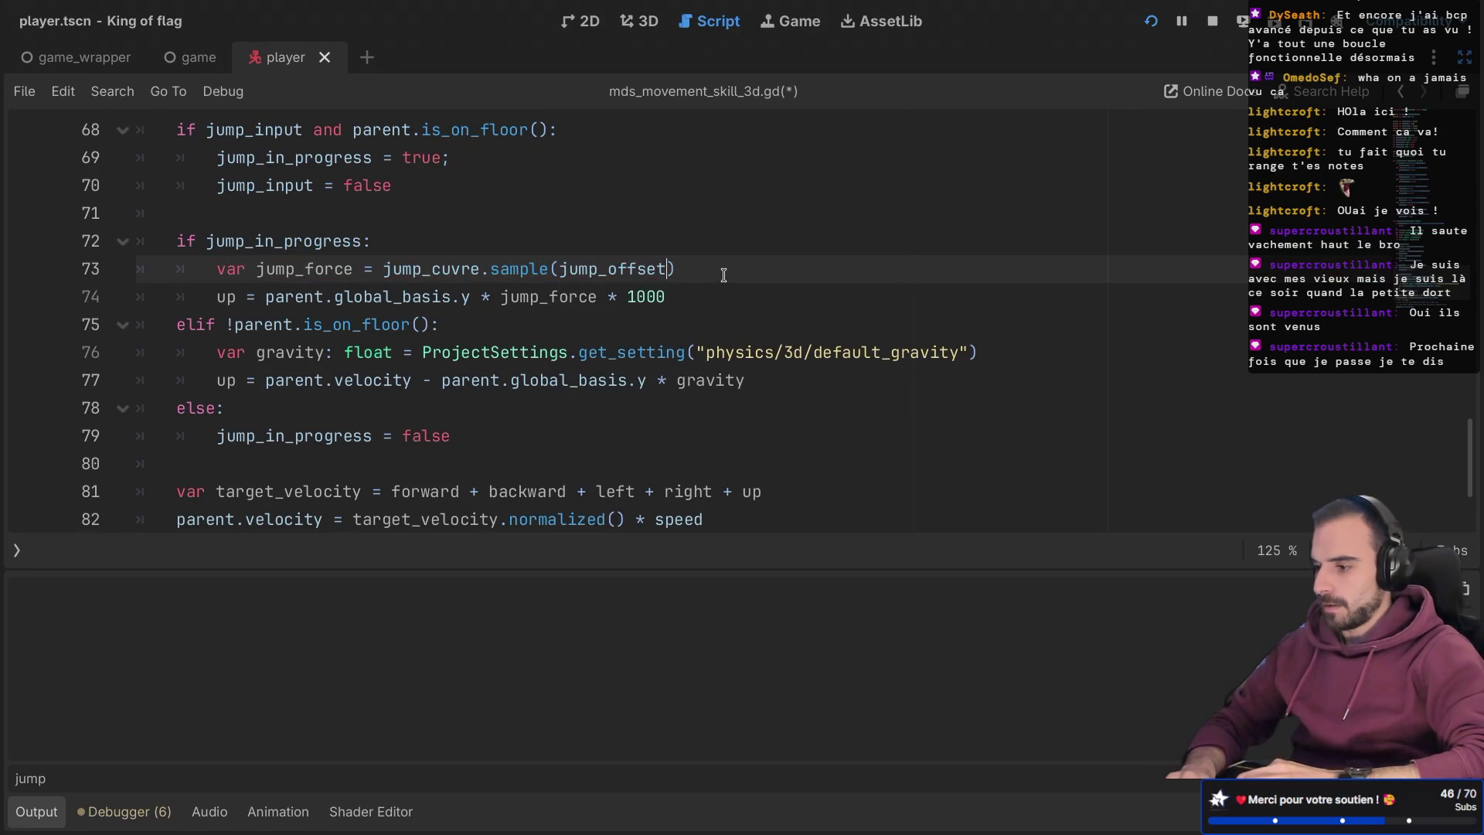
# Add 'jump_offset += delta' below the sampling line and save the script
pyautogui.press('Return')
pyautogui.write('var')
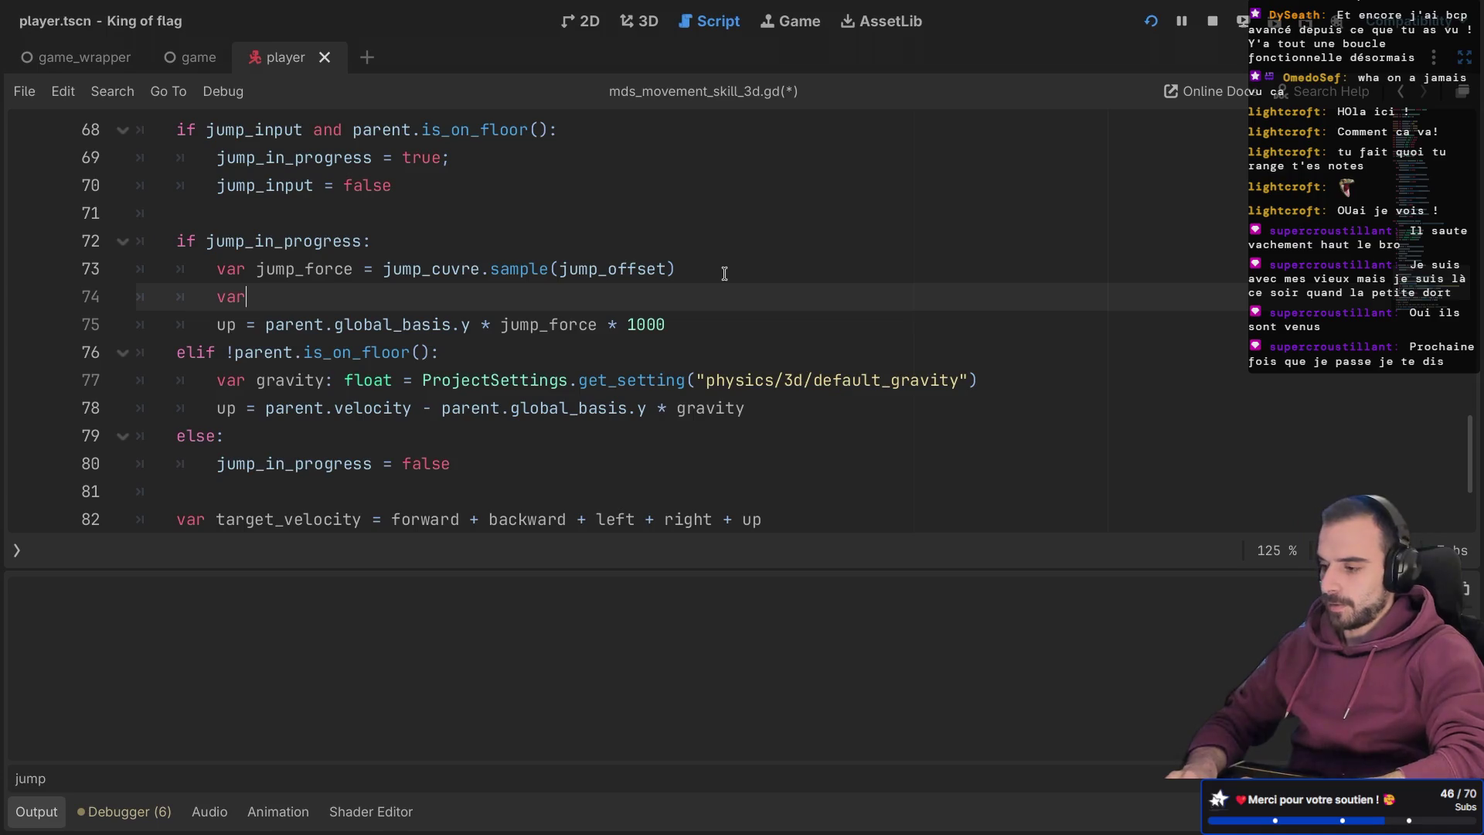
pyautogui.press('BackSpace')
pyautogui.press('BackSpace')
pyautogui.press('BackSpace')
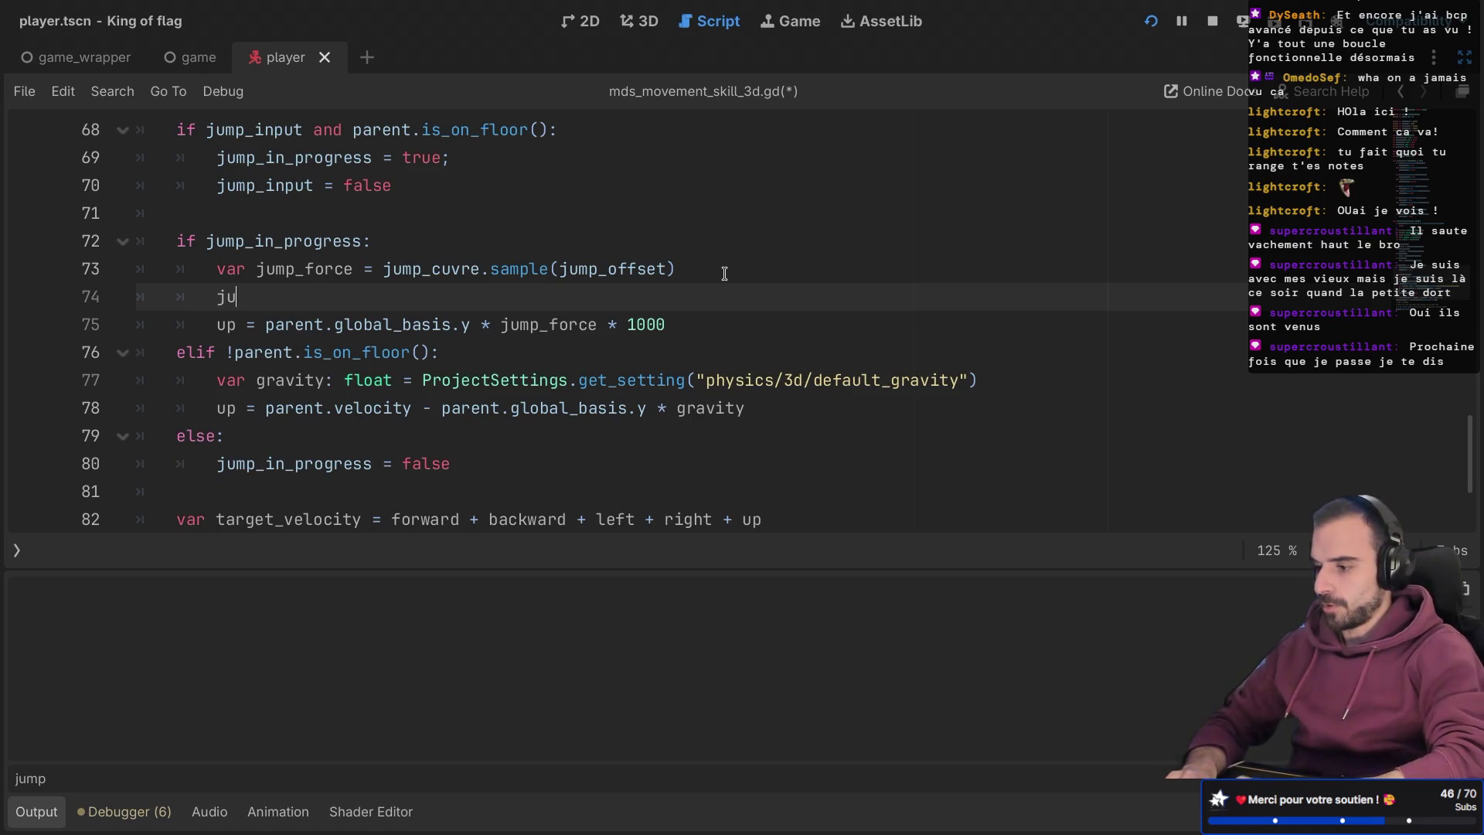
pyautogui.write('mp_offset += _')
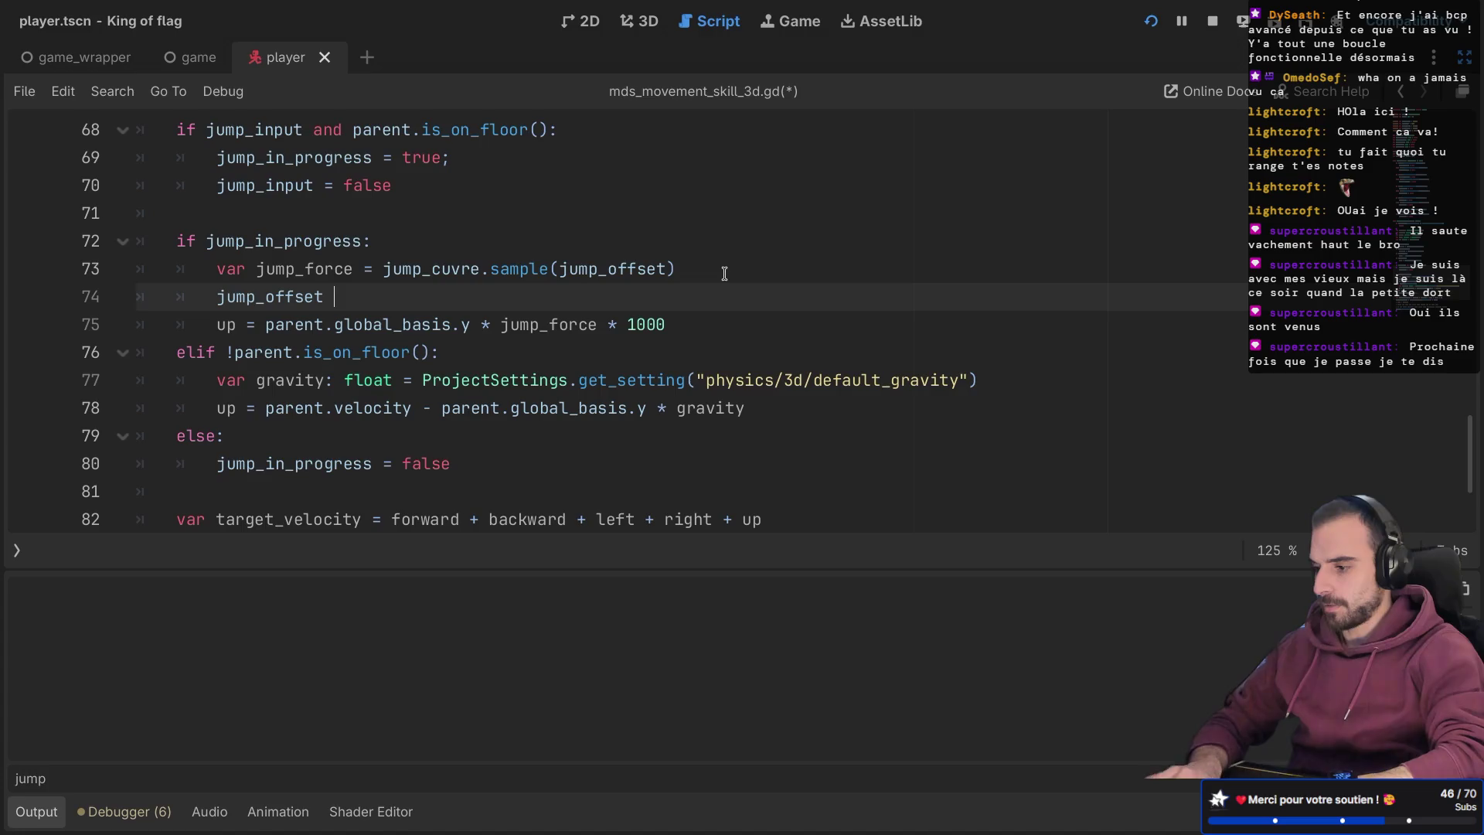
pyautogui.write('del')
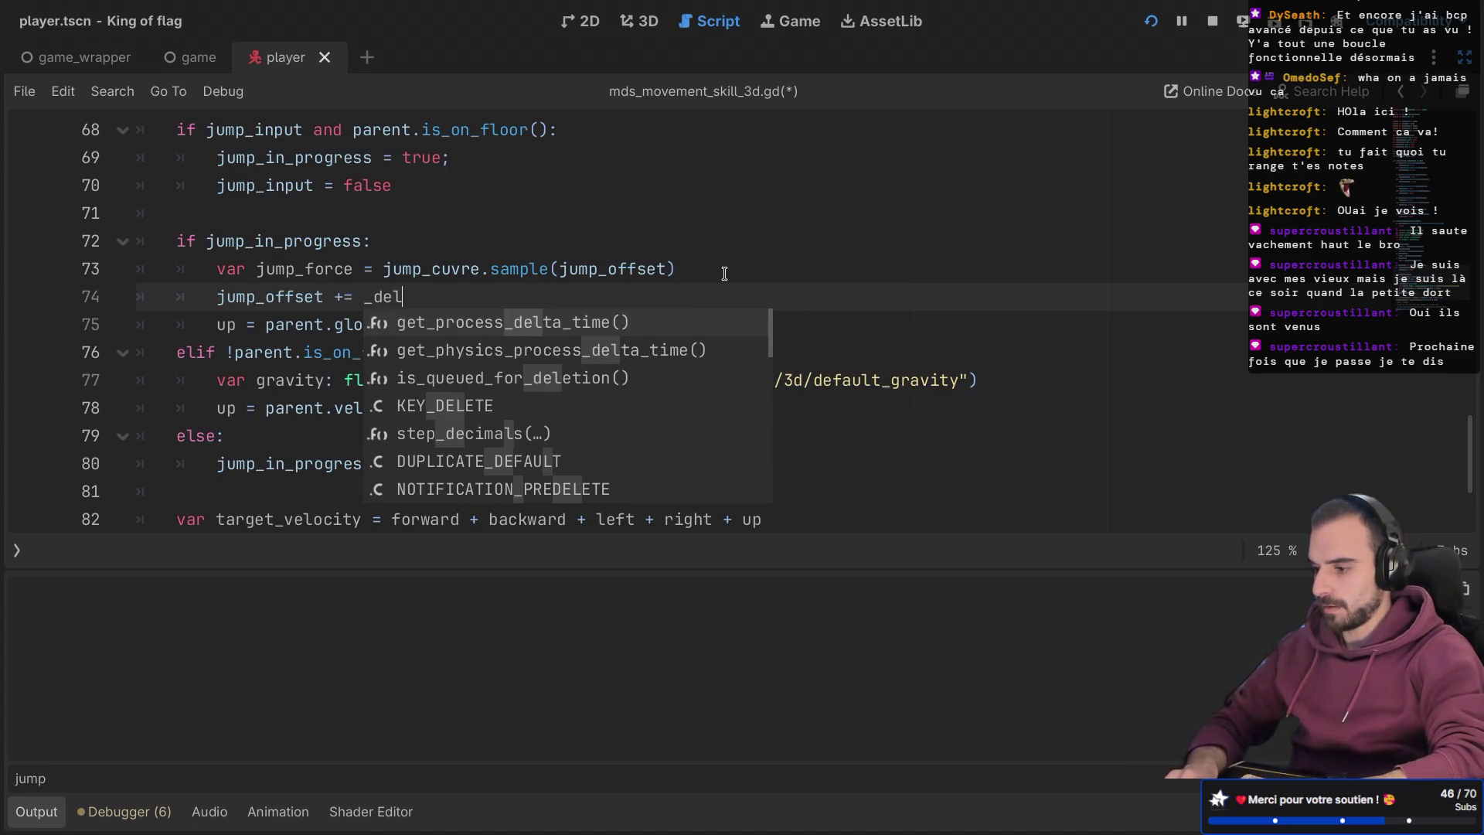
pyautogui.write('ta')
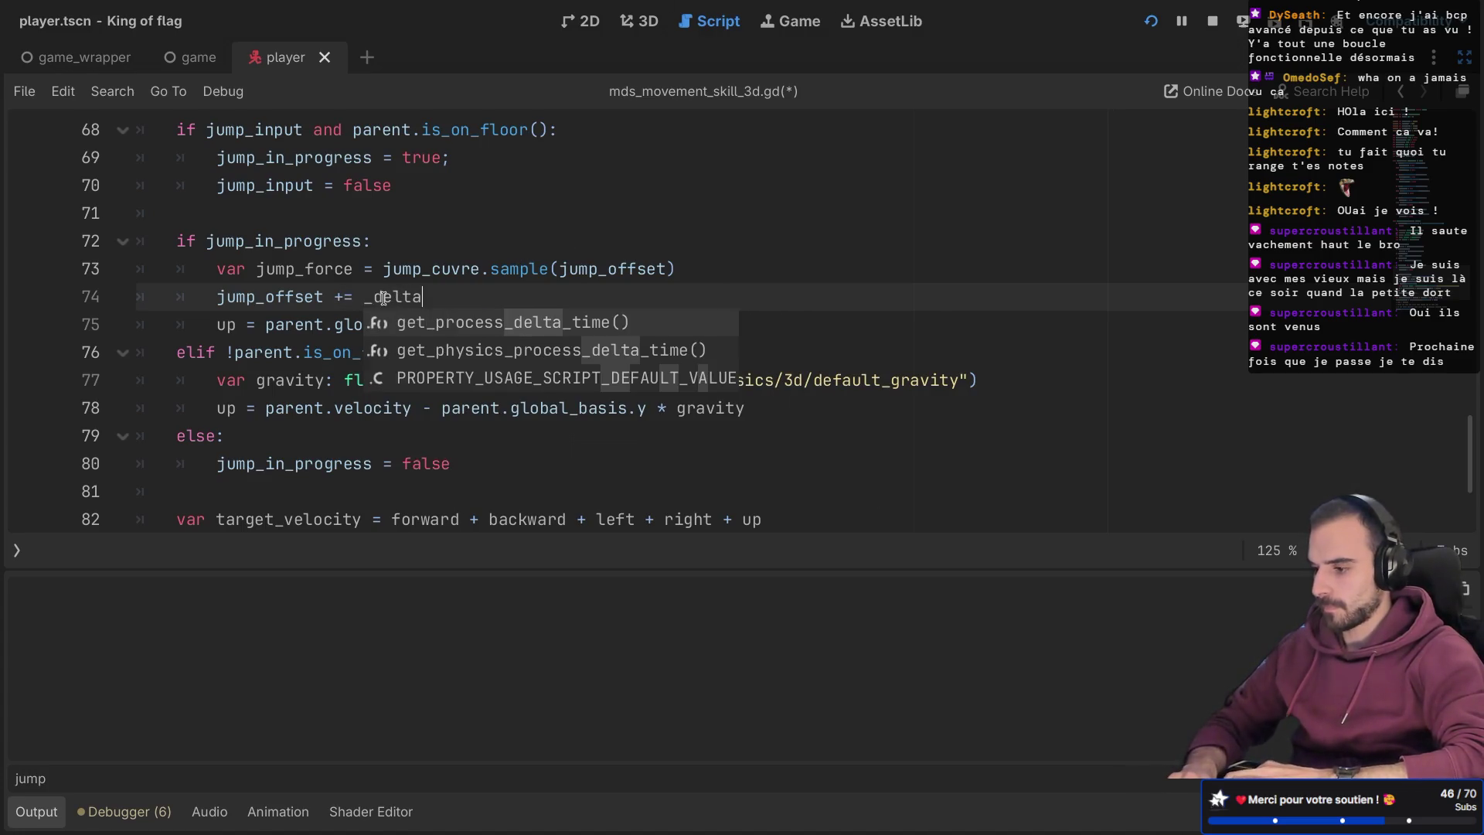
pyautogui.press('Escape')
pyautogui.press('BackSpace')
pyautogui.hotkey('ctrl', 's')
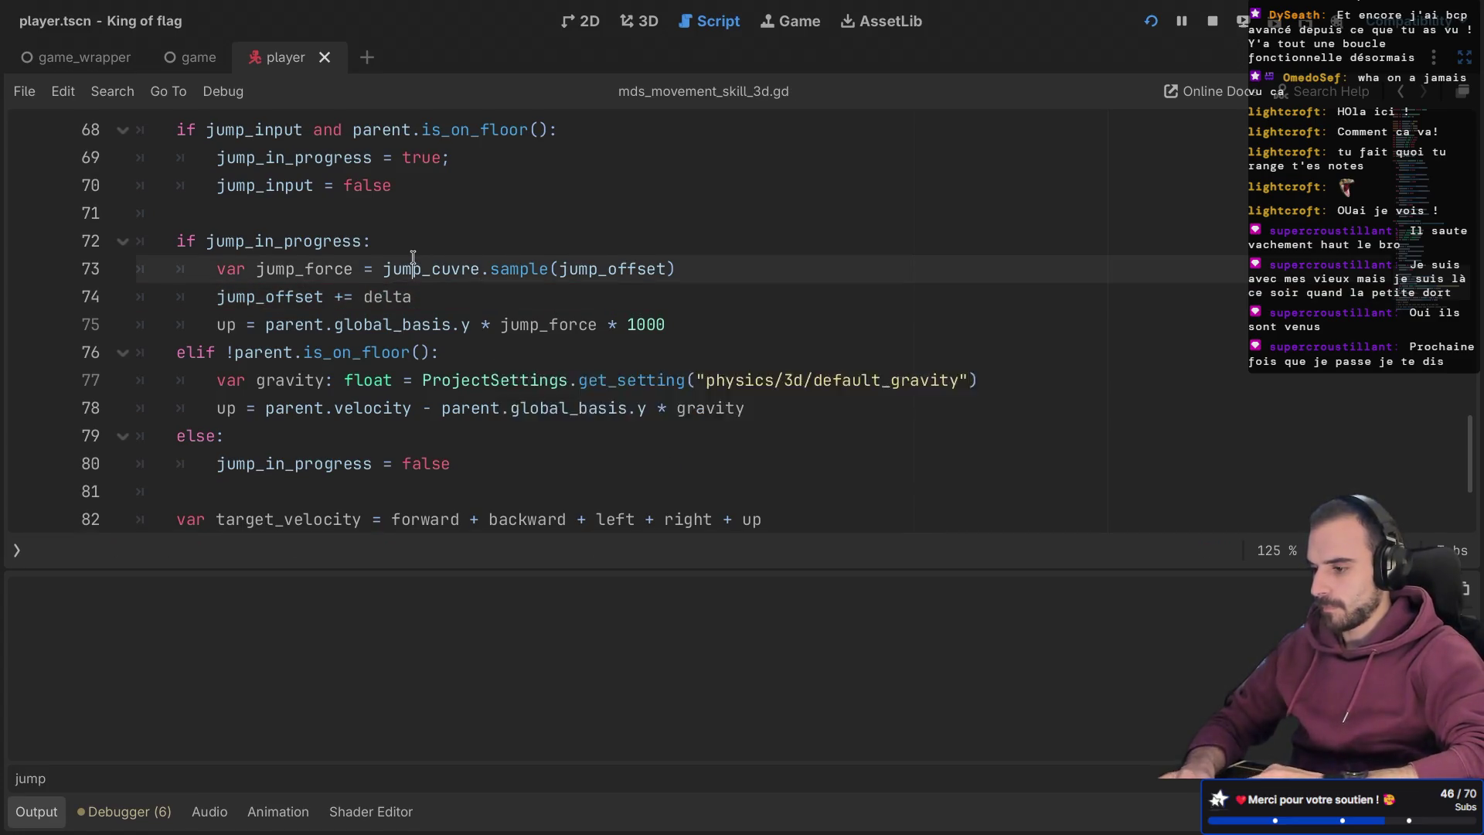
pyautogui.scroll(-2, 413, 258)
pyautogui.scroll(8, 413, 258)
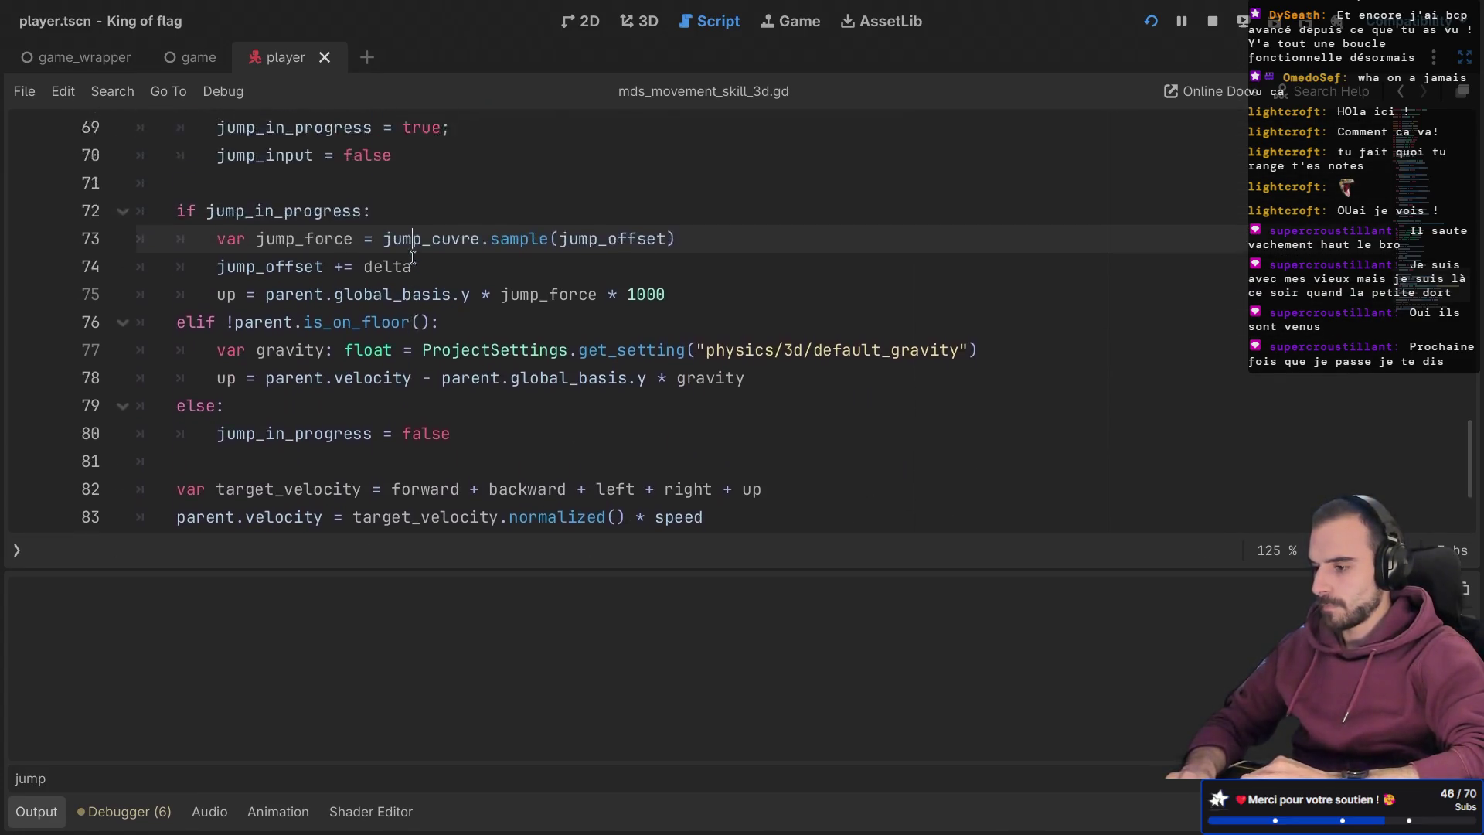
pyautogui.scroll(-6, 413, 257)
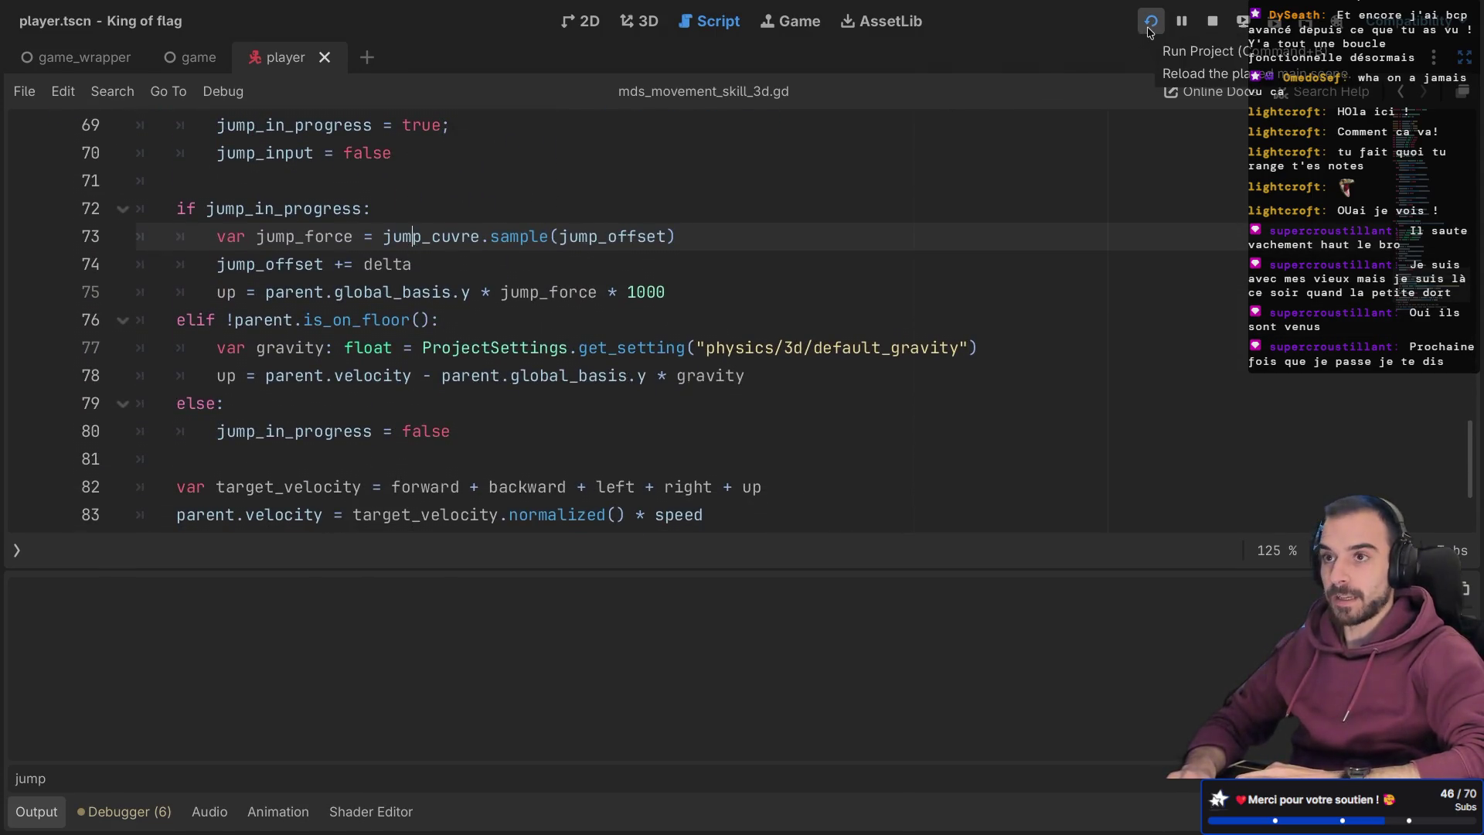
# Add 'jump_offset = 0.0' after line 80 in the else branch, save, and run the project
pyautogui.click(467, 433)
pyautogui.press('Return')
pyautogui.write('jump')
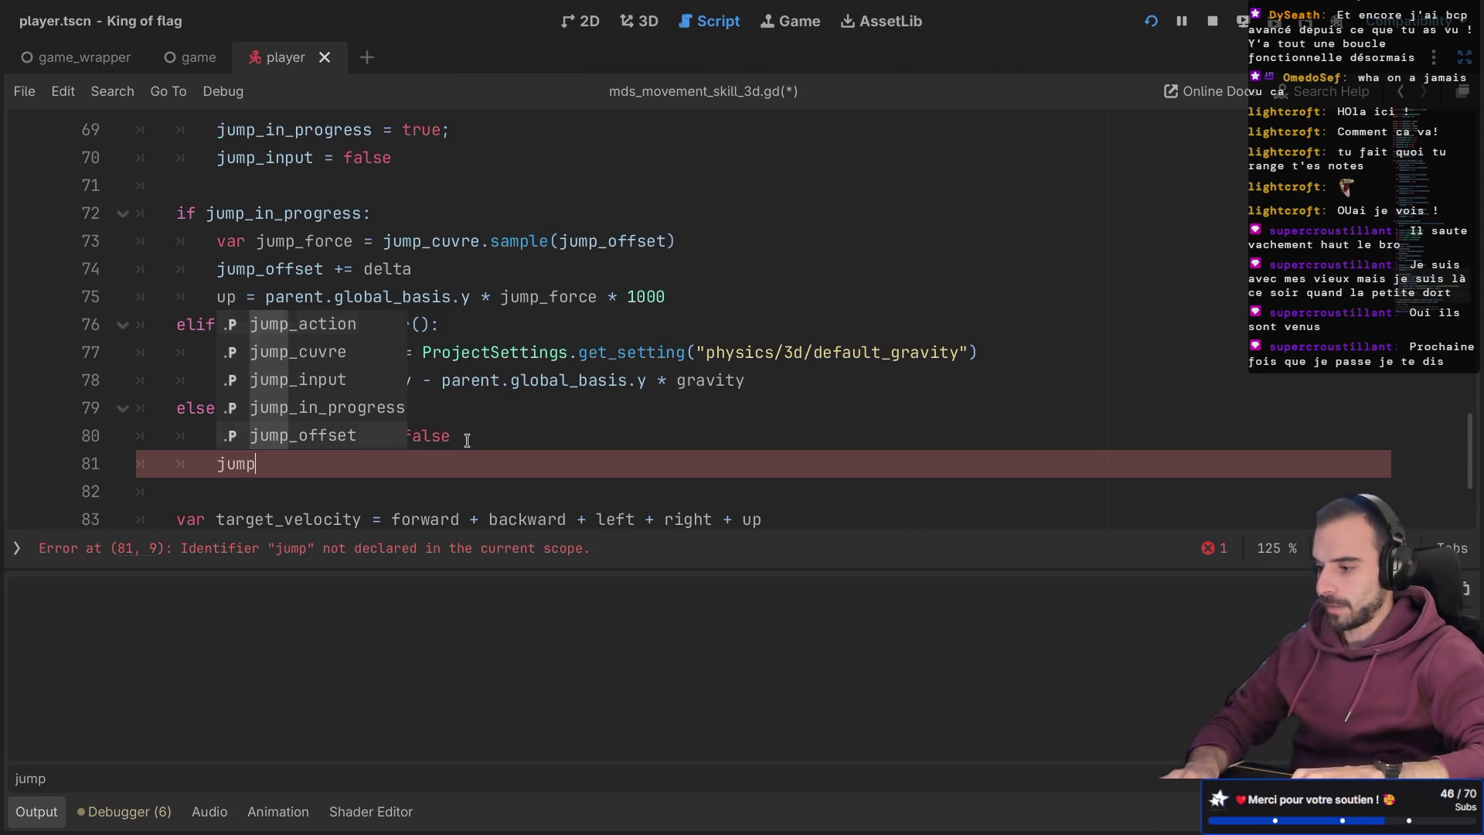
pyautogui.press('Up')
pyautogui.press('Return')
pyautogui.write('= 0.-')
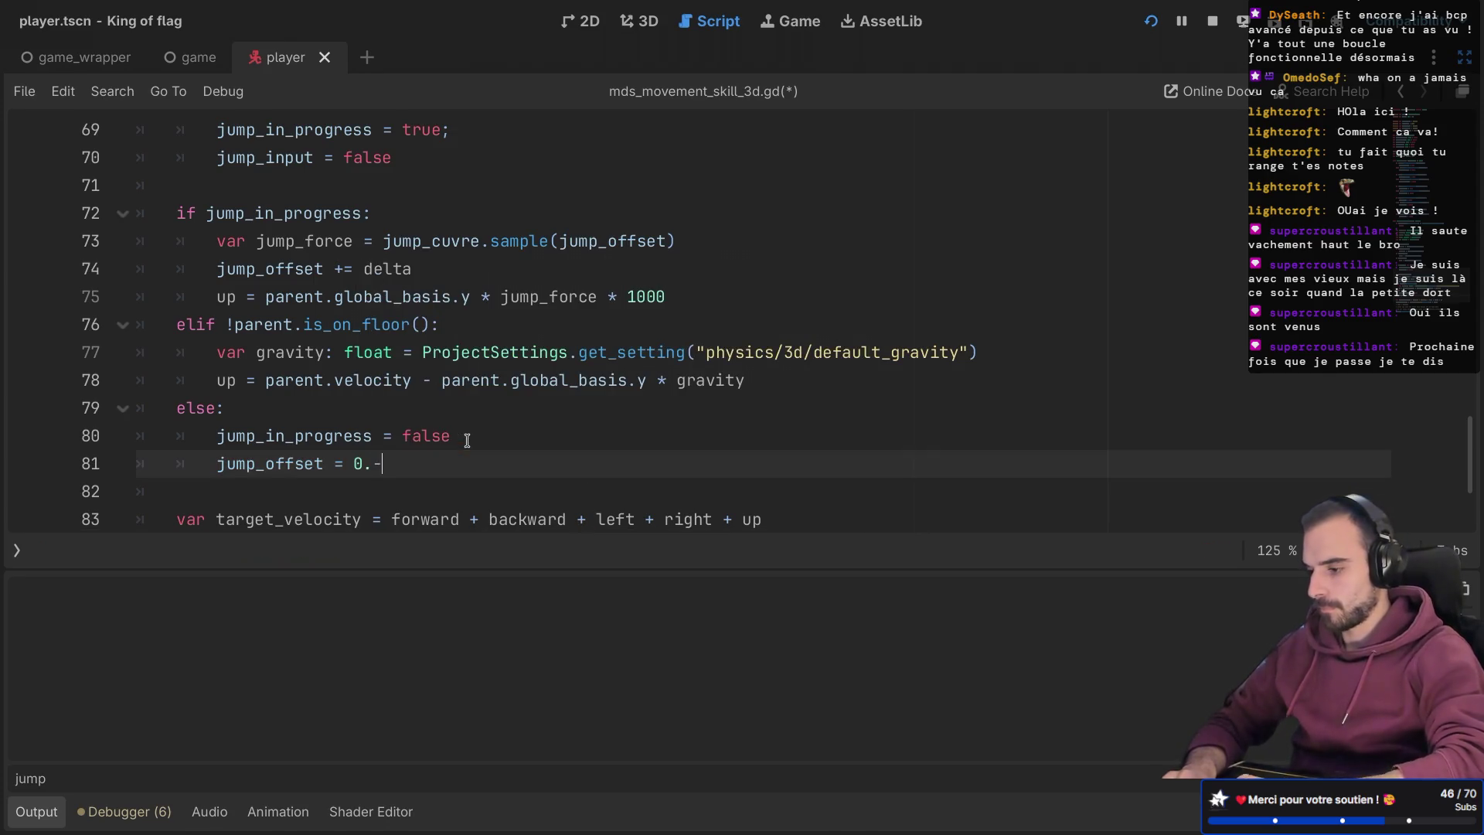
pyautogui.write('0')
pyautogui.hotkey('ctrl', 's')
pyautogui.press('super+b')
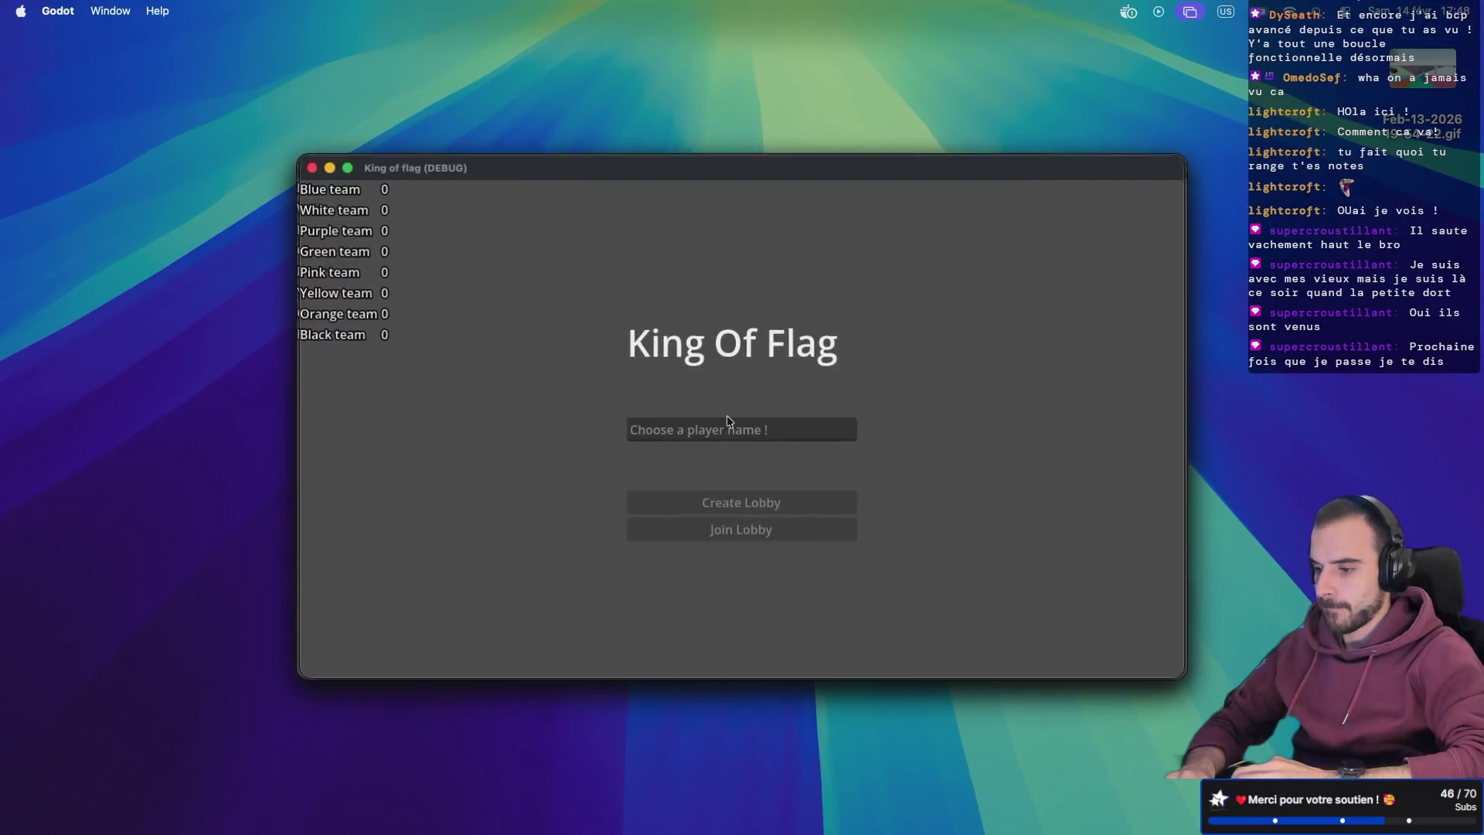
pyautogui.click(726, 427)
# Enter a player name, create a lobby, start the match, run around with W and A, then return to the editor
pyautogui.write('faf')
pyautogui.click(730, 502)
pyautogui.click(724, 448)
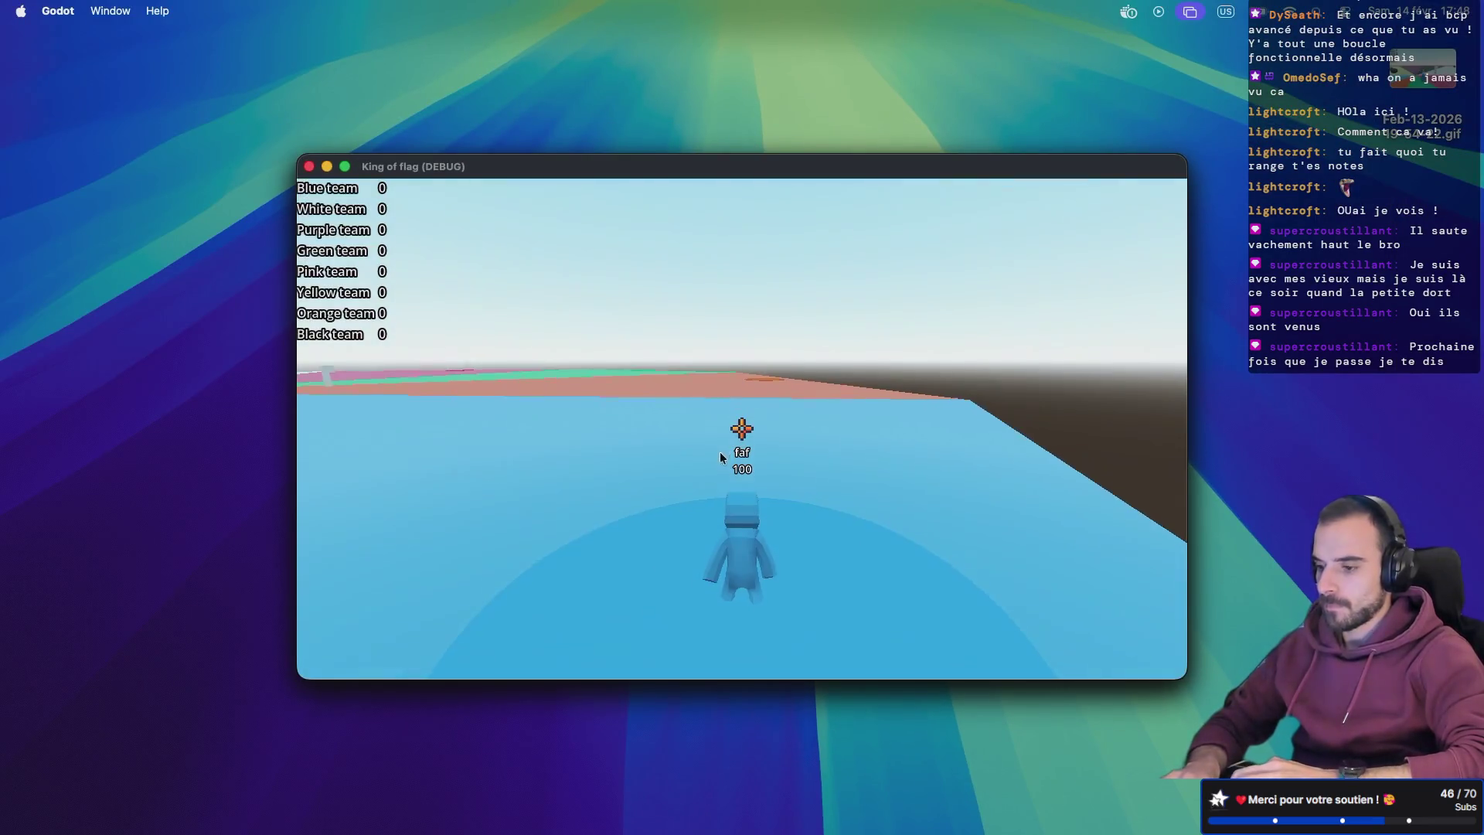
pyautogui.press('w')
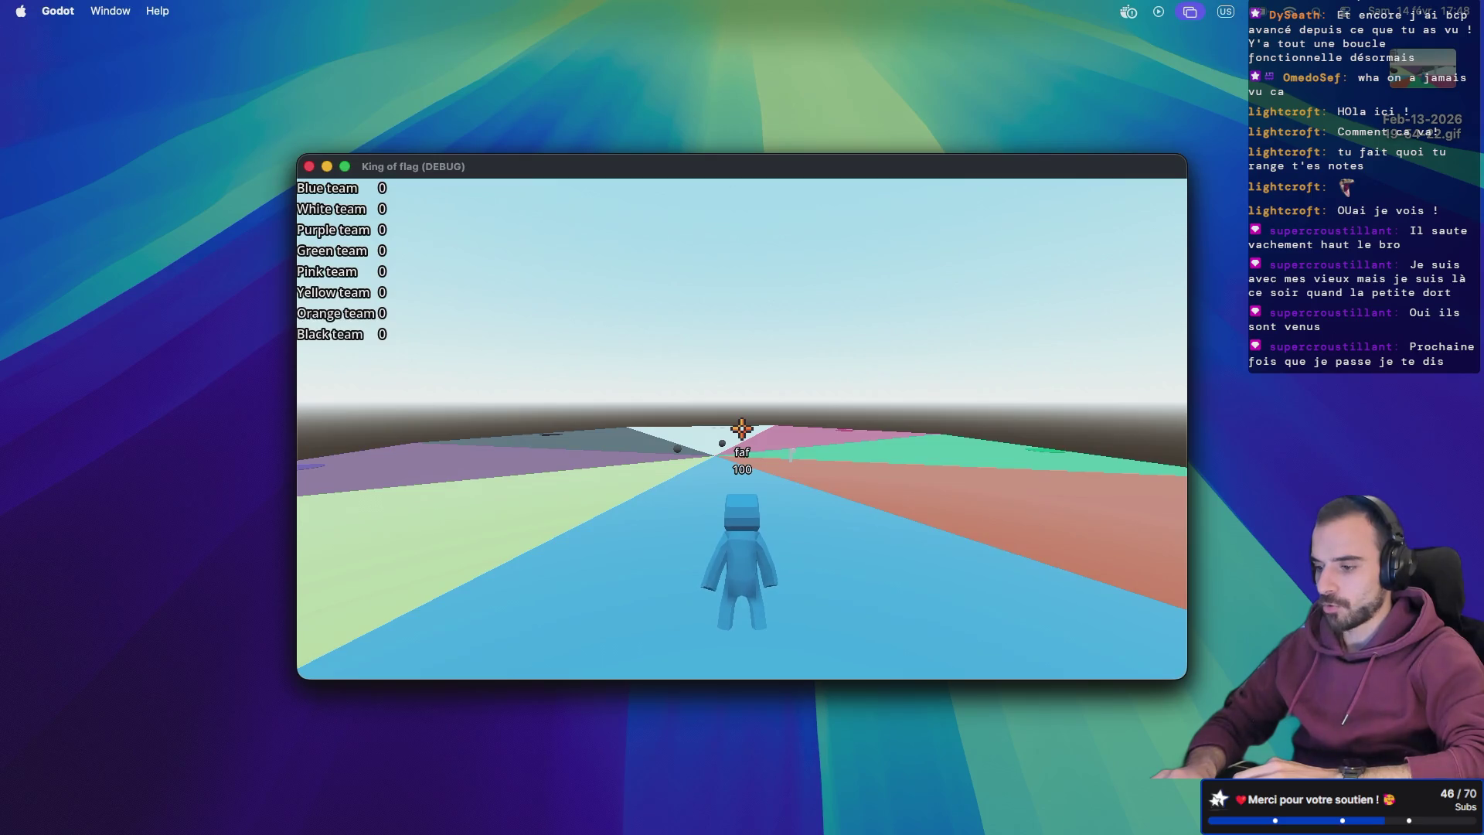
pyautogui.press('a')
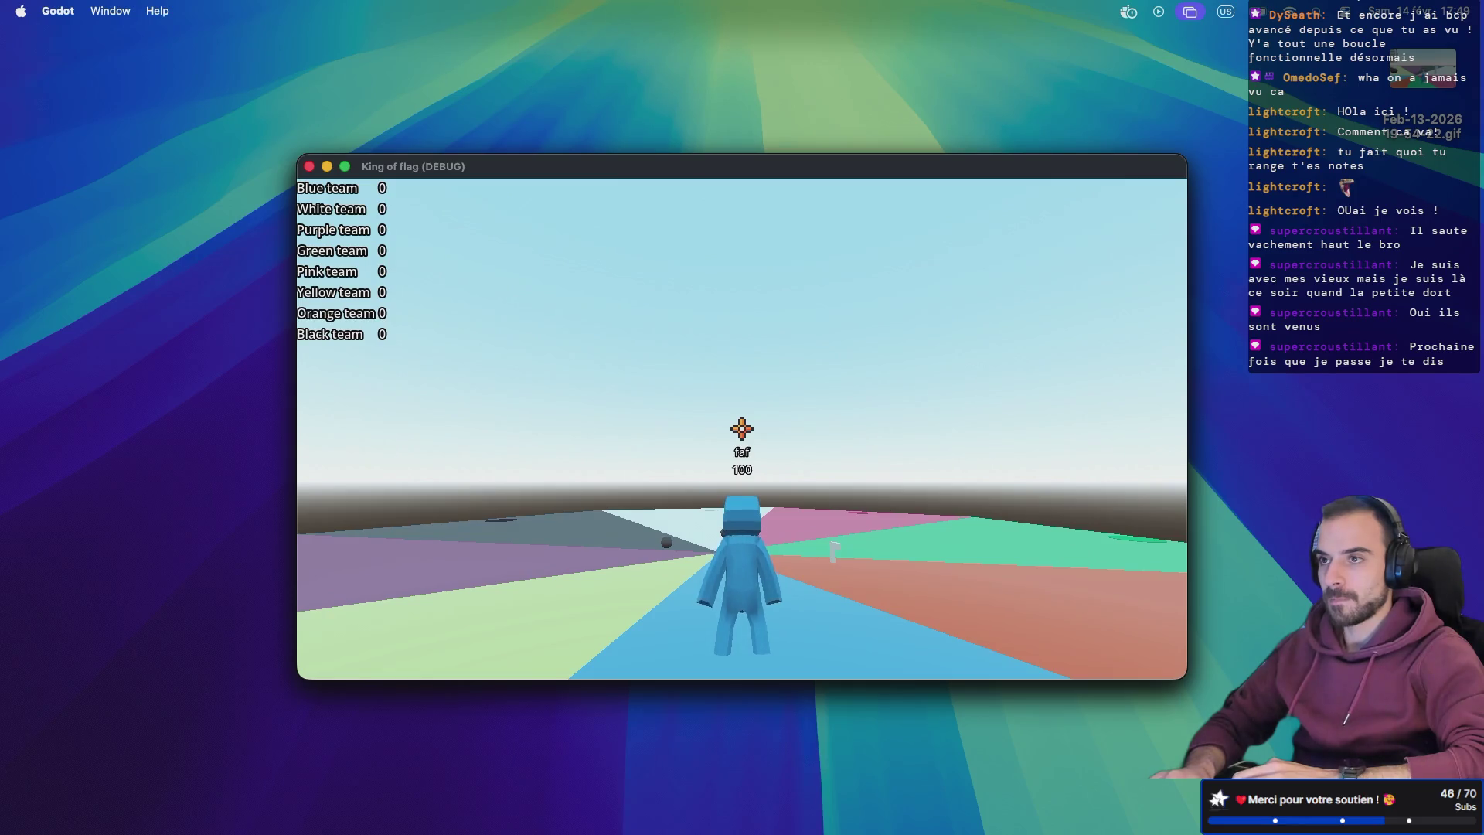
pyautogui.press('a')
pyautogui.press('w')
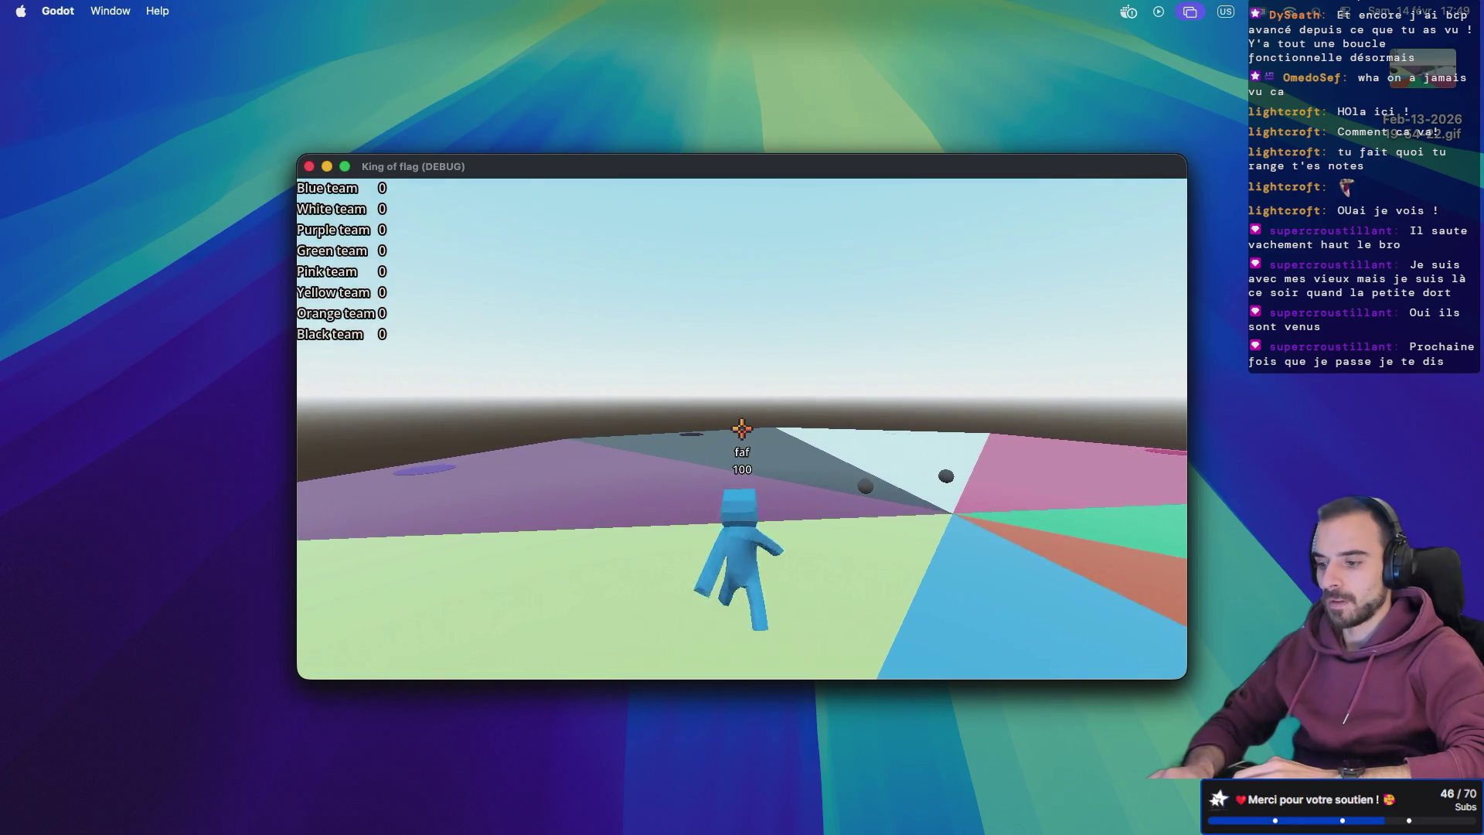
pyautogui.hotkey('ctrl', 'Right')
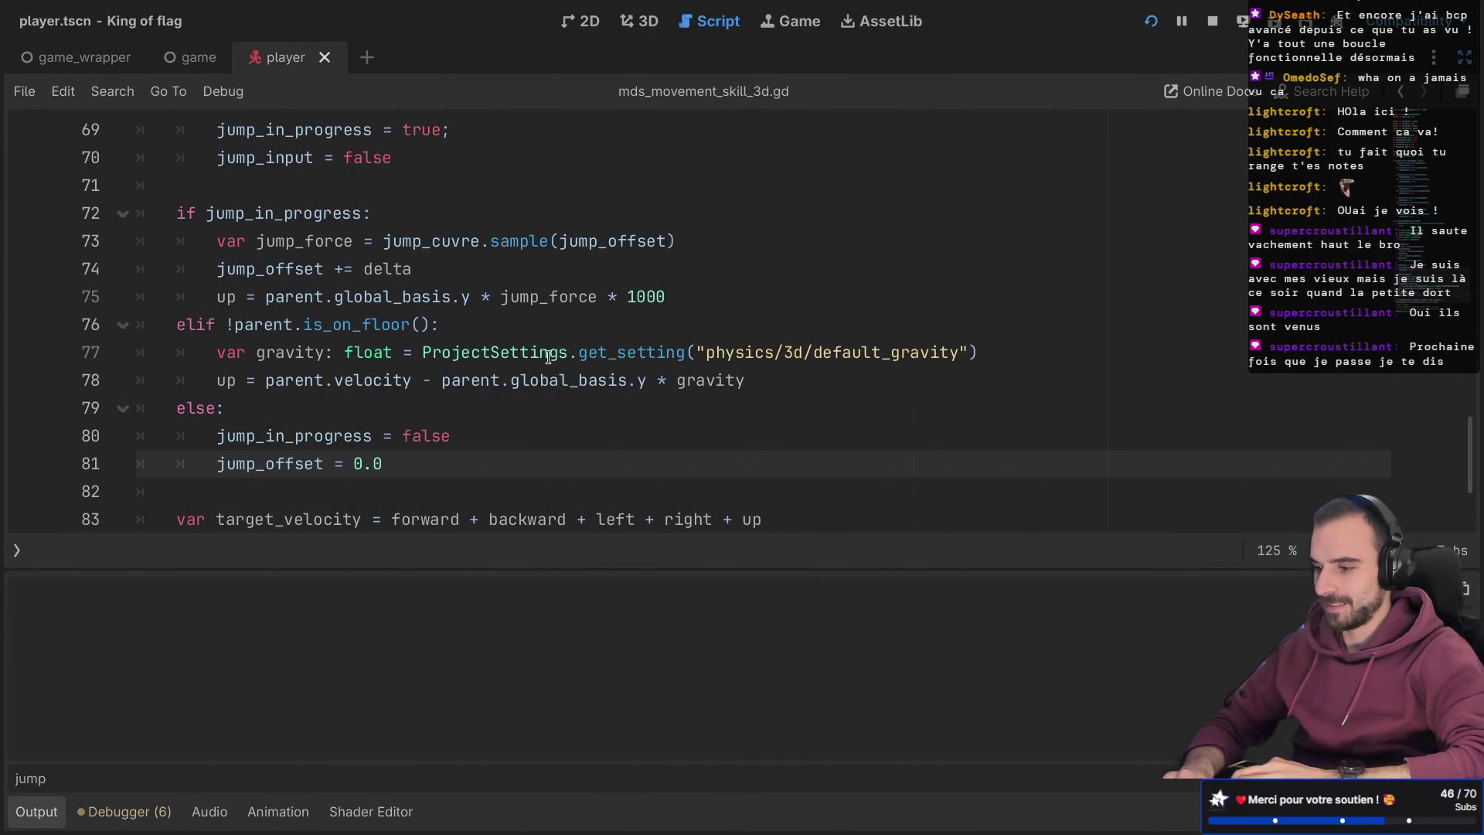
# Rename the local jump_force to jump_curve_force on lines 73 and 75
pyautogui.click(570, 352)
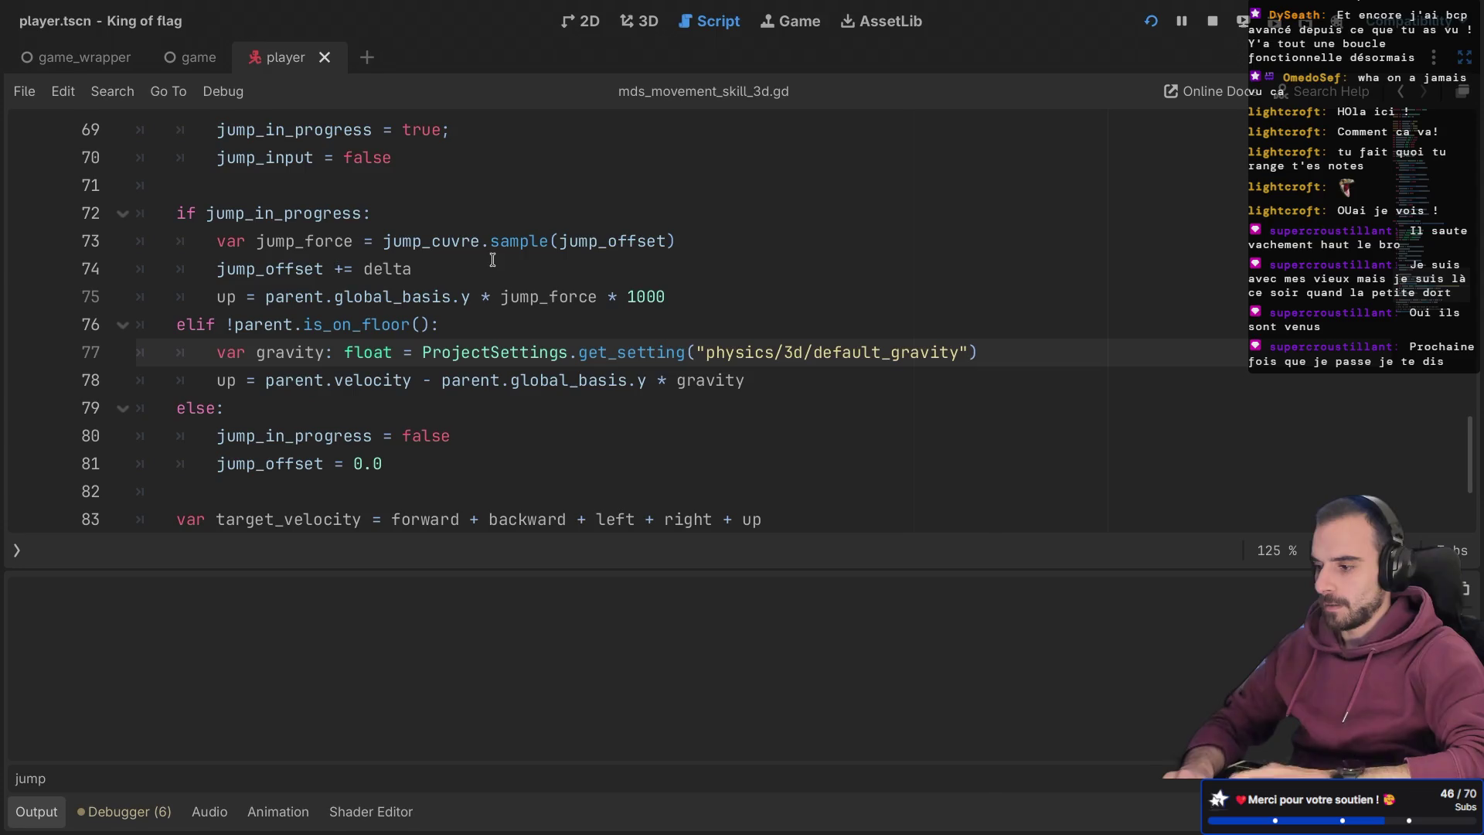
pyautogui.click(297, 243)
pyautogui.write('_curve')
pyautogui.click(540, 297)
pyautogui.write('_curve')
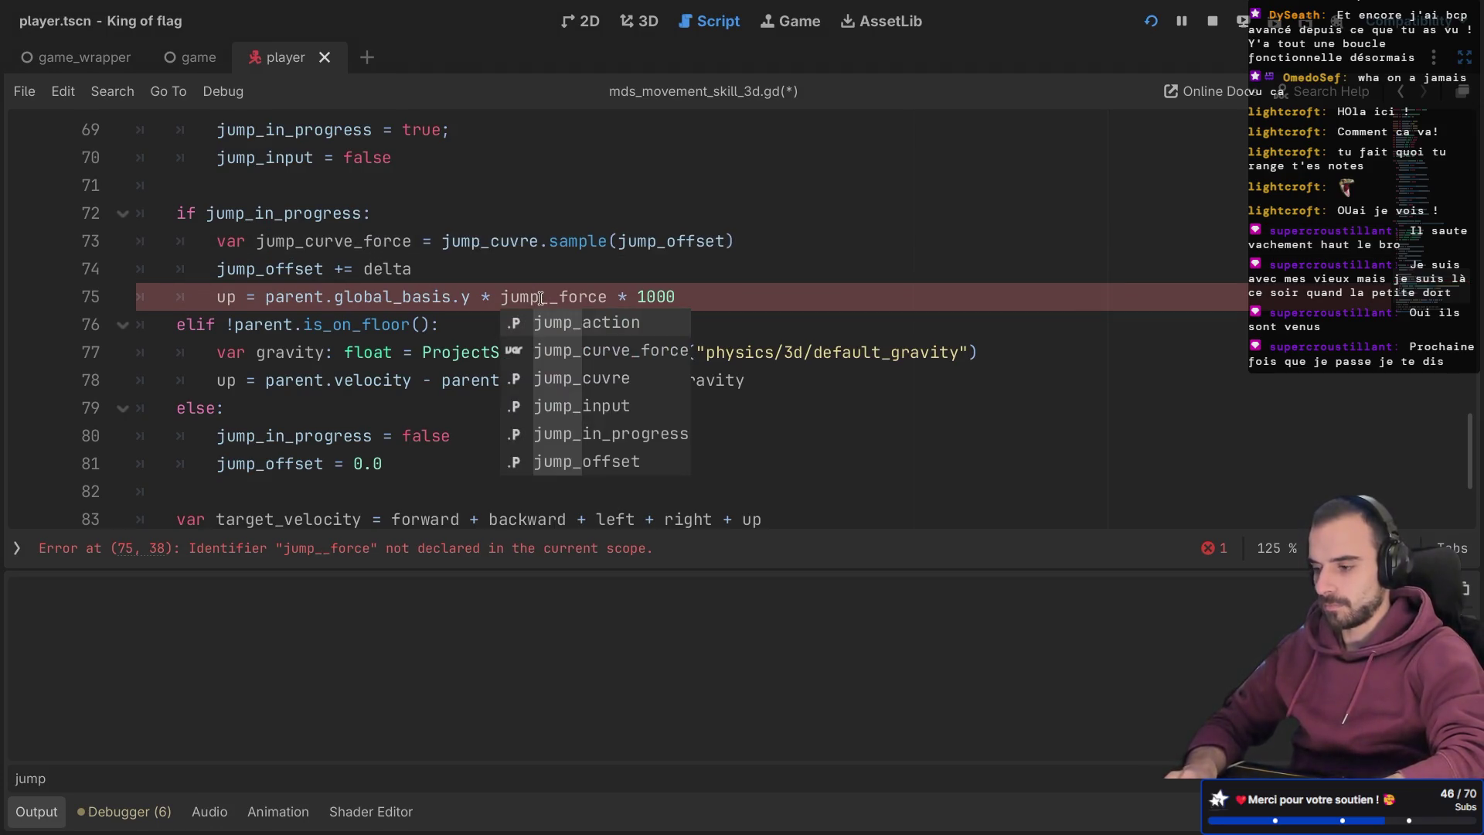
pyautogui.scroll(20, 510, 282)
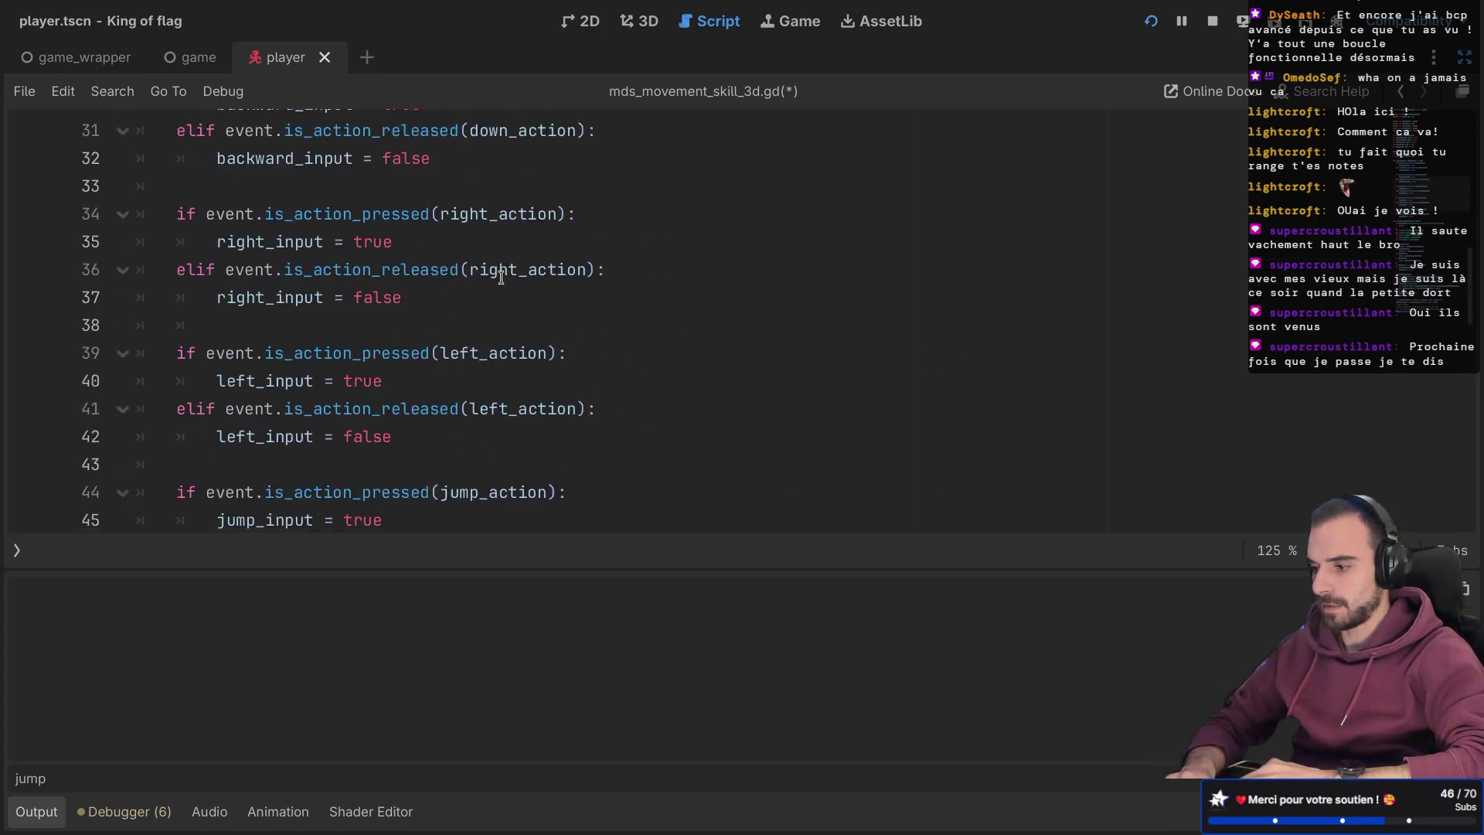
pyautogui.click(442, 368)
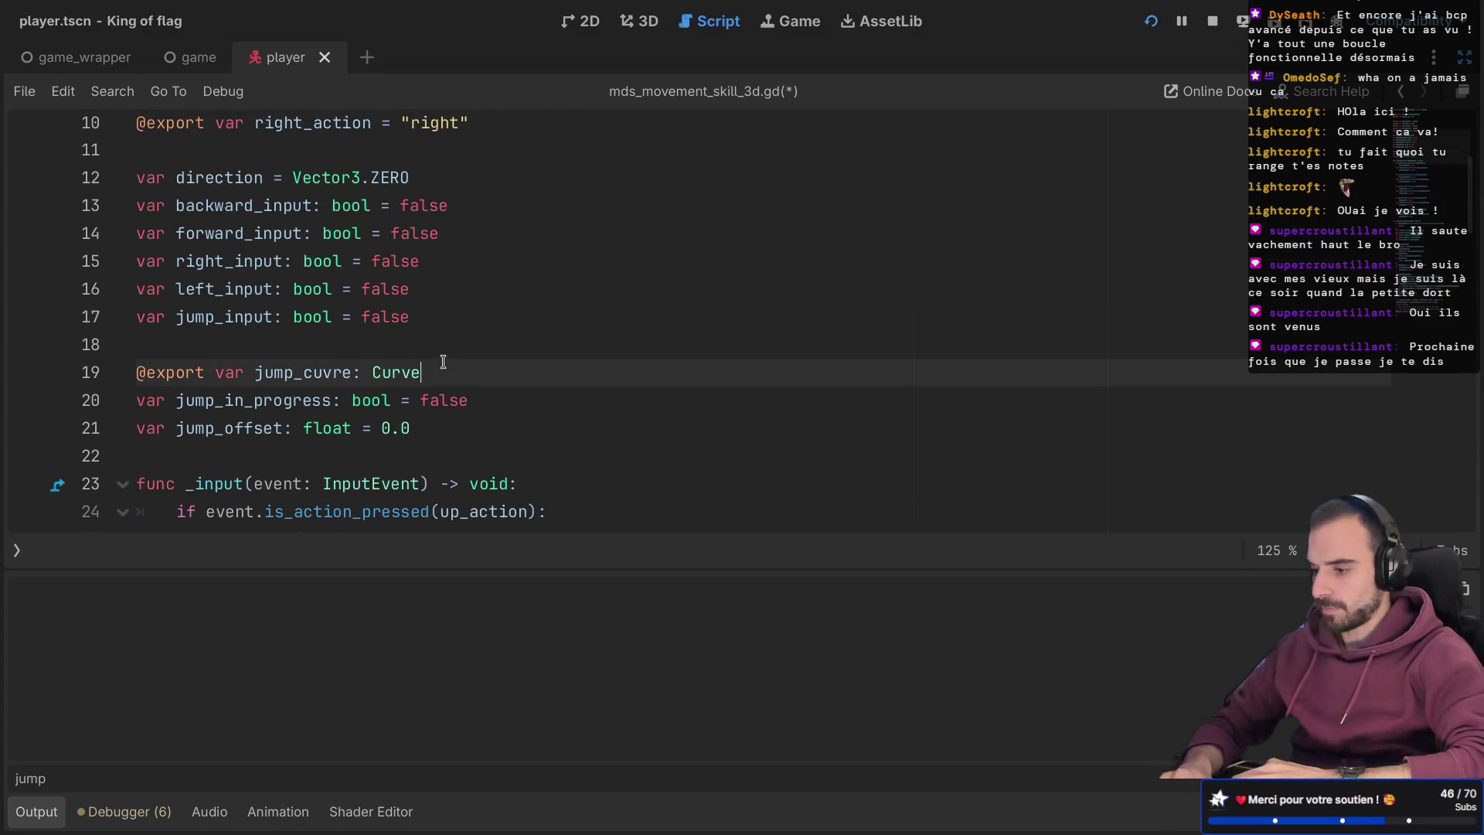
pyautogui.hotkey('shift', 'Up')
pyautogui.hotkey('ctrl', 'c')
pyautogui.press('End')
pyautogui.hotkey('ctrl', 'v')
pyautogui.click(351, 399)
pyautogui.press('BackSpace')
pyautogui.press('BackSpace')
pyautogui.press('BackSpace')
pyautogui.write('force')
pyautogui.doubleClick(381, 400)
pyautogui.write('float = ')
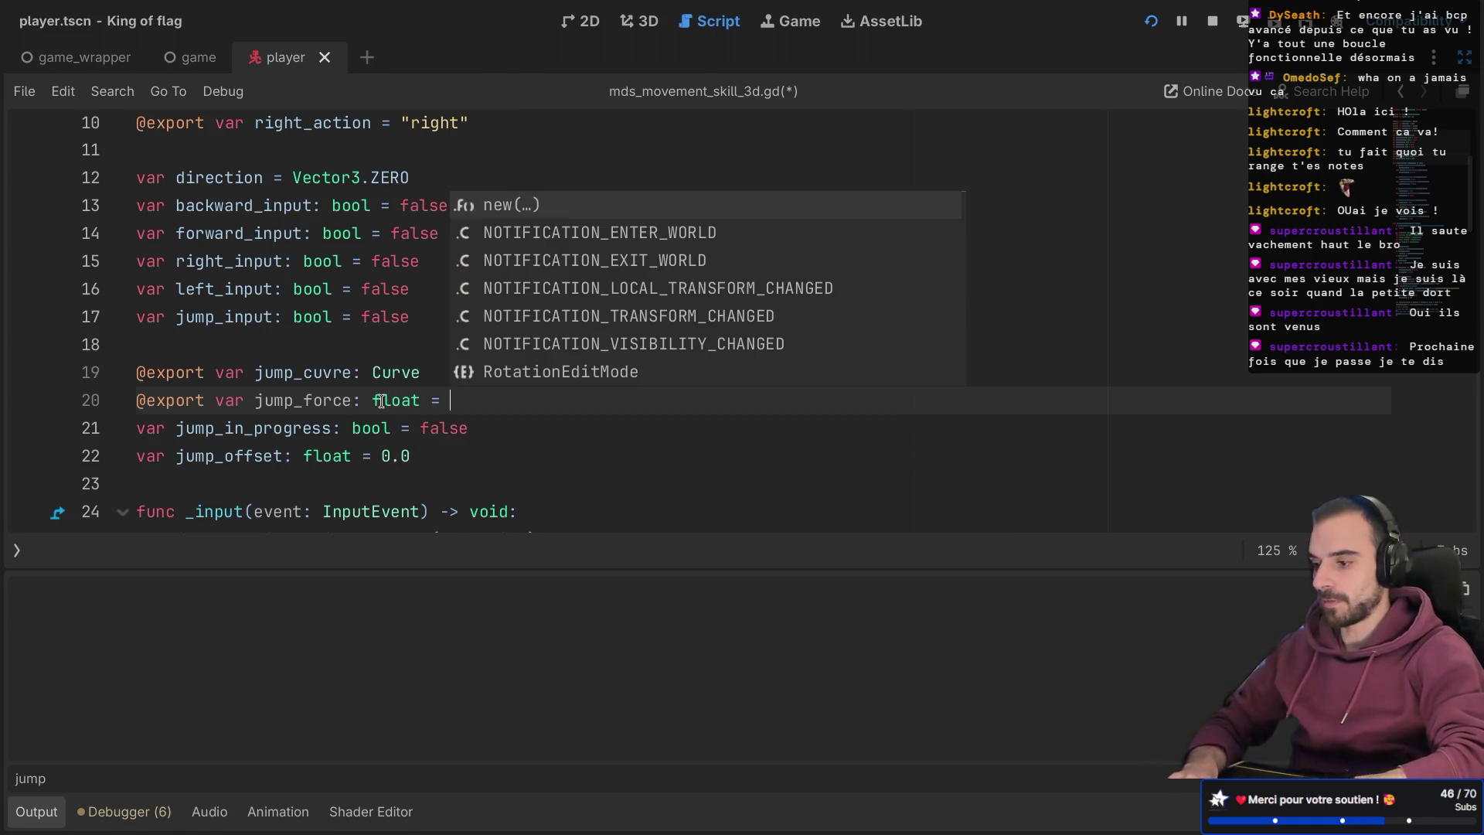
pyautogui.write('1000')
pyautogui.hotkey('ctrl', 's')
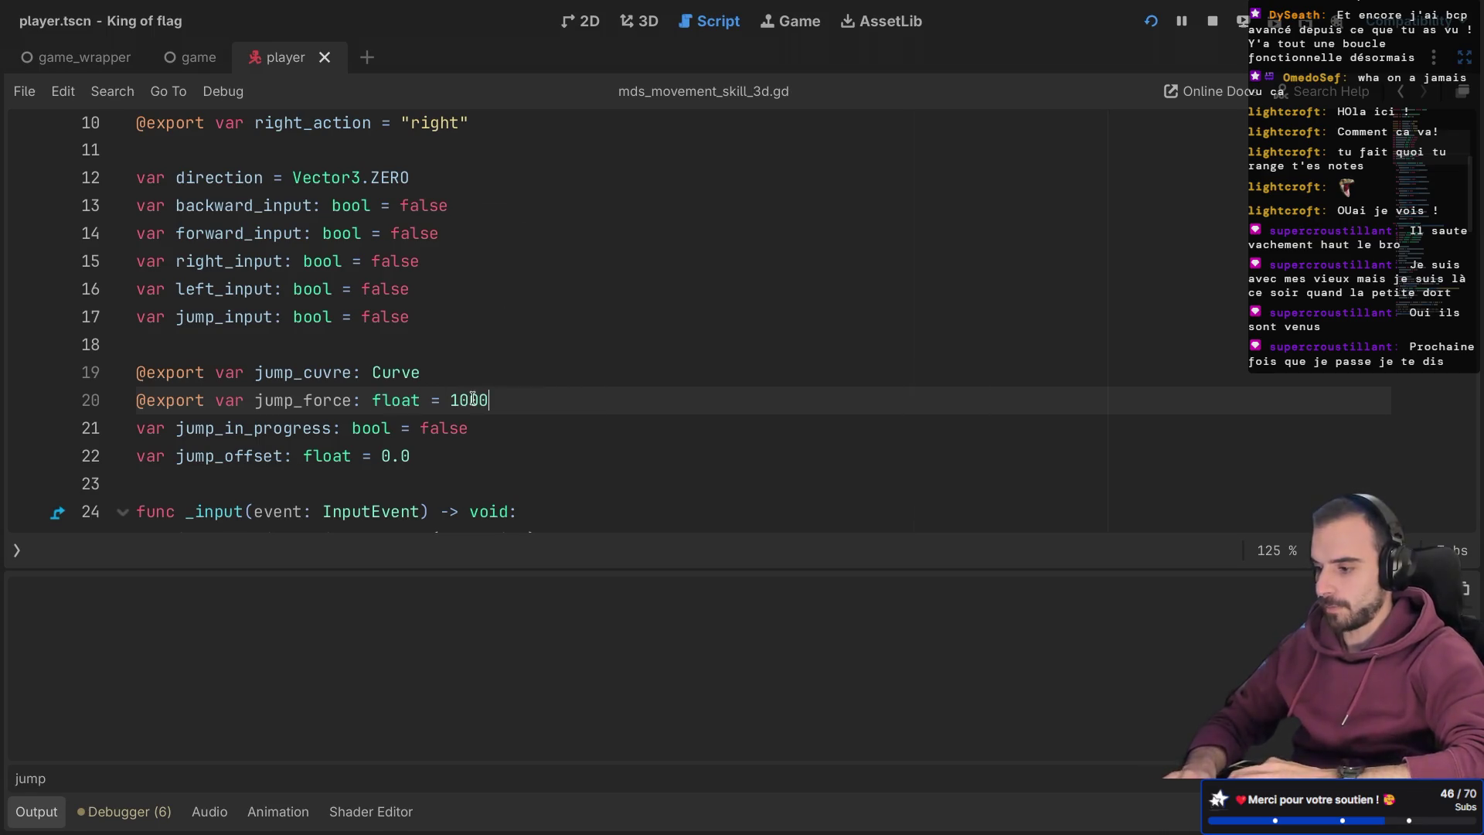
# Delete the hard-coded 1000 multiplier on line 76
pyautogui.scroll(-15, 458, 415)
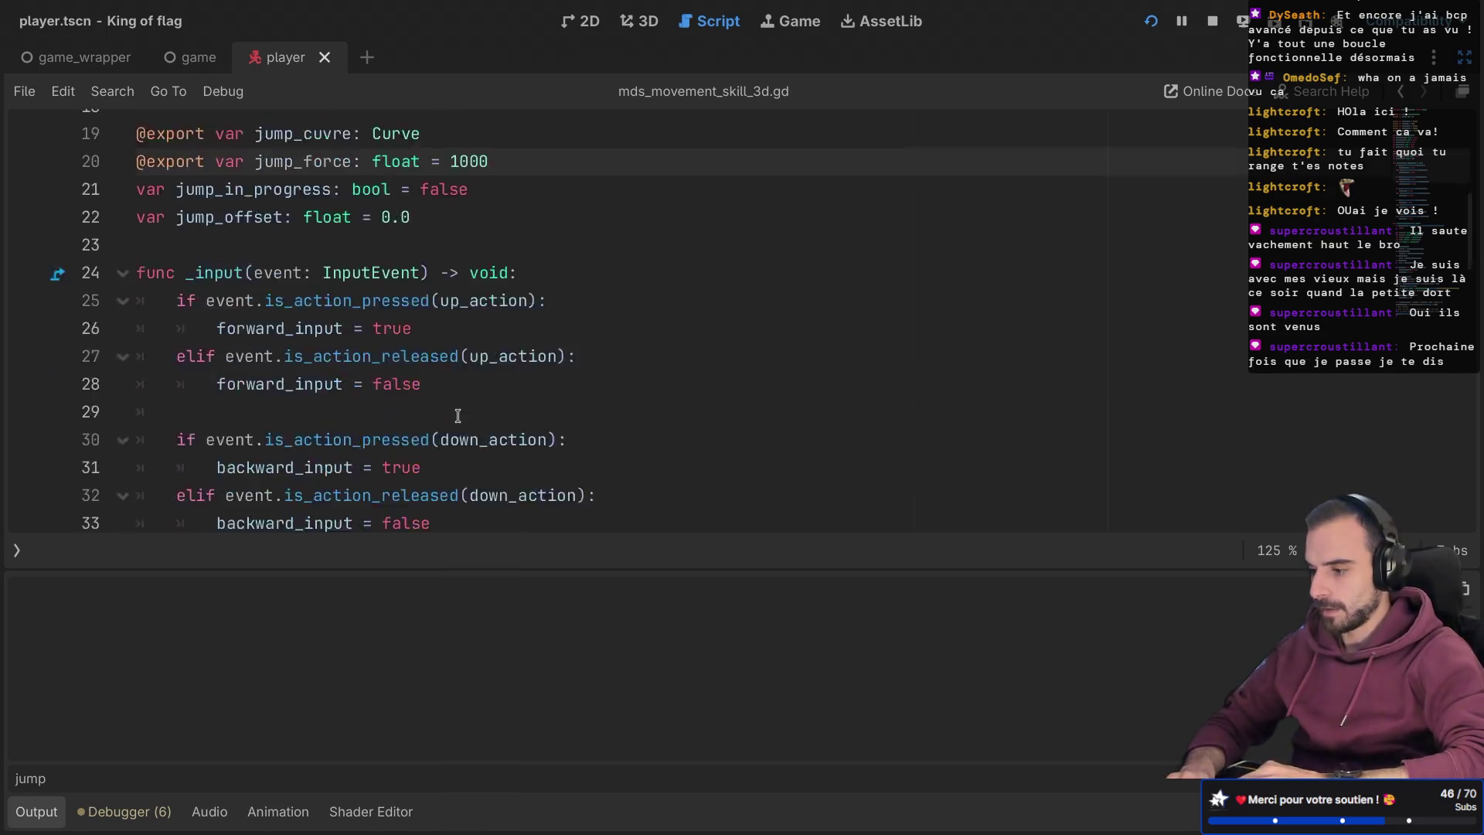
pyautogui.scroll(-4, 458, 414)
pyautogui.doubleClick(698, 335)
pyautogui.press('BackSpace')
# Multiply line 76 by jump_force via autocomplete instead of 1000, and save the script
pyautogui.write('jump_curve_force * ju')
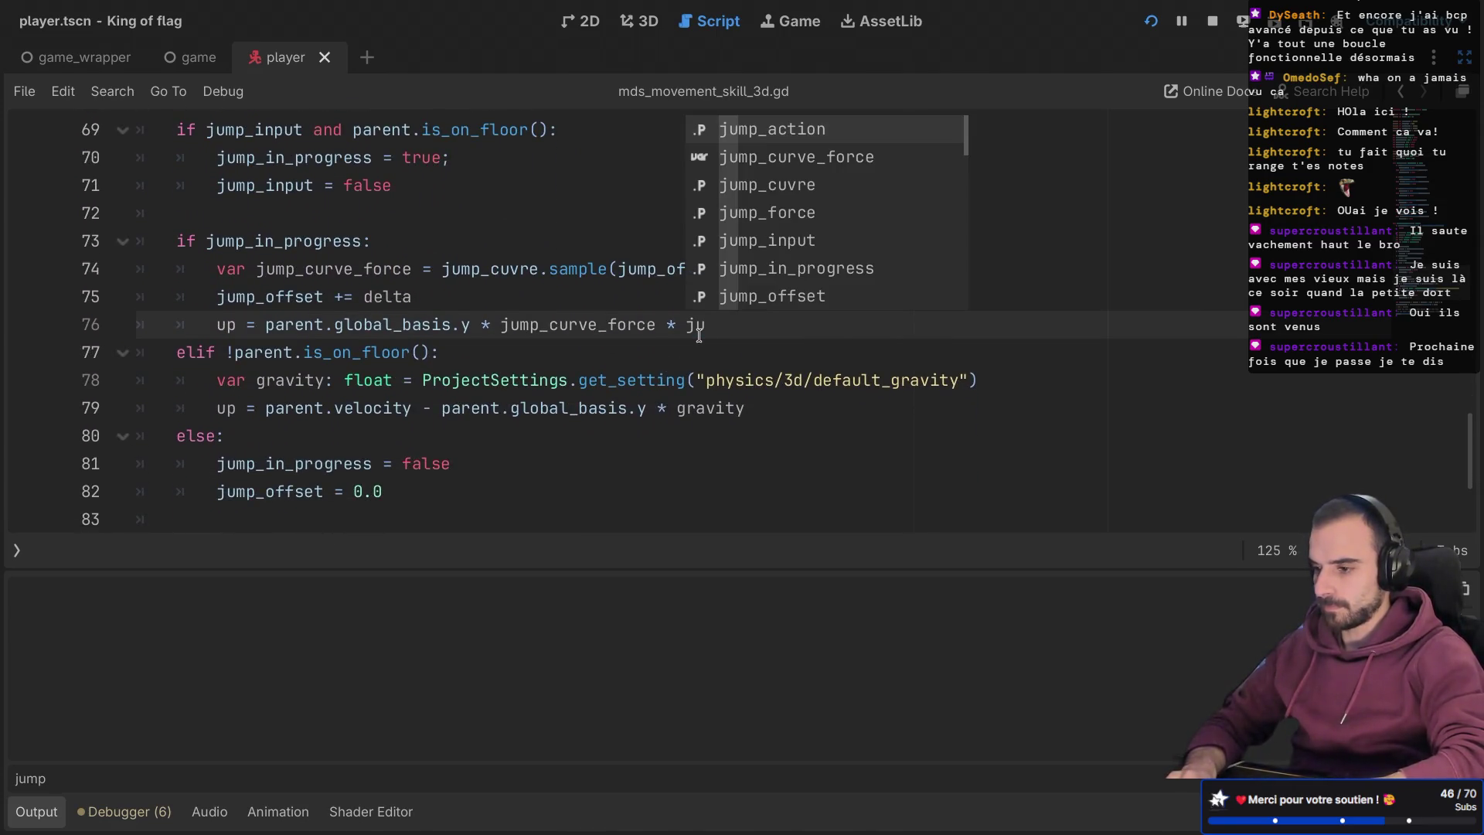
pyautogui.scroll(1, 699, 335)
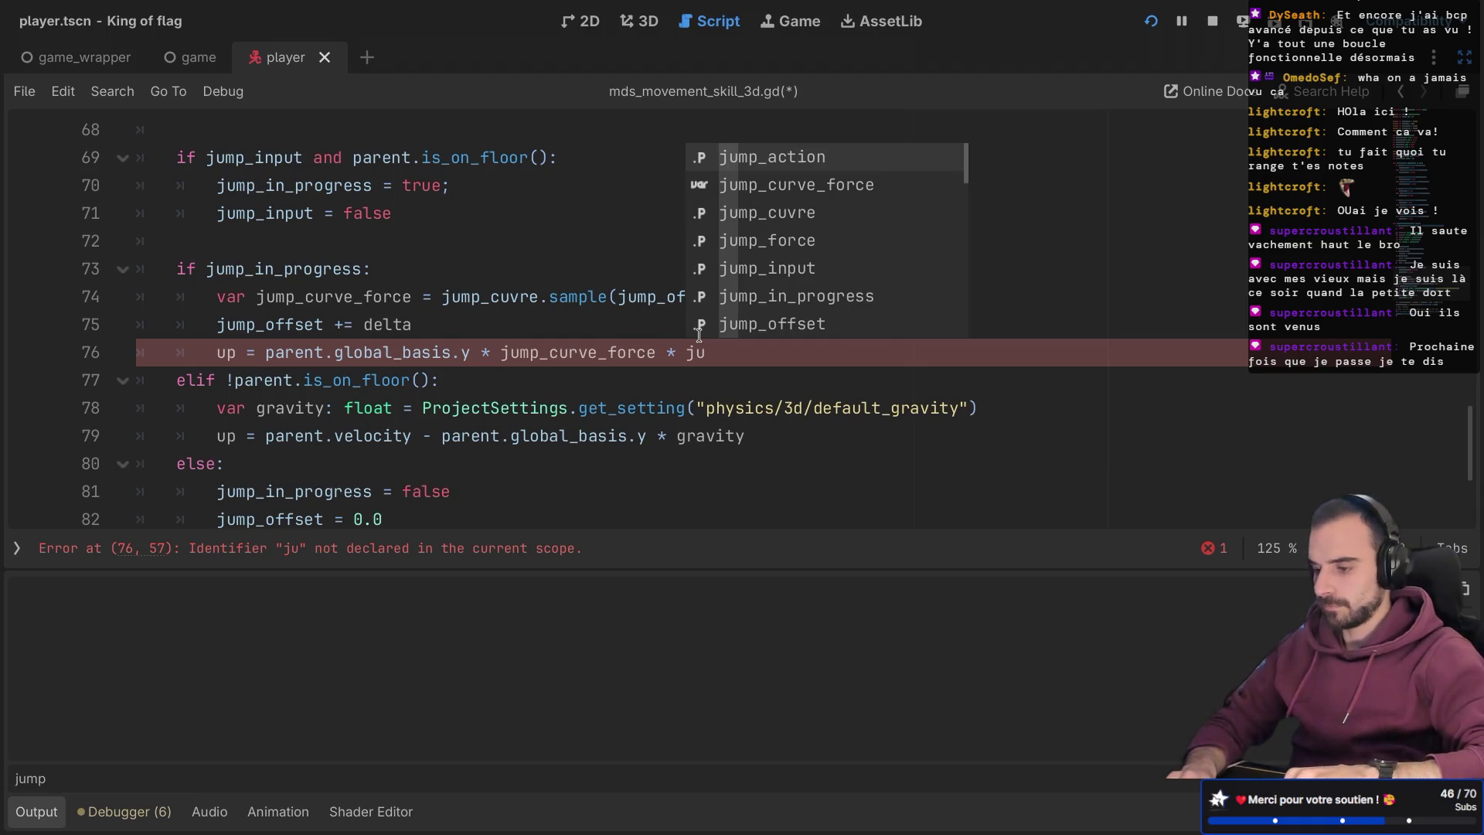
pyautogui.write('m')
pyautogui.press('Down')
pyautogui.scroll(-4, 698, 334)
pyautogui.scroll(3, 699, 335)
pyautogui.press('Return')
pyautogui.hotkey('ctrl', 's')
# Run the game and inspect jump_force where the debugger breaks on line 76 with Vector3-and-Nil operands
pyautogui.click(582, 410)
pyautogui.scroll(-2, 582, 415)
pyautogui.scroll(-1, 582, 416)
pyautogui.scroll(2, 582, 416)
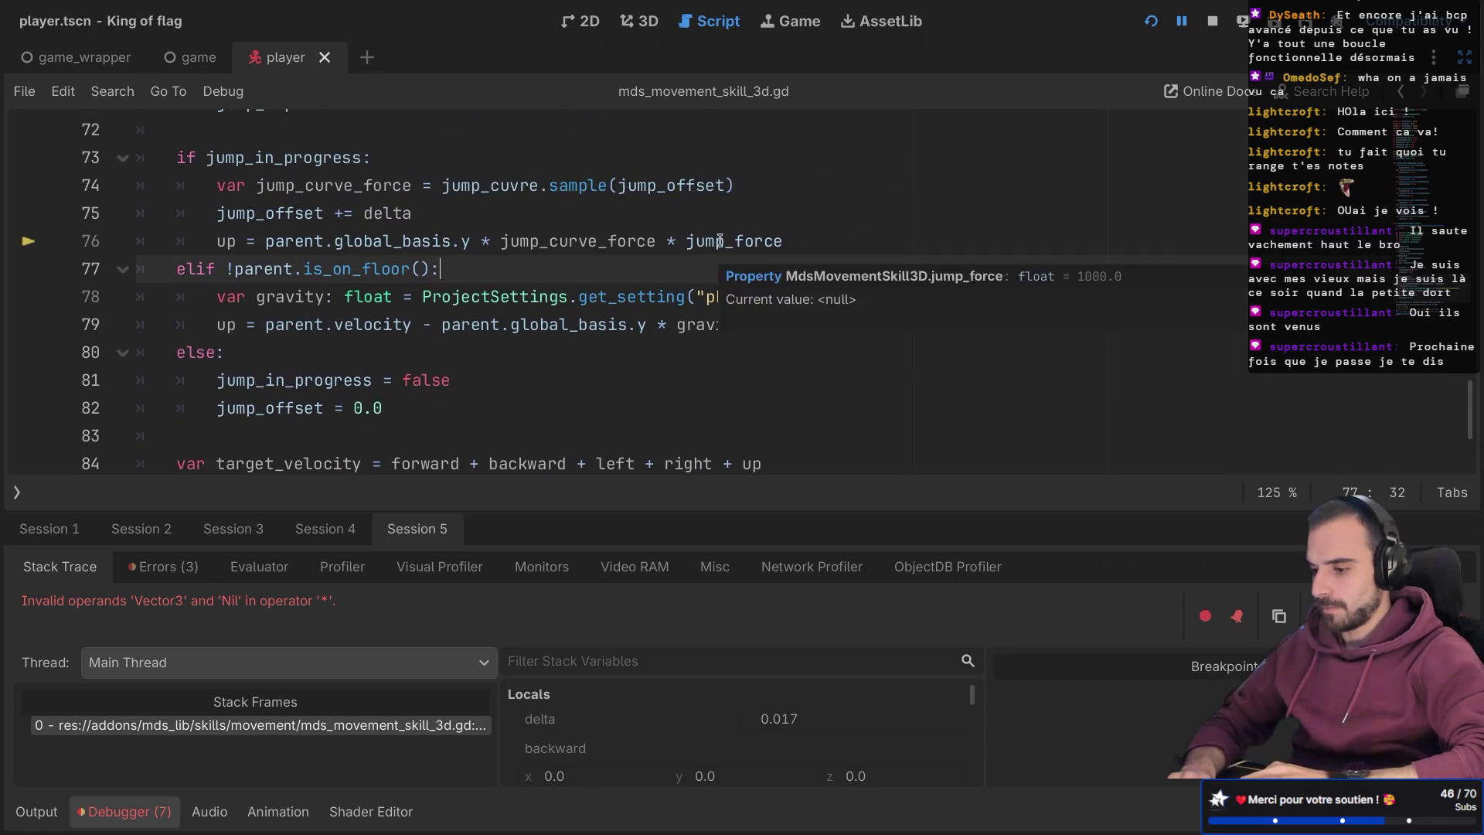
pyautogui.doubleClick(733, 241)
pyautogui.moveTo(305, 466)
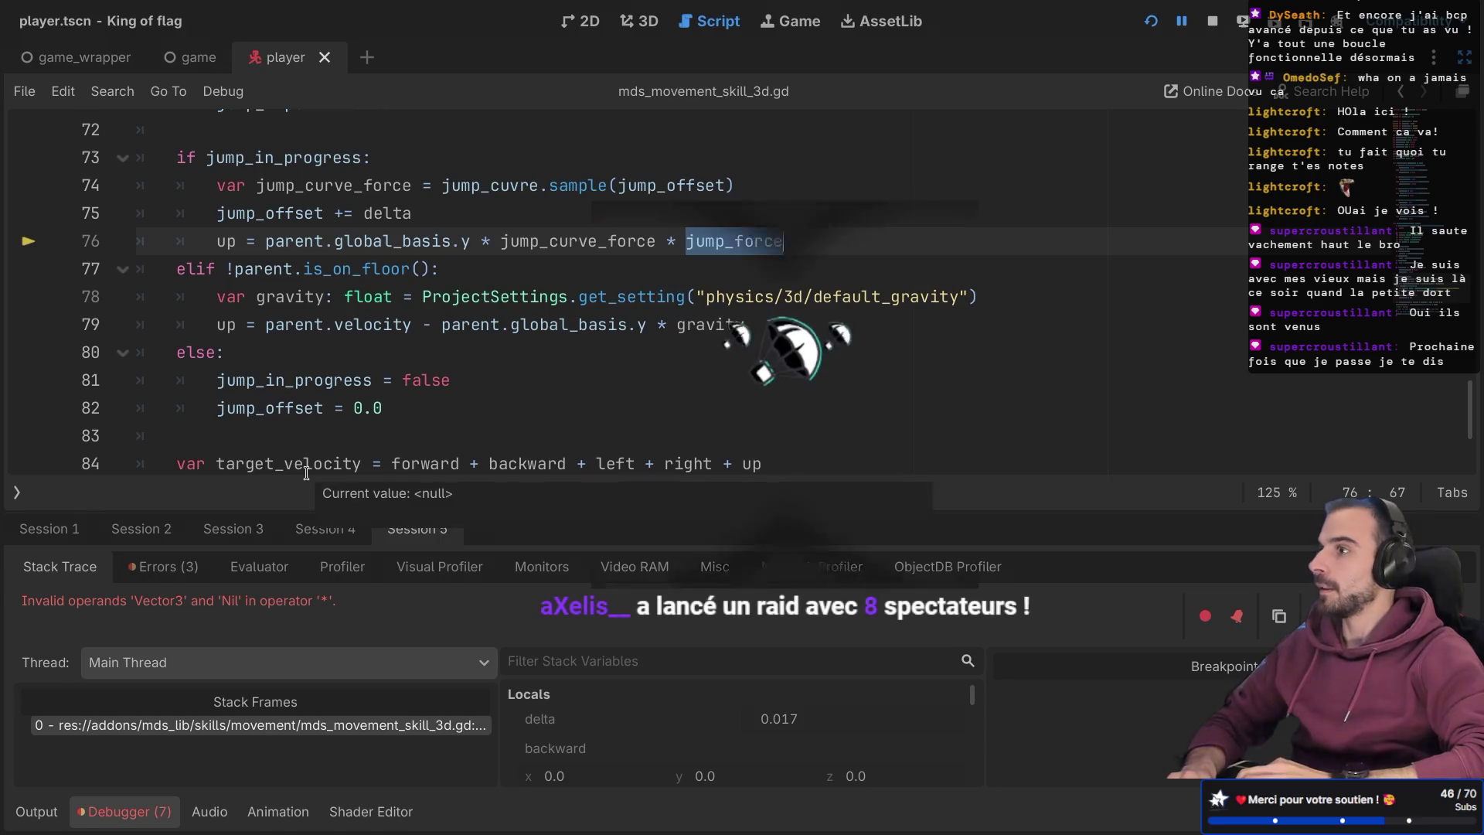
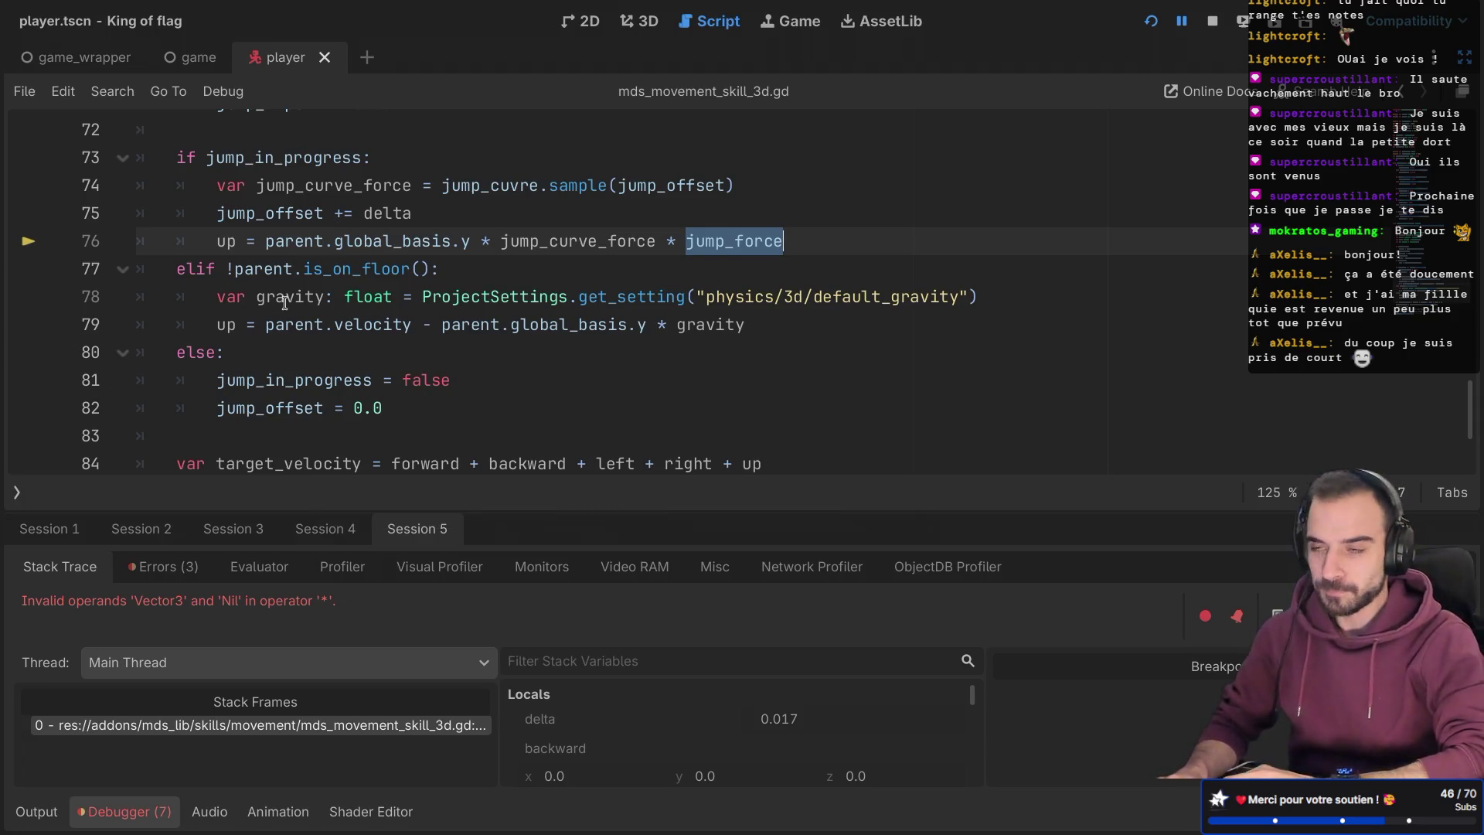
# Review mds_movement_skill_3d.gd, then save the scene and run the King of flag game
pyautogui.scroll(-1, 342, 290)
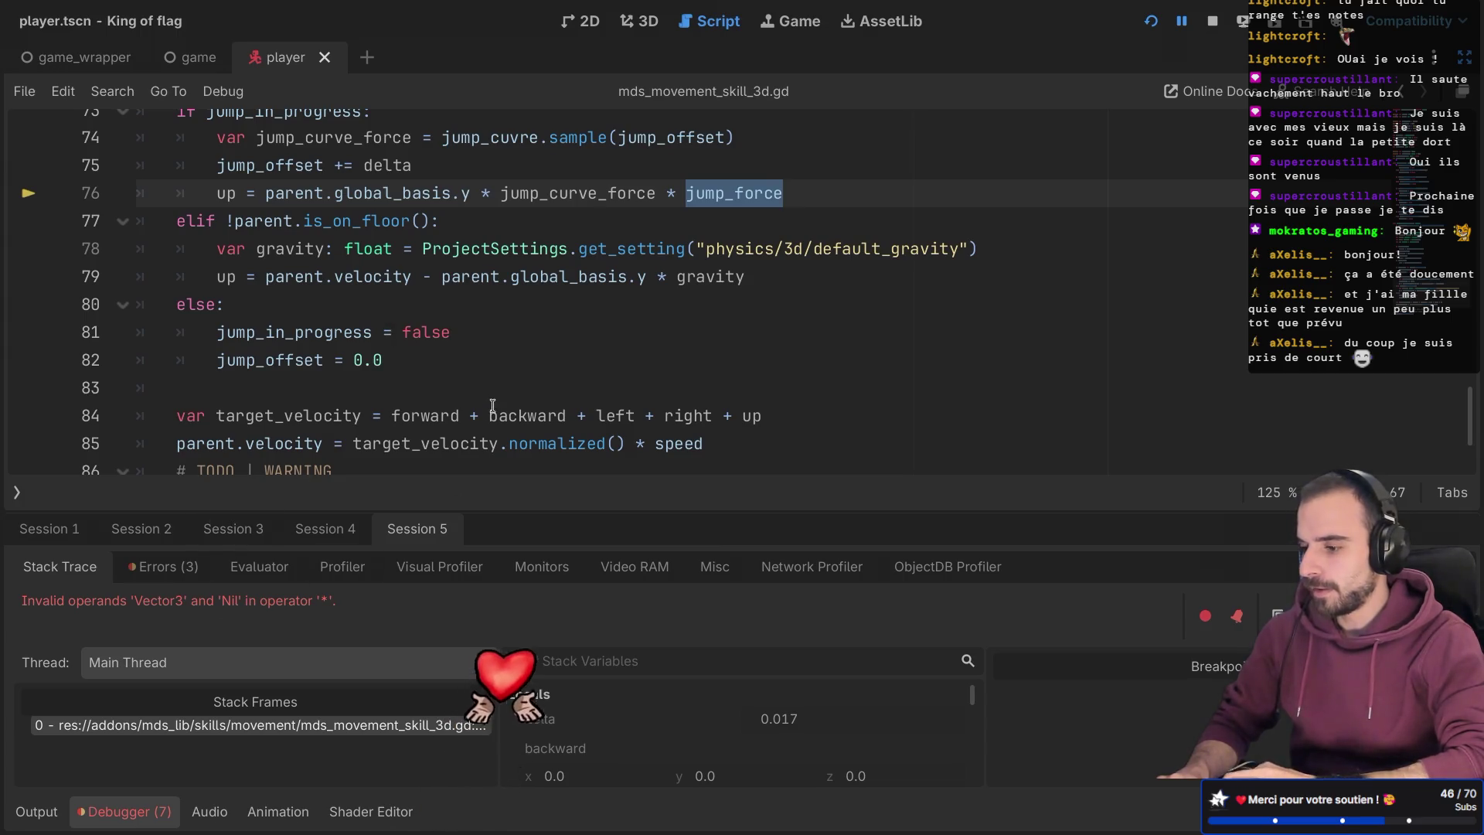
pyautogui.scroll(2, 703, 228)
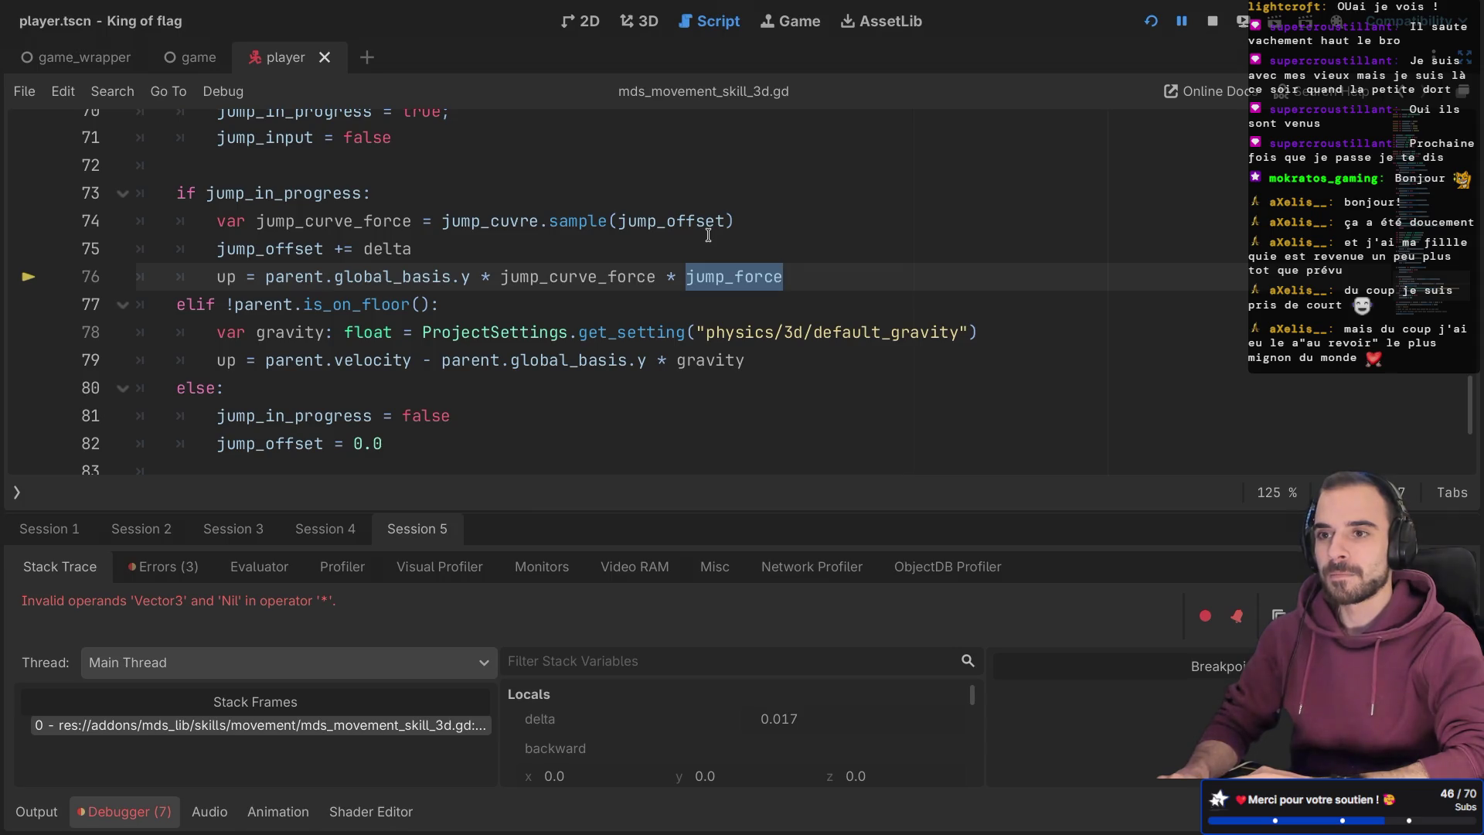
pyautogui.scroll(8, 708, 235)
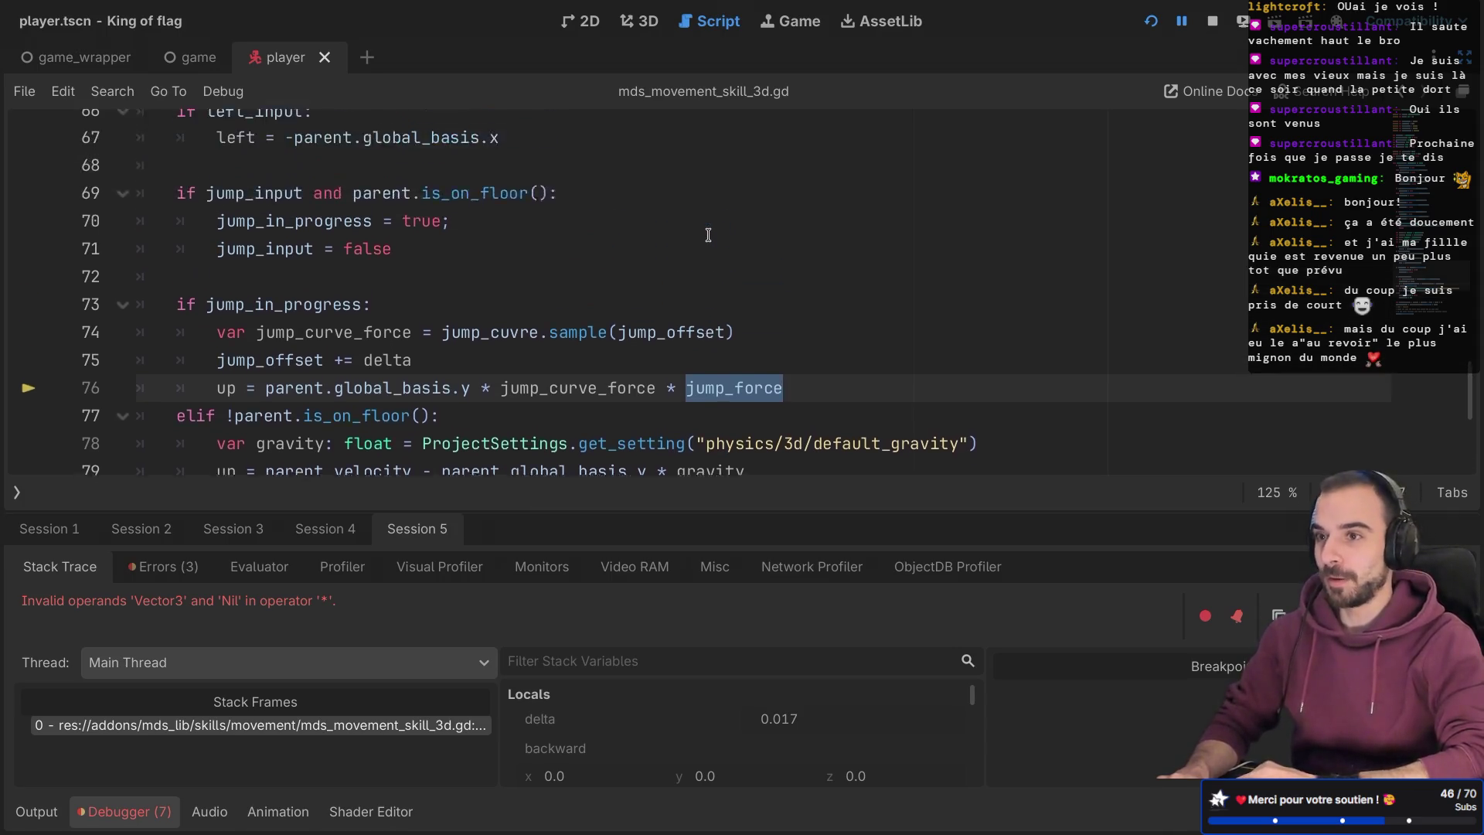
pyautogui.scroll(15, 708, 235)
pyautogui.scroll(-4, 708, 233)
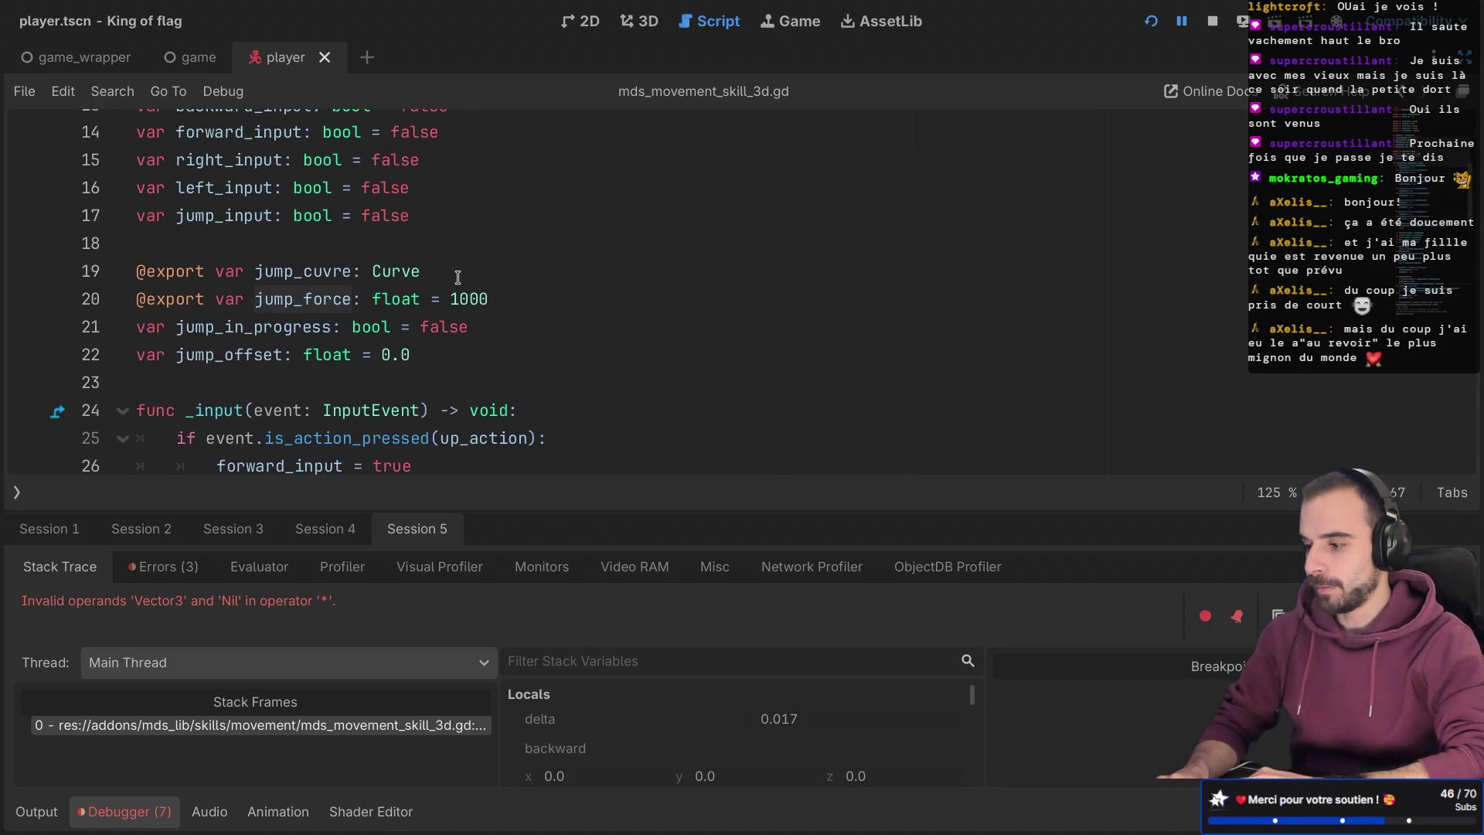
pyautogui.press('super+s')
pyautogui.press('F11')
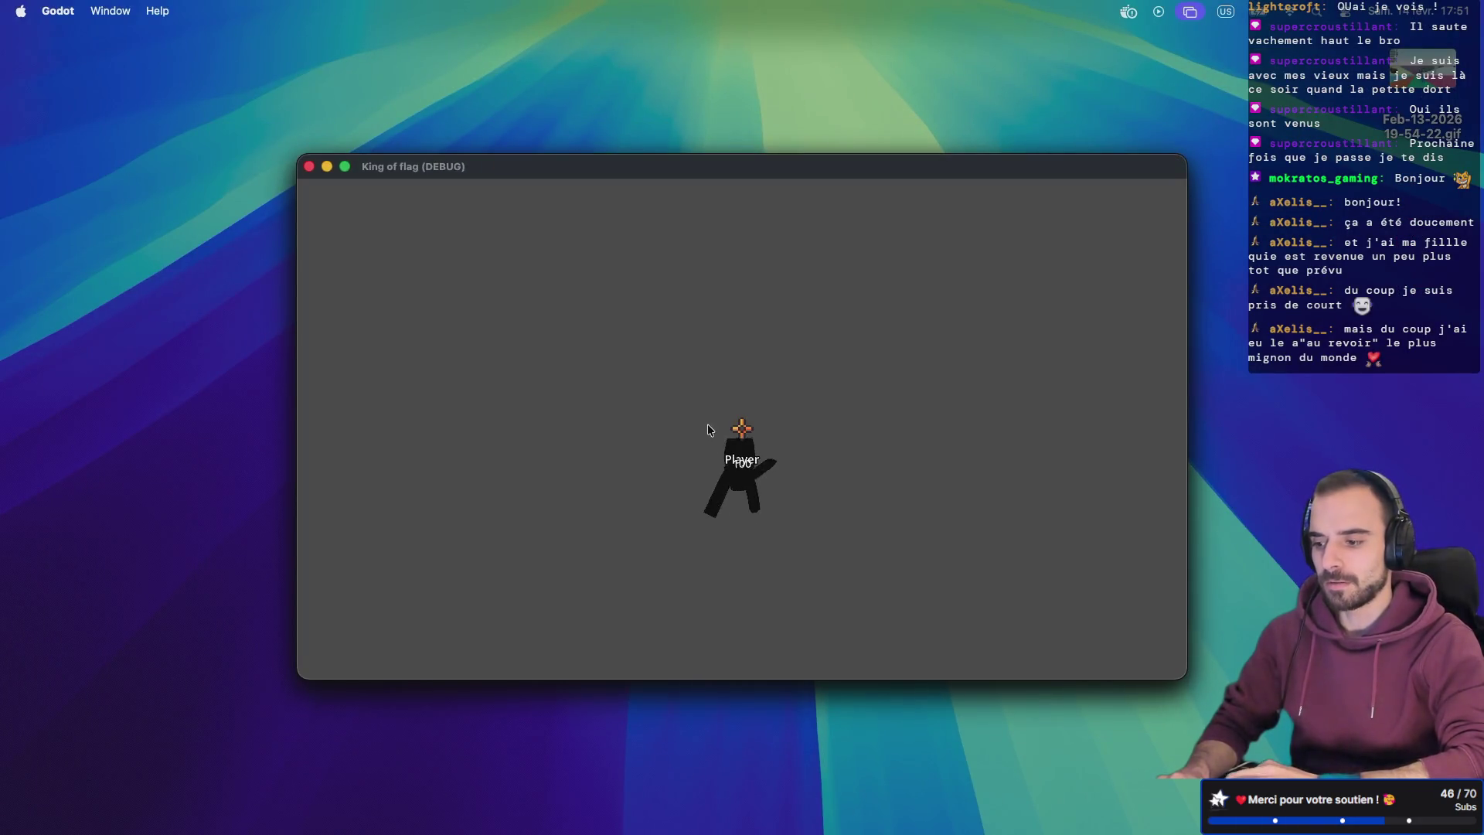
# Relaunch the game, enter a test player name, create a lobby and start the match
pyautogui.press('super+Tab')
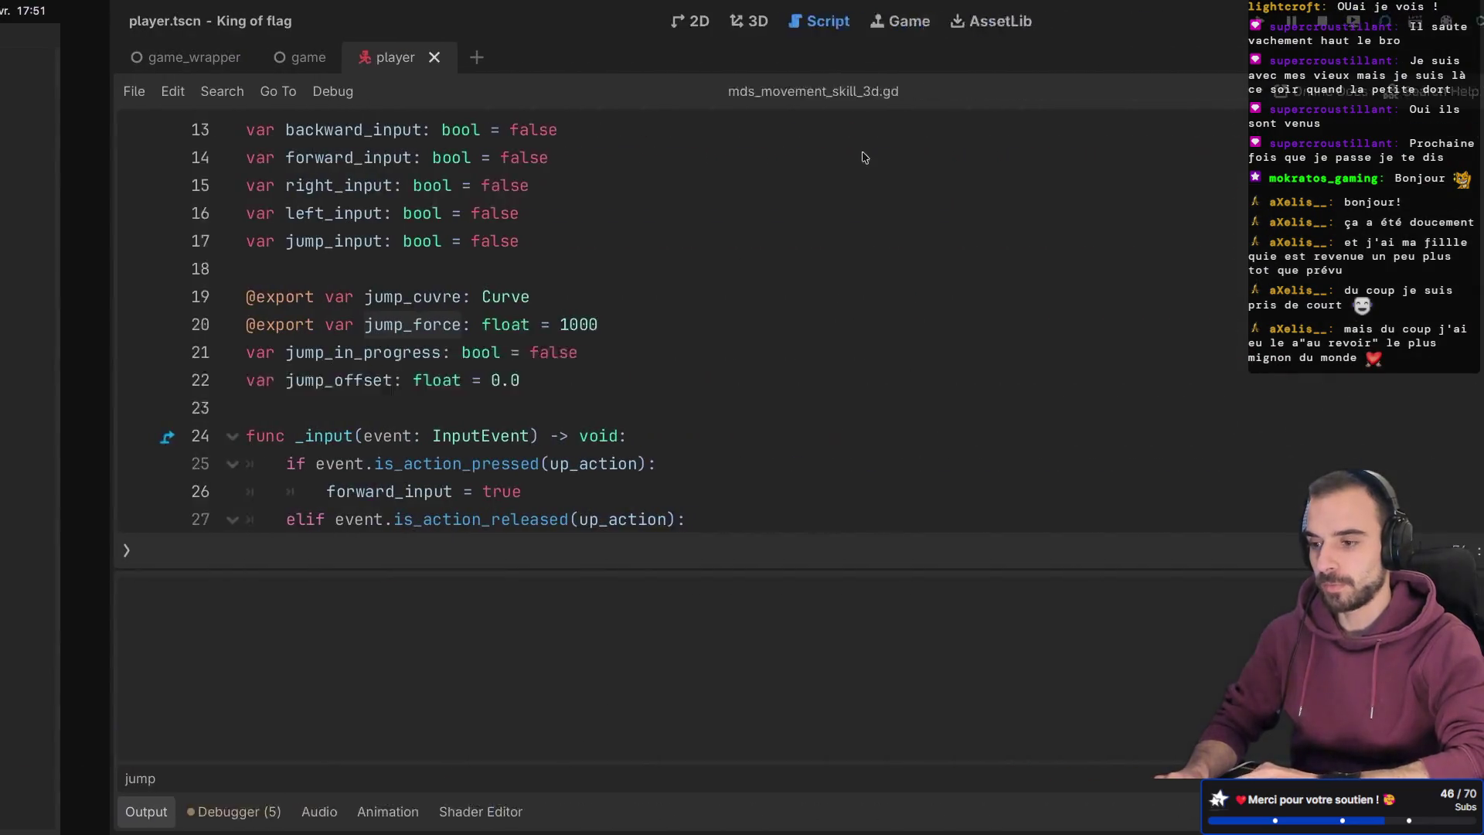
pyautogui.click(1153, 21)
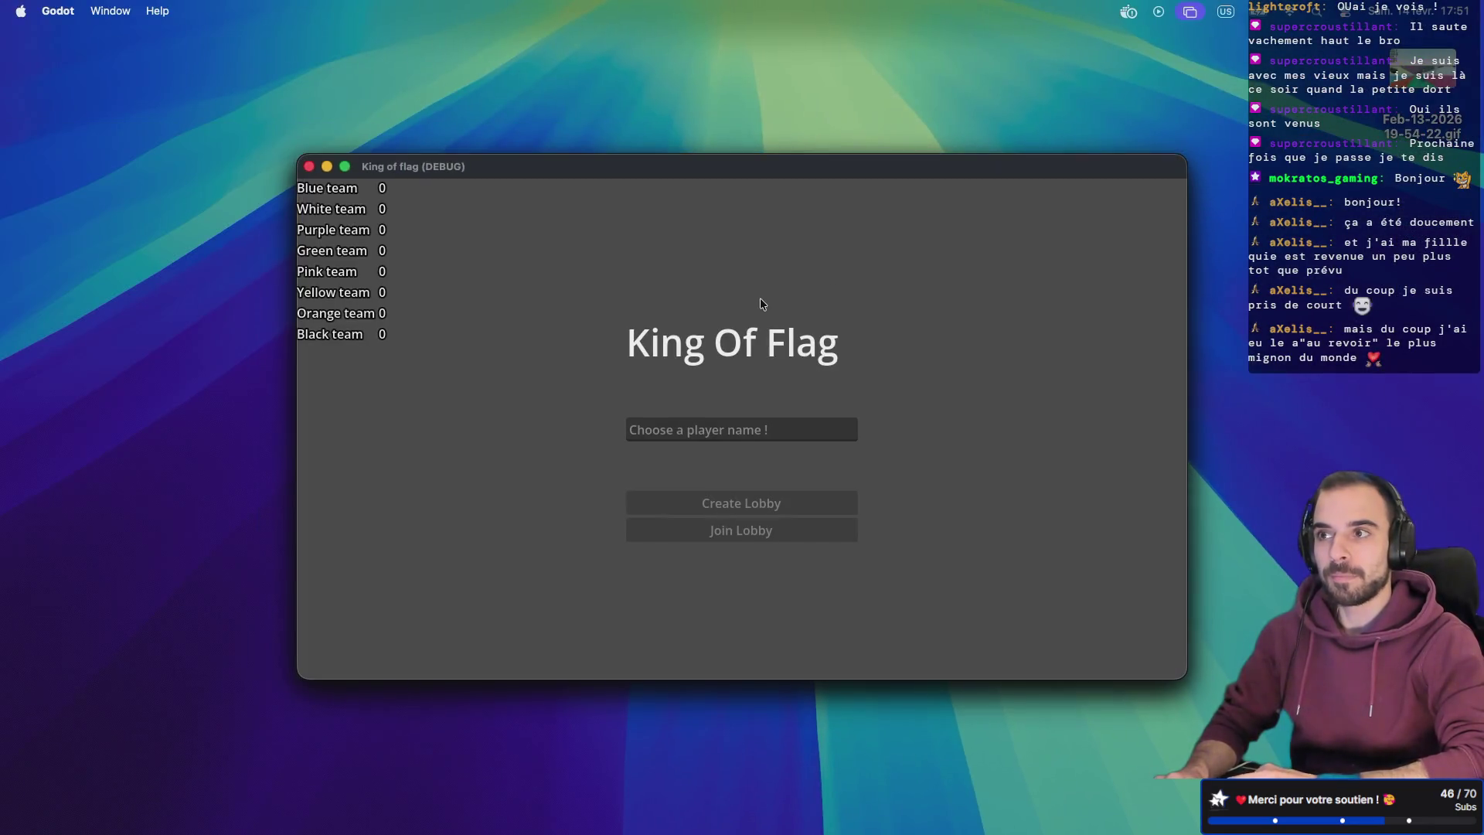
pyautogui.click(705, 429)
pyautogui.write('fae')
pyautogui.click(710, 503)
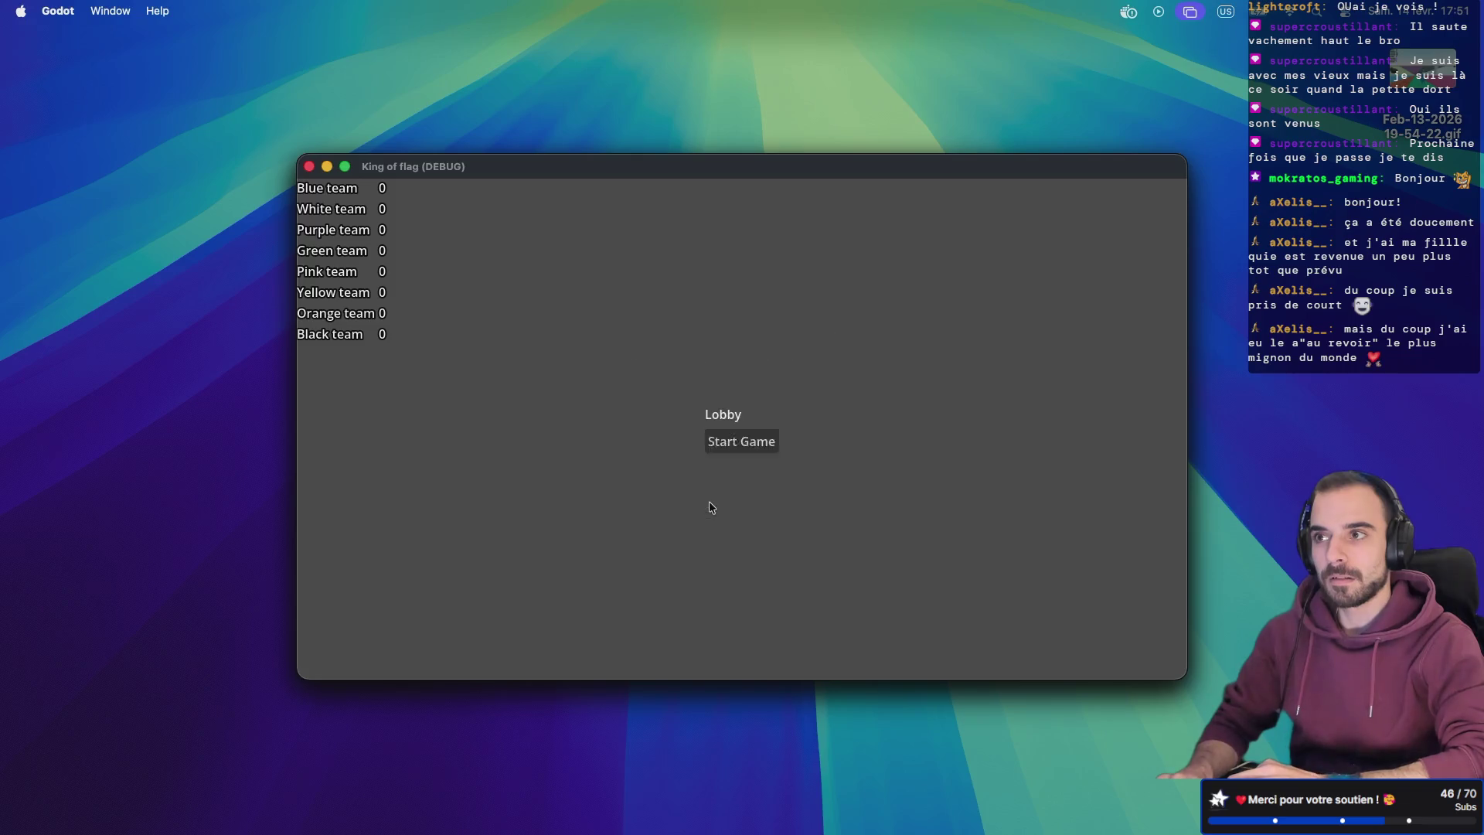
pyautogui.click(725, 462)
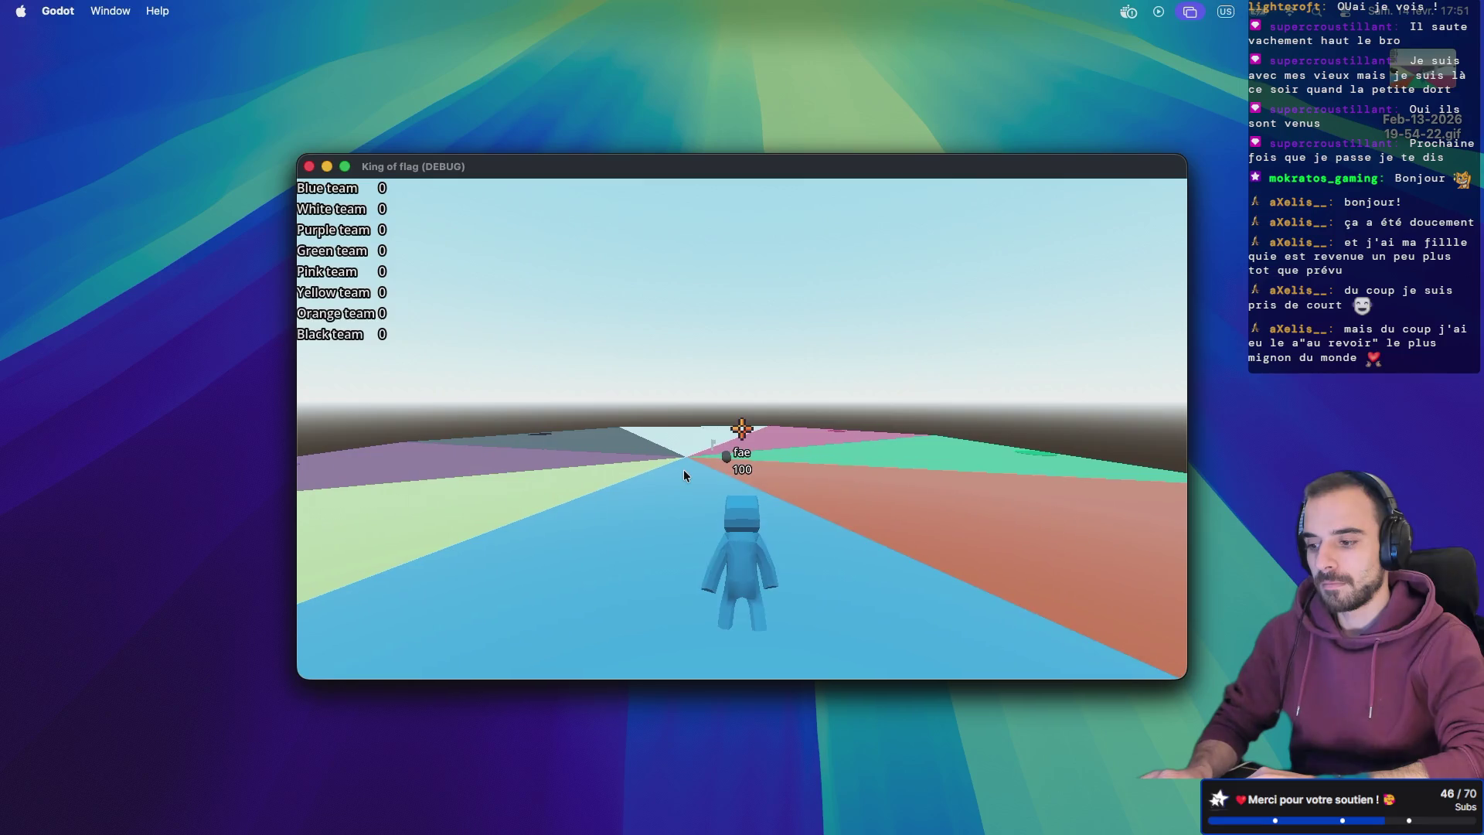
# Bring up the movement script and inspect the global_basis and velocity terms on line 79
pyautogui.press('w')
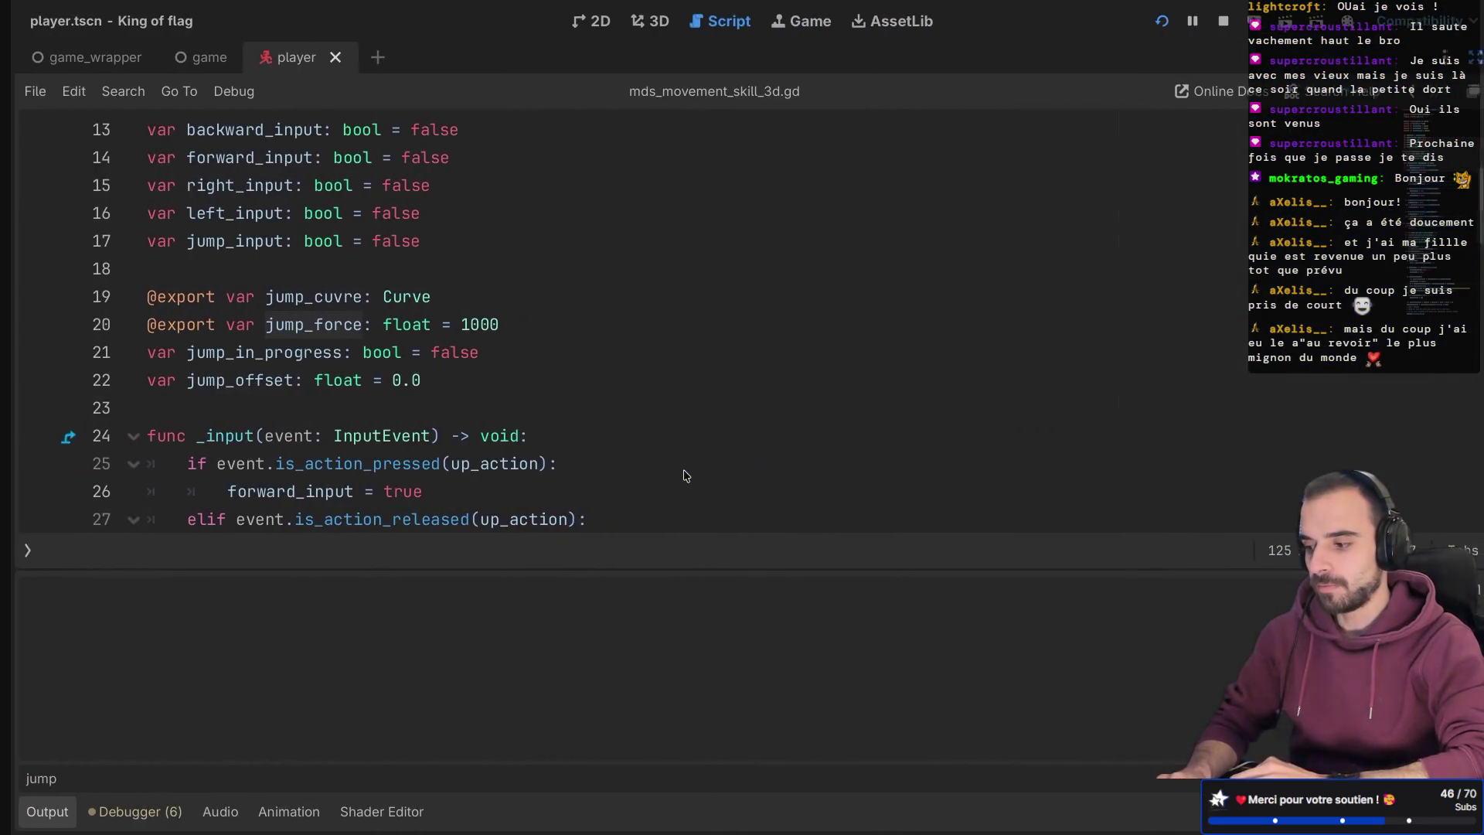
pyautogui.scroll(-15, 539, 370)
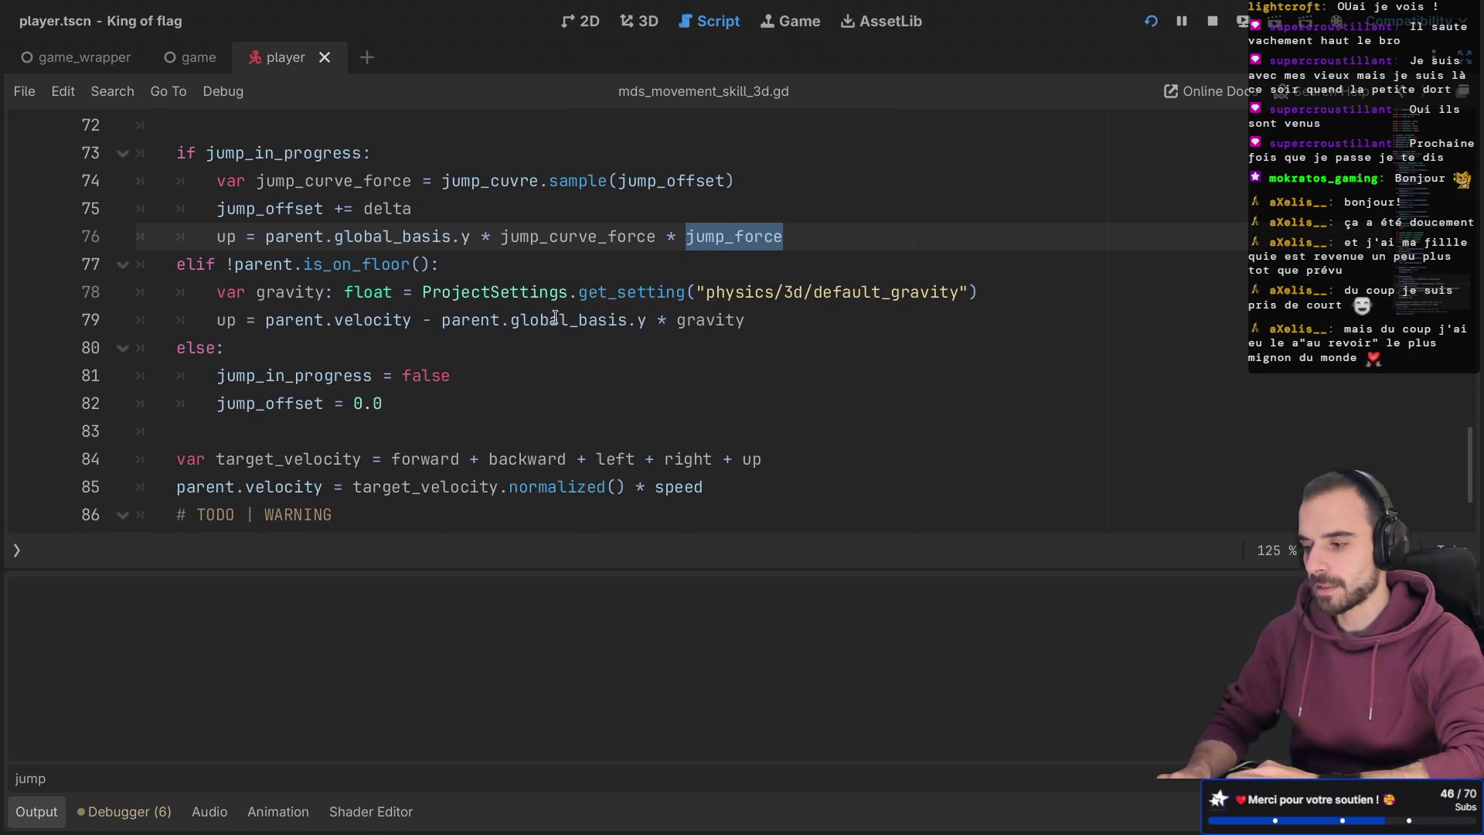
pyautogui.doubleClick(562, 319)
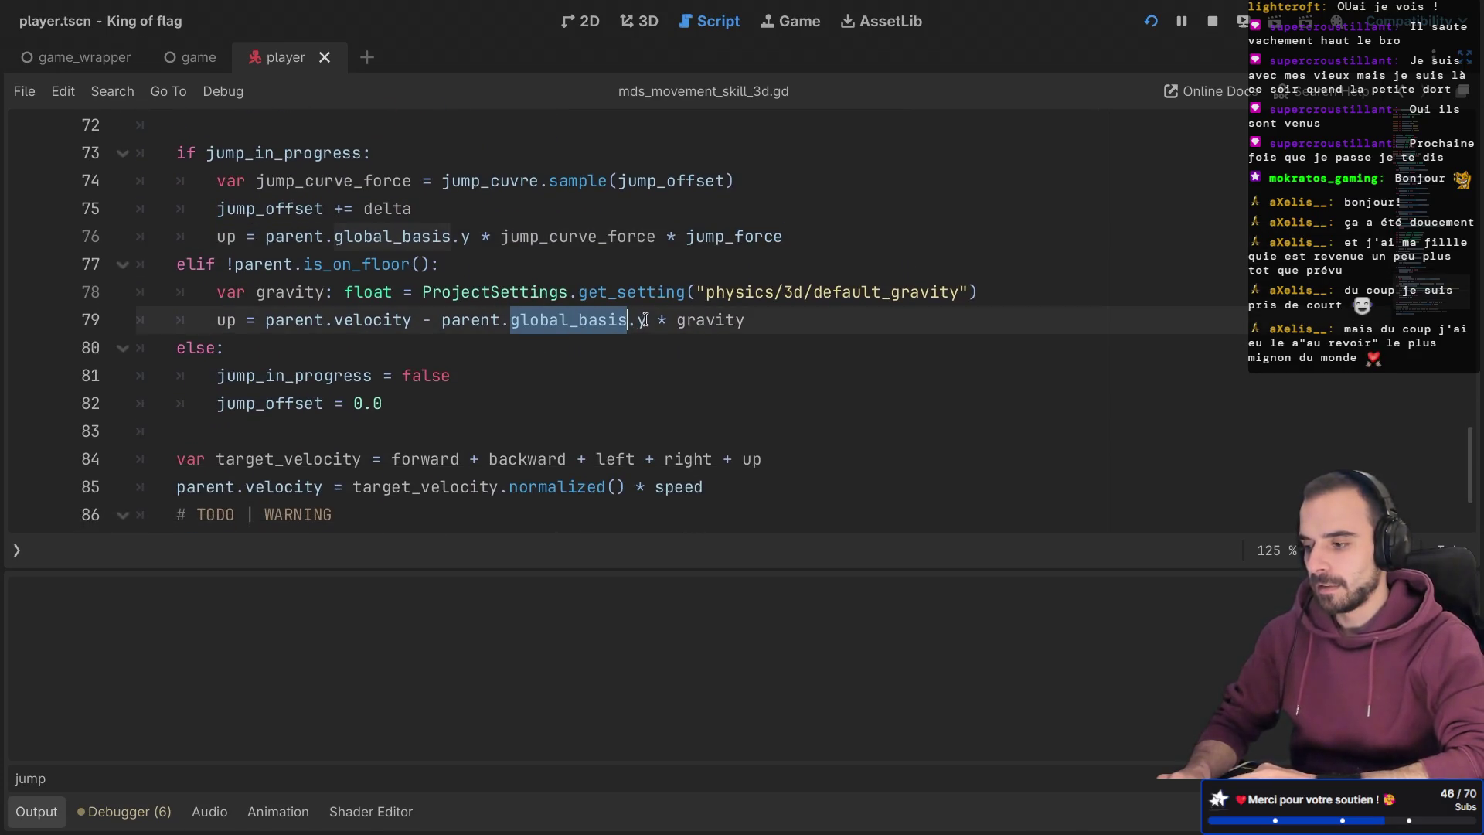
pyautogui.doubleClick(374, 323)
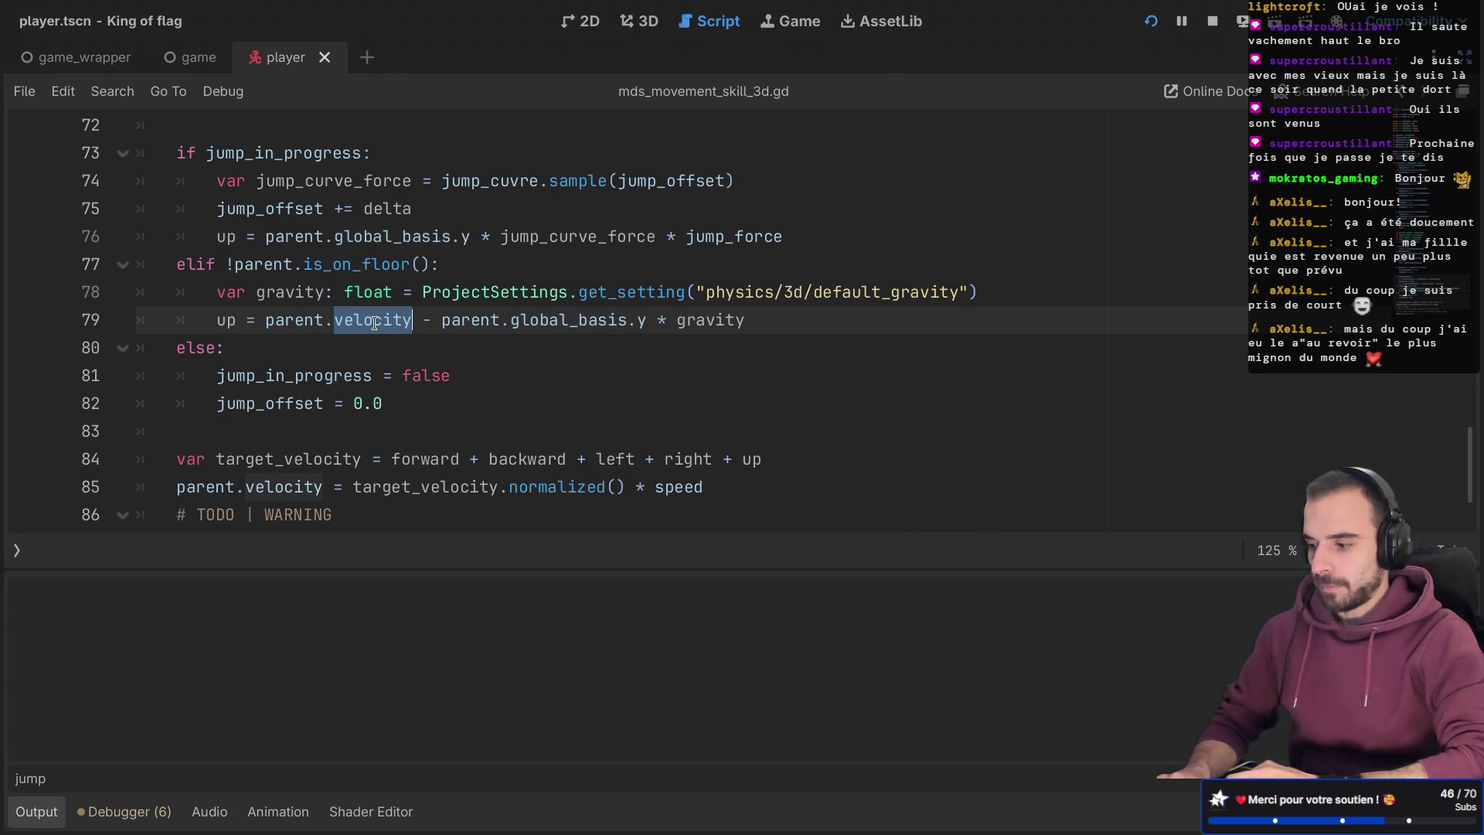
pyautogui.moveTo(374, 322)
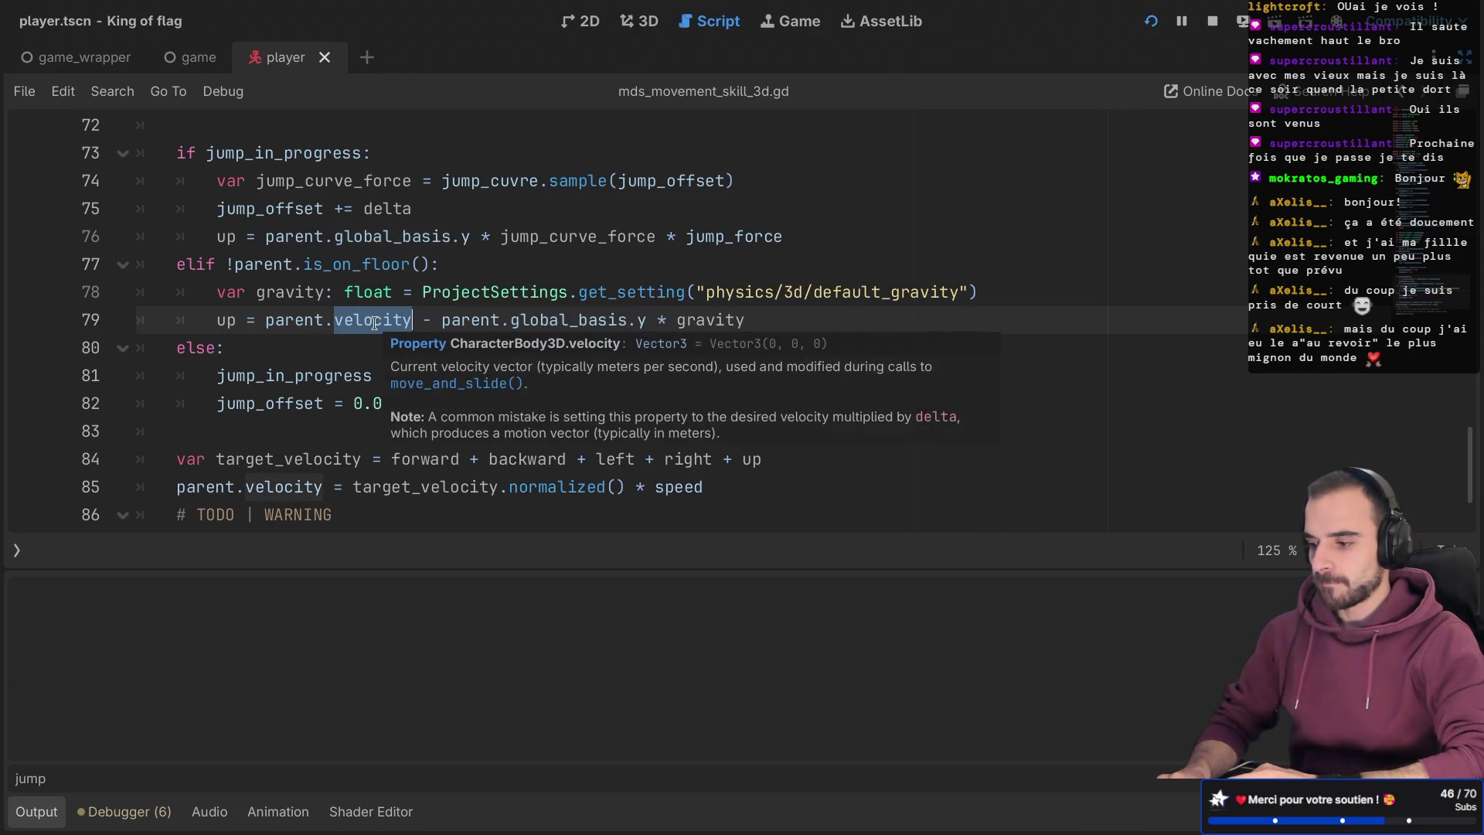
# Delete the velocity term so line 79 reads up = -parent.global_basis.y * gravity
pyautogui.click(424, 320)
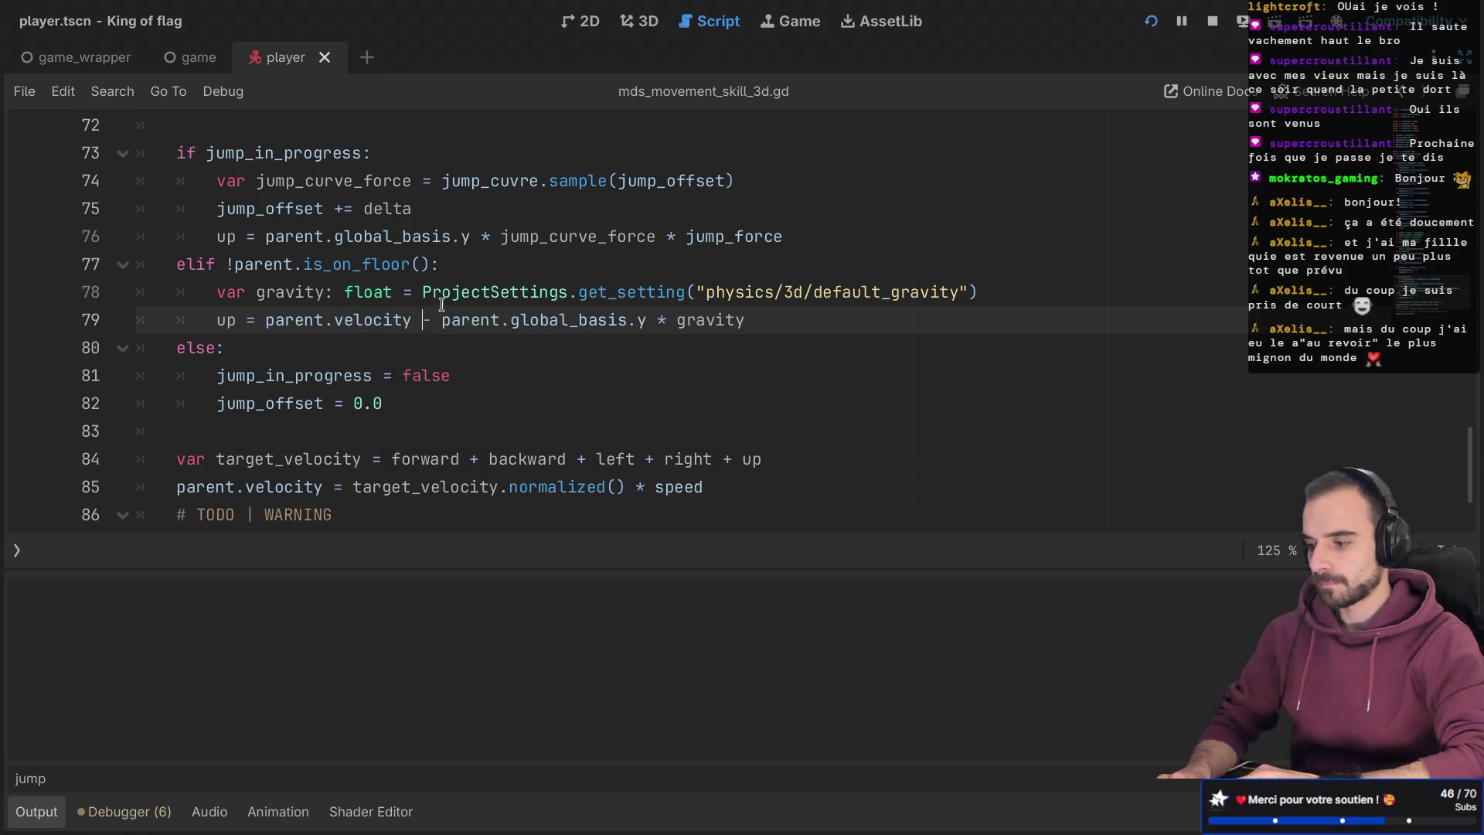
pyautogui.moveTo(442, 305)
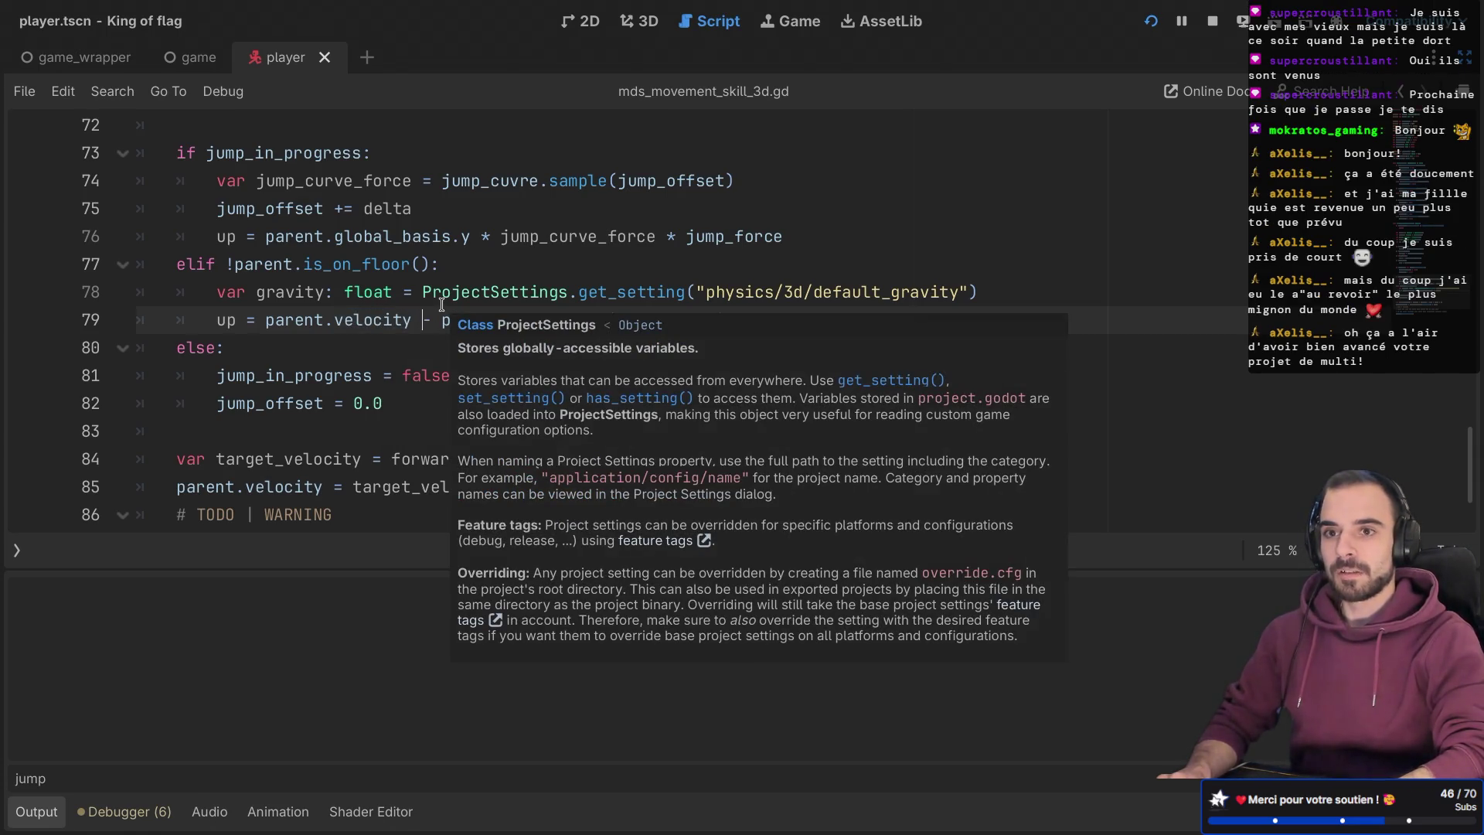
pyautogui.press('BackSpace')
pyautogui.press('BackSpace')
pyautogui.press('BackSpace')
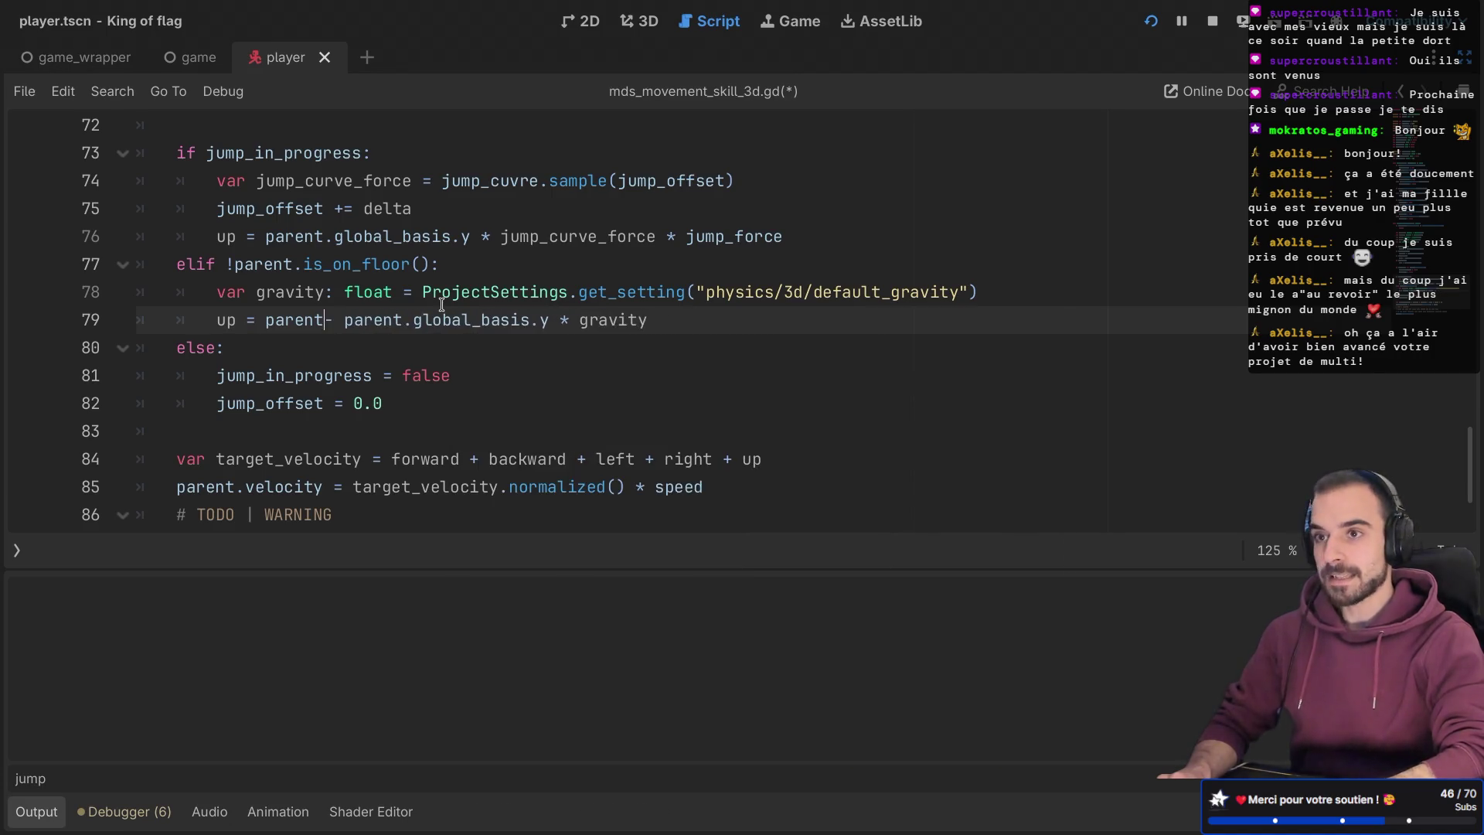
pyautogui.press('BackSpace')
pyautogui.press('BackSpace')
pyautogui.press('BackSpace')
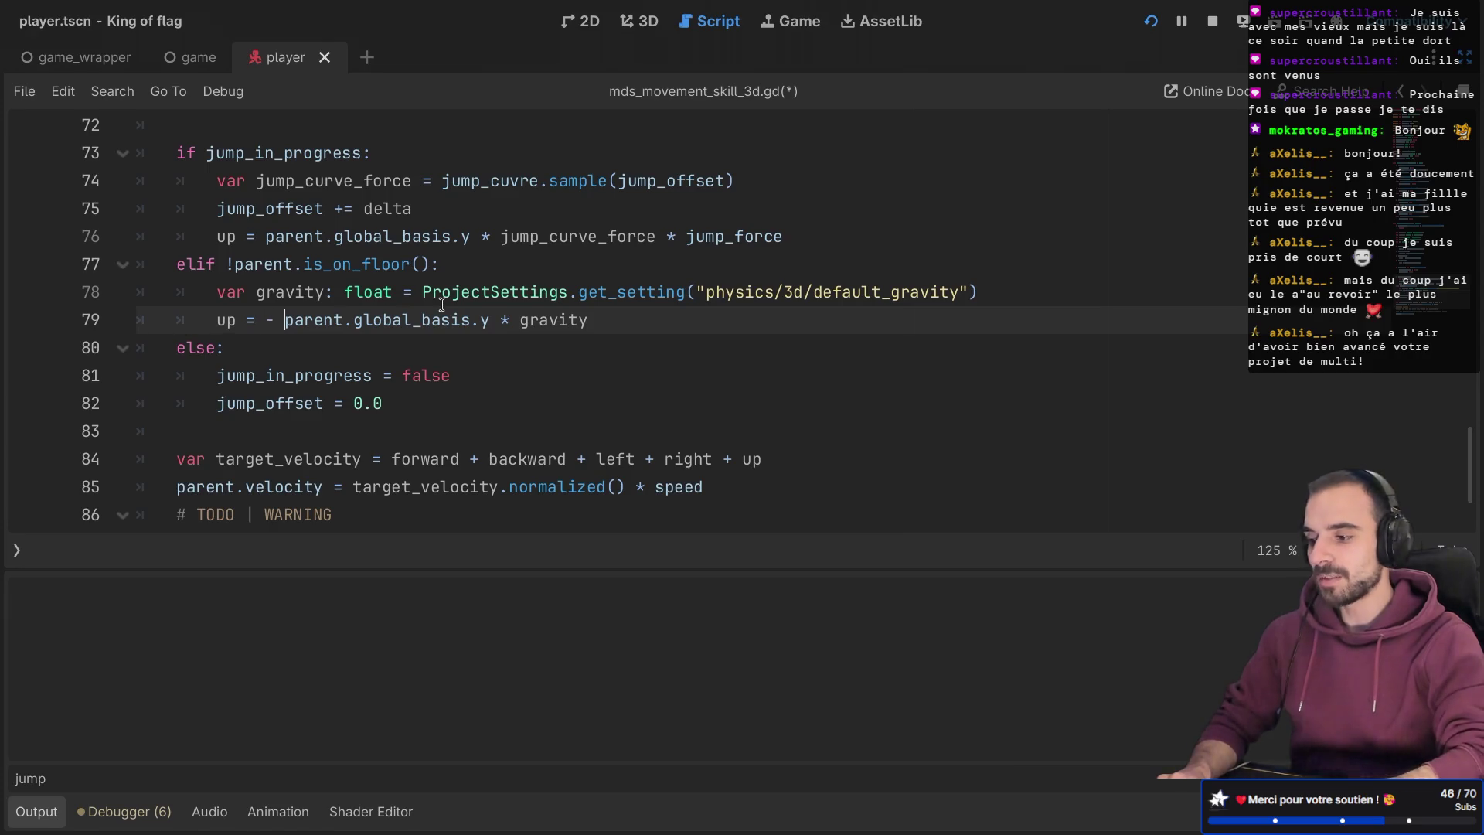
pyautogui.press('Delete')
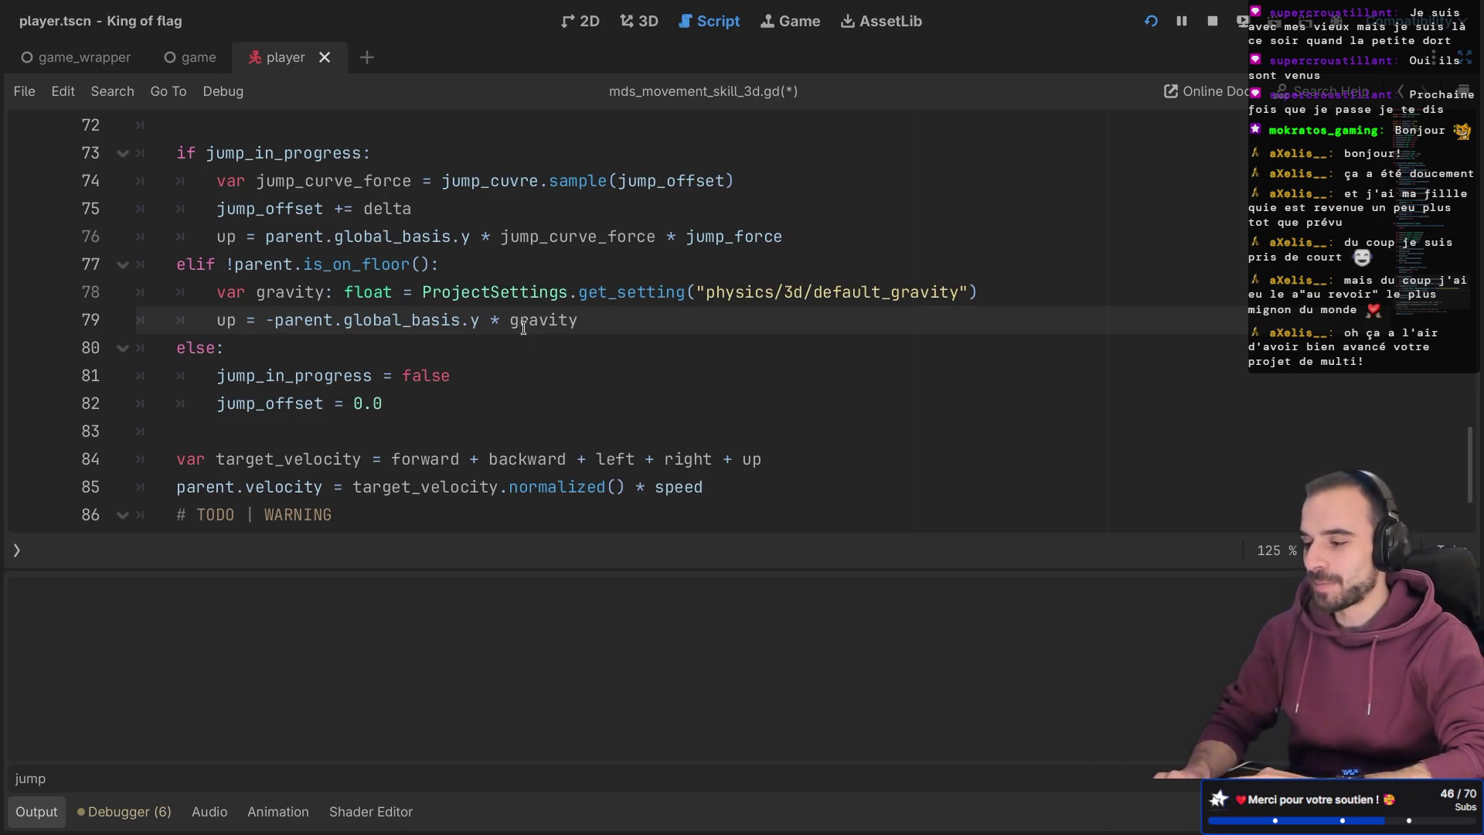
pyautogui.moveTo(523, 327)
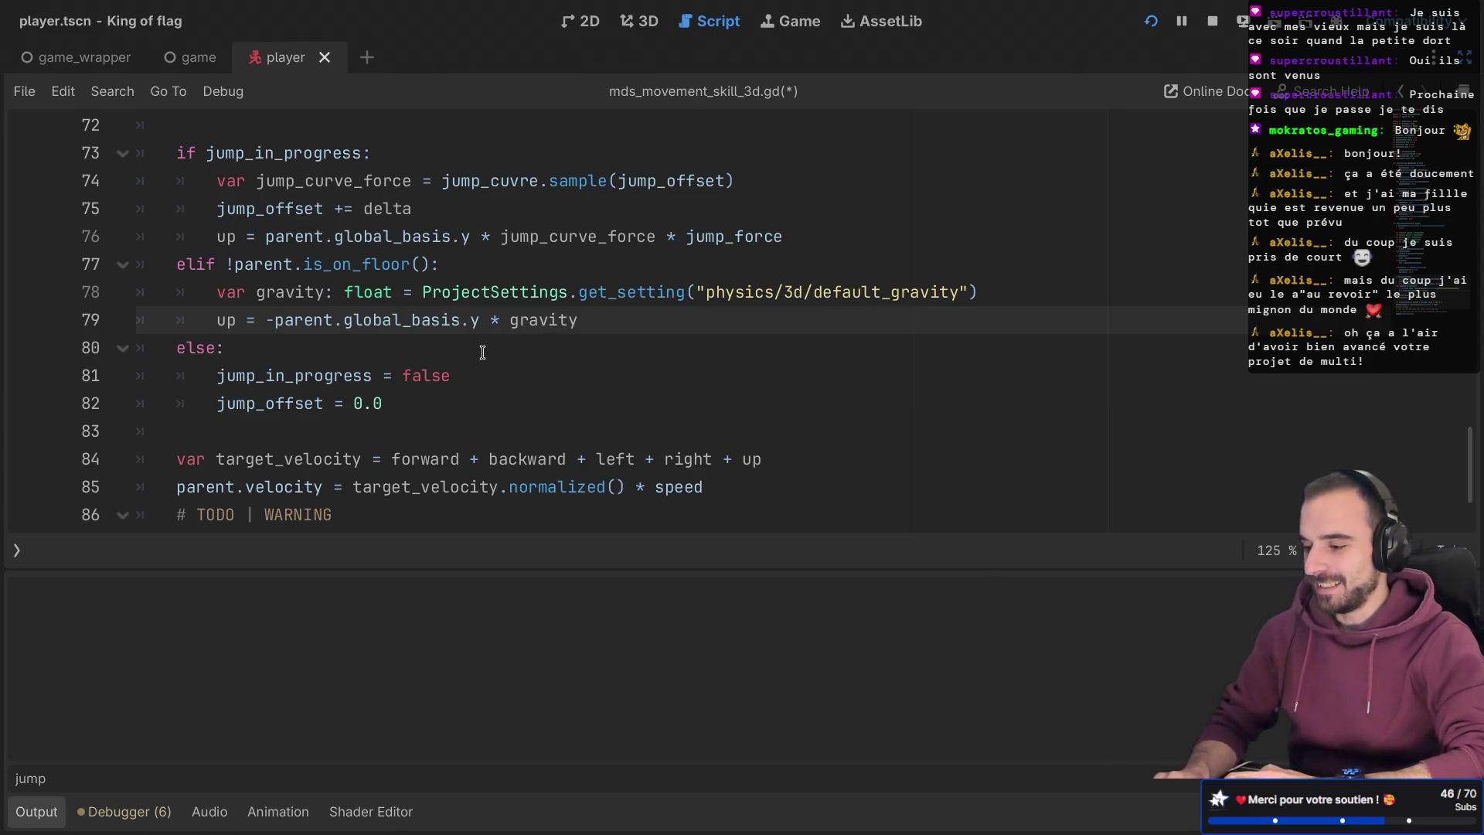
pyautogui.scroll(-1, 429, 378)
pyautogui.scroll(1, 429, 378)
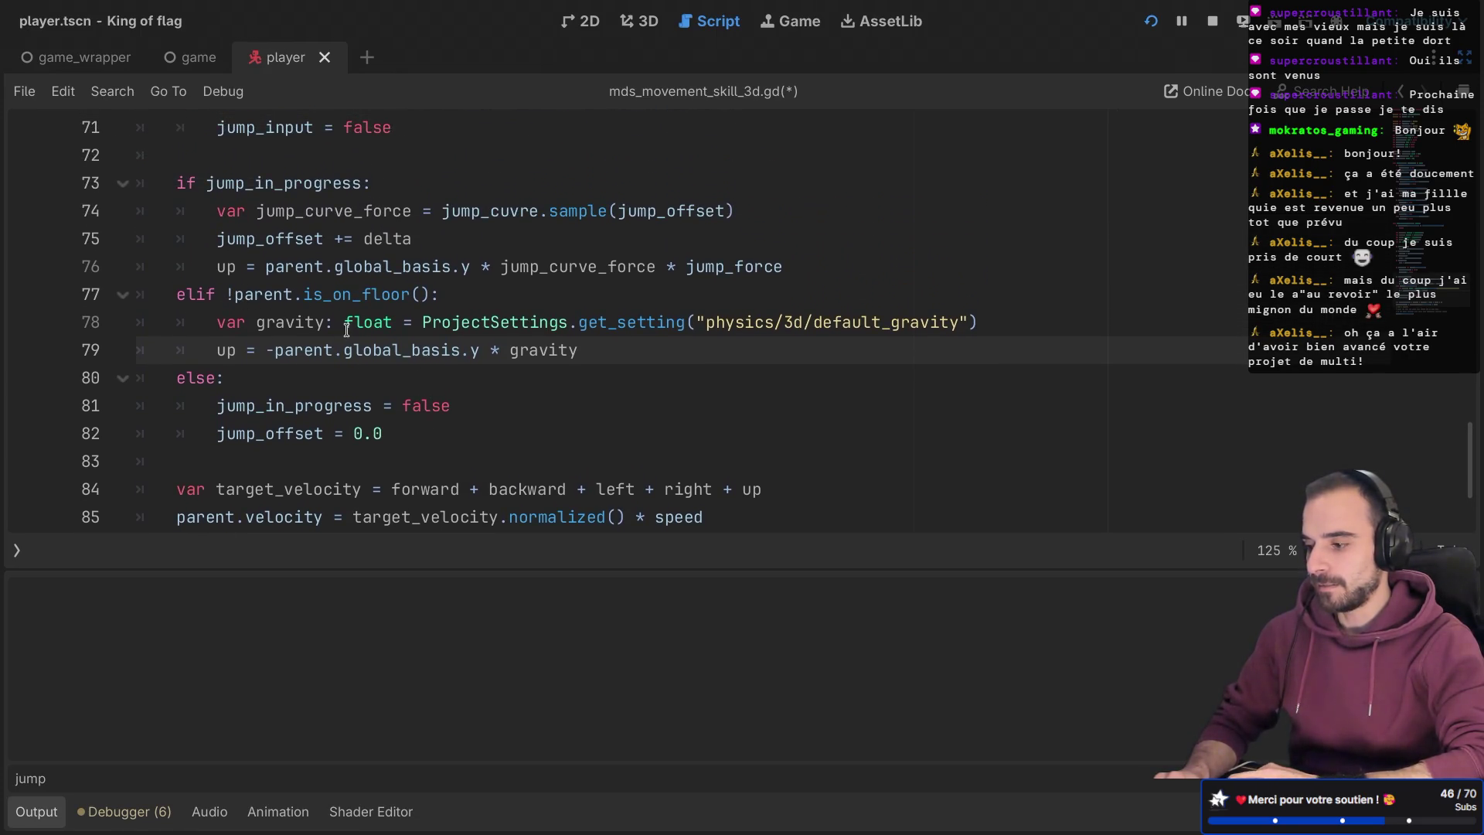
pyautogui.press('super+Tab')
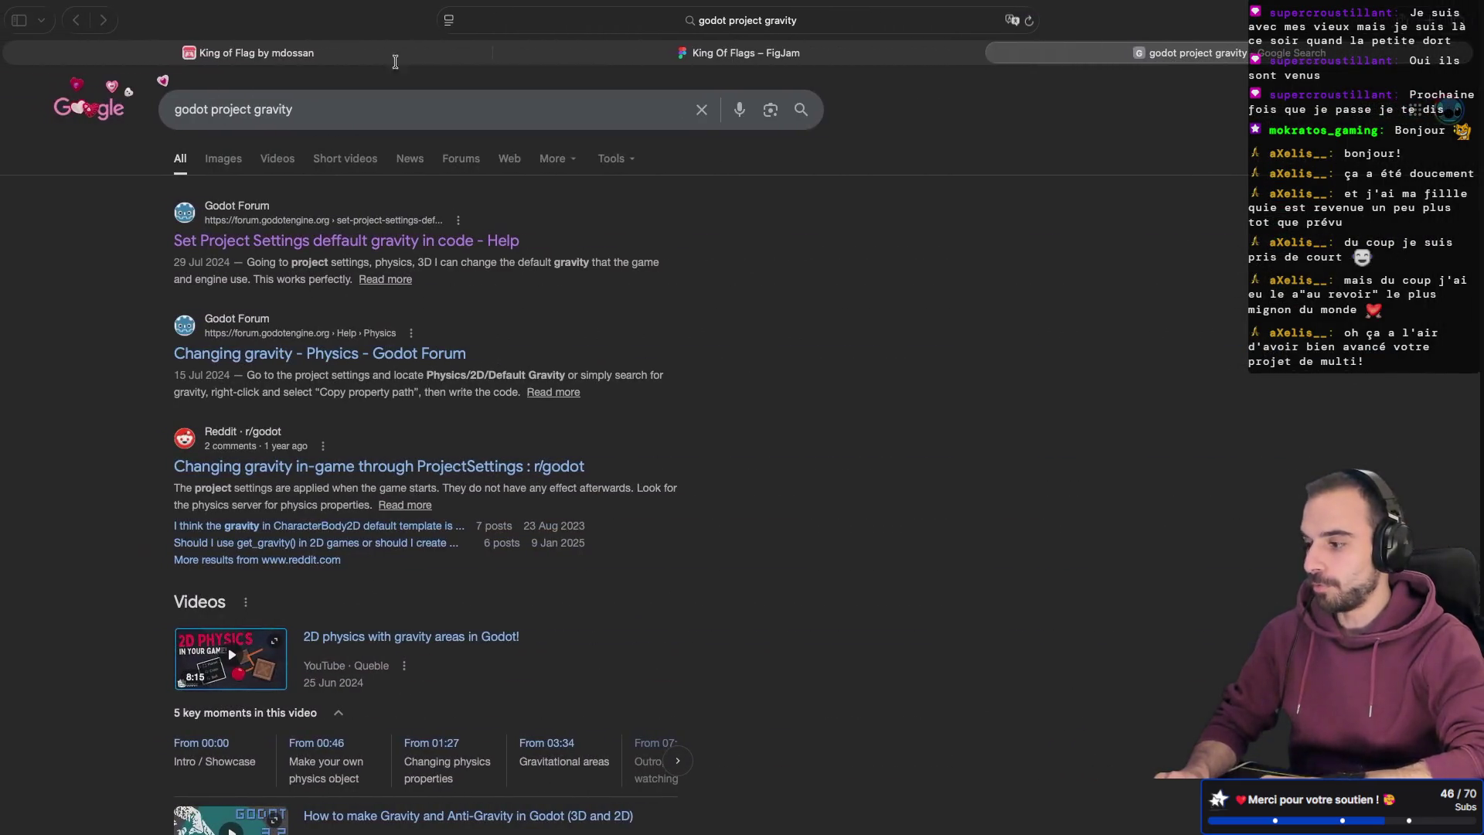
# Read the newest King of Flag Daily Update devlog on itch.io, then return to Godot
pyautogui.click(300, 54)
pyautogui.scroll(-2, 466, 534)
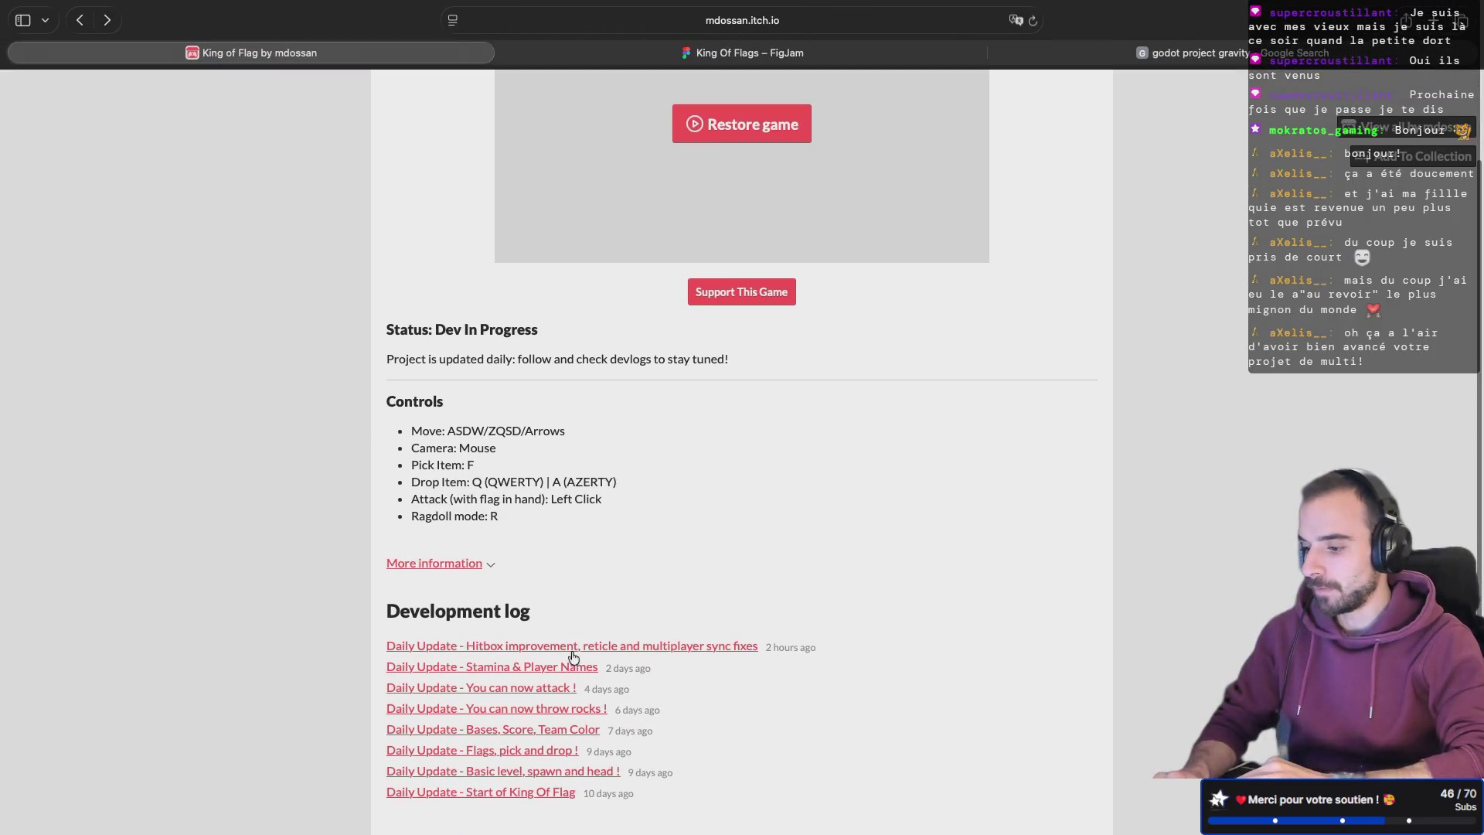
pyautogui.click(576, 643)
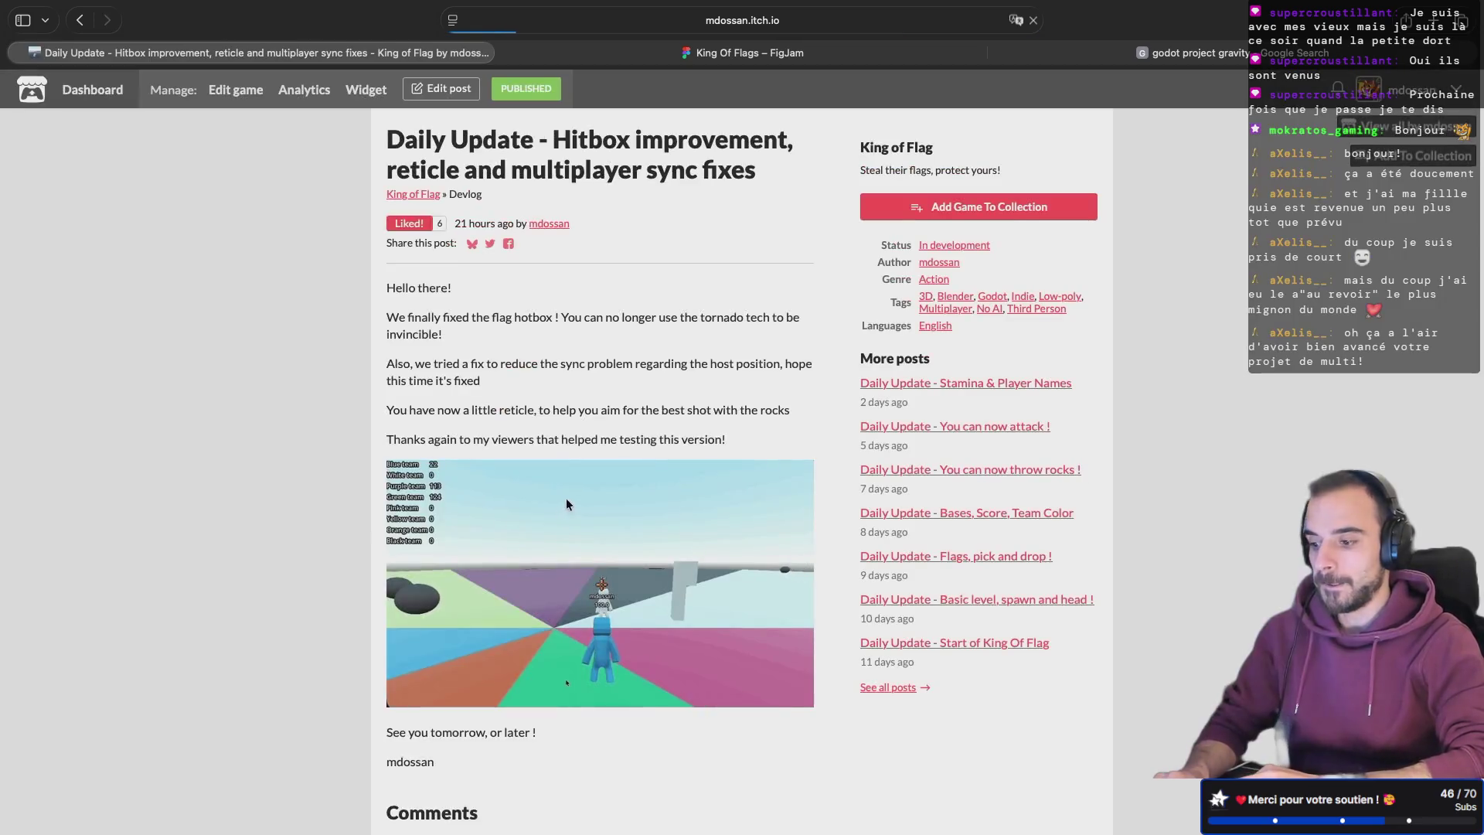
pyautogui.keyDown('ctrl'); pyautogui.scroll(3, 539, 694); pyautogui.keyUp('ctrl')
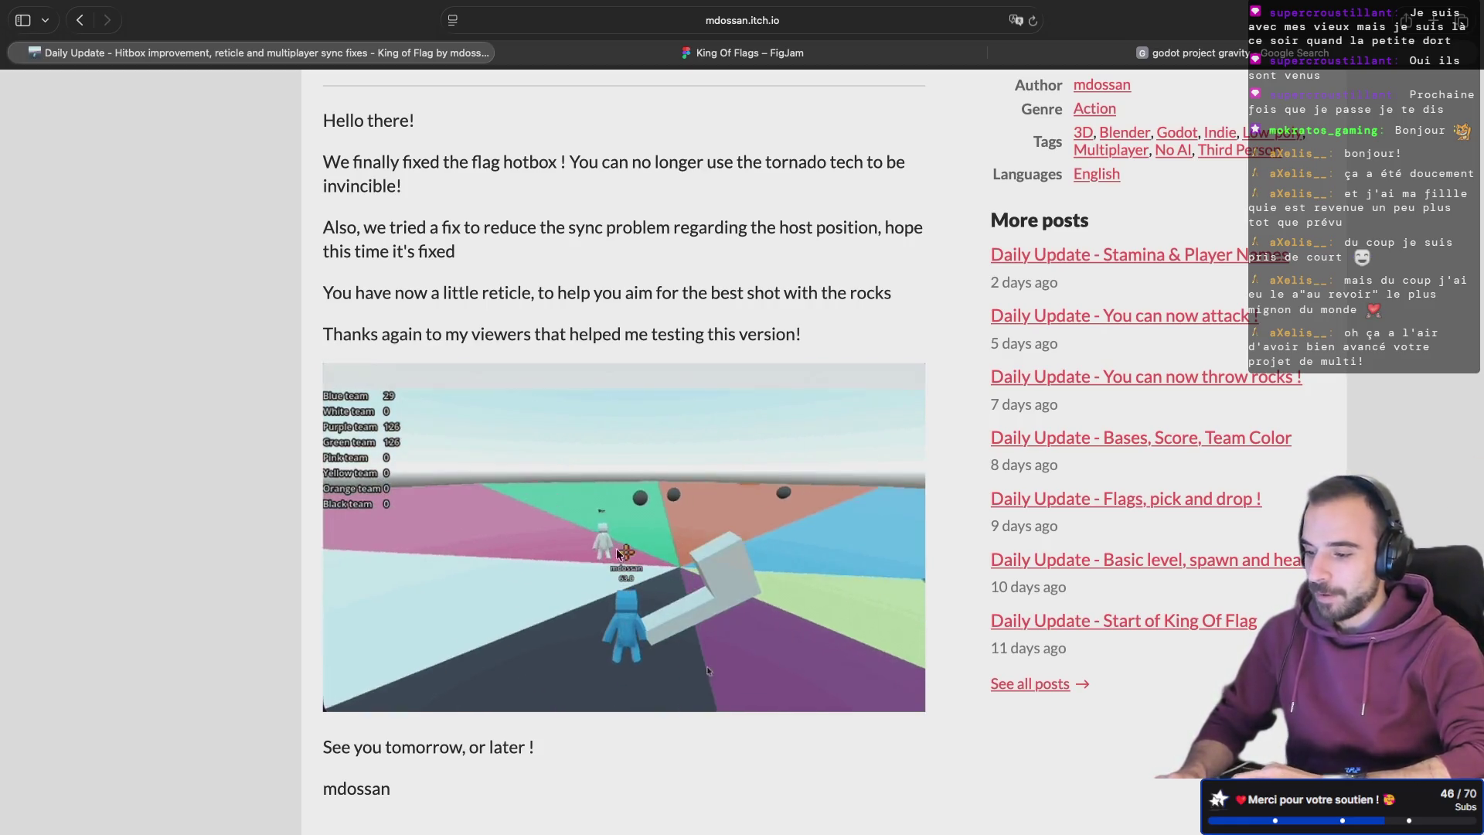
pyautogui.press('super+Tab')
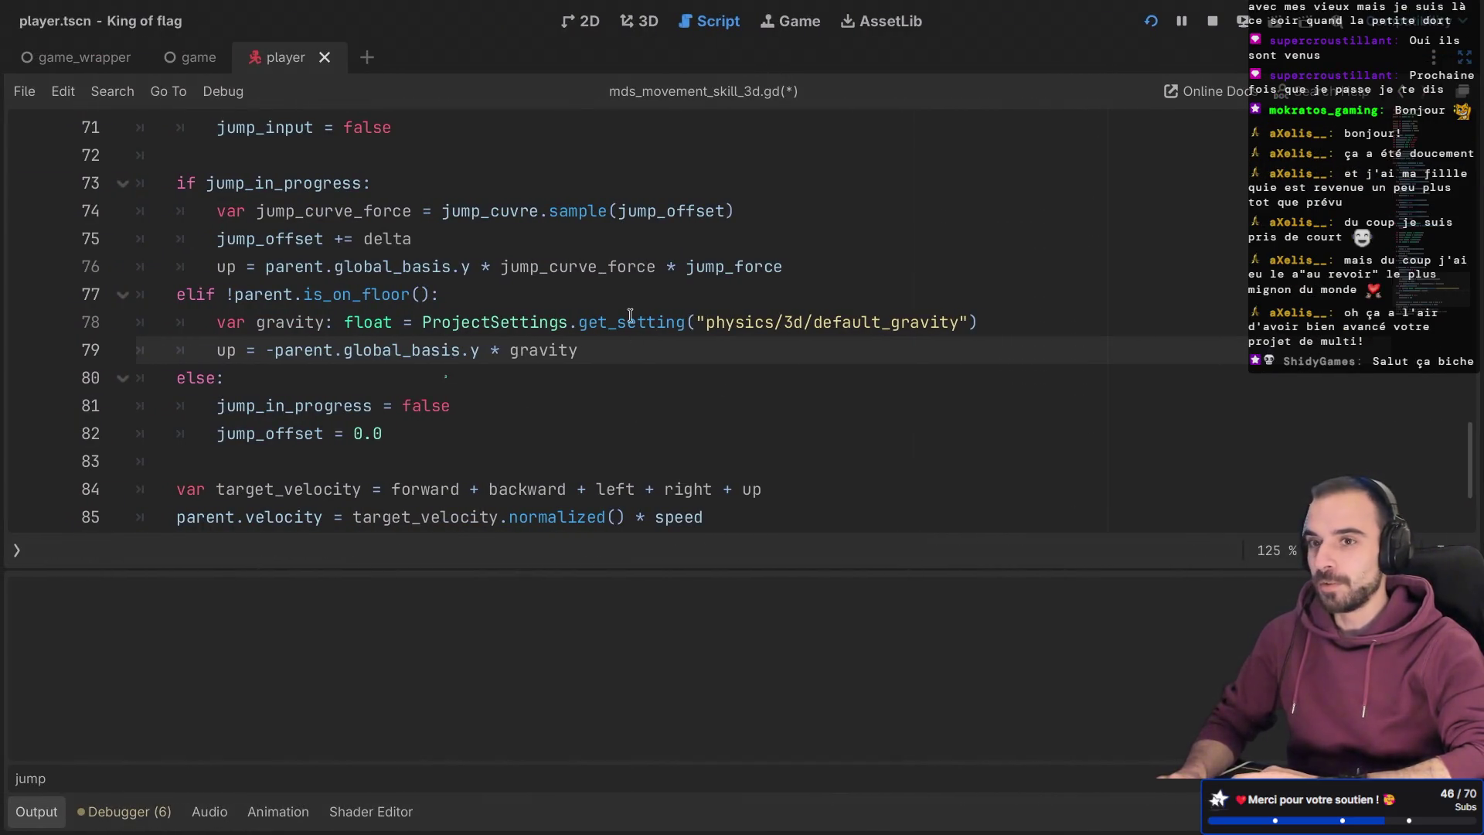
# Change line 79's multiplier to jump_force, save the script, and relaunch the game
pyautogui.moveTo(630, 315)
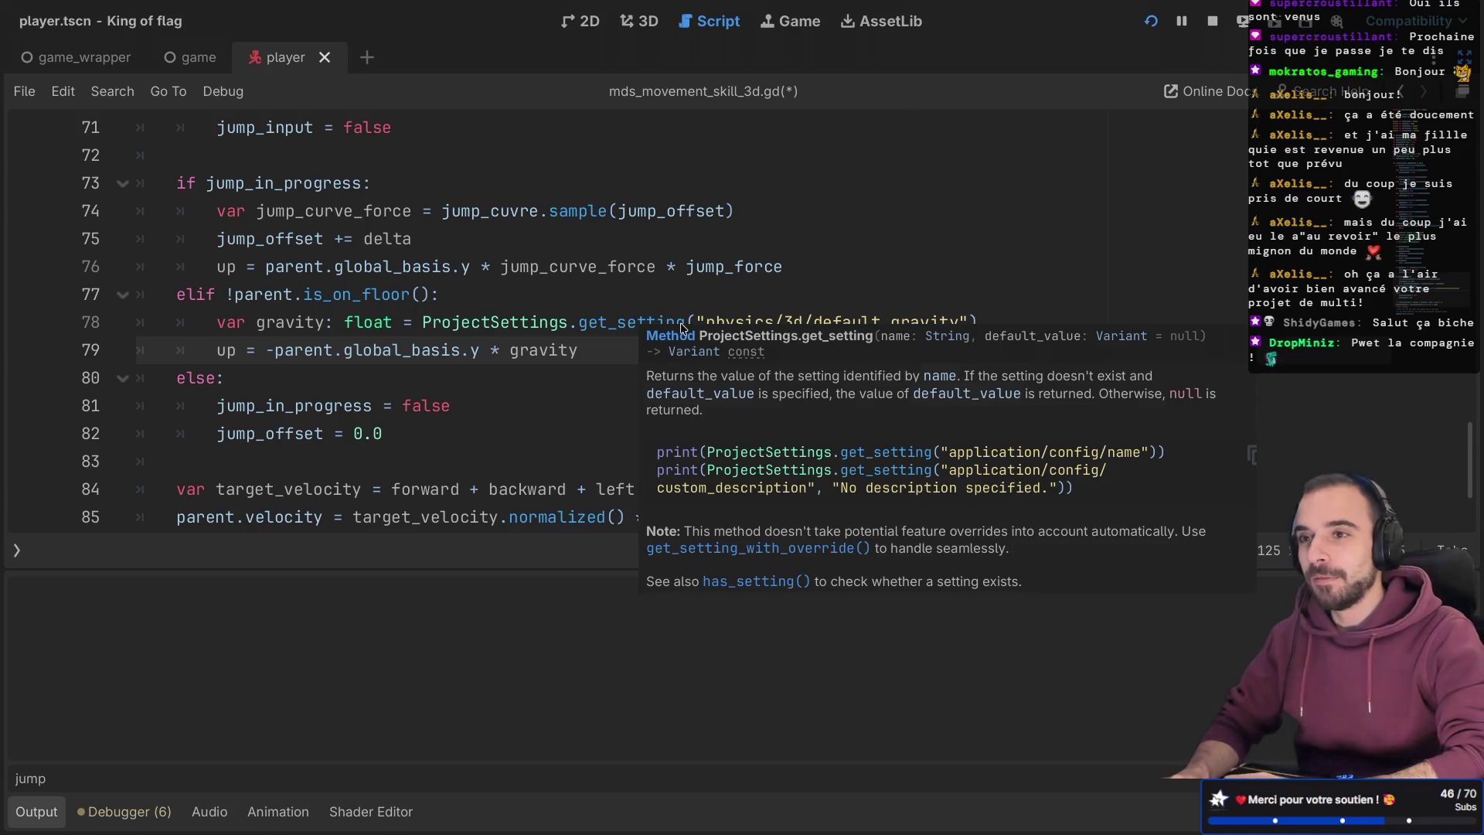
pyautogui.click(593, 354)
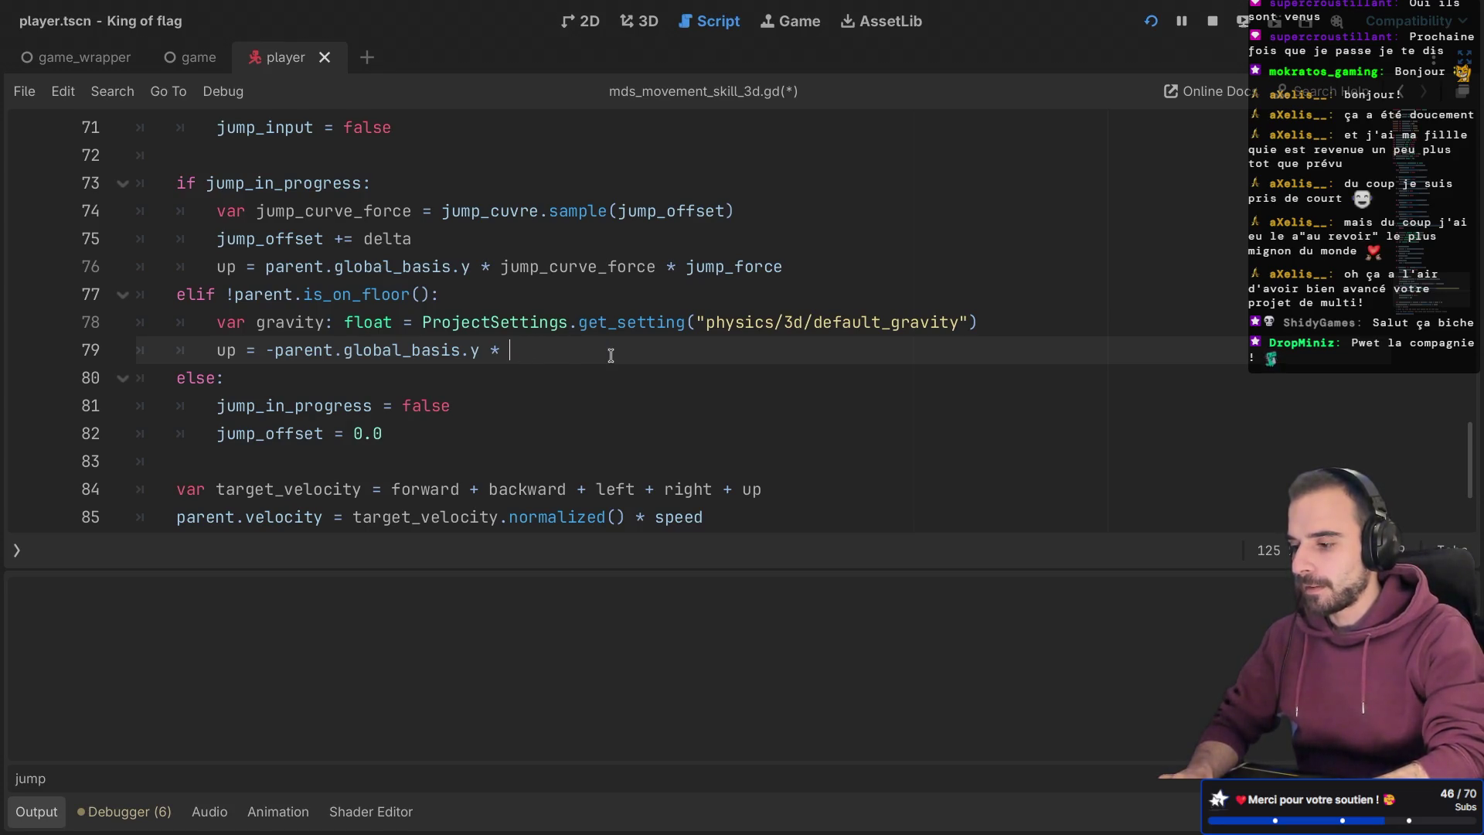
pyautogui.press('BackSpace')
pyautogui.press('BackSpace')
pyautogui.press('BackSpace')
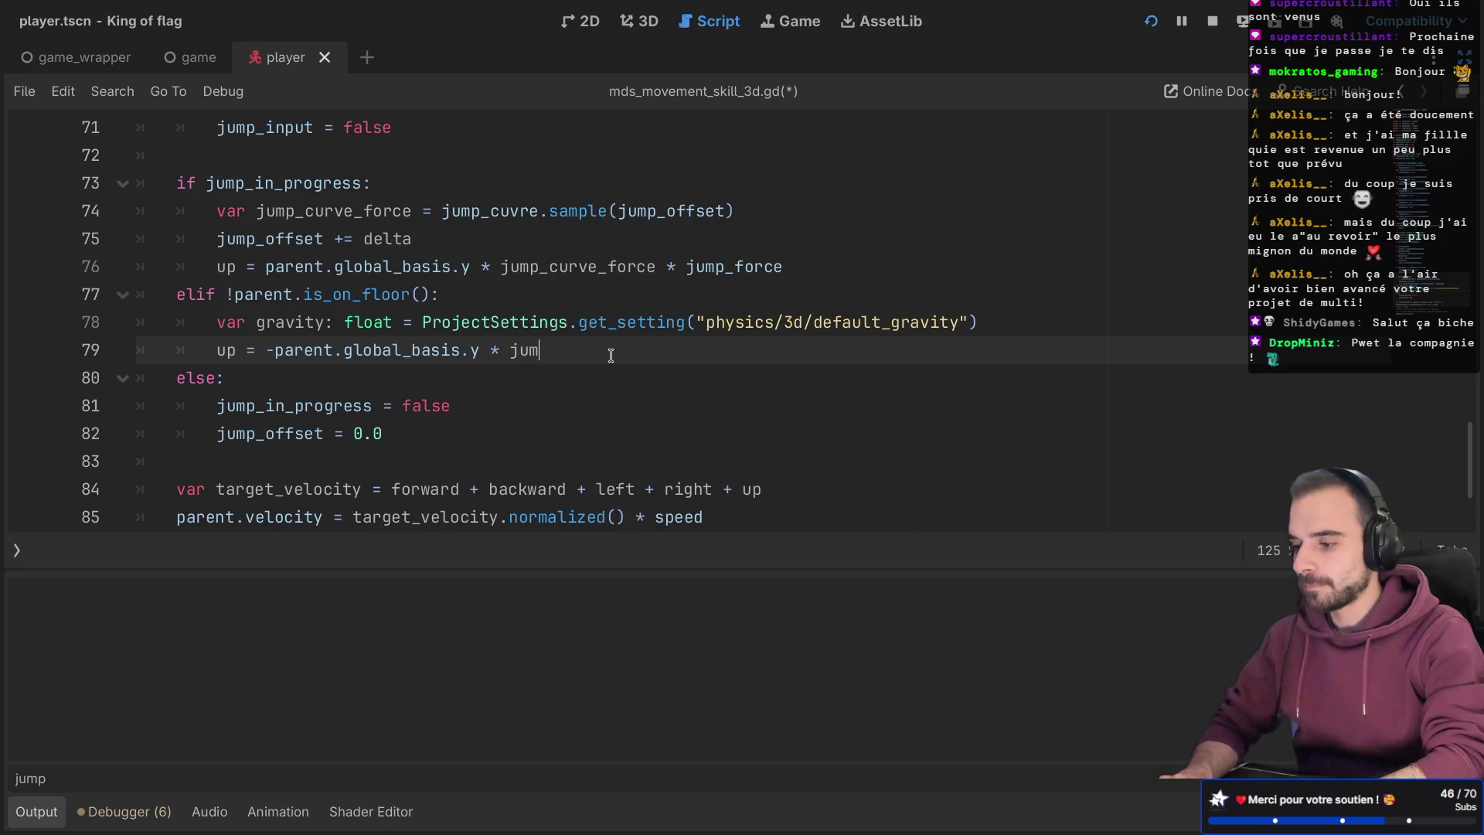
pyautogui.press('Down')
pyautogui.press('Down')
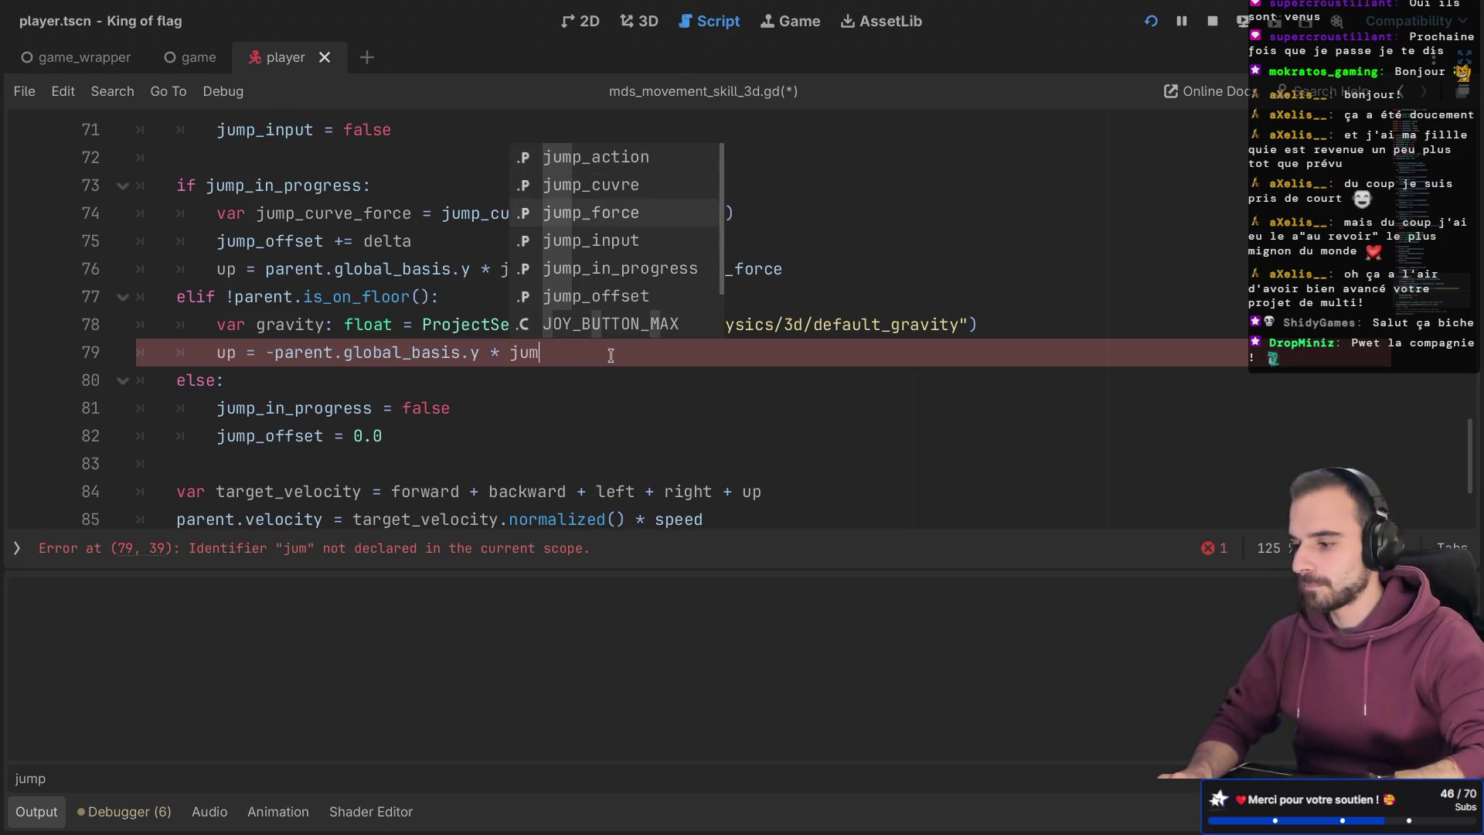
pyautogui.press('Return')
pyautogui.press('Down')
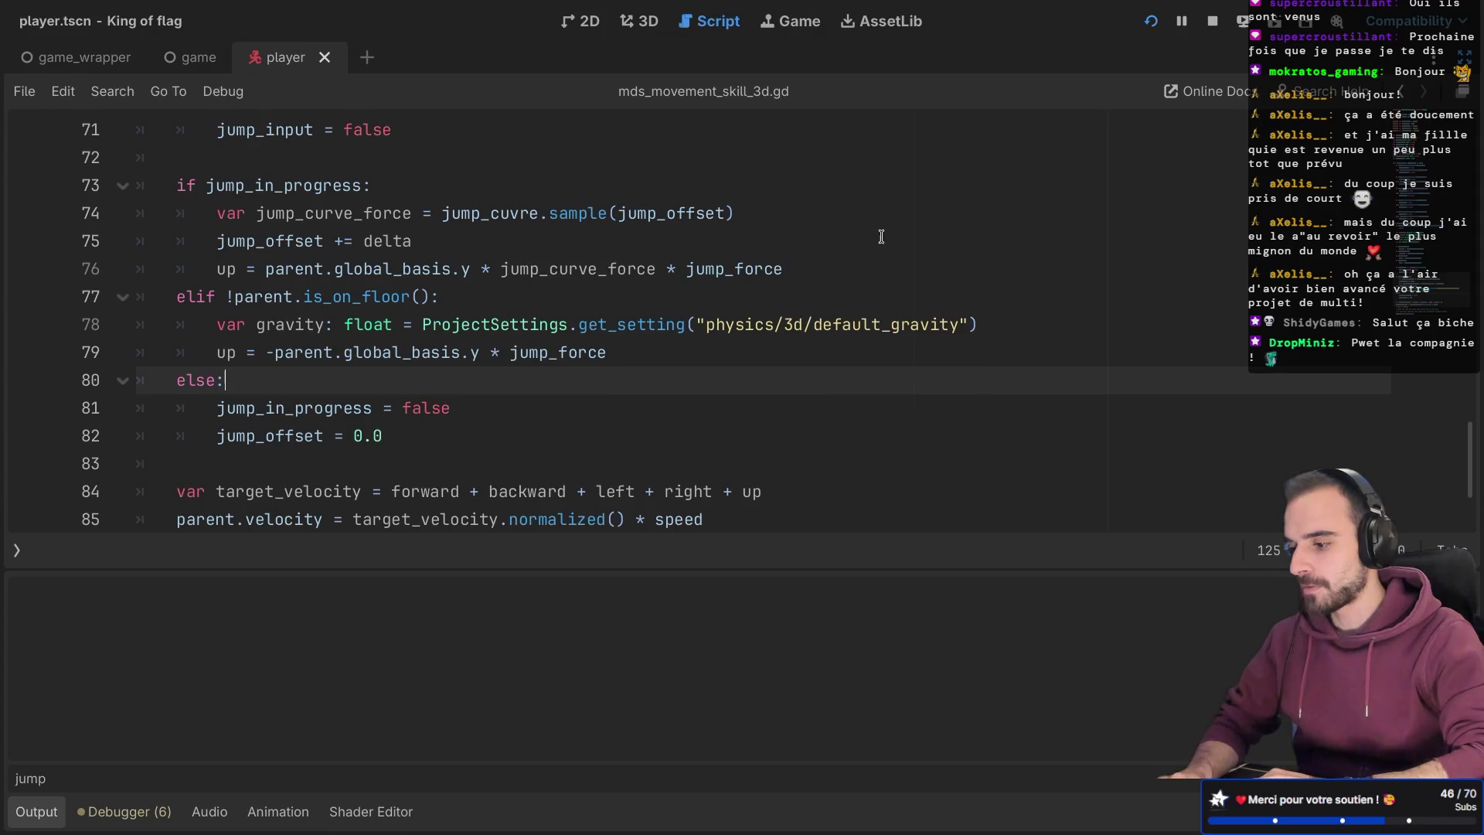
pyautogui.click(1151, 21)
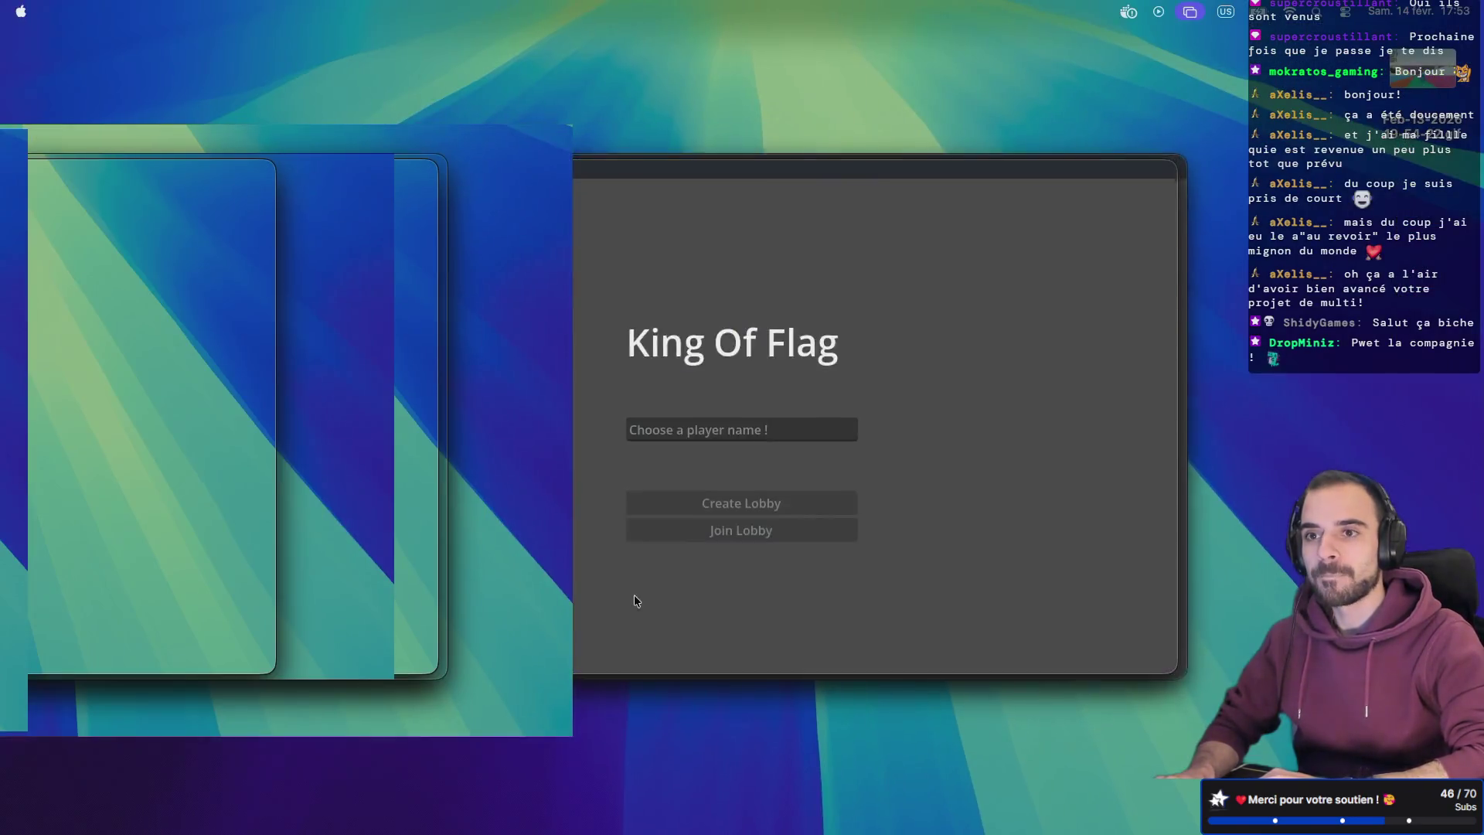
# Enter a test player name, host and start a lobby, then return to the editor desktop
pyautogui.click(750, 429)
pyautogui.write('feaf')
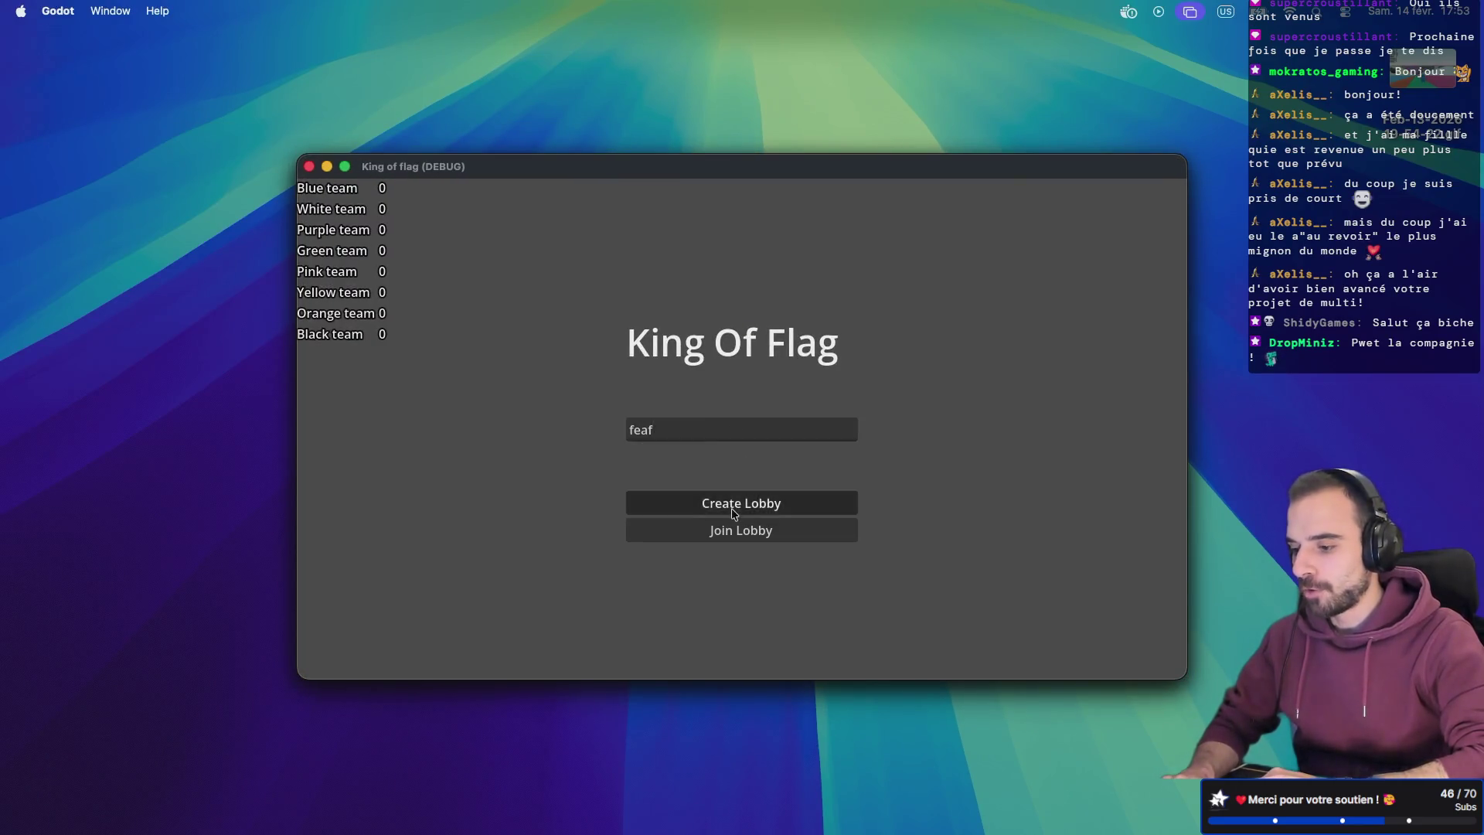
pyautogui.click(731, 508)
pyautogui.click(704, 446)
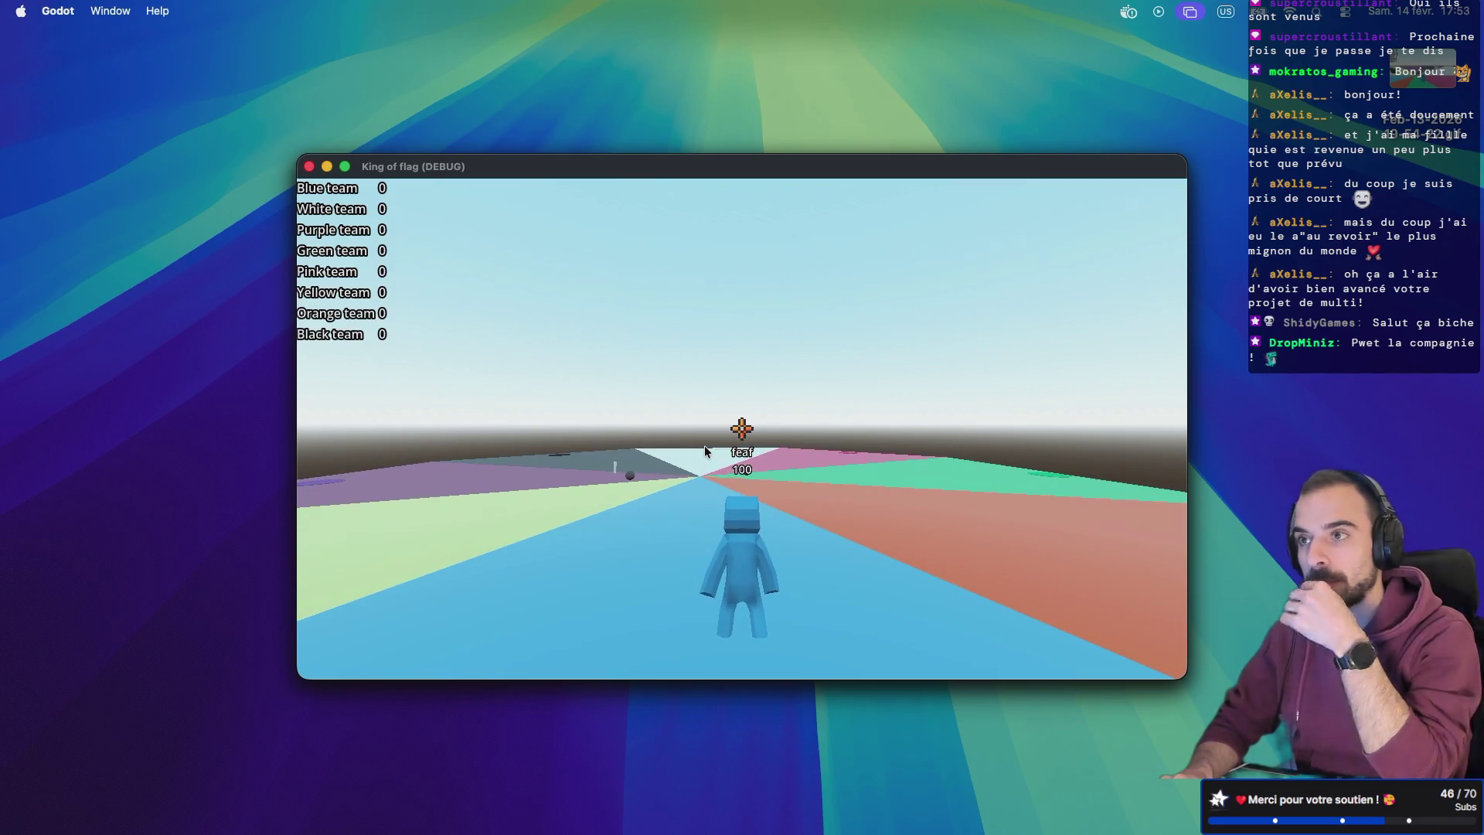
pyautogui.hotkey('ctrl', 'Right')
pyautogui.hotkey('ctrl', 'Right')
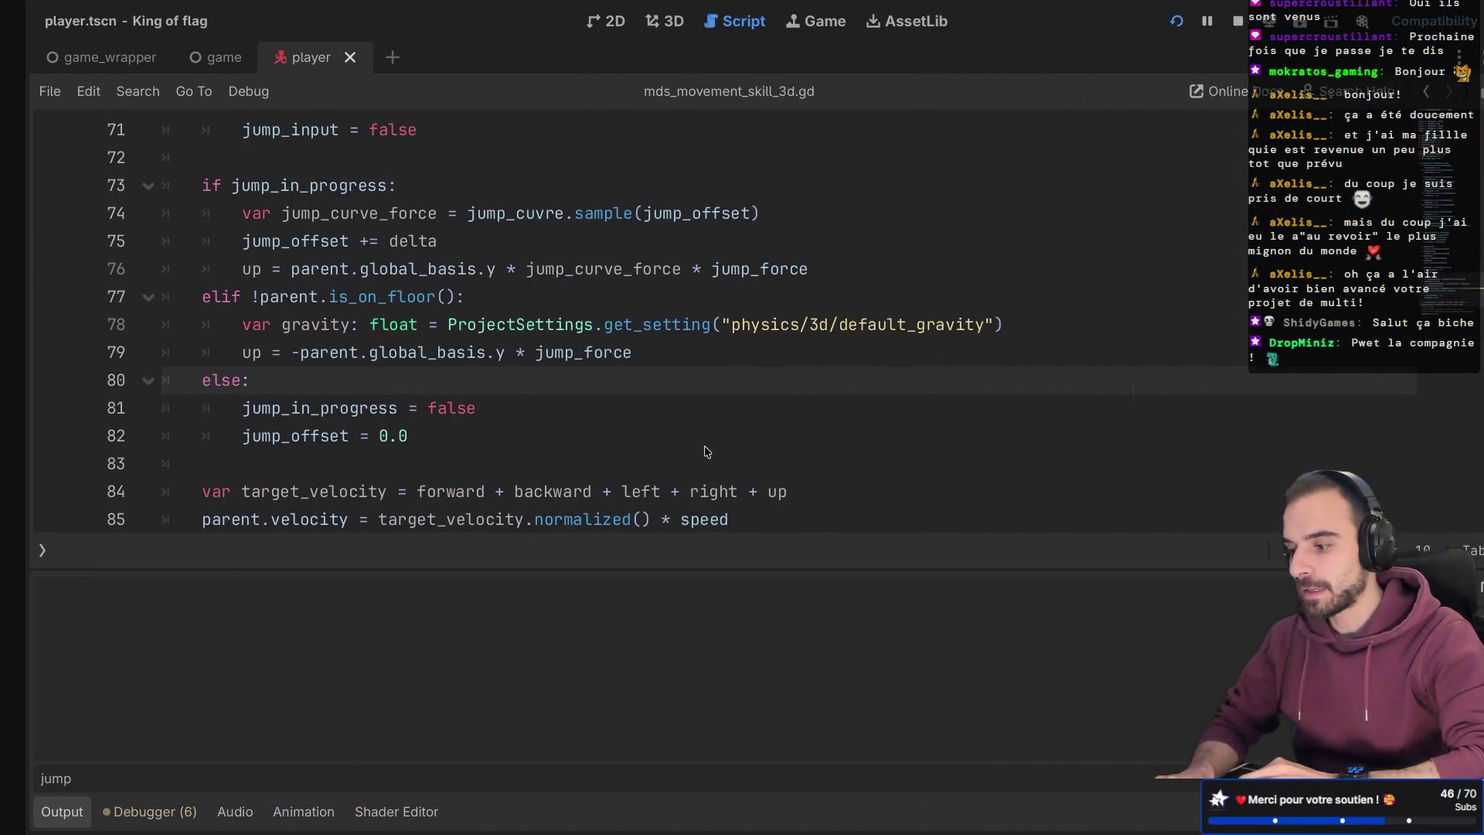
# Add print("gravity") inside the elif !parent.is_on_floor() branch and save the script
pyautogui.scroll(-3, 531, 432)
pyautogui.scroll(1, 532, 431)
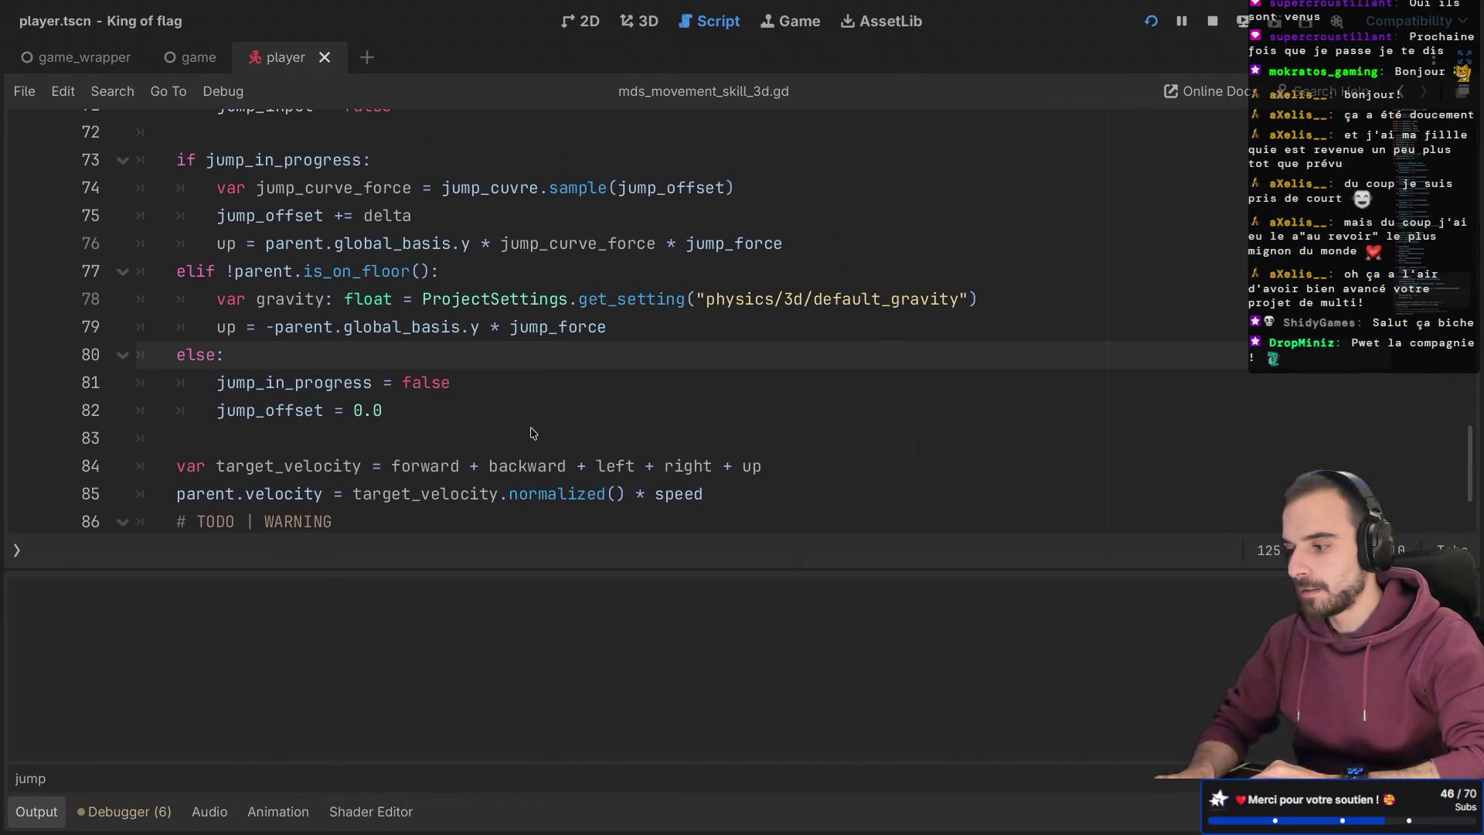
pyautogui.doubleClick(363, 289)
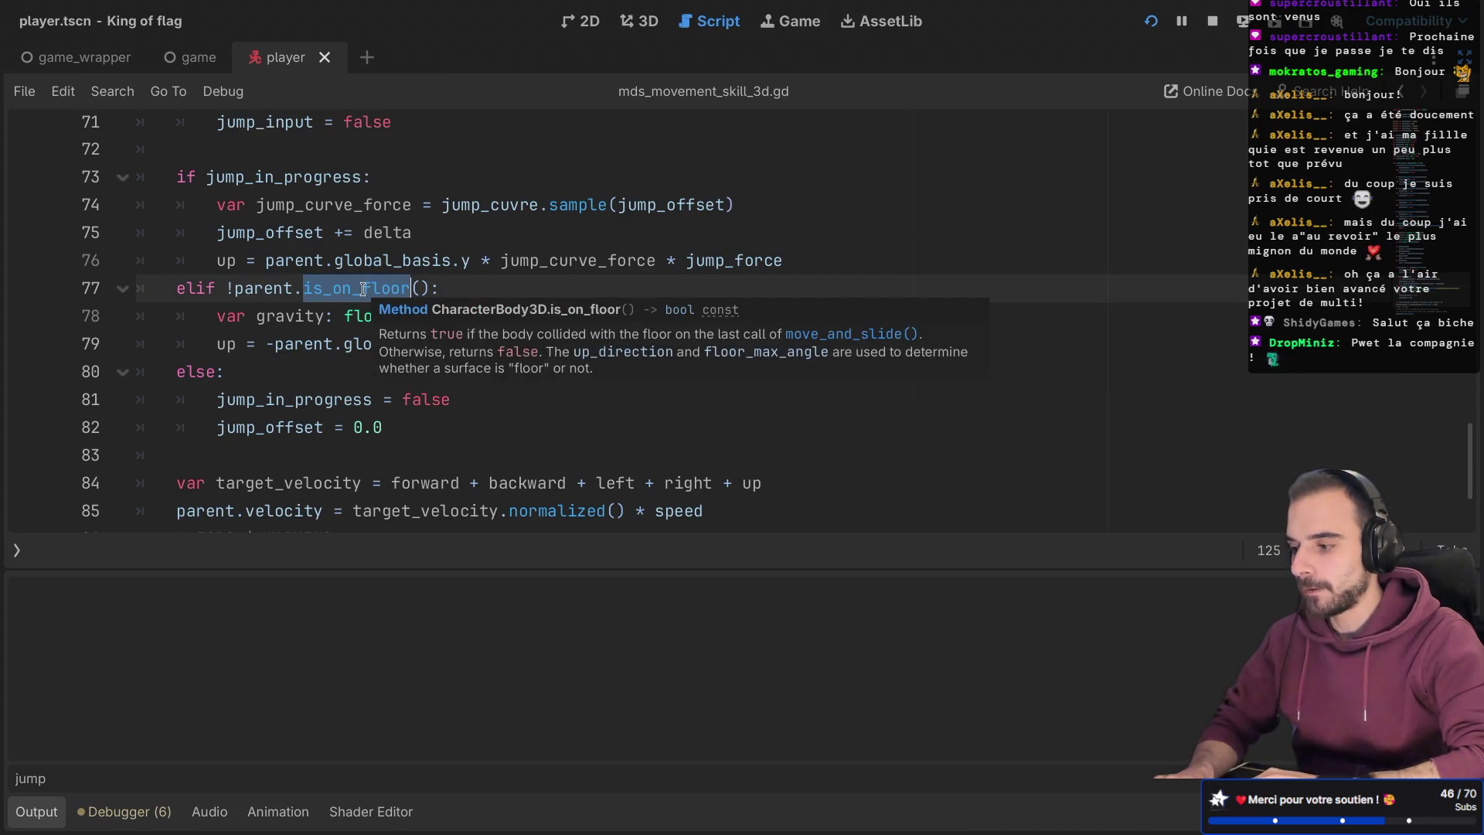
pyautogui.click(505, 283)
pyautogui.press('Return')
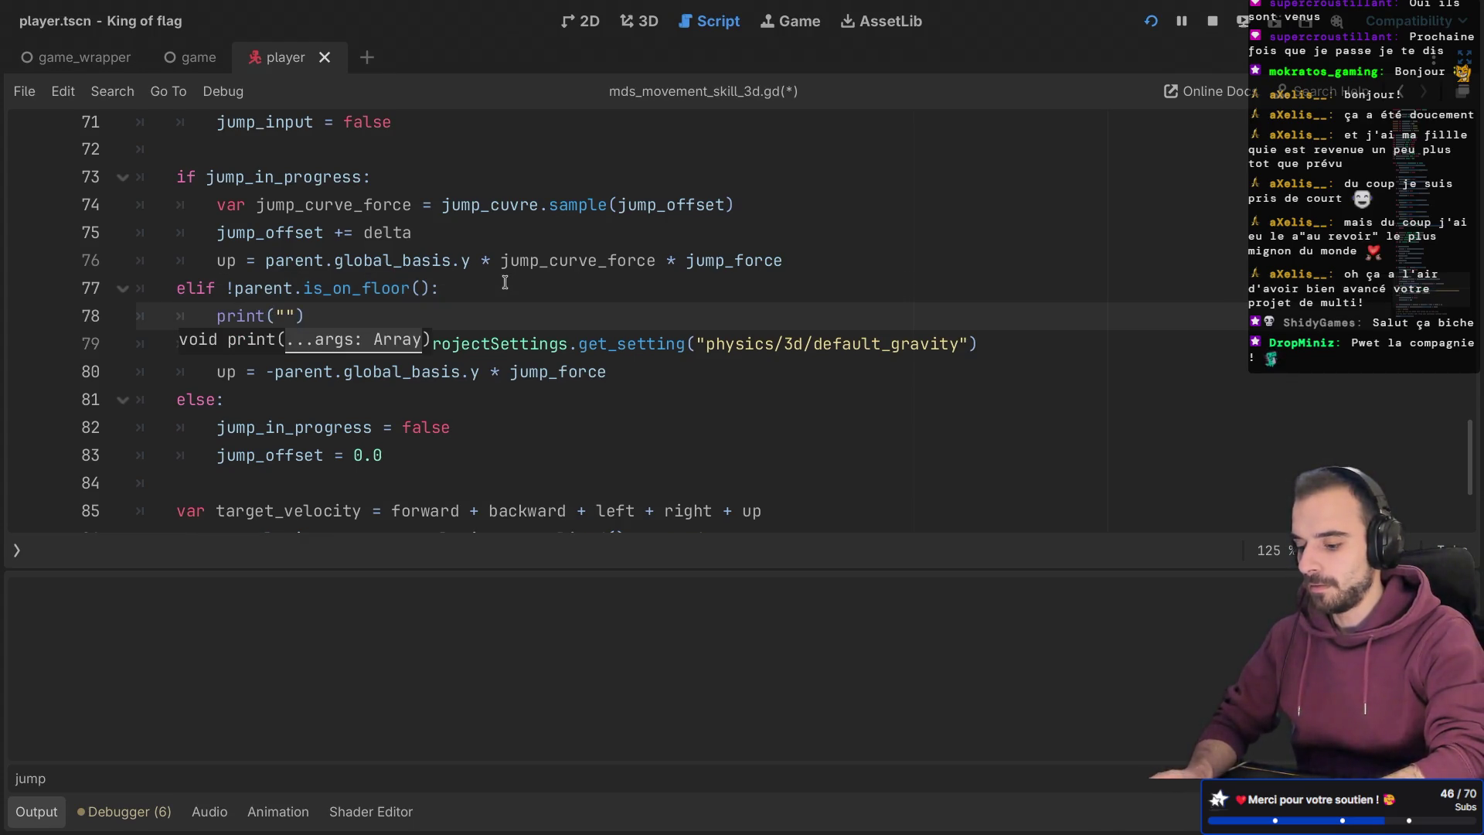
pyautogui.write('ravity')
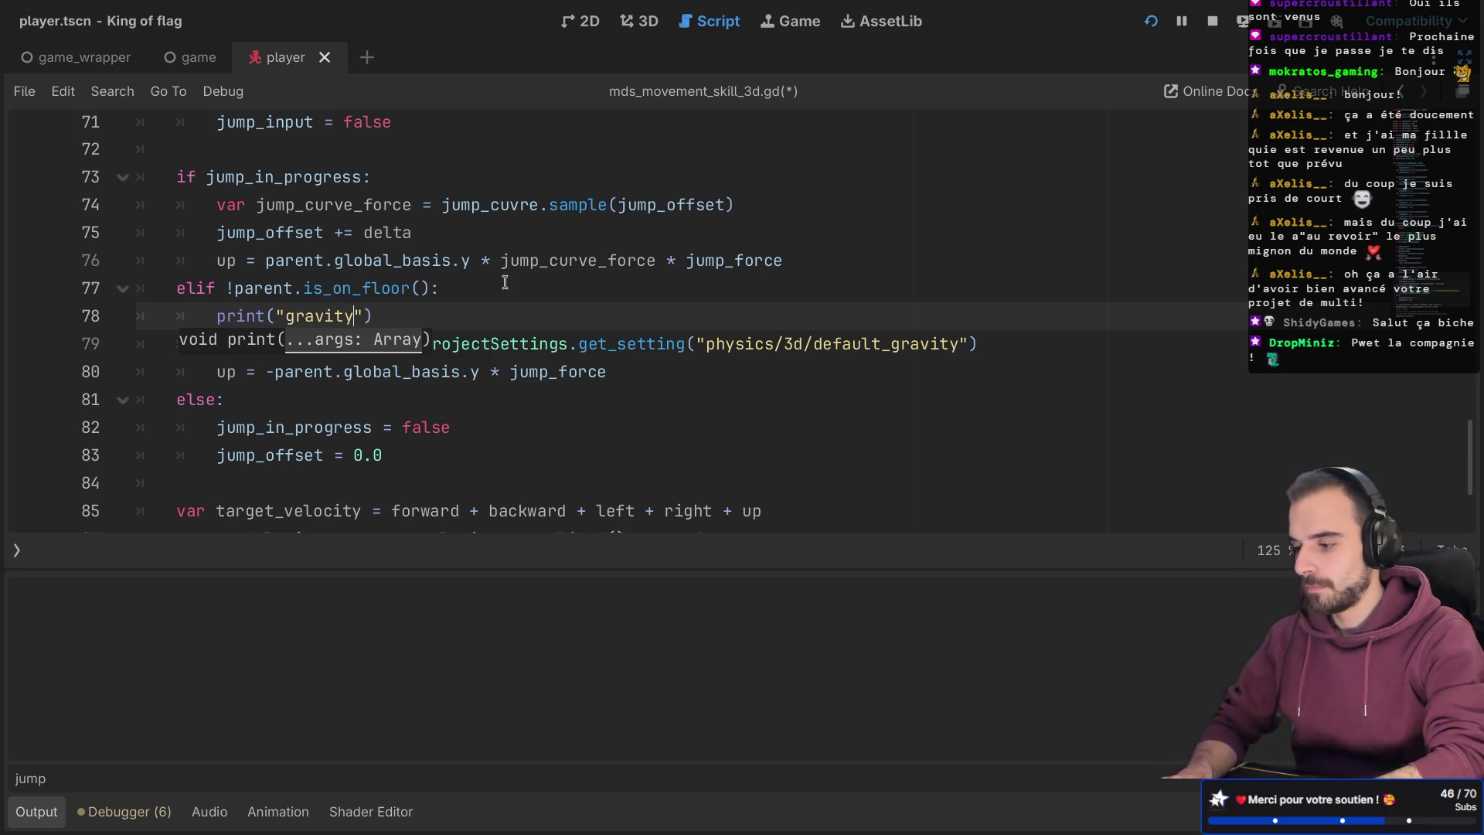
pyautogui.hotkey('ctrl', 's')
pyautogui.click(730, 297)
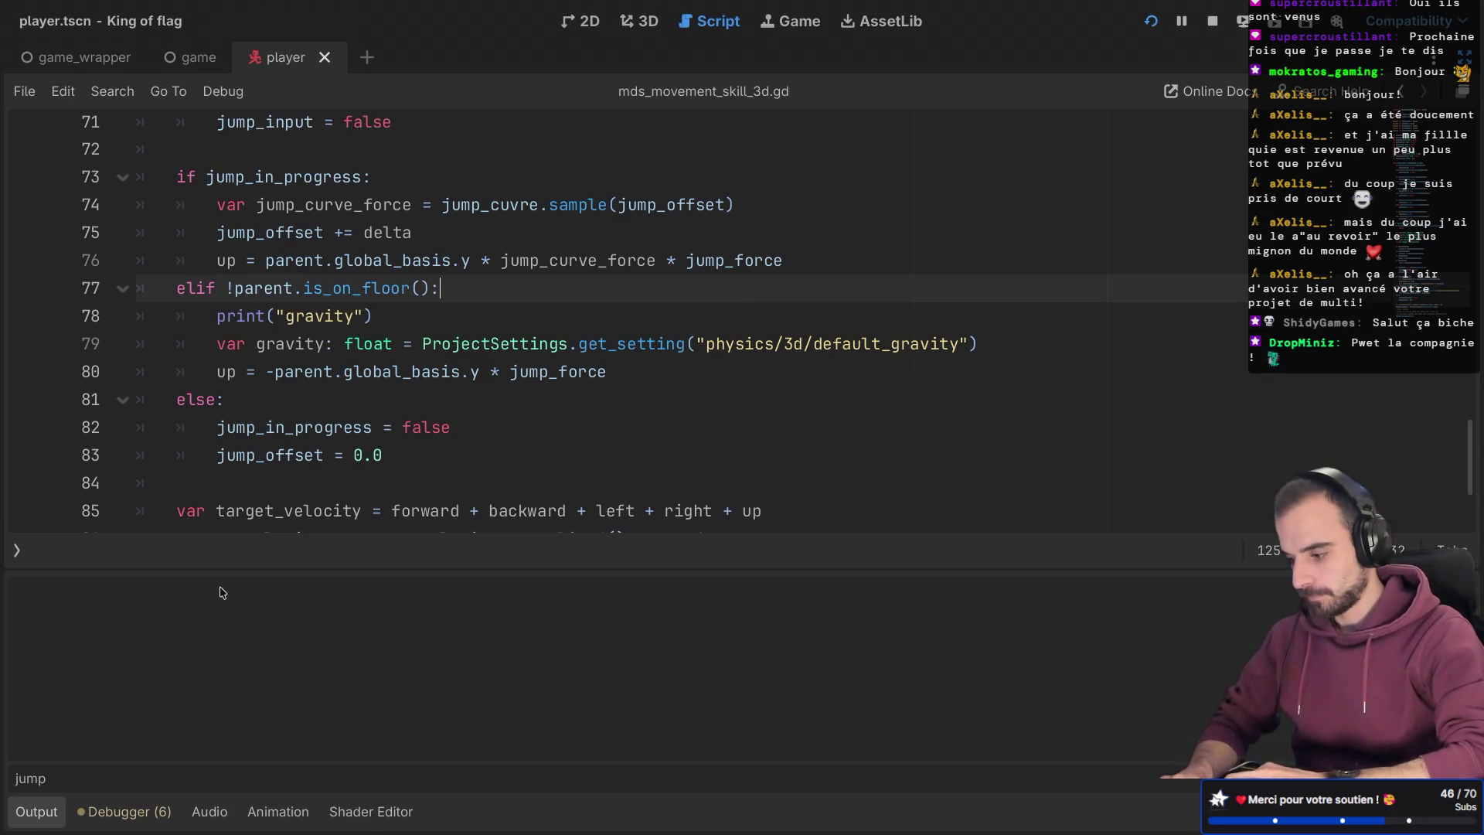
# Clear the 'jump' filter from the Output log and relaunch the game
pyautogui.doubleClick(31, 779)
pyautogui.press('BackSpace')
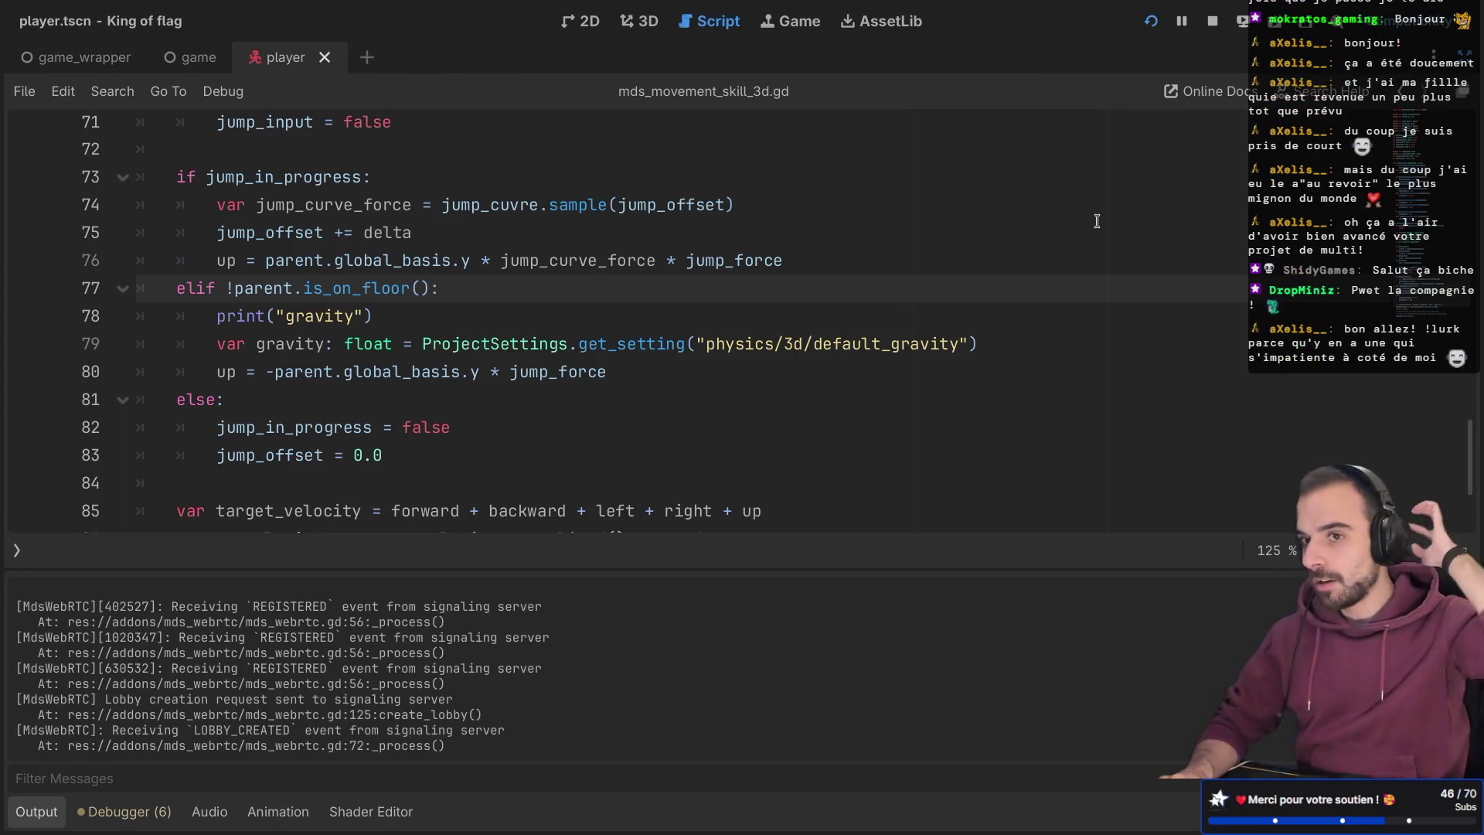
pyautogui.click(1150, 21)
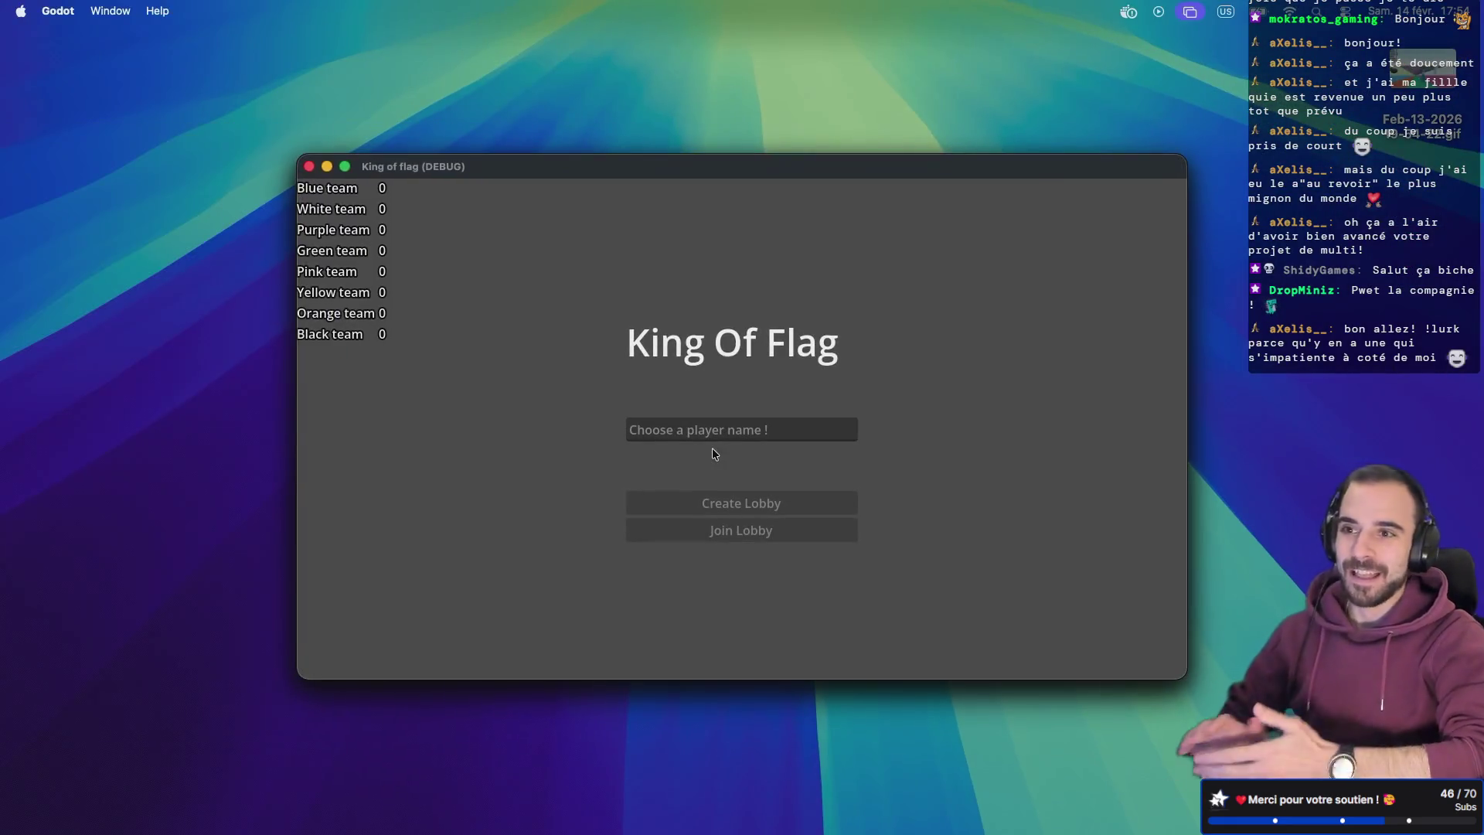
# Host and start a new test lobby, then walk the player forward across the field
pyautogui.click(722, 431)
pyautogui.write('feaf')
pyautogui.click(742, 501)
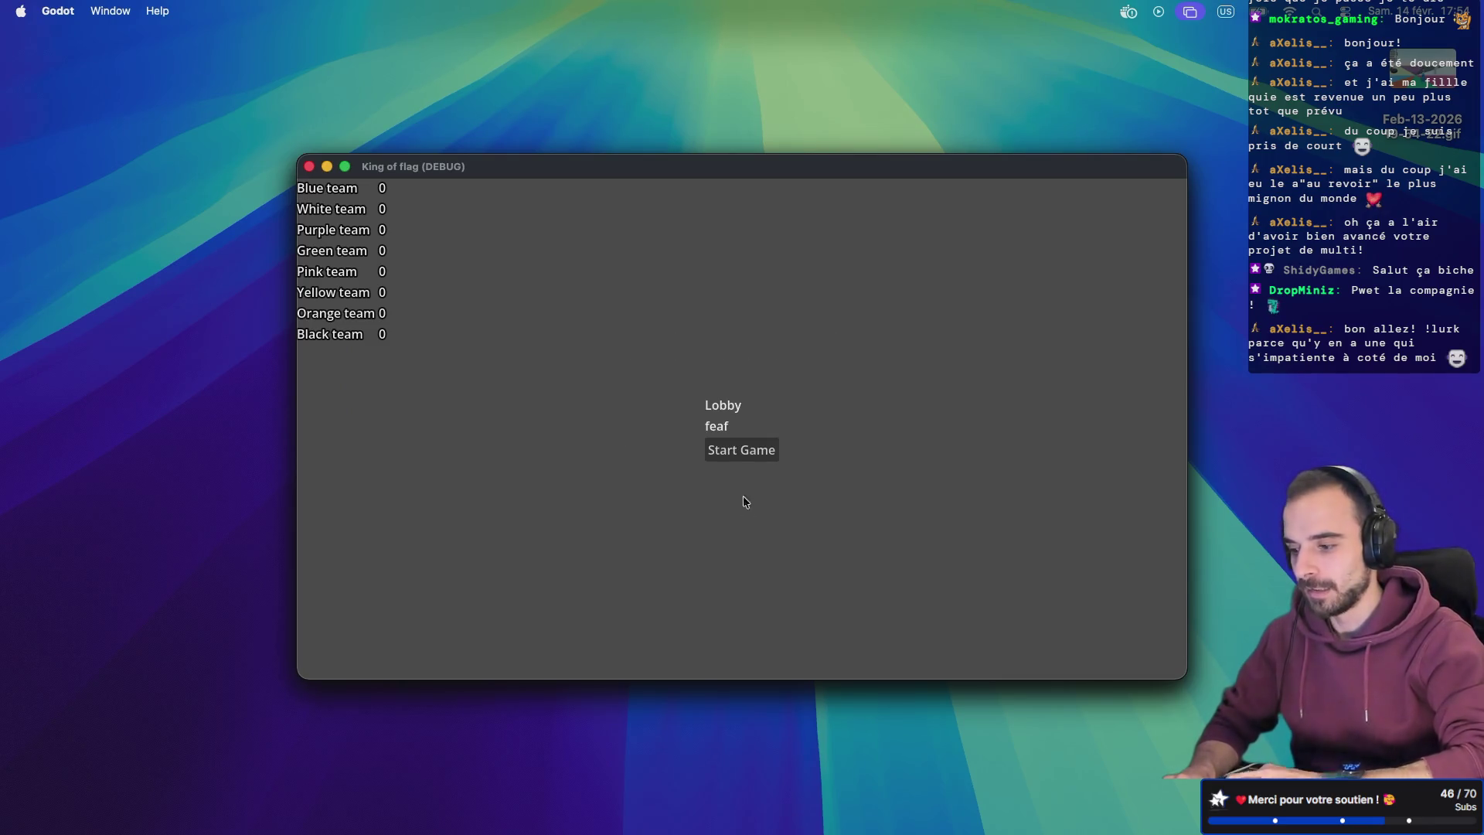
pyautogui.click(762, 451)
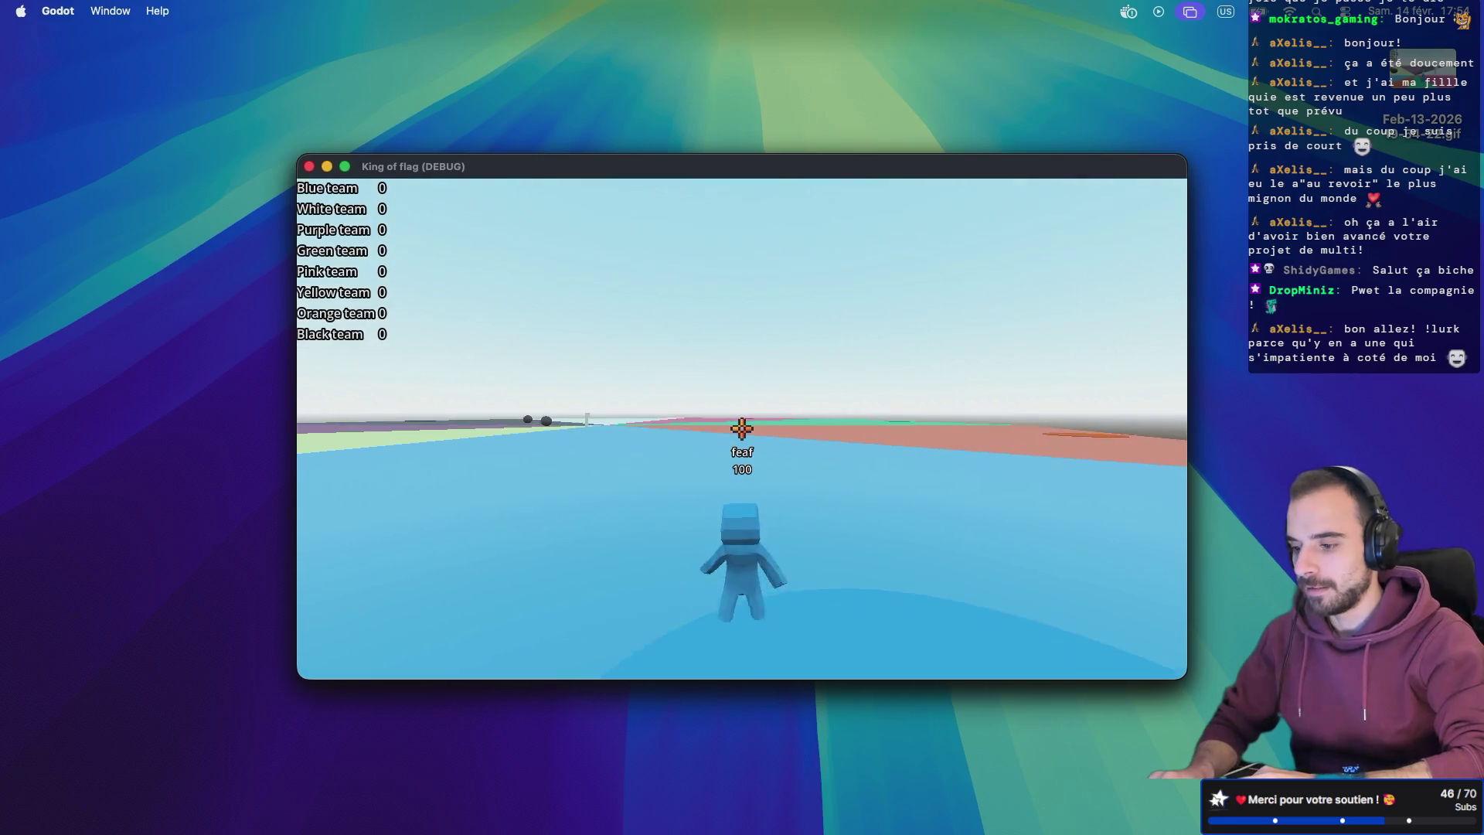
pyautogui.press('w')
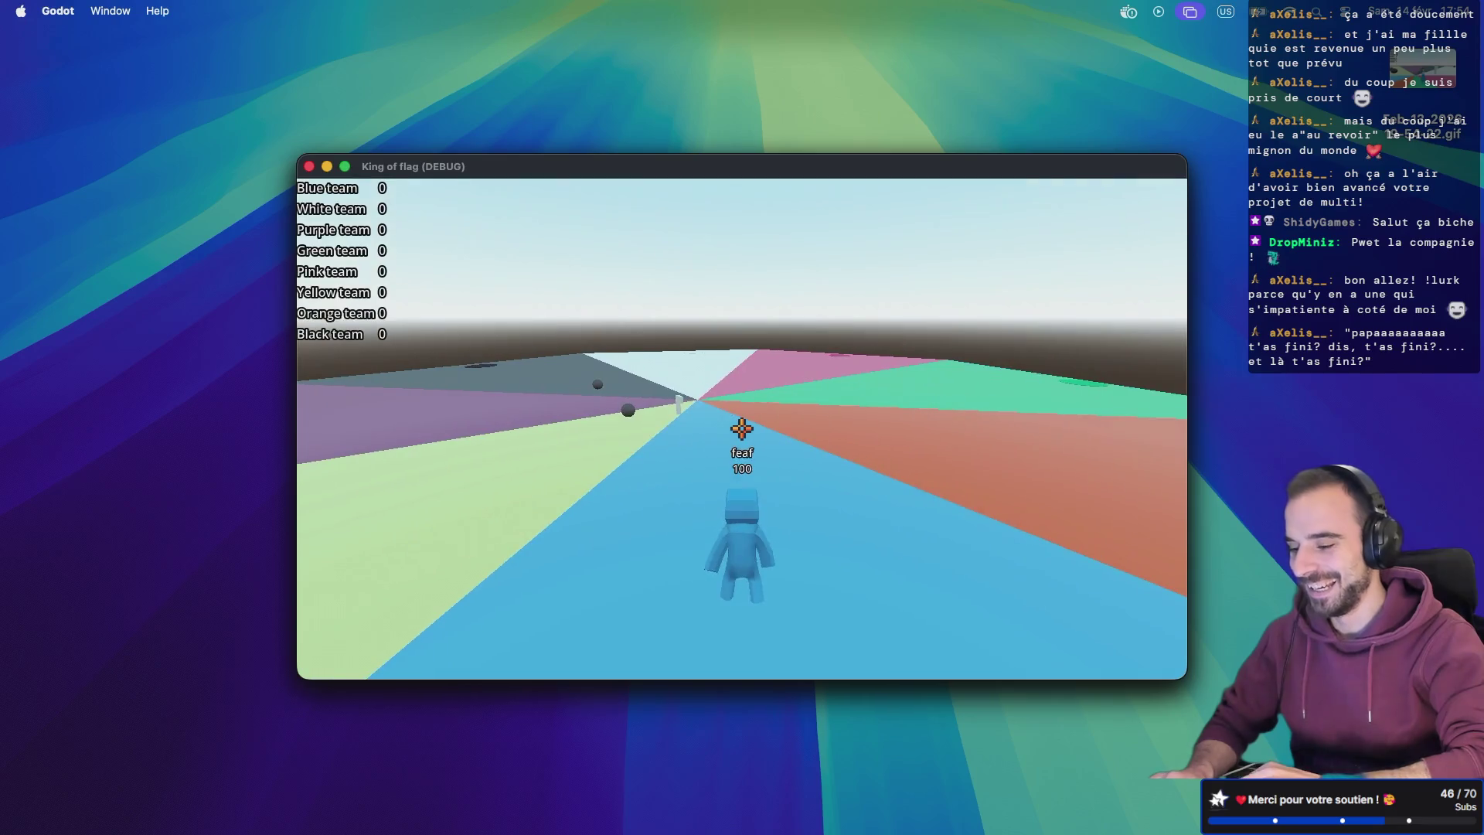
pyautogui.hotkey('ctrl', 'Right')
pyautogui.hotkey('ctrl', 'Right')
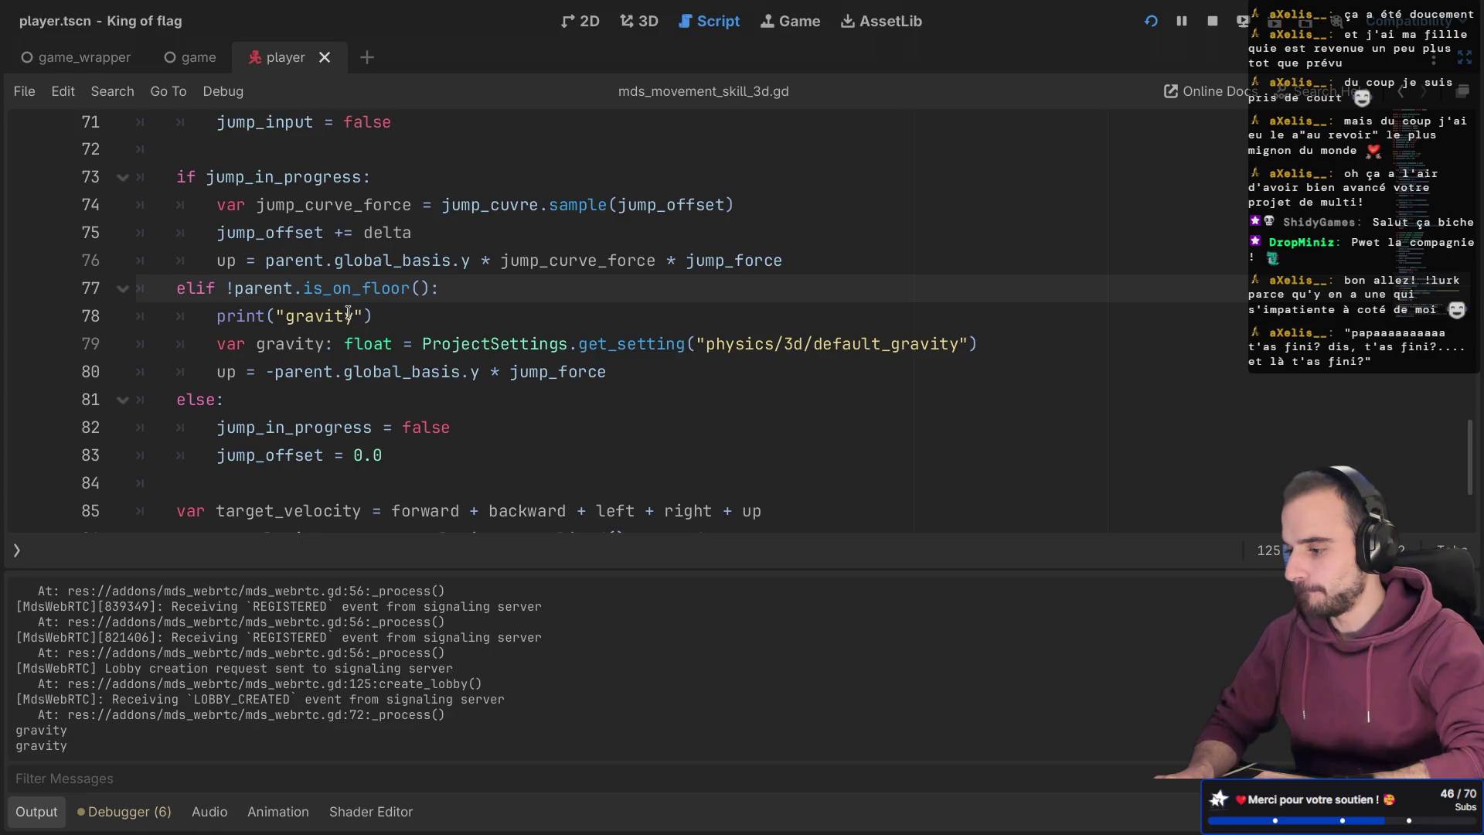
pyautogui.moveTo(370, 340)
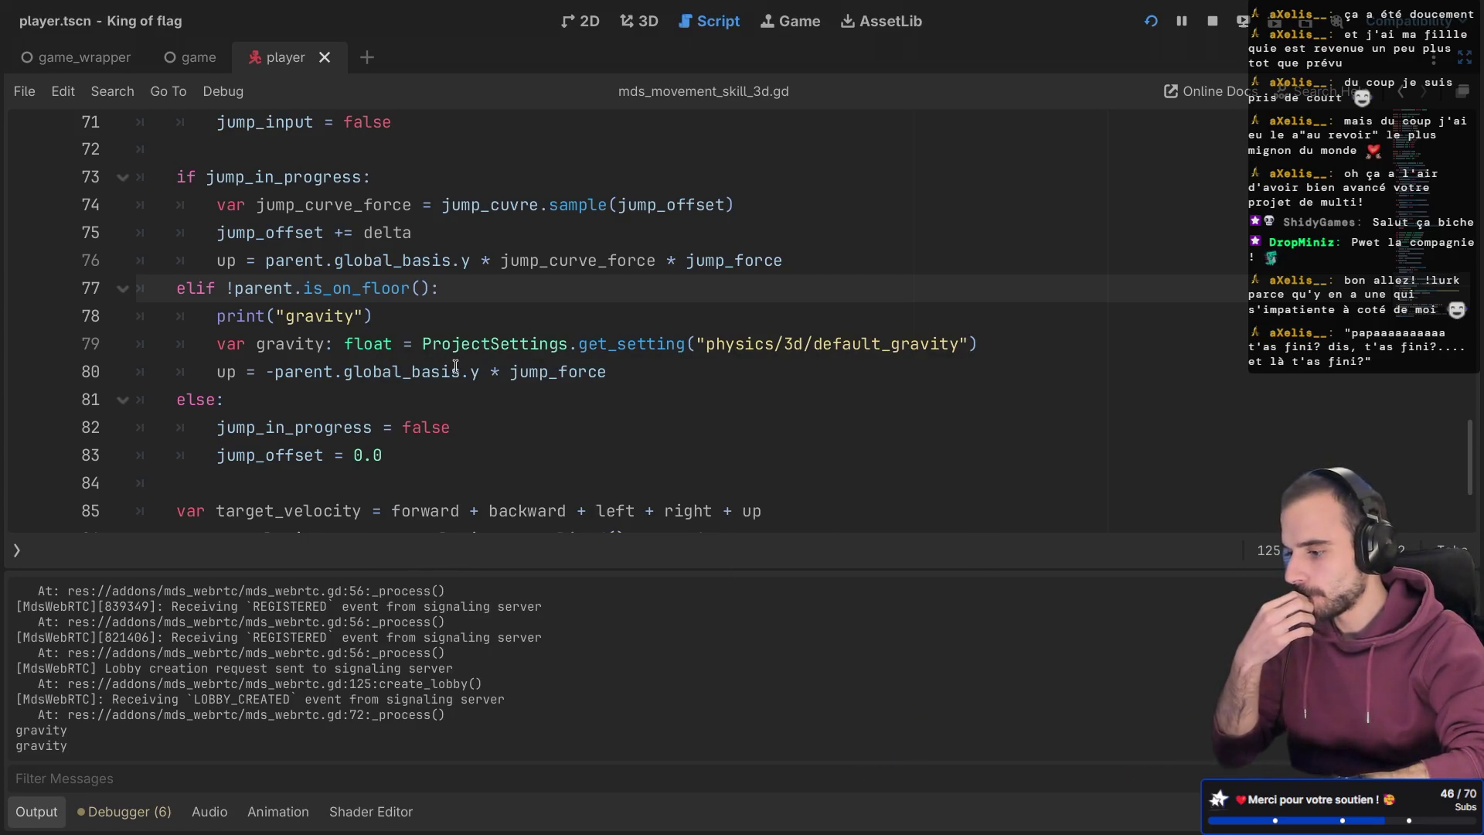
pyautogui.moveTo(455, 365)
pyautogui.scroll(-2, 456, 365)
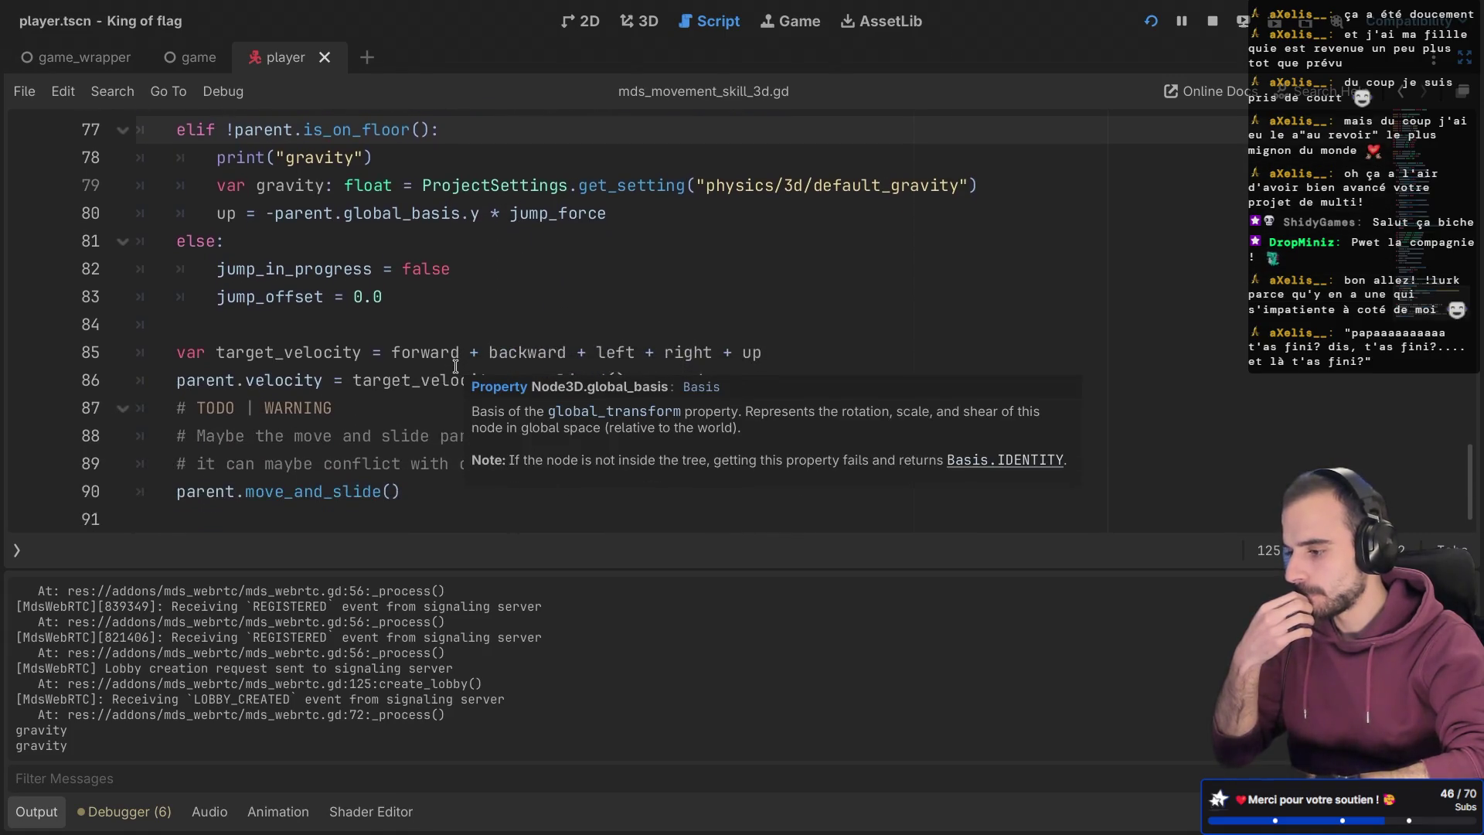
pyautogui.scroll(1, 455, 366)
pyautogui.click(499, 307)
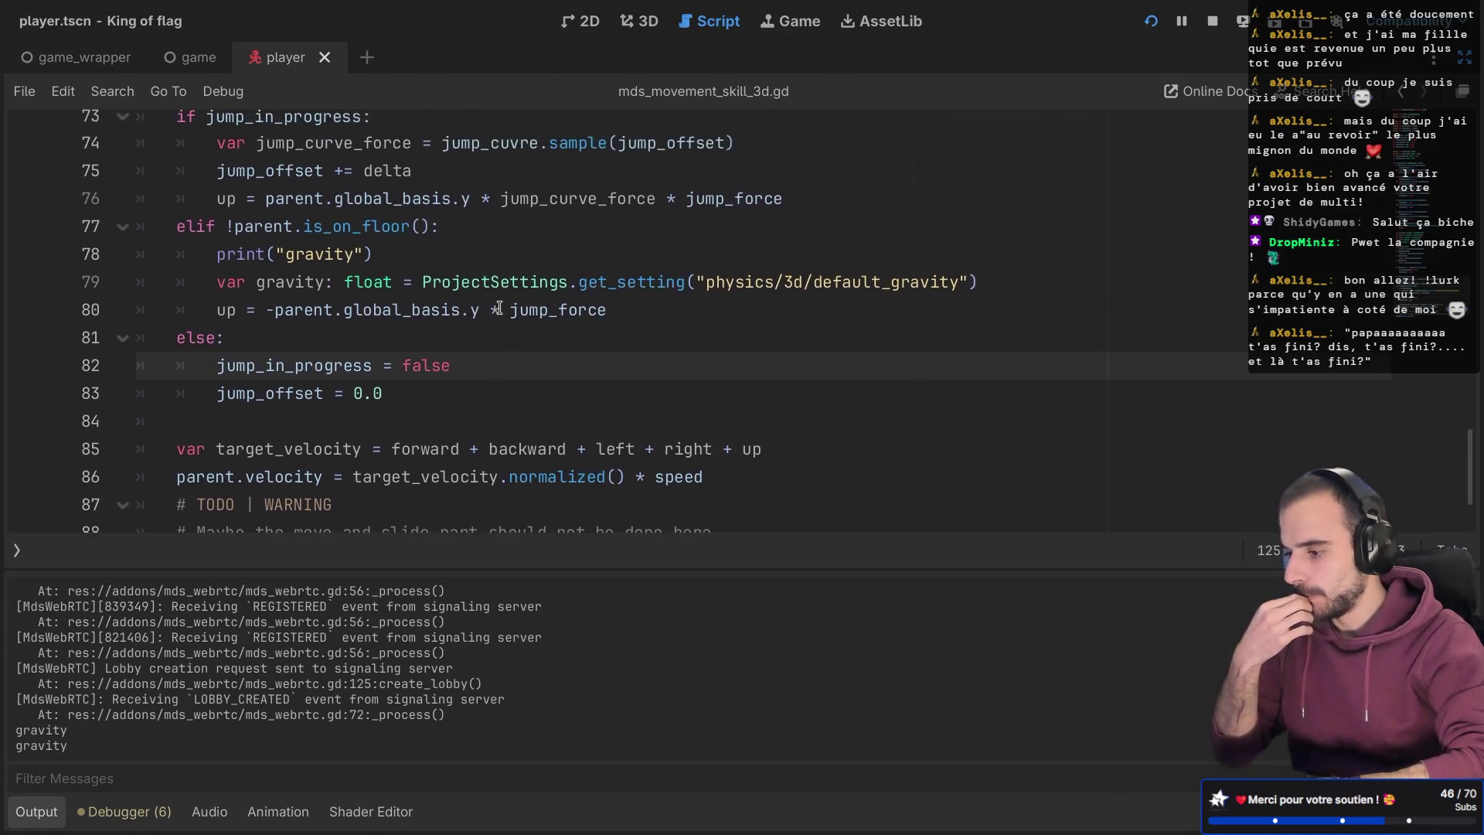
pyautogui.scroll(1, 499, 306)
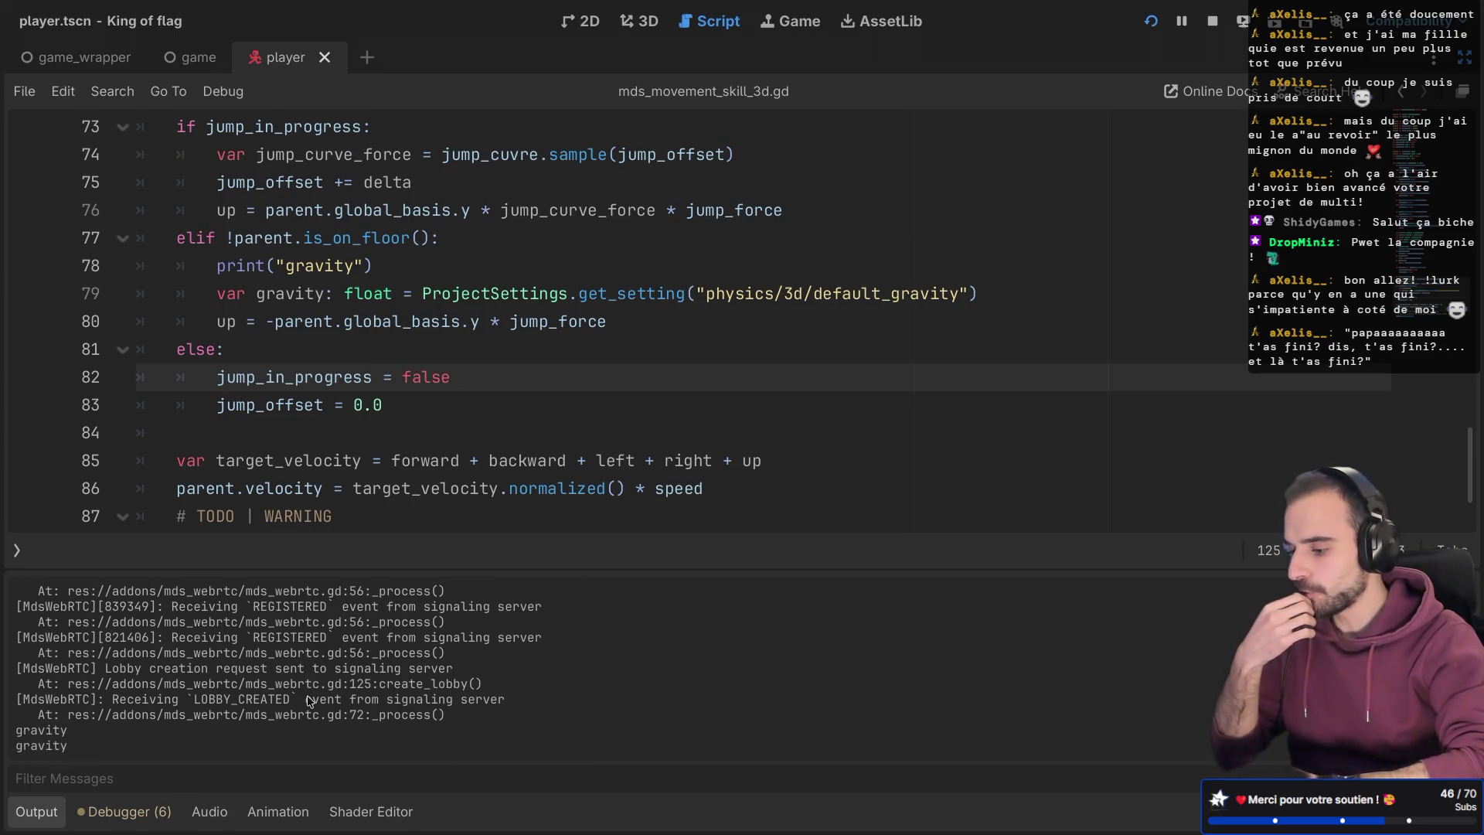
pyautogui.press('super+b')
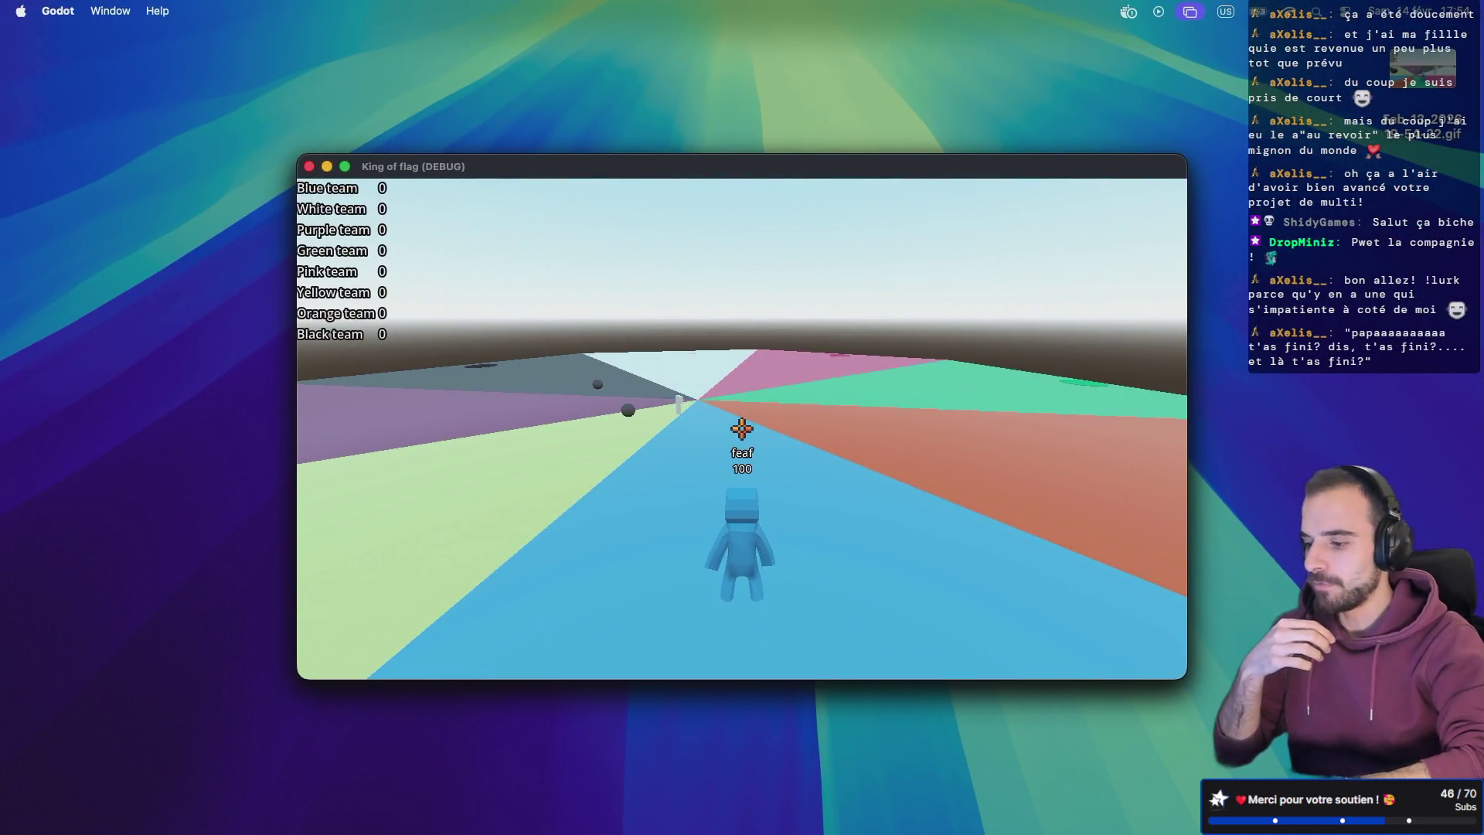
pyautogui.moveTo(742, 429)
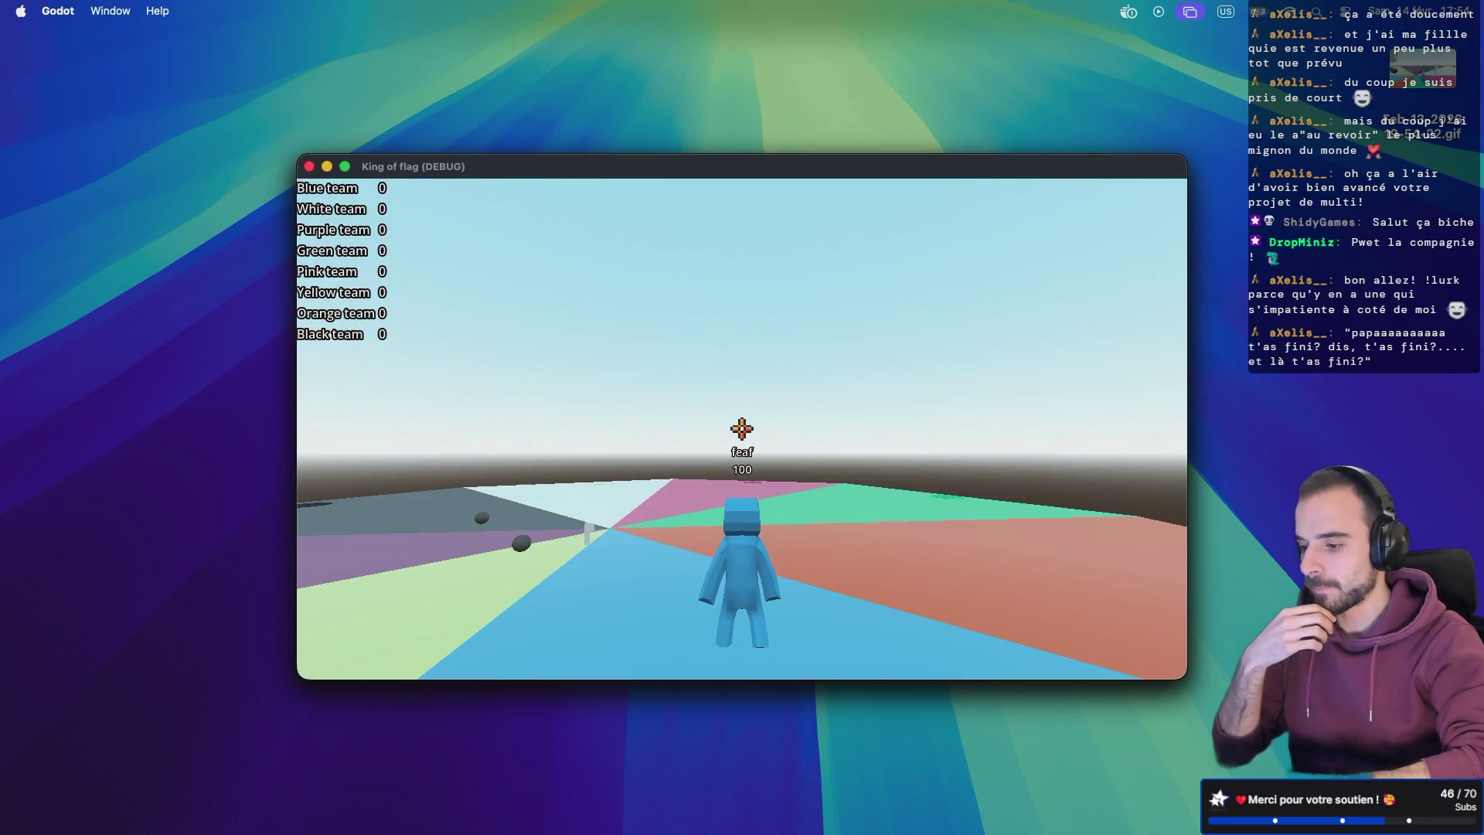
pyautogui.press('super+Tab')
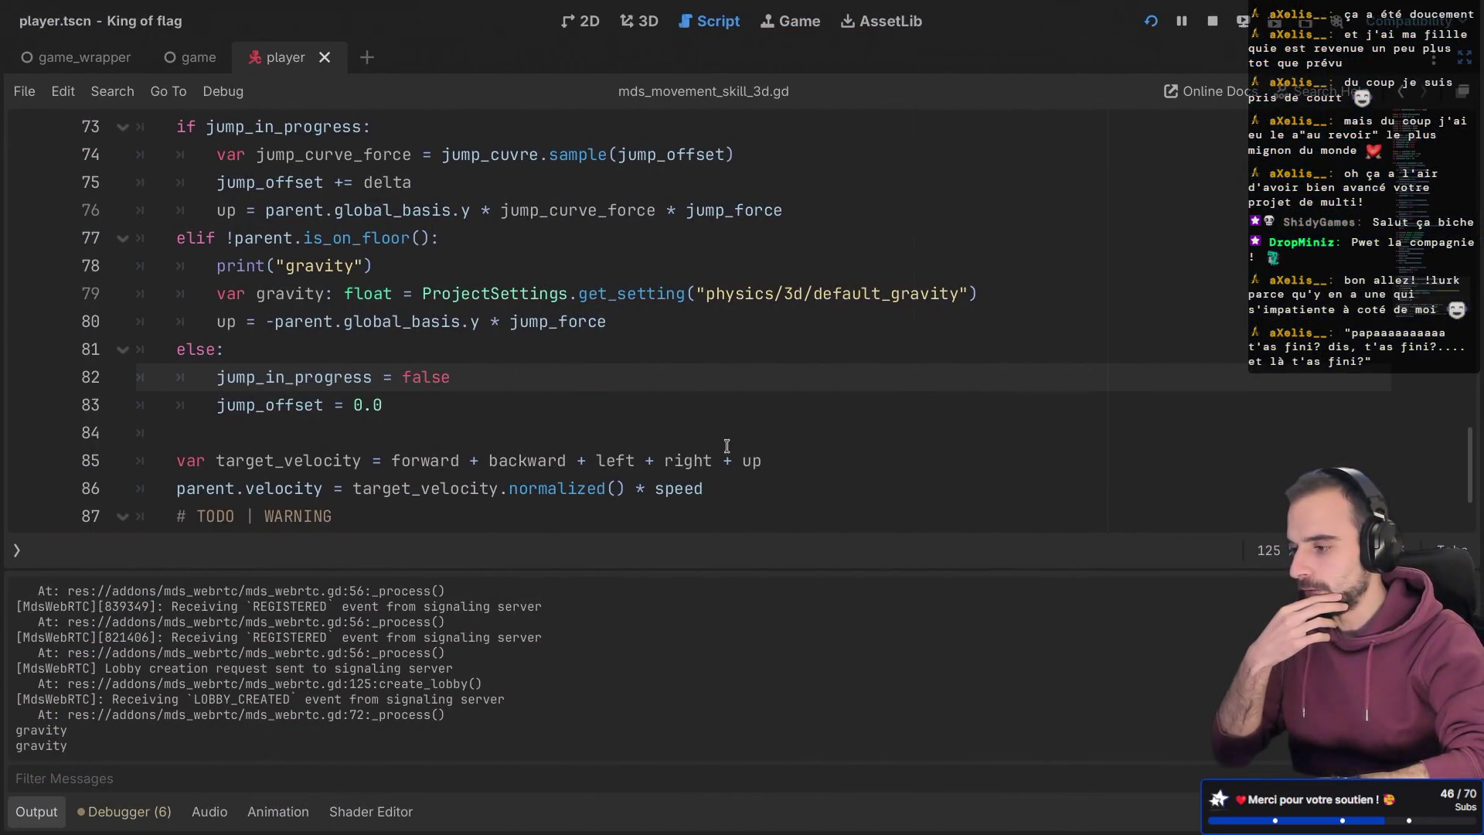
pyautogui.scroll(1, 639, 332)
pyautogui.scroll(-2, 637, 337)
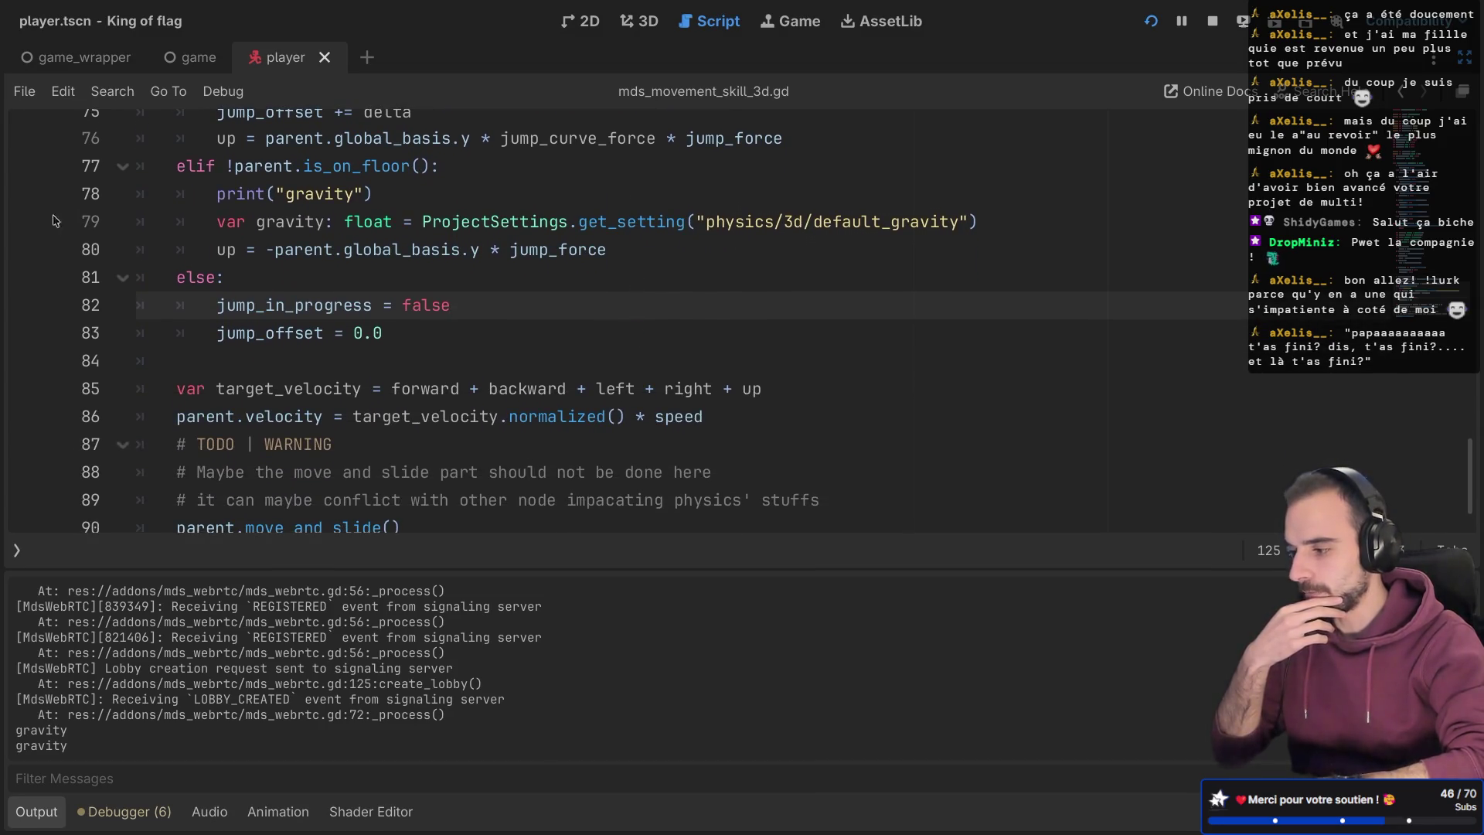
pyautogui.click(1180, 21)
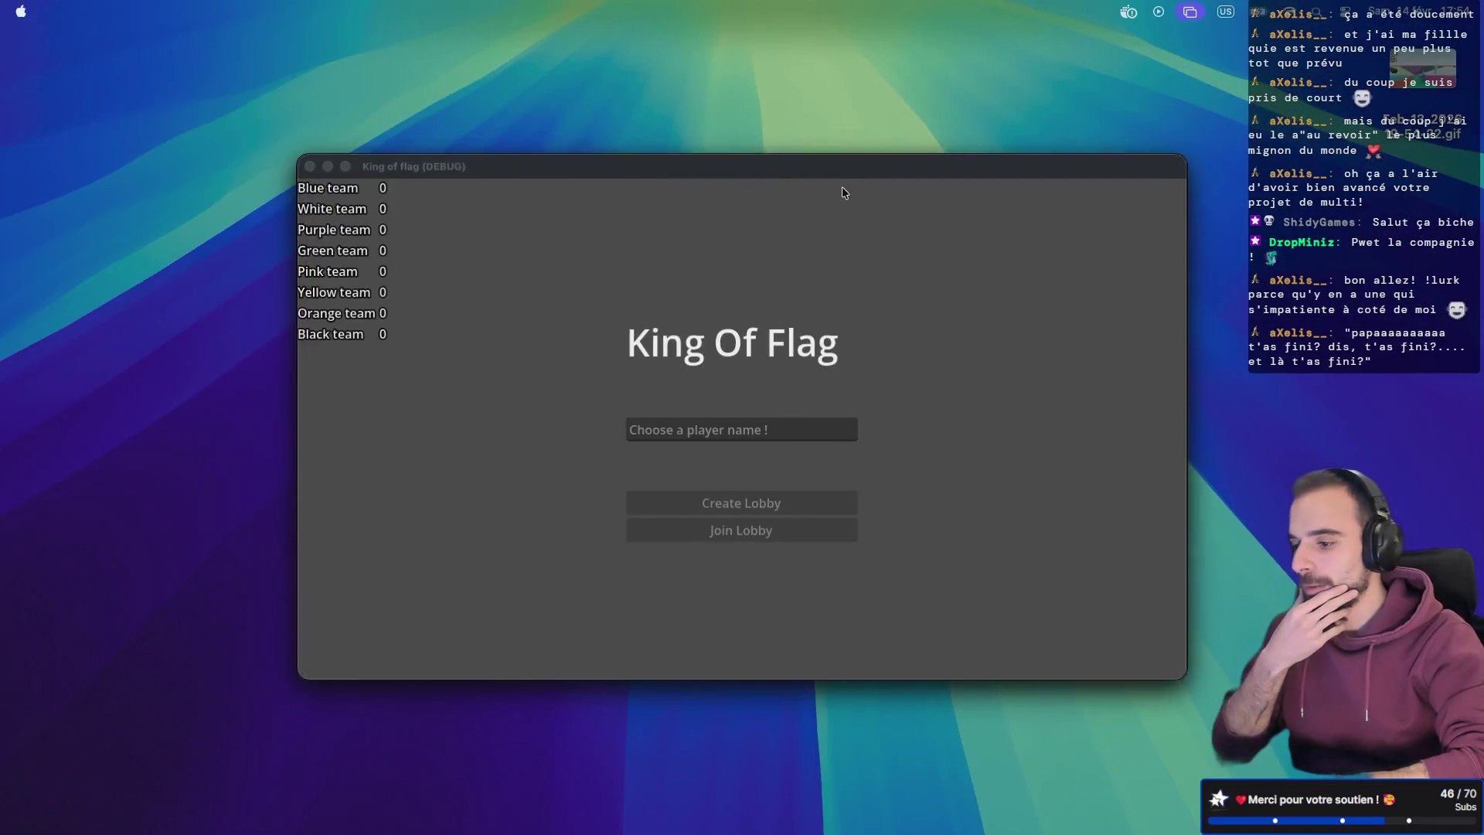
# Enter a test player name, create a lobby and start the game to hit the breakpoint
pyautogui.click(670, 424)
pyautogui.write('eafe')
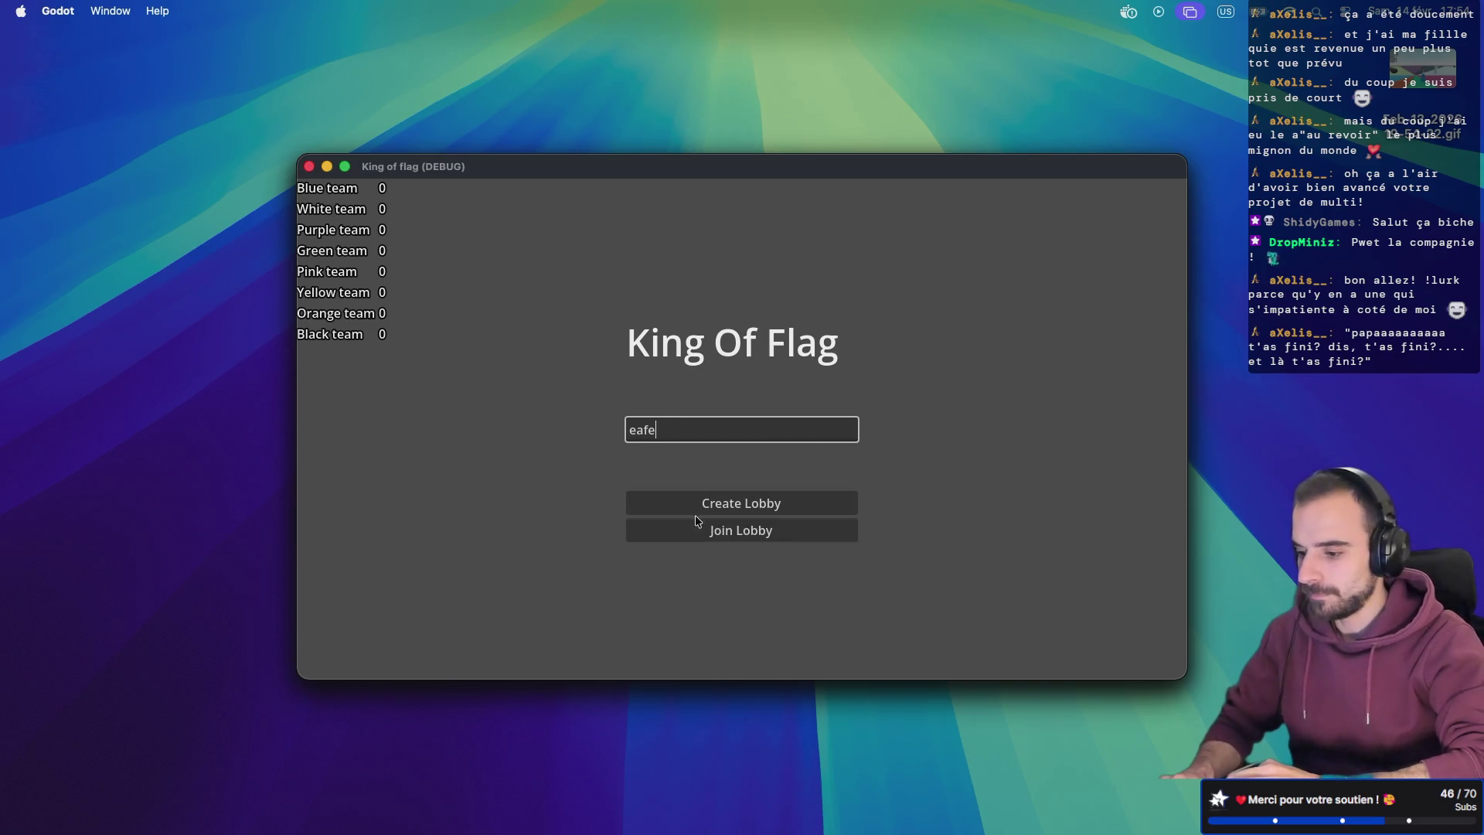
pyautogui.click(715, 503)
pyautogui.click(735, 451)
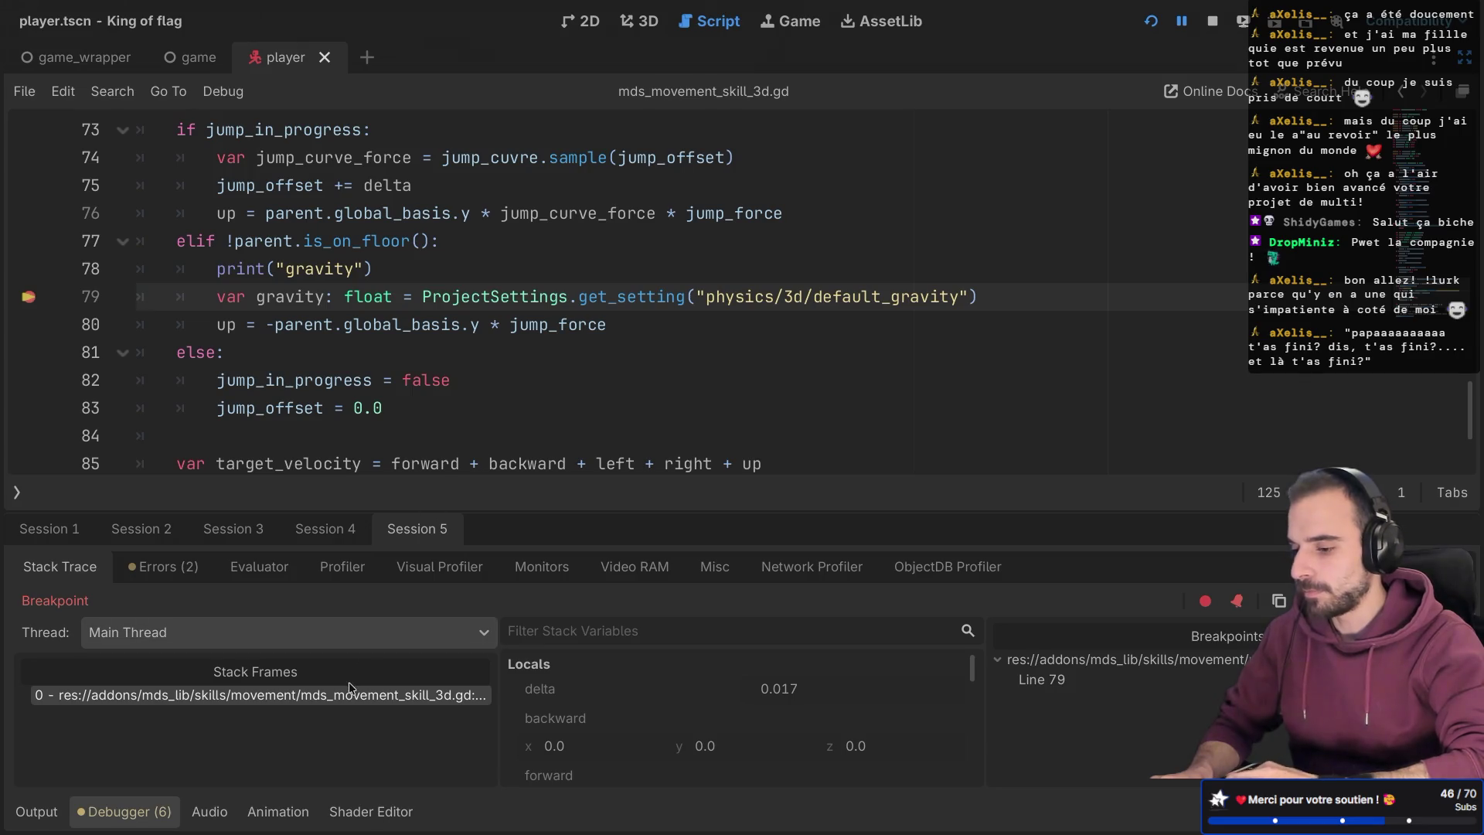
# Move the breakpoint from line 79 to the print("gravity") line 78, resume, and run forward
pyautogui.click(31, 297)
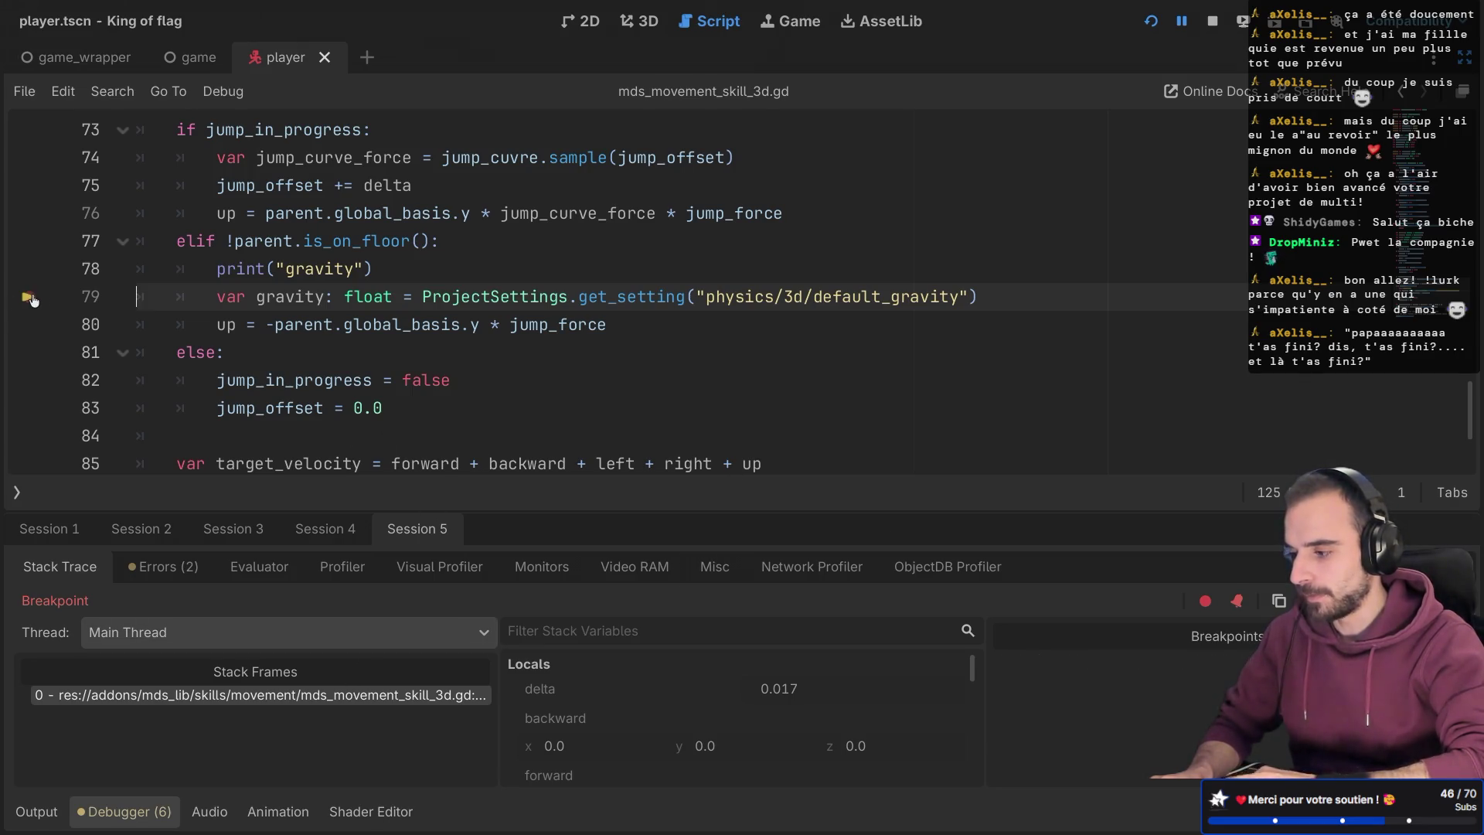
pyautogui.press('F12')
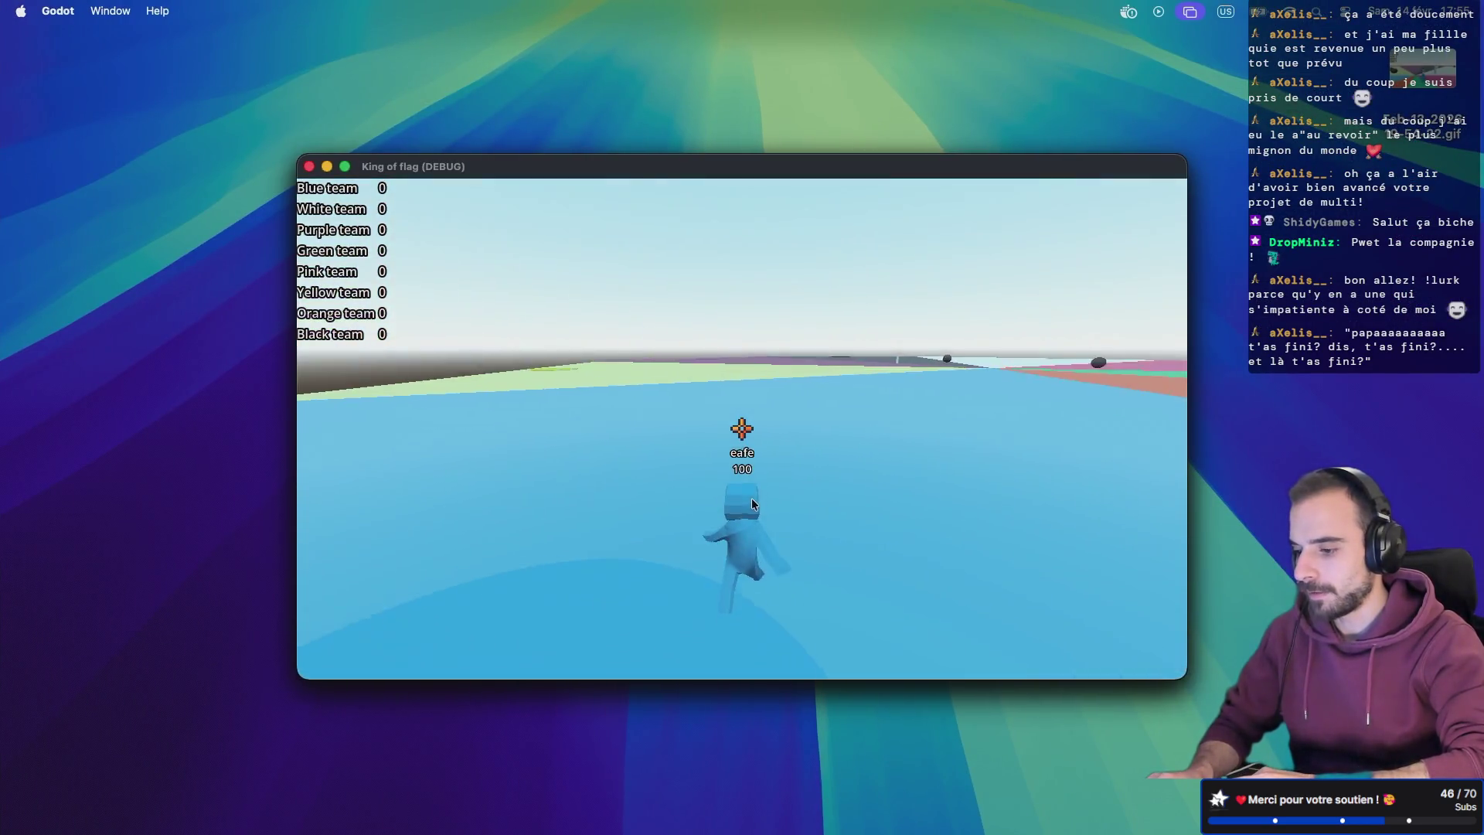
pyautogui.press('super+Tab')
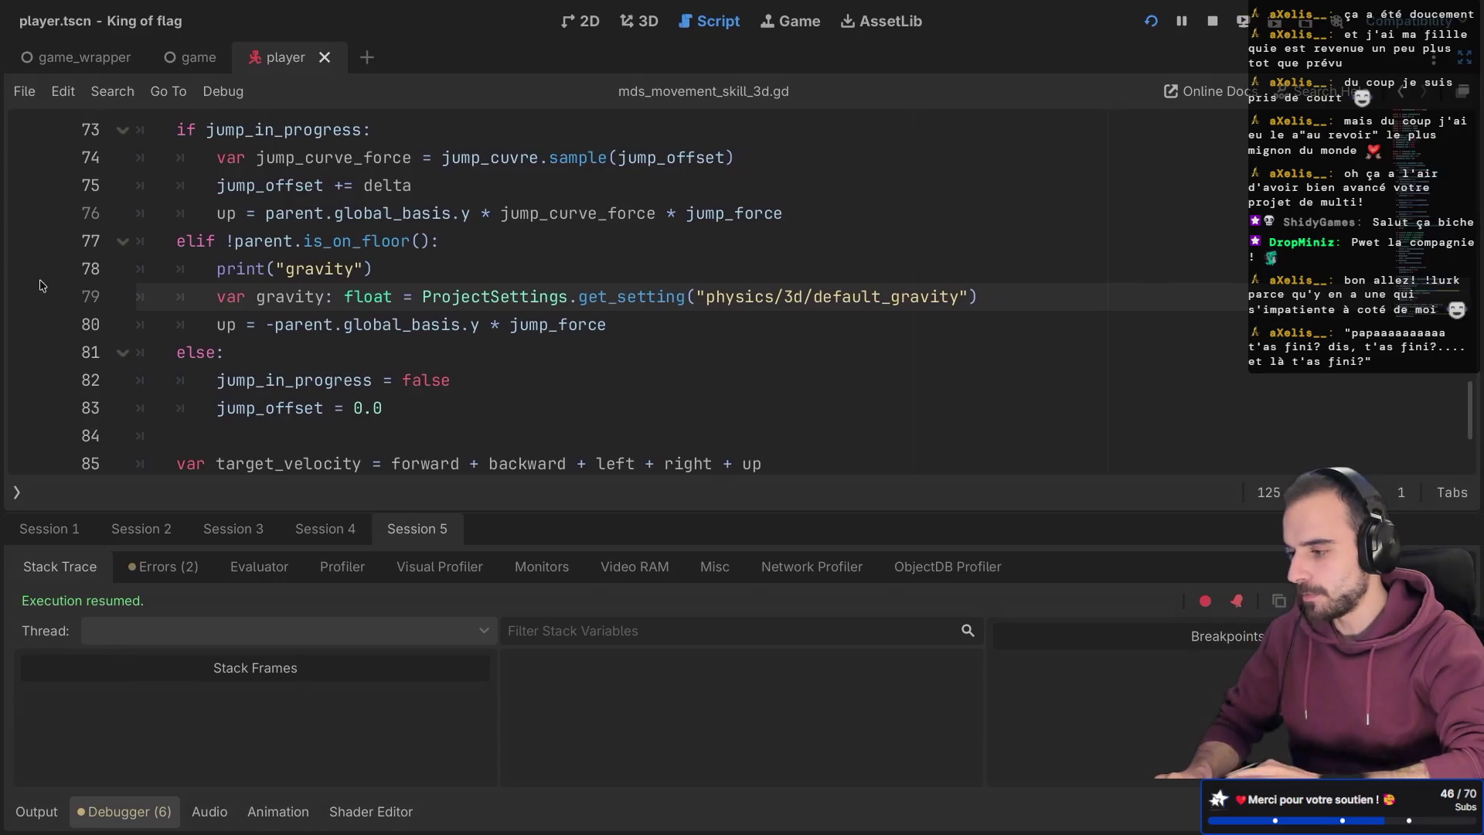
pyautogui.click(34, 274)
pyautogui.press('super+Tab')
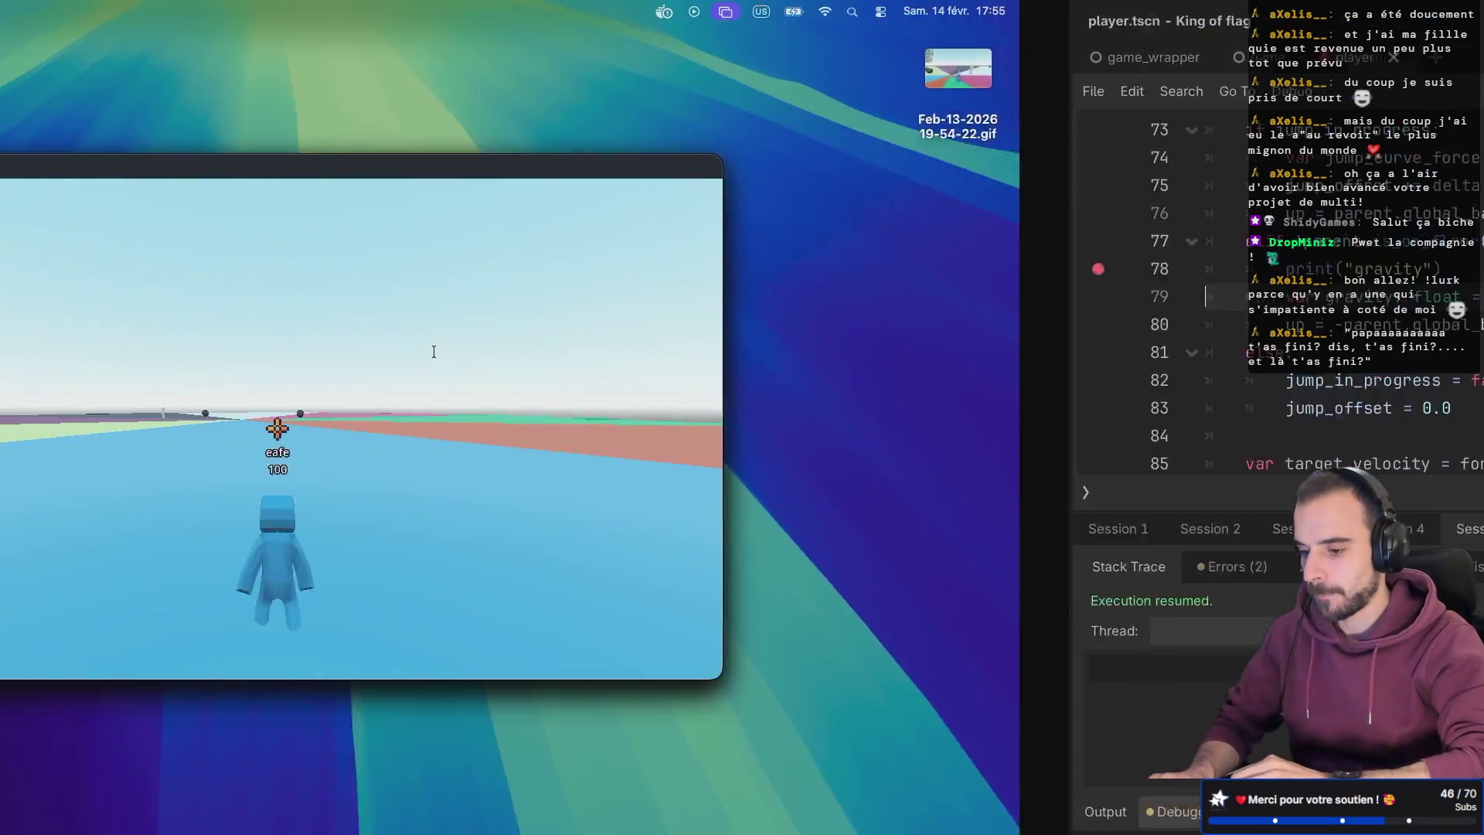
pyautogui.press('w')
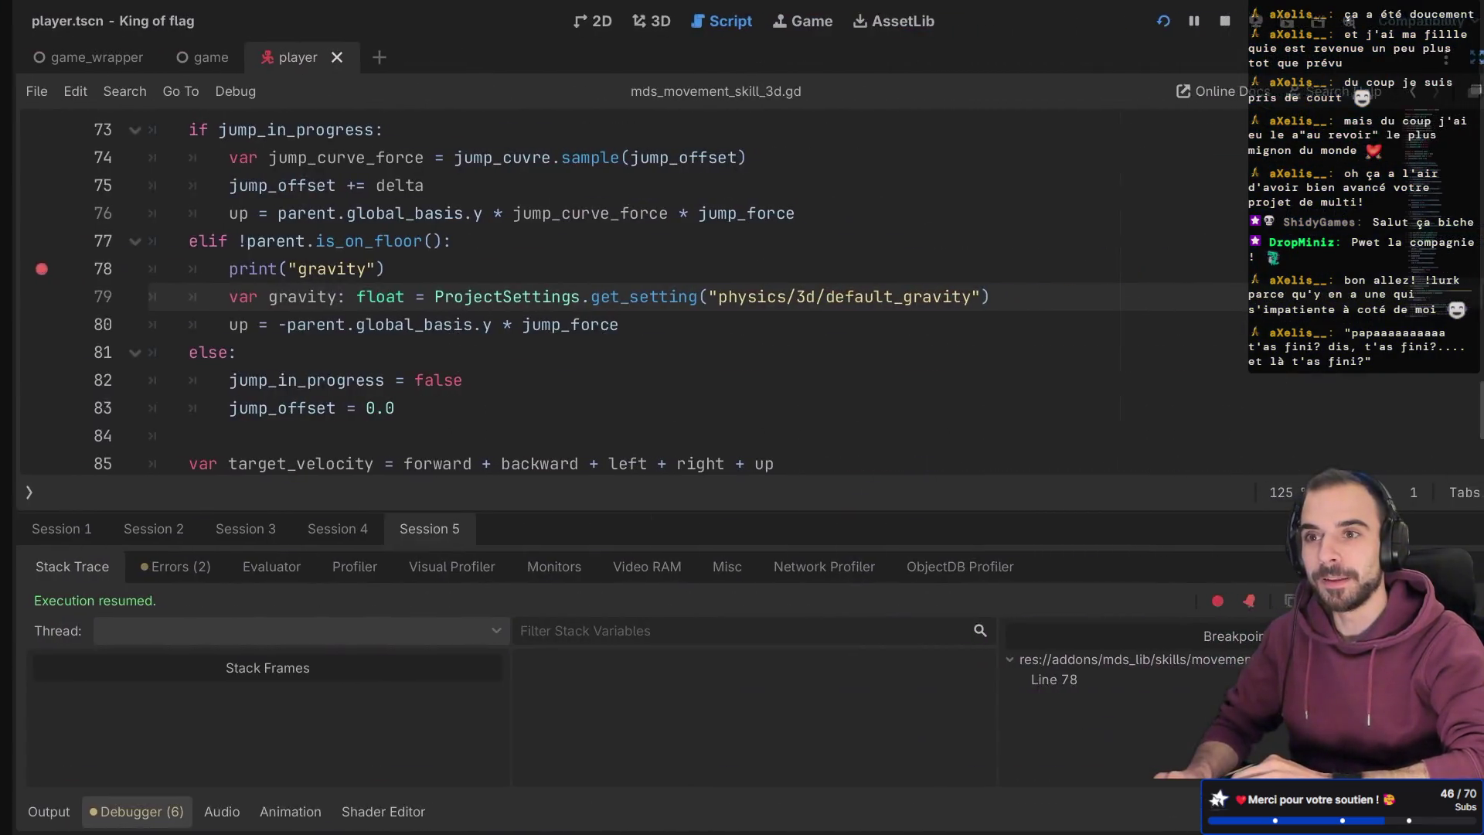
pyautogui.hotkey('ctrl', 'Left')
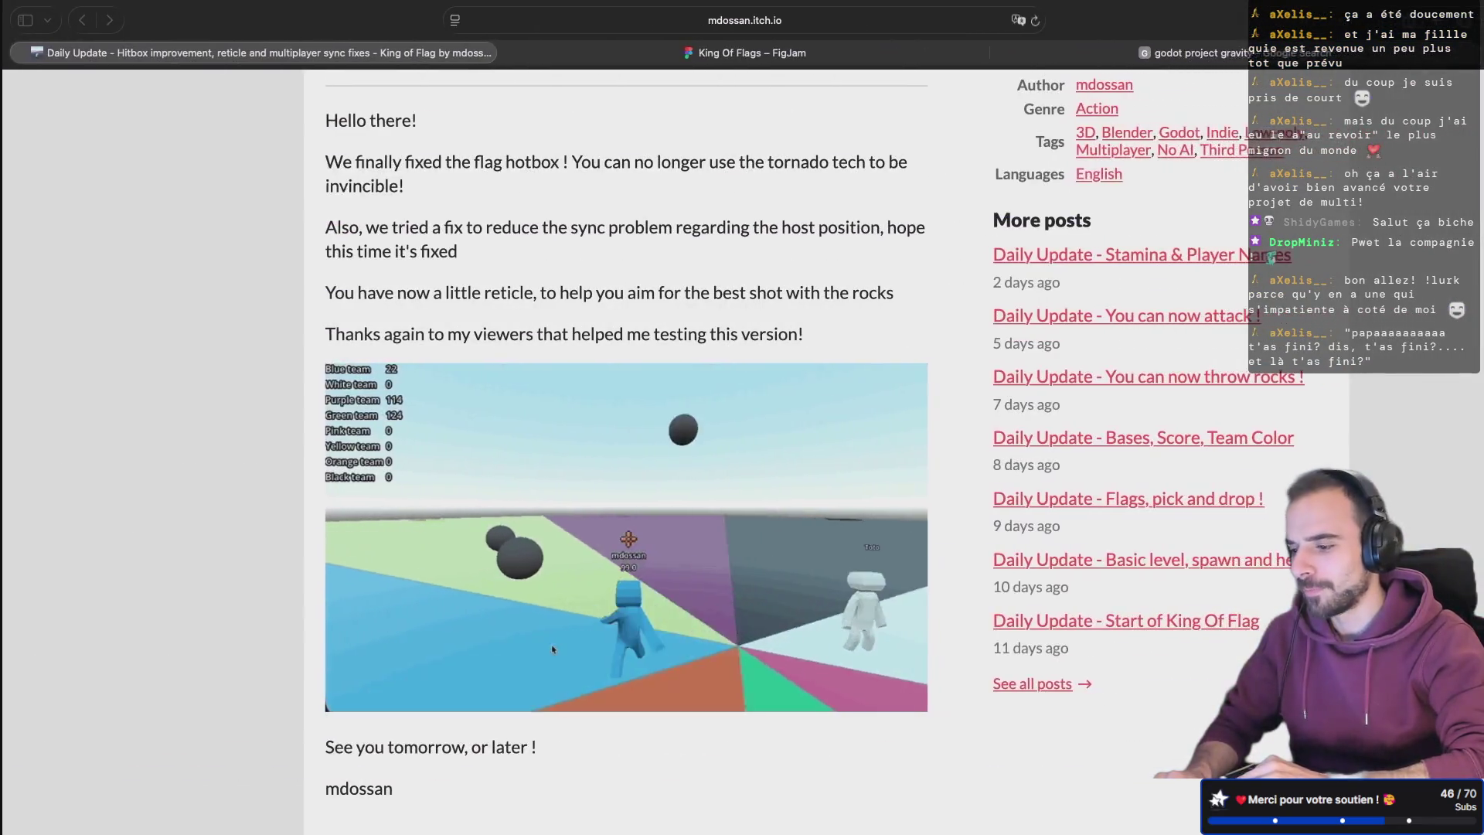
pyautogui.hotkey('ctrl', 'Right')
pyautogui.hotkey('ctrl', 'Right')
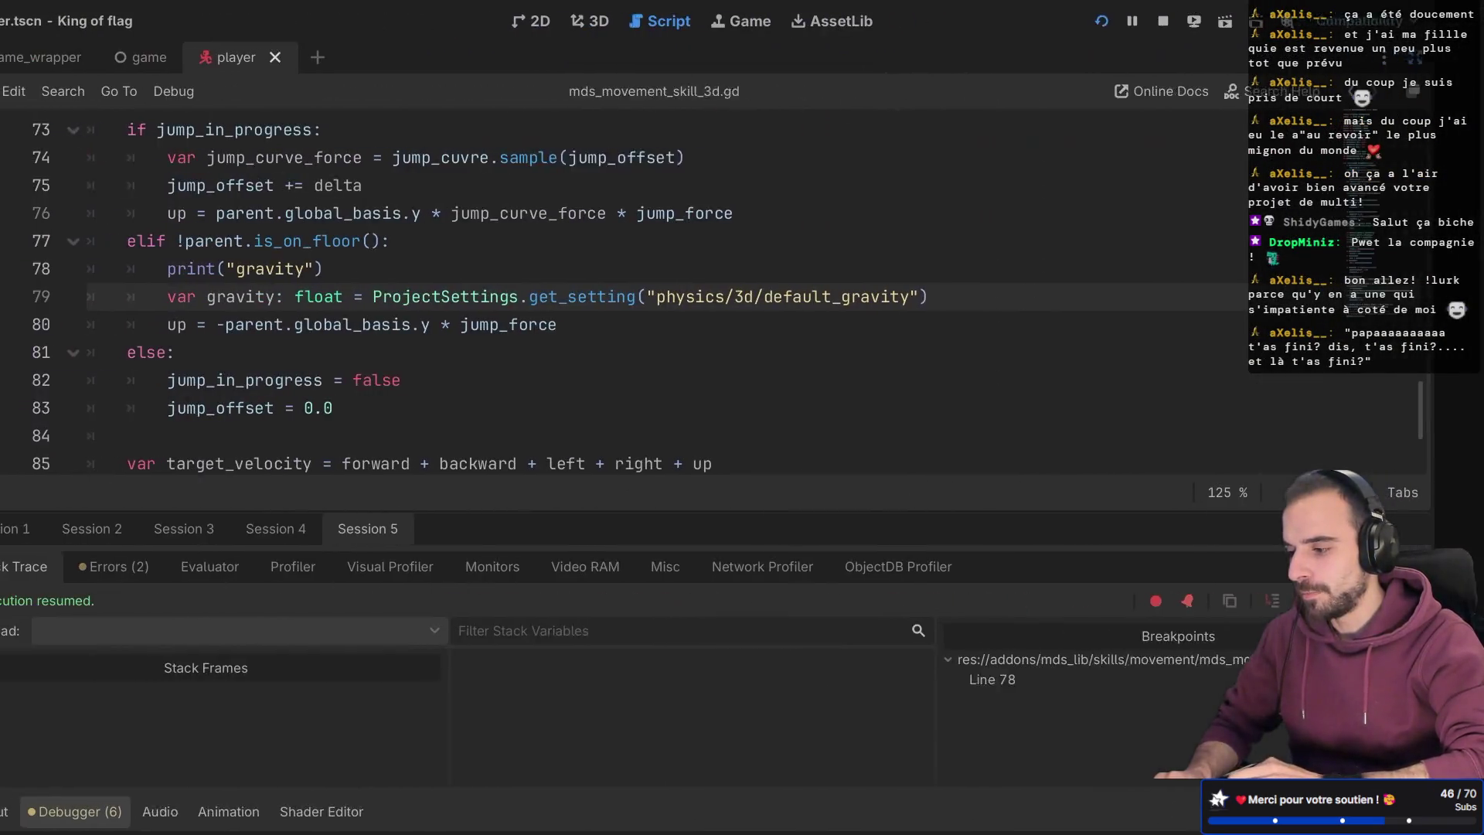
pyautogui.scroll(1, 431, 259)
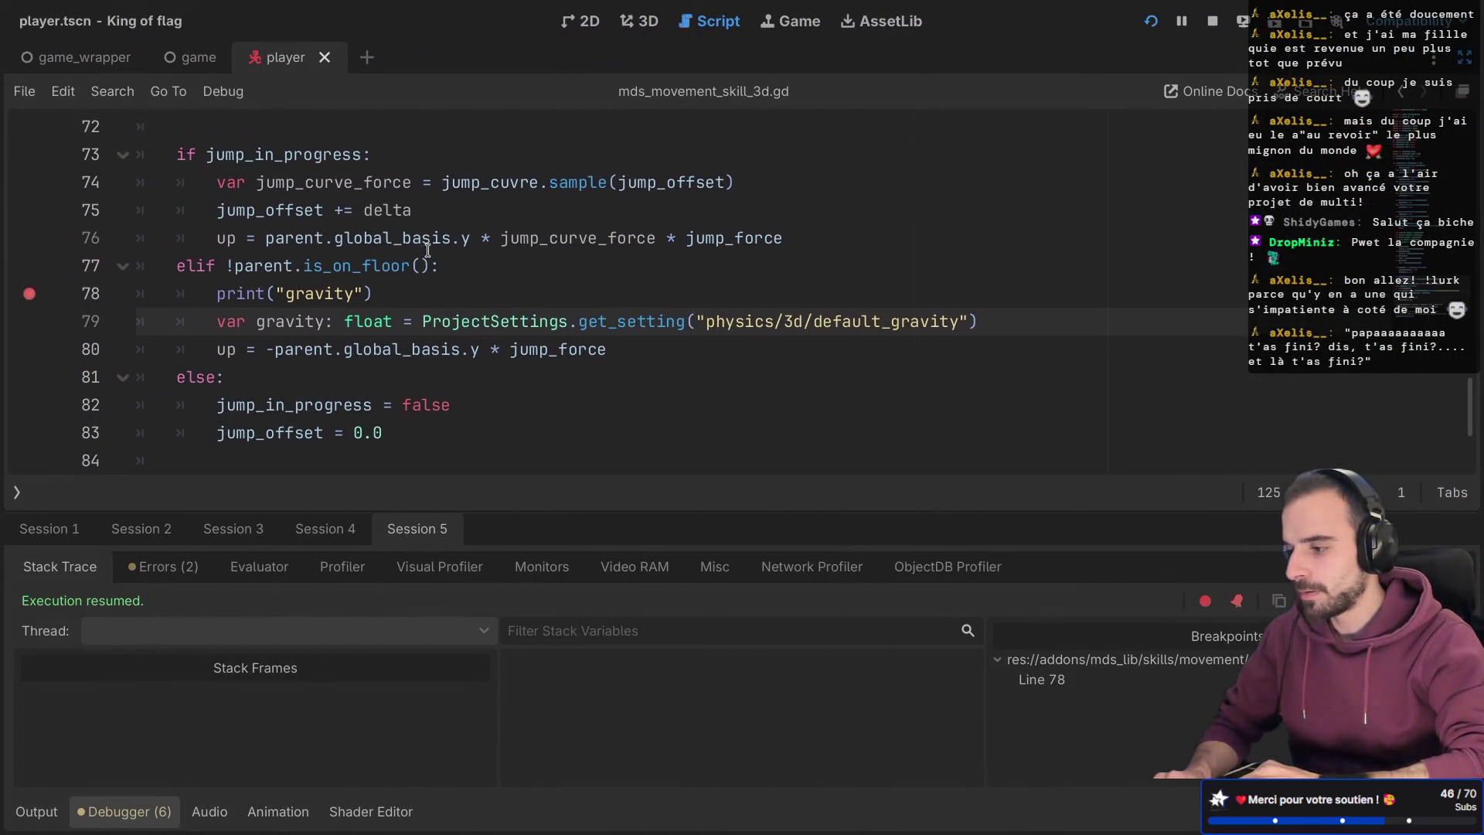
pyautogui.doubleClick(335, 206)
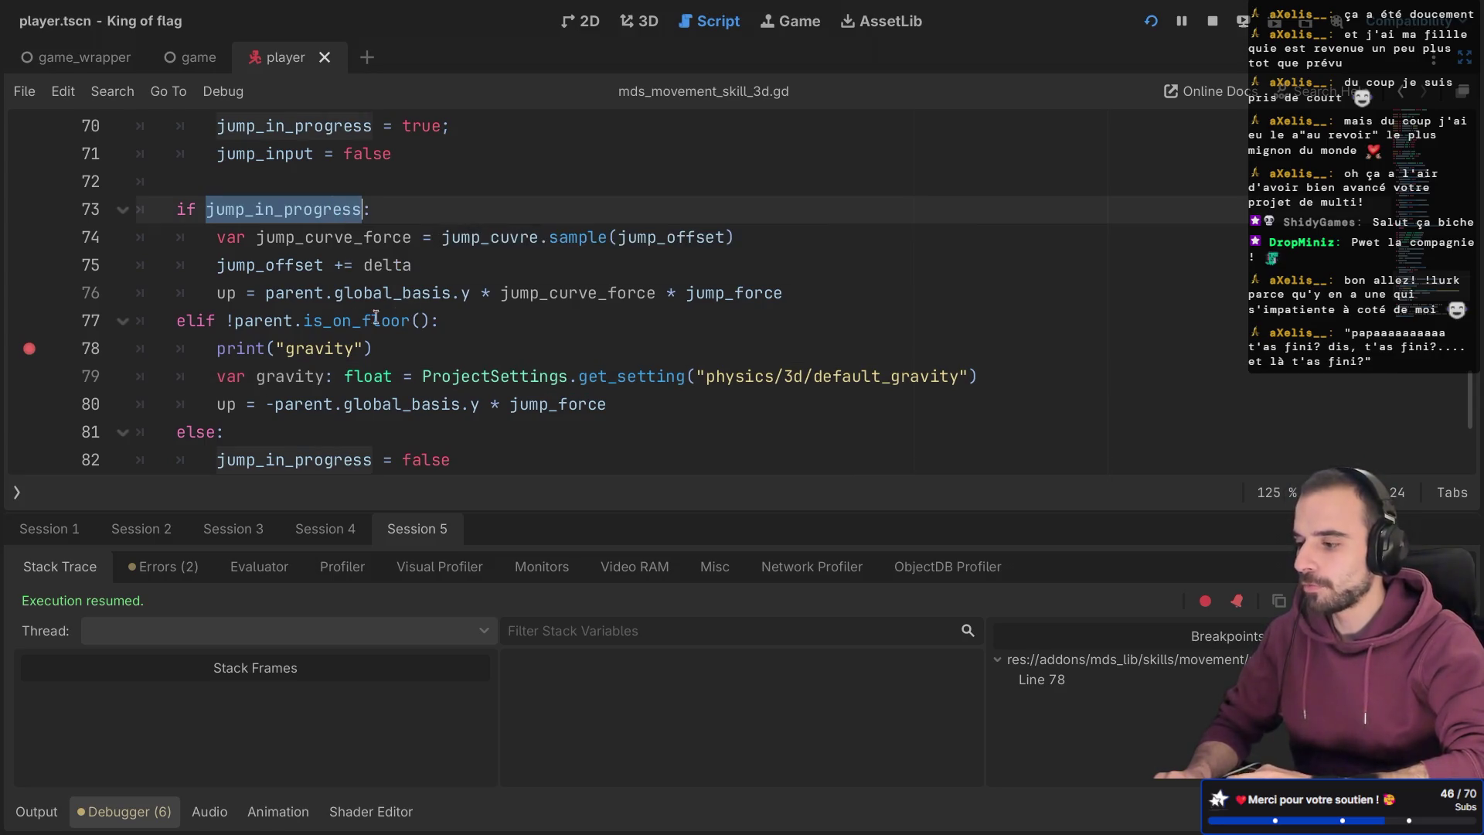
pyautogui.moveTo(415, 303)
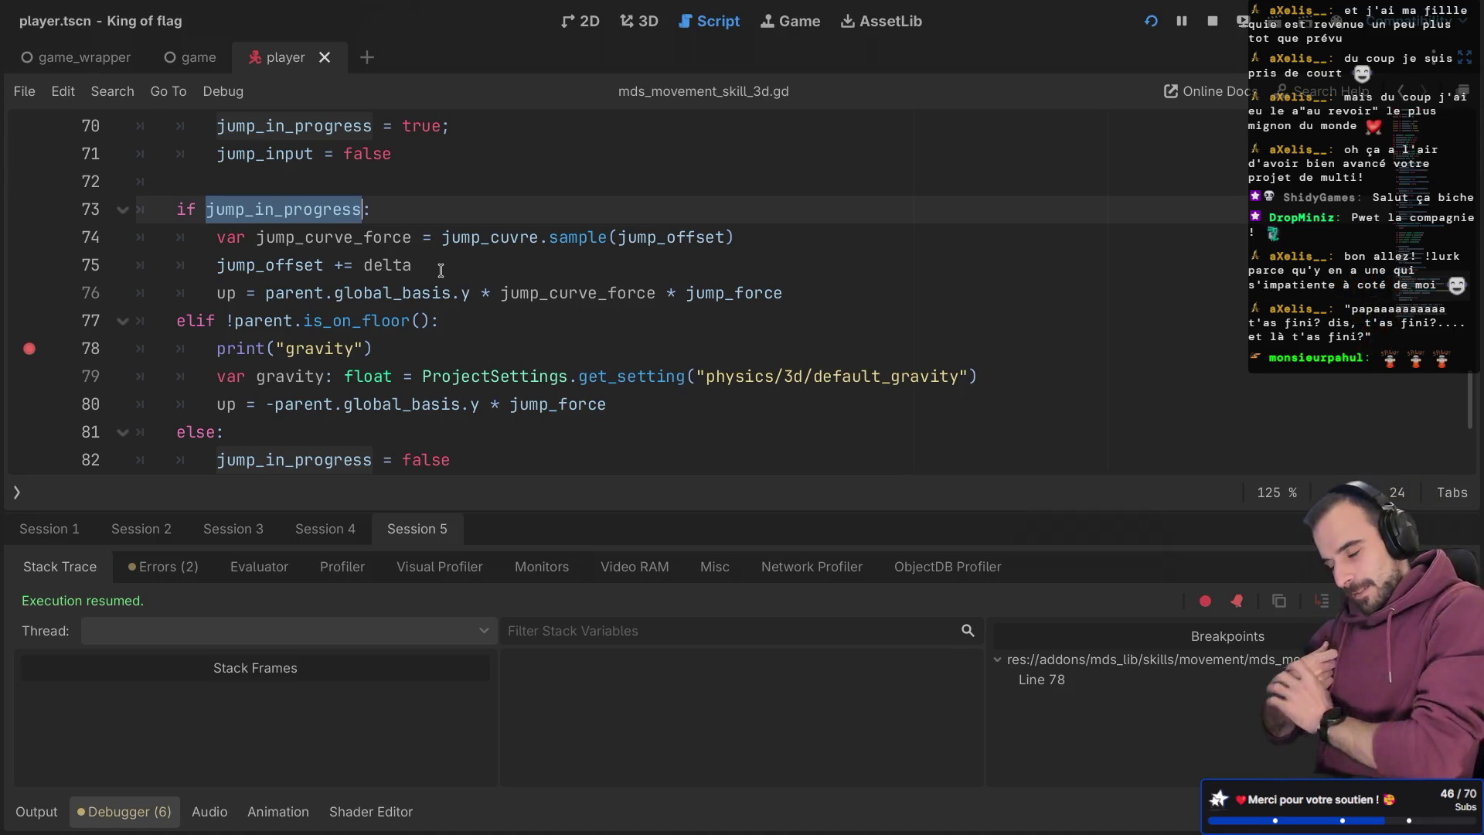
pyautogui.click(789, 296)
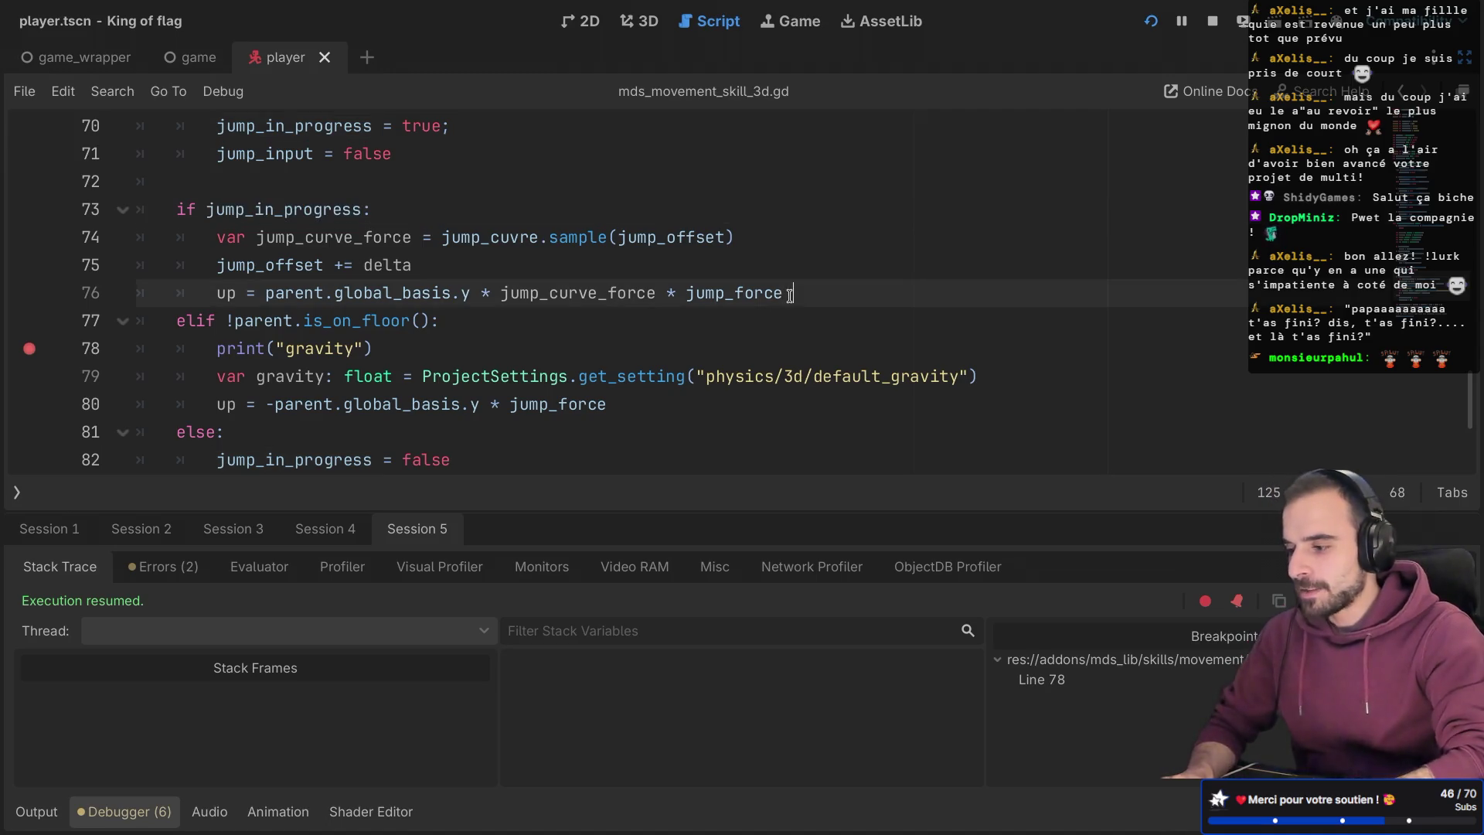
# Insert line 77 below the jump-force line with an autocompleted if jump_in_progress statement
pyautogui.press('Return')
pyautogui.press('BackSpace')
pyautogui.press('BackSpace')
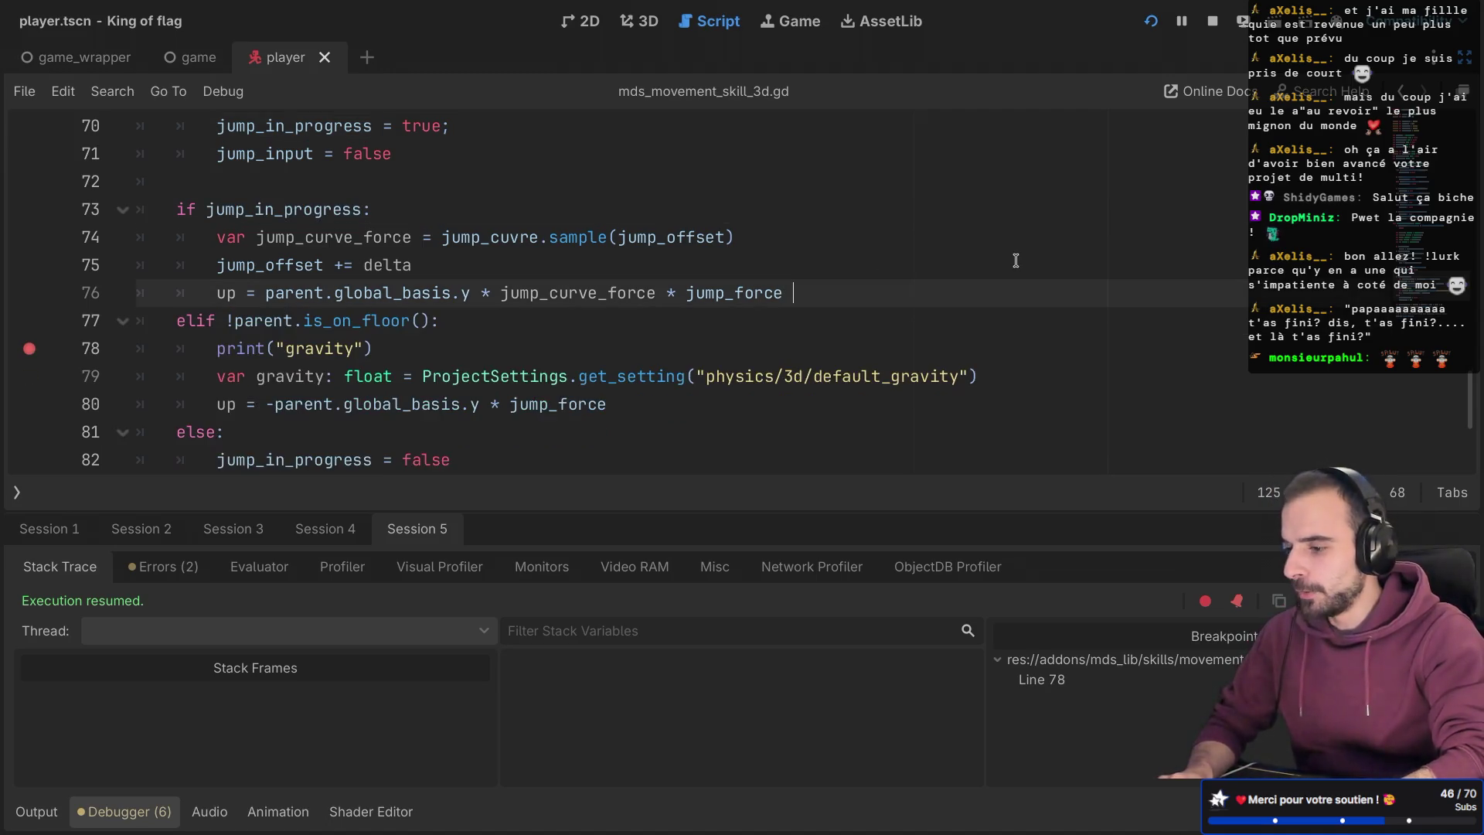
pyautogui.press('Return')
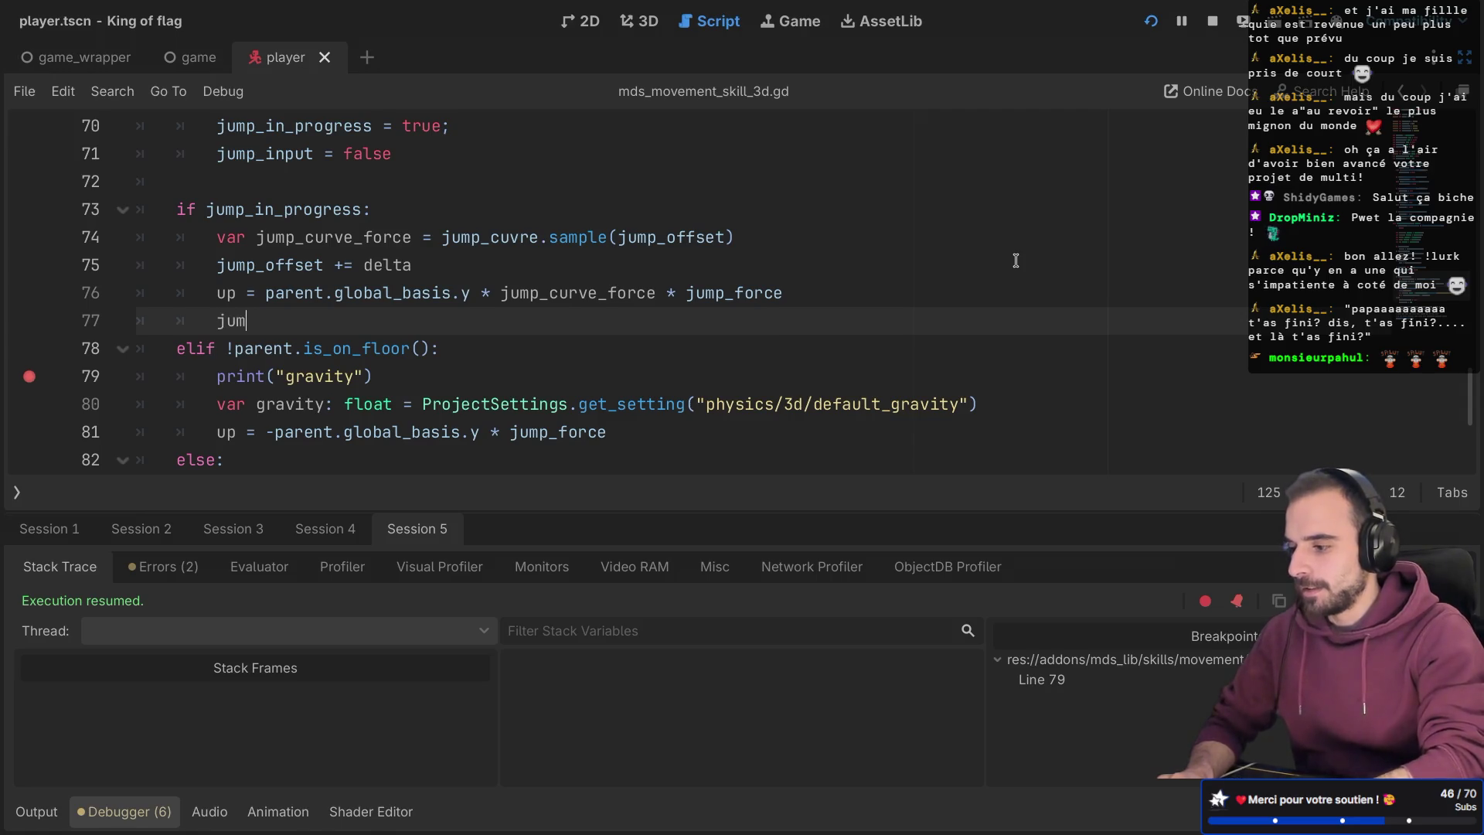
pyautogui.write('p')
pyautogui.press('BackSpace')
pyautogui.press('BackSpace')
pyautogui.press('BackSpace')
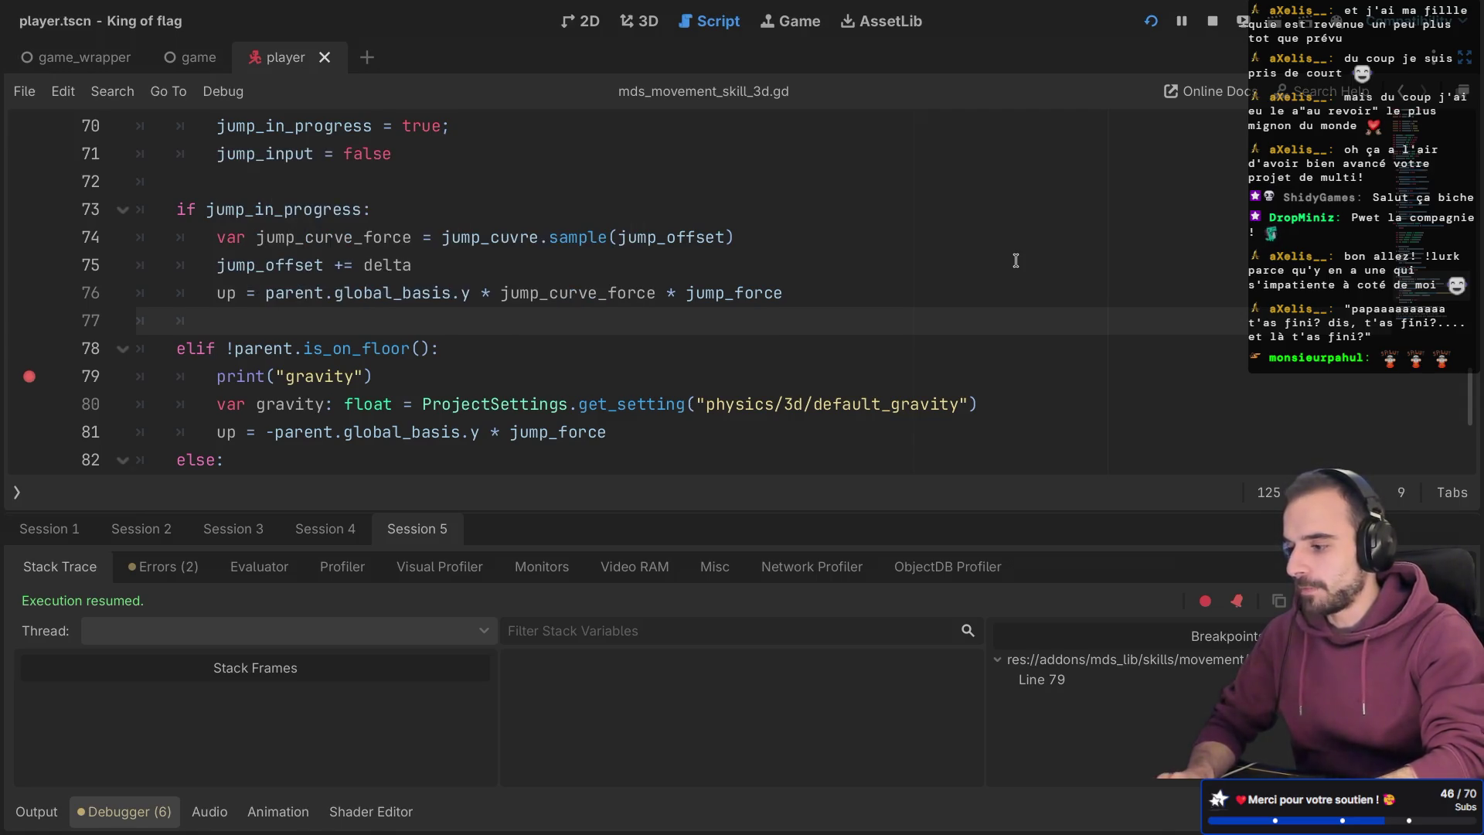
pyautogui.write('jum')
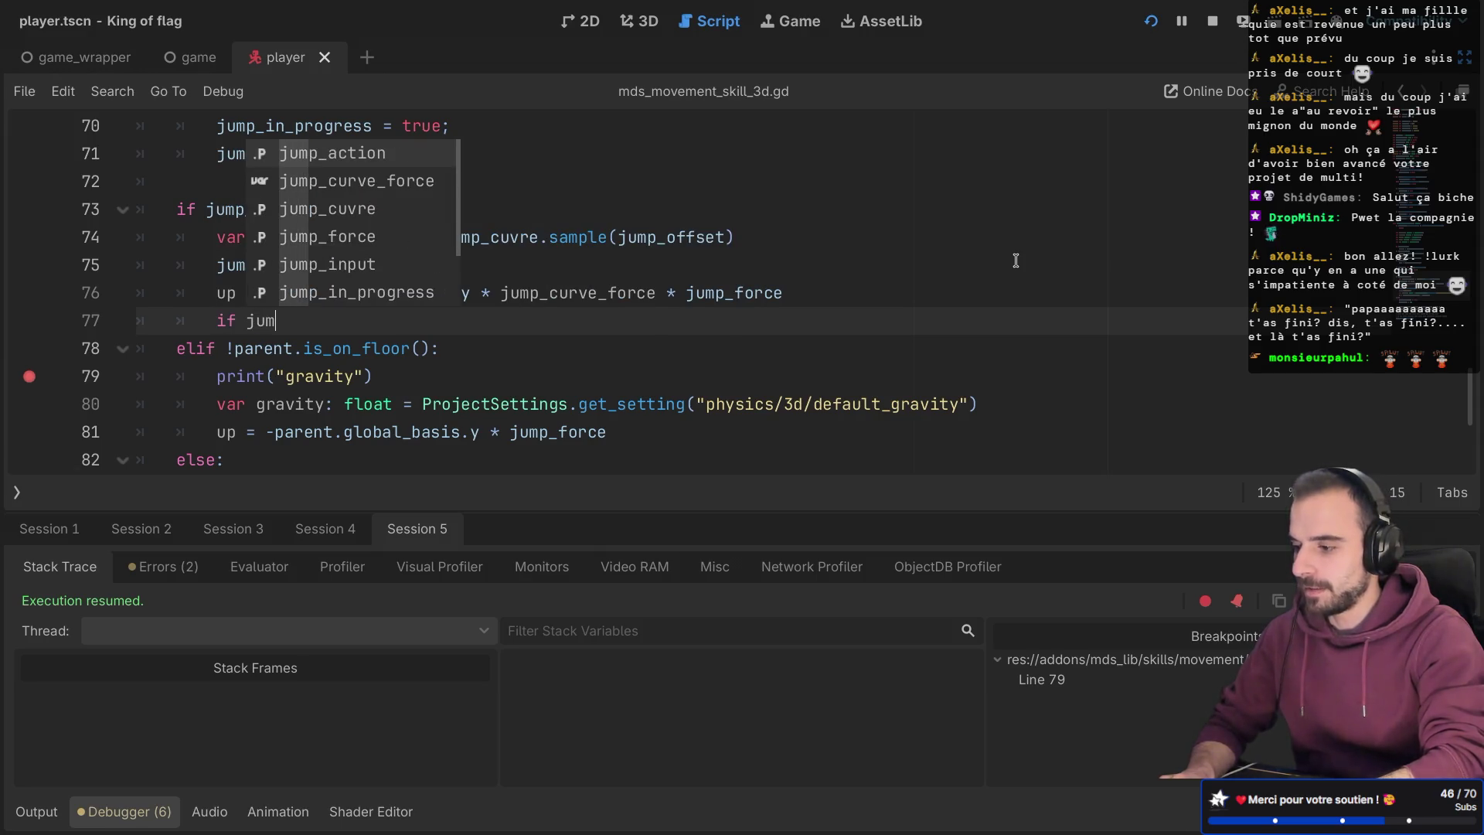
pyautogui.press('Return')
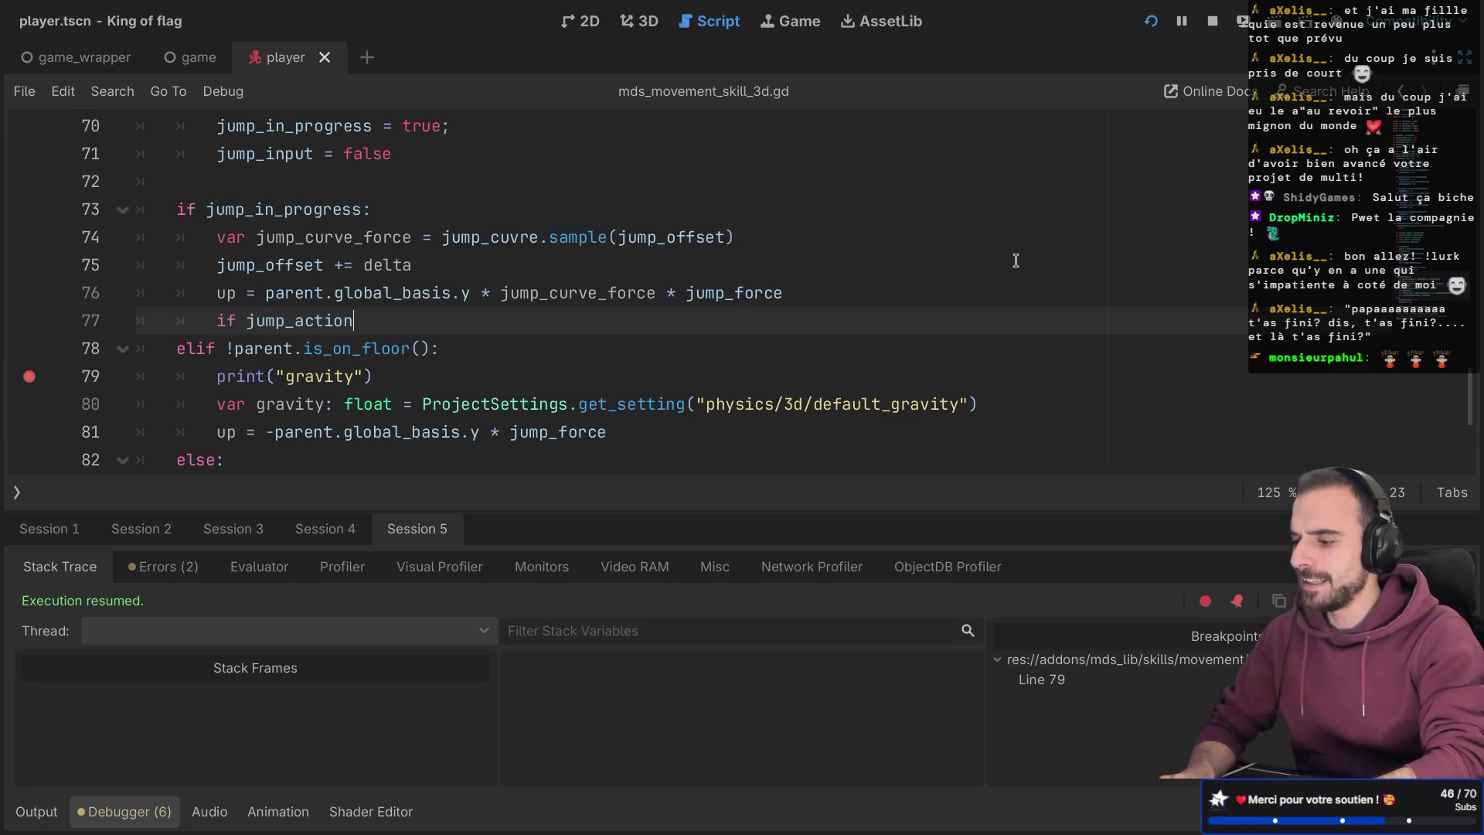
pyautogui.write('_p')
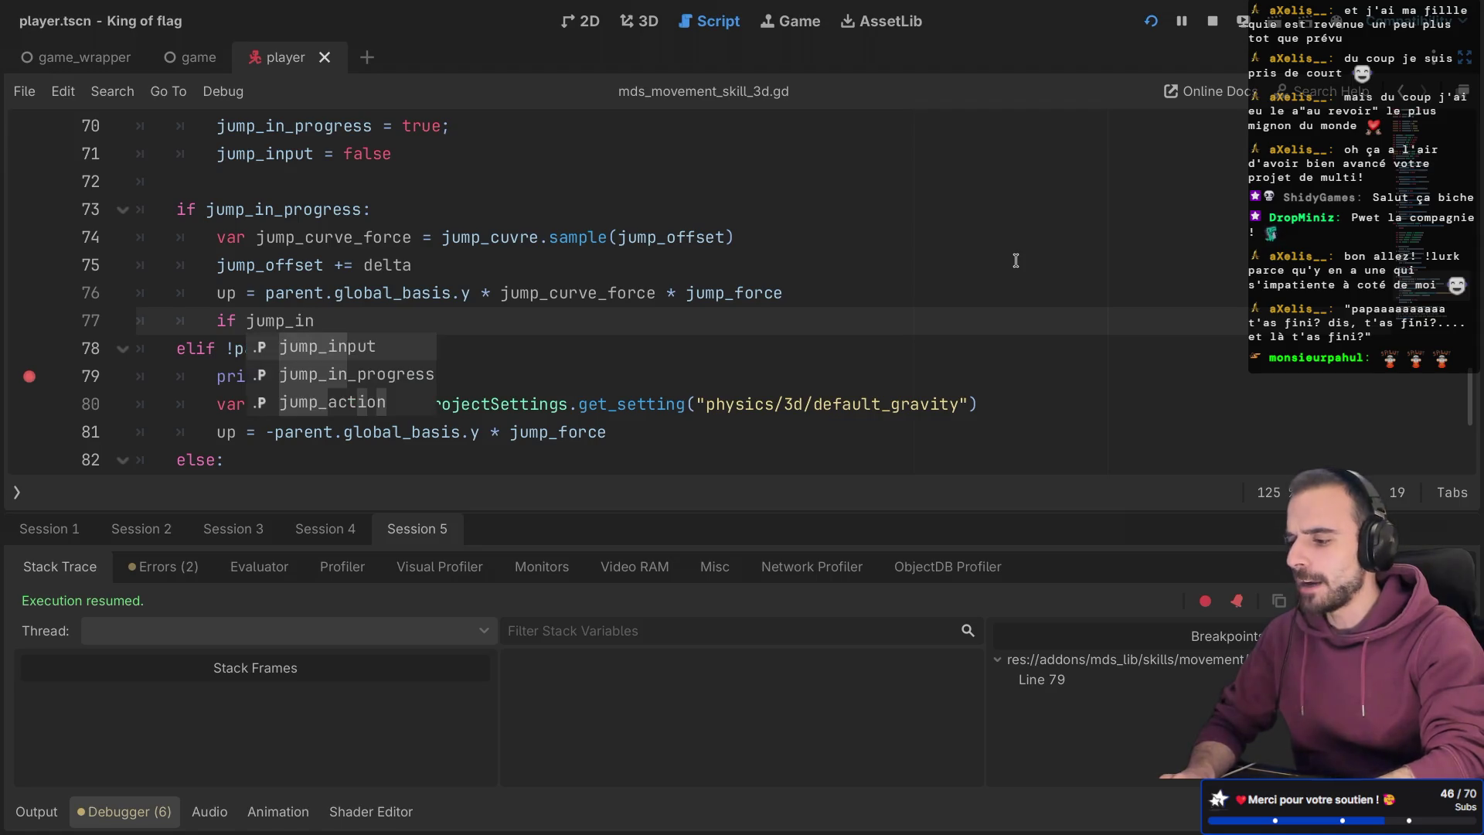
pyautogui.press('Return')
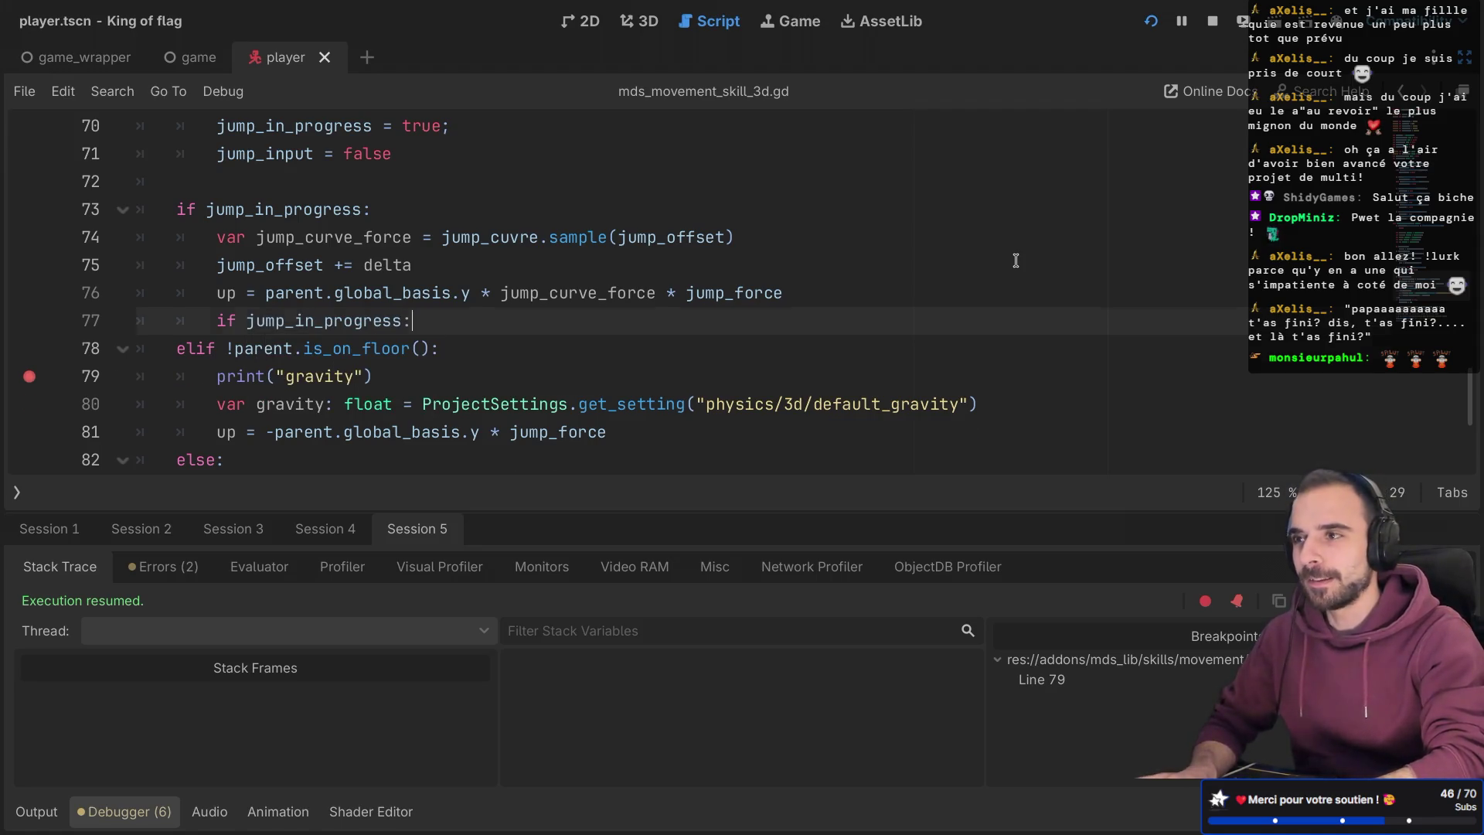
pyautogui.press('Return')
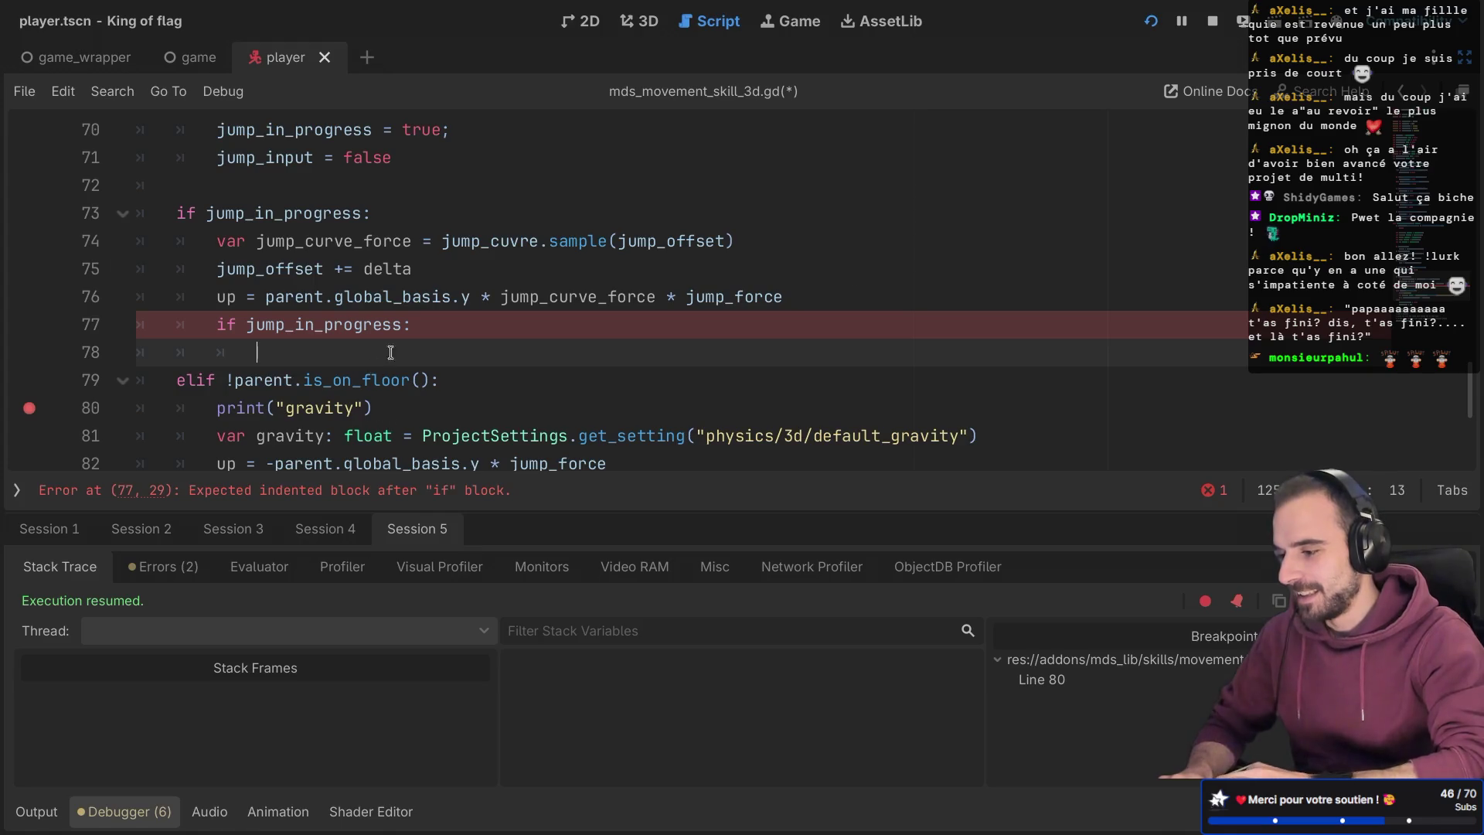
# Begin replacing the if condition with a jump_ju… variable, leaving it unfinished
pyautogui.doubleClick(397, 325)
pyautogui.write('jump>:')
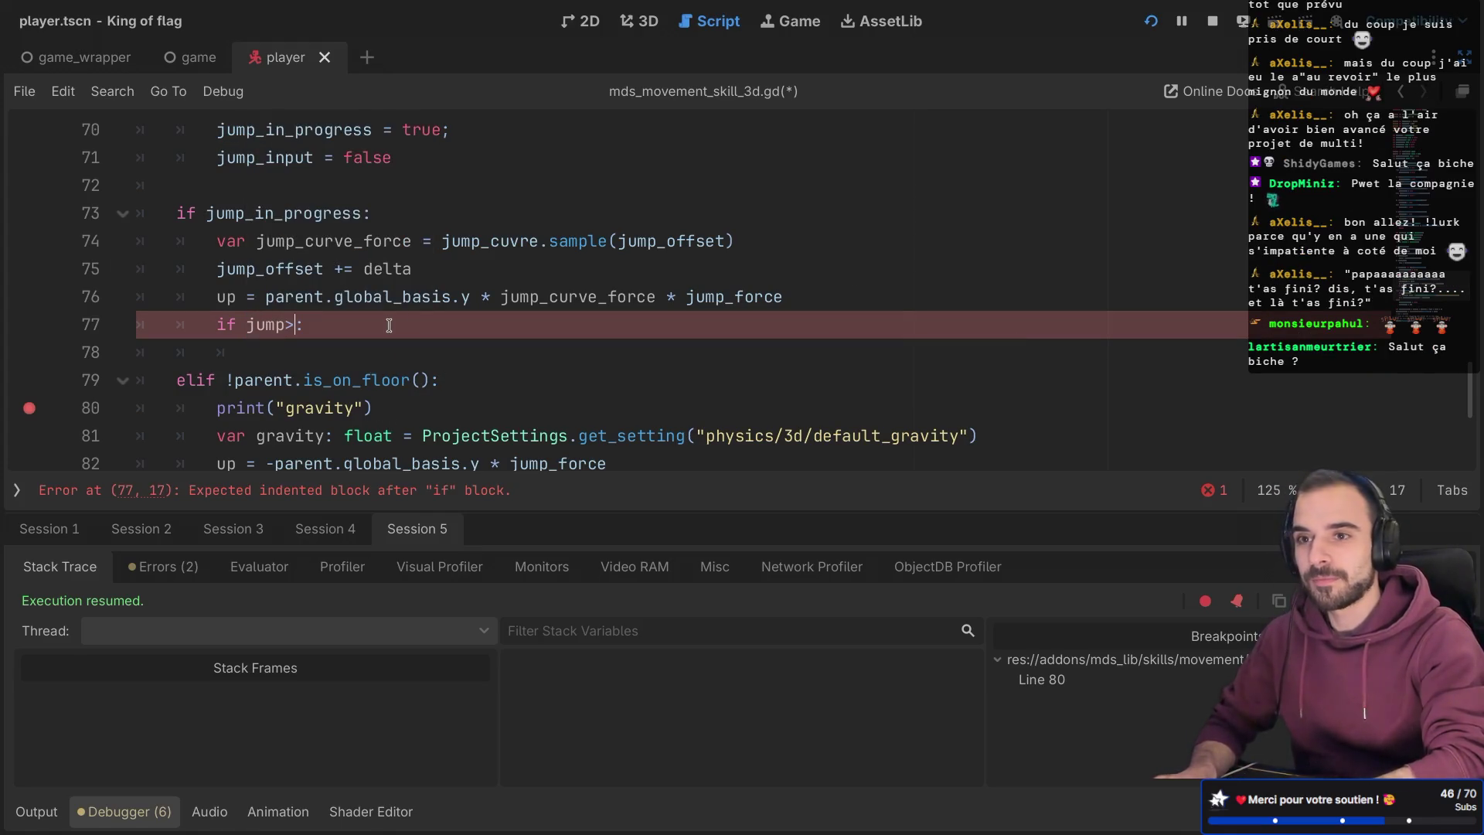
pyautogui.press('BackSpace')
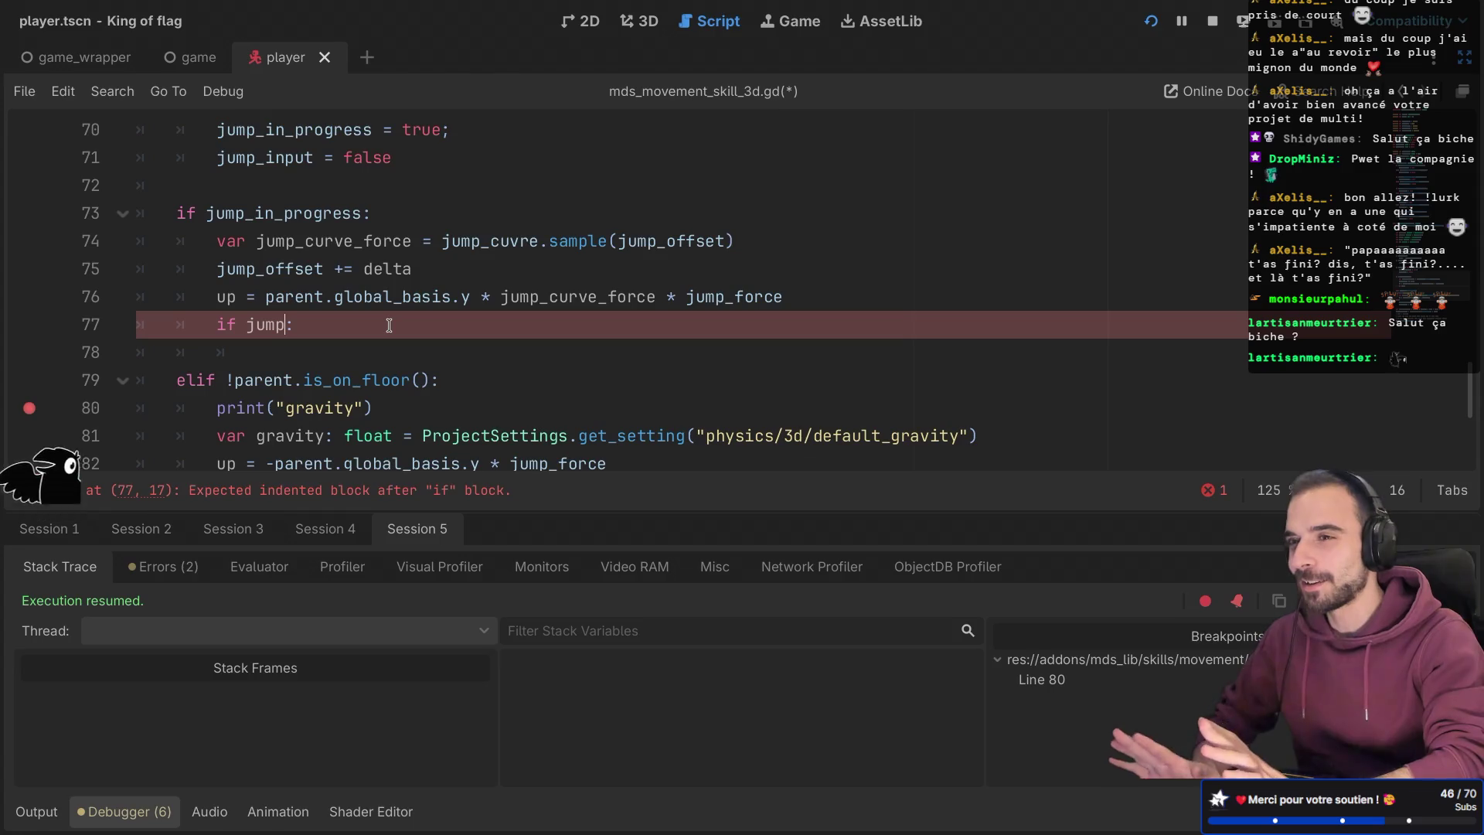
pyautogui.write('_jum')
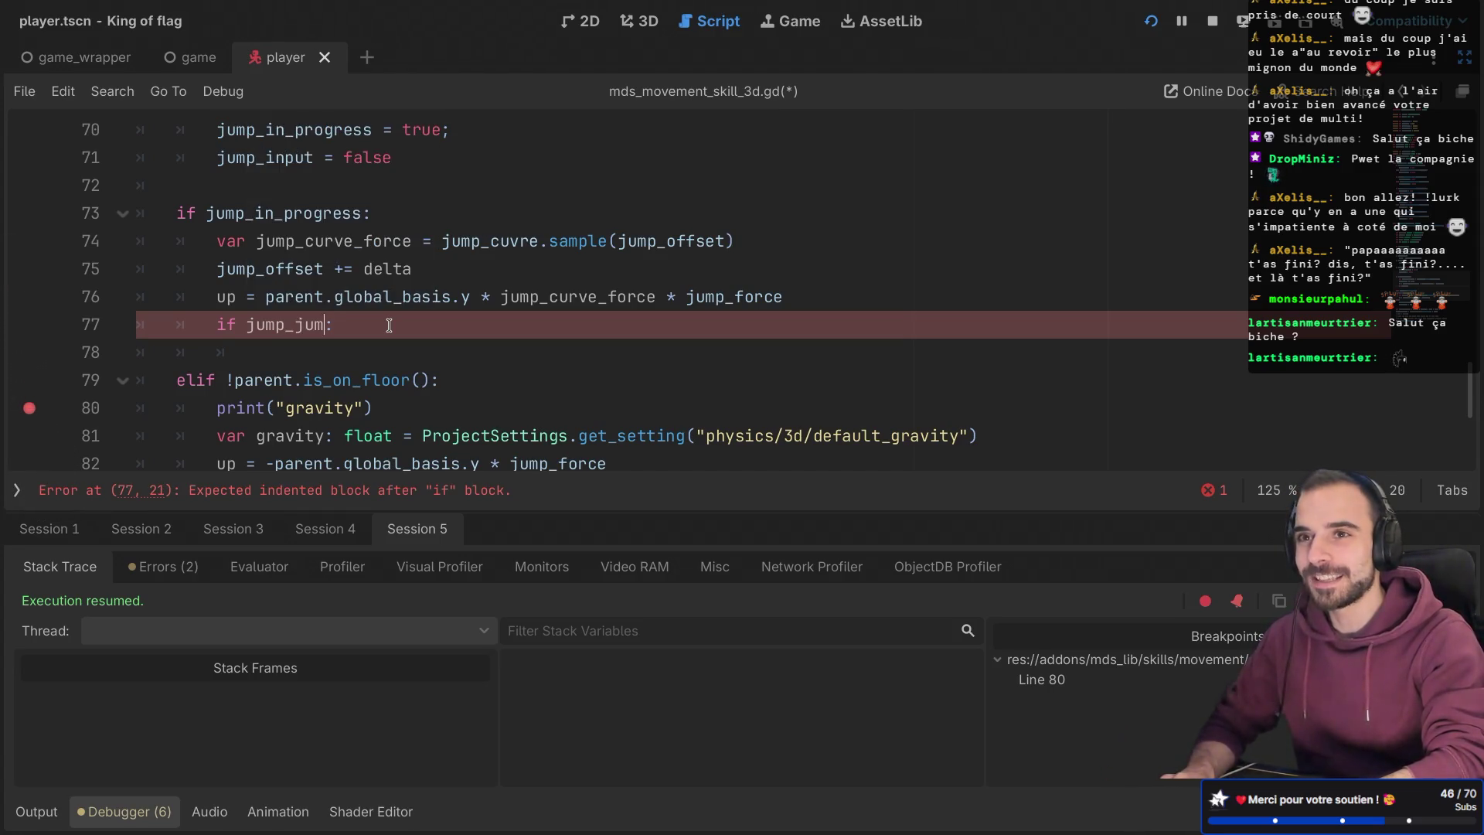
pyautogui.moveTo(412, 305)
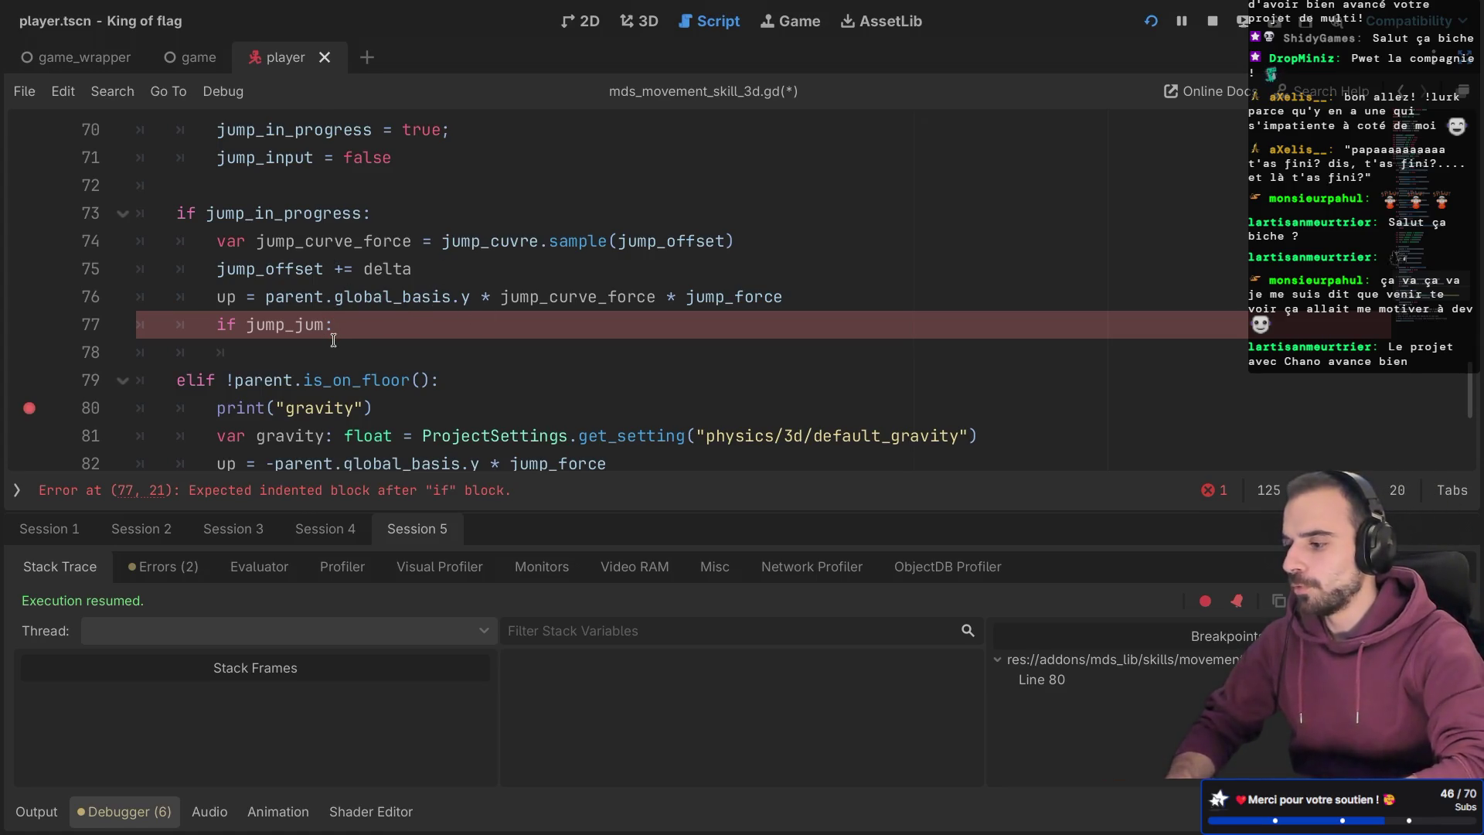
# Change the line 77 condition to jump_offset >= 1.0 and add an indented line beneath it
pyautogui.write('set')
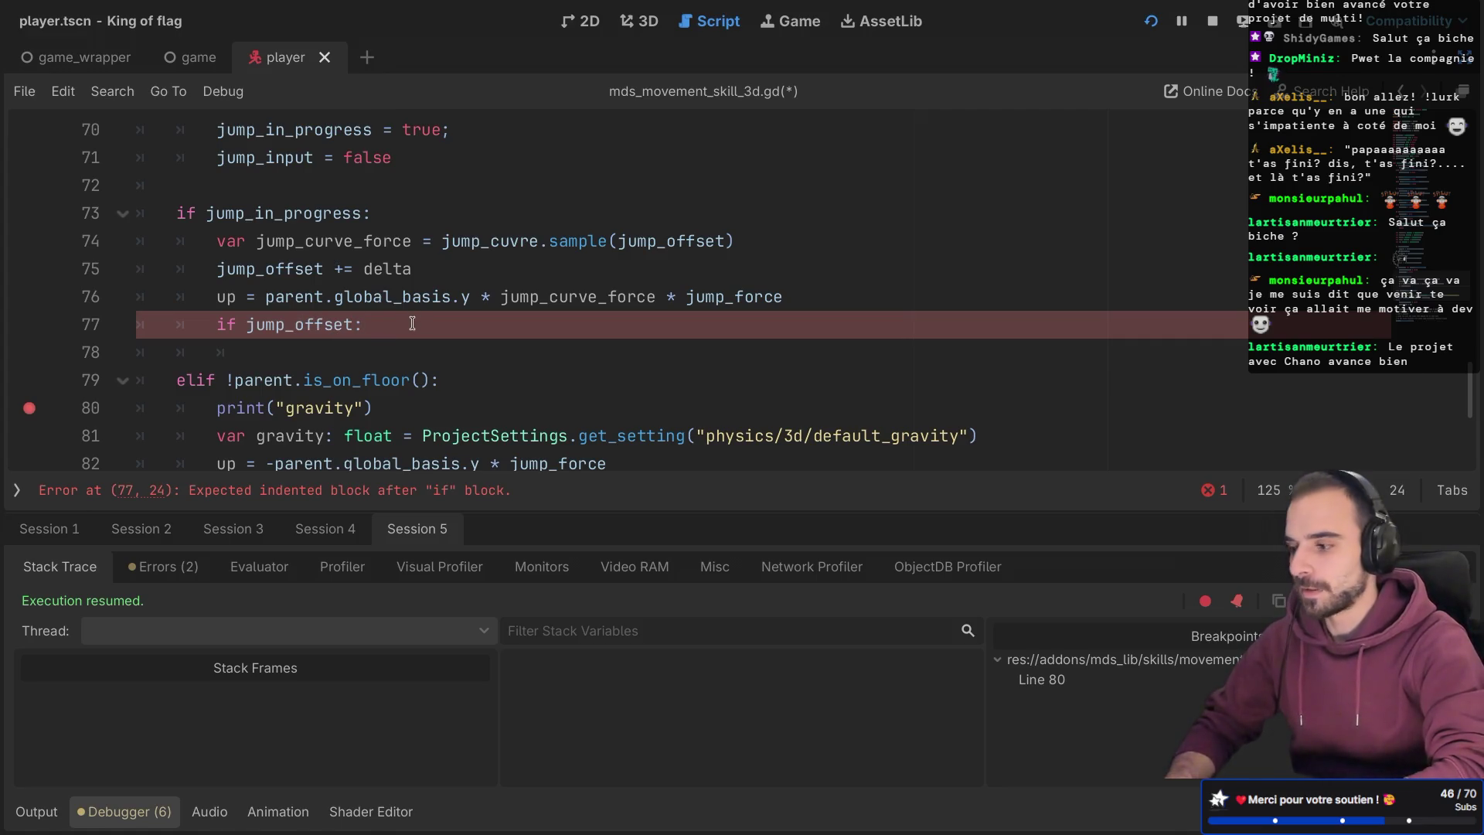
pyautogui.press('Return')
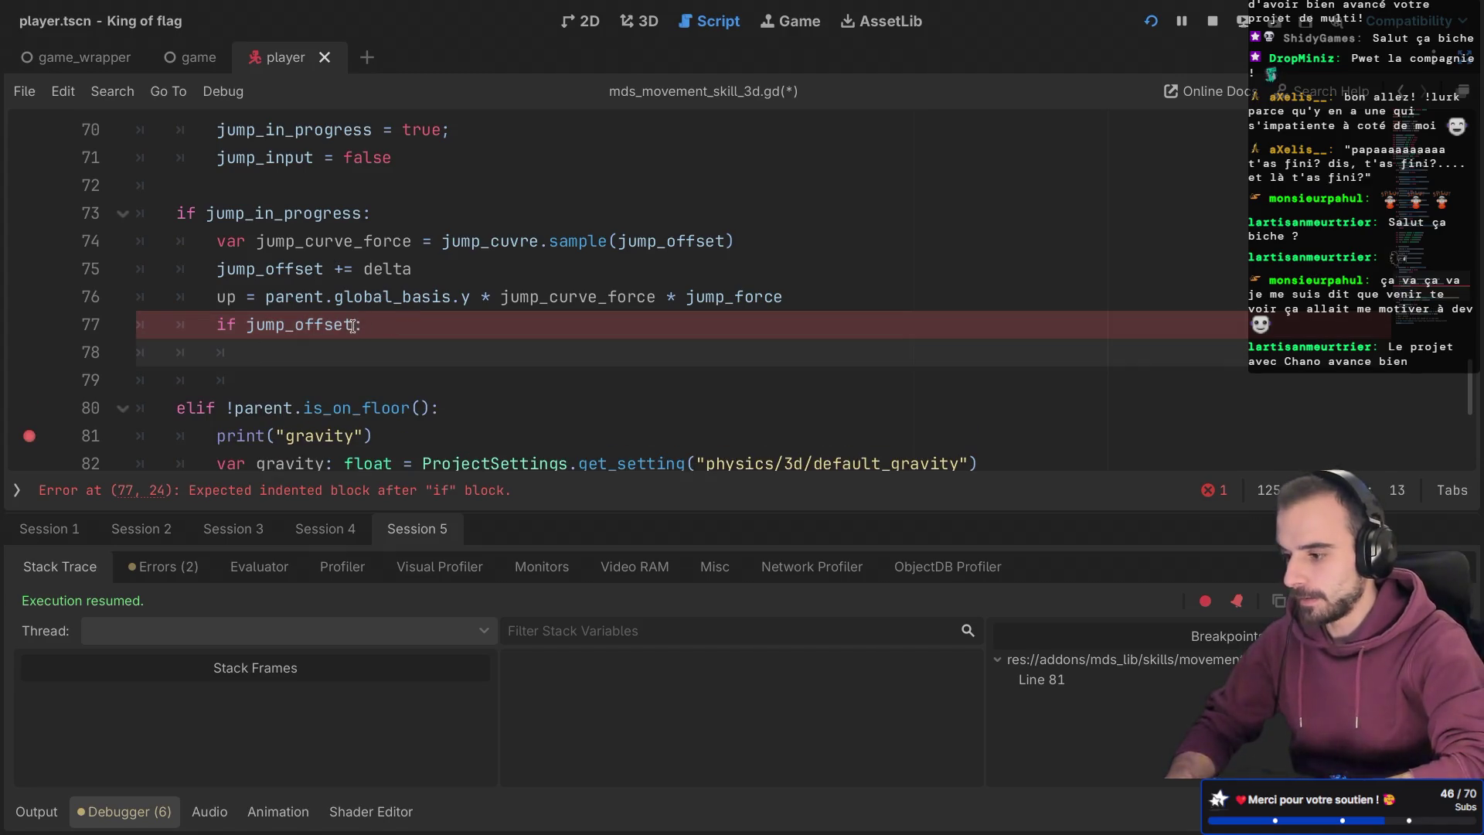
pyautogui.click(352, 326)
pyautogui.write('>')
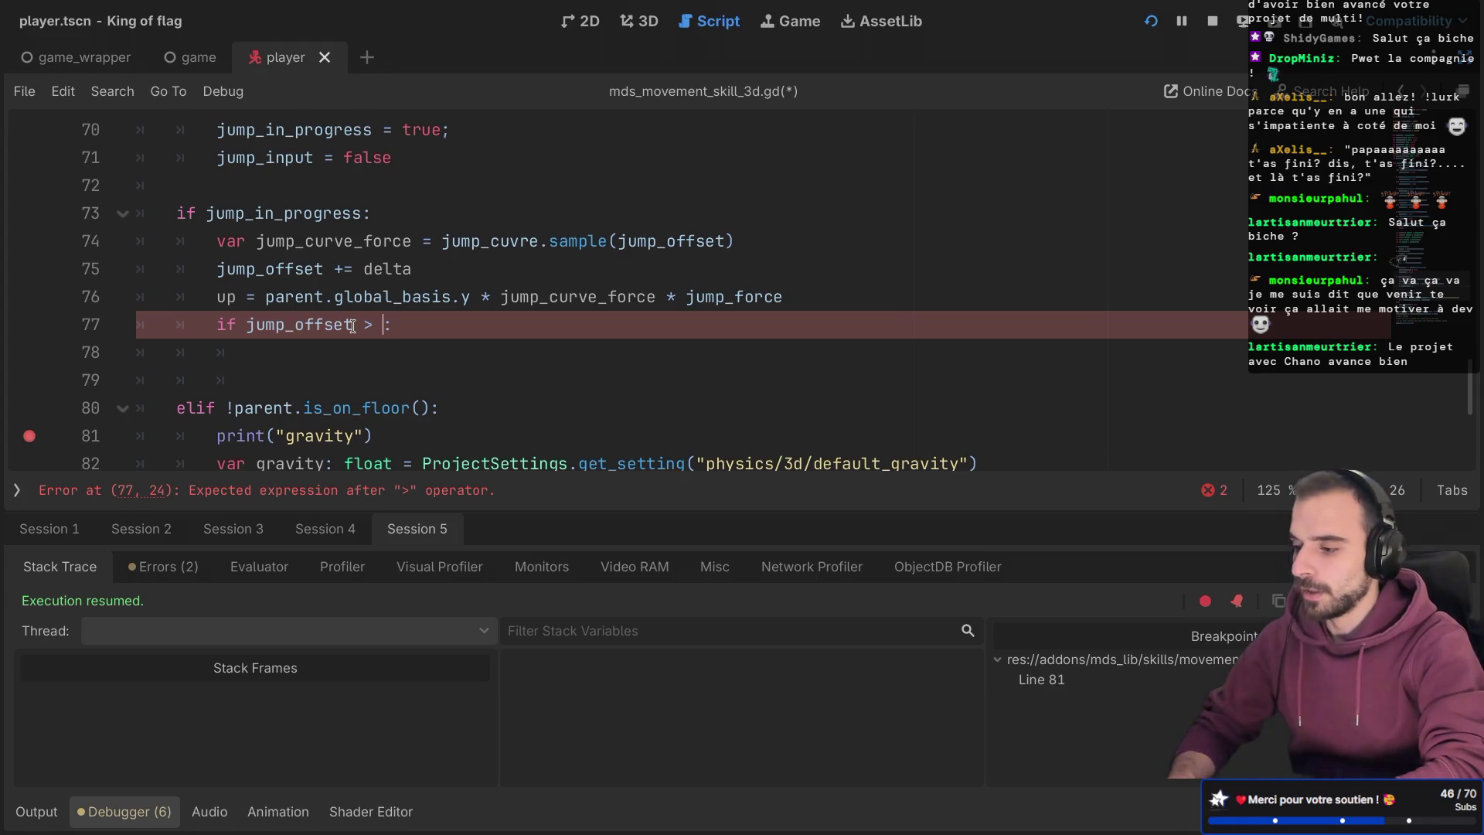
pyautogui.press('BackSpace')
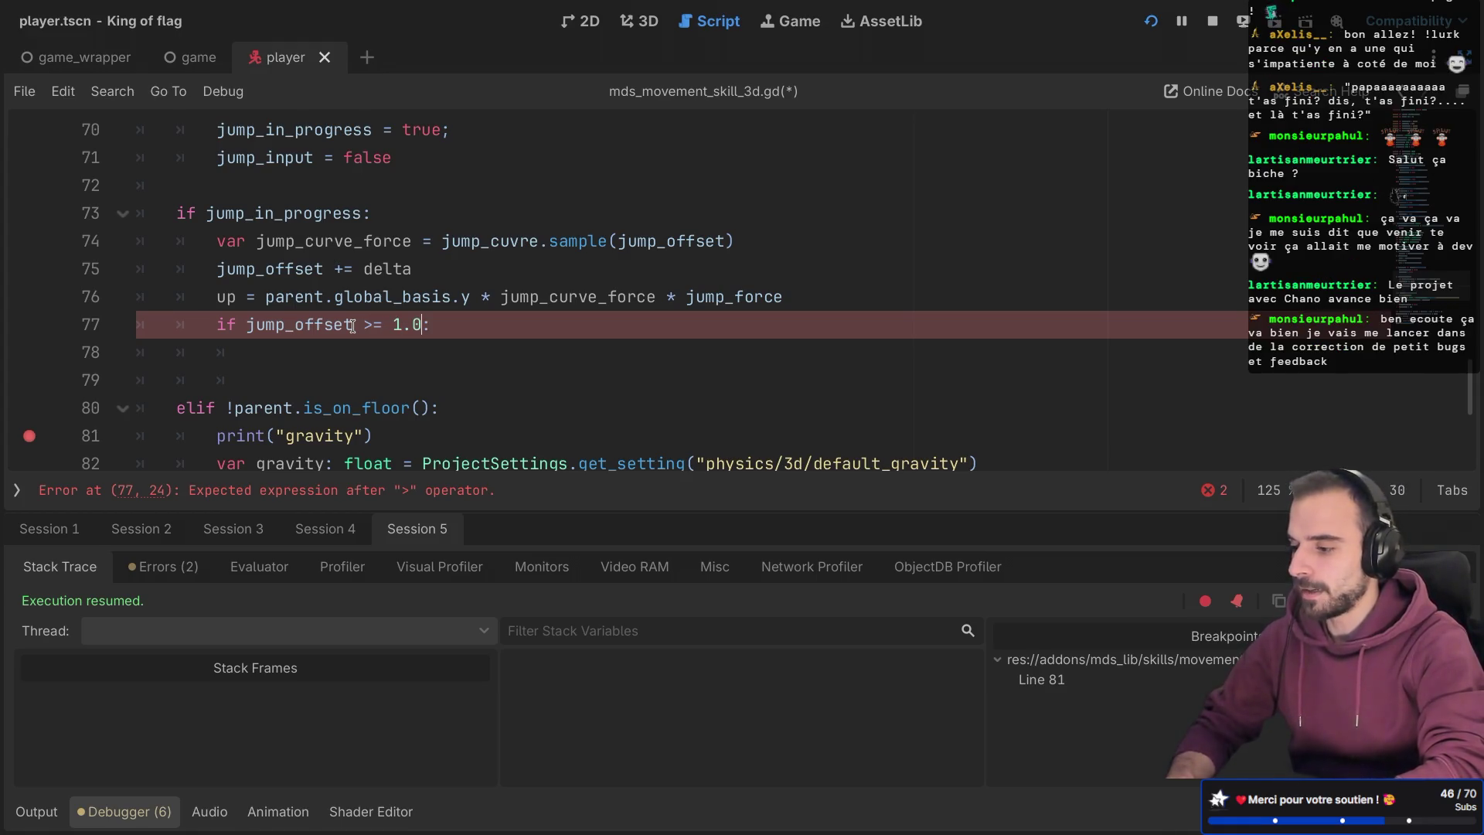
# Briefly show the side docks to inspect the MdsDropSkill3D and MdsMovement jump settings, then hide them
pyautogui.click(333, 362)
pyautogui.hotkey('ctrl', 'shift', 'F11')
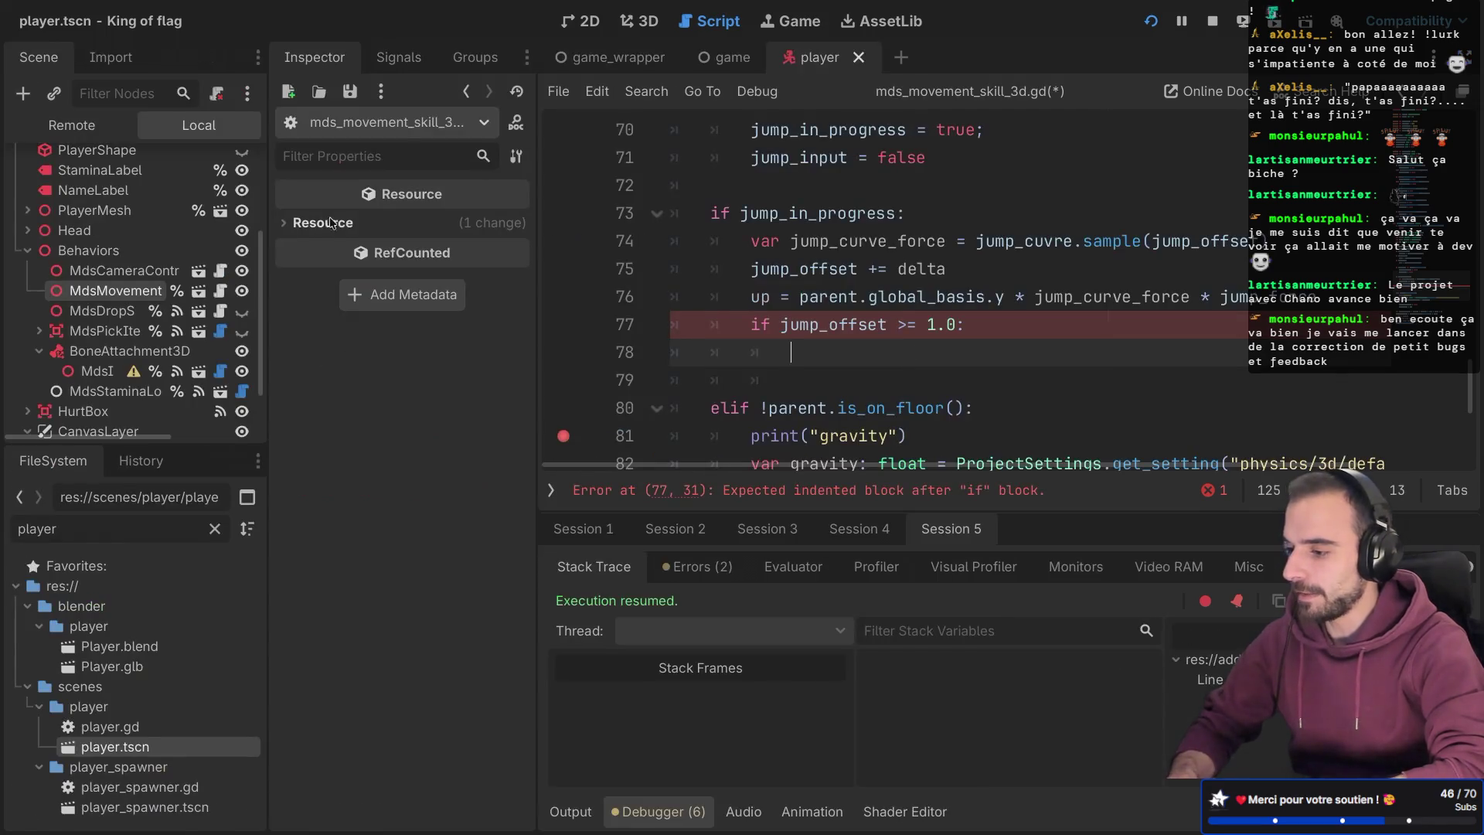
pyautogui.click(100, 310)
pyautogui.click(121, 292)
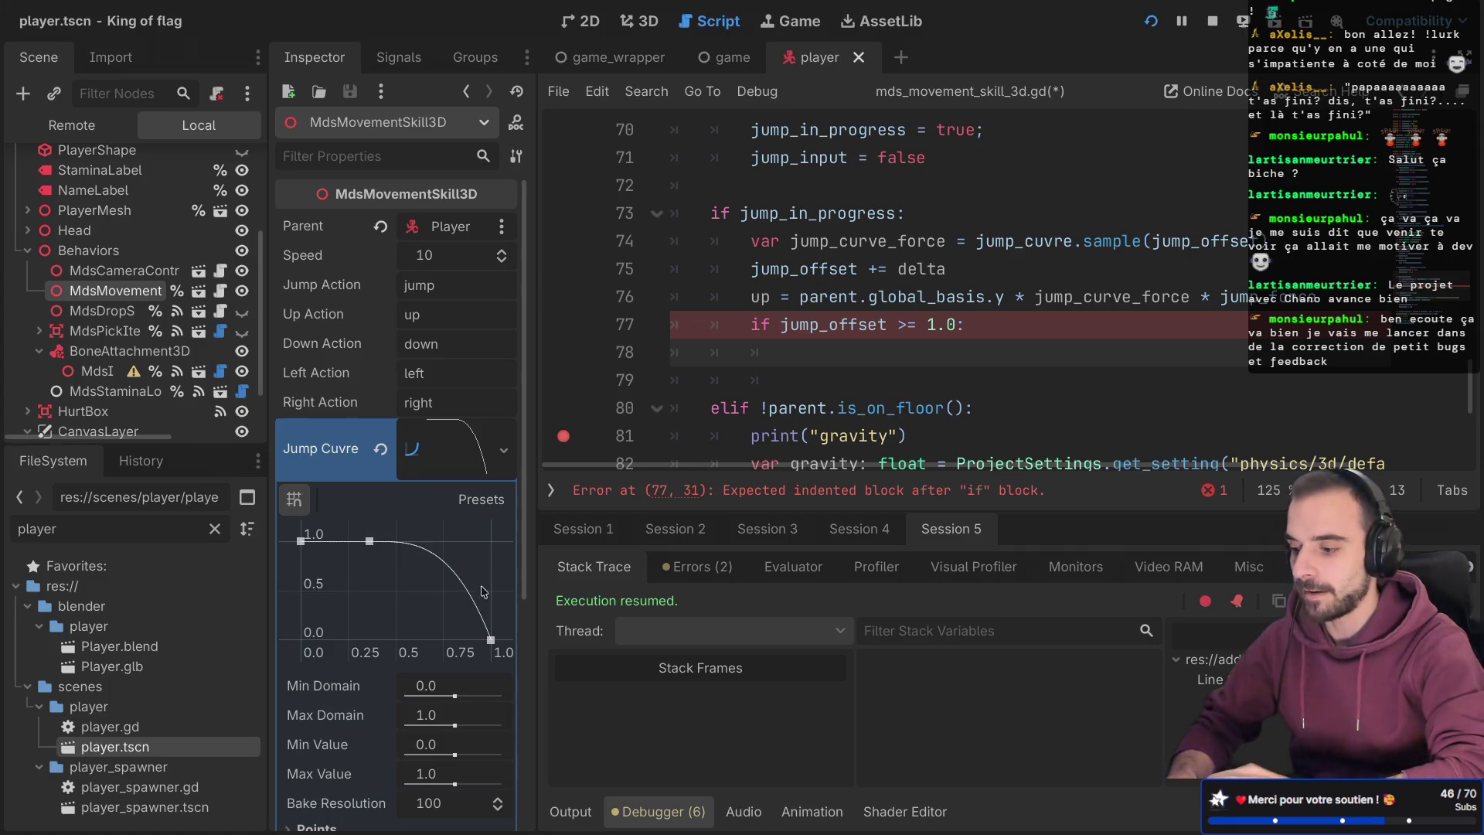
pyautogui.hotkey('ctrl', 'shift', 'F11')
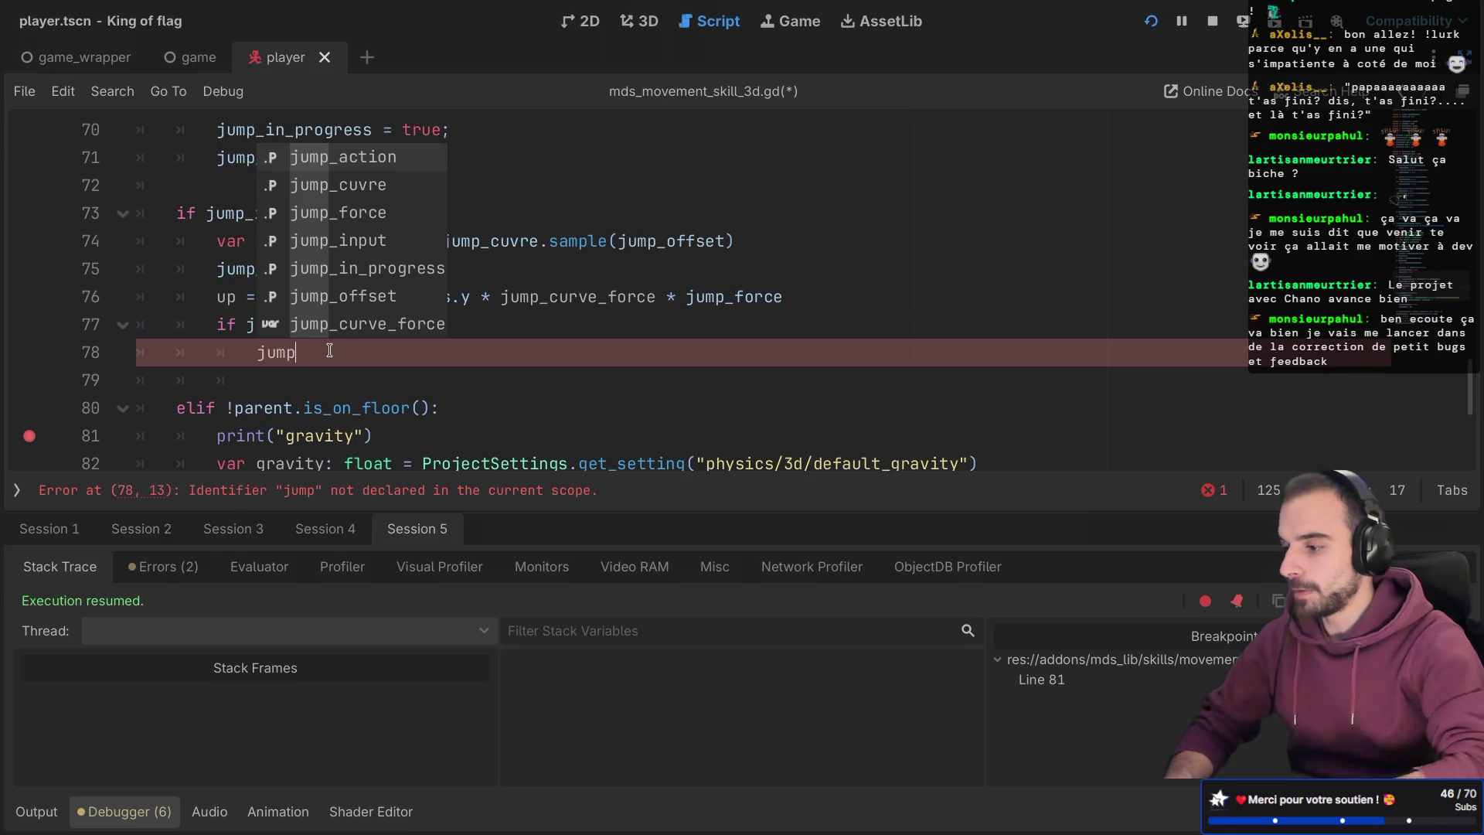
# Autocomplete jump_in_progress = false under the check and save the script
pyautogui.press('Down')
pyautogui.press('Down')
pyautogui.press('Down')
pyautogui.press('Down')
pyautogui.press('Return')
pyautogui.write('= false')
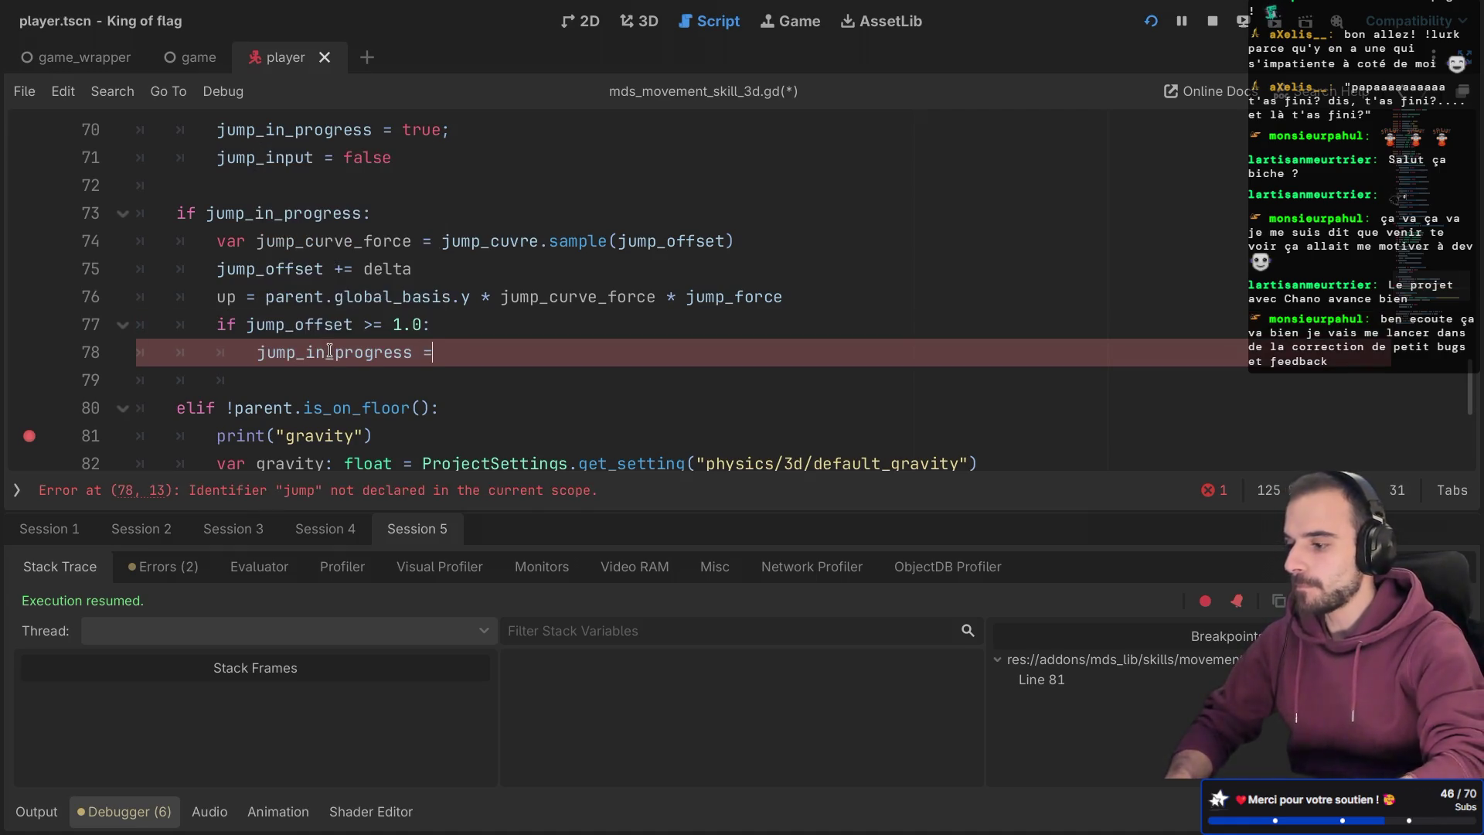
pyautogui.hotkey('ctrl', 's')
# Delete the empty line 79 and restart the running game
pyautogui.click(340, 379)
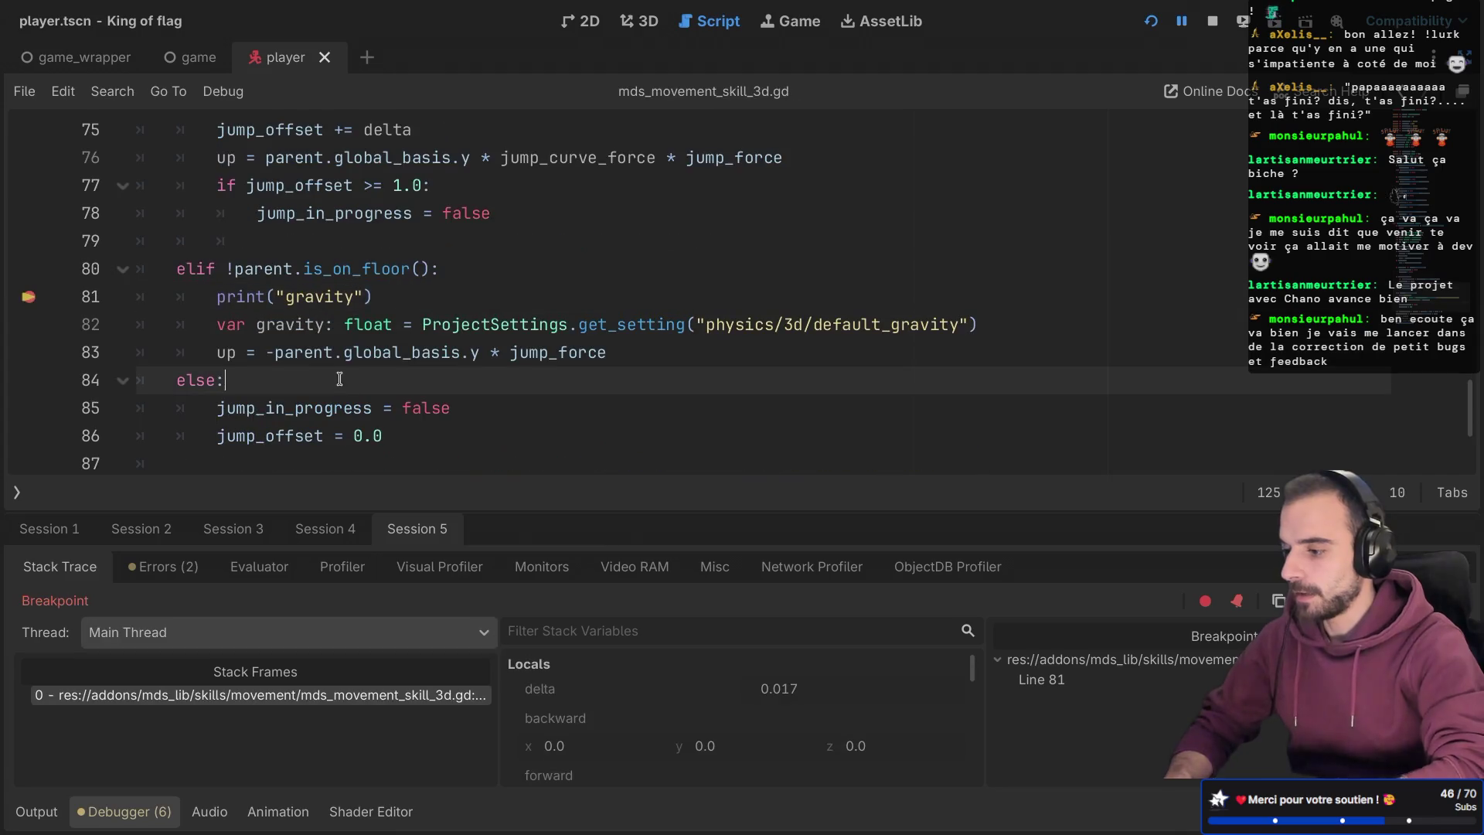
pyautogui.click(283, 249)
pyautogui.press('BackSpace')
pyautogui.press('BackSpace')
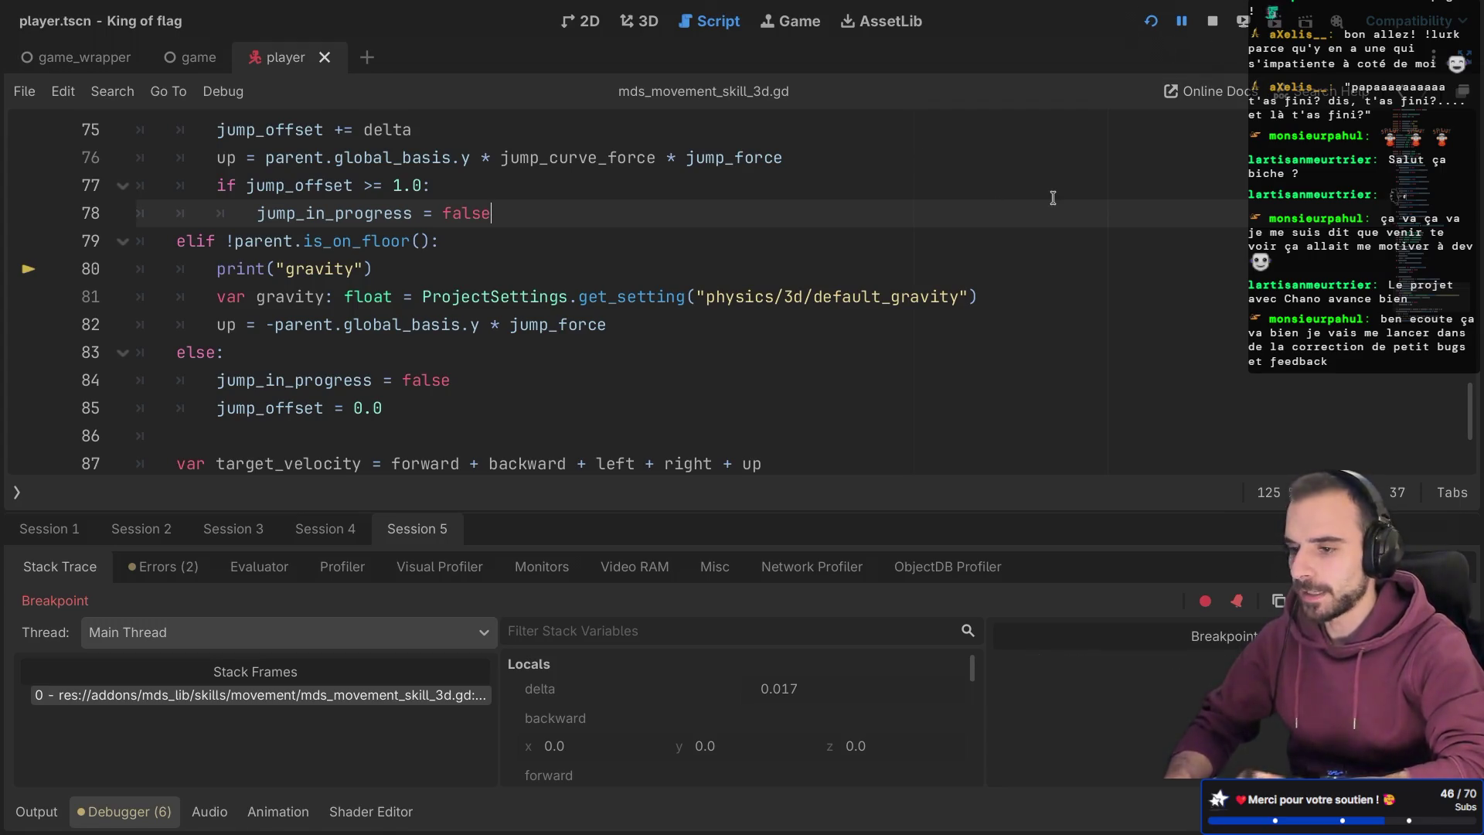
pyautogui.click(1151, 22)
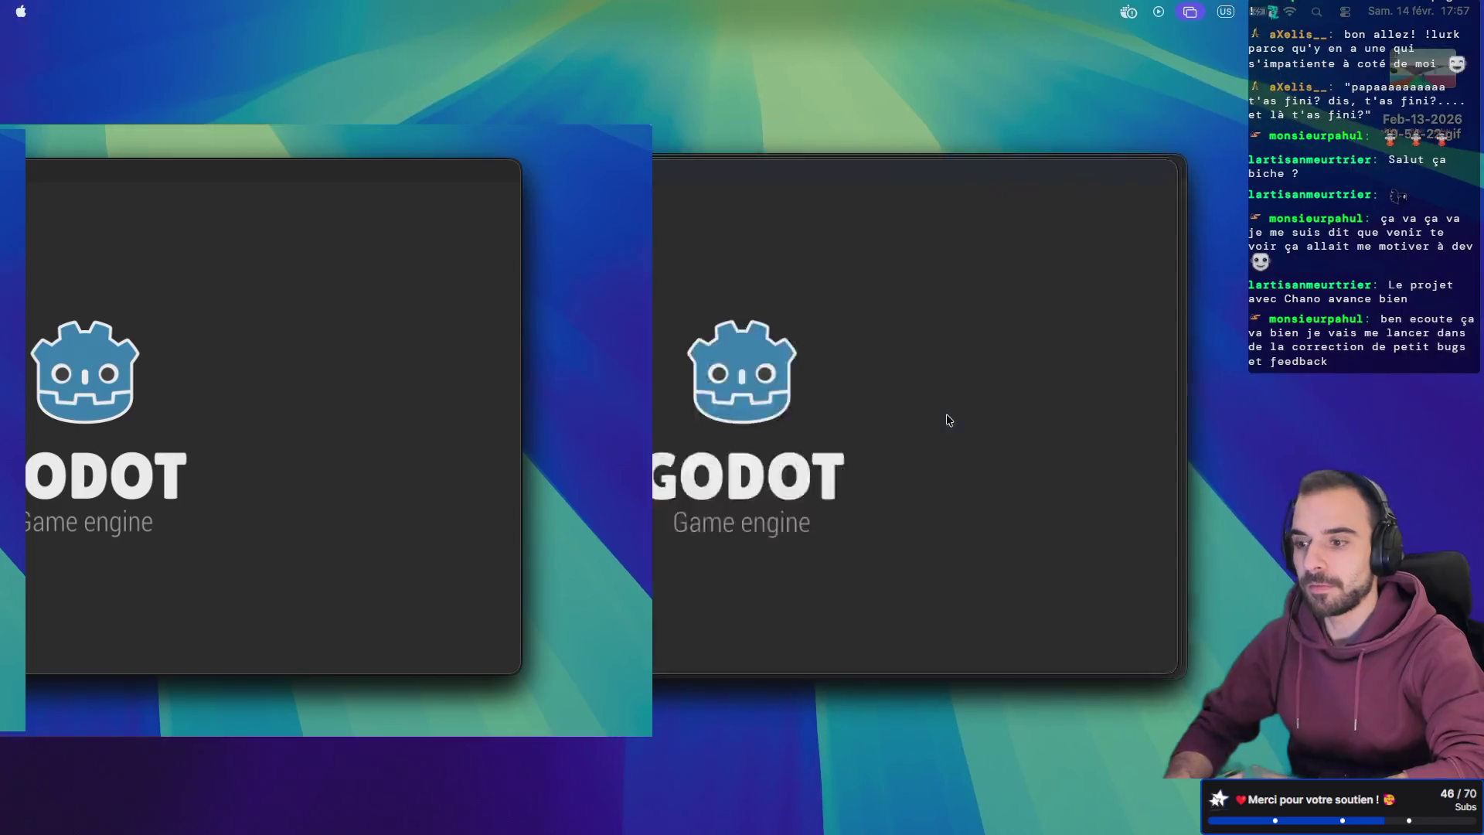
# Read the itch.io devlog post in the browser, then return to the Godot script editor
pyautogui.hotkey('ctrl', 'Right')
pyautogui.hotkey('ctrl', 'Right')
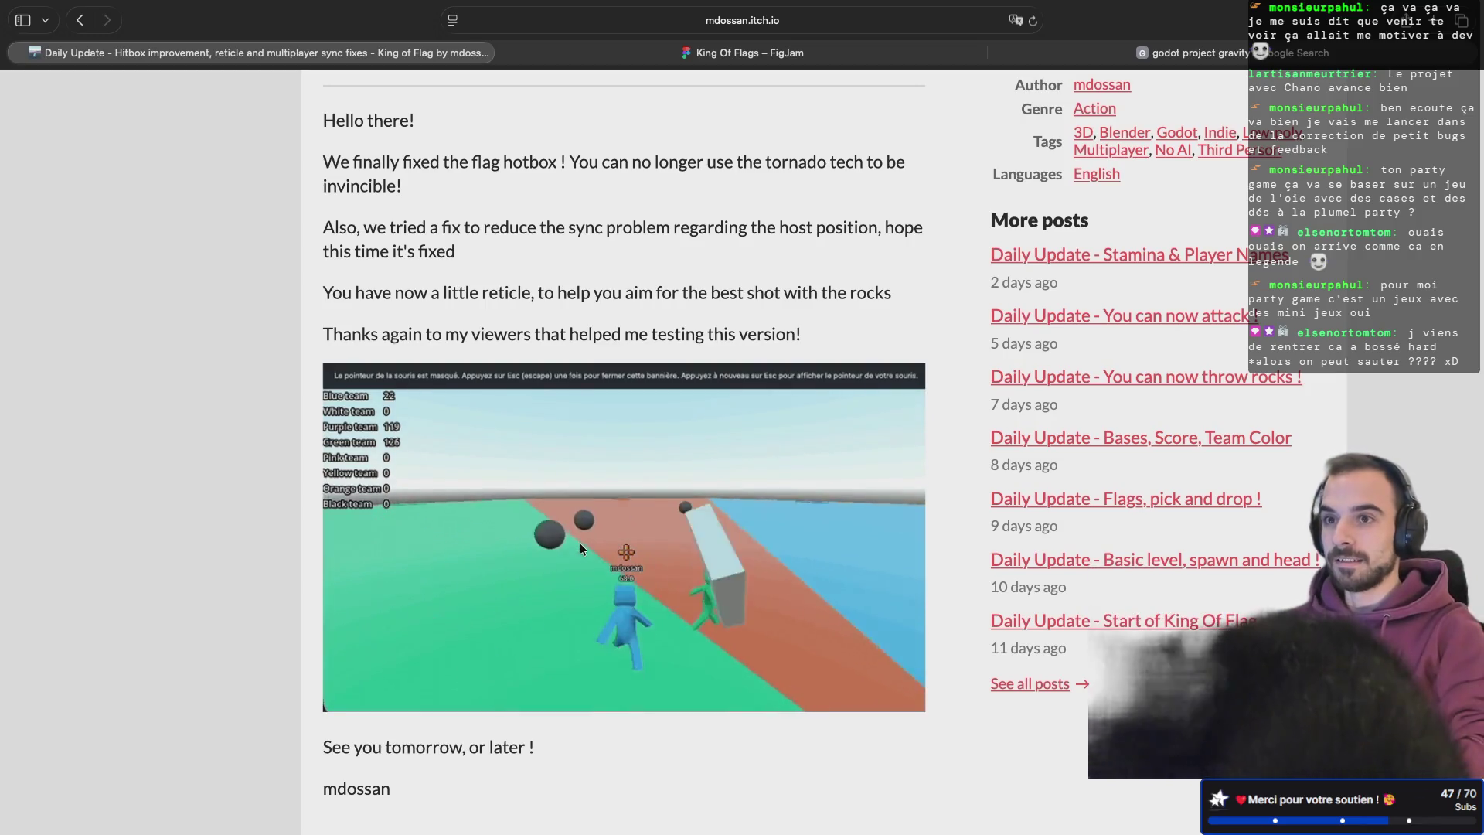
pyautogui.press('super+Tab')
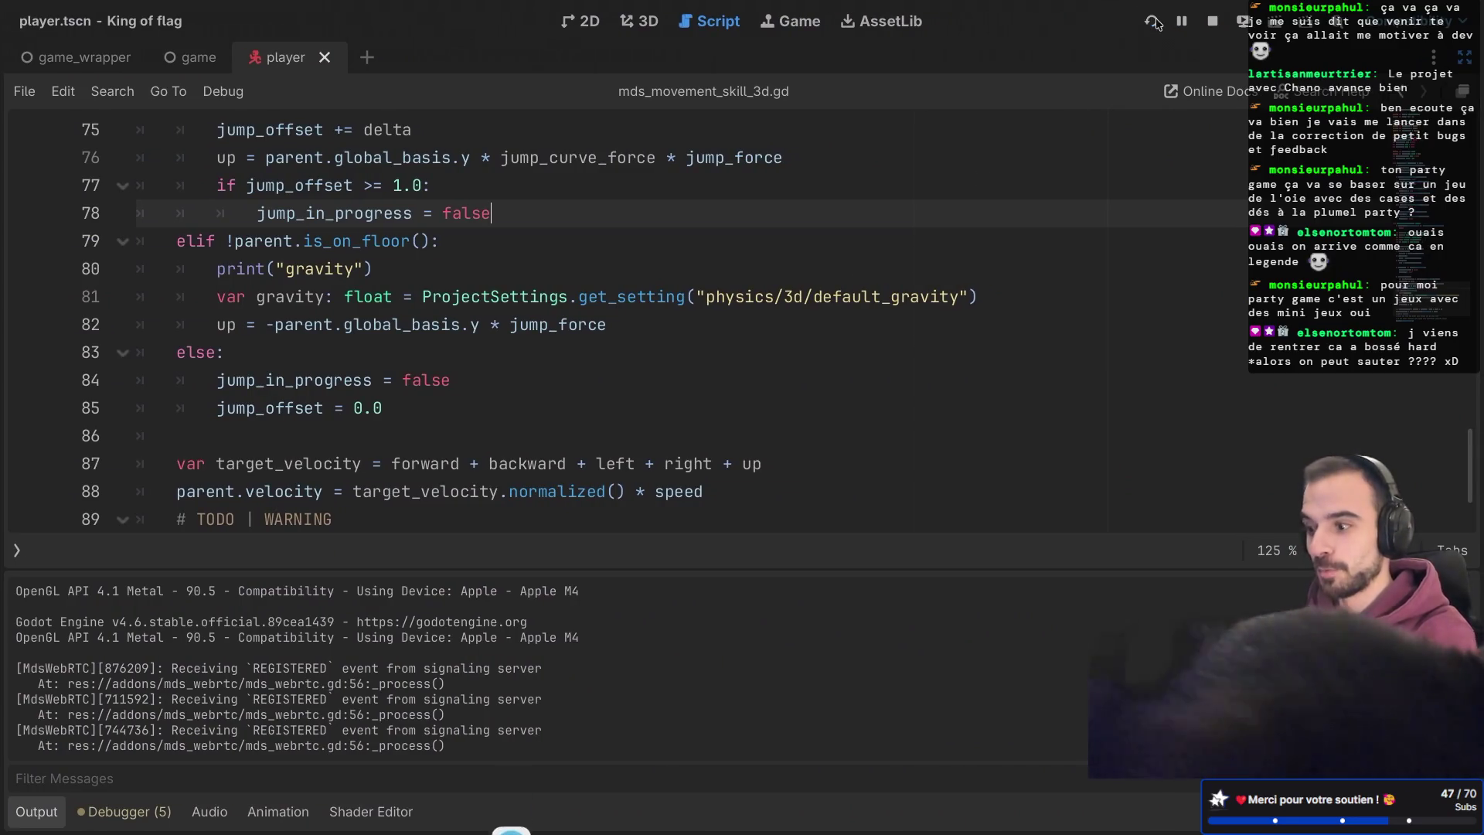
# Relaunch King of Flag, enter a player name, create a lobby and start the game
pyautogui.click(1153, 22)
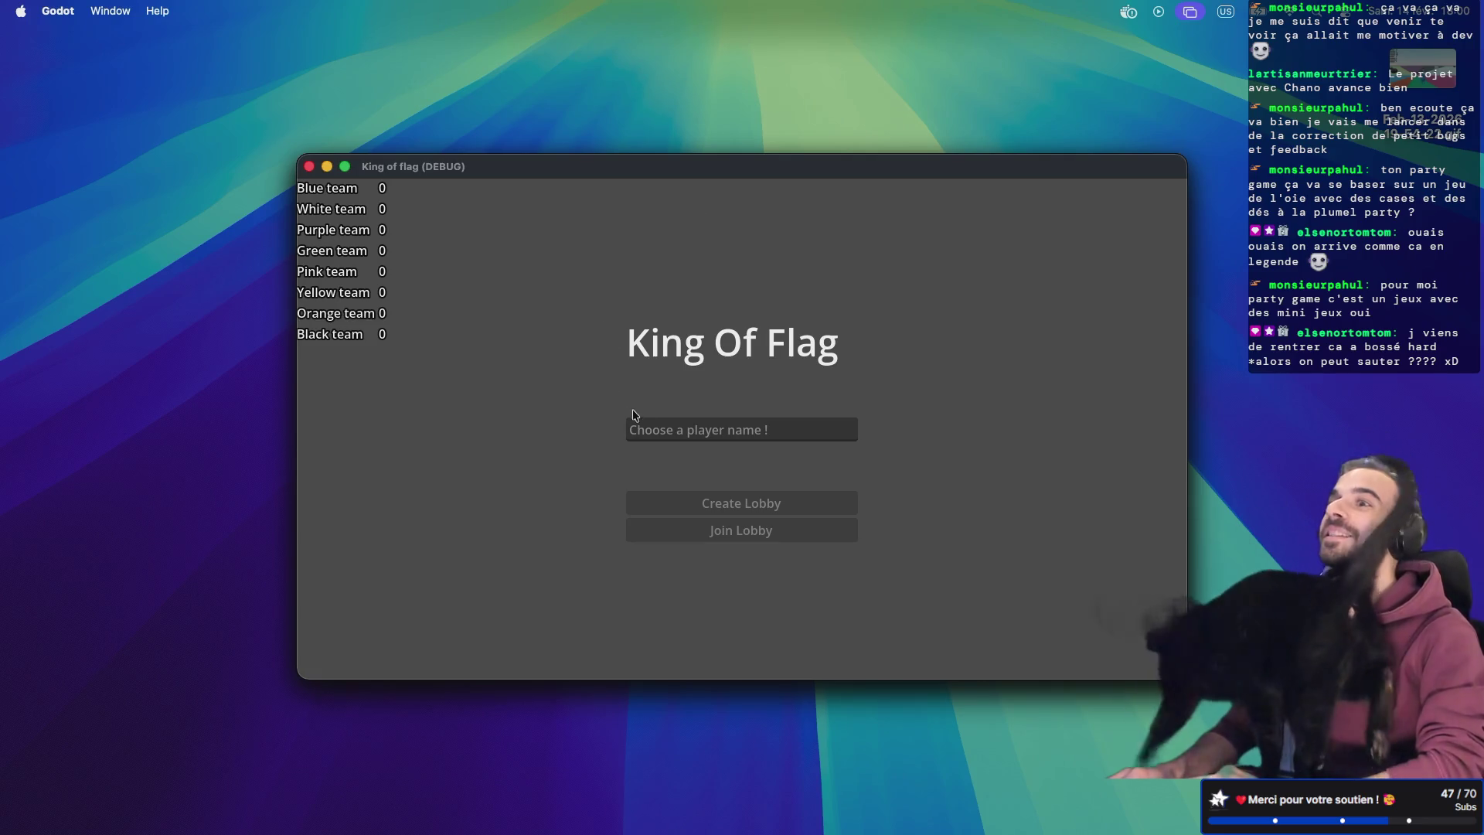
pyautogui.write('fea')
pyautogui.click(718, 502)
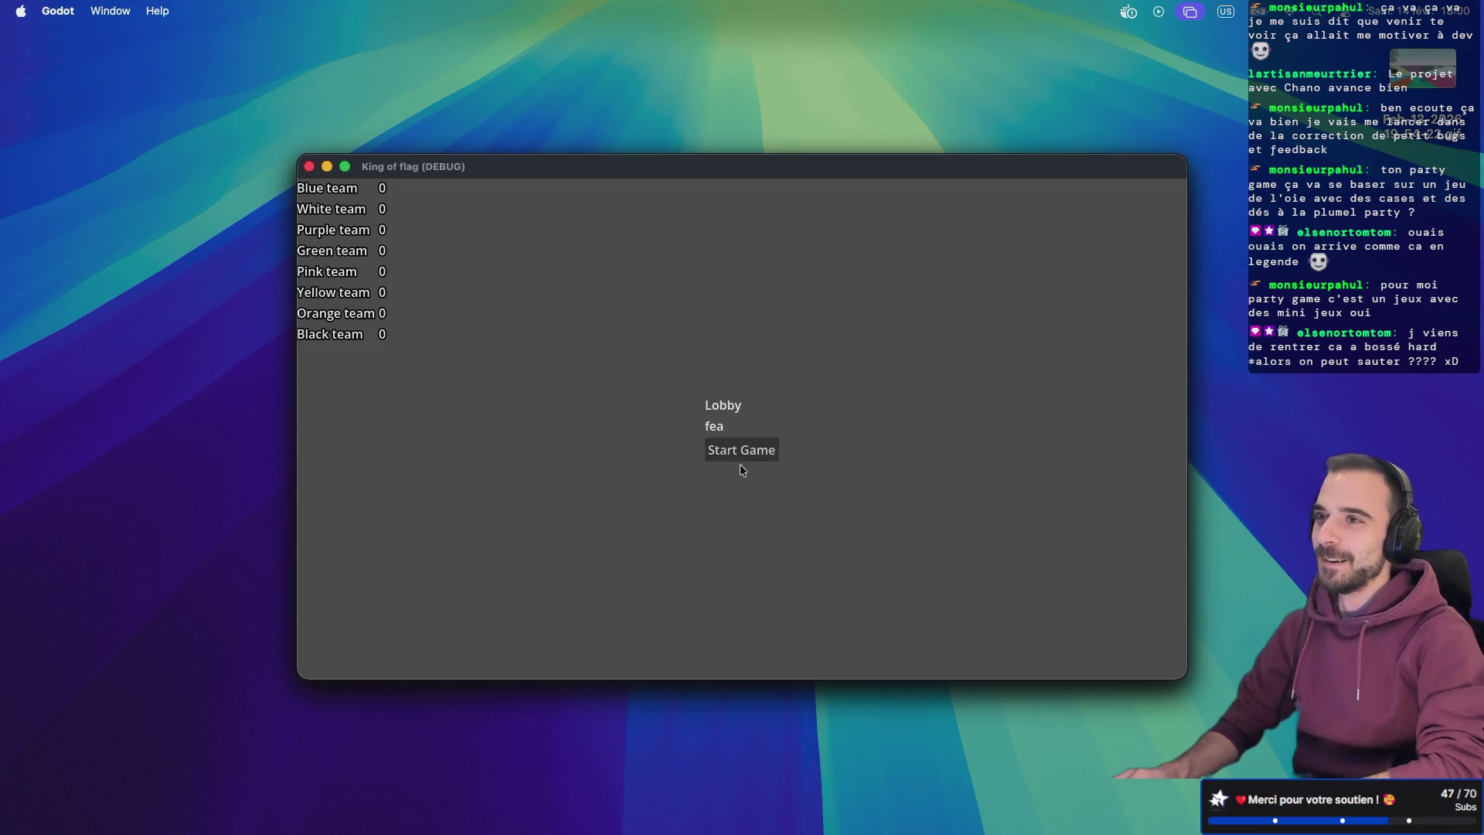
pyautogui.click(741, 456)
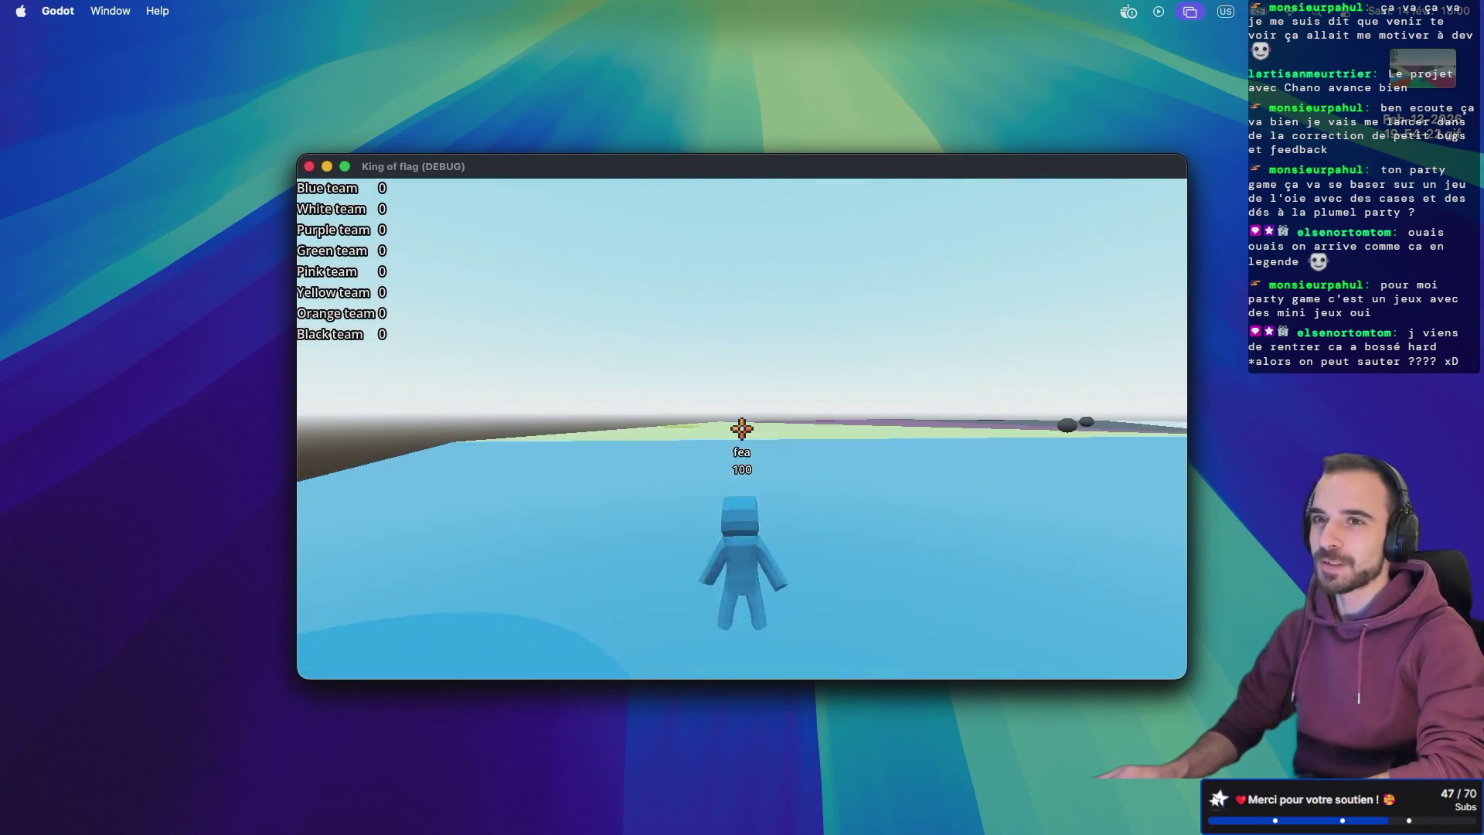
# Run the character around the arena with W and S to test movement
pyautogui.press('w')
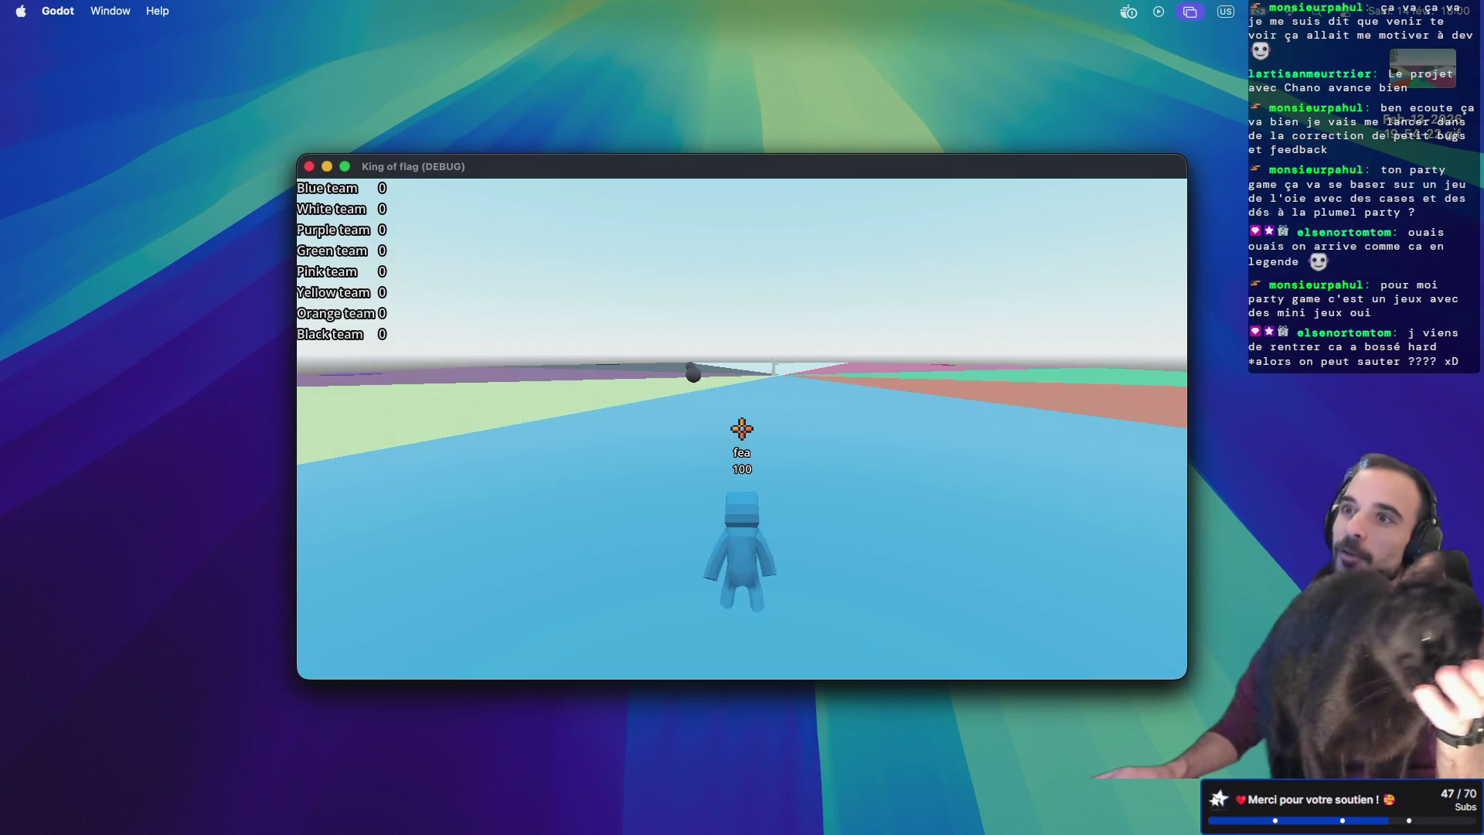
pyautogui.press('w')
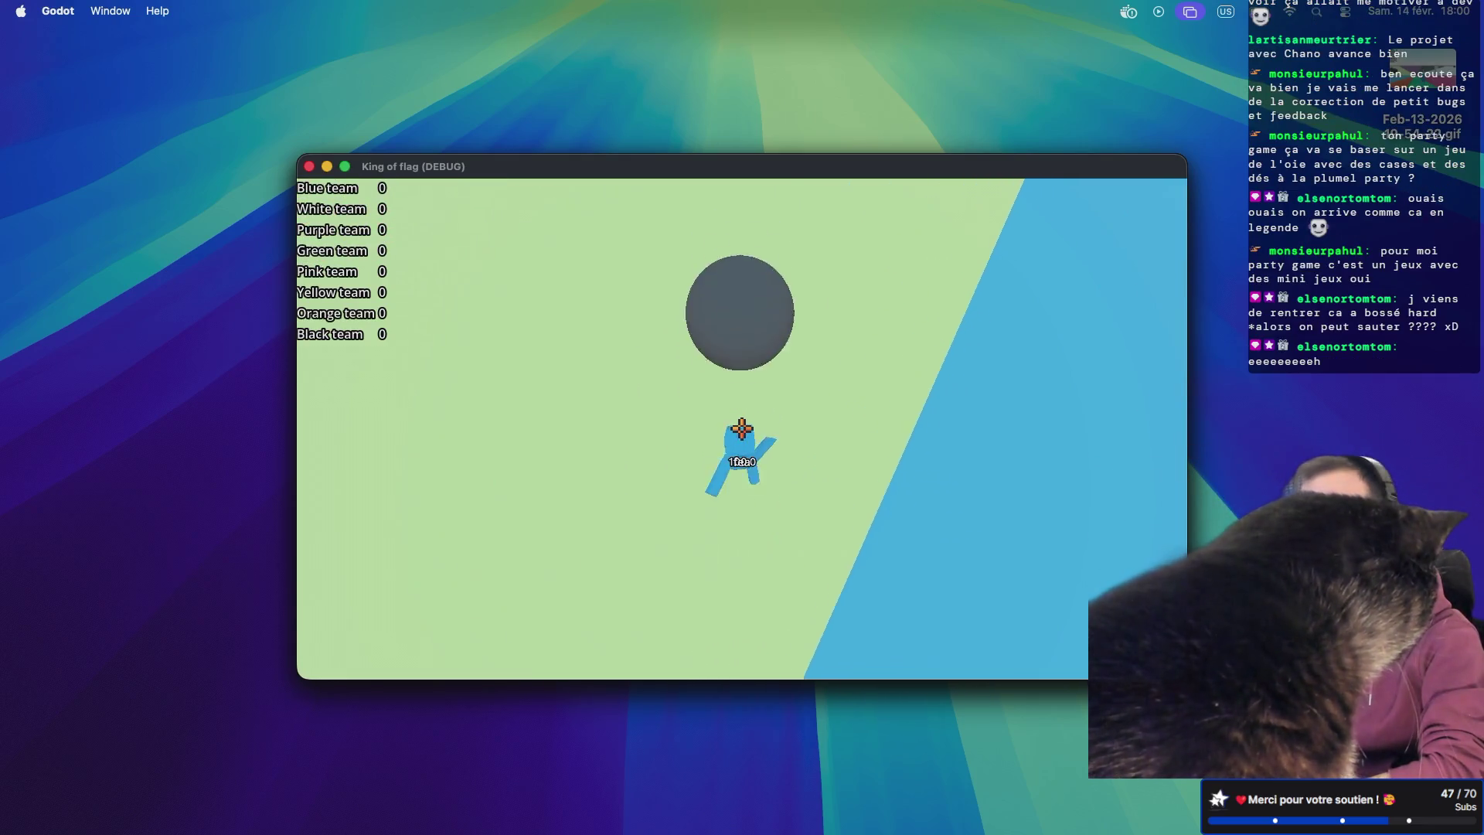
pyautogui.press('w')
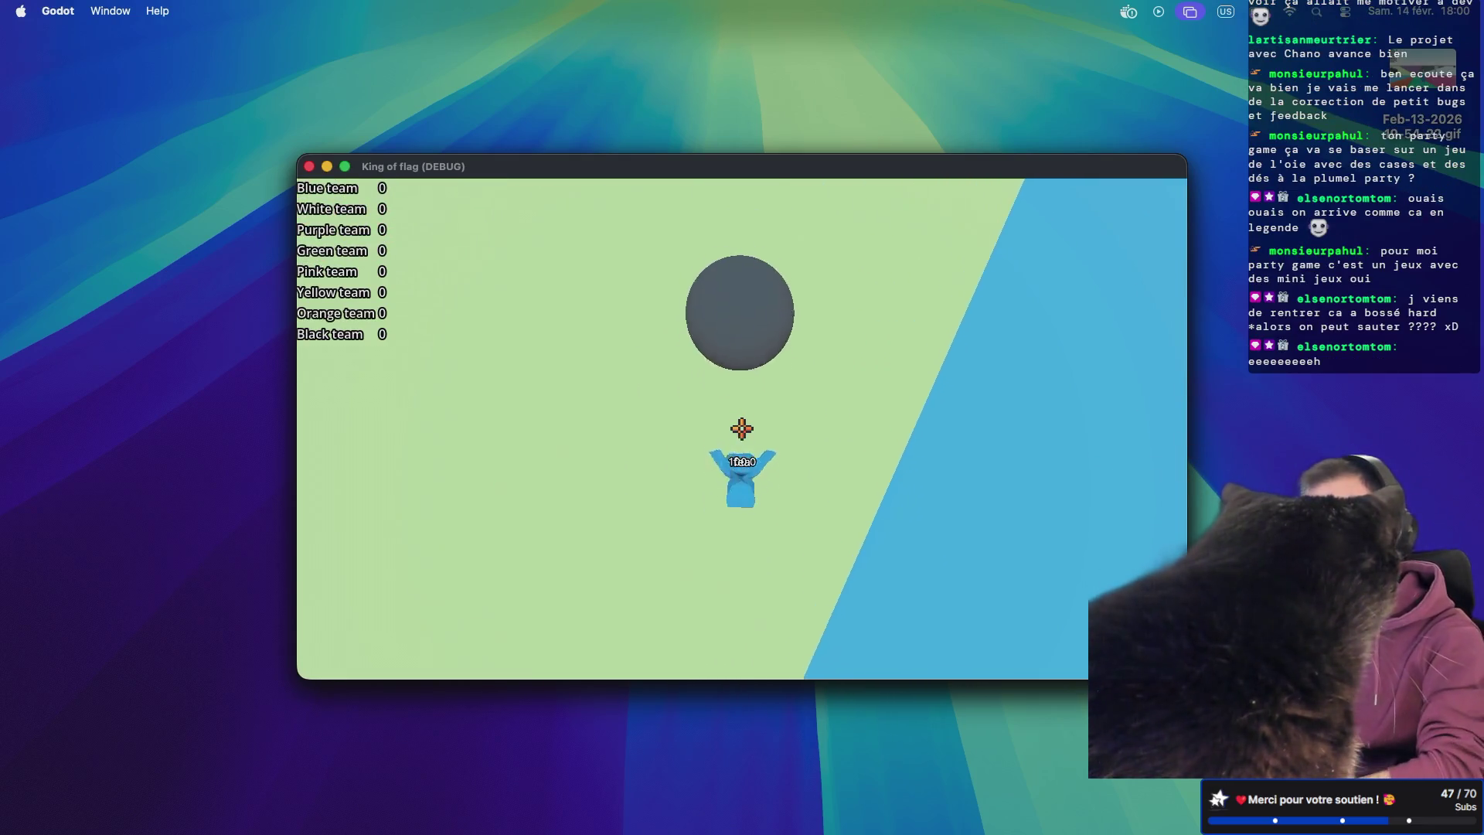
pyautogui.press('s')
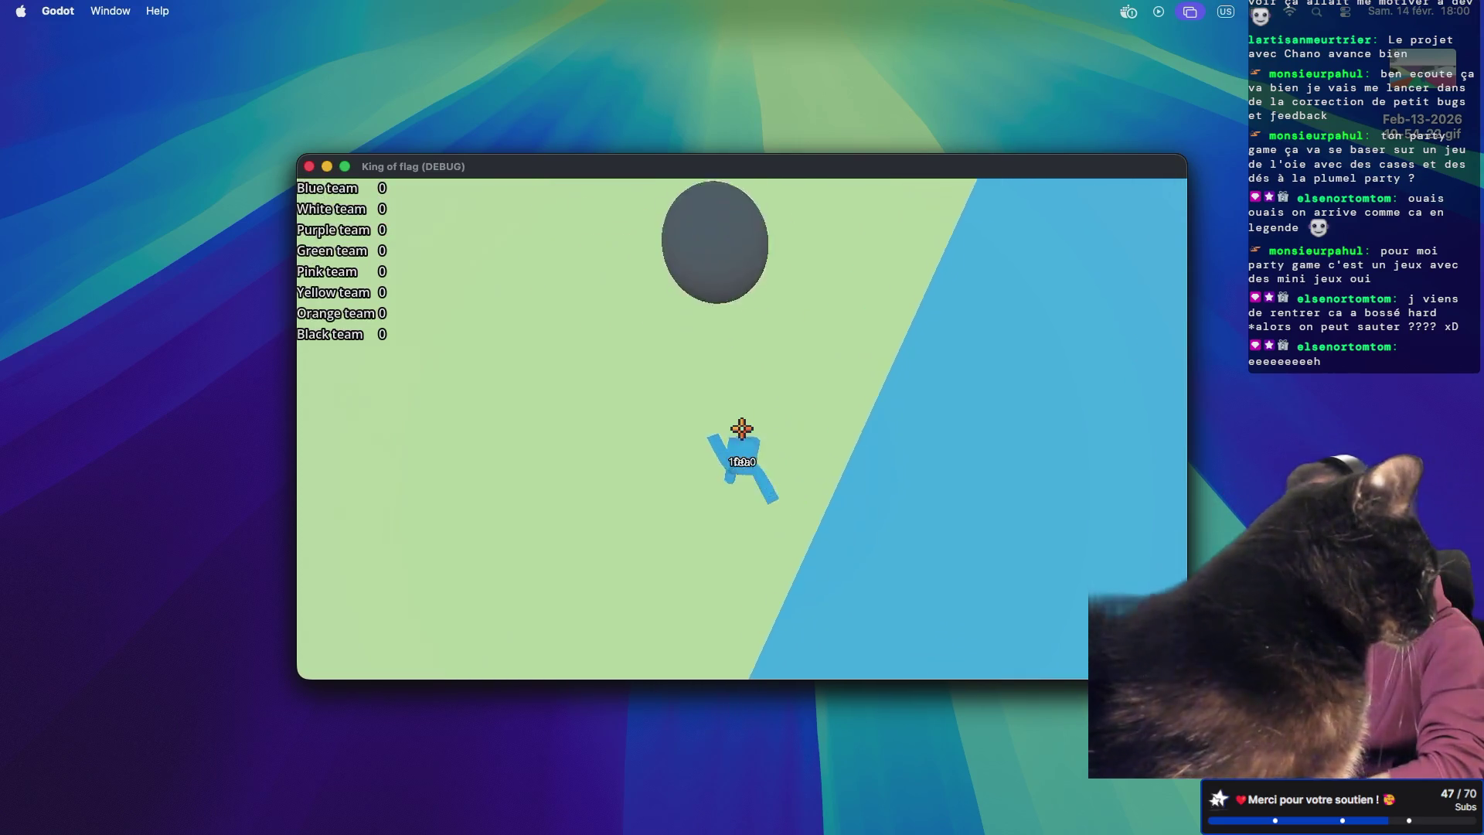
pyautogui.hotkey('ctrl', 'Right')
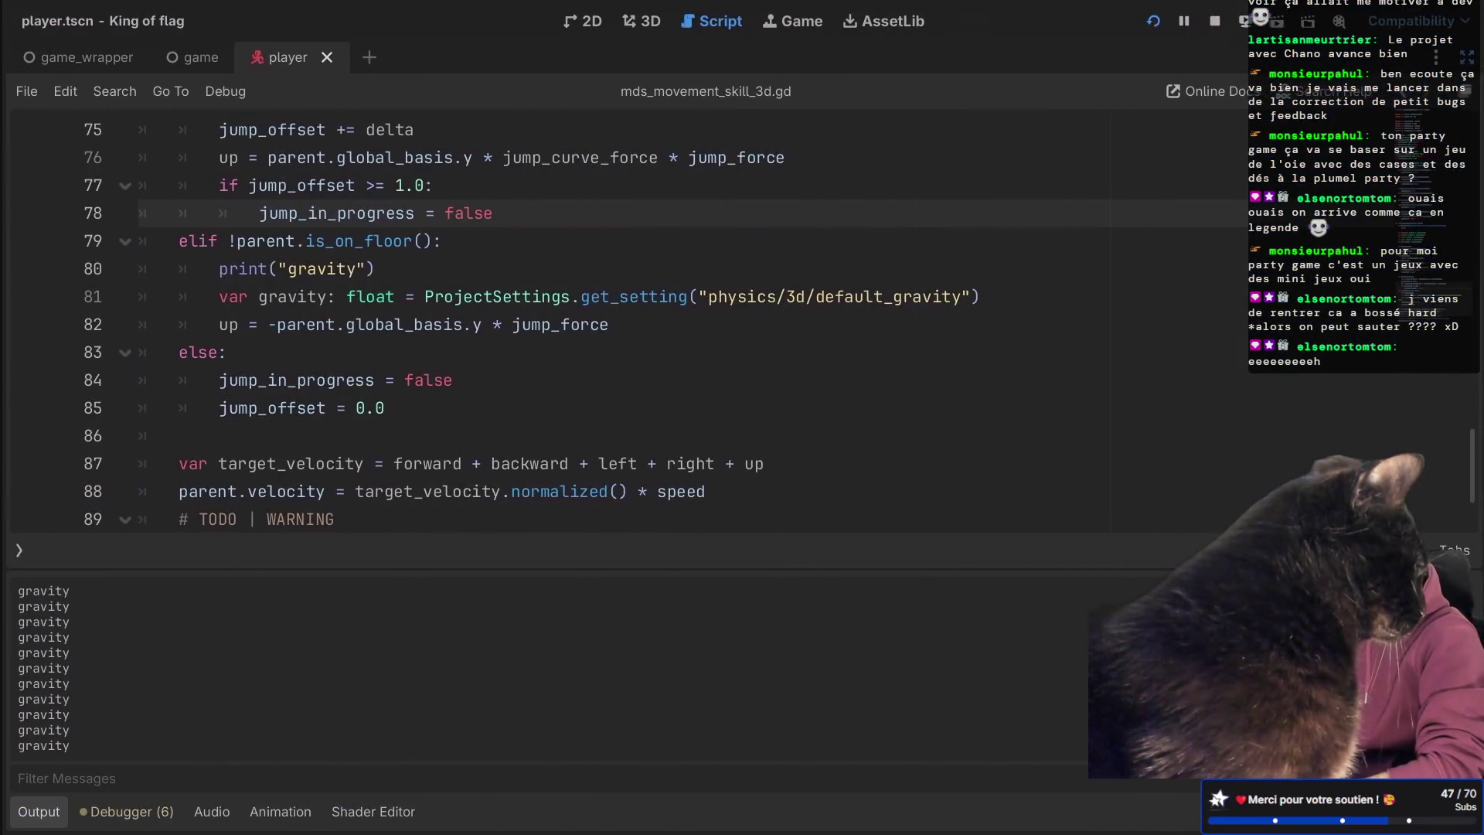
# Collapse the Output panel and delete the print("gravity") debug line
pyautogui.click(36, 810)
pyautogui.moveTo(491, 363)
pyautogui.mouseDown()
pyautogui.moveTo(470, 371)
pyautogui.moveTo(470, 355)
pyautogui.mouseUp()
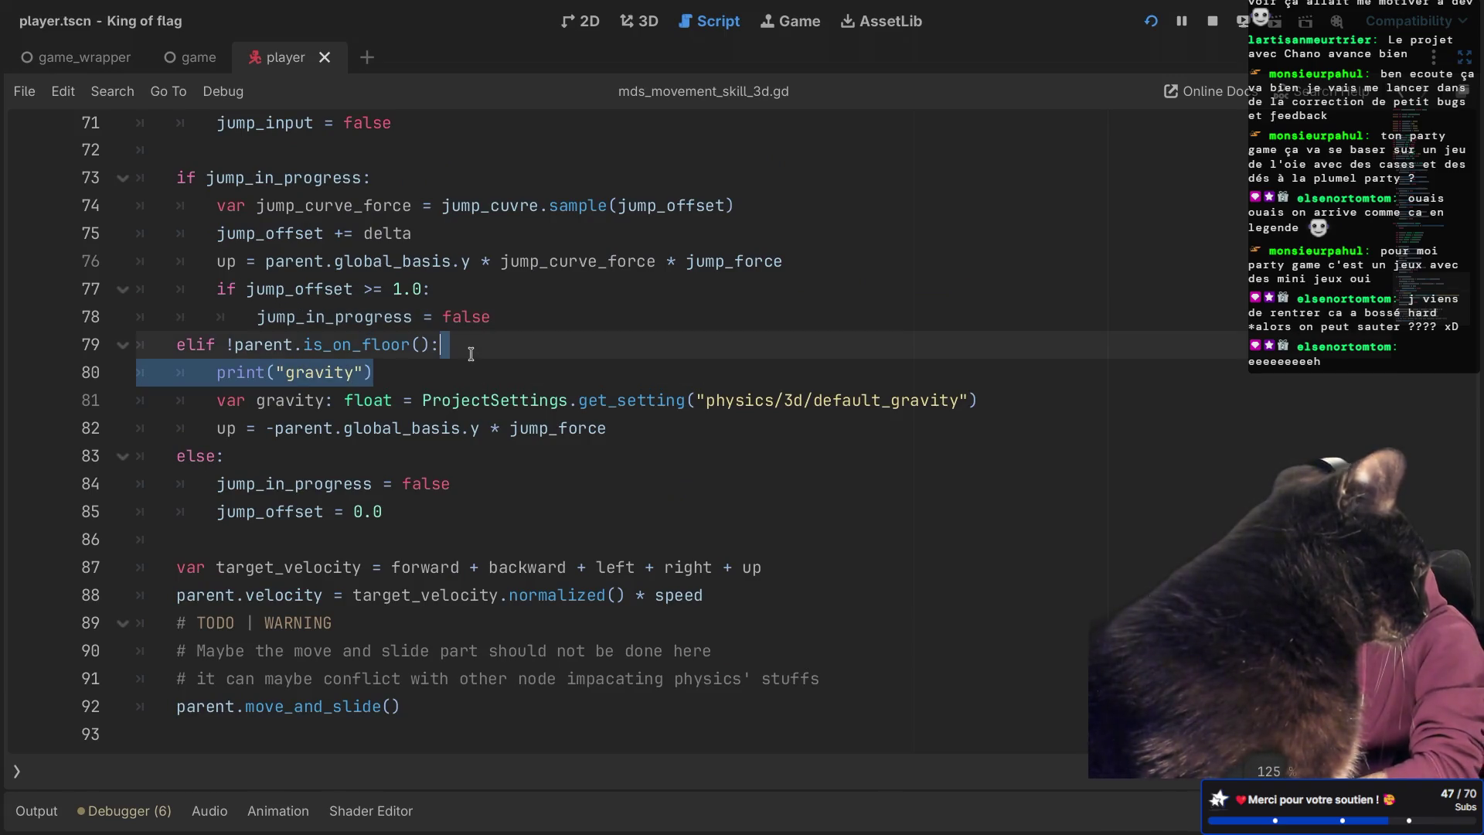
pyautogui.press('BackSpace')
# Scroll through the movement script to review the jump and gravity code
pyautogui.scroll(1, 470, 354)
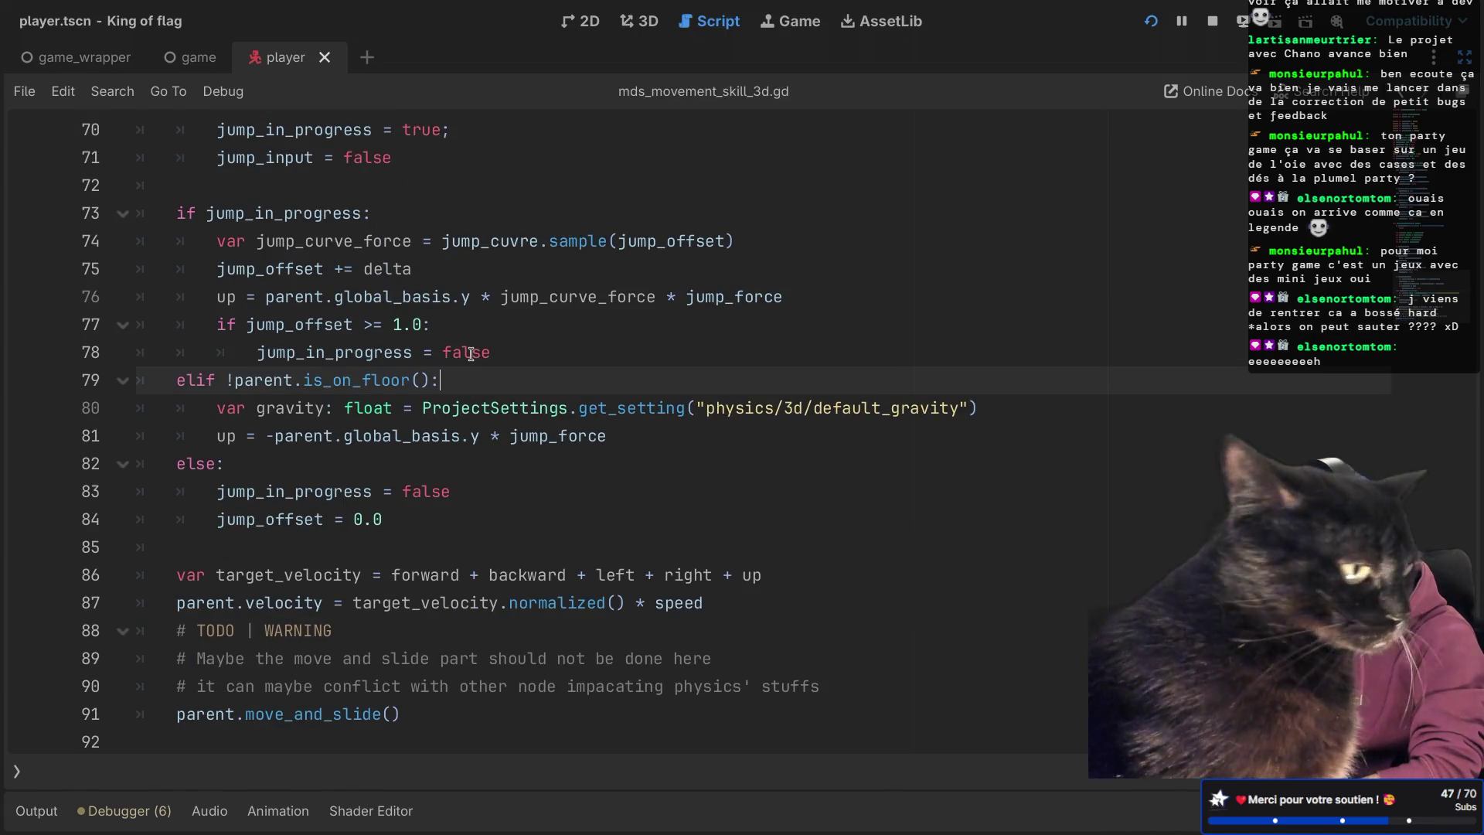
pyautogui.scroll(4, 471, 354)
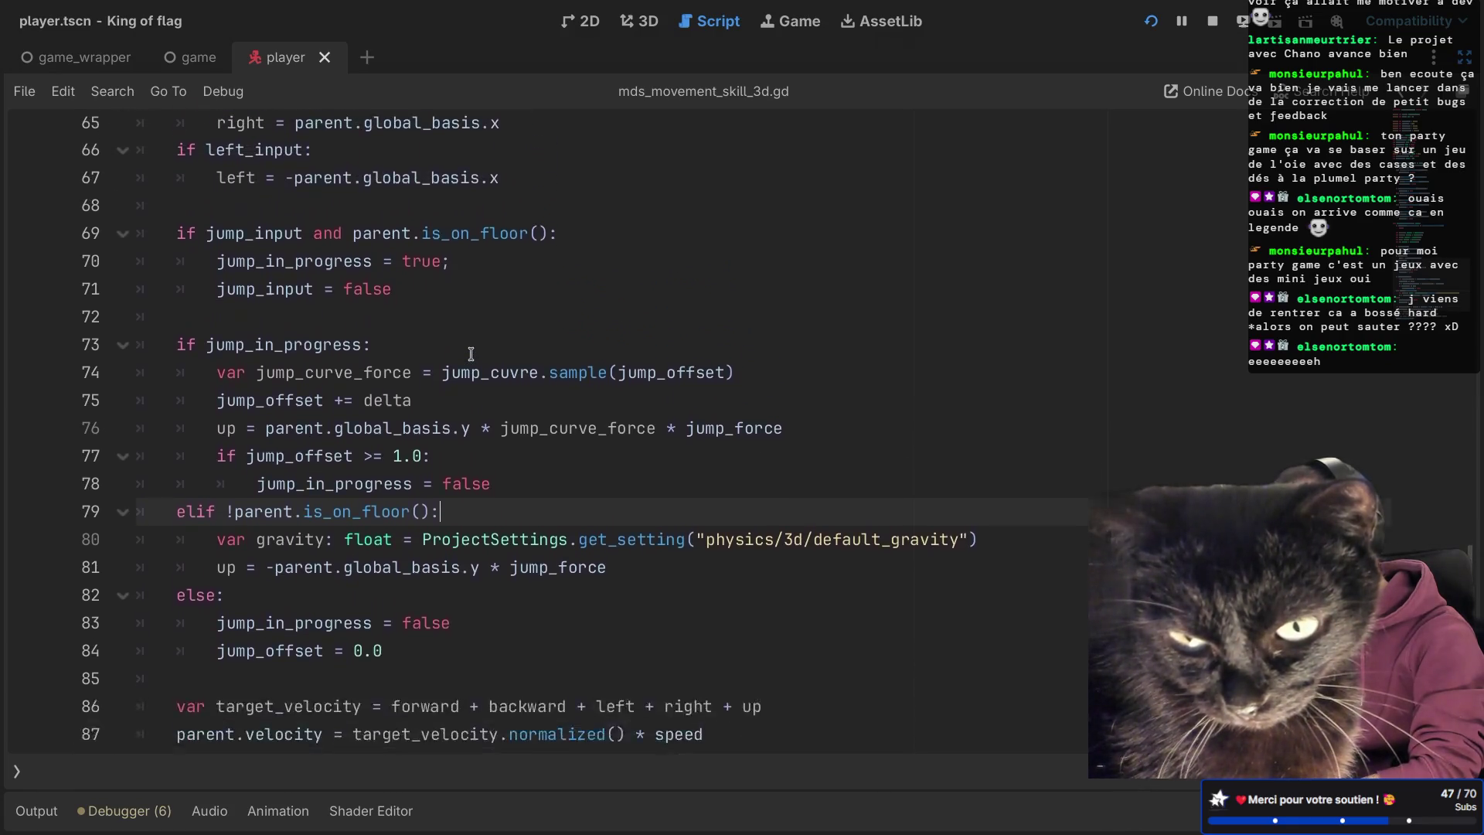
pyautogui.scroll(-3, 470, 354)
pyautogui.scroll(6, 471, 354)
pyautogui.scroll(5, 471, 354)
pyautogui.scroll(-1, 470, 354)
pyautogui.scroll(-5, 470, 354)
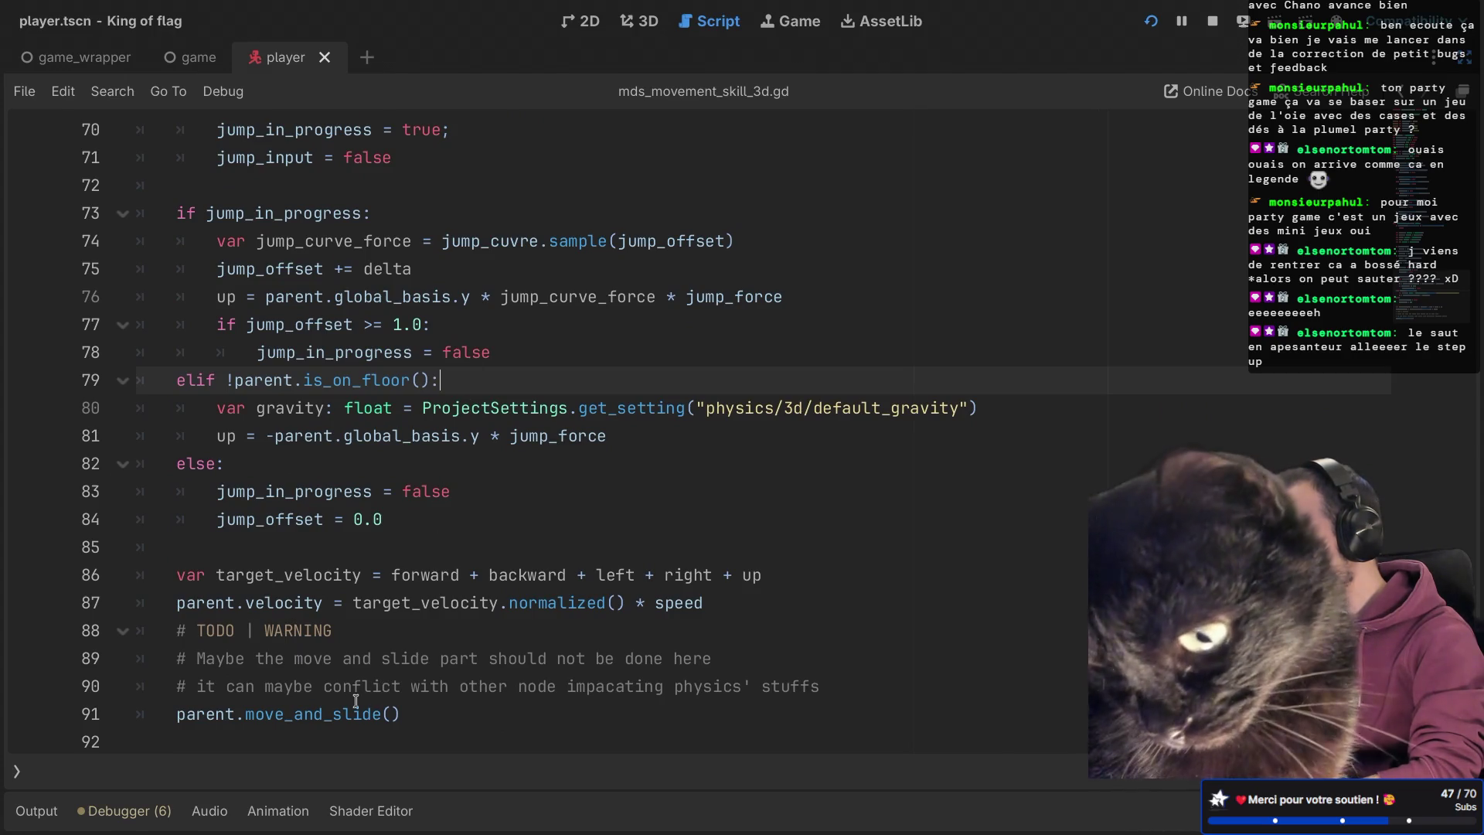
pyautogui.moveTo(328, 710)
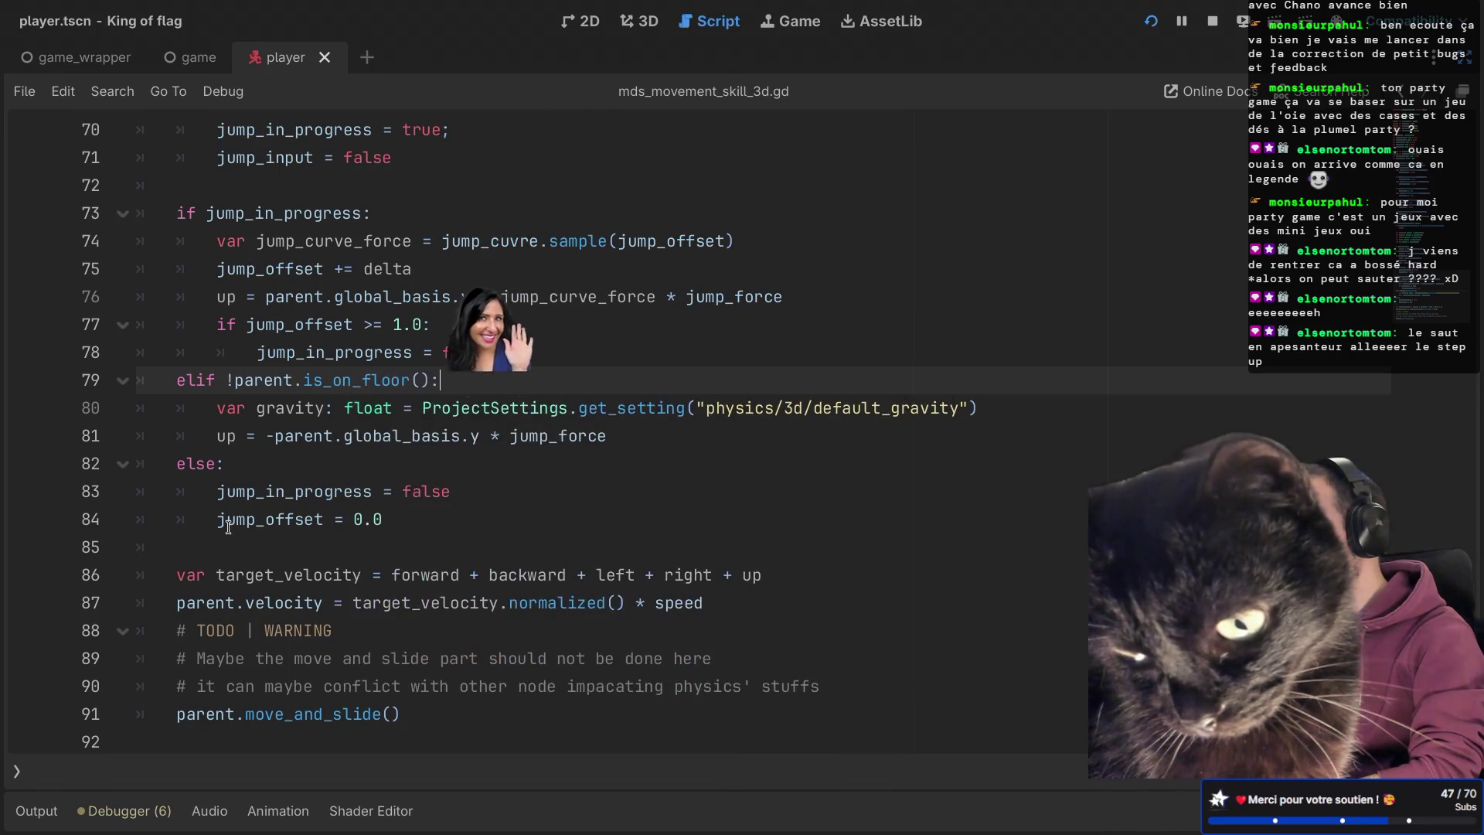
pyautogui.moveTo(229, 526)
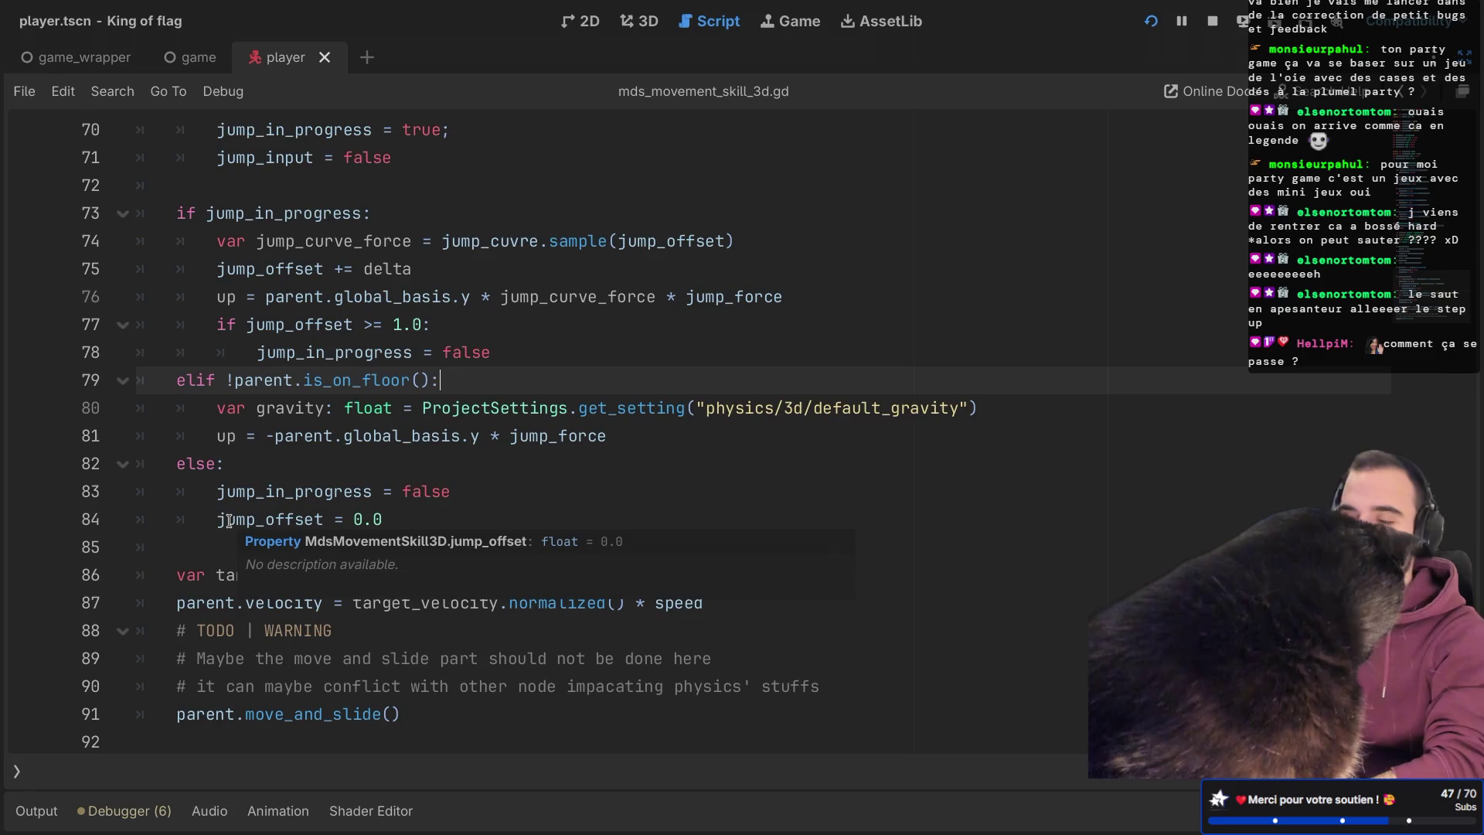
pyautogui.press('XF86MonBrightnessUp')
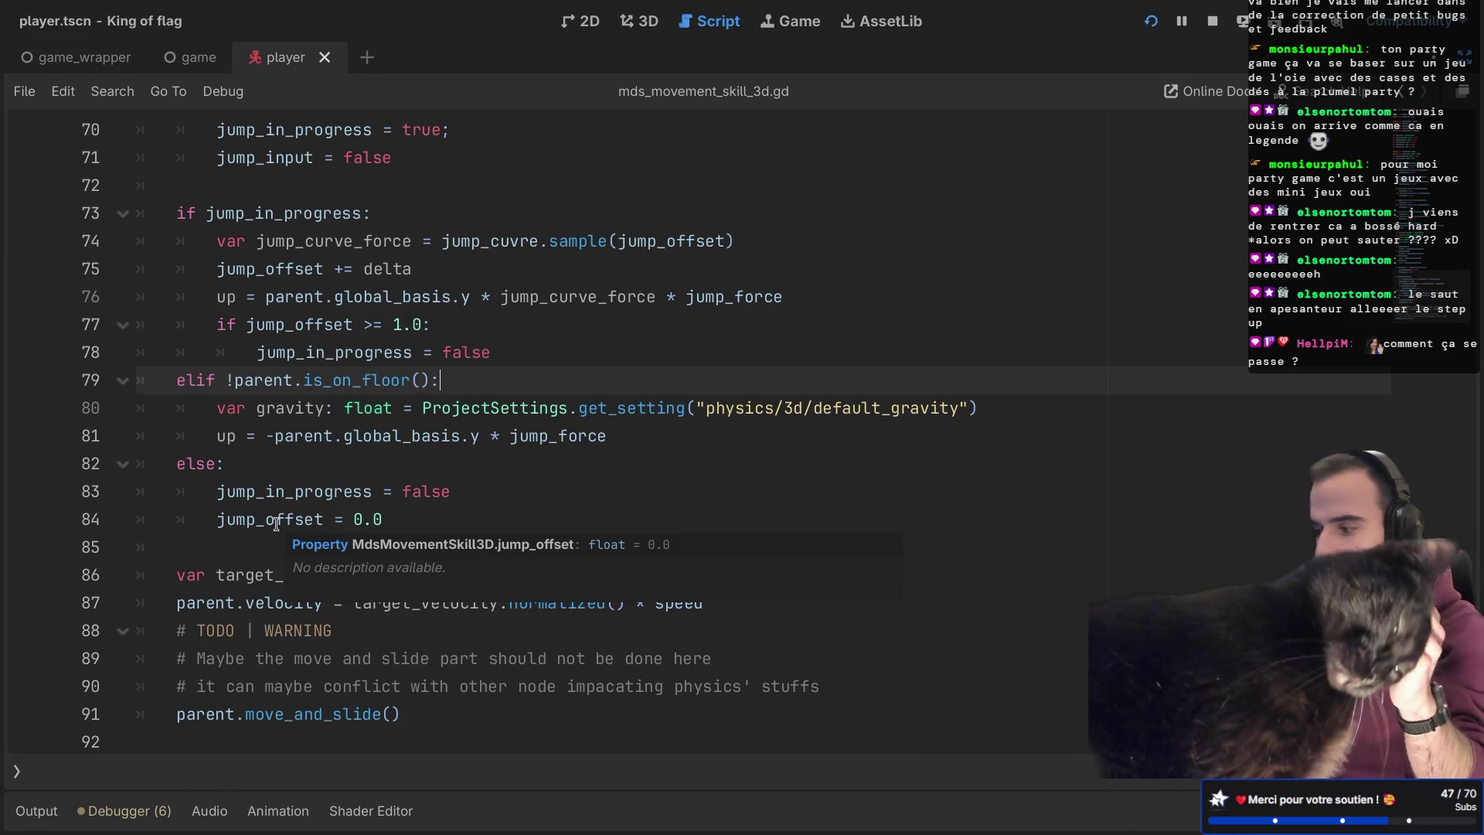
pyautogui.scroll(2, 277, 524)
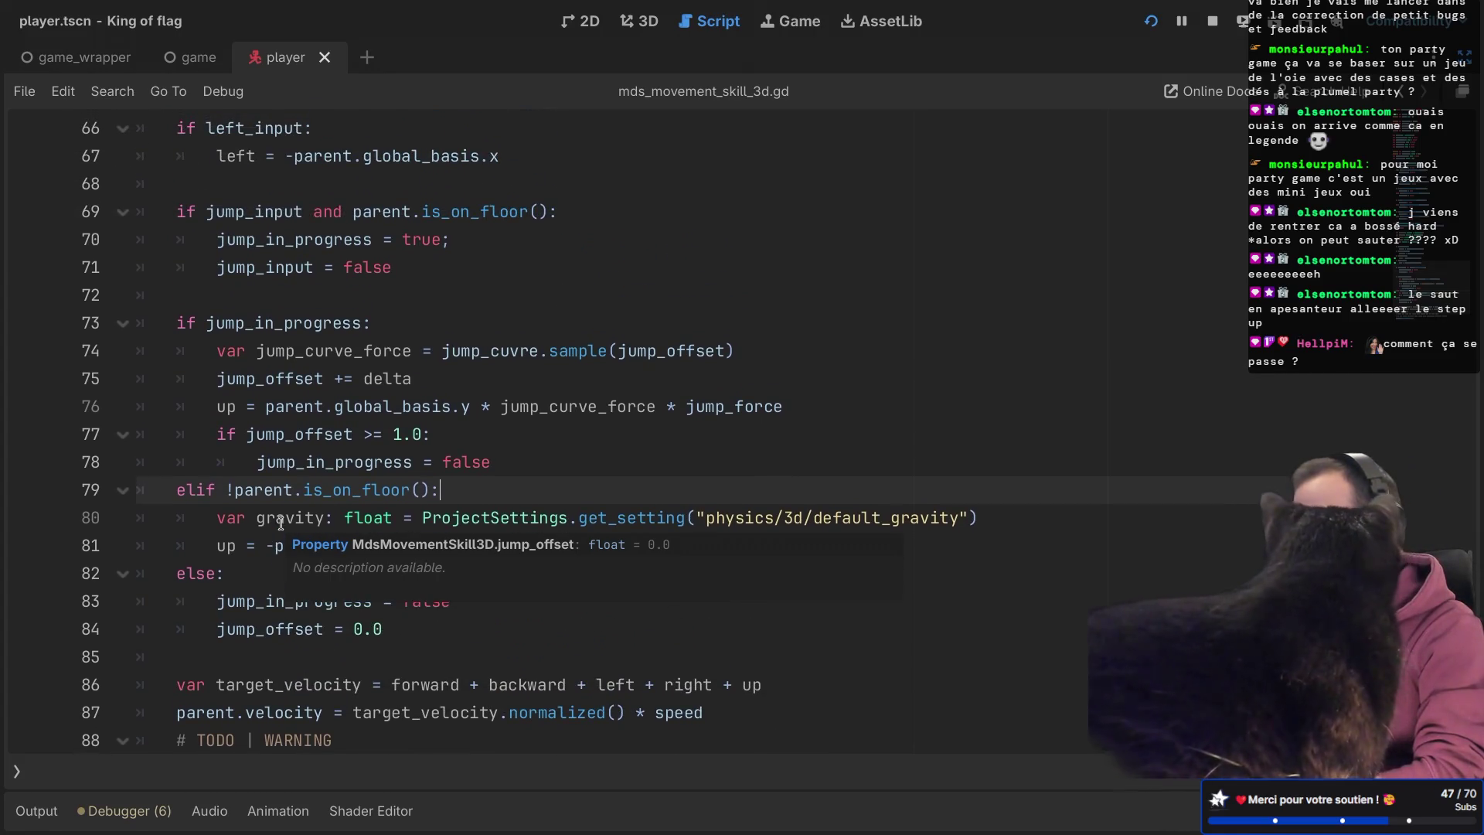
# Check jump_force's value in the code, then restore the Scene, FileSystem and Inspector docks
pyautogui.click(346, 465)
pyautogui.scroll(-2, 476, 440)
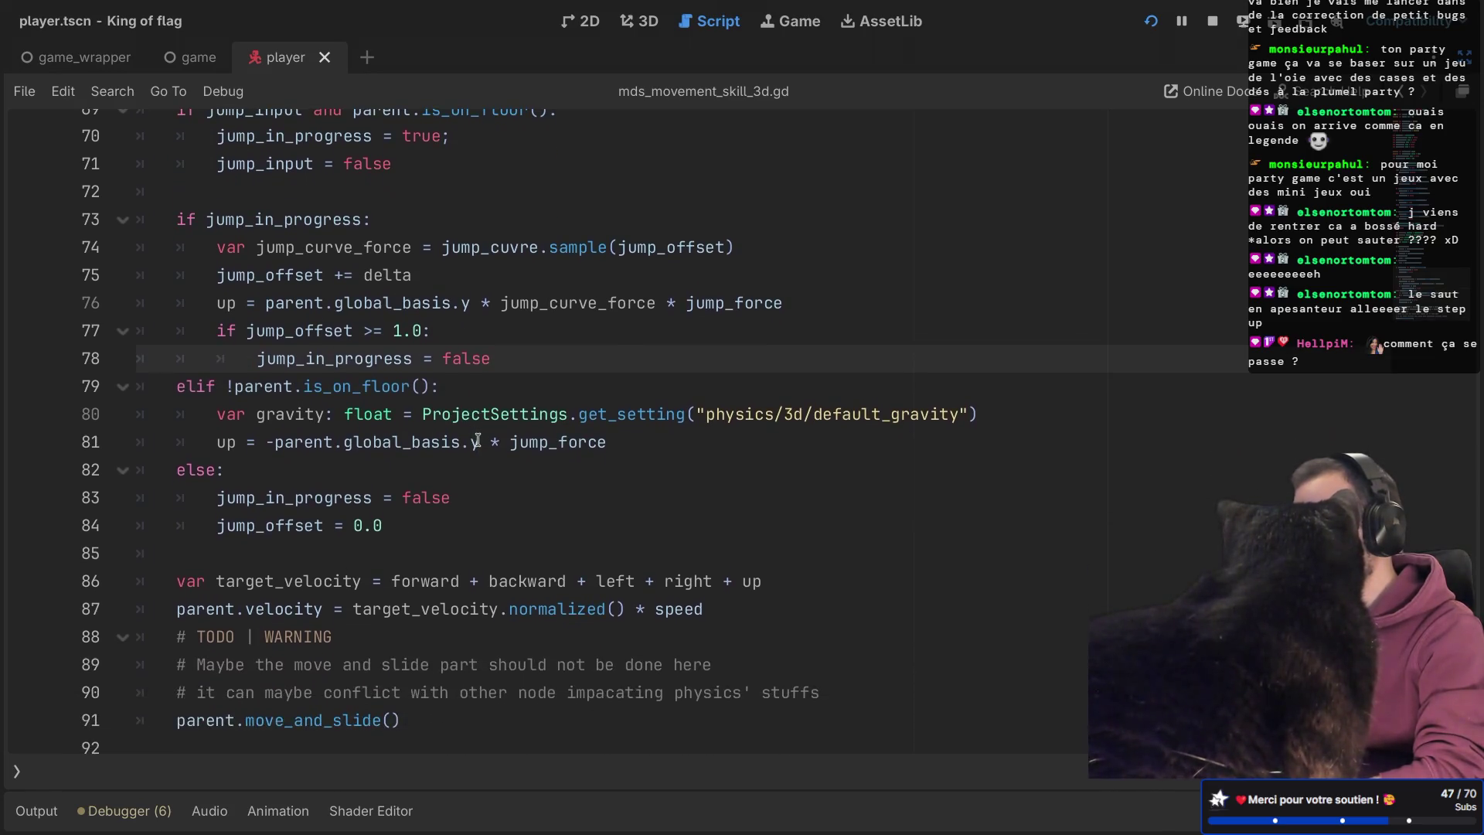
pyautogui.scroll(-1, 476, 440)
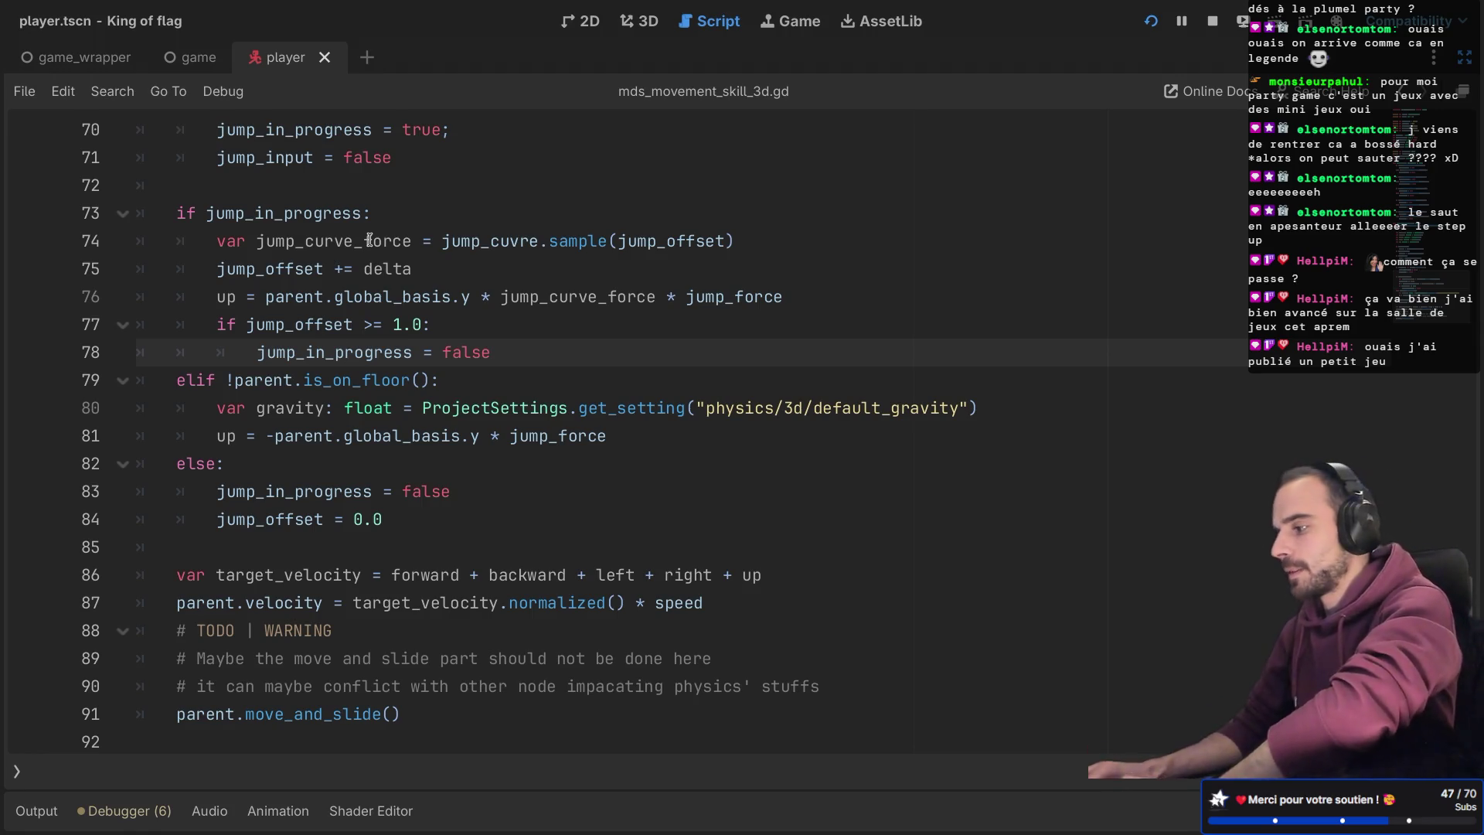
pyautogui.click(687, 294)
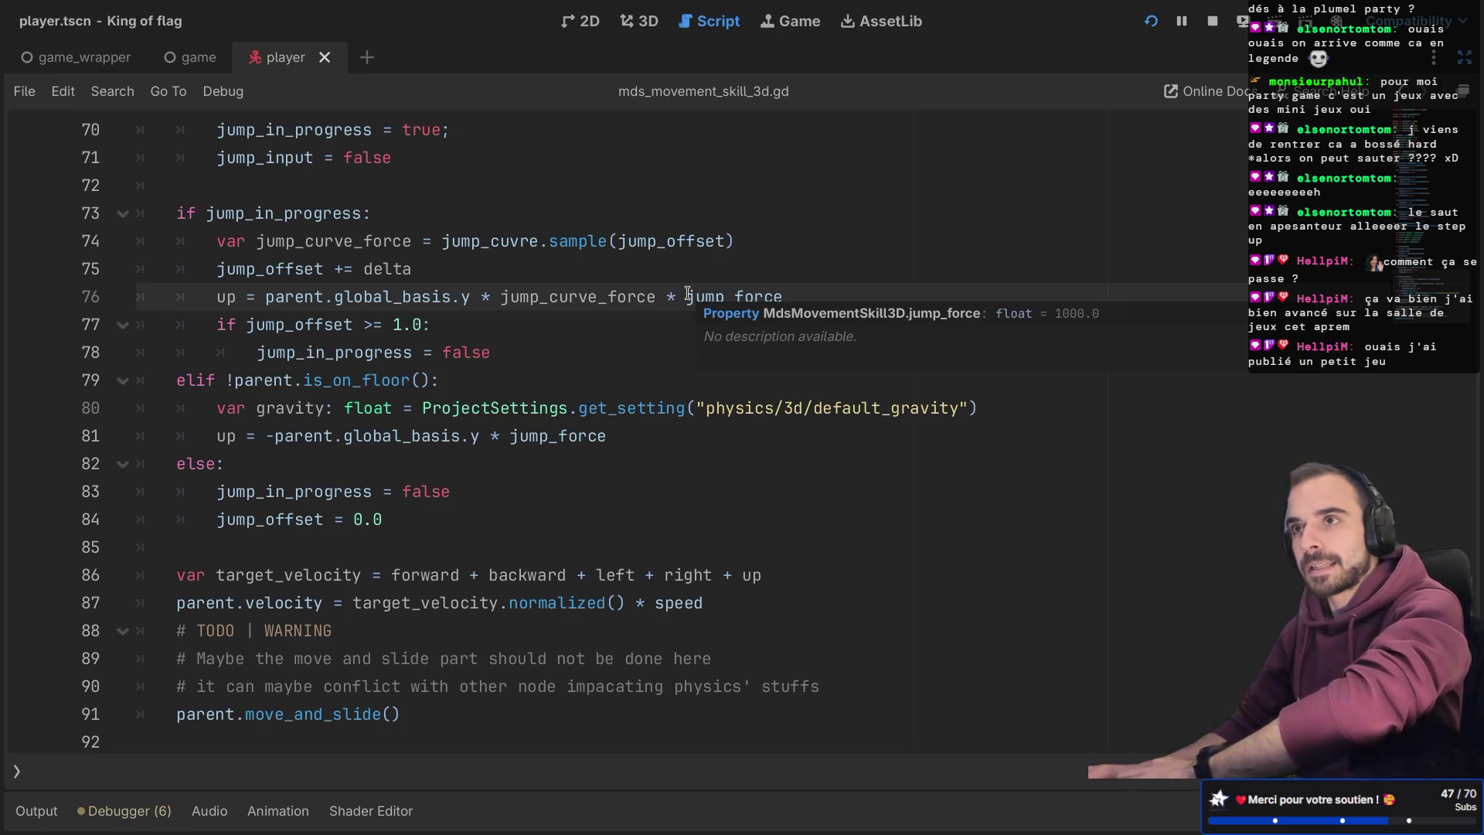
pyautogui.click(629, 375)
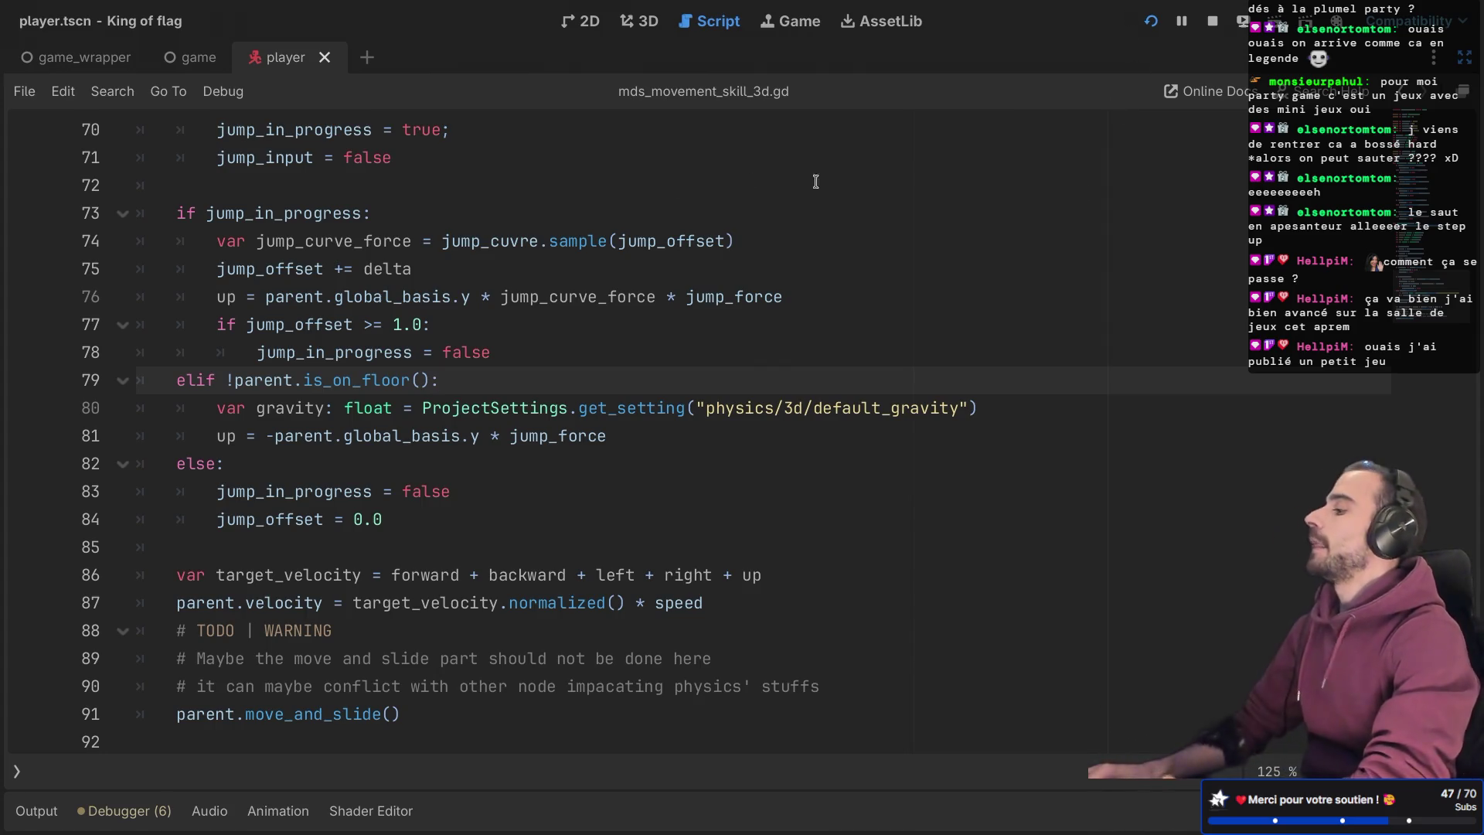
pyautogui.hotkey('ctrl', 'shift', 'F11')
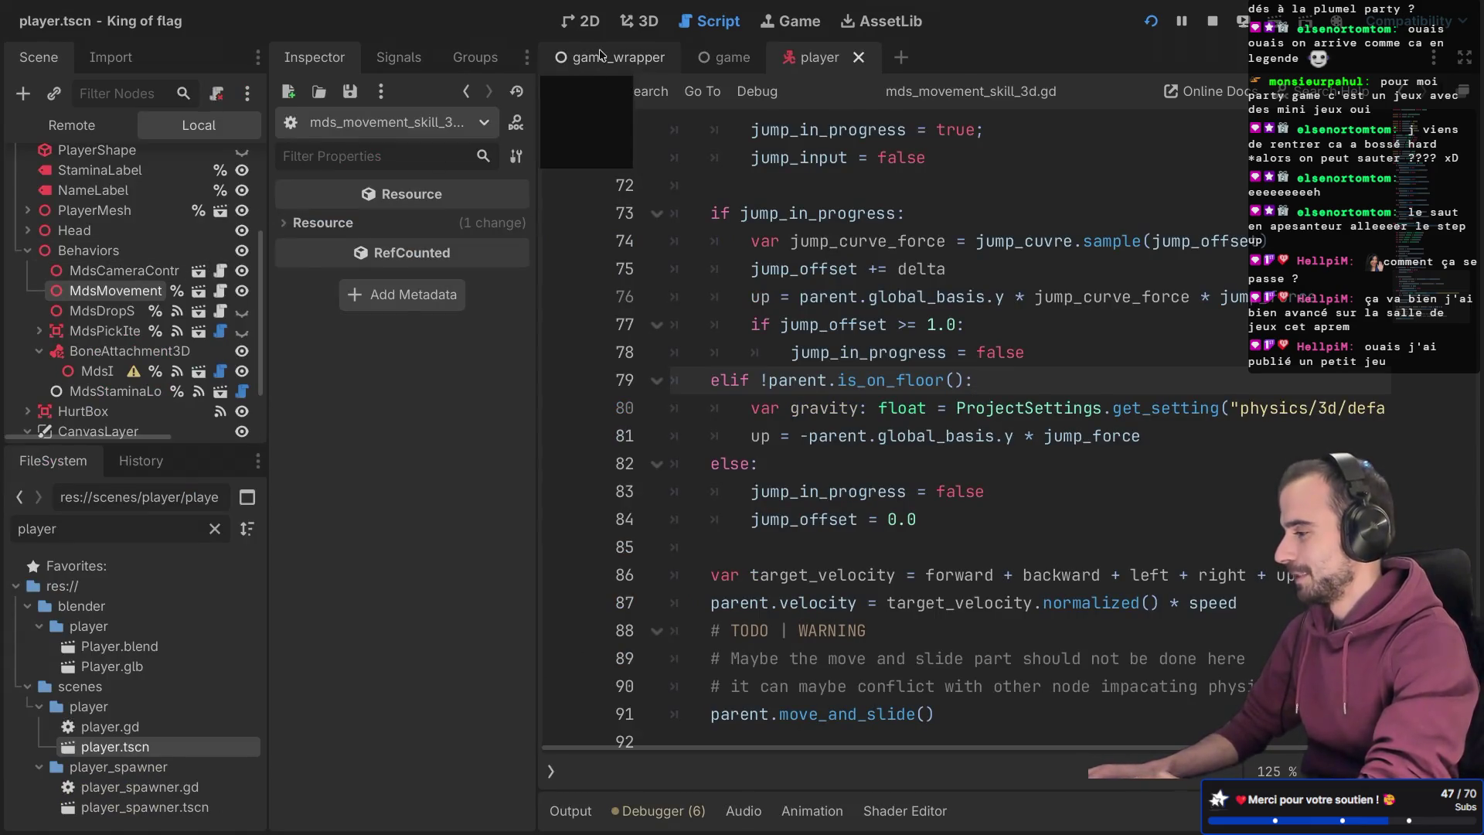
# In game_wrapper, revert the Game node's WebSocket URL to its localhost default and run the project
pyautogui.click(607, 57)
pyautogui.click(191, 207)
pyautogui.click(387, 225)
pyautogui.click(1149, 24)
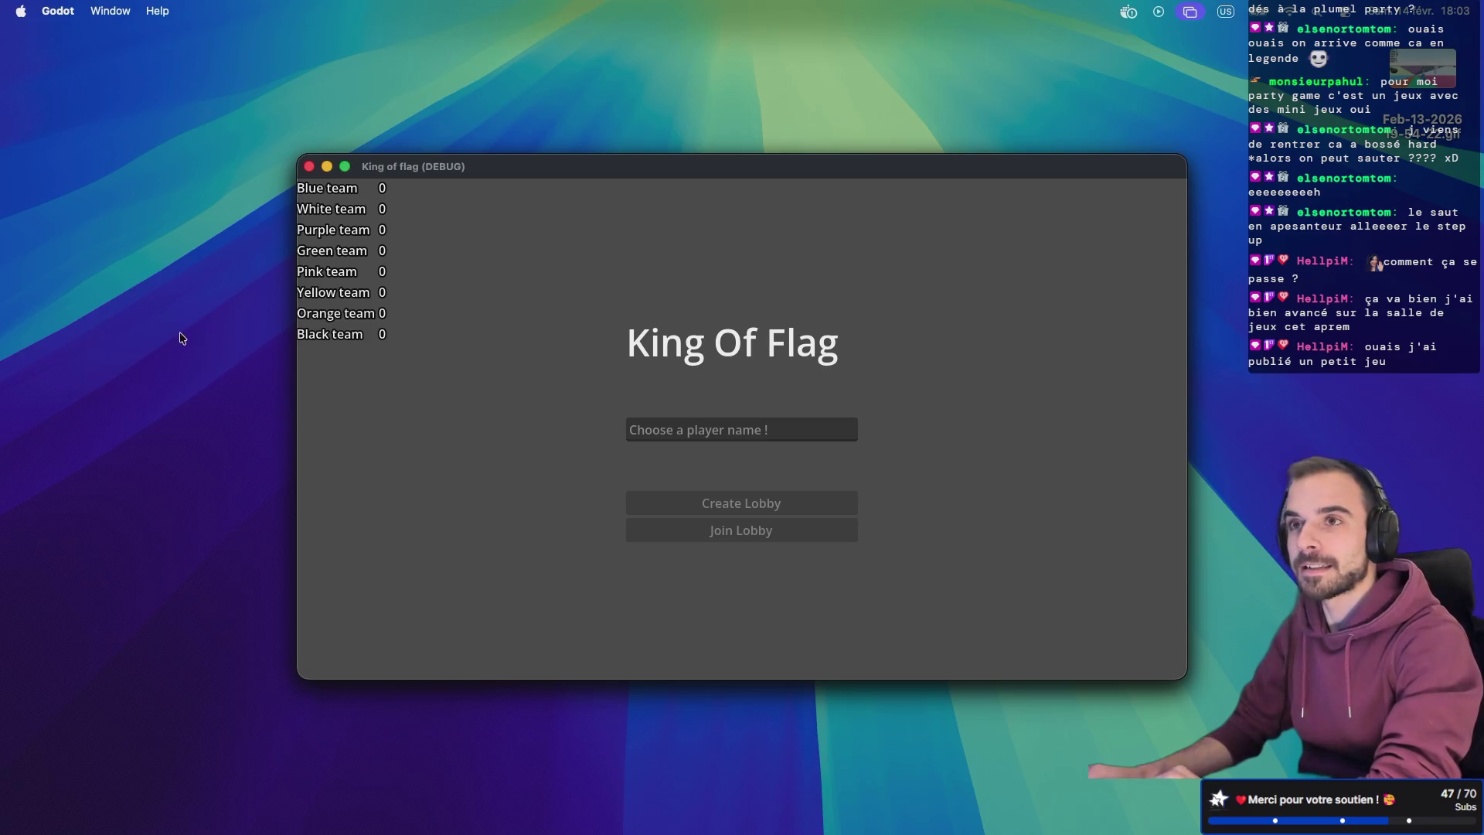
# Launch the kitty terminal from Spotlight
pyautogui.hotkey('ctrl', 'Left')
pyautogui.hotkey('ctrl', 'Right')
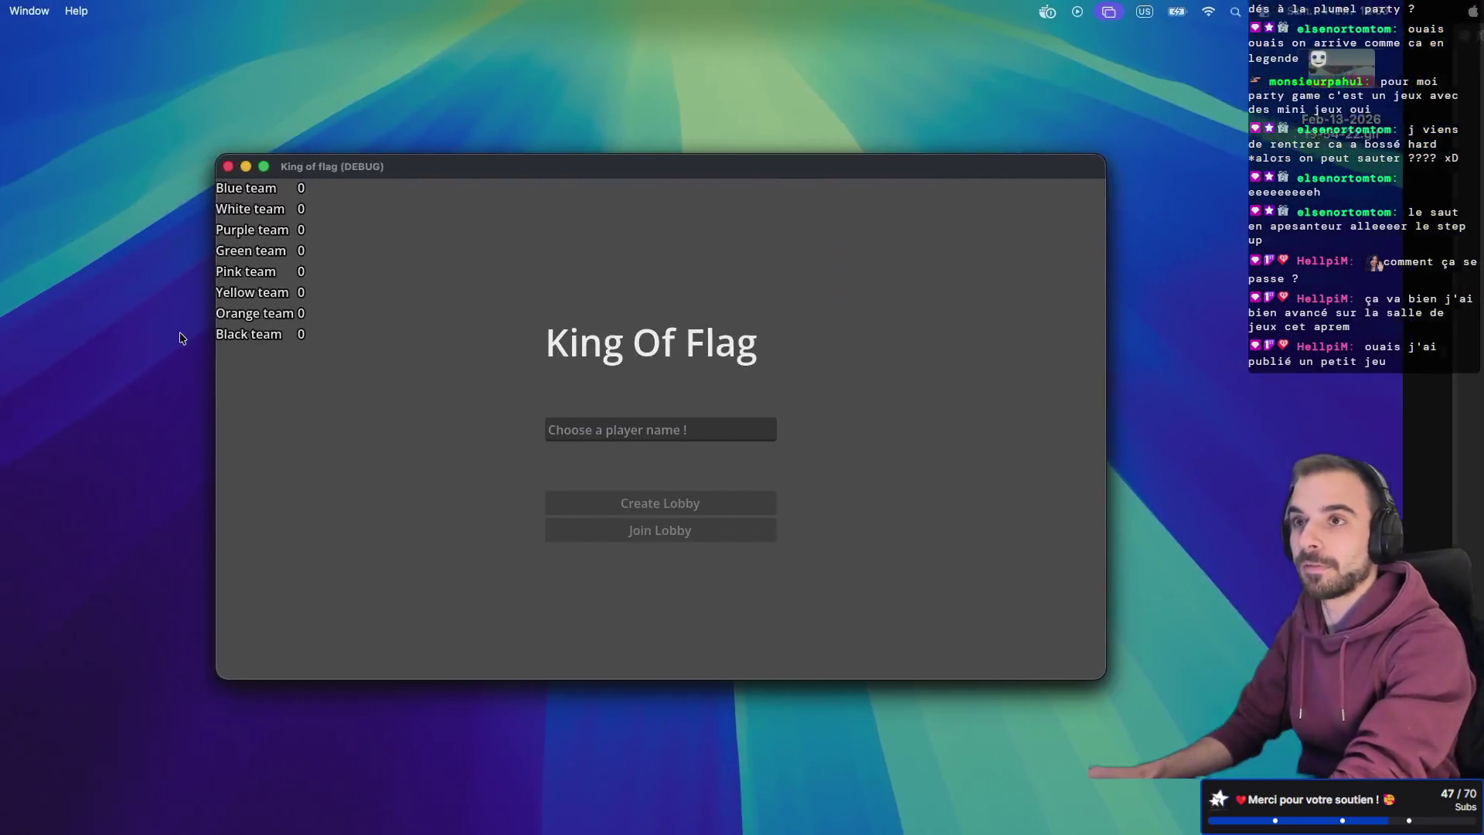
pyautogui.press('super+space')
pyautogui.write('kitty')
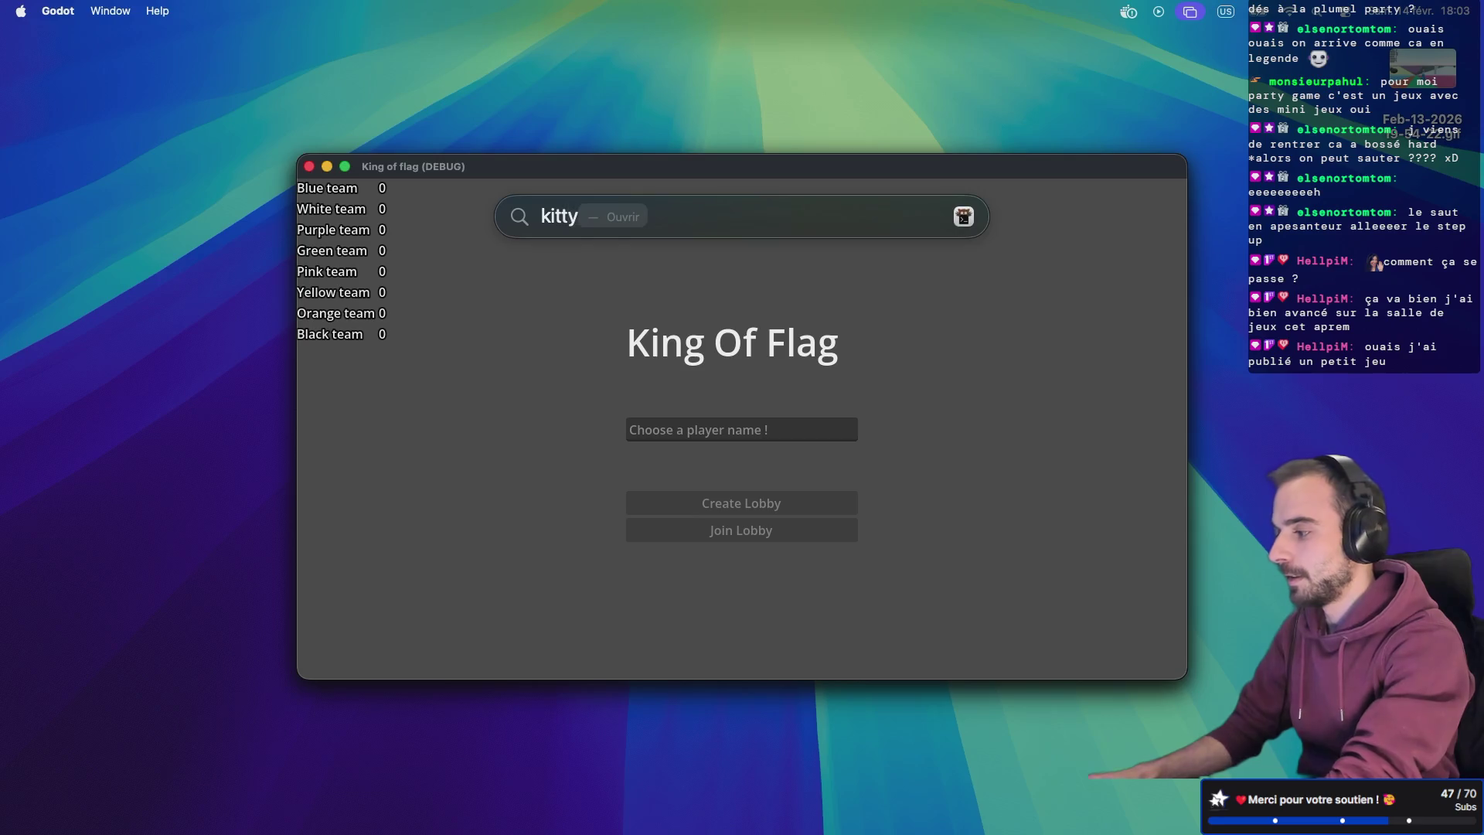
pyautogui.press('Return')
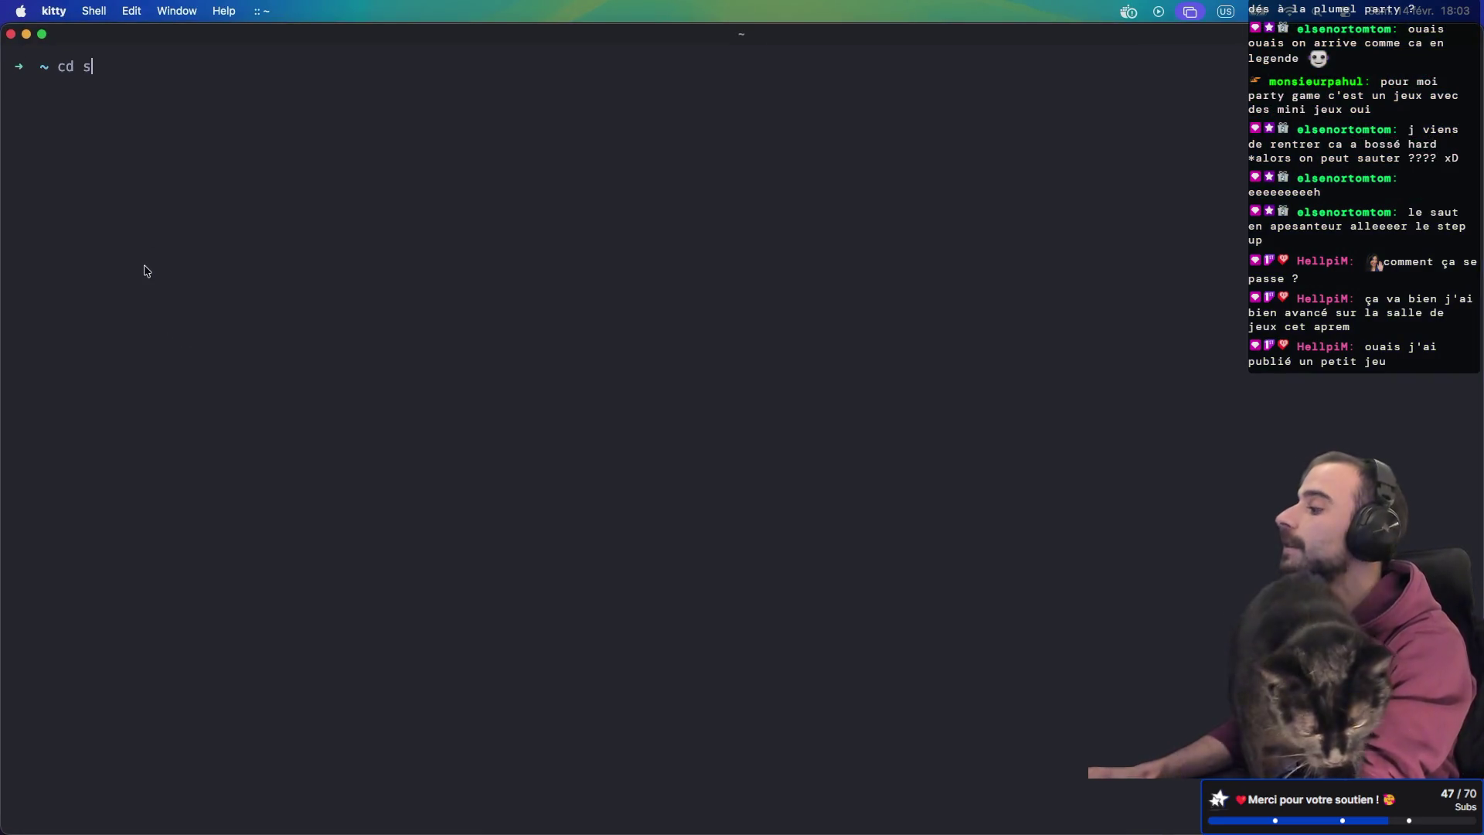
# Start the signaling server with cd signaling-server/ and node src/index.js, then return to the game
pyautogui.write('ignaling-server/')
pyautogui.press('Return')
pyautogui.write('node src/index.js')
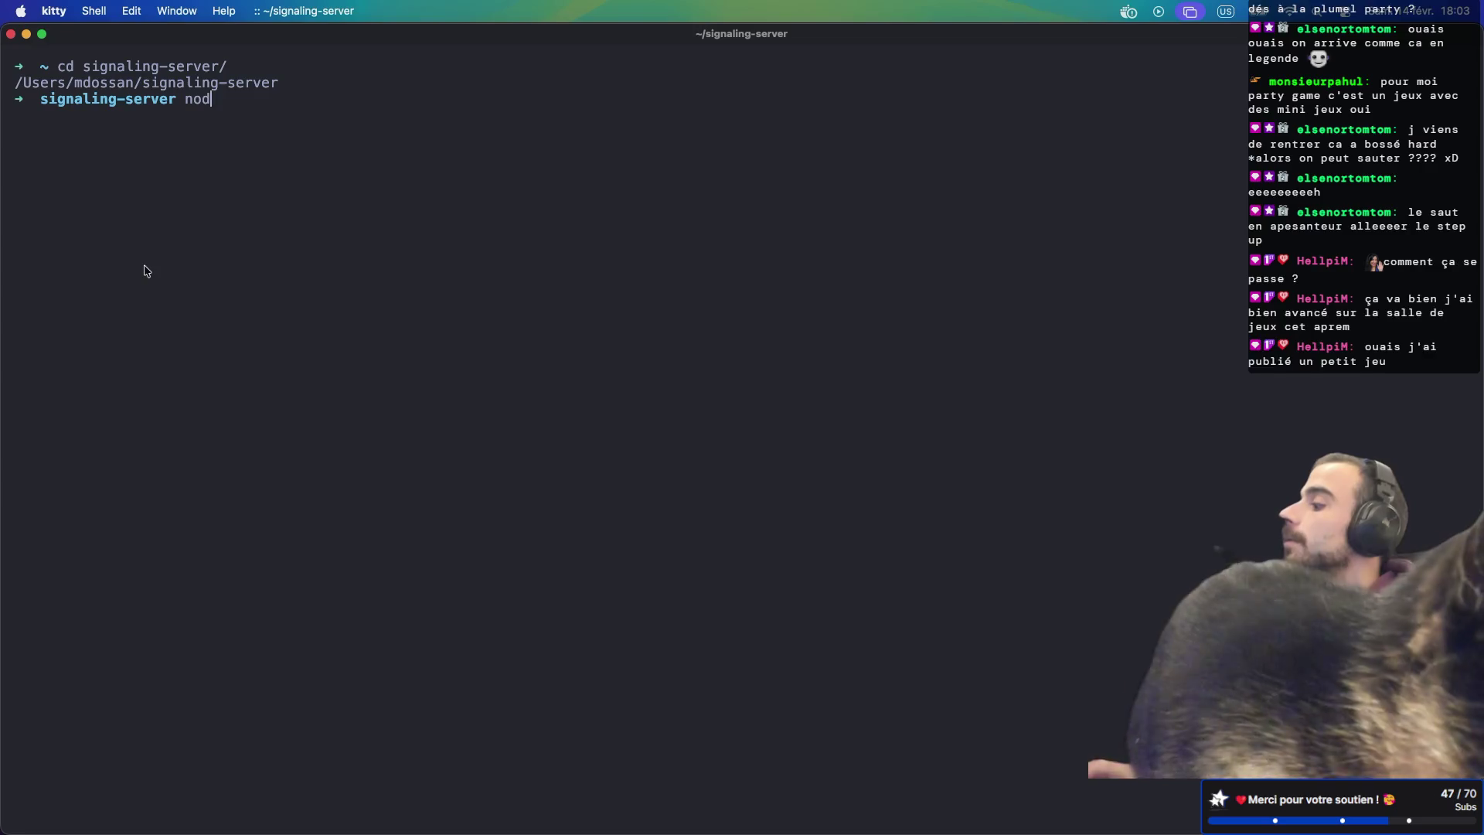
pyautogui.press('Return')
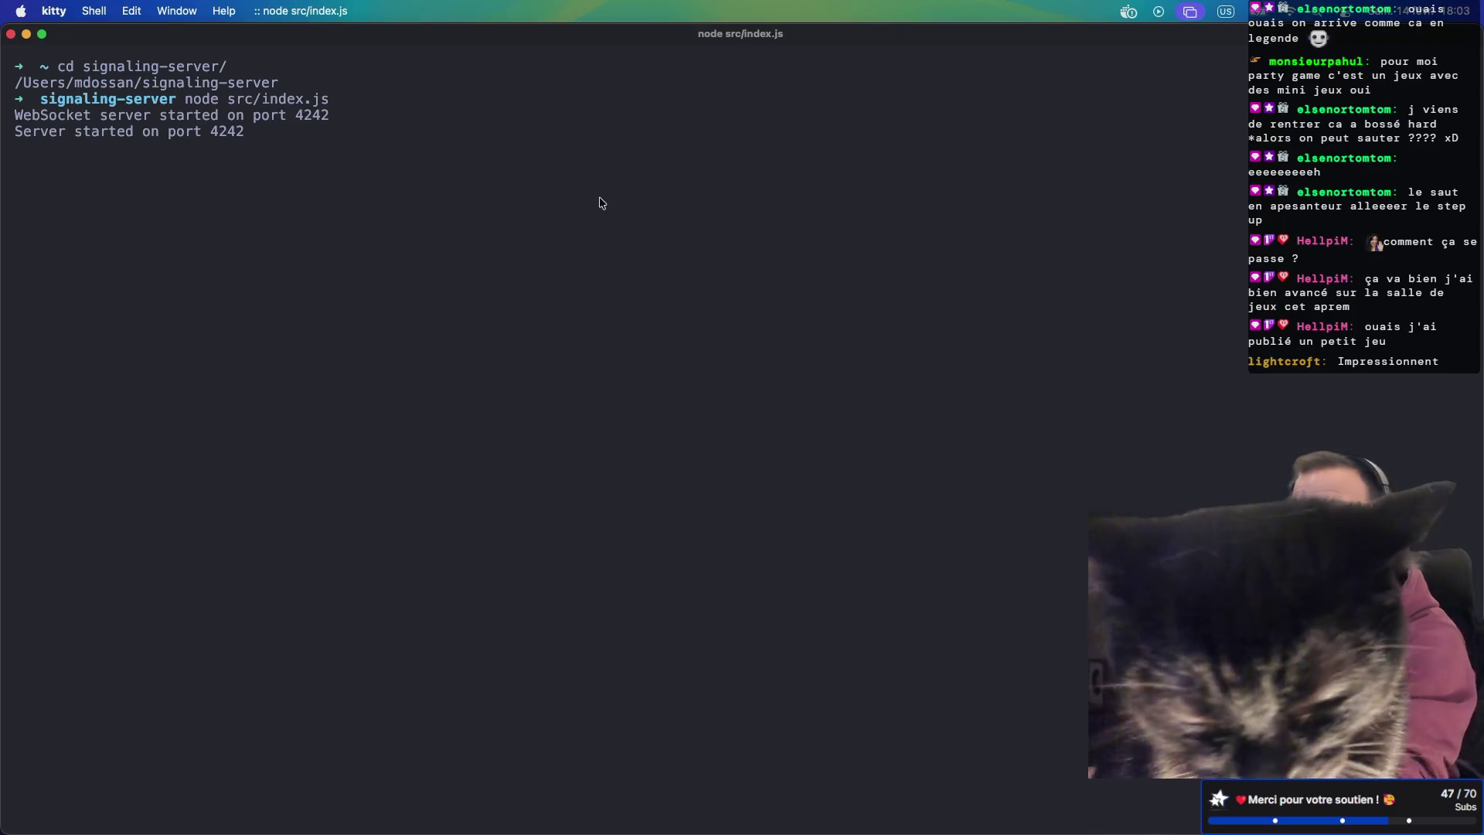
pyautogui.hotkey('ctrl', 'Right')
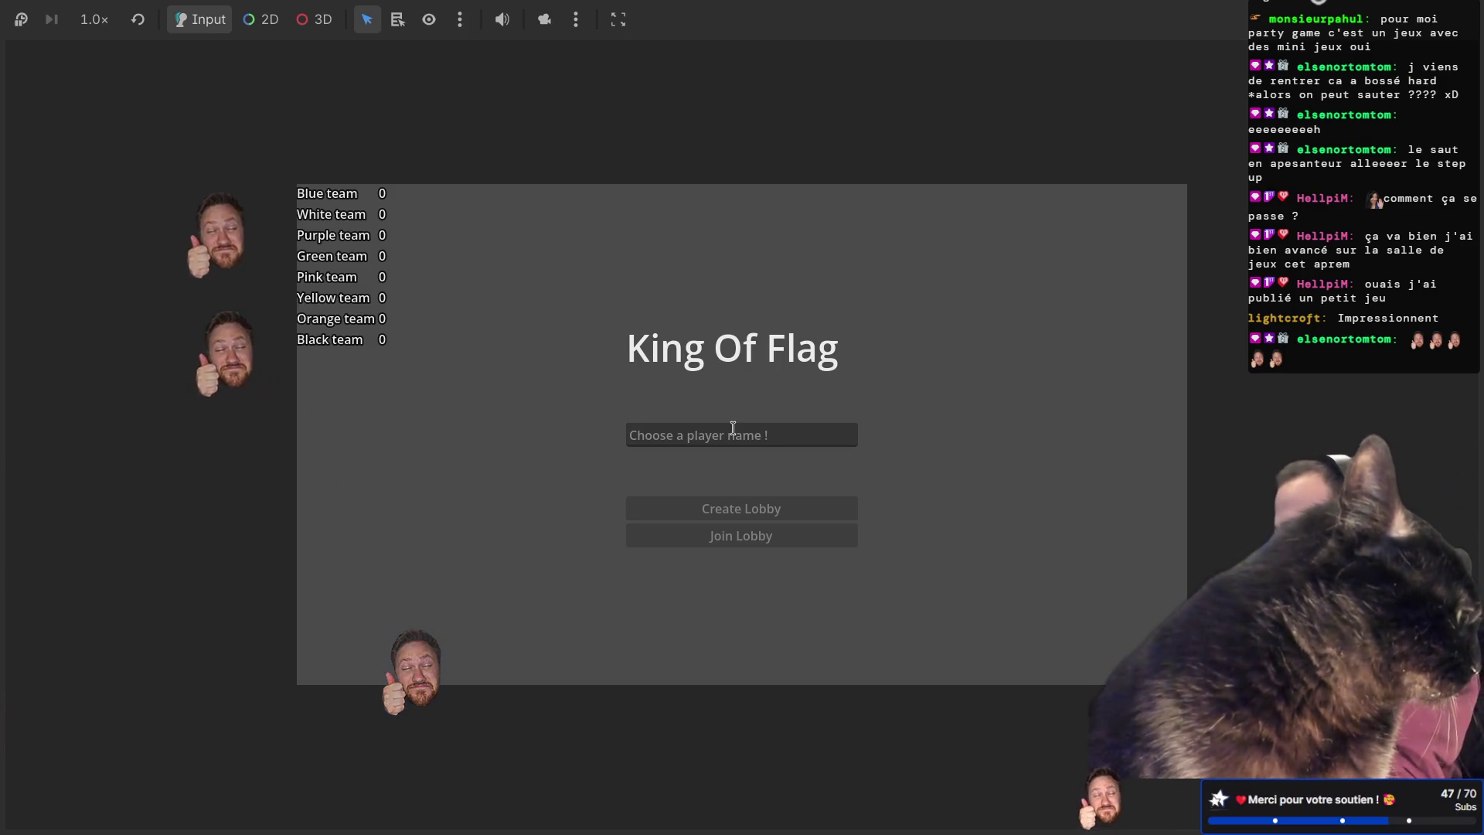
# In the first game window, enter a host player name and create a lobby
pyautogui.hotkey('ctrl', 'Right')
pyautogui.hotkey('ctrl', 'Left')
pyautogui.hotkey('ctrl', 'Left')
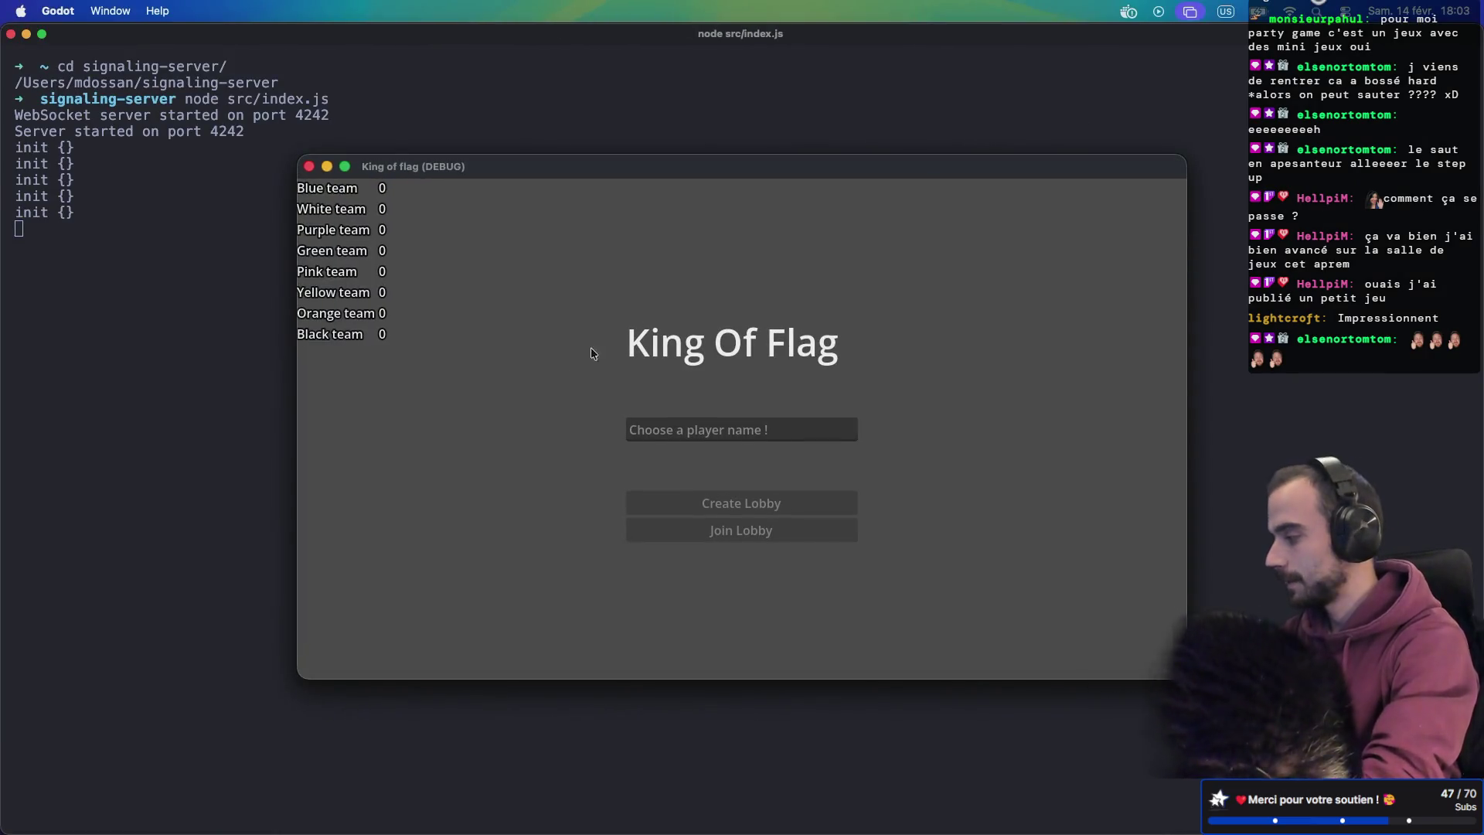
pyautogui.click(669, 430)
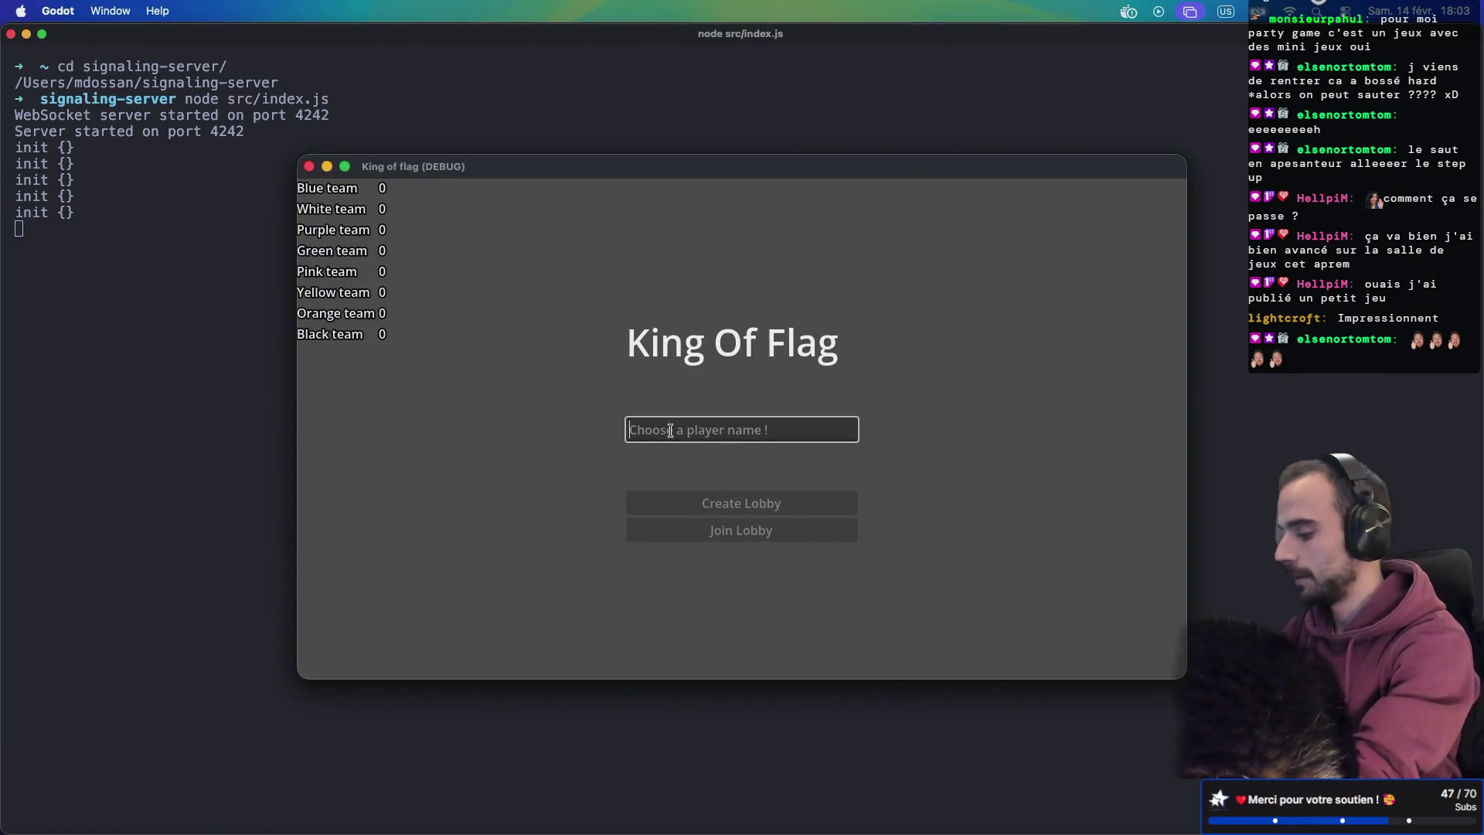
pyautogui.write('mdossan')
pyautogui.click(706, 503)
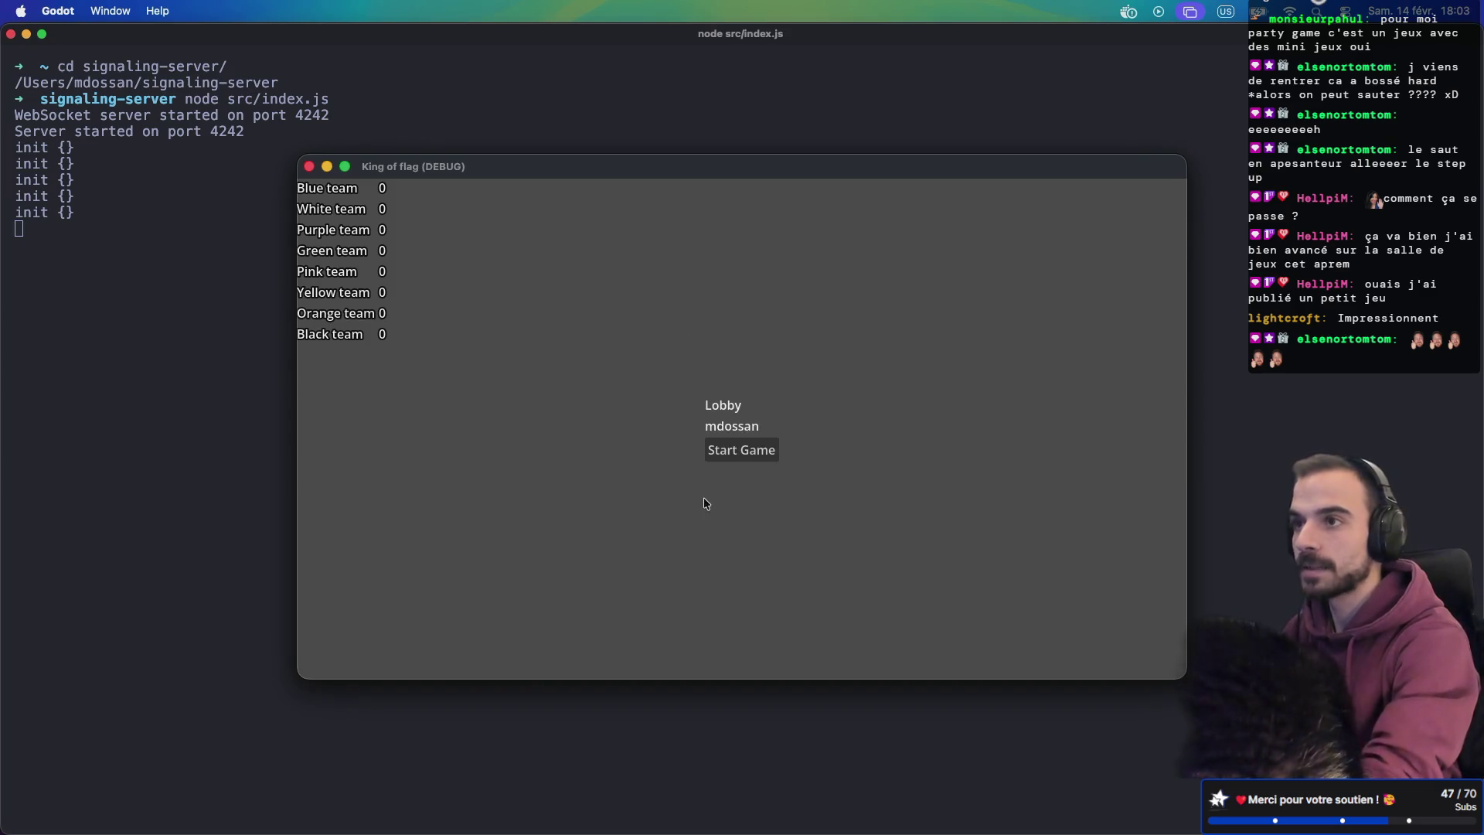
# Join the host's lobby from the second instance as toto and start the match
pyautogui.click(815, 263)
pyautogui.click(681, 423)
pyautogui.write('toto')
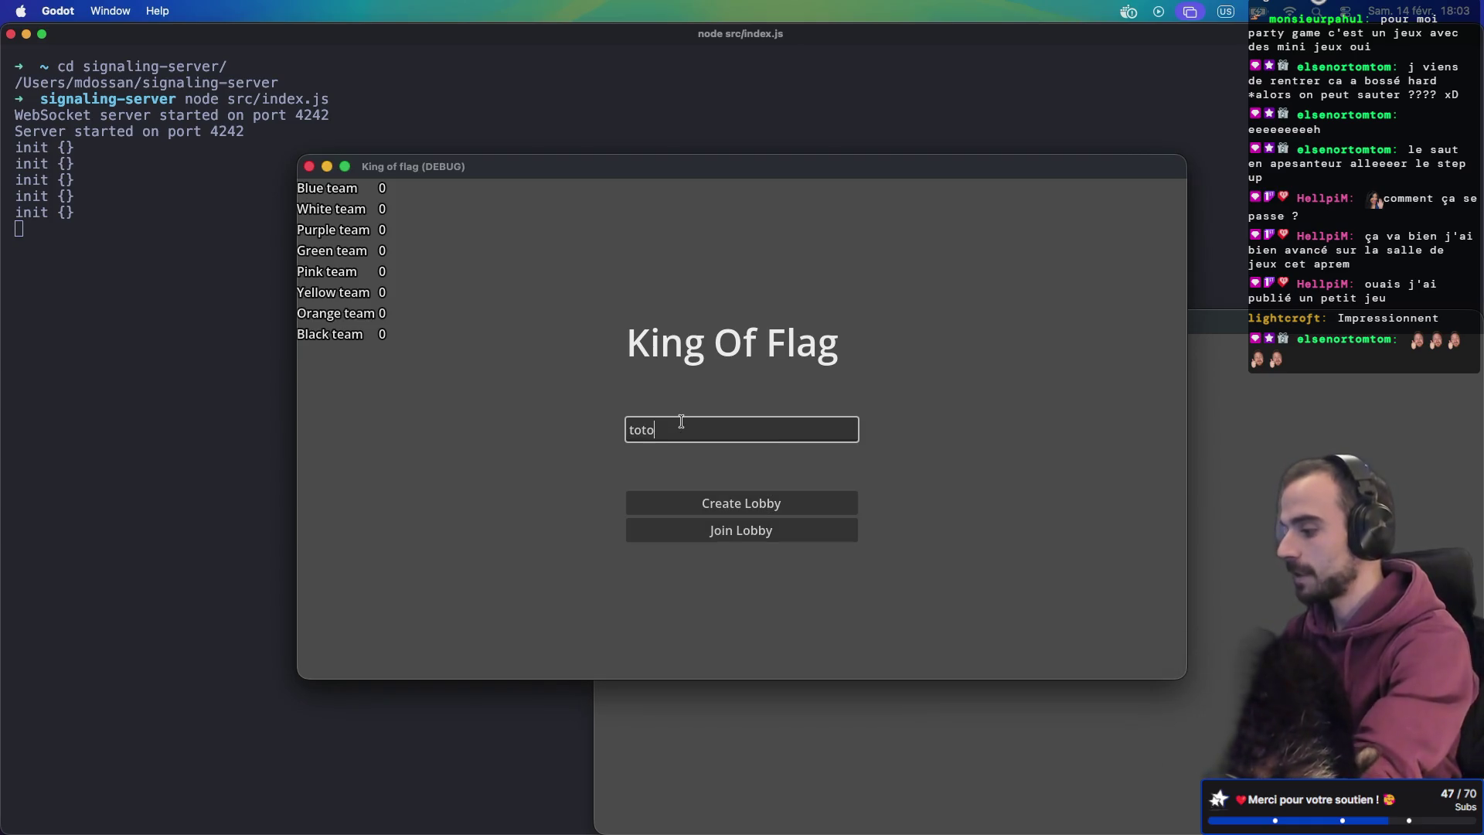
pyautogui.click(758, 538)
pyautogui.click(778, 406)
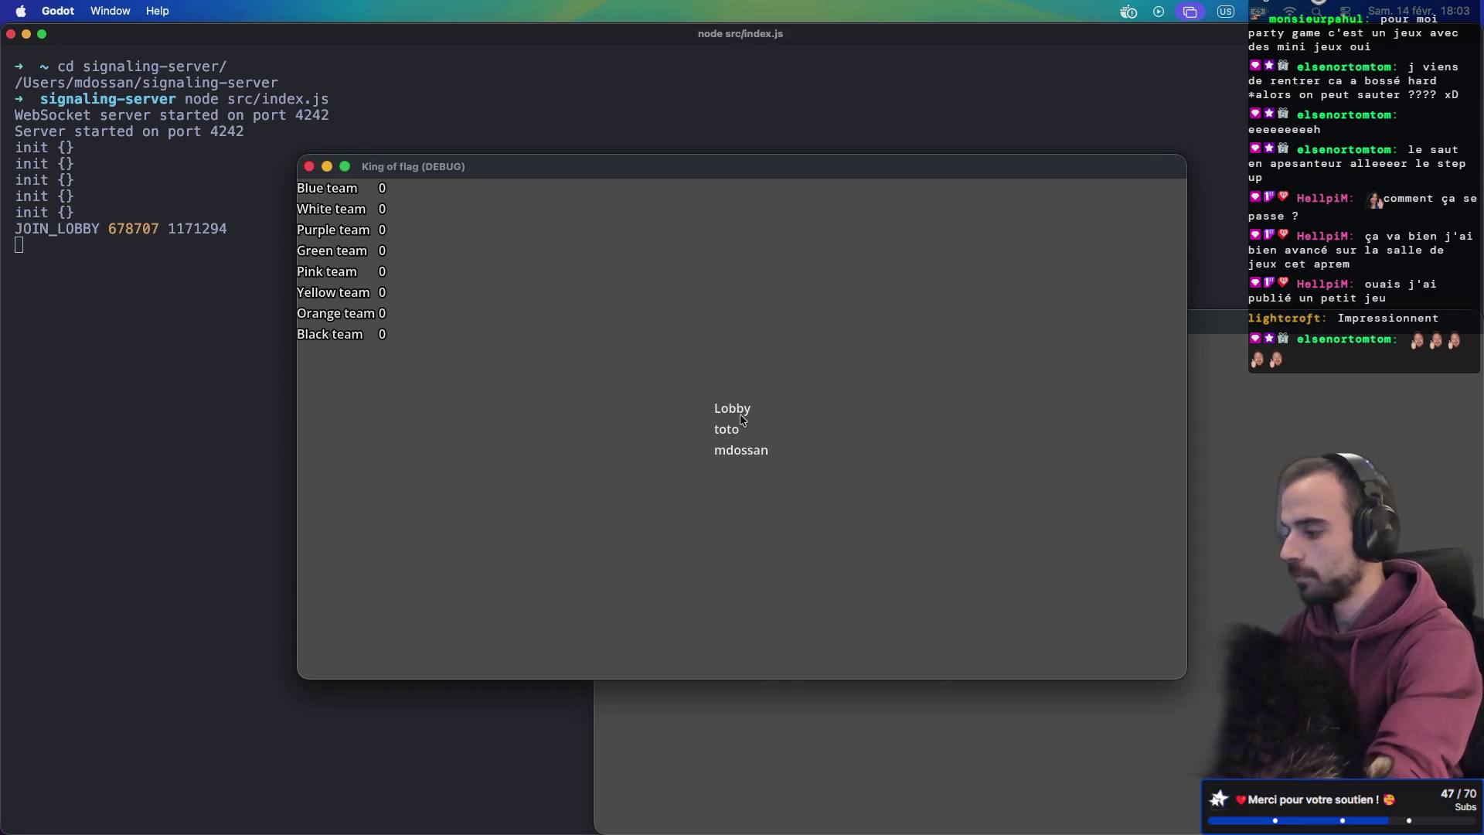
pyautogui.moveTo(882, 171); pyautogui.dragTo(646, 64)
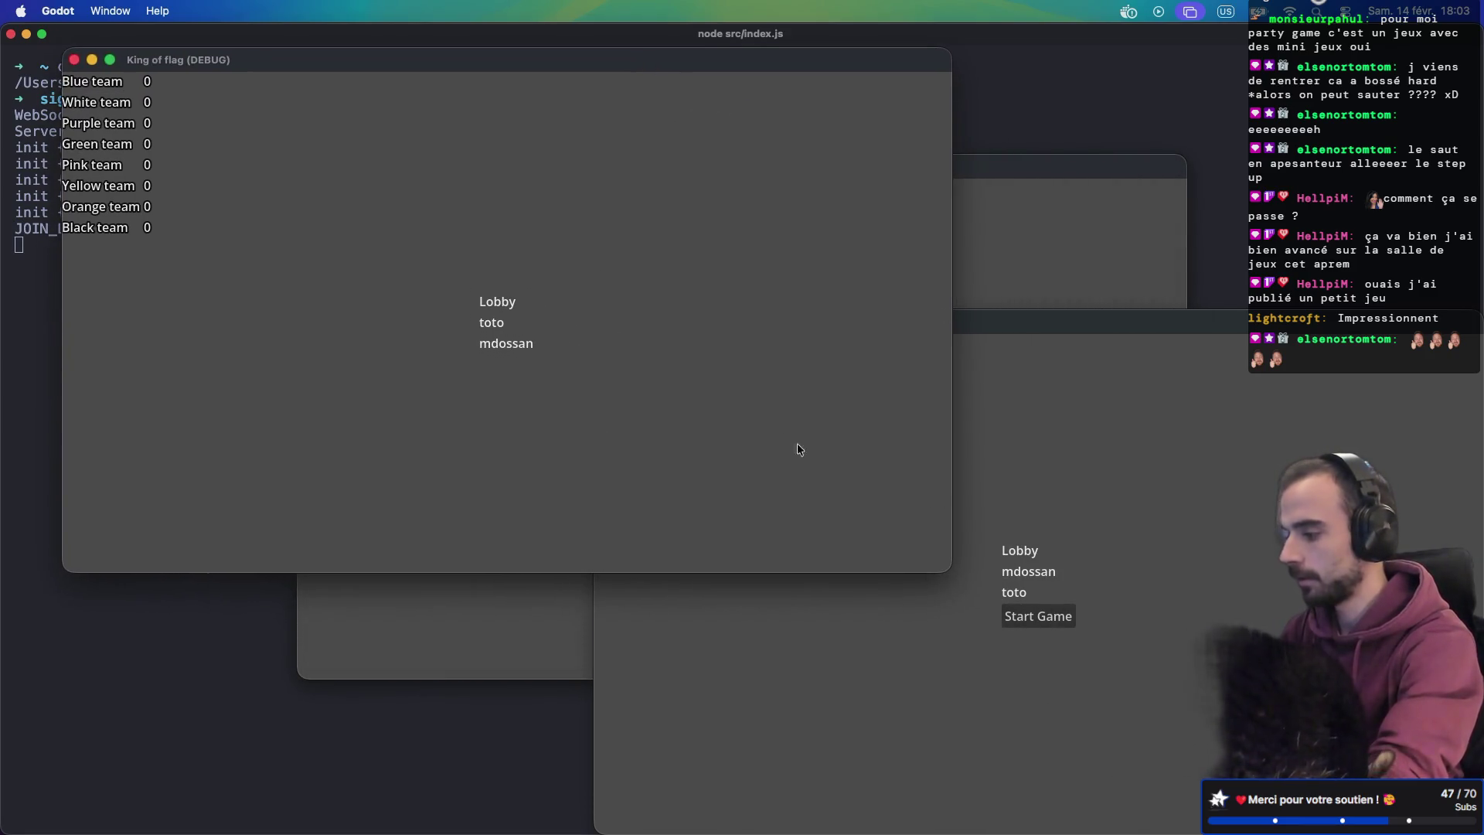
pyautogui.click(1053, 618)
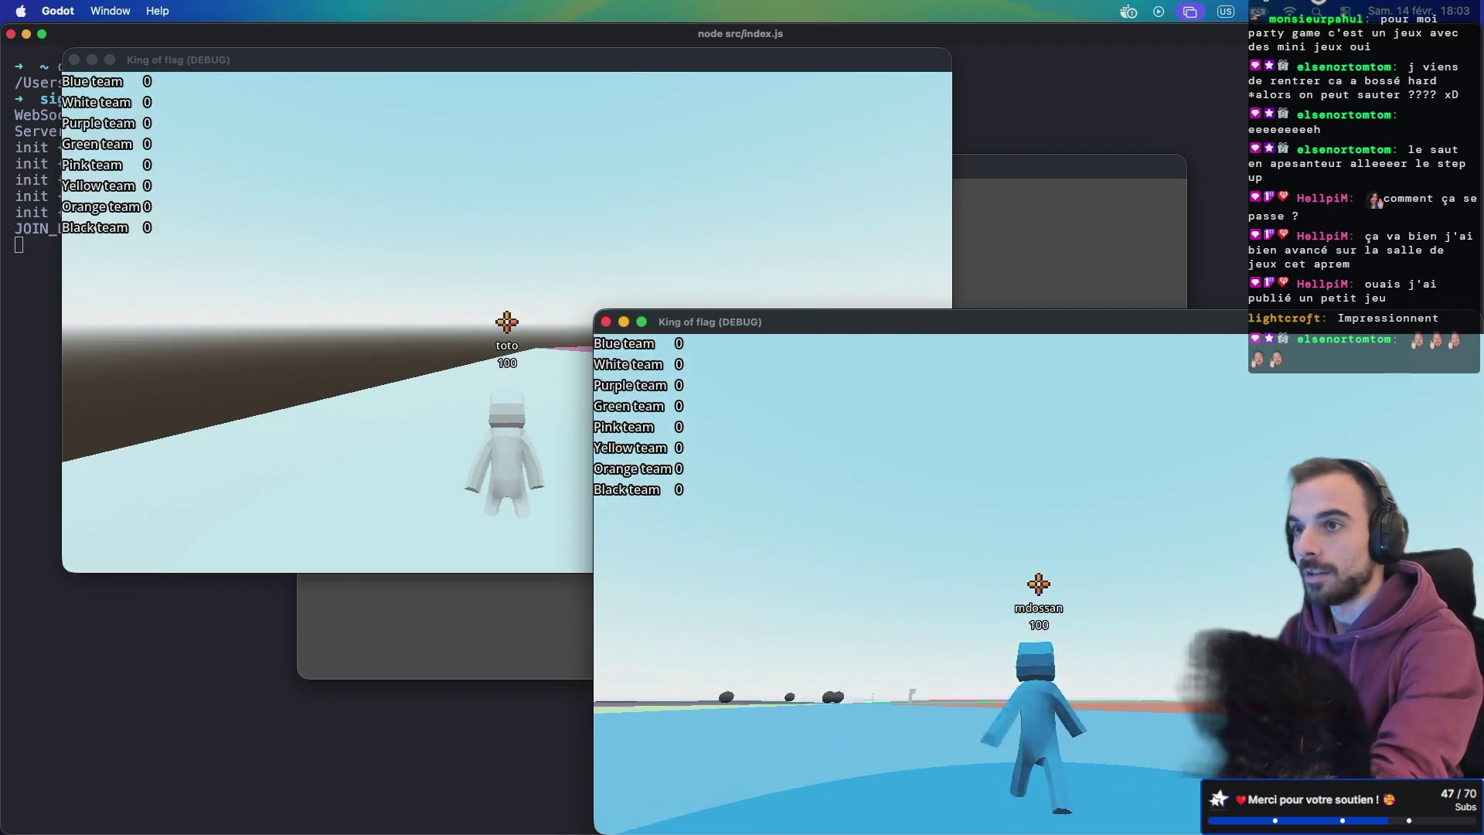
# Walk the host forward, then walk toto toward the blue player and jump
pyautogui.press('w')
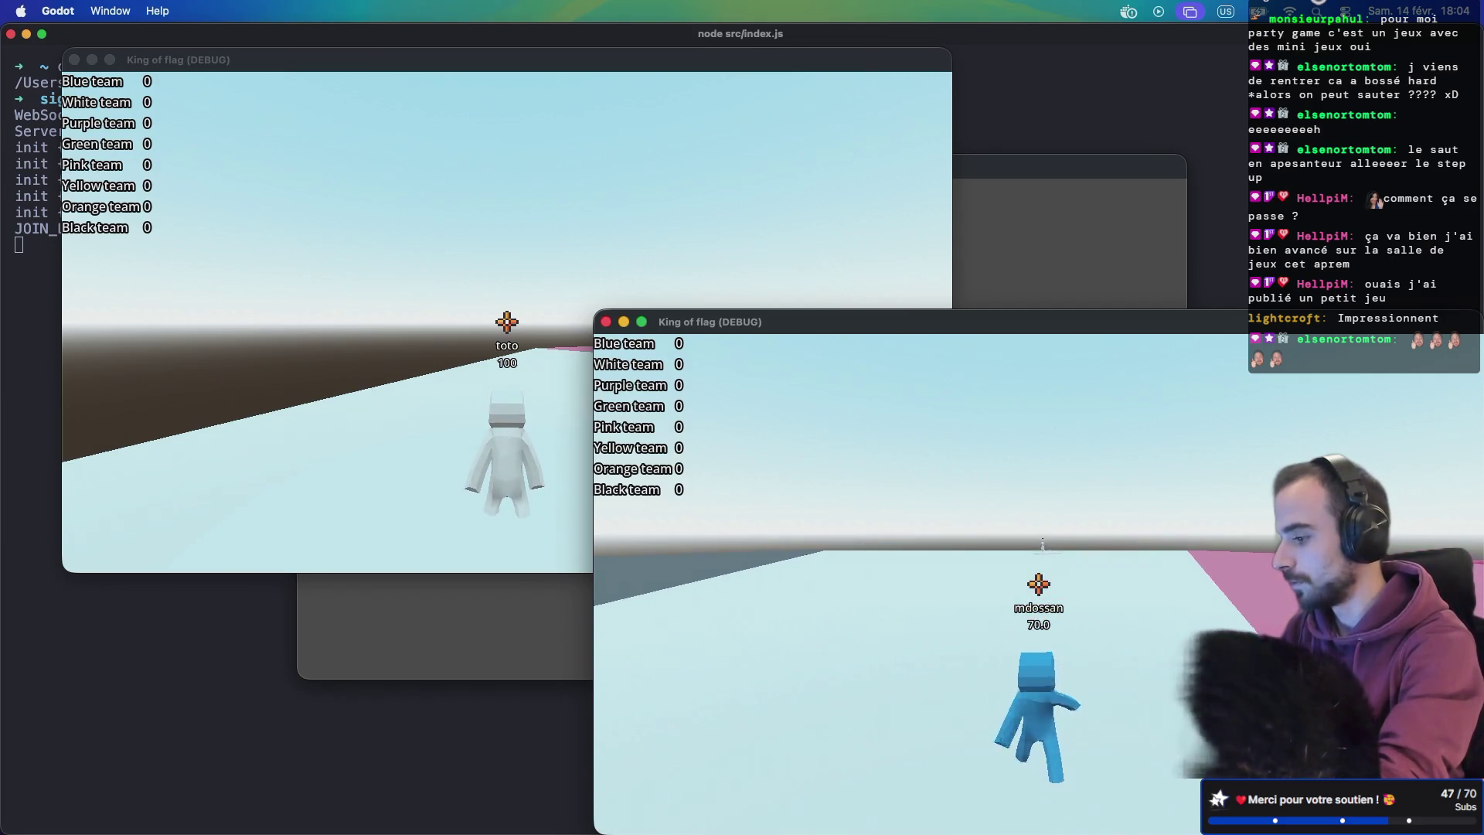
pyautogui.click(510, 533)
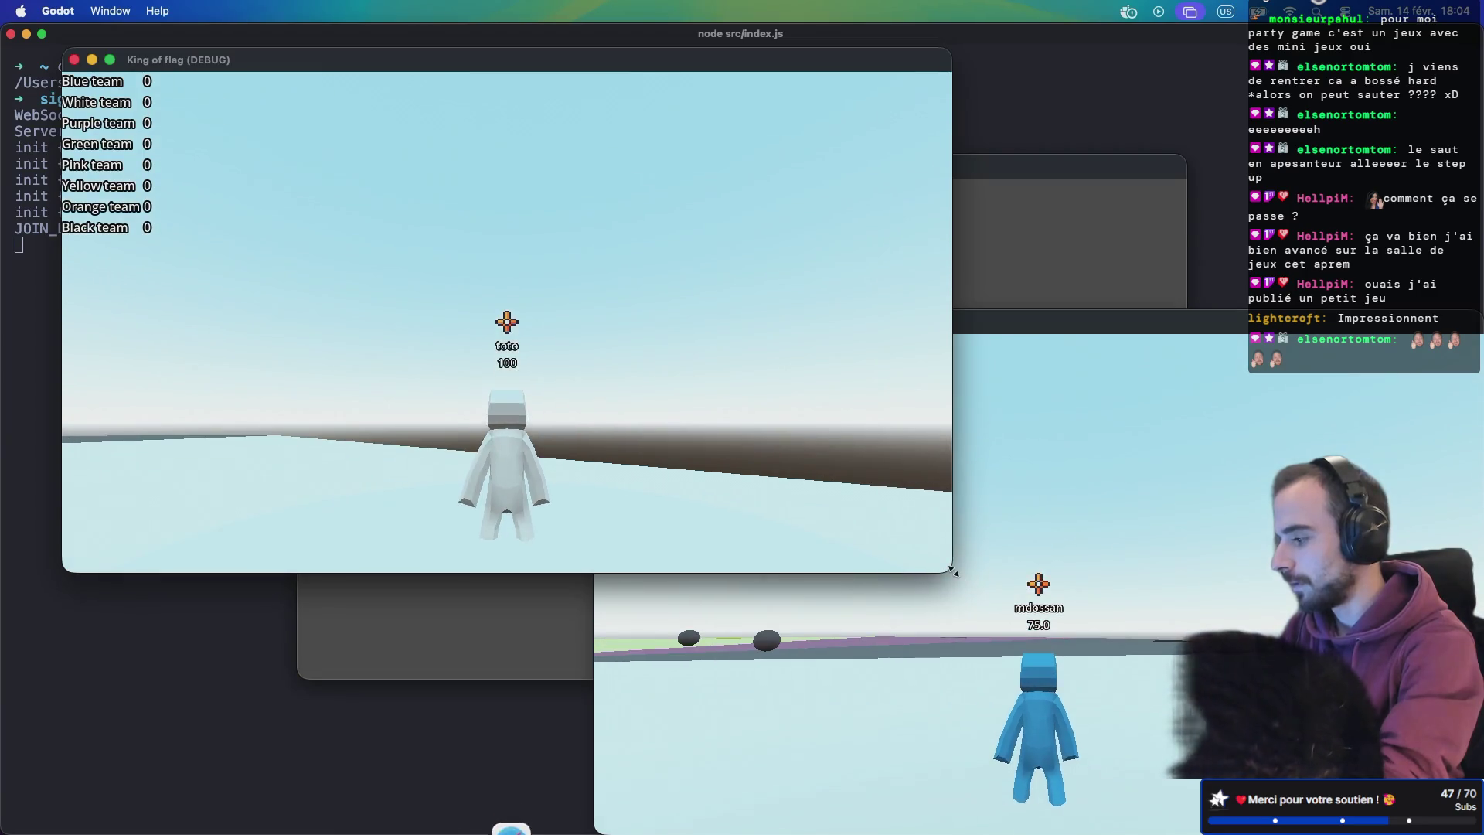
pyautogui.moveTo(510, 831)
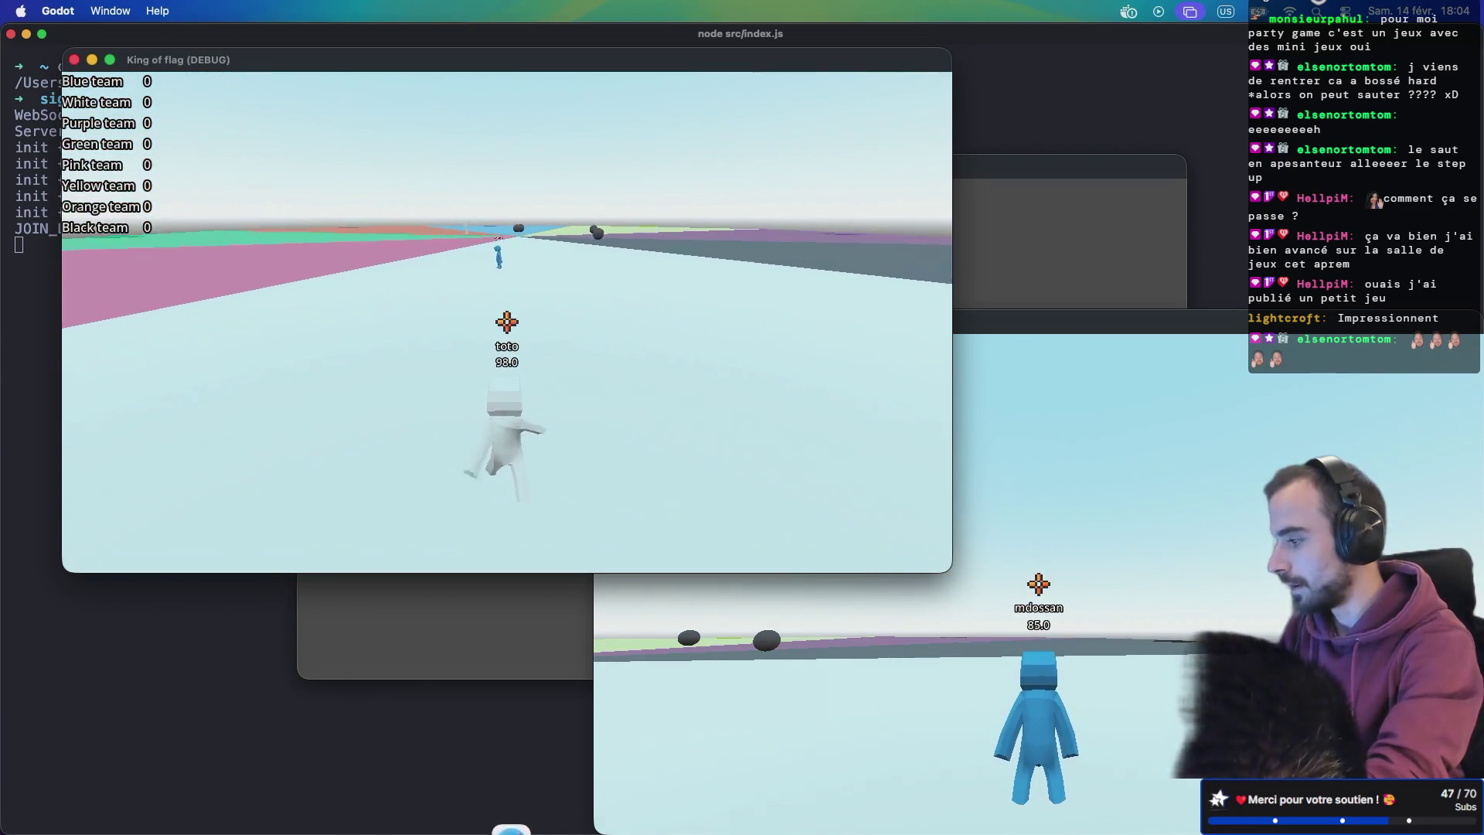
pyautogui.press('w')
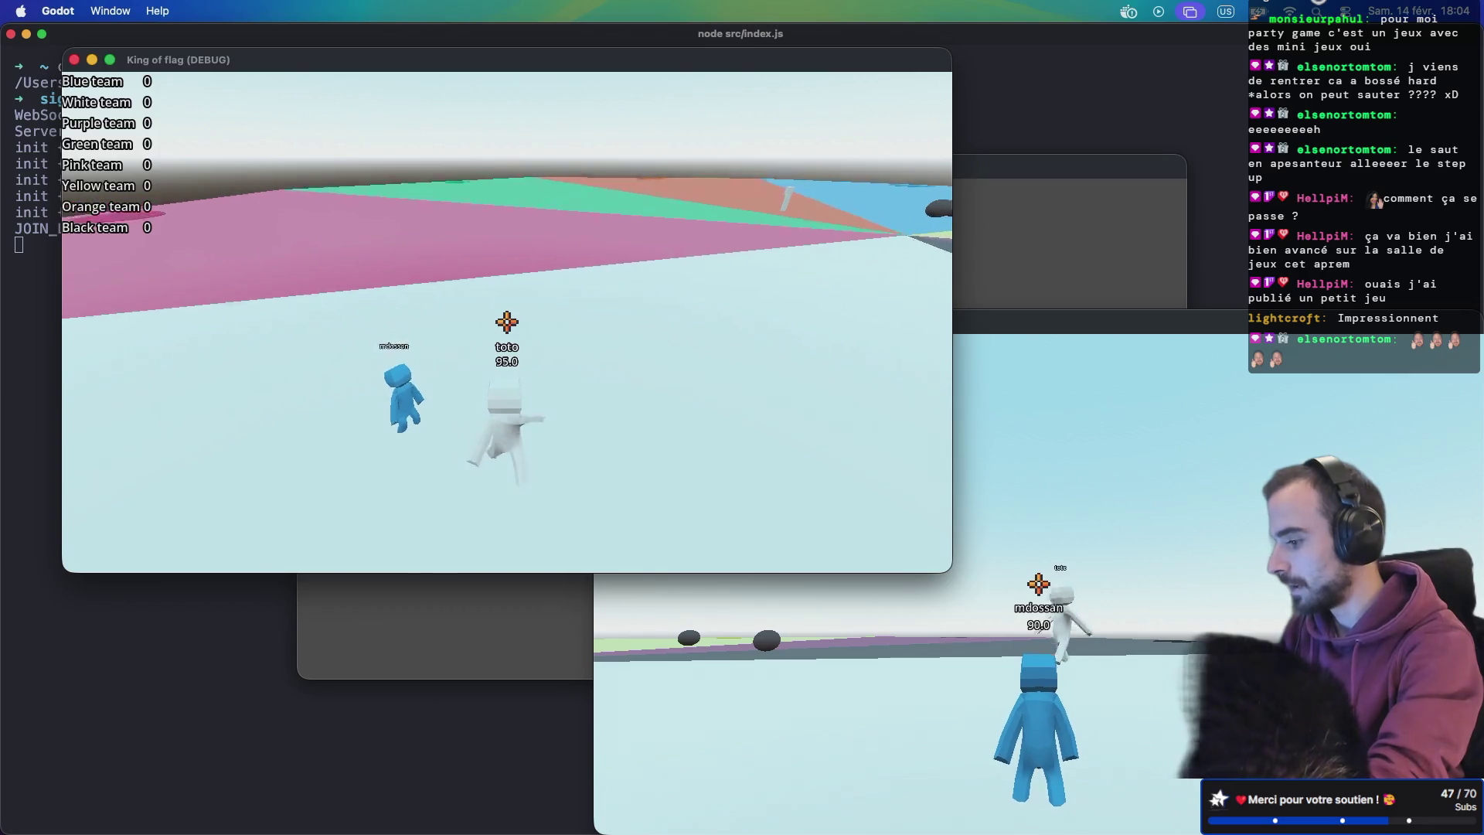
pyautogui.press('w')
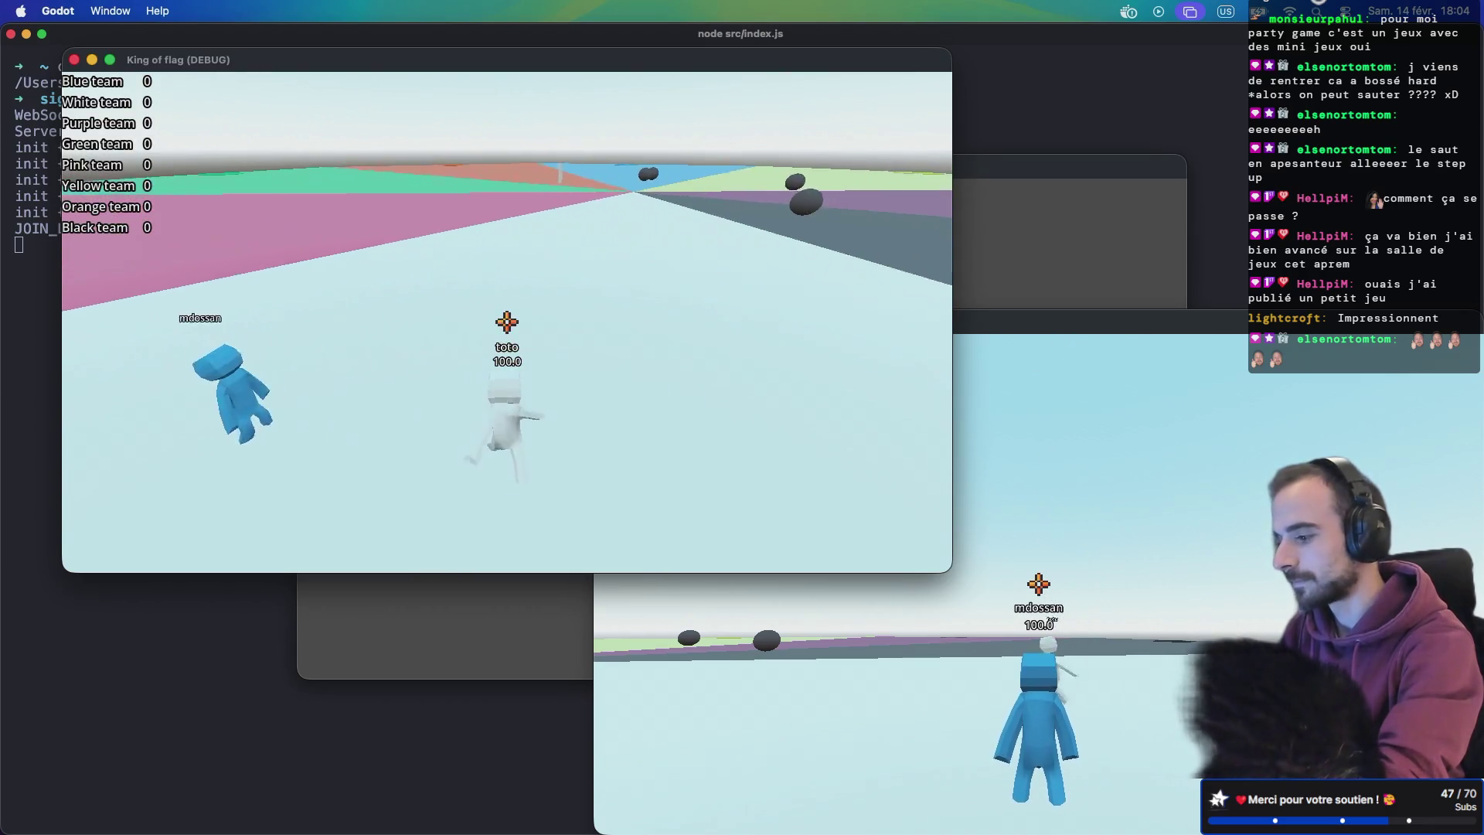
pyautogui.press('w')
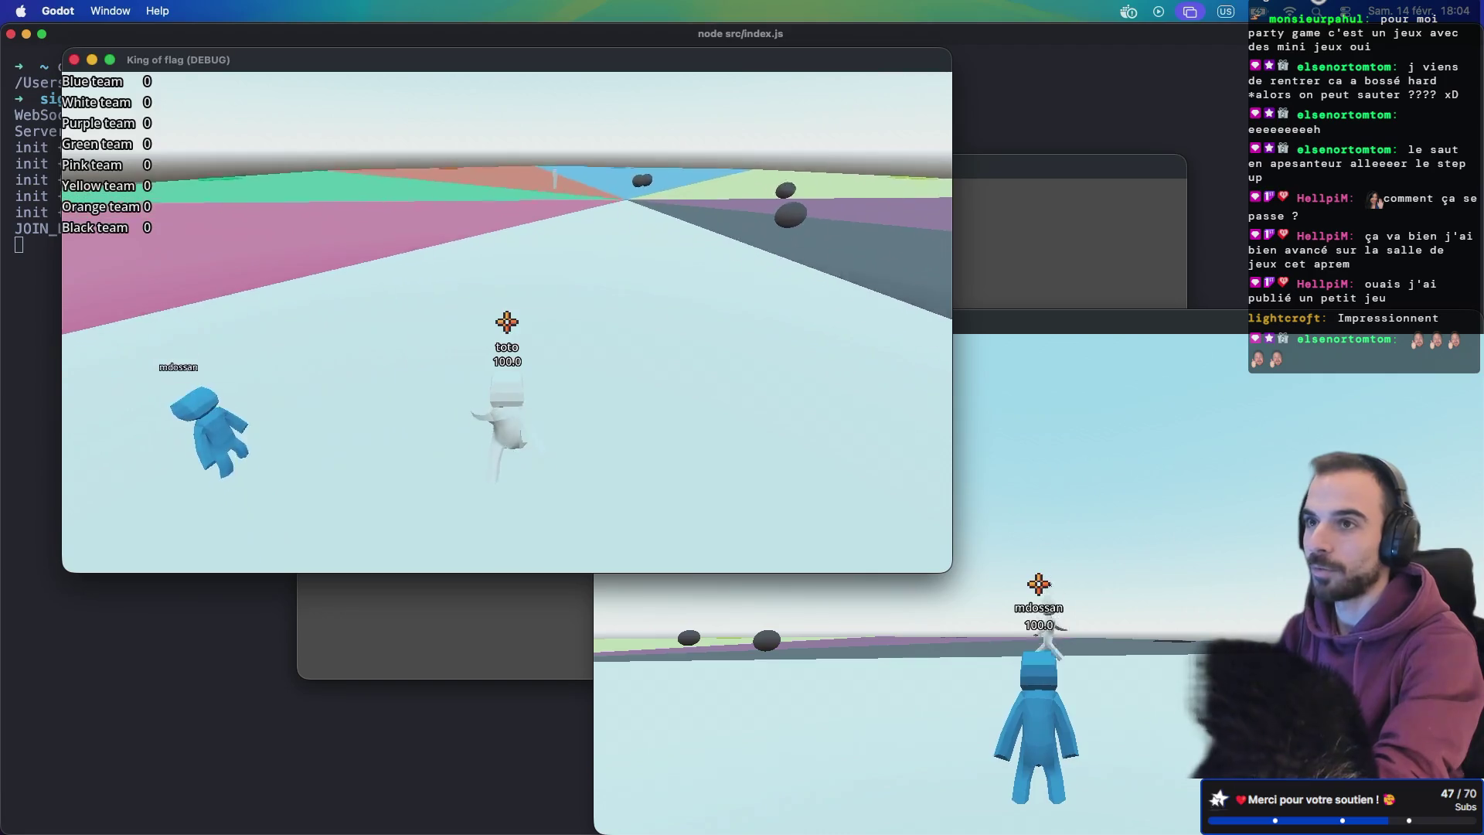
pyautogui.press('space')
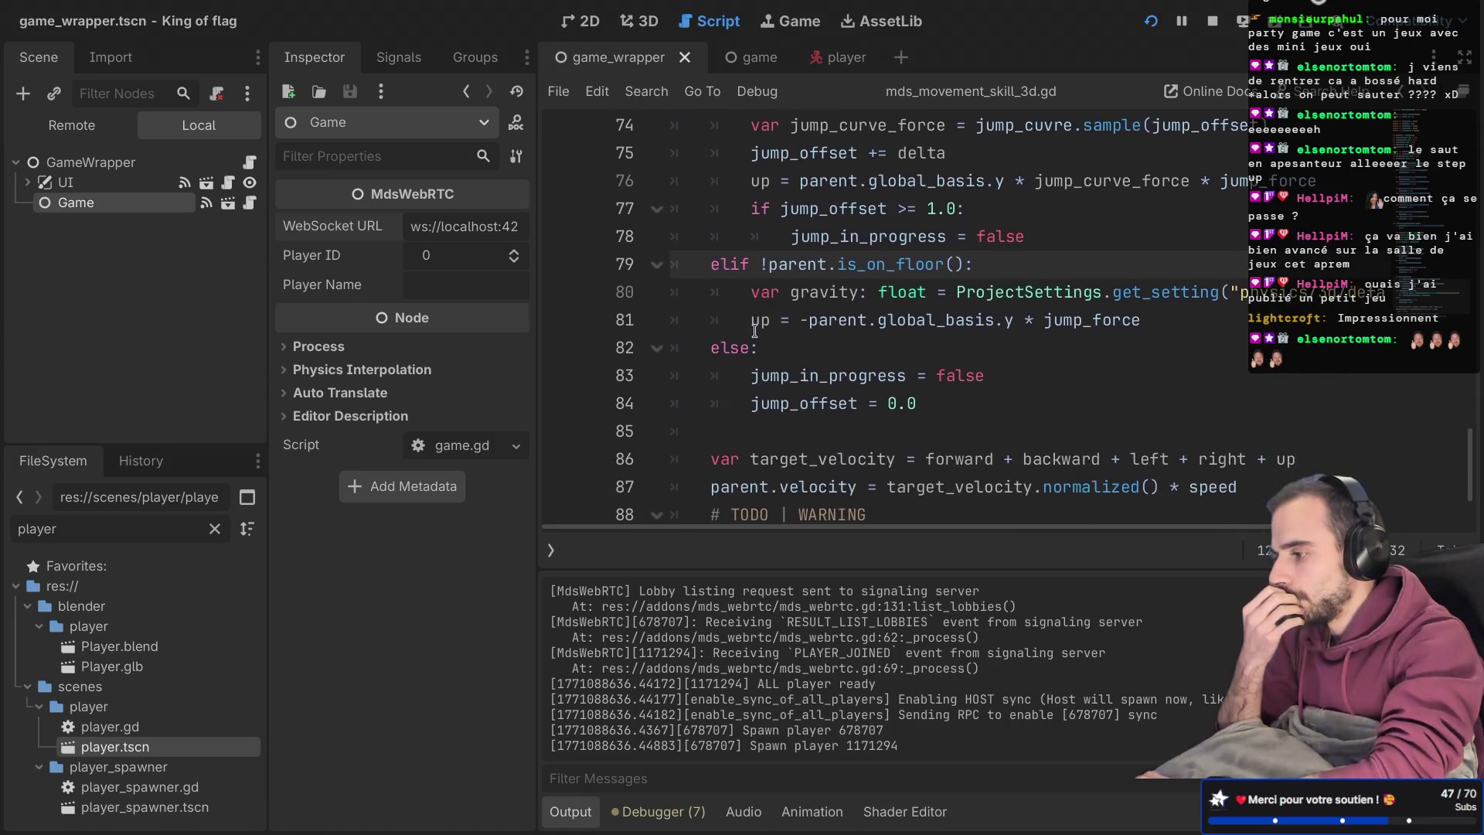
# Scroll mds_movement_skill_3d.gd to review the directional input and jump code around lines 58–76
pyautogui.scroll(5, 755, 331)
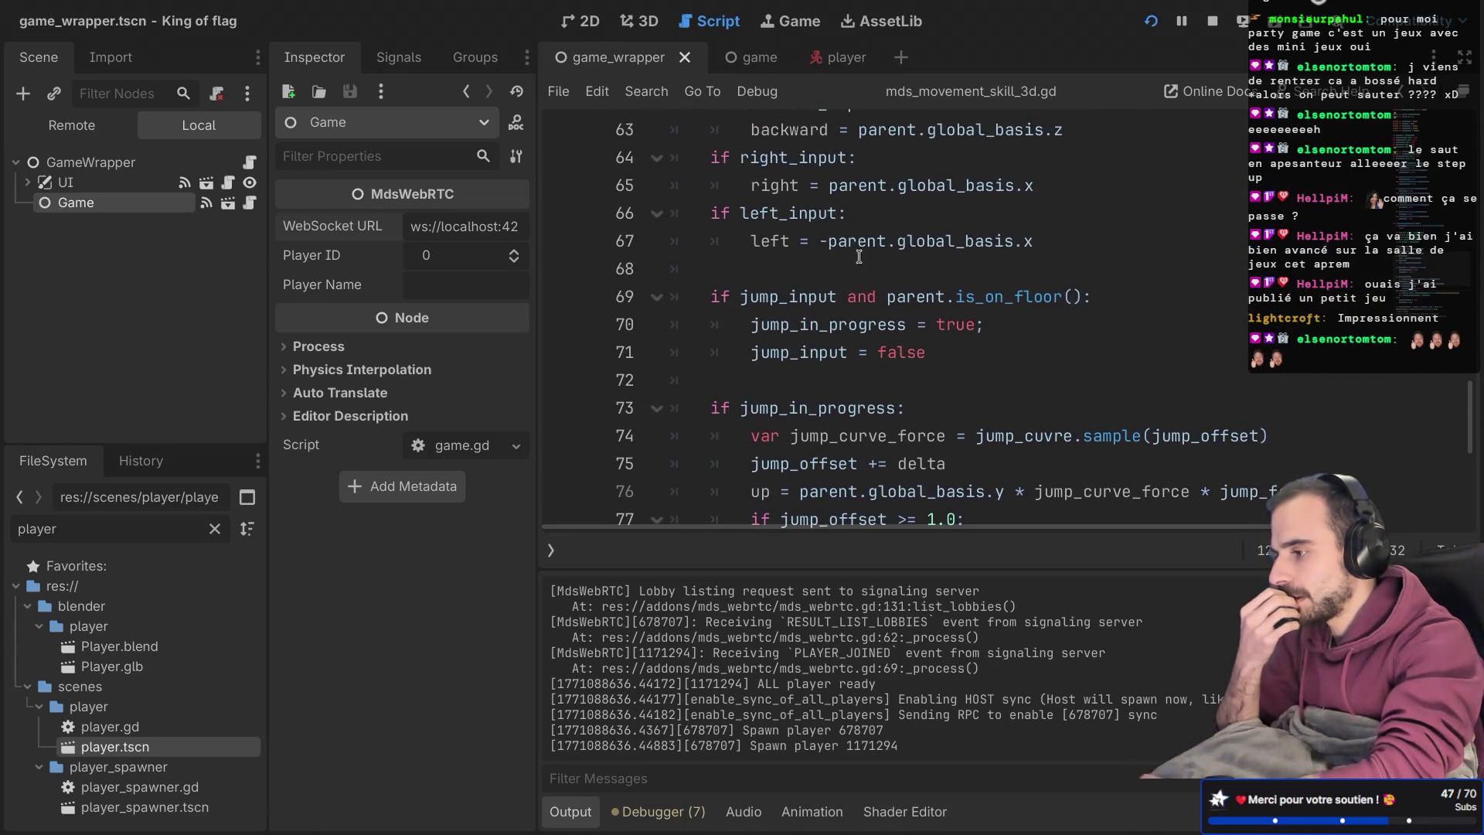
pyautogui.scroll(2, 843, 209)
pyautogui.scroll(-1, 843, 208)
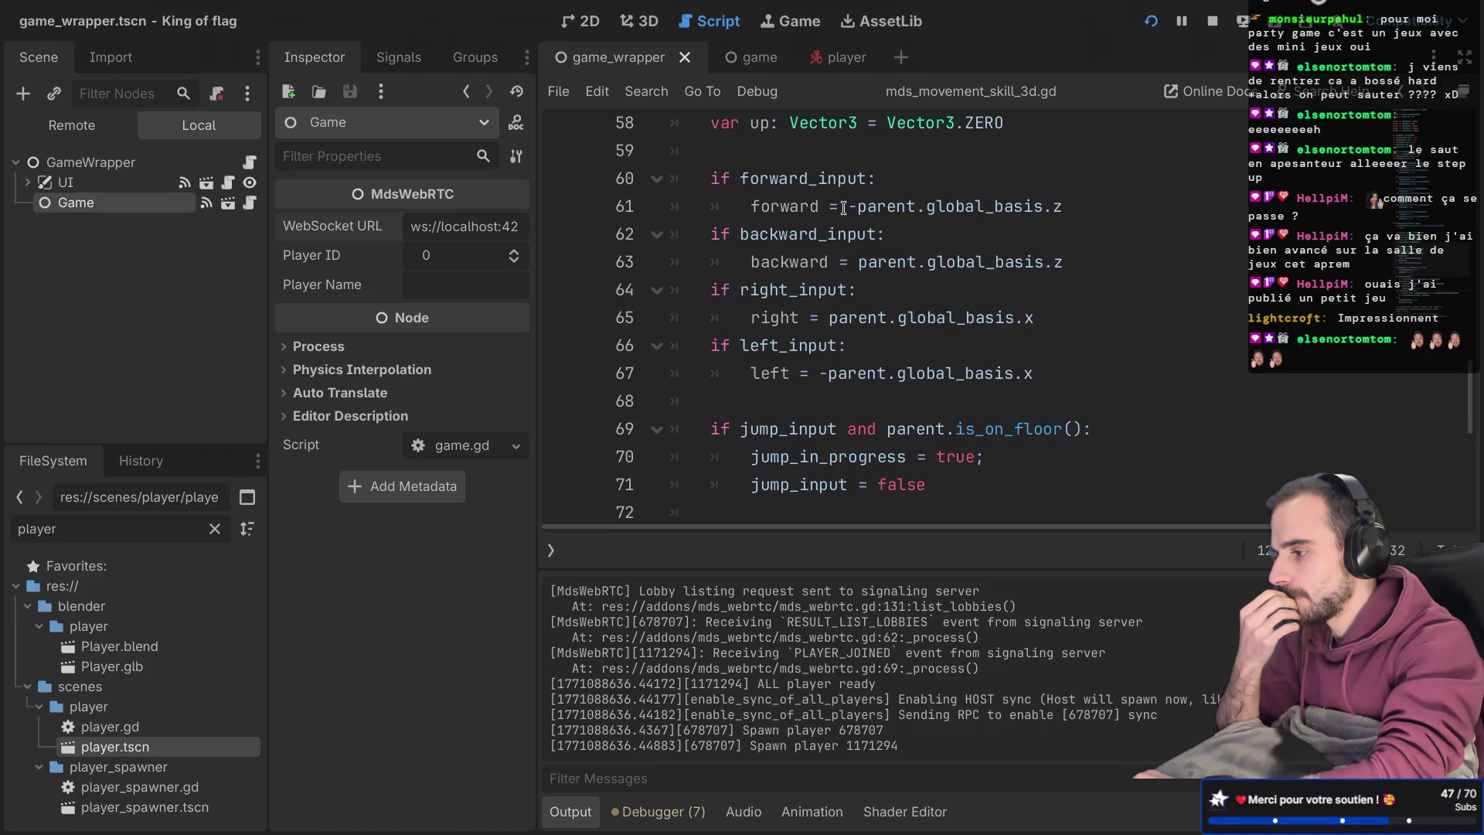
pyautogui.scroll(-2, 843, 208)
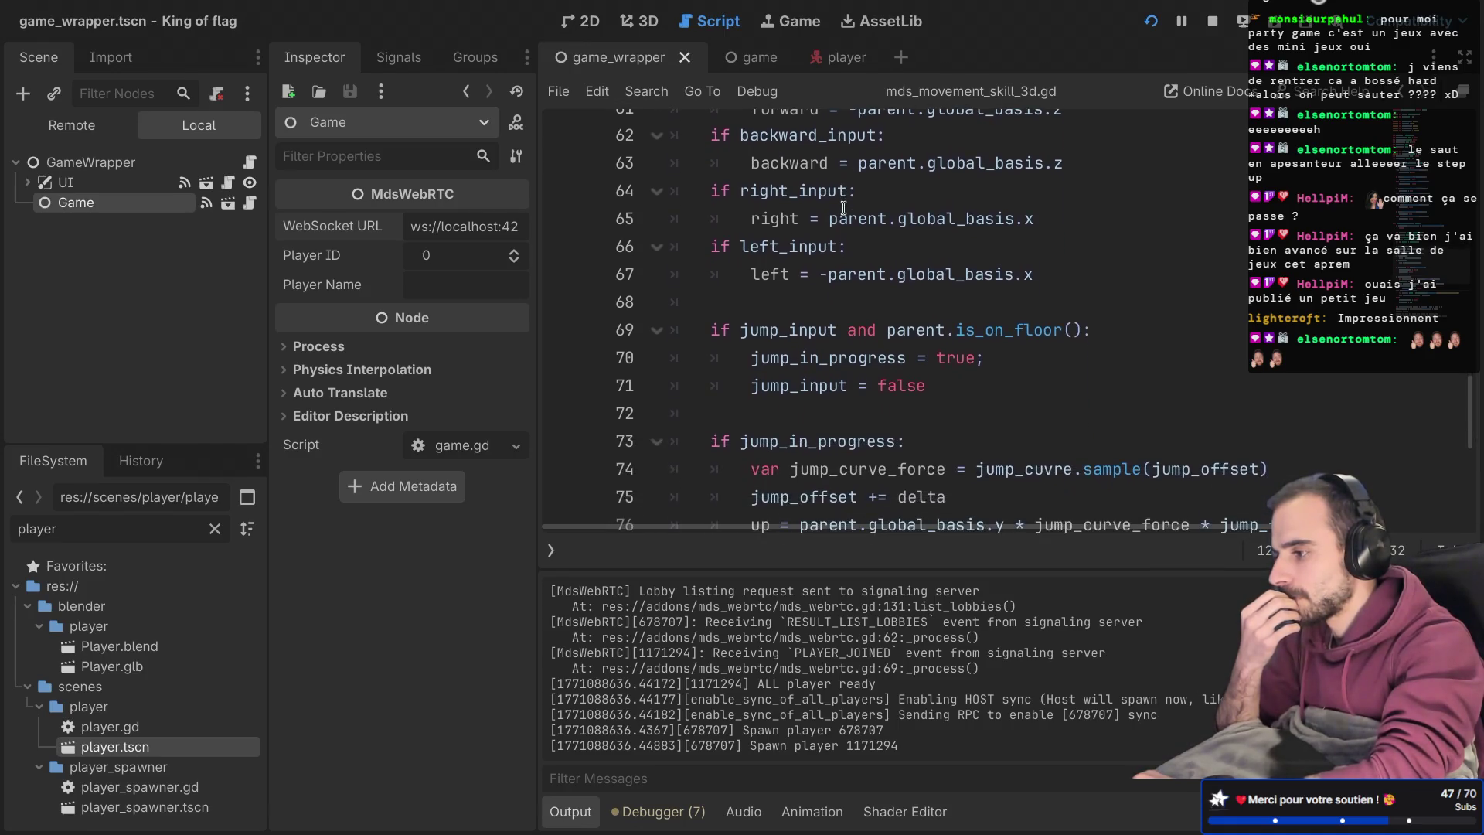
# In full-width view, remove the speed multiplier and trailing space from line 87
pyautogui.scroll(-5, 843, 207)
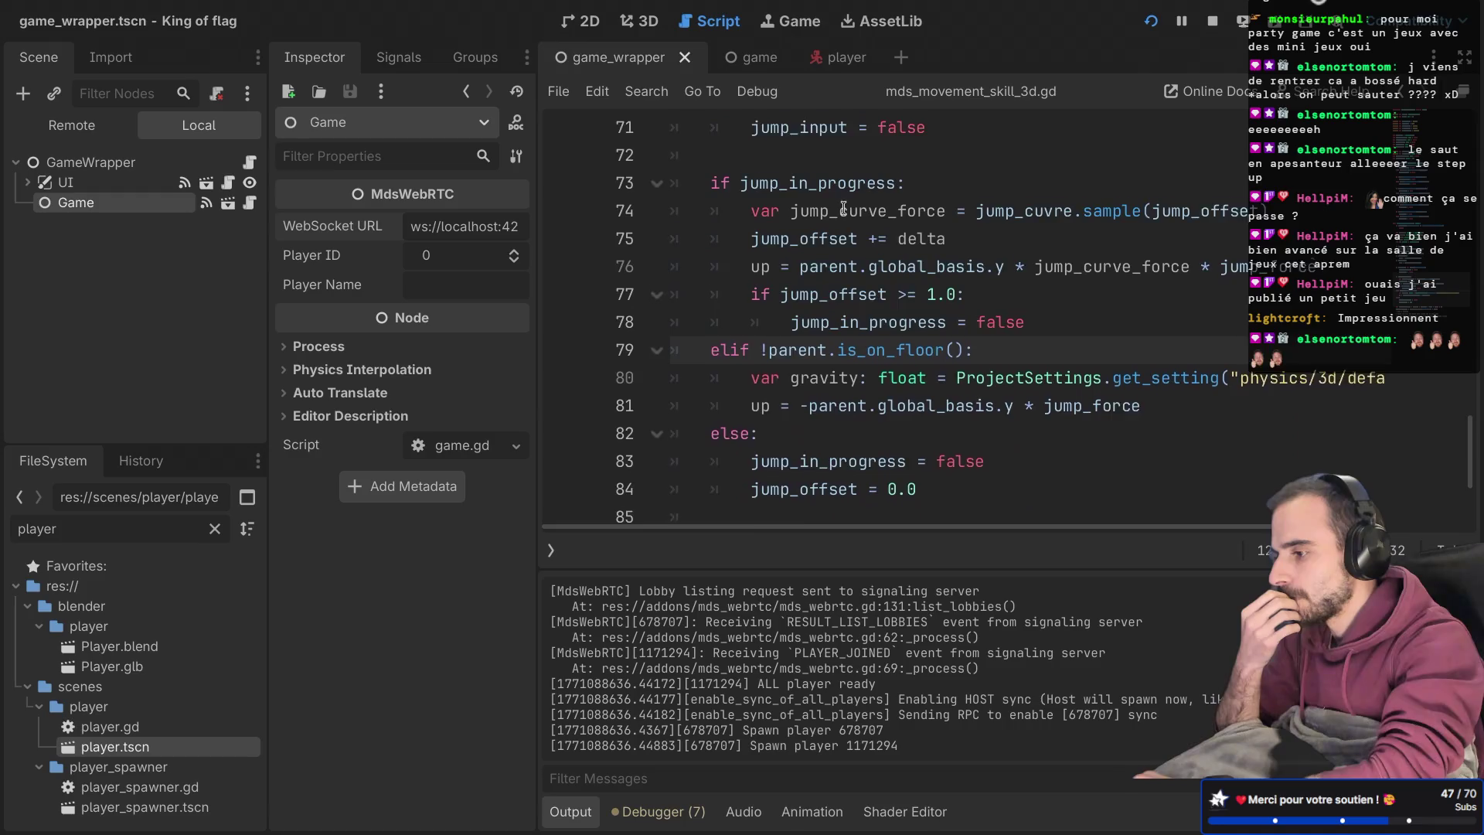
pyautogui.scroll(-1, 843, 207)
pyautogui.scroll(3, 857, 217)
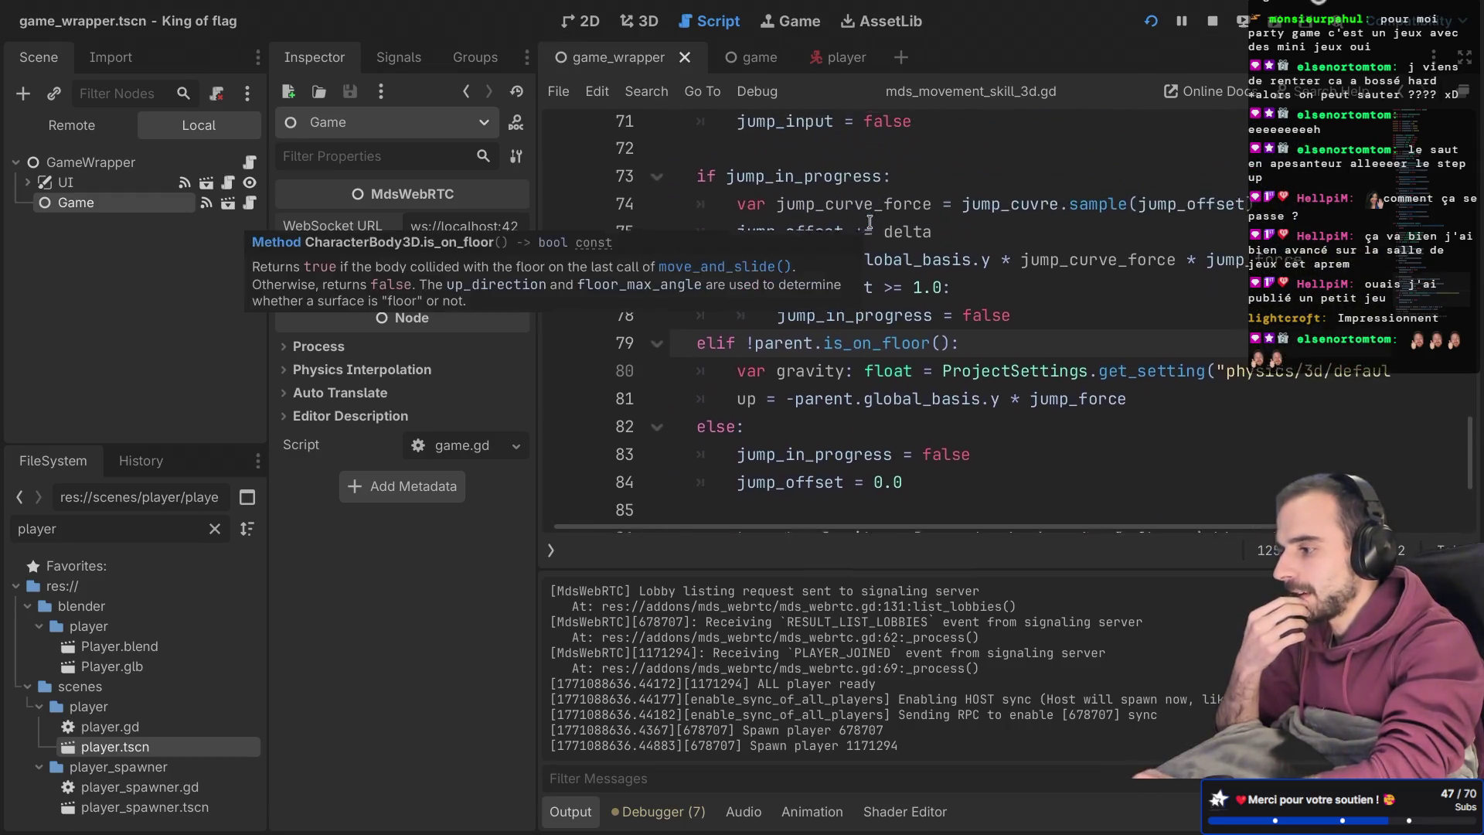
pyautogui.hotkey('ctrl', 'shift', 'F11')
pyautogui.scroll(-2, 659, 249)
pyautogui.scroll(-4, 659, 250)
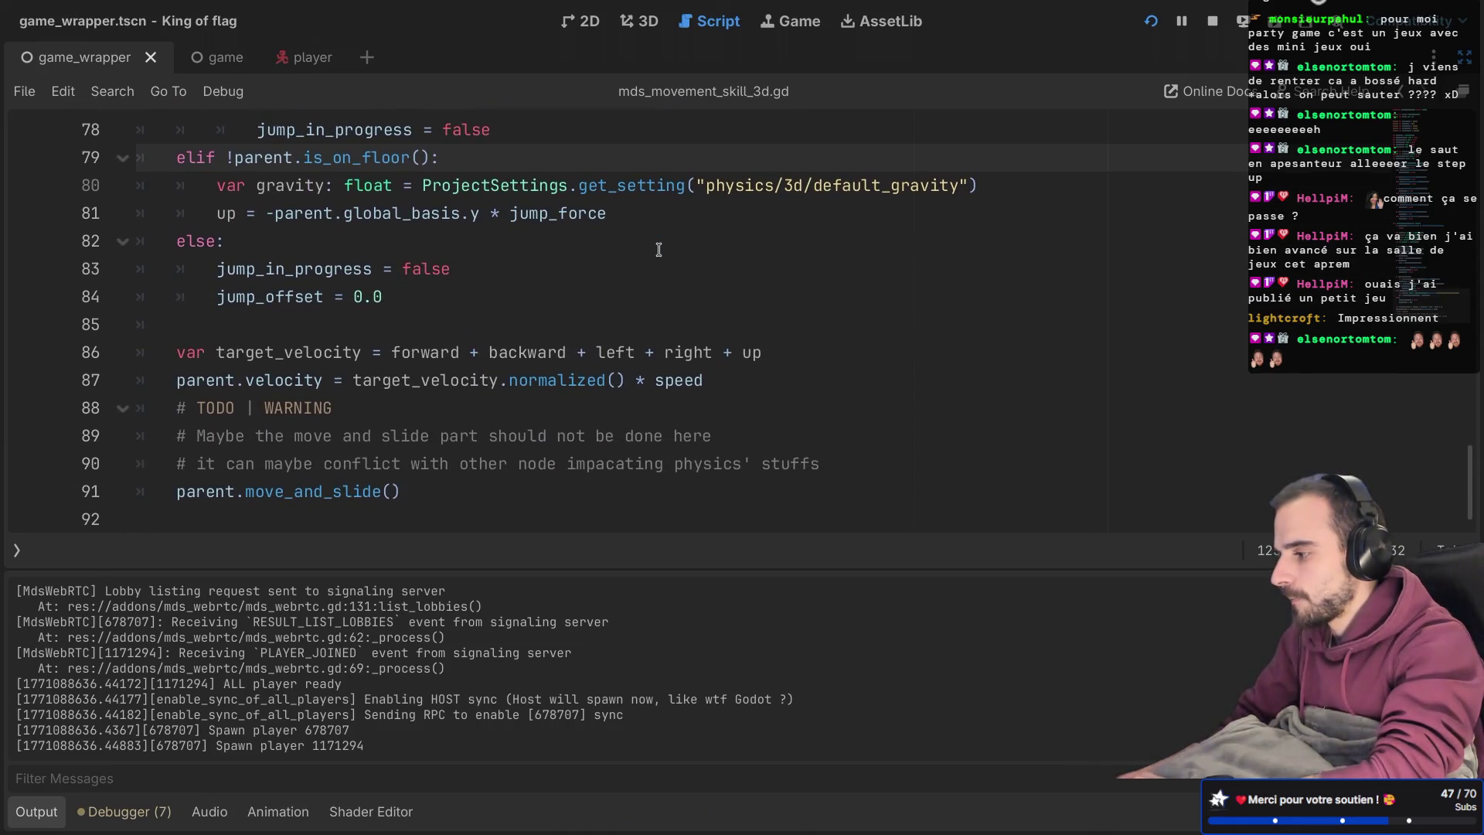
pyautogui.scroll(7, 659, 250)
pyautogui.scroll(-6, 659, 250)
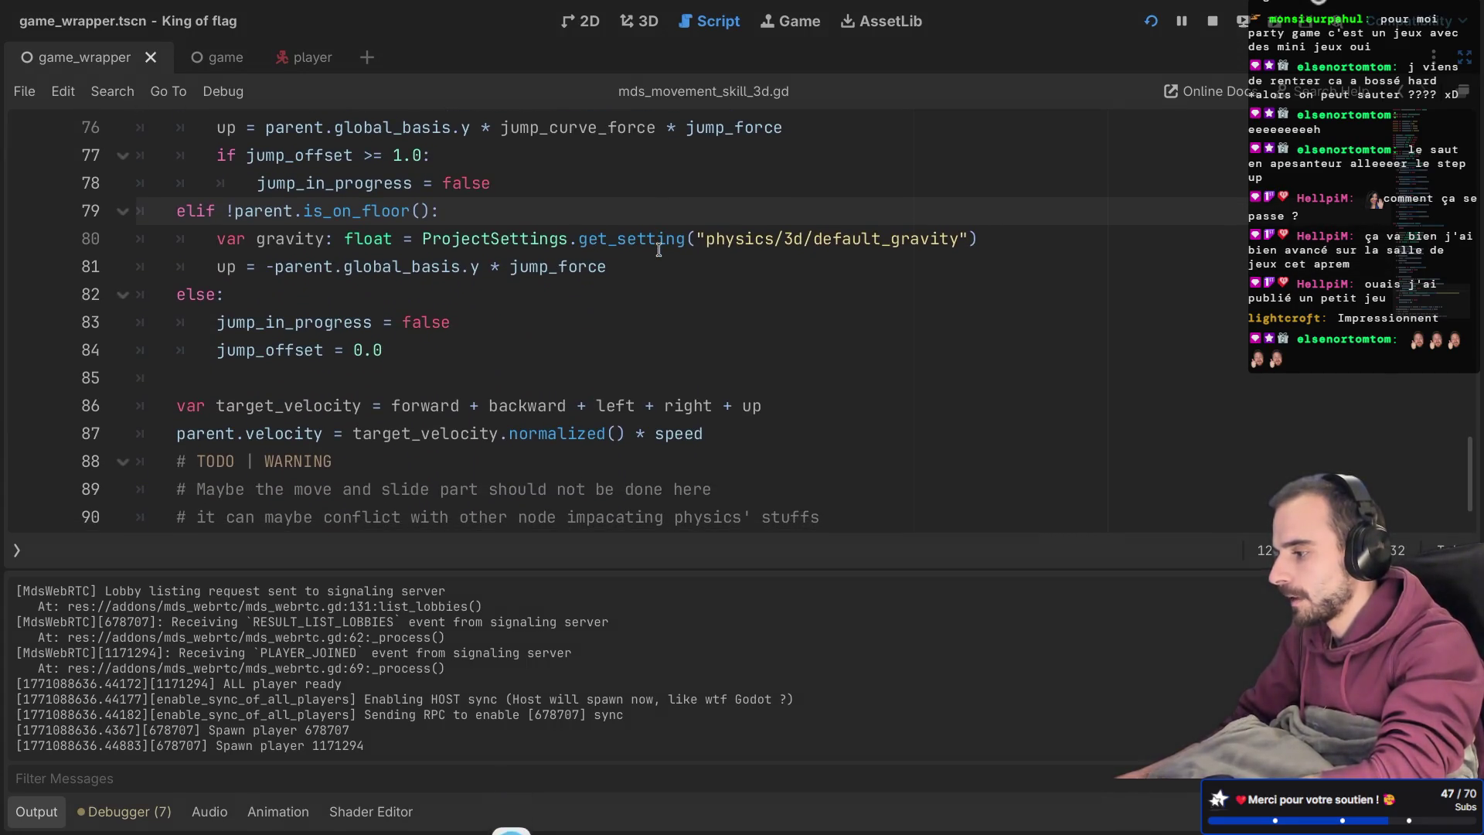
pyautogui.doubleClick(675, 442)
pyautogui.press('BackSpace')
pyautogui.press('BackSpace')
pyautogui.press('BackSpace')
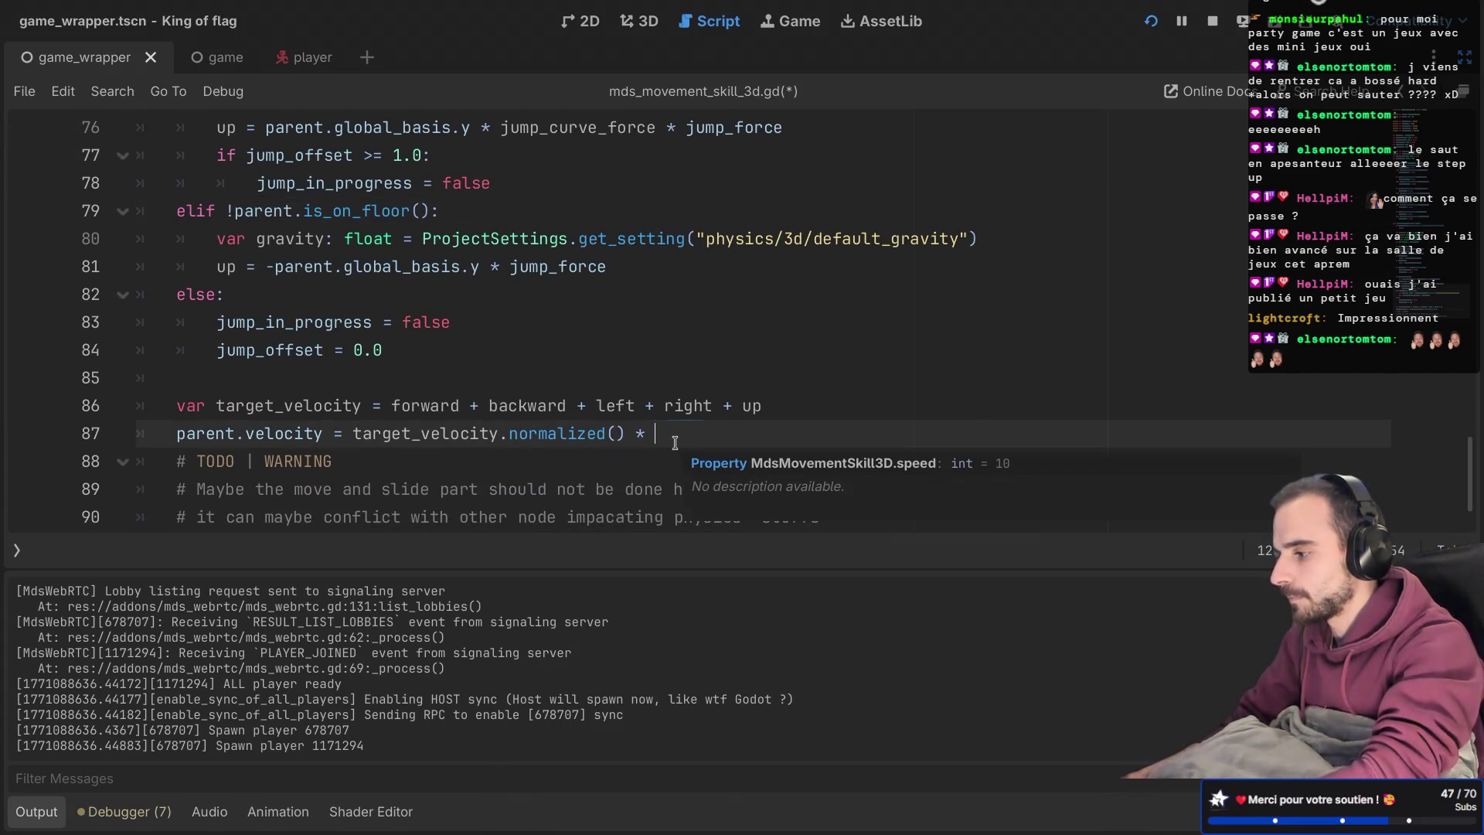
pyautogui.press('BackSpace')
# Multiply line 86's summed directions by speed, save the script, and reload the running game
pyautogui.click(391, 402)
pyautogui.write('(')
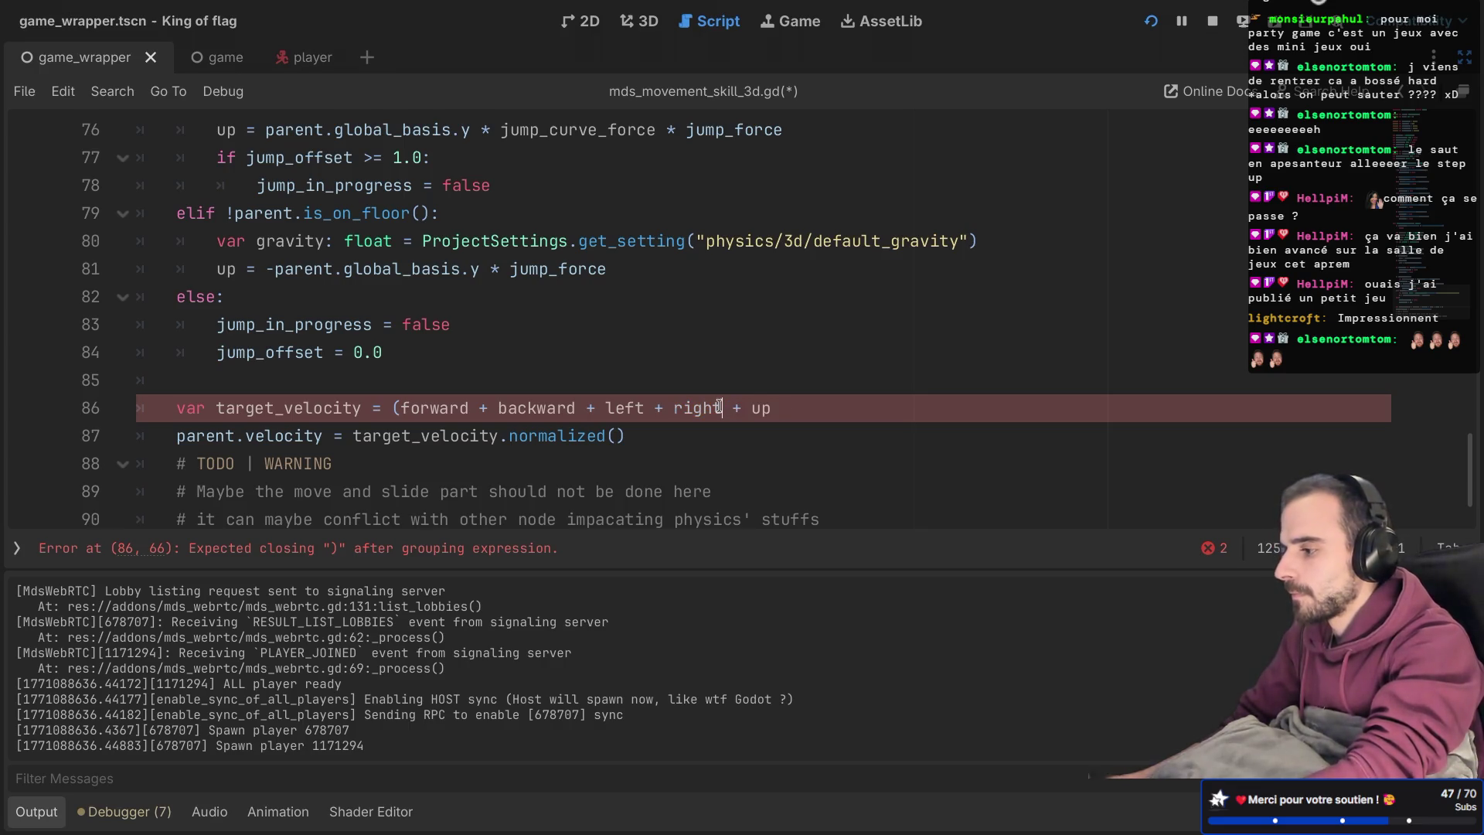
pyautogui.write(' *')
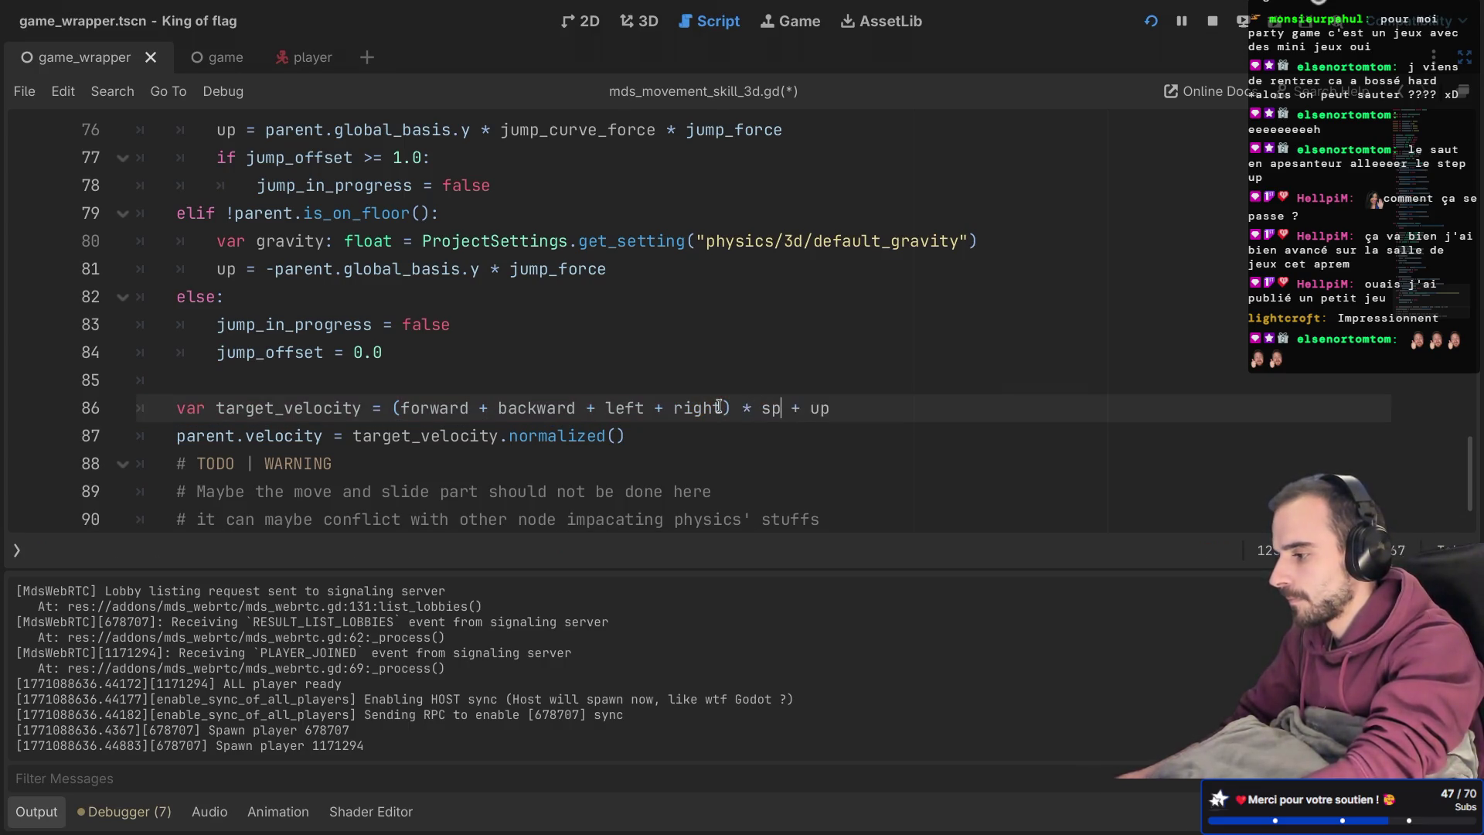
pyautogui.press('Escape')
pyautogui.press('Down')
pyautogui.hotkey('ctrl', 's')
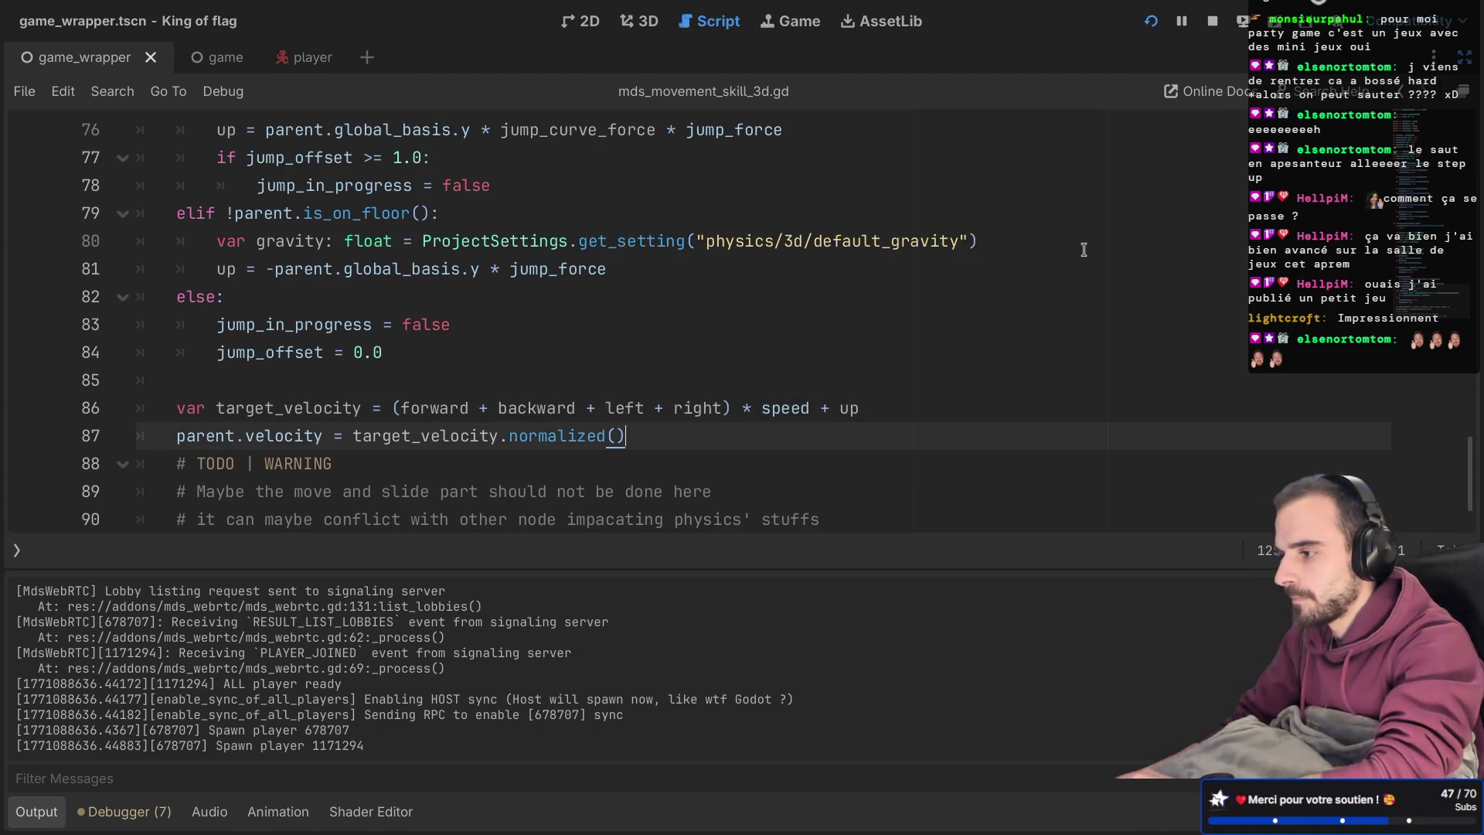
pyautogui.click(1151, 21)
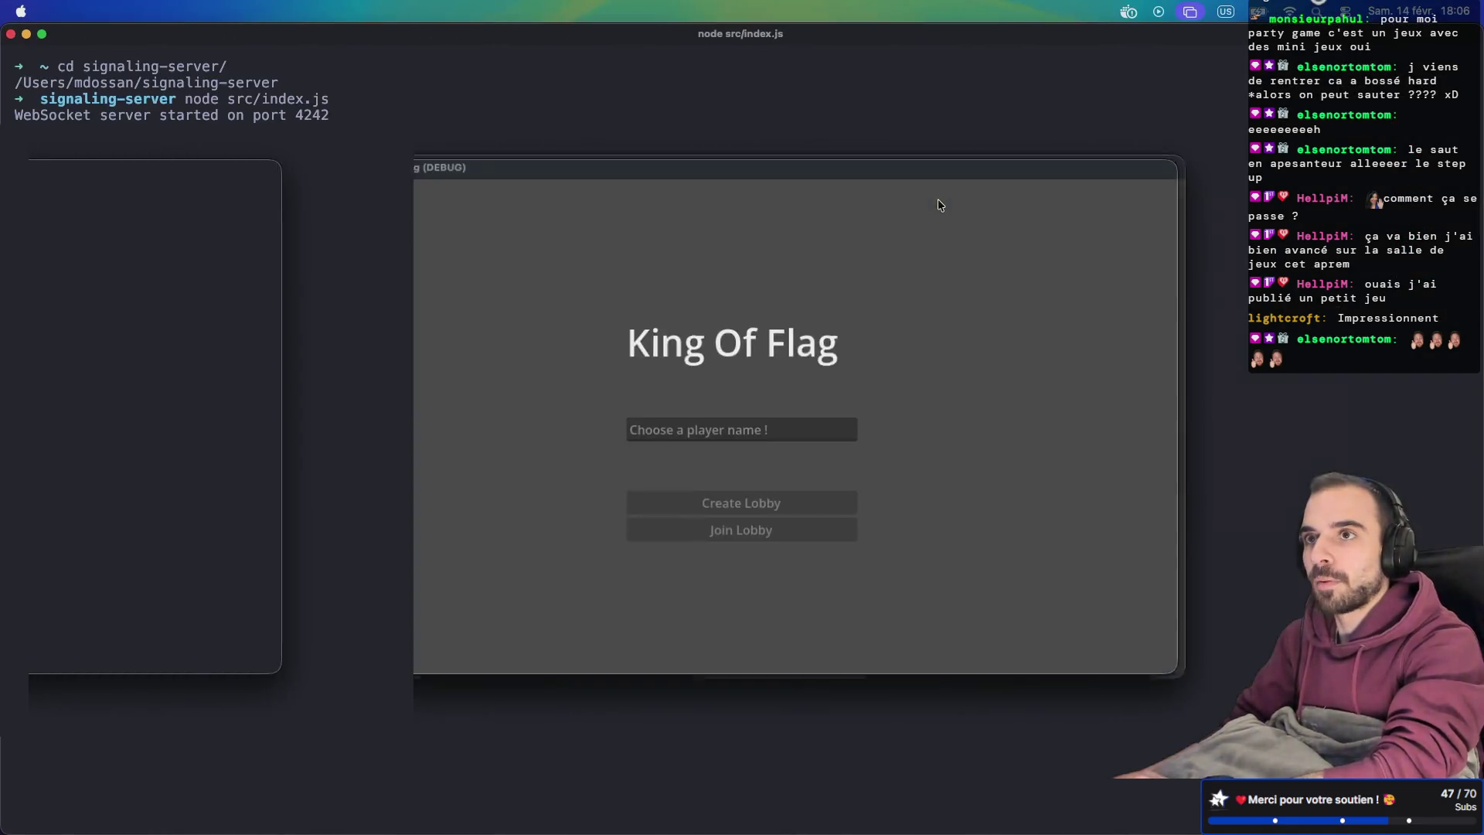
# Host a test lobby under a player name, start the game, then return to the script editor
pyautogui.click(683, 422)
pyautogui.write('feaf')
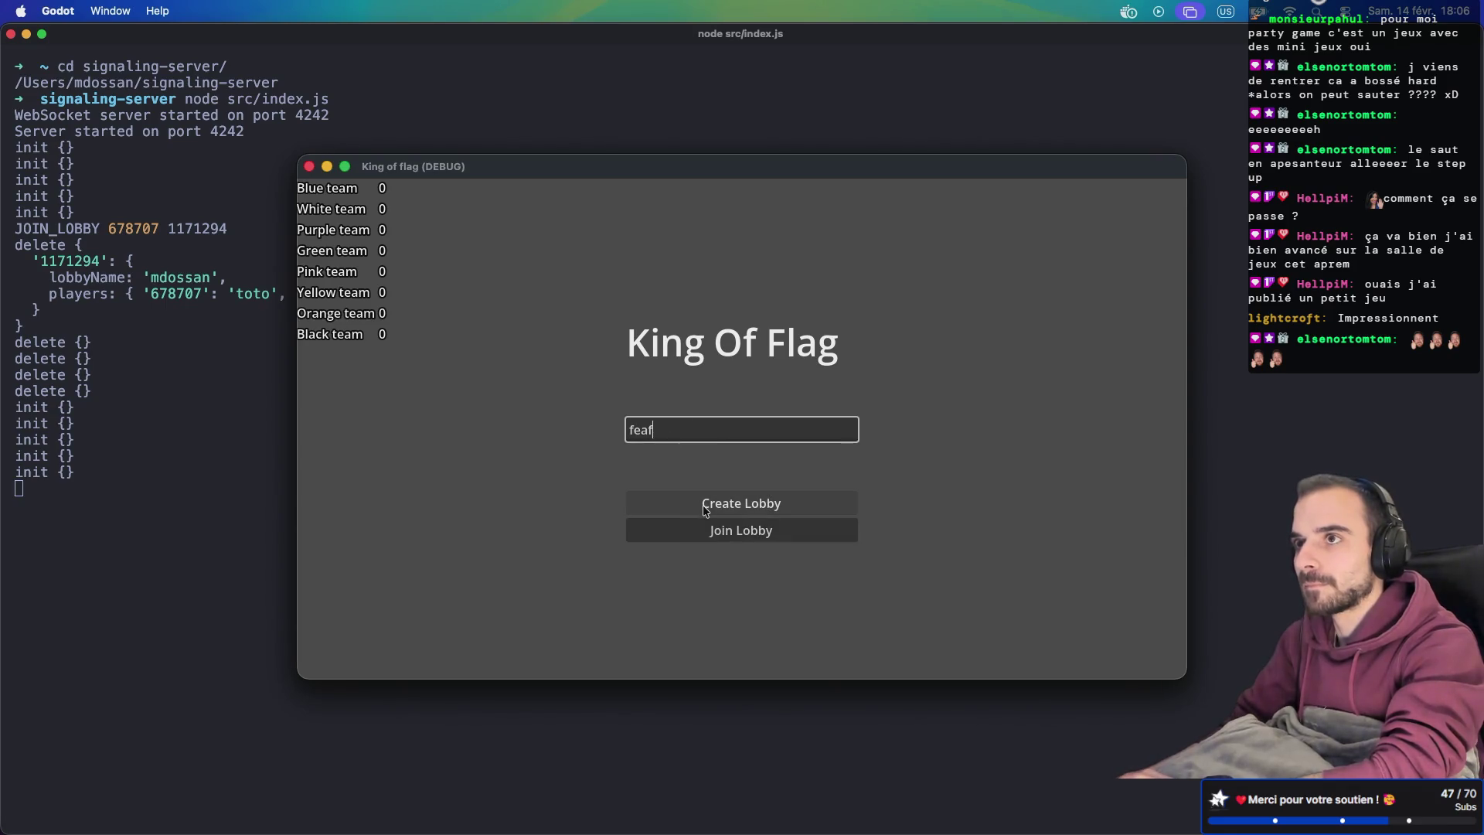
pyautogui.click(699, 503)
pyautogui.click(751, 454)
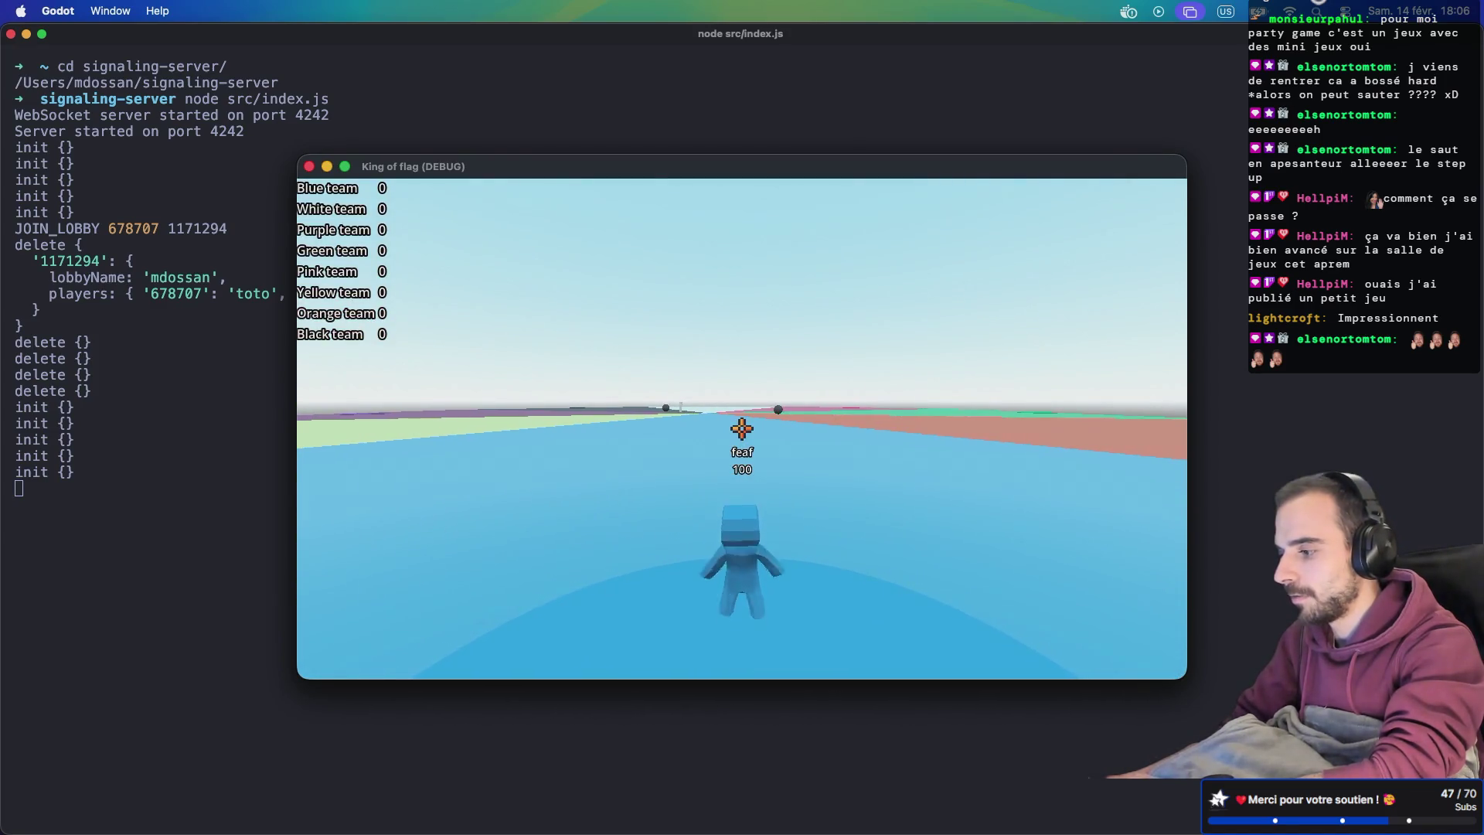
pyautogui.hotkey('ctrl', 'Right')
pyautogui.hotkey('ctrl', 'Right')
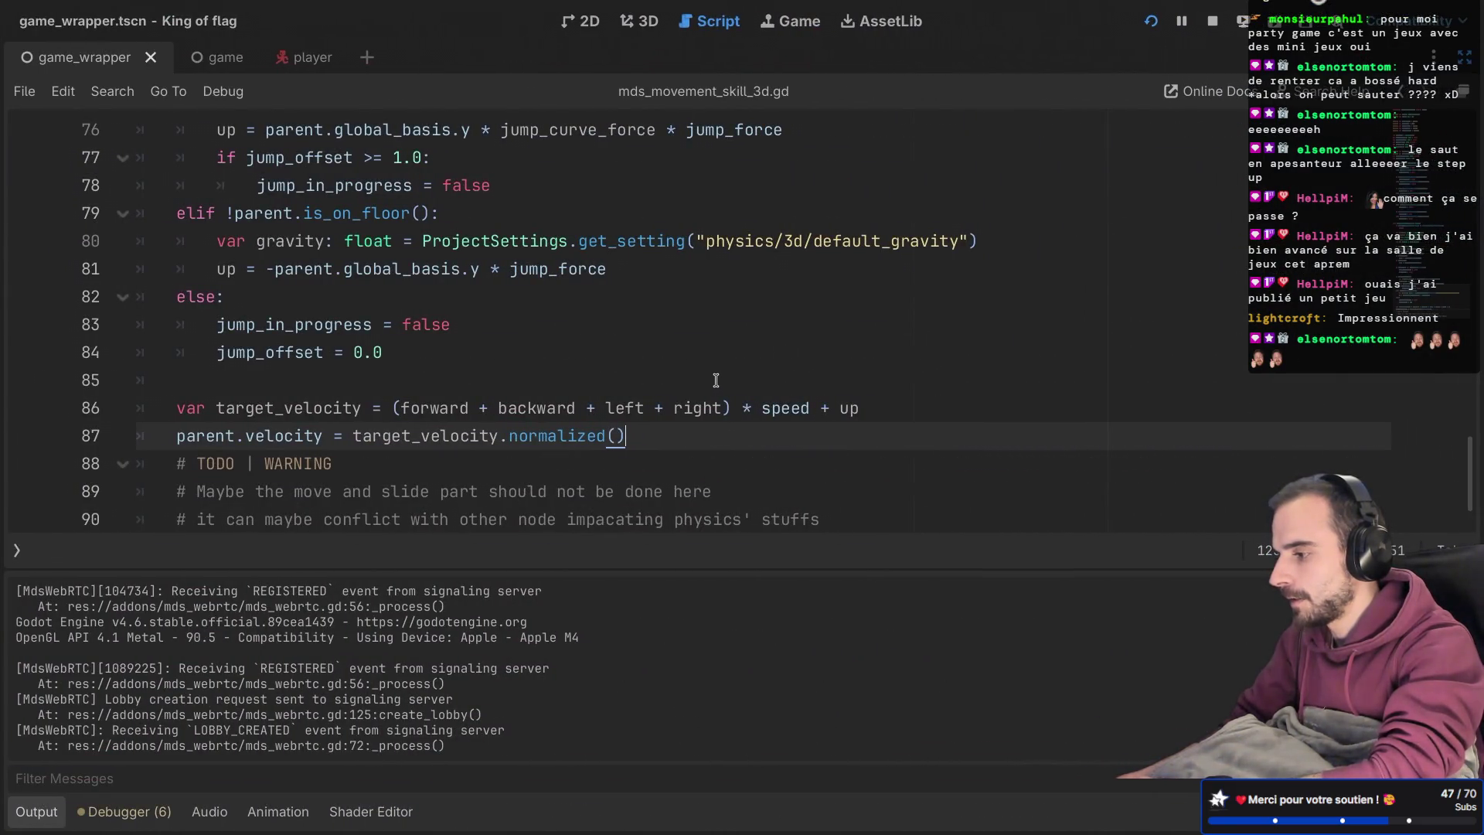
# Normalize the direction sum on line 86, drop .normalized() from line 87, save, and reload the game
pyautogui.scroll(-1, 723, 377)
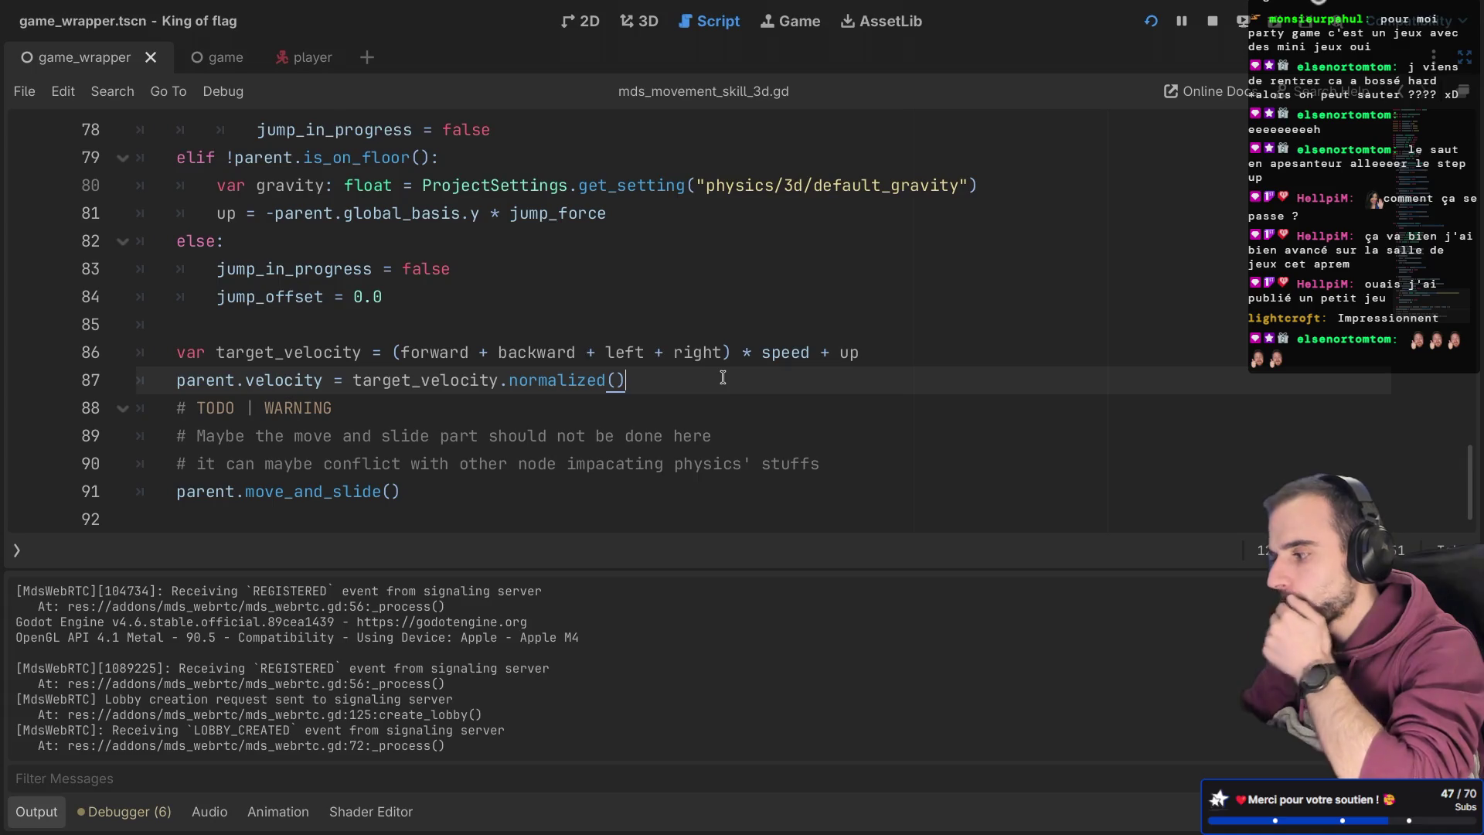
pyautogui.click(726, 354)
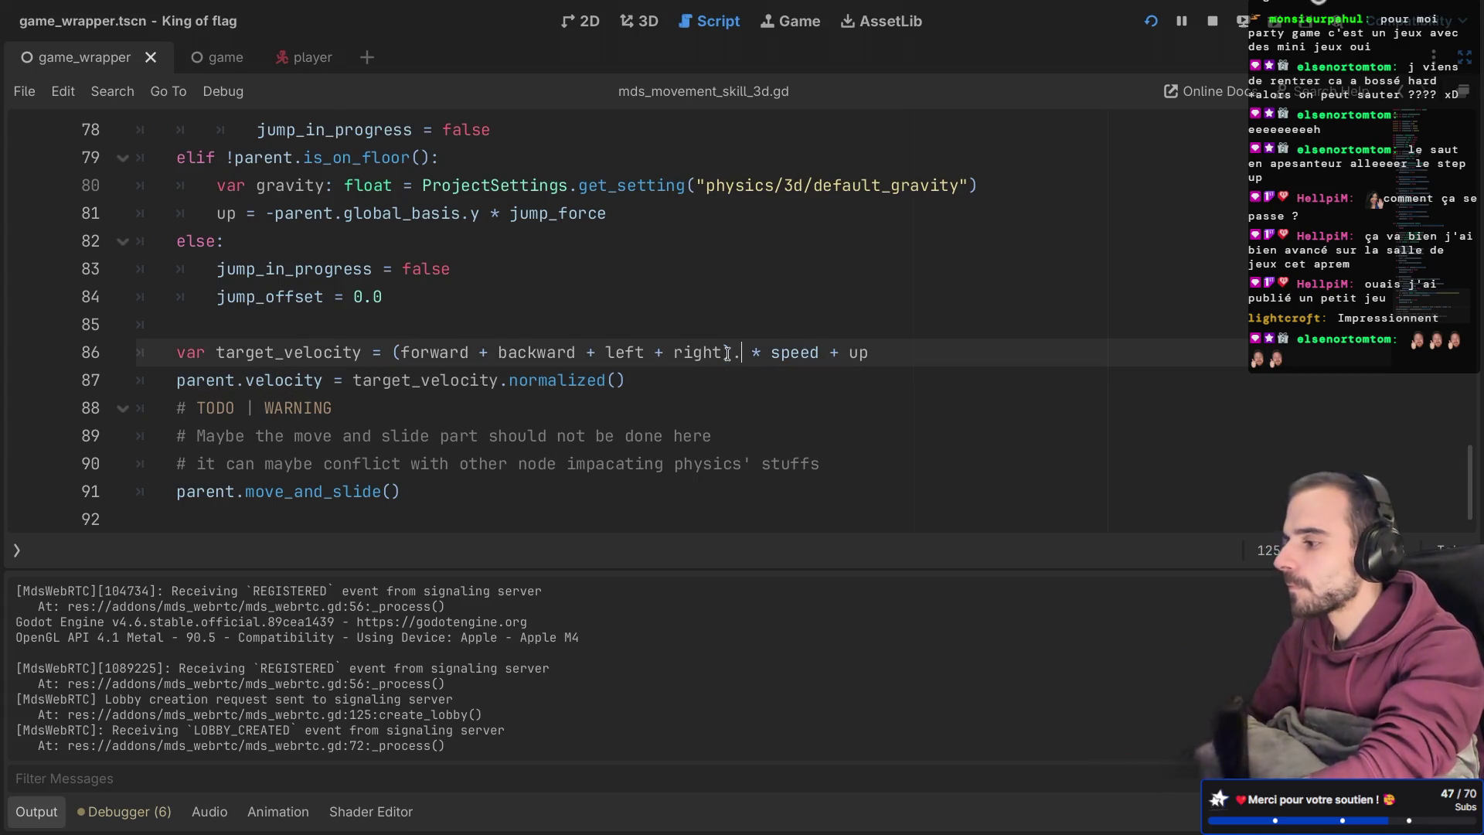
pyautogui.write('nor')
pyautogui.press('Return')
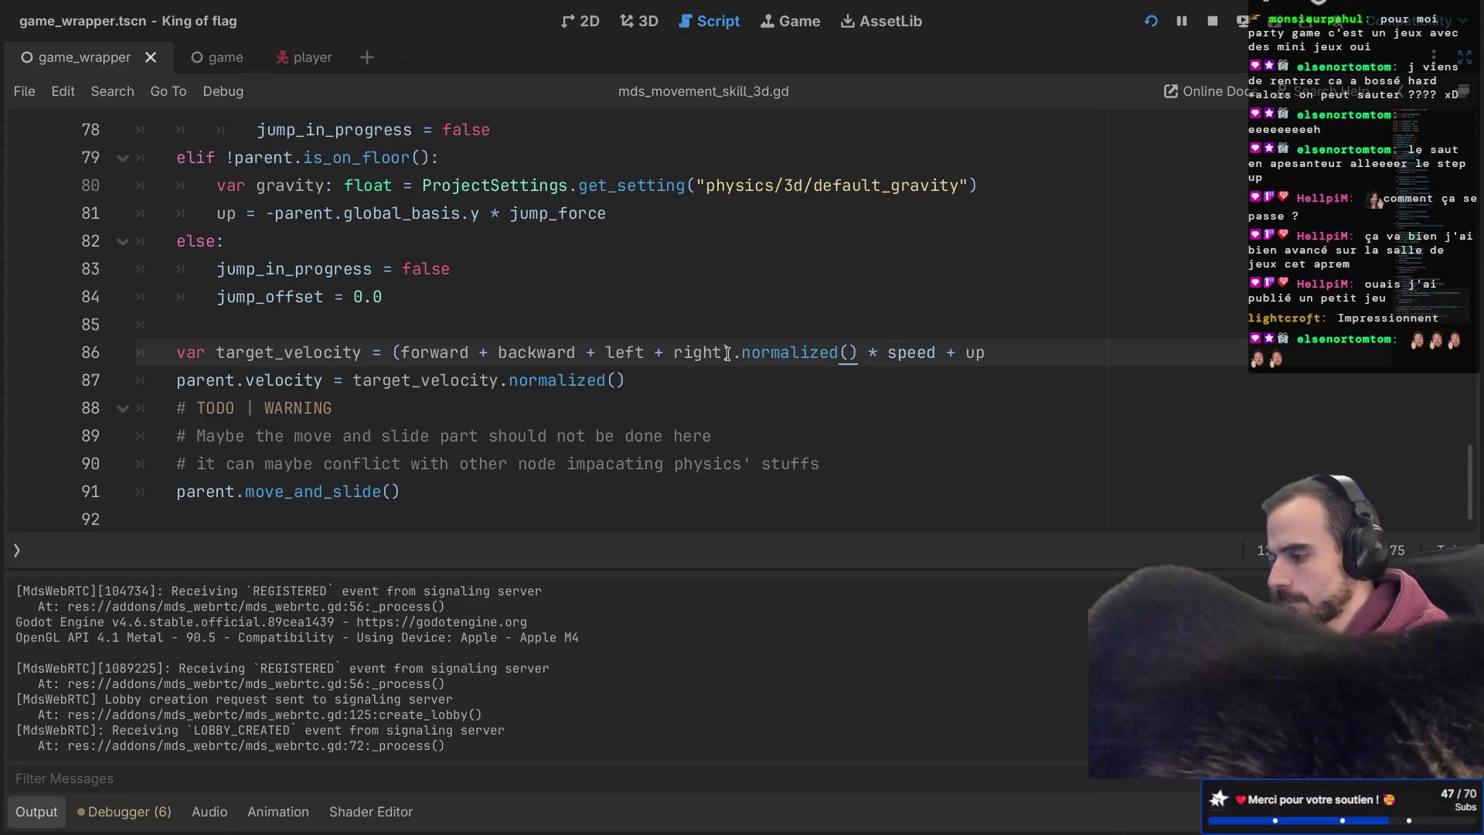
pyautogui.doubleClick(568, 380)
pyautogui.press('BackSpace')
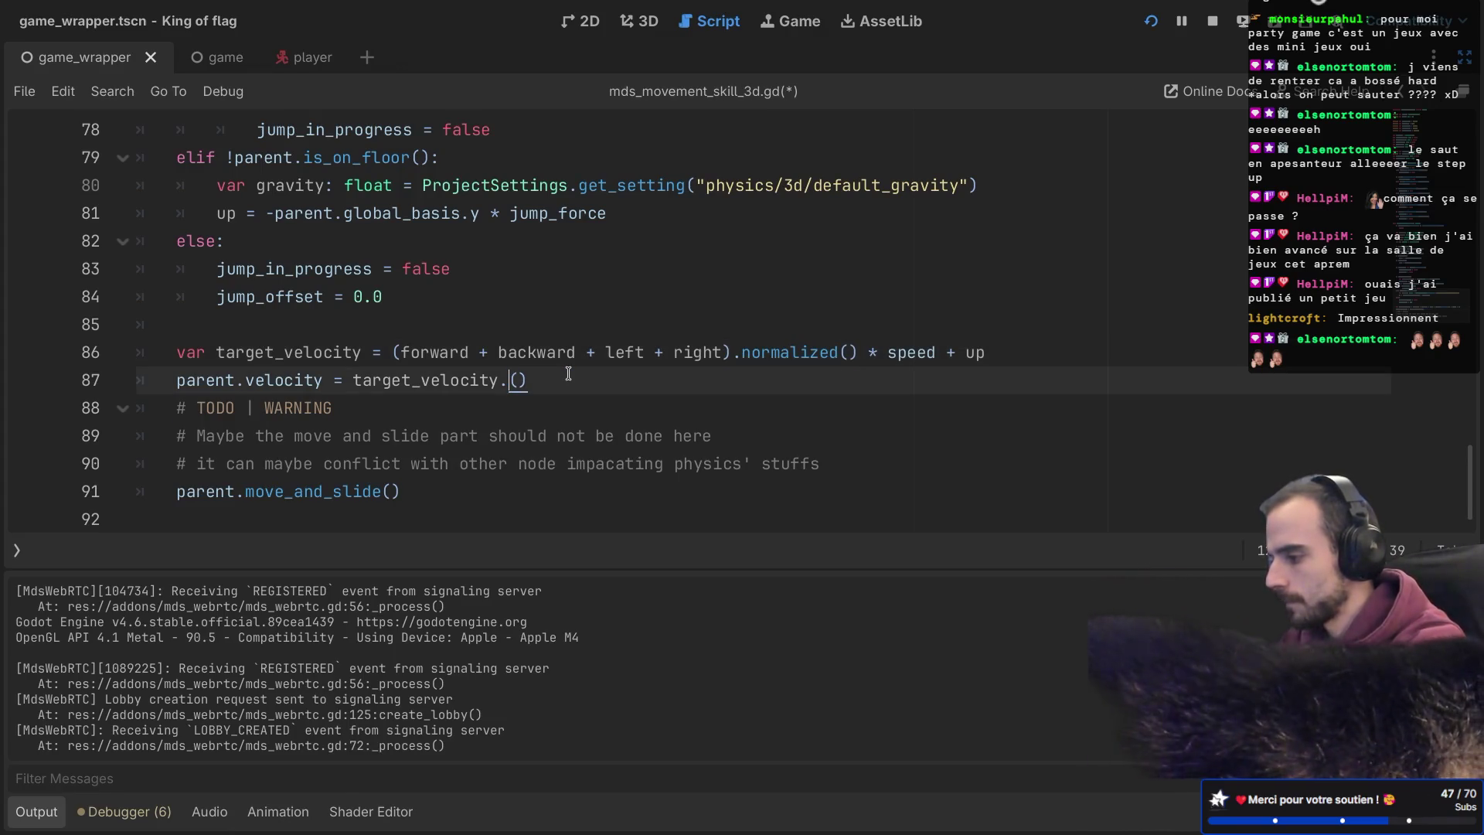
pyautogui.hotkey('ctrl', 's')
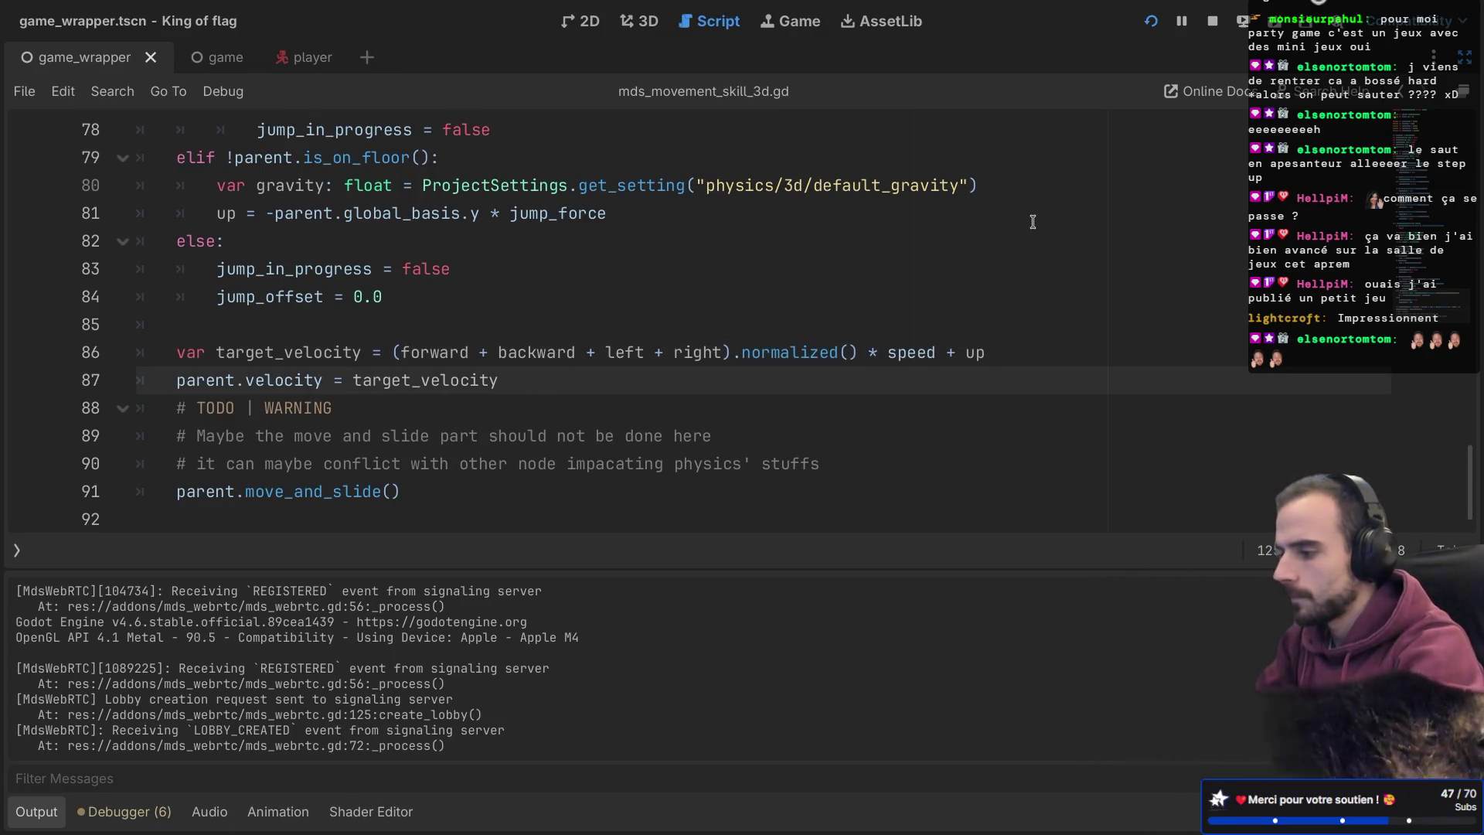
pyautogui.click(1151, 20)
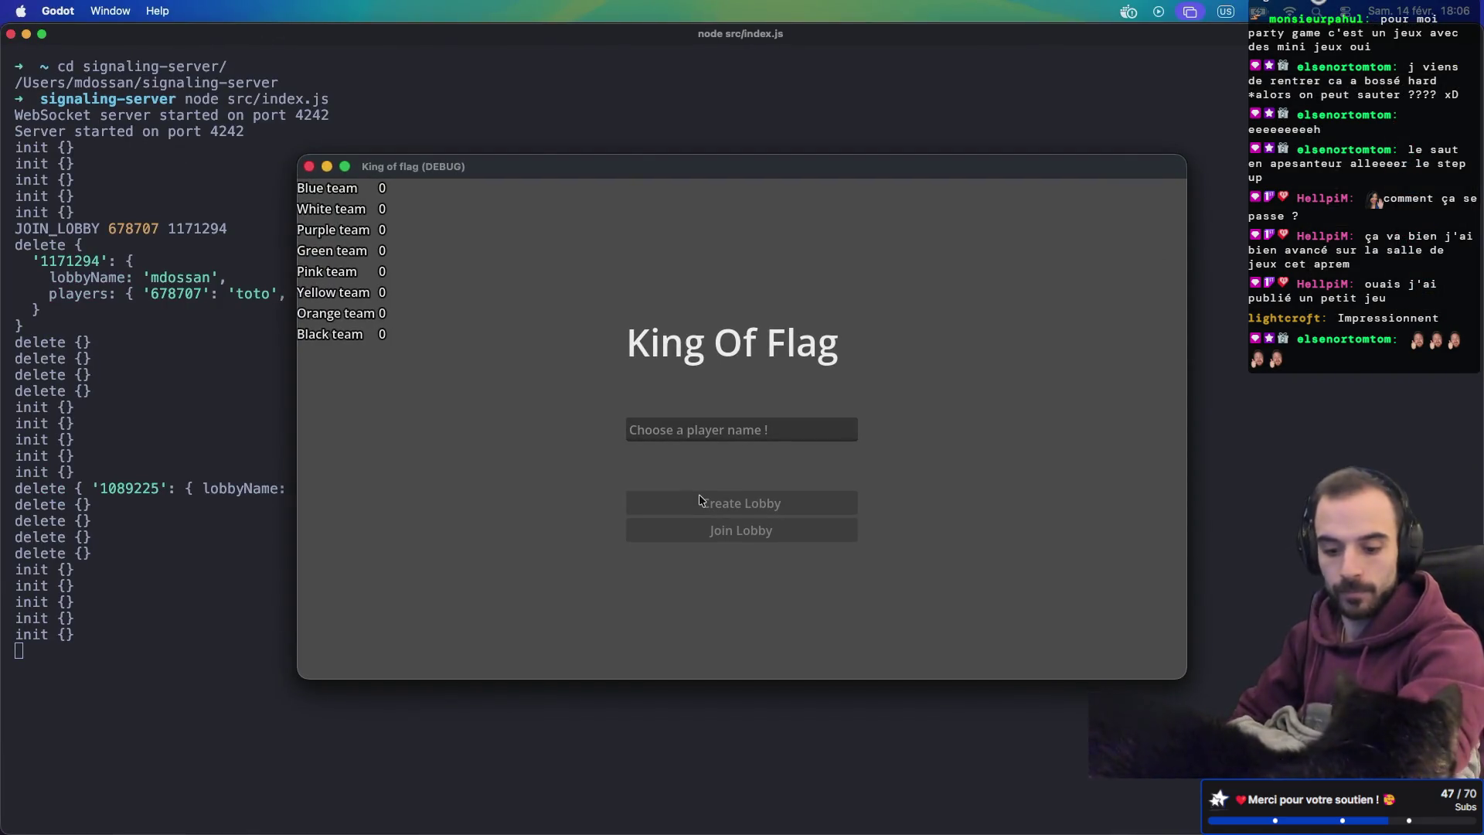
# Enter a player name, create a lobby, and start the match
pyautogui.click(700, 430)
pyautogui.write('fsaf')
pyautogui.click(706, 503)
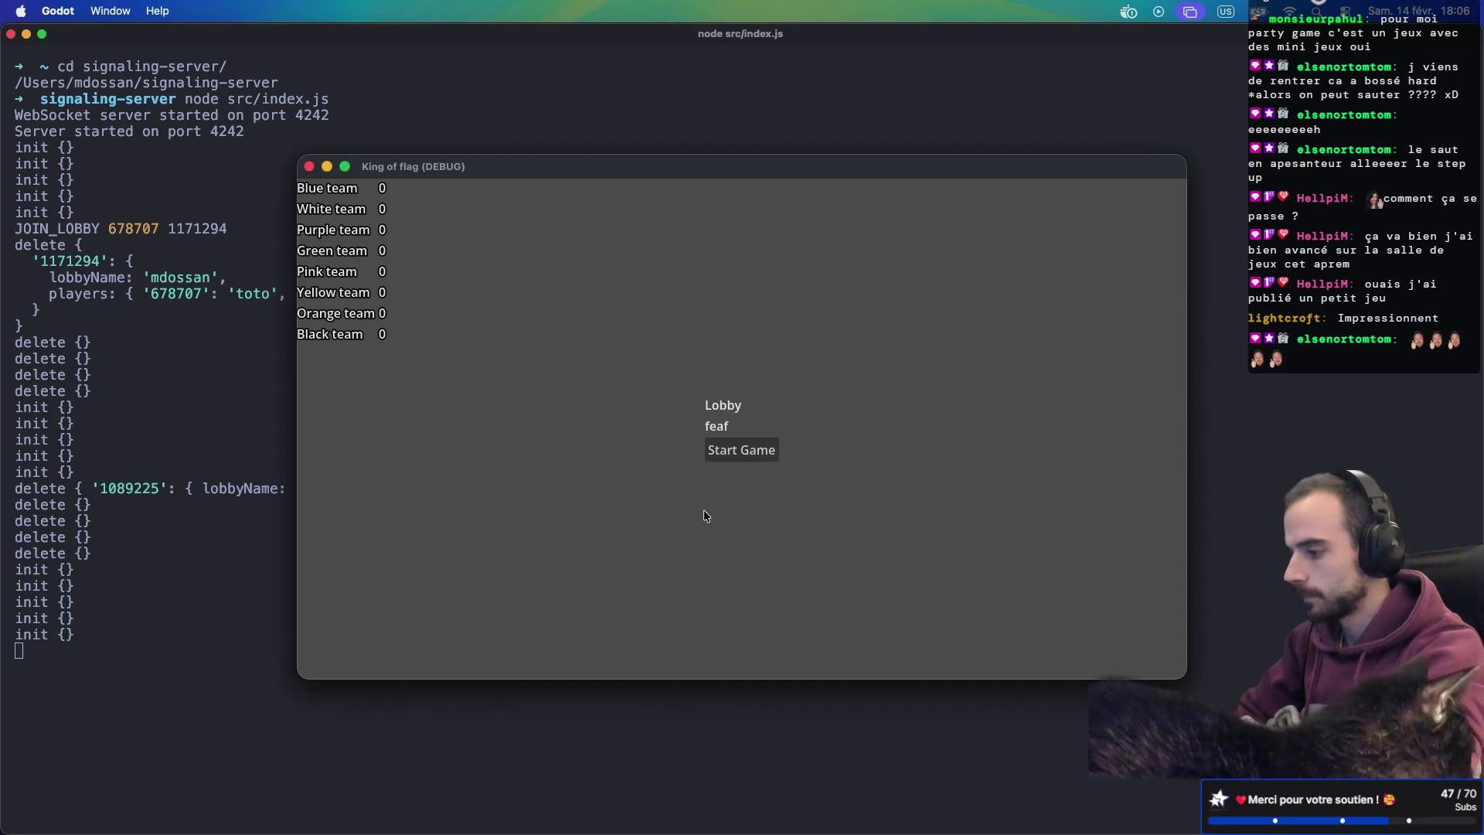
pyautogui.click(739, 449)
# Jump the character three times to test jump height, then turn toward the platform
pyautogui.press('space')
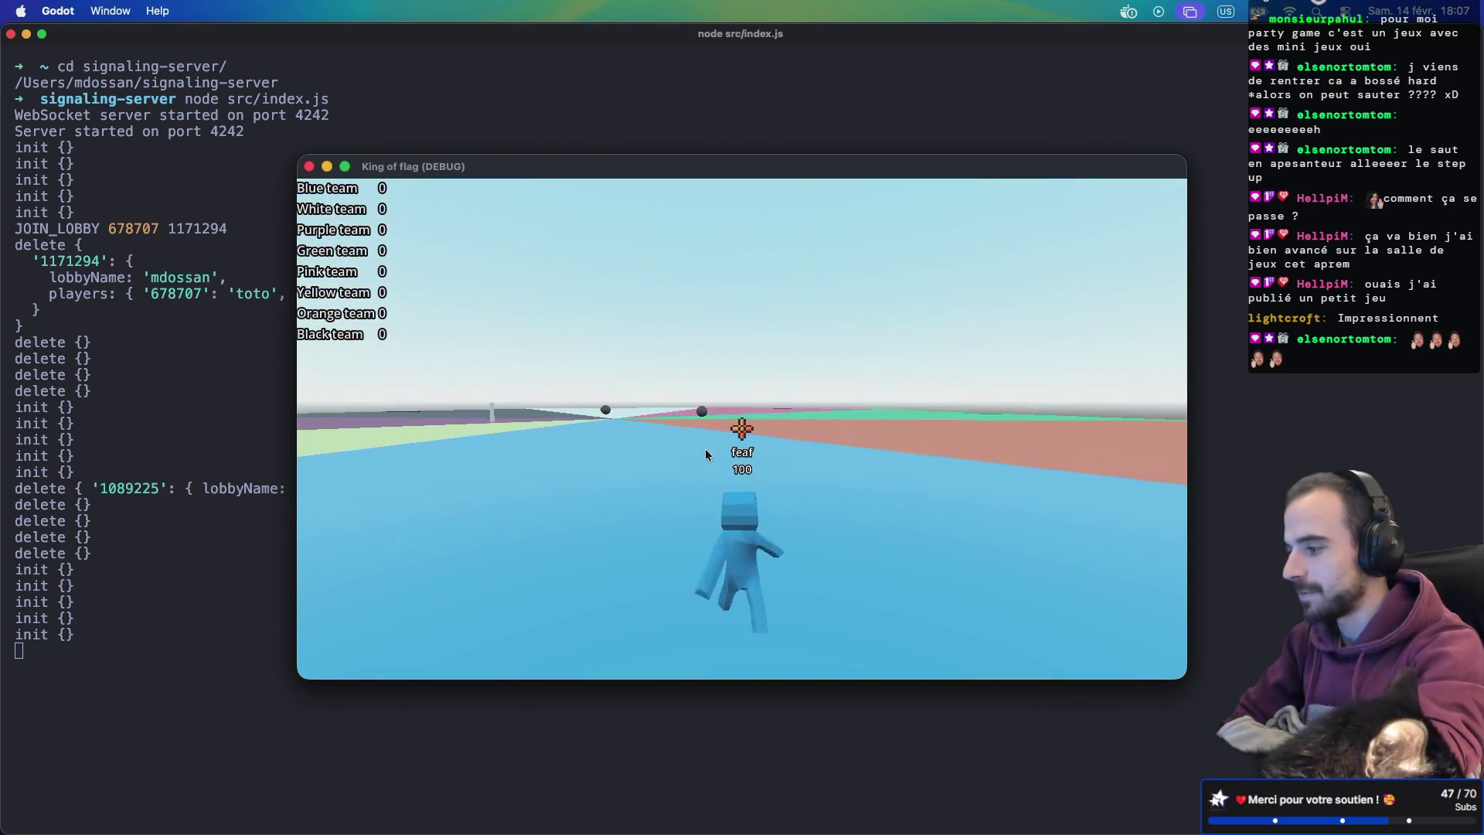
pyautogui.press('space')
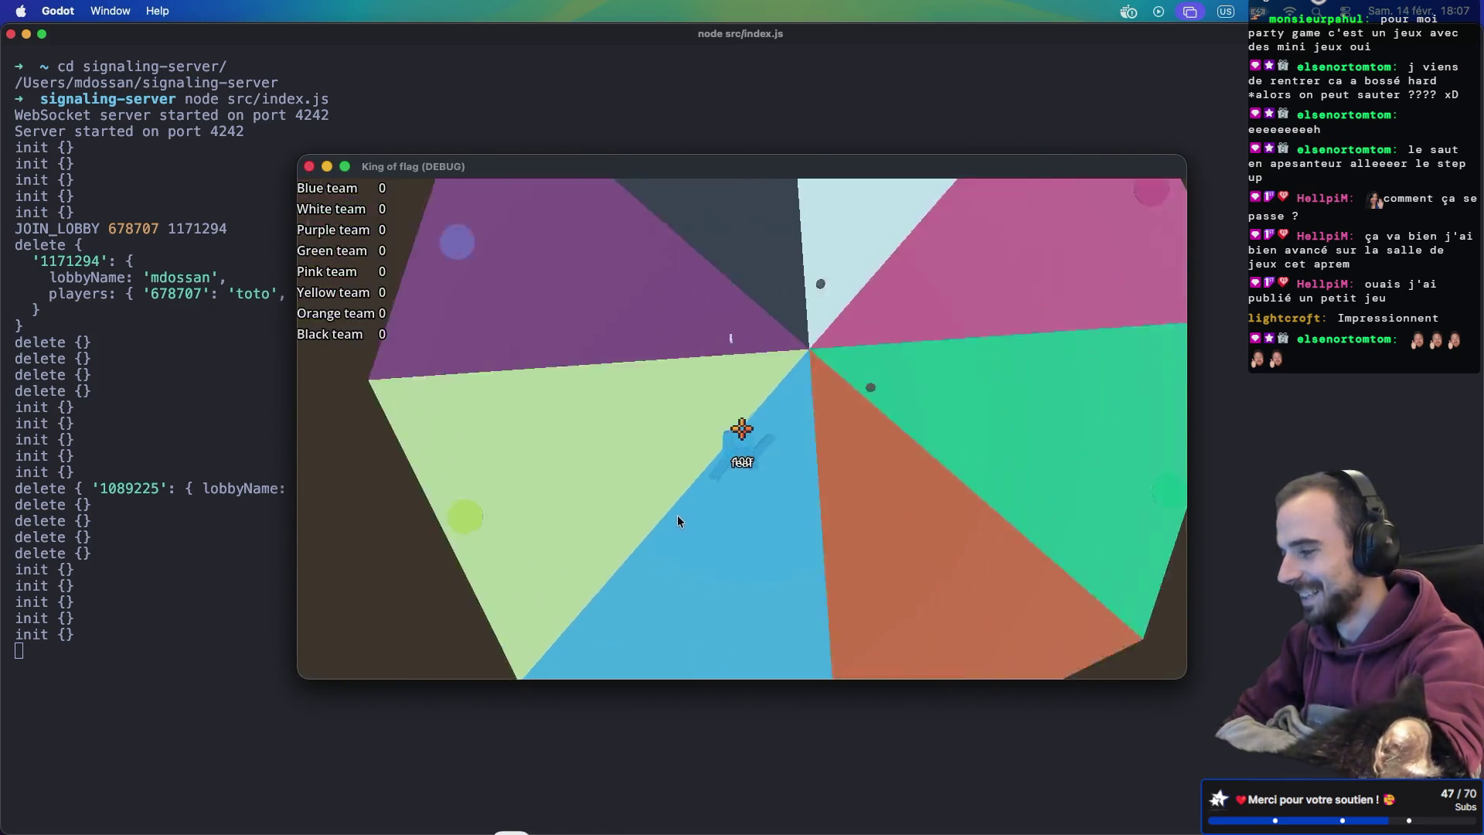
pyautogui.press('space')
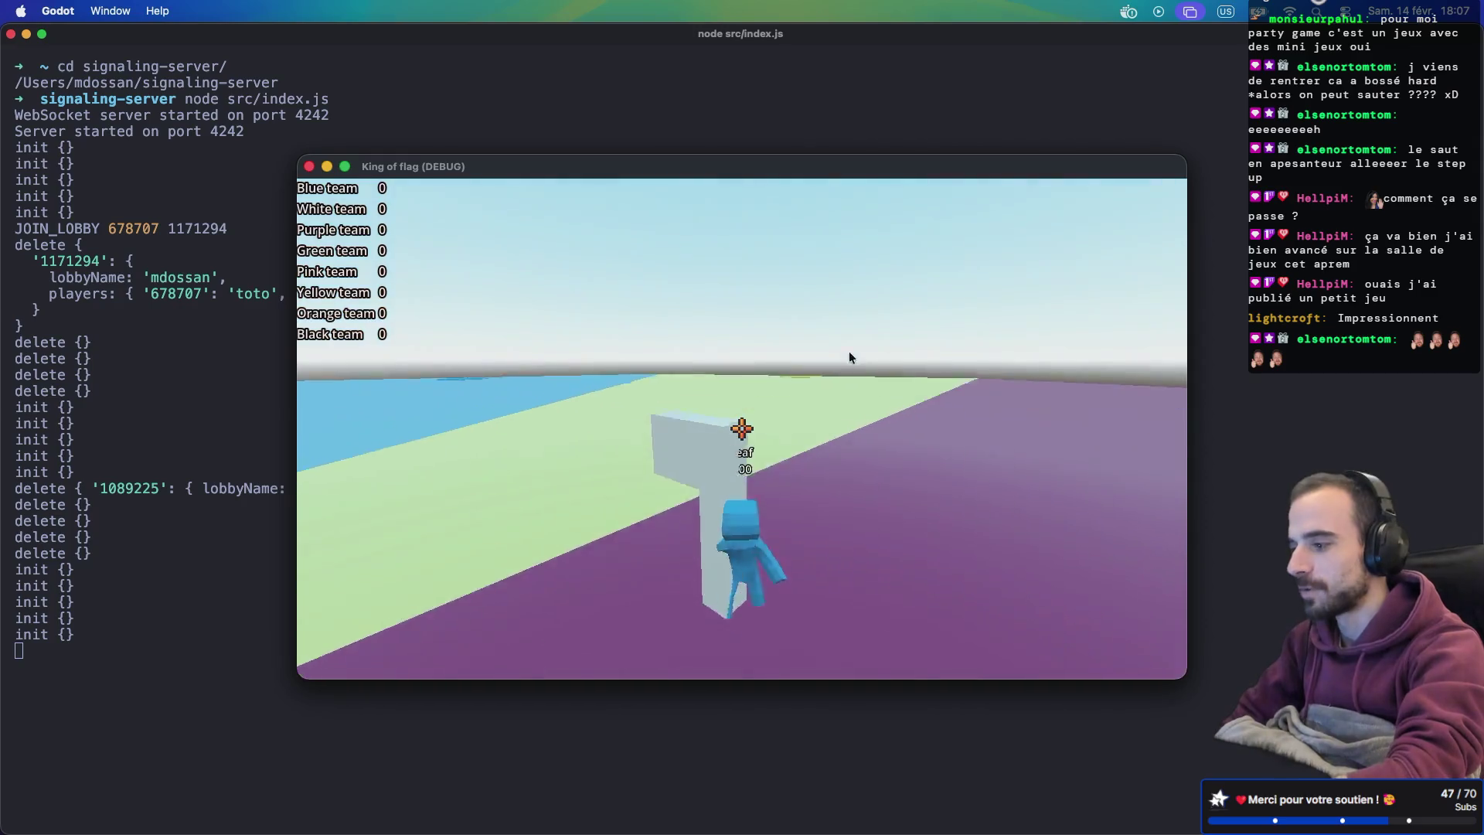
pyautogui.click(848, 358)
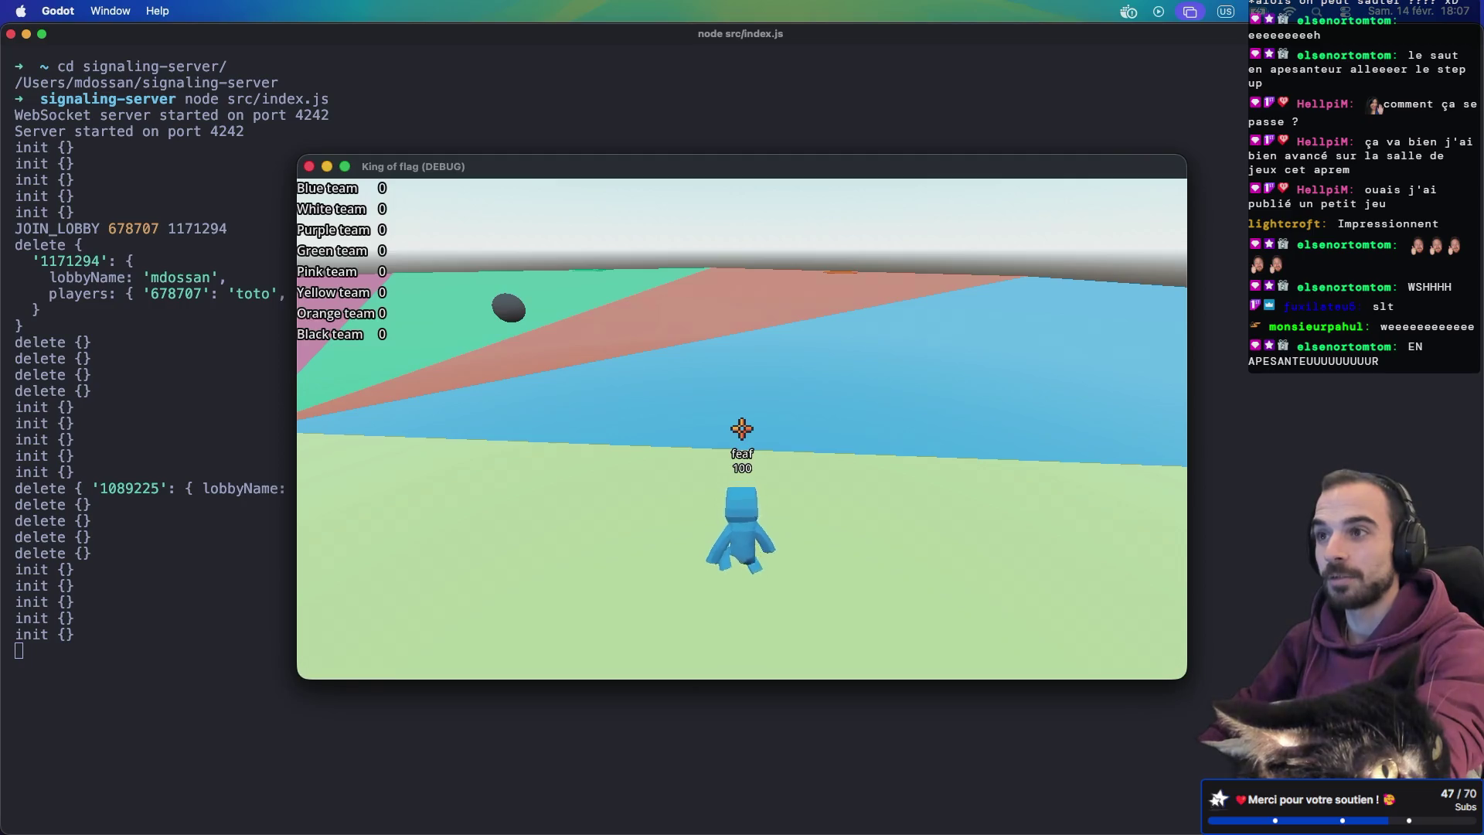
# Run the character forward toward the grey wall and strafe left
pyautogui.press('w')
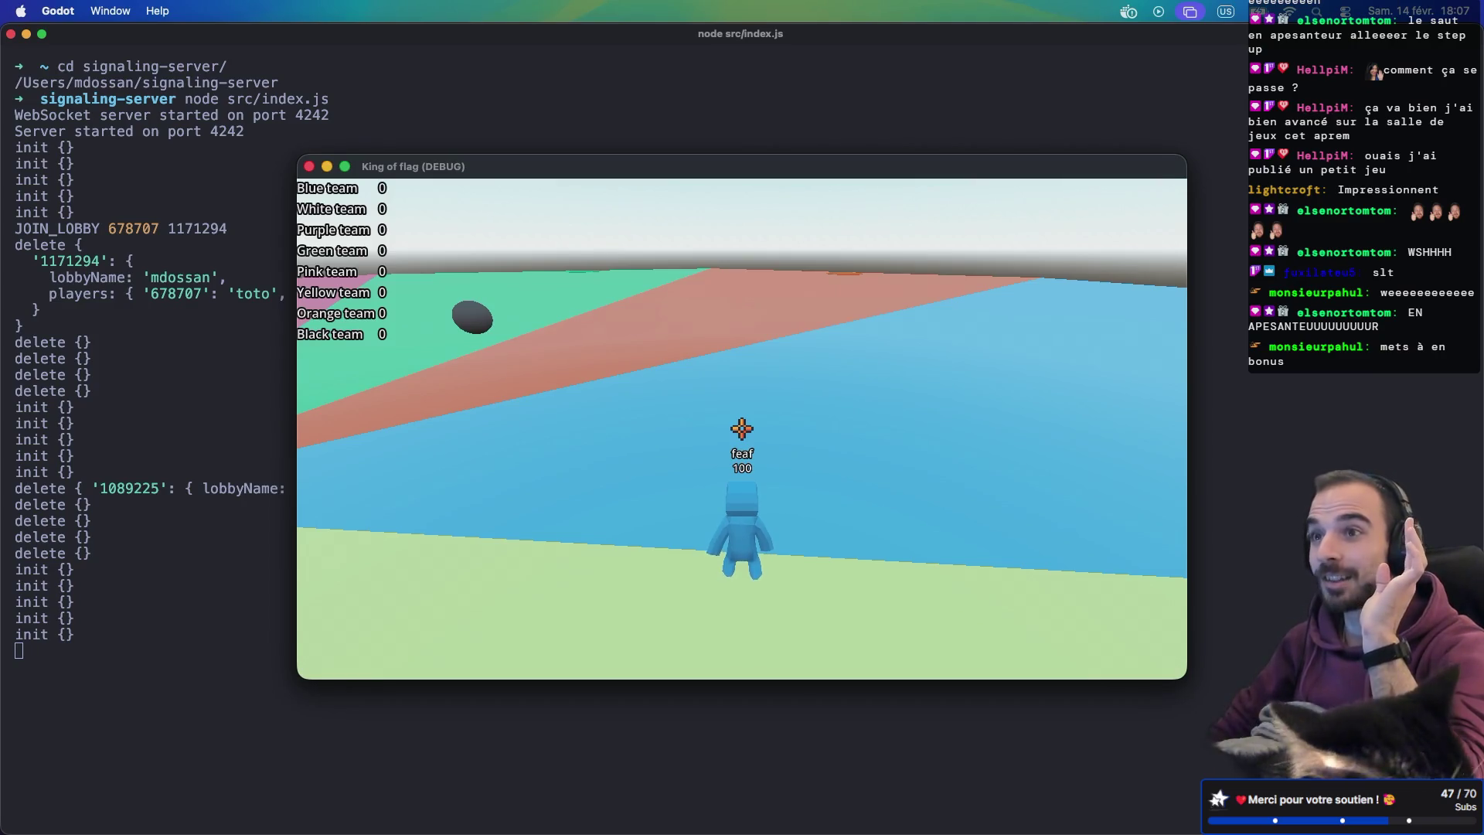
pyautogui.press('w')
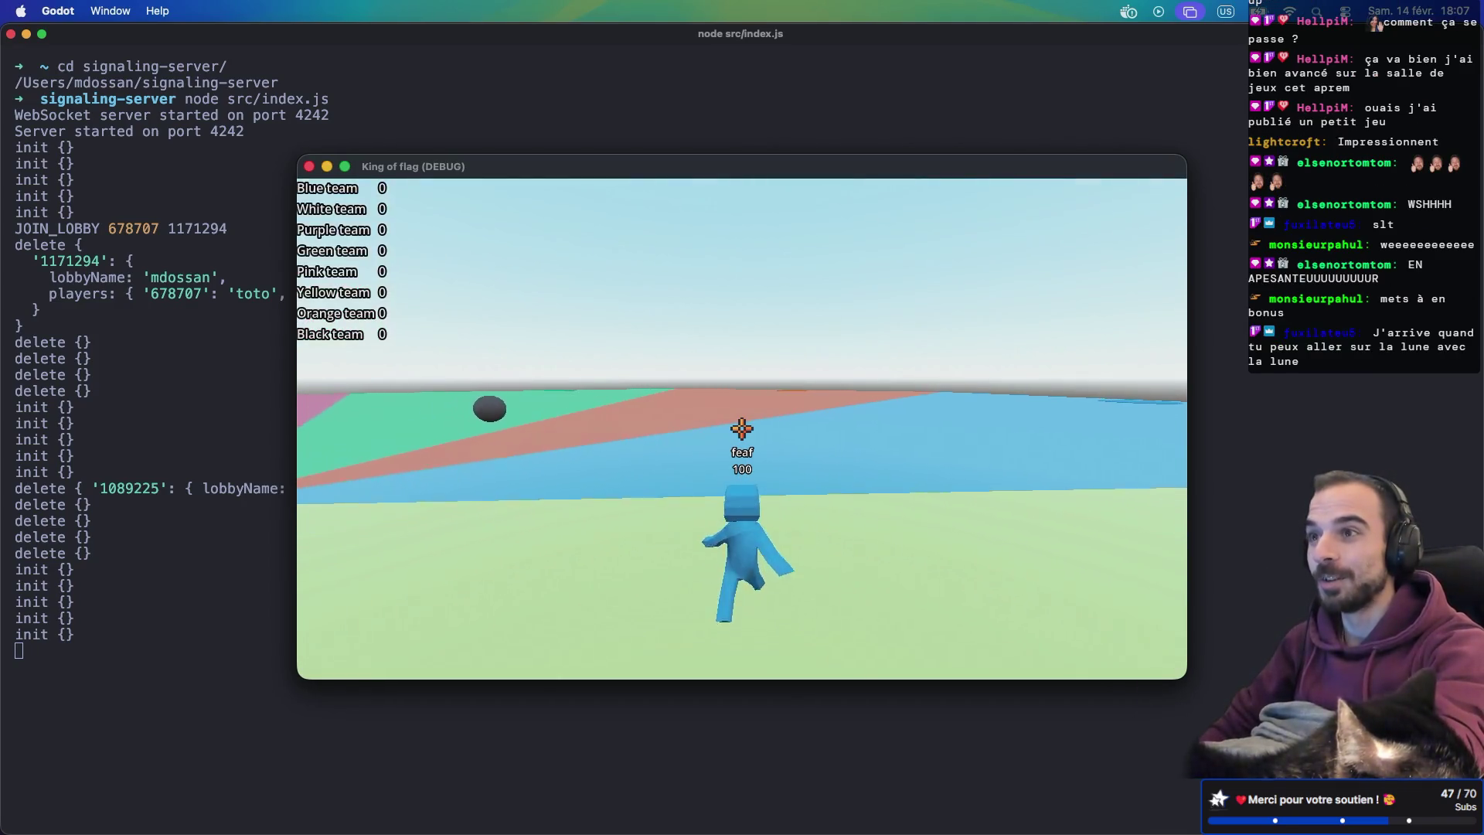
pyautogui.press('w')
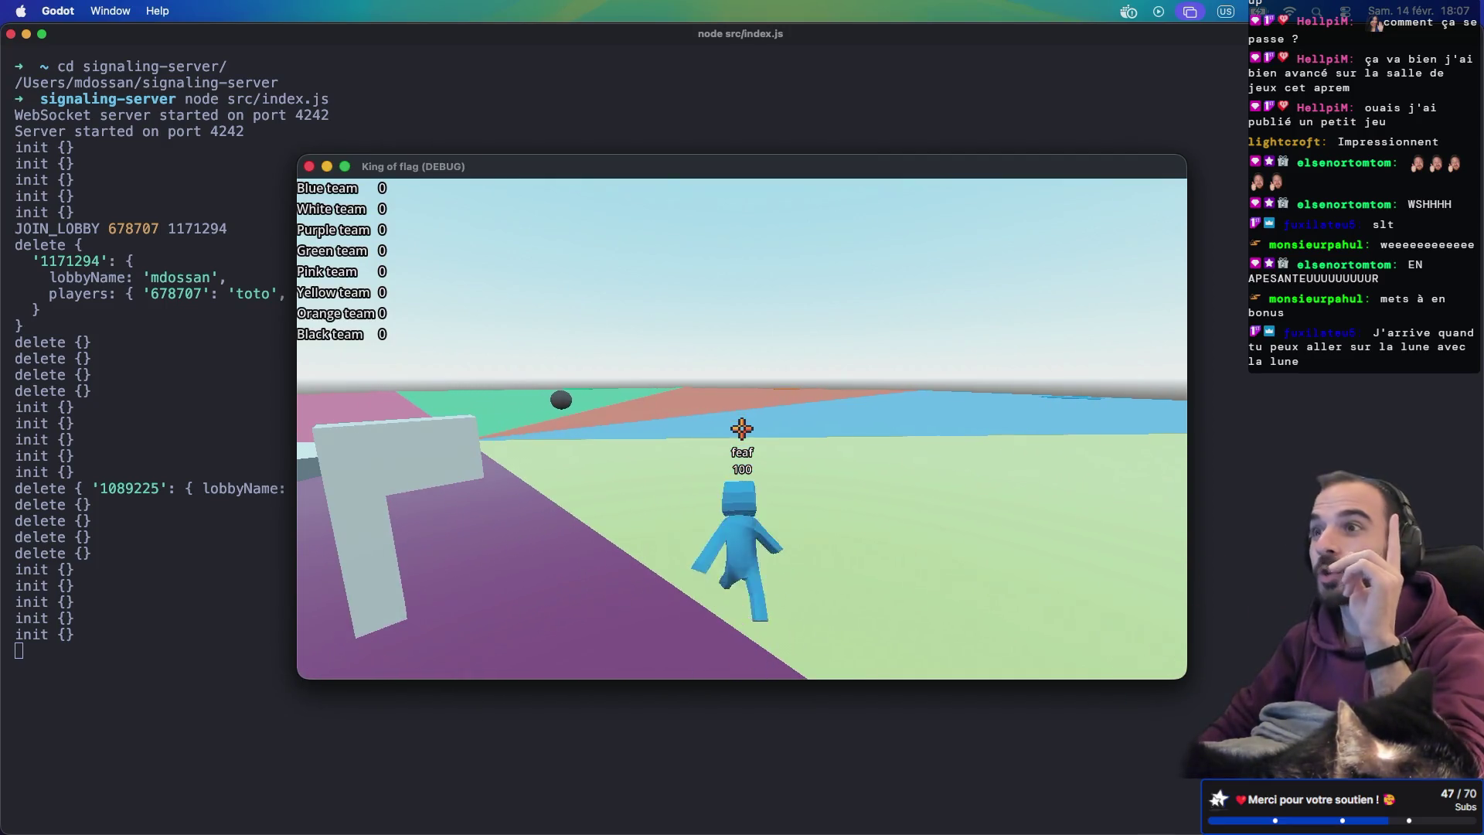
pyautogui.press('a')
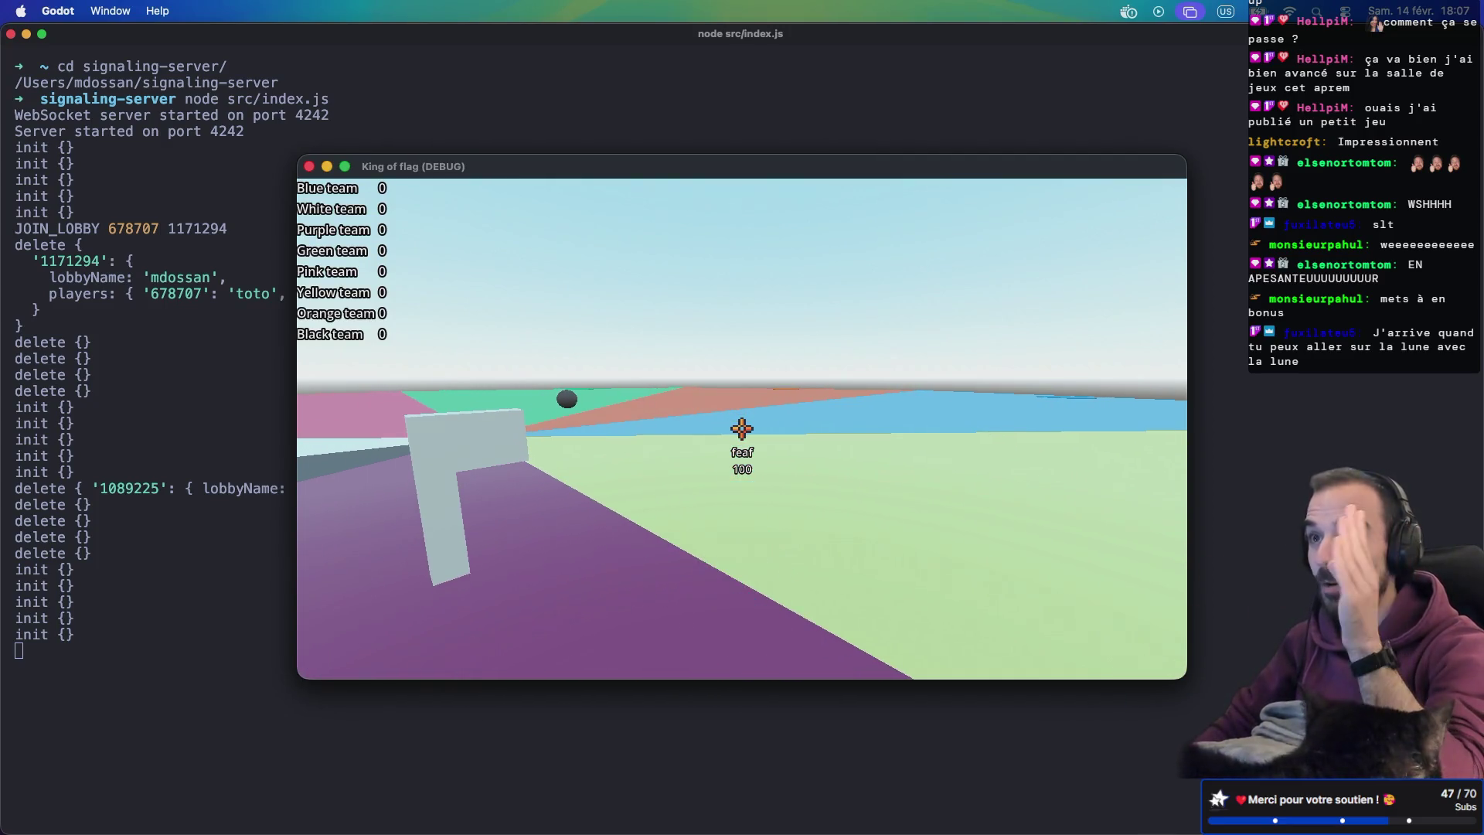
pyautogui.press('a')
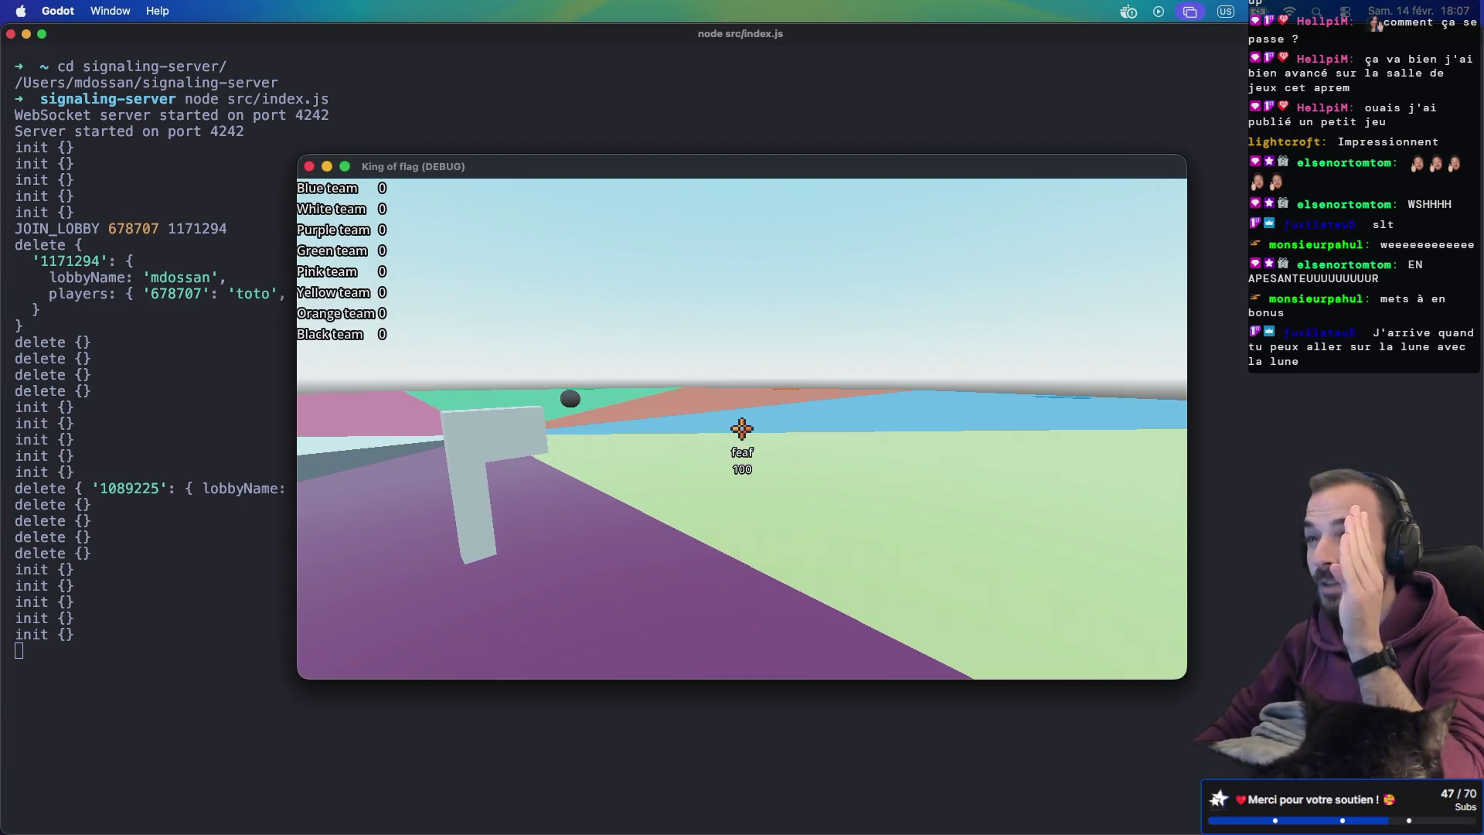
# Jump the character four times, run forward again, then return to the script editor
pyautogui.press('space')
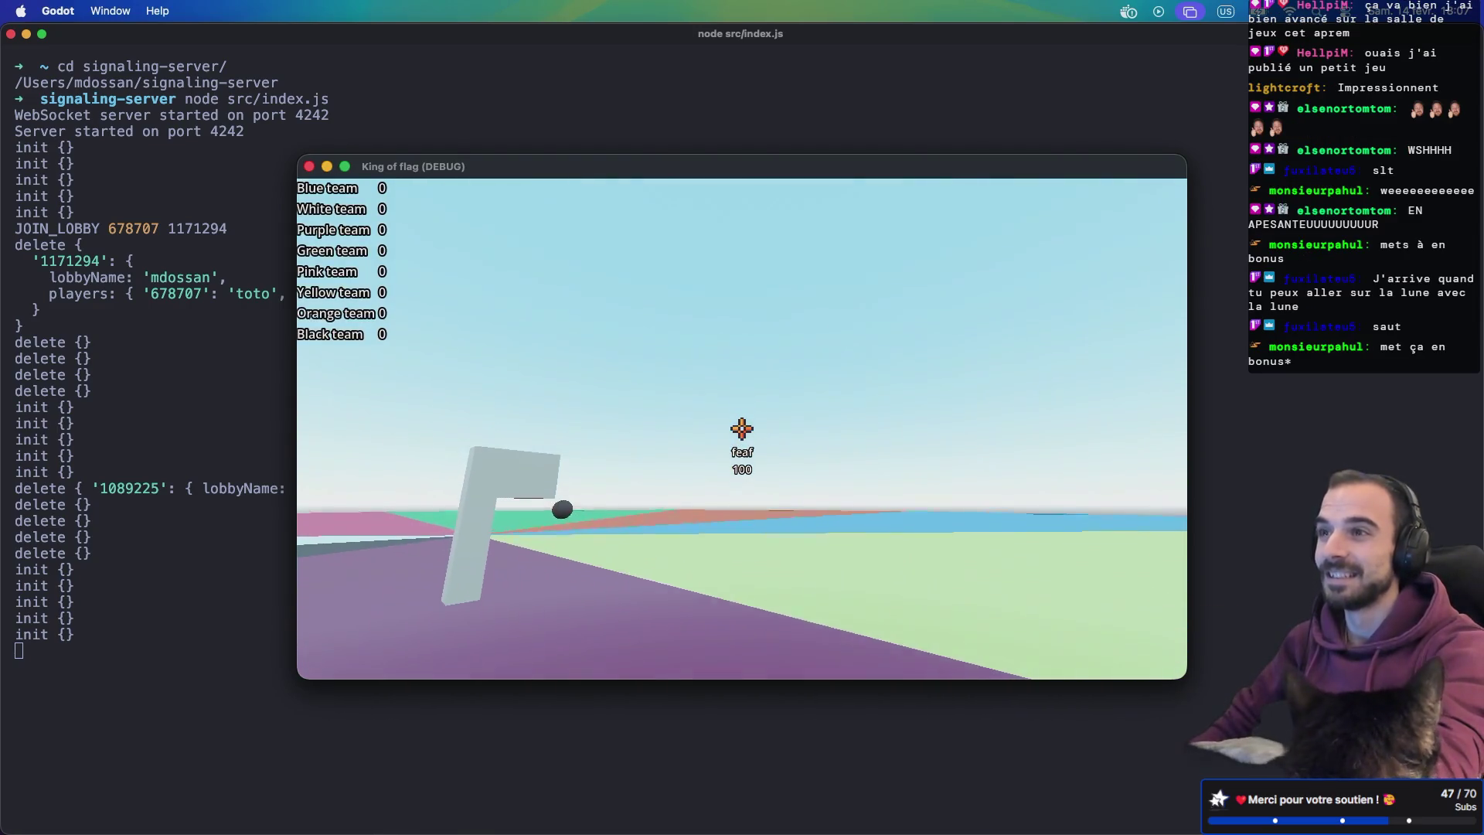
pyautogui.press('space')
pyautogui.press('space')
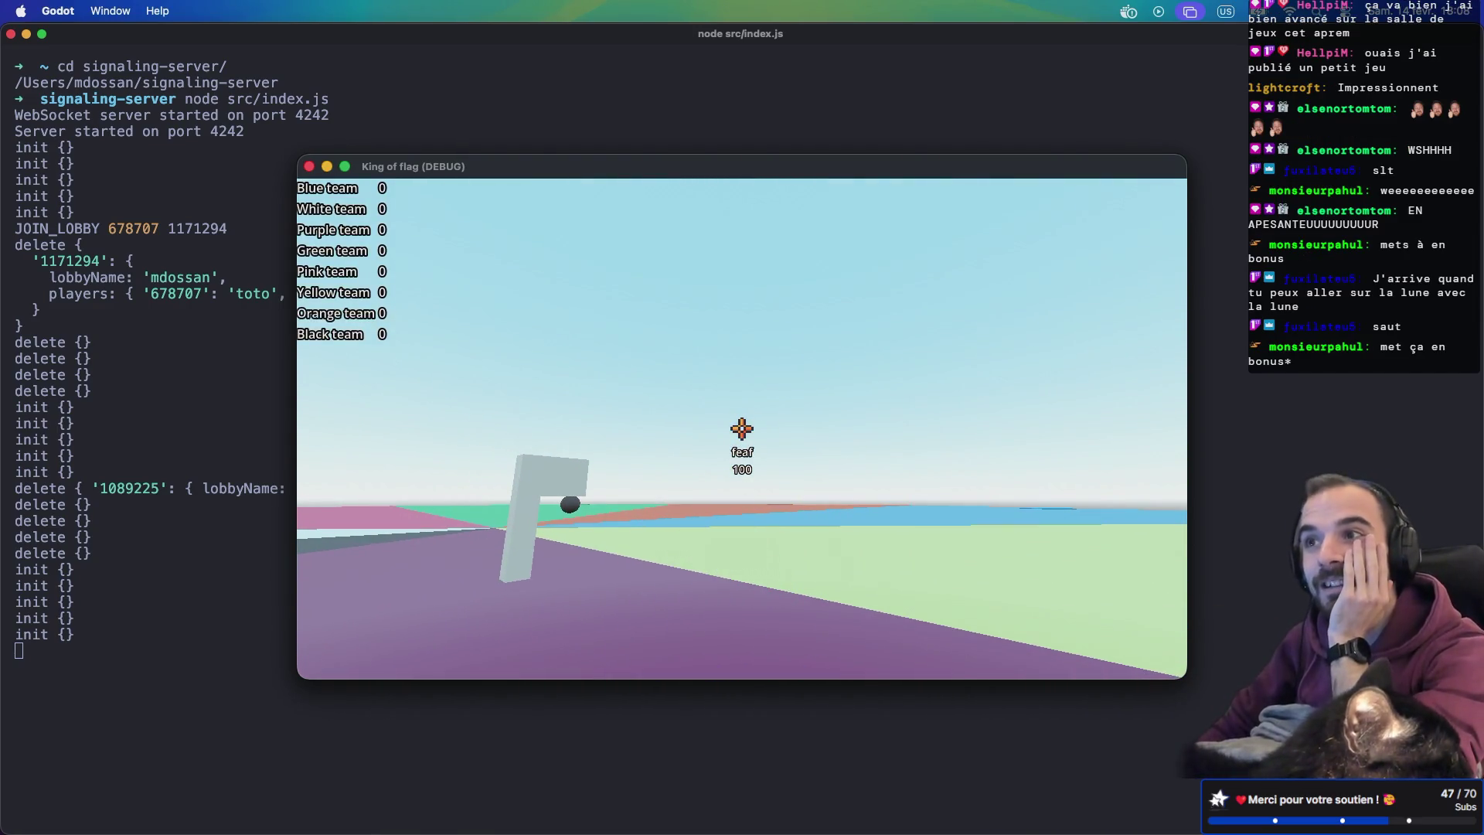
pyautogui.press('space')
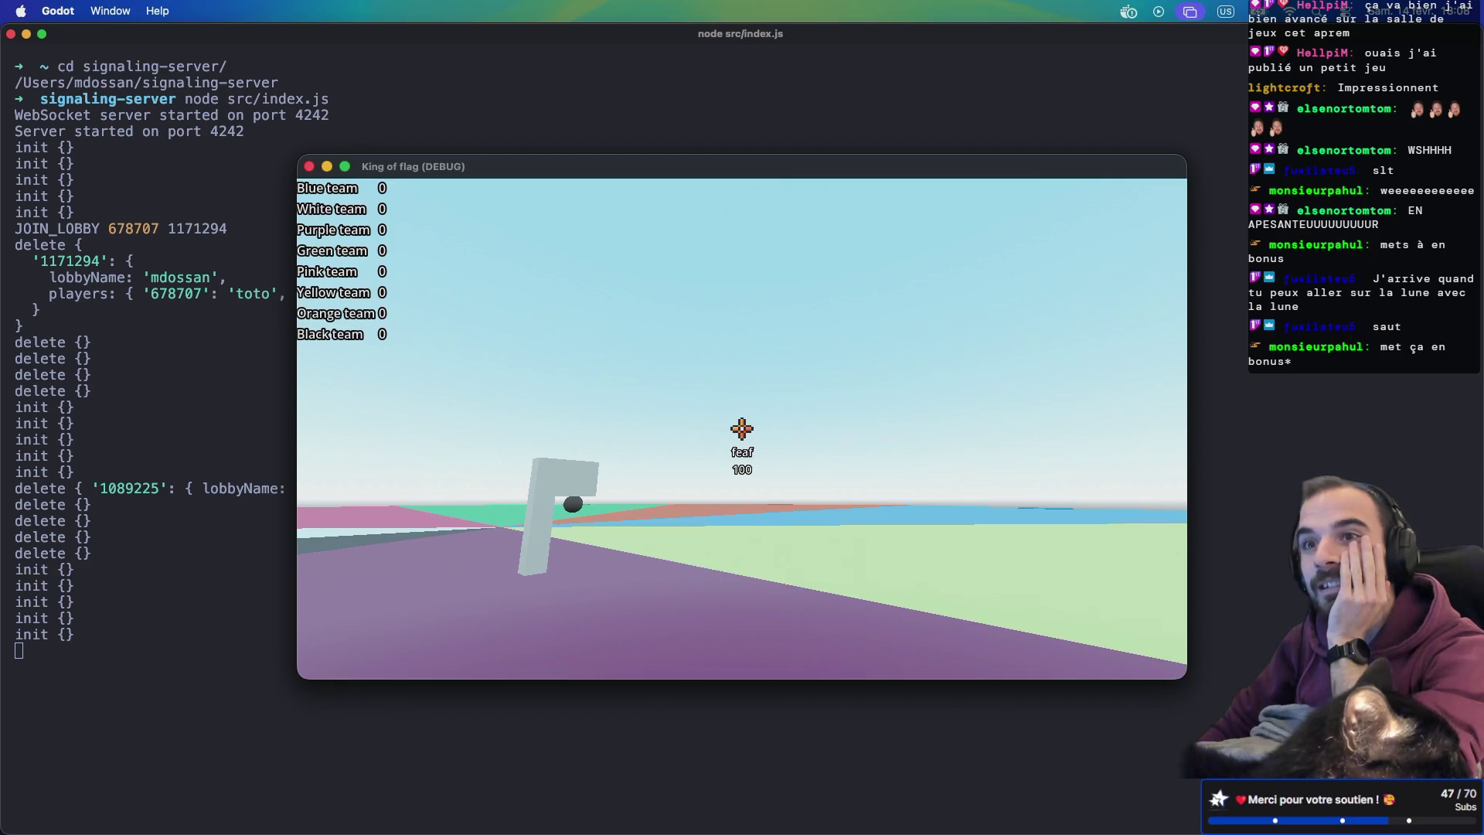
pyautogui.press('space')
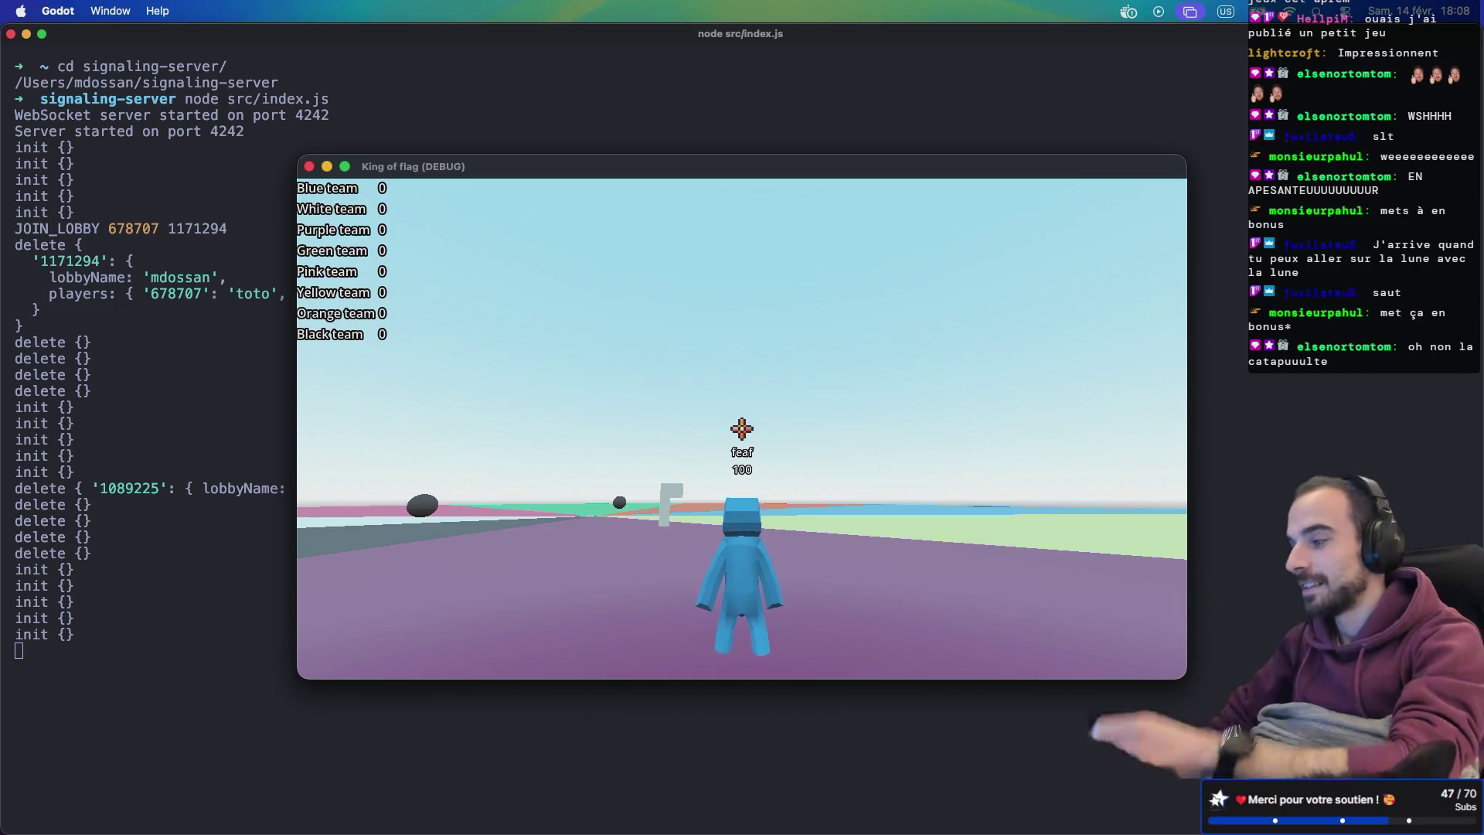
pyautogui.press('w')
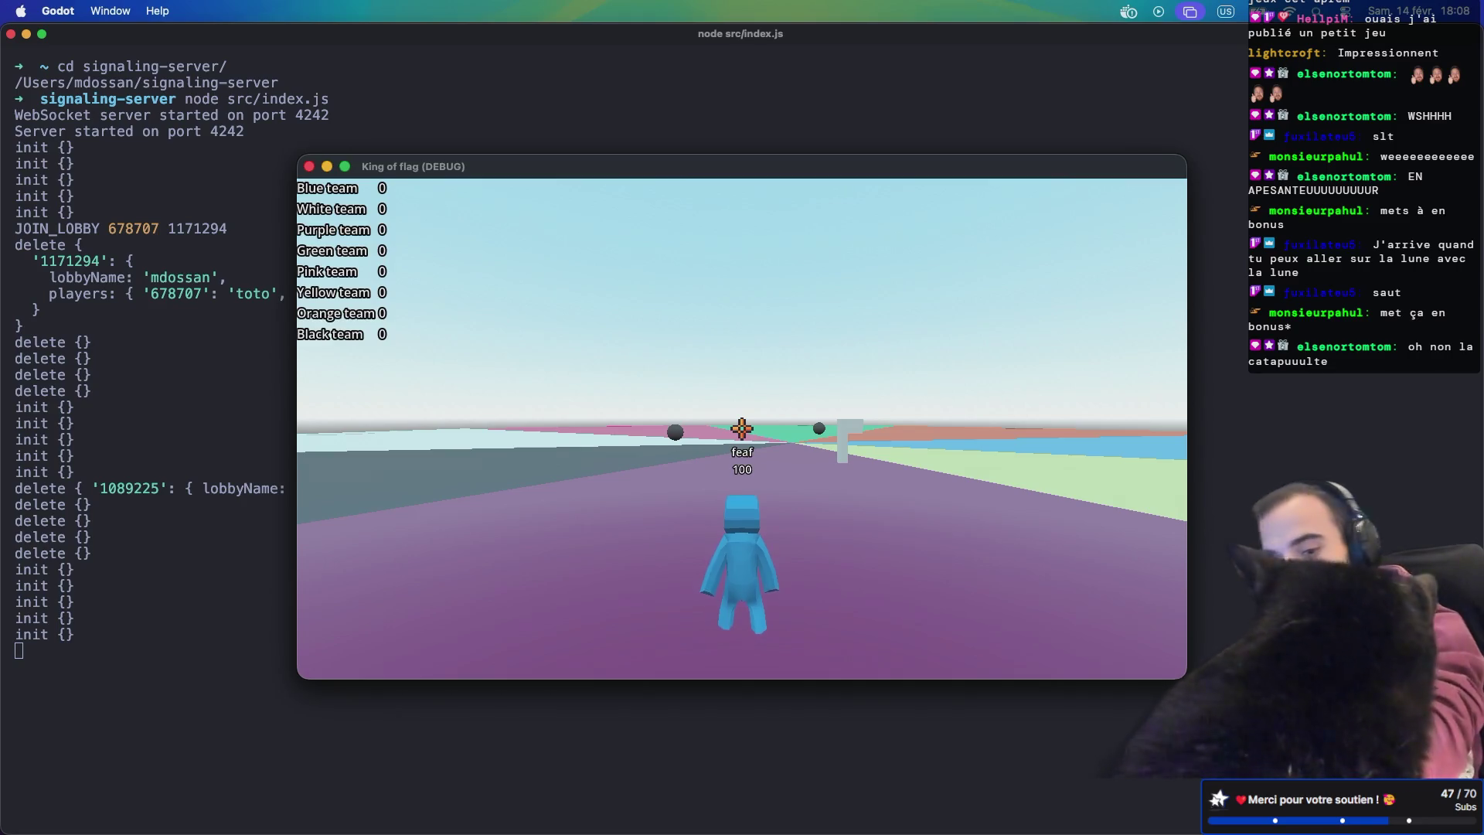
pyautogui.hotkey('ctrl', 'Right')
pyautogui.hotkey('ctrl', 'Right')
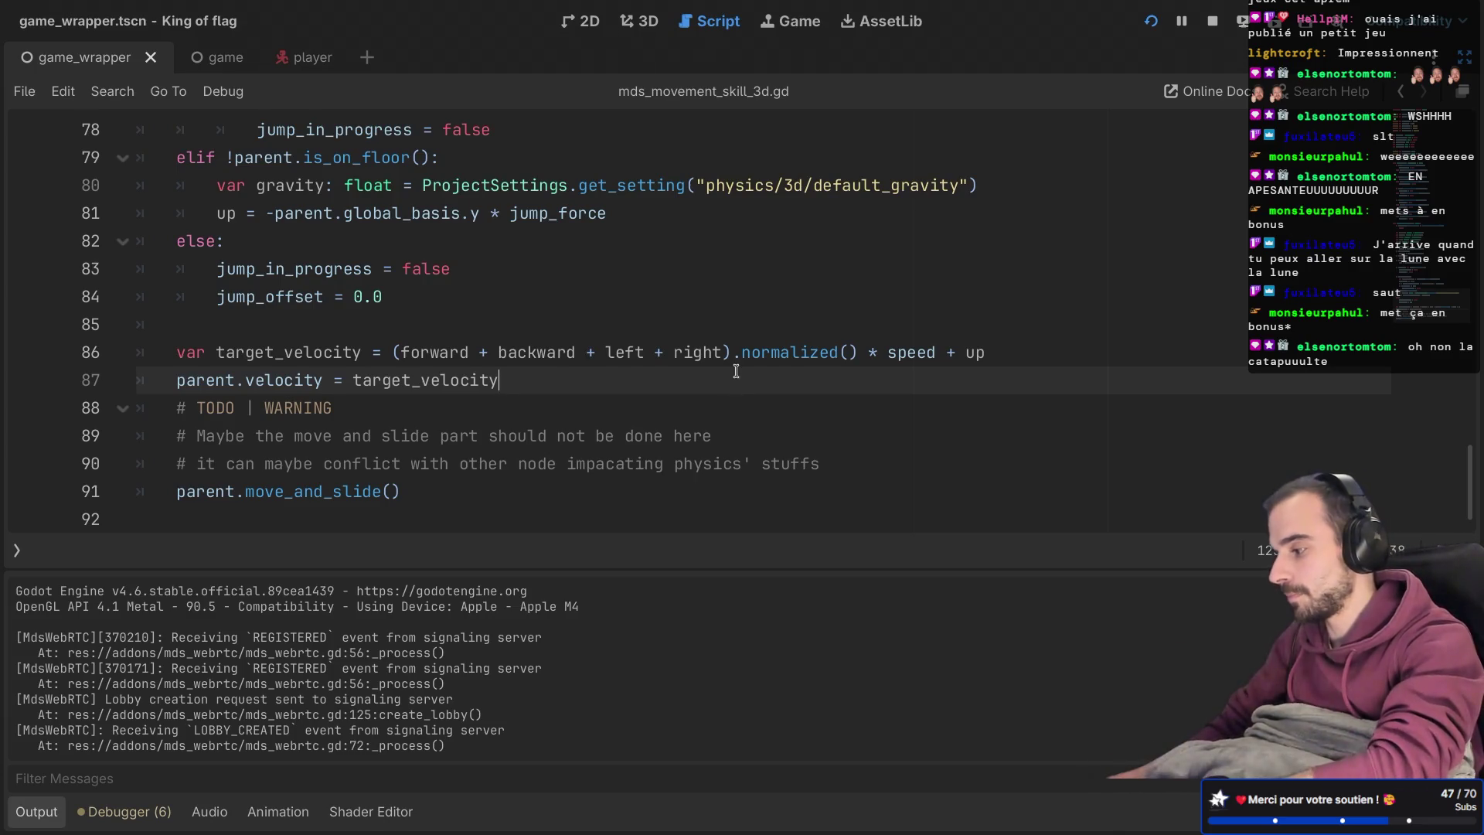
# Check jump_force = 100 on line 20 of the movement script and launch the game
pyautogui.scroll(20, 736, 371)
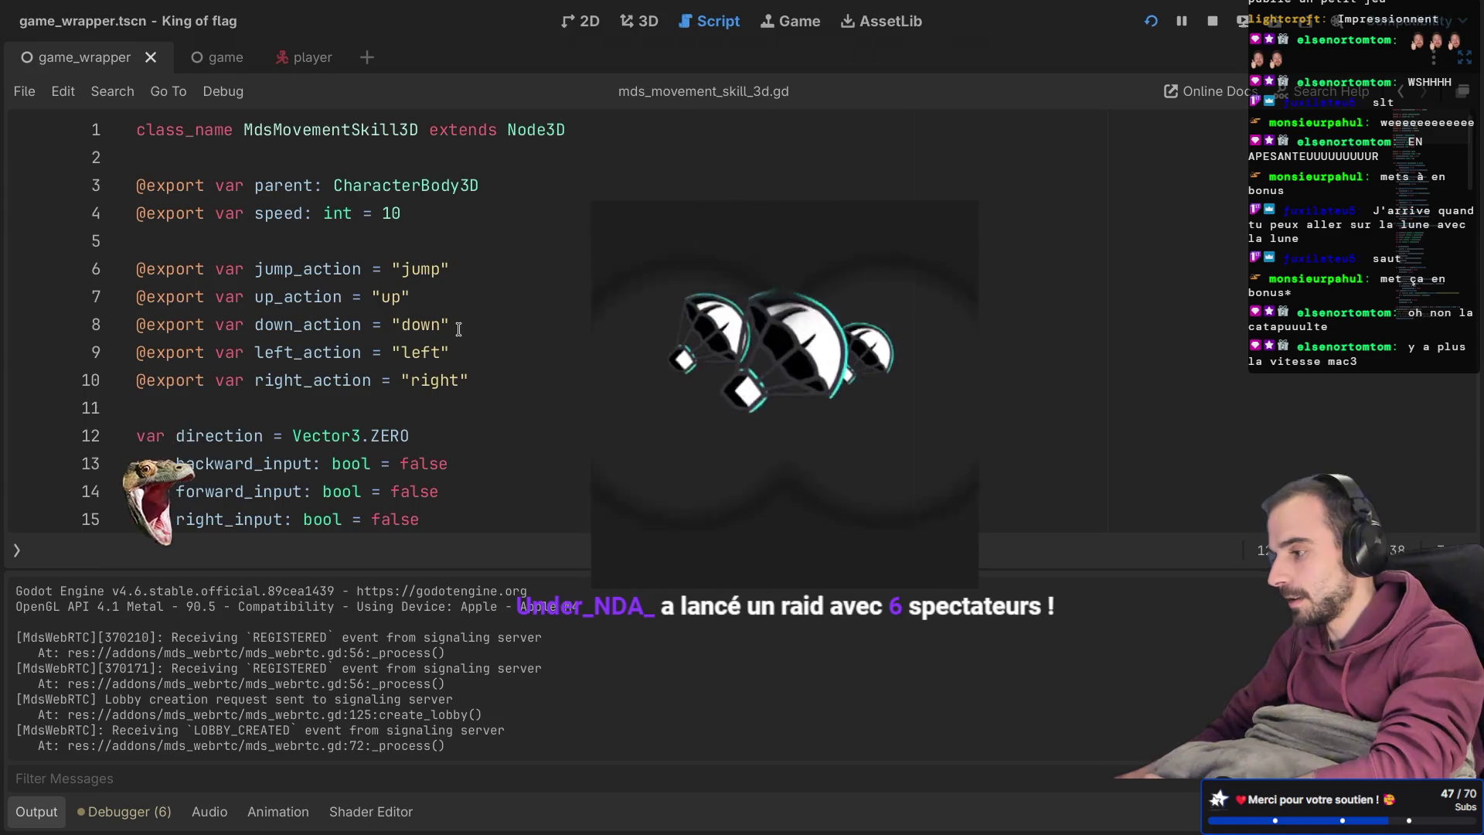
pyautogui.scroll(-2, 463, 317)
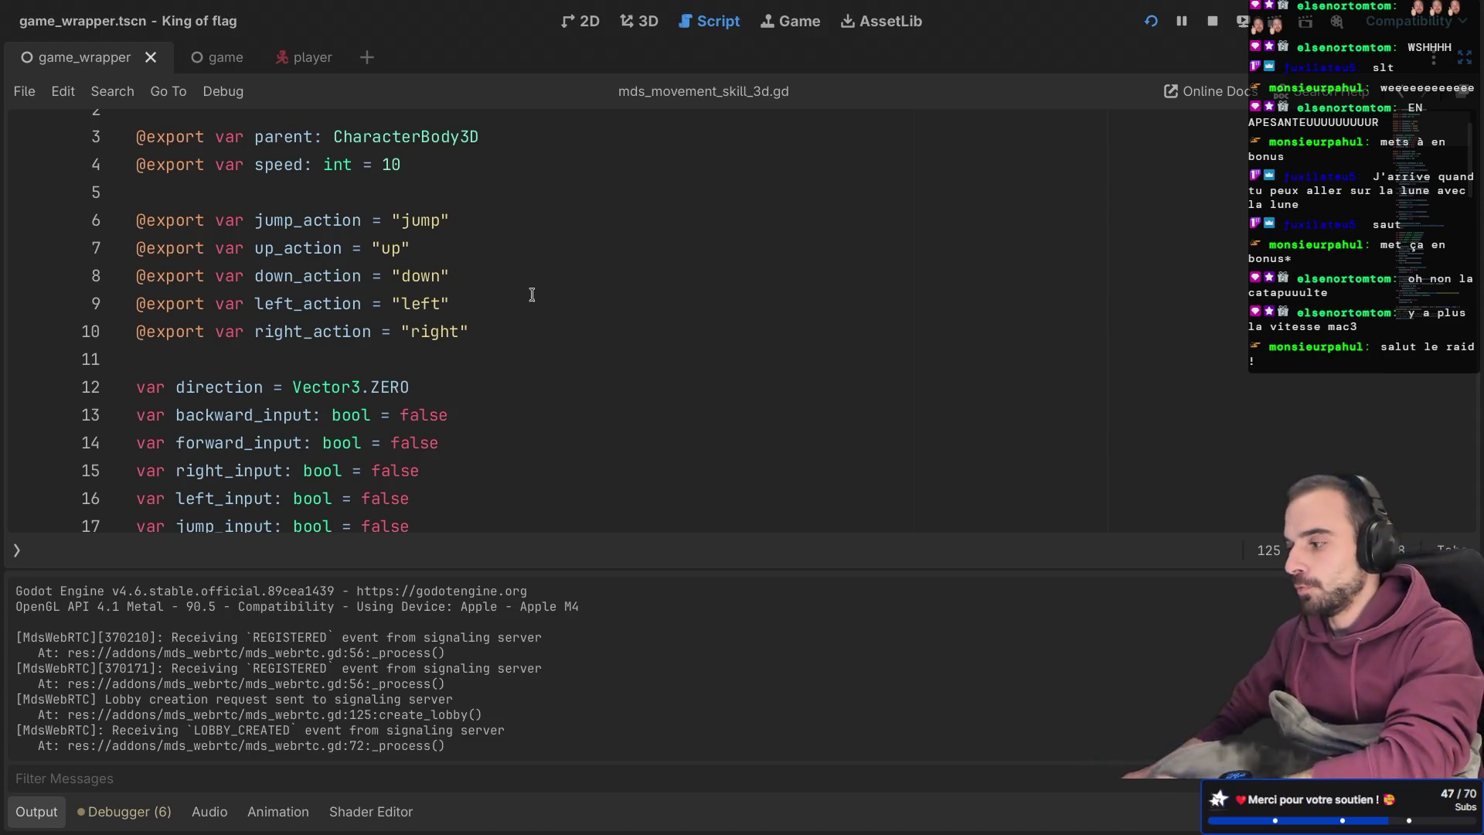
pyautogui.scroll(-2, 570, 341)
pyautogui.scroll(2, 570, 341)
pyautogui.scroll(-4, 571, 344)
pyautogui.scroll(-4, 571, 344)
pyautogui.scroll(4, 571, 344)
pyautogui.click(491, 359)
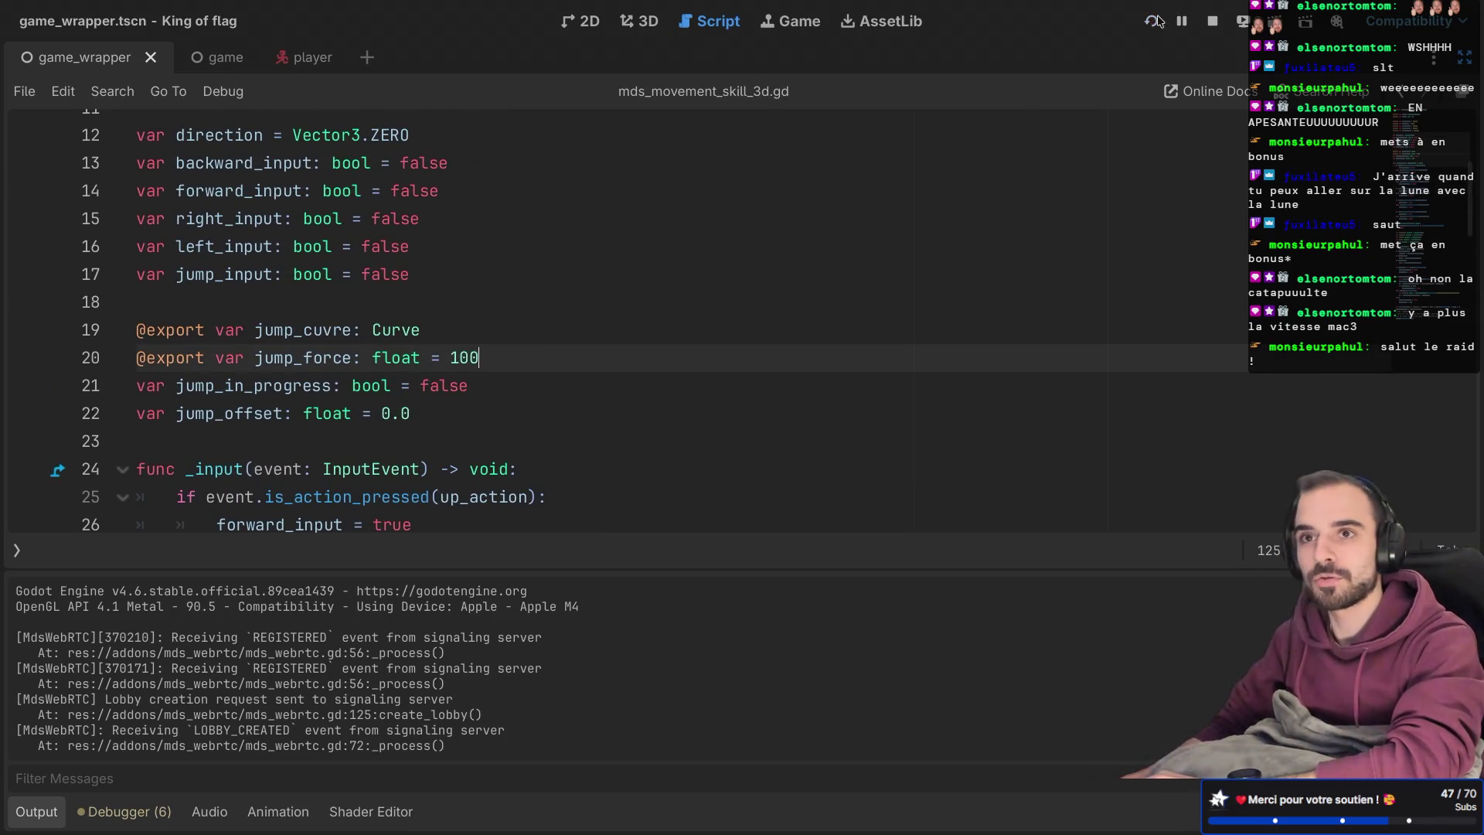
pyautogui.click(1155, 21)
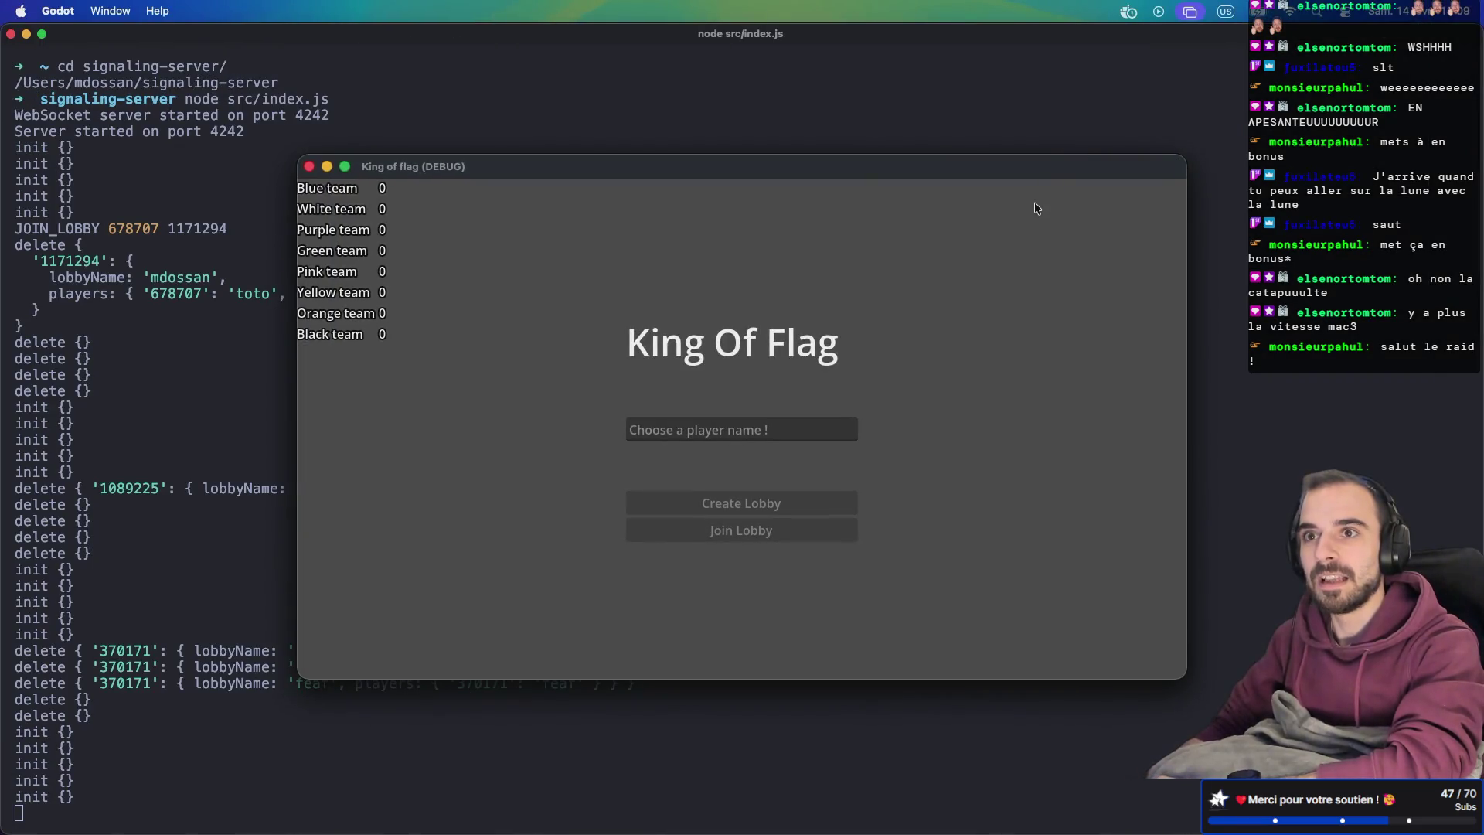
# Enter a player name, create a lobby, and start the match
pyautogui.click(780, 429)
pyautogui.write('feafa')
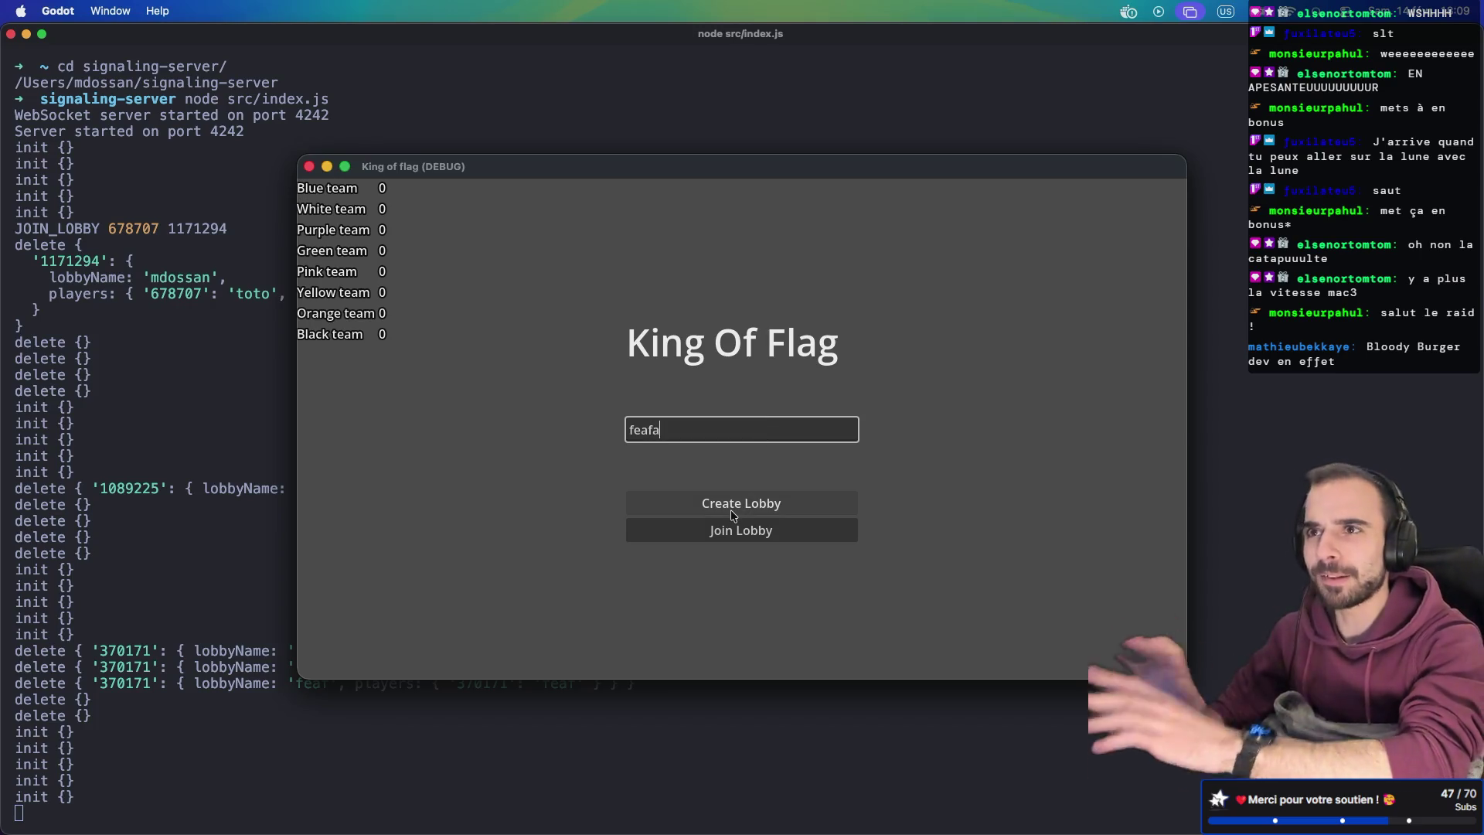
pyautogui.click(731, 511)
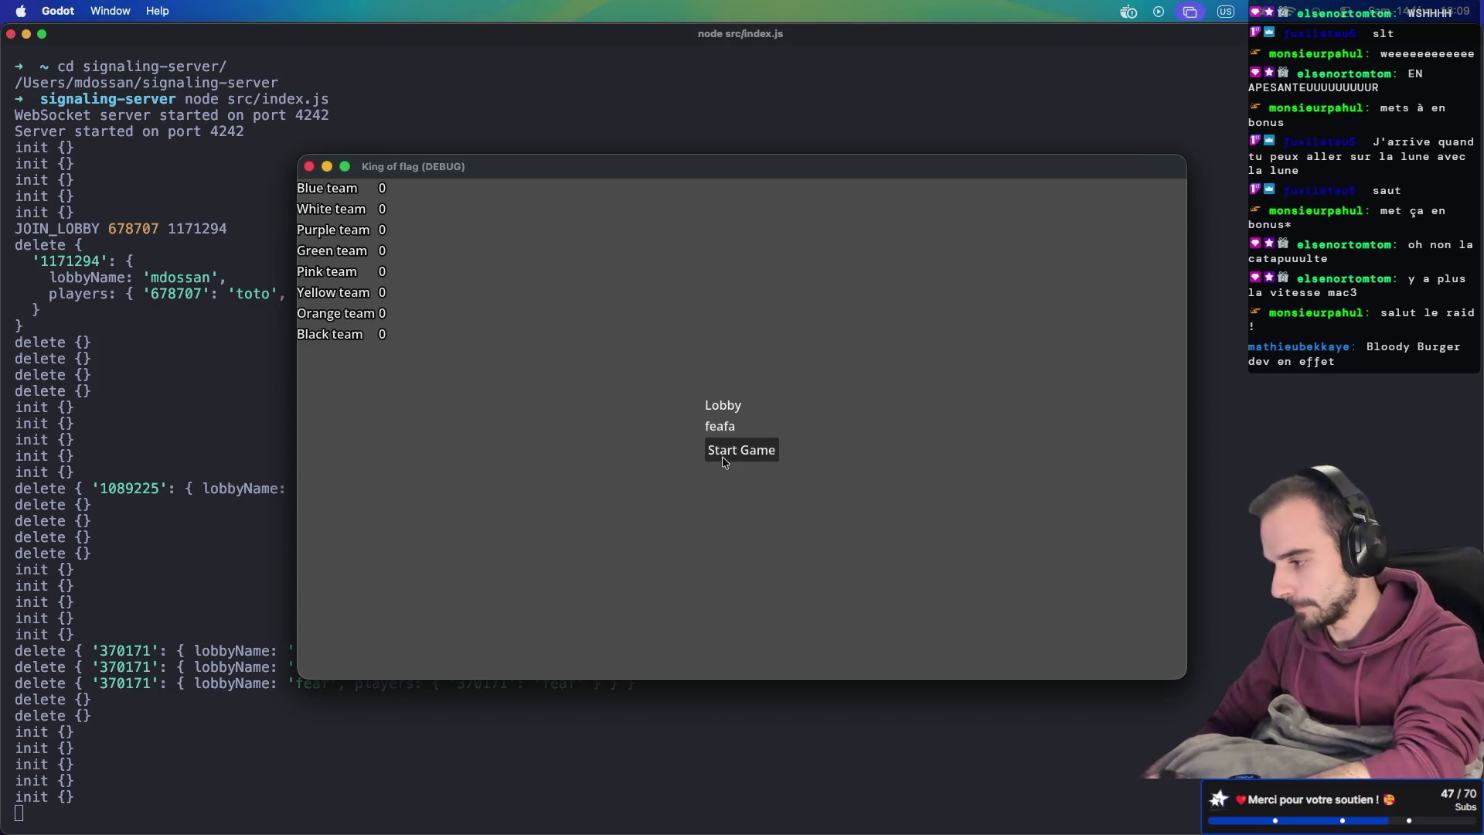
pyautogui.click(721, 454)
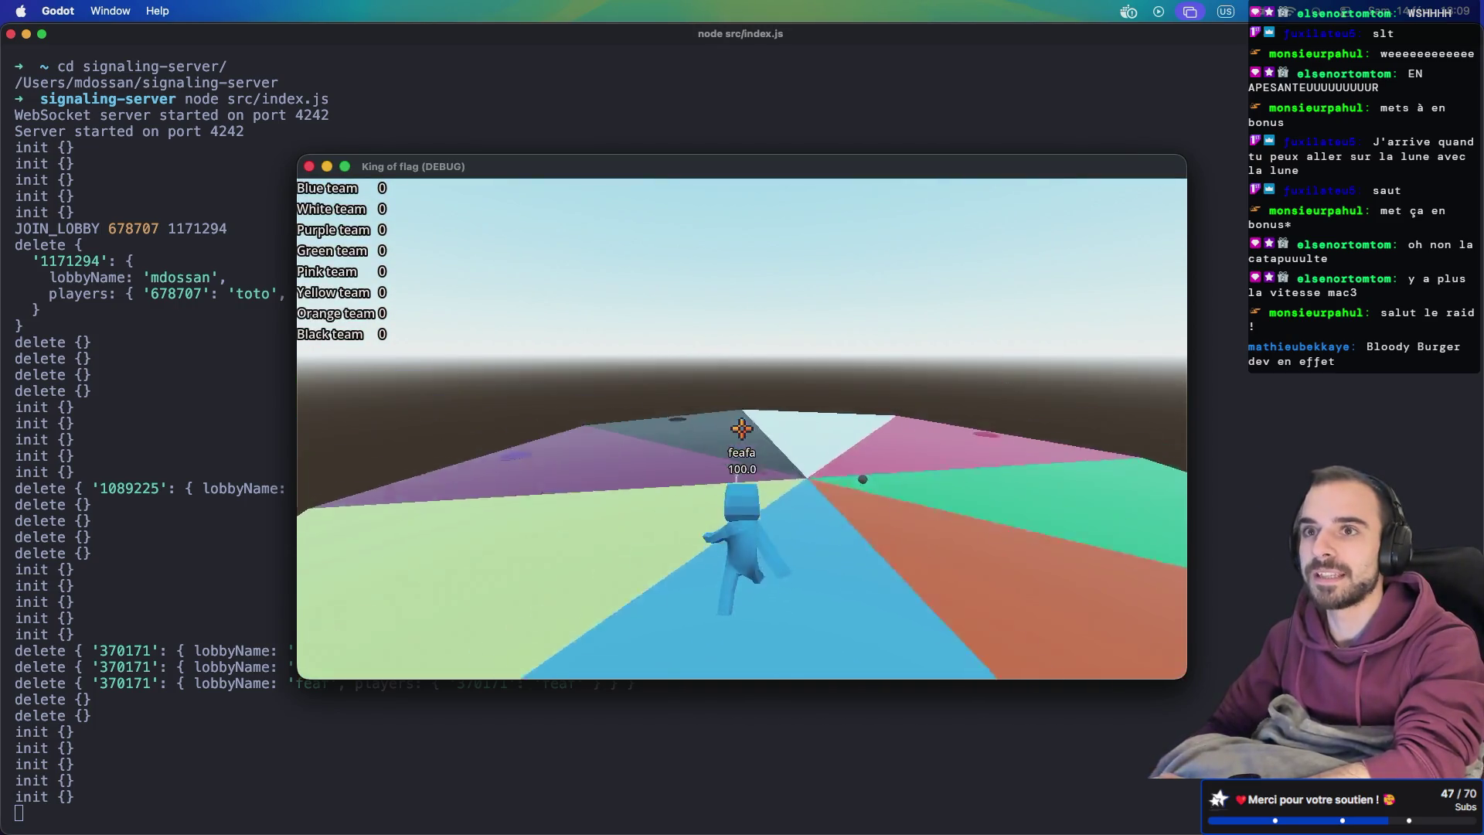
# Run the character across the arena, jump, then switch to the next desktop
pyautogui.press('w')
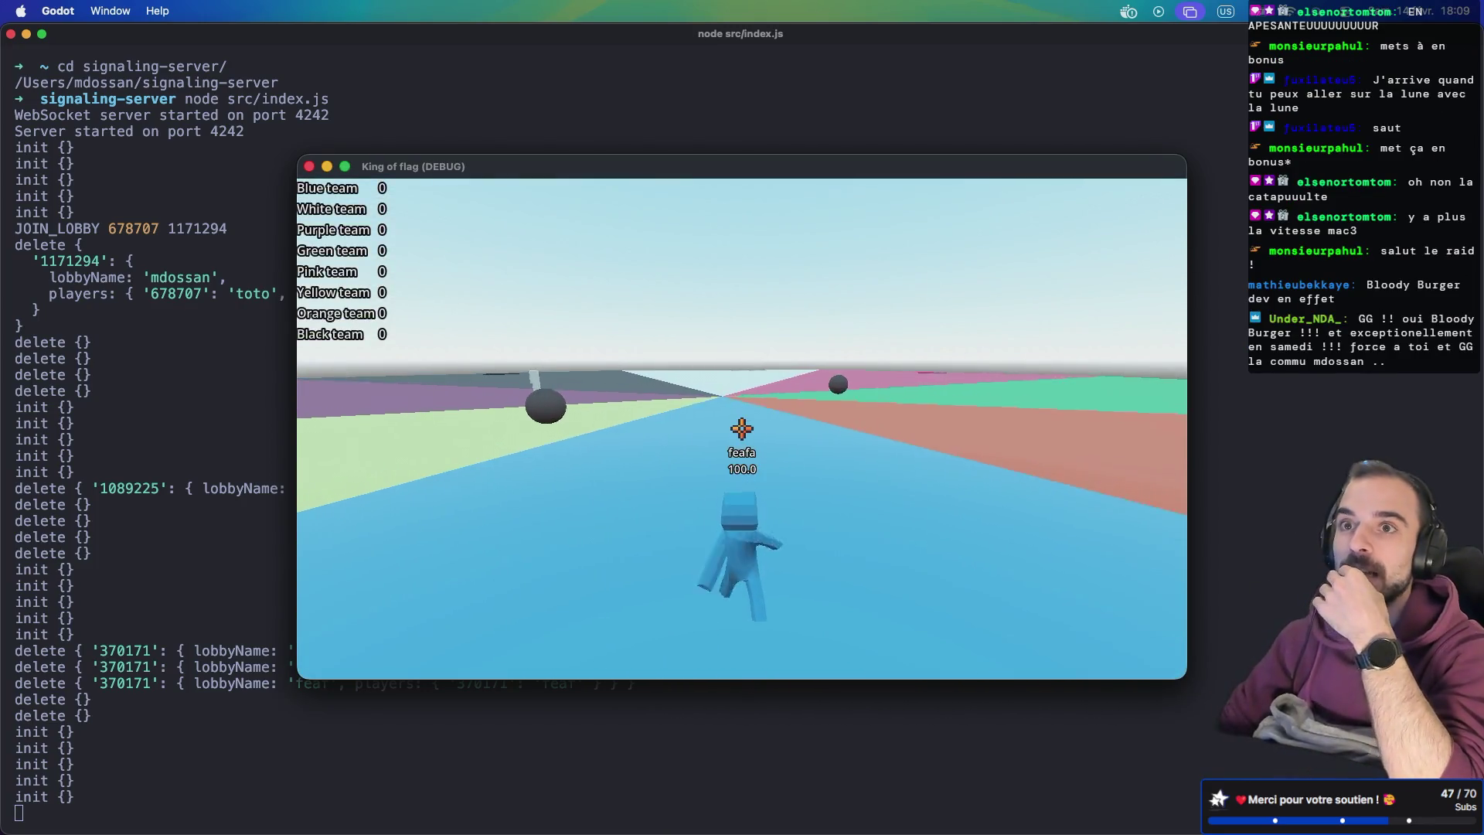
pyautogui.press('w')
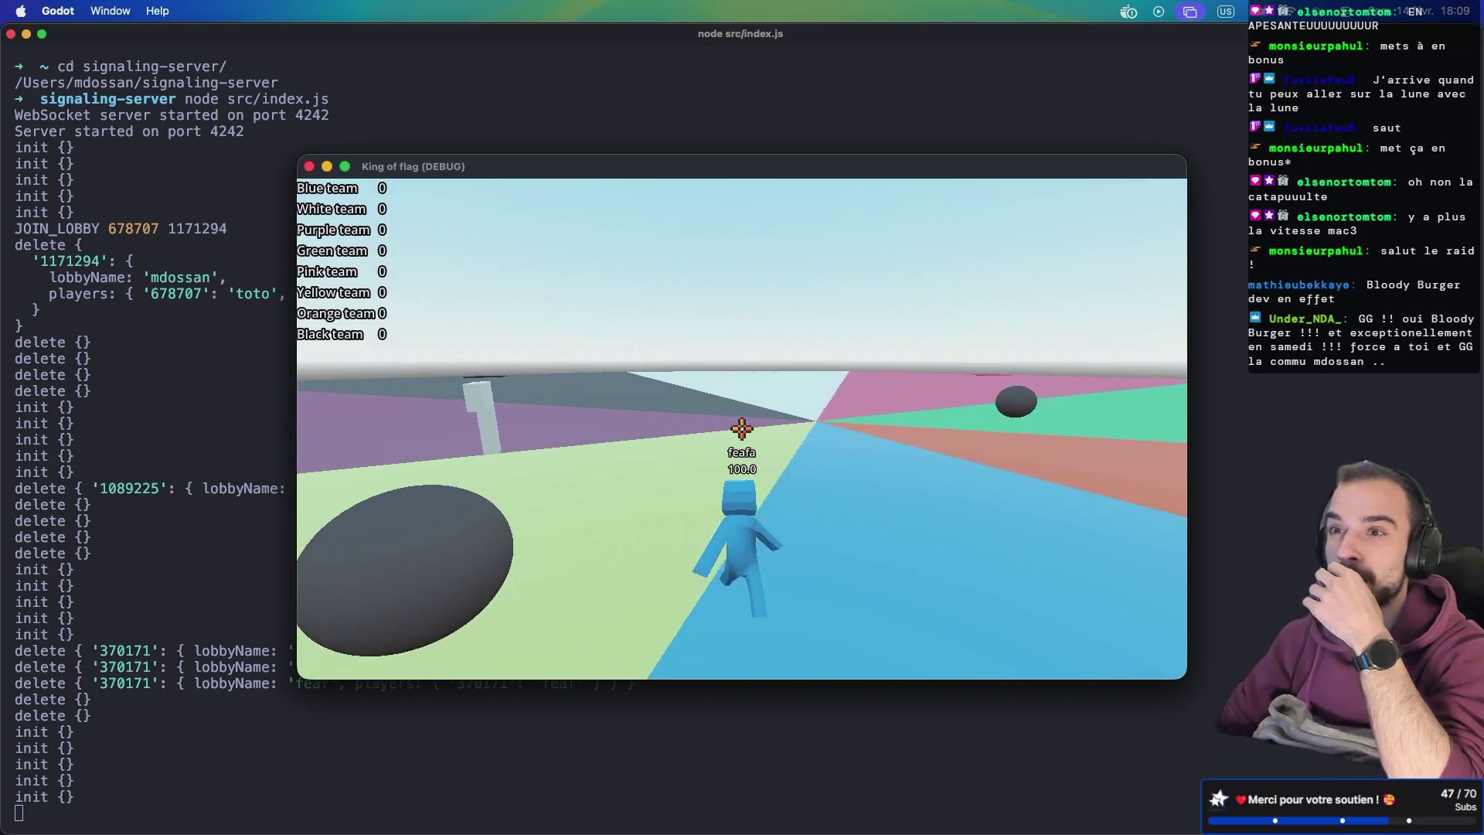
pyautogui.press('w')
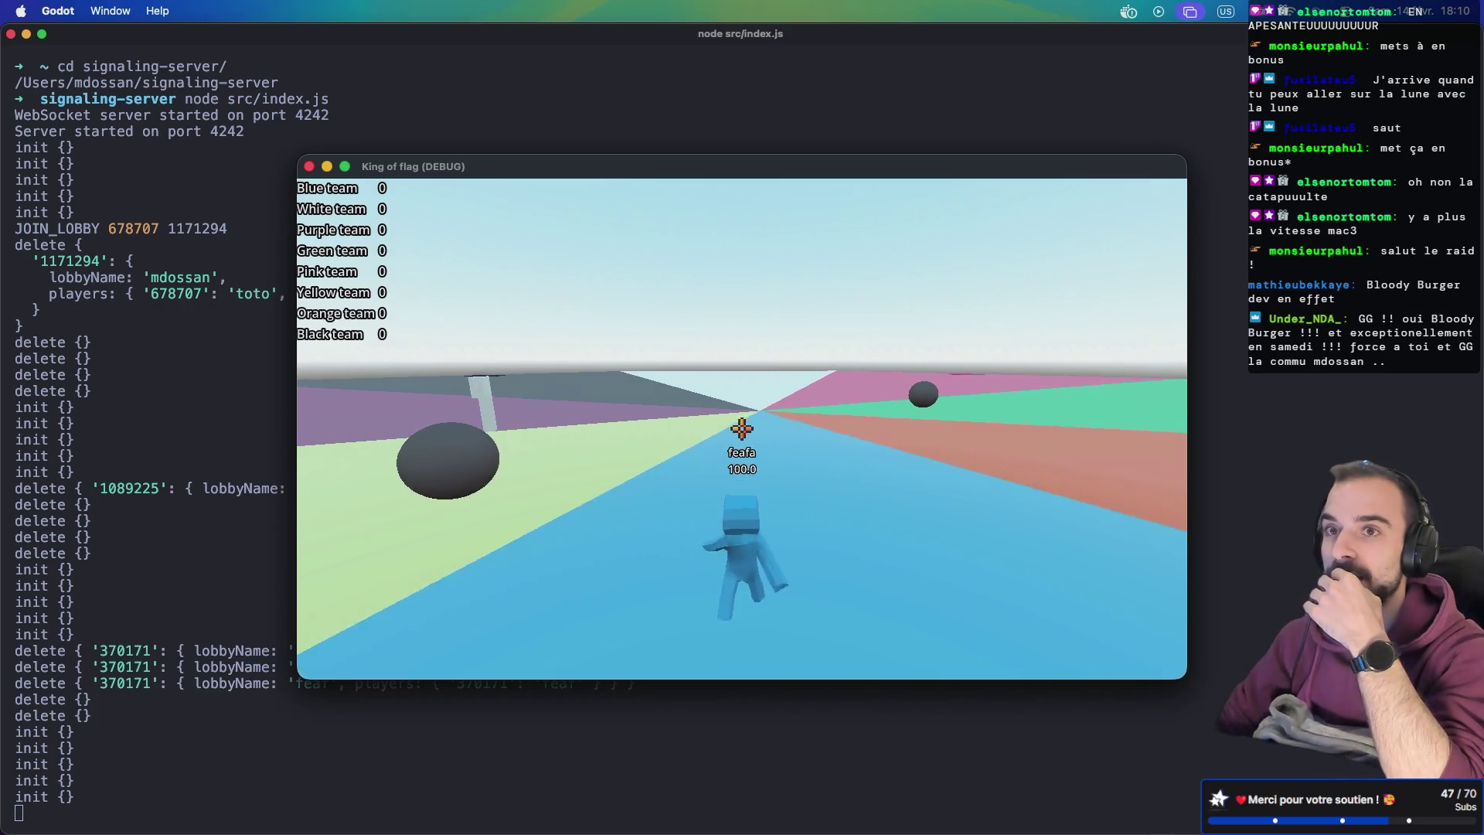
pyautogui.press('space')
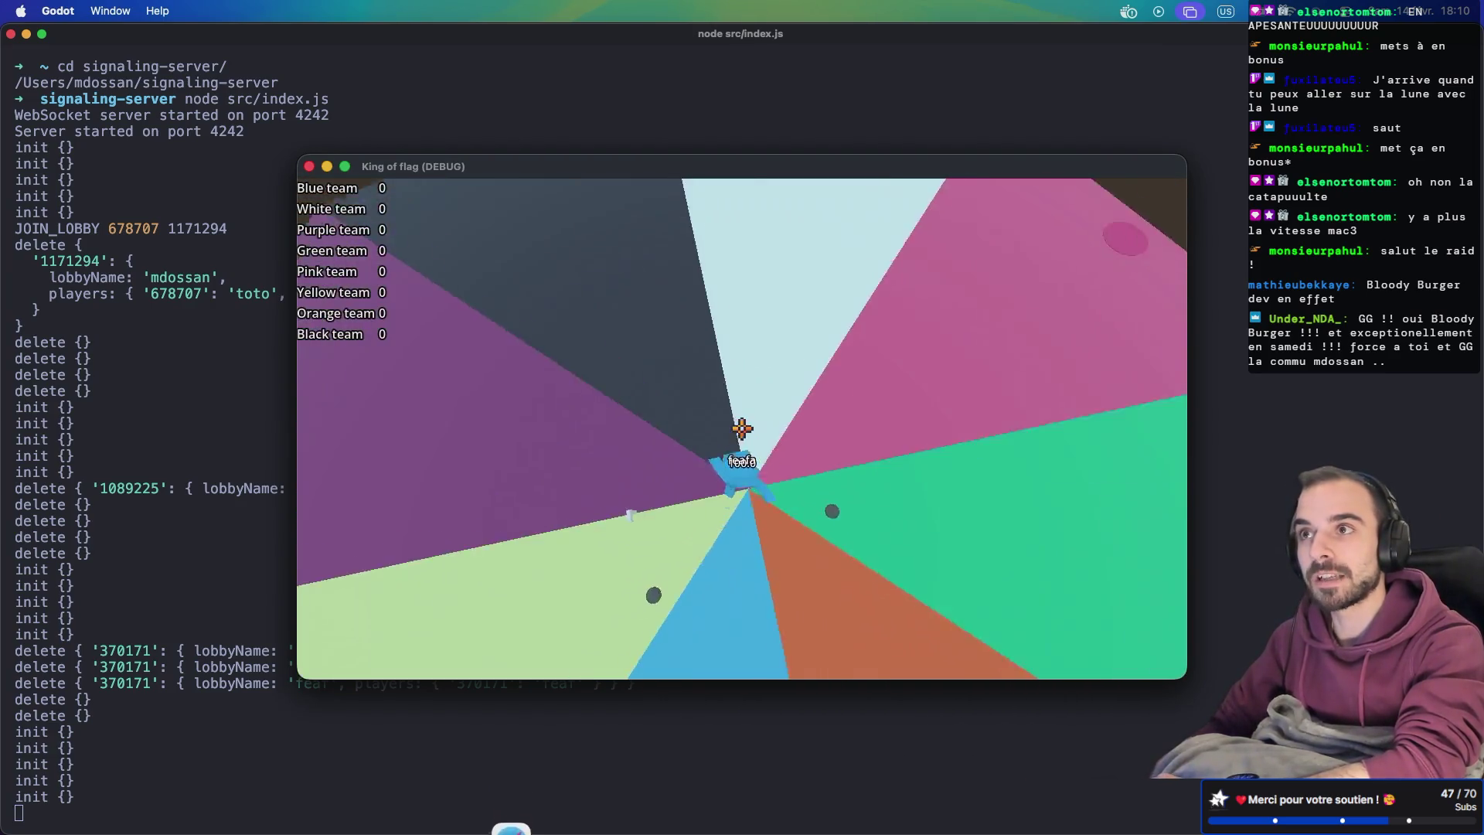
pyautogui.hotkey('ctrl', 'Right')
pyautogui.hotkey('ctrl', 'Right')
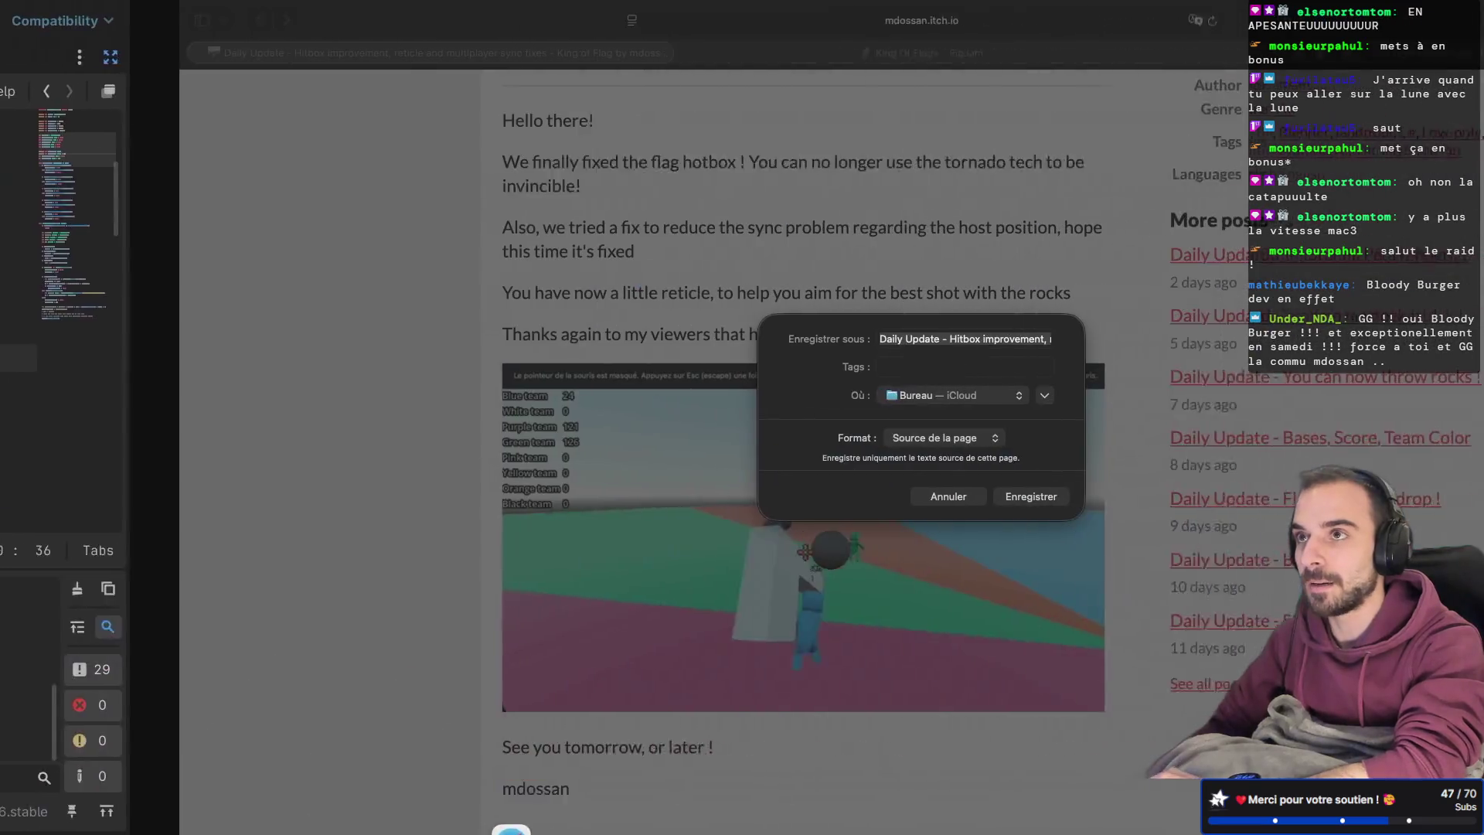
# Dismiss the save dialog, scroll the itch.io devlog, and open the Start of King Of Flag post
pyautogui.press('Escape')
pyautogui.scroll(-2, 640, 443)
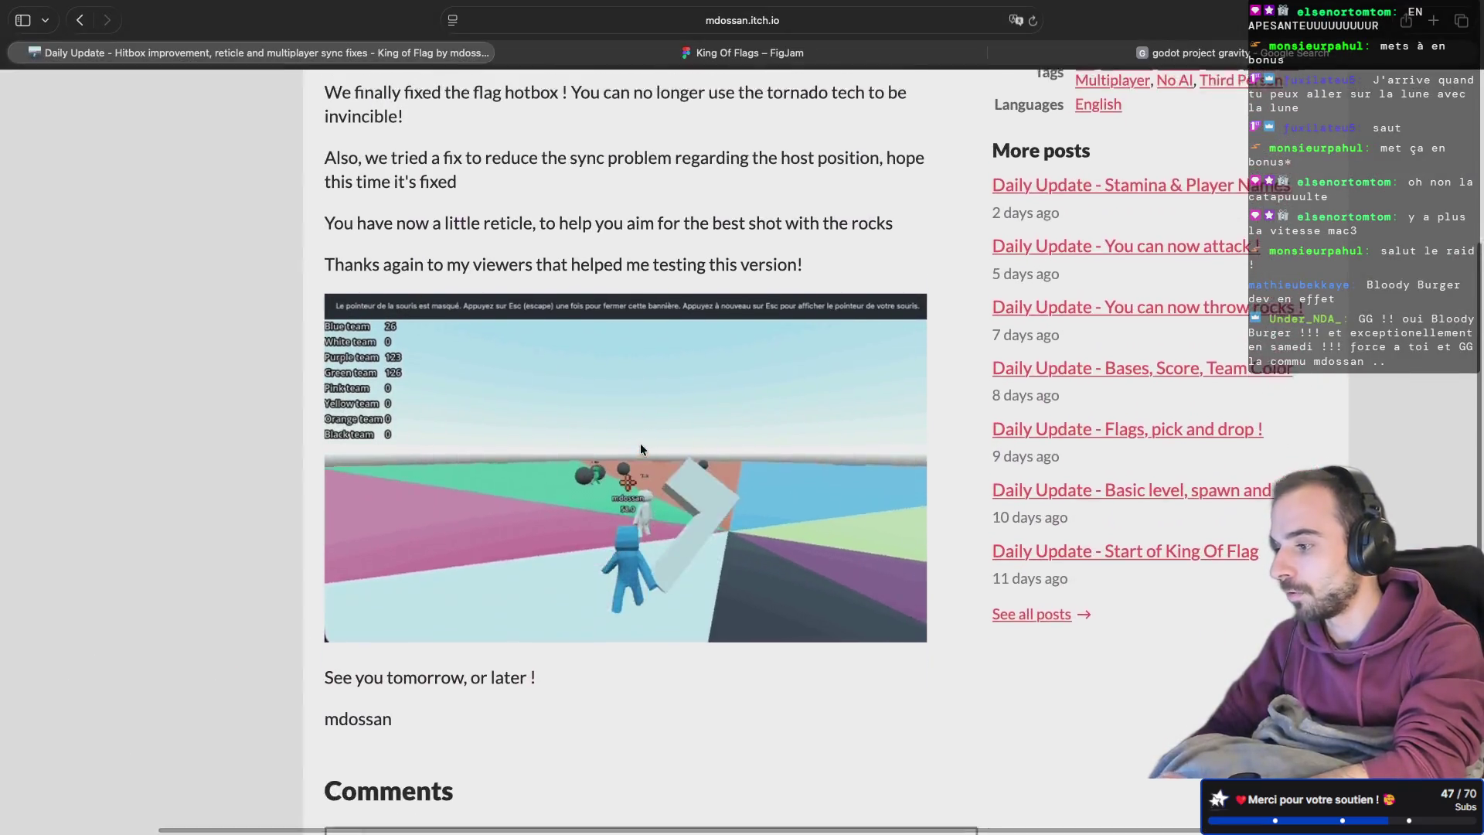
pyautogui.scroll(3, 640, 443)
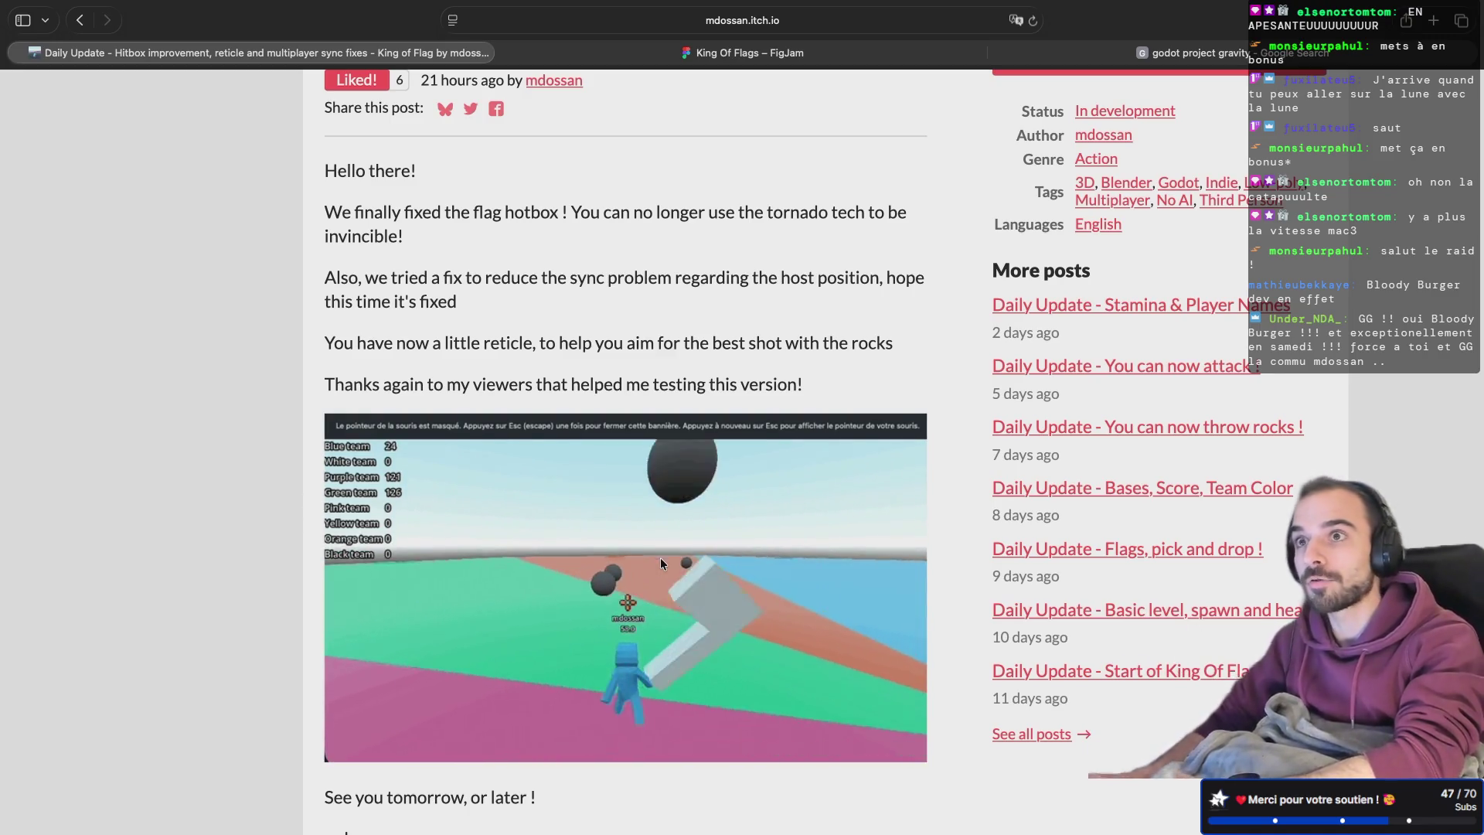
pyautogui.scroll(-3, 660, 558)
pyautogui.scroll(4, 659, 558)
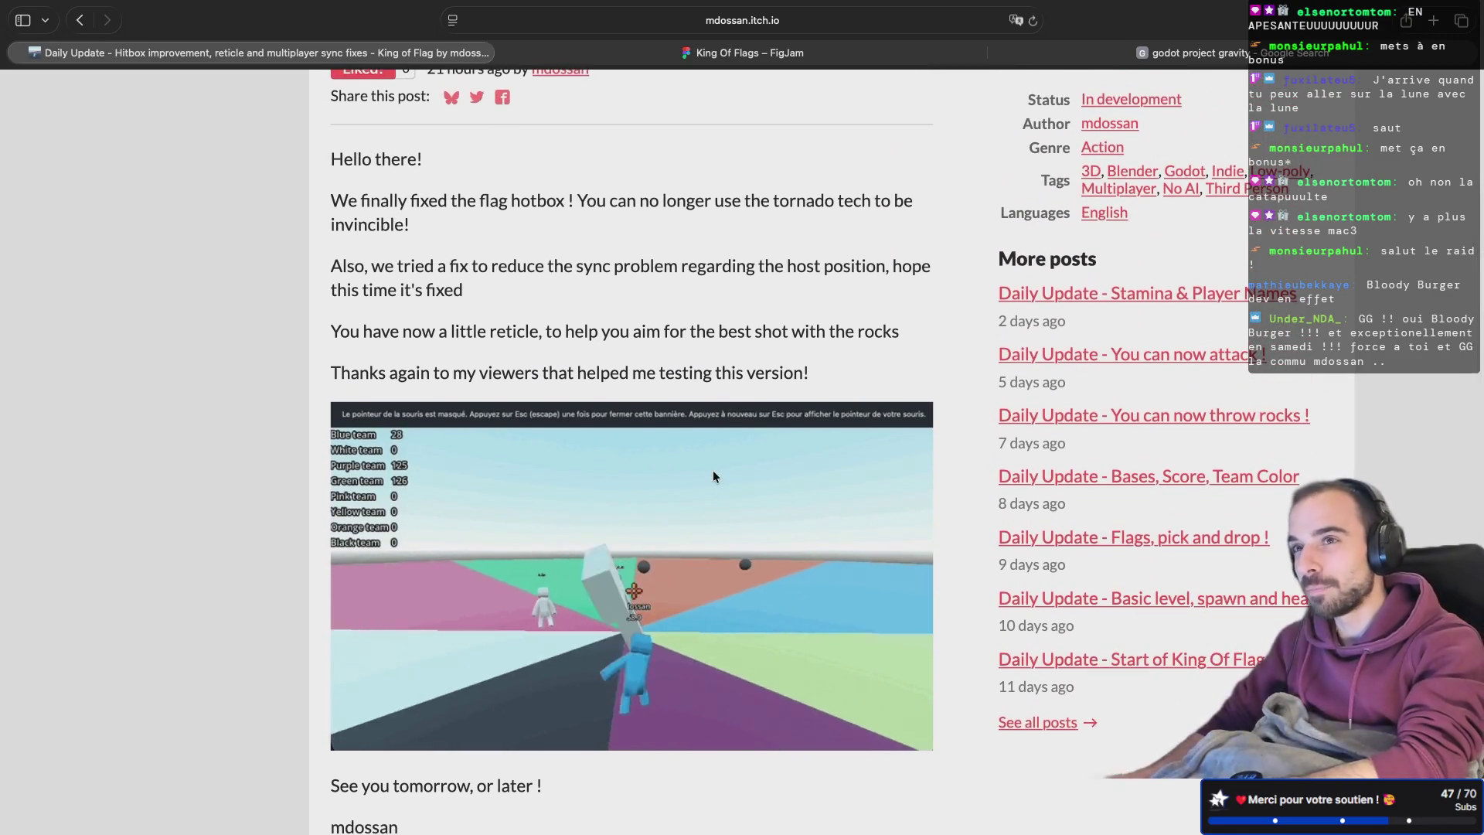
pyautogui.click(1097, 660)
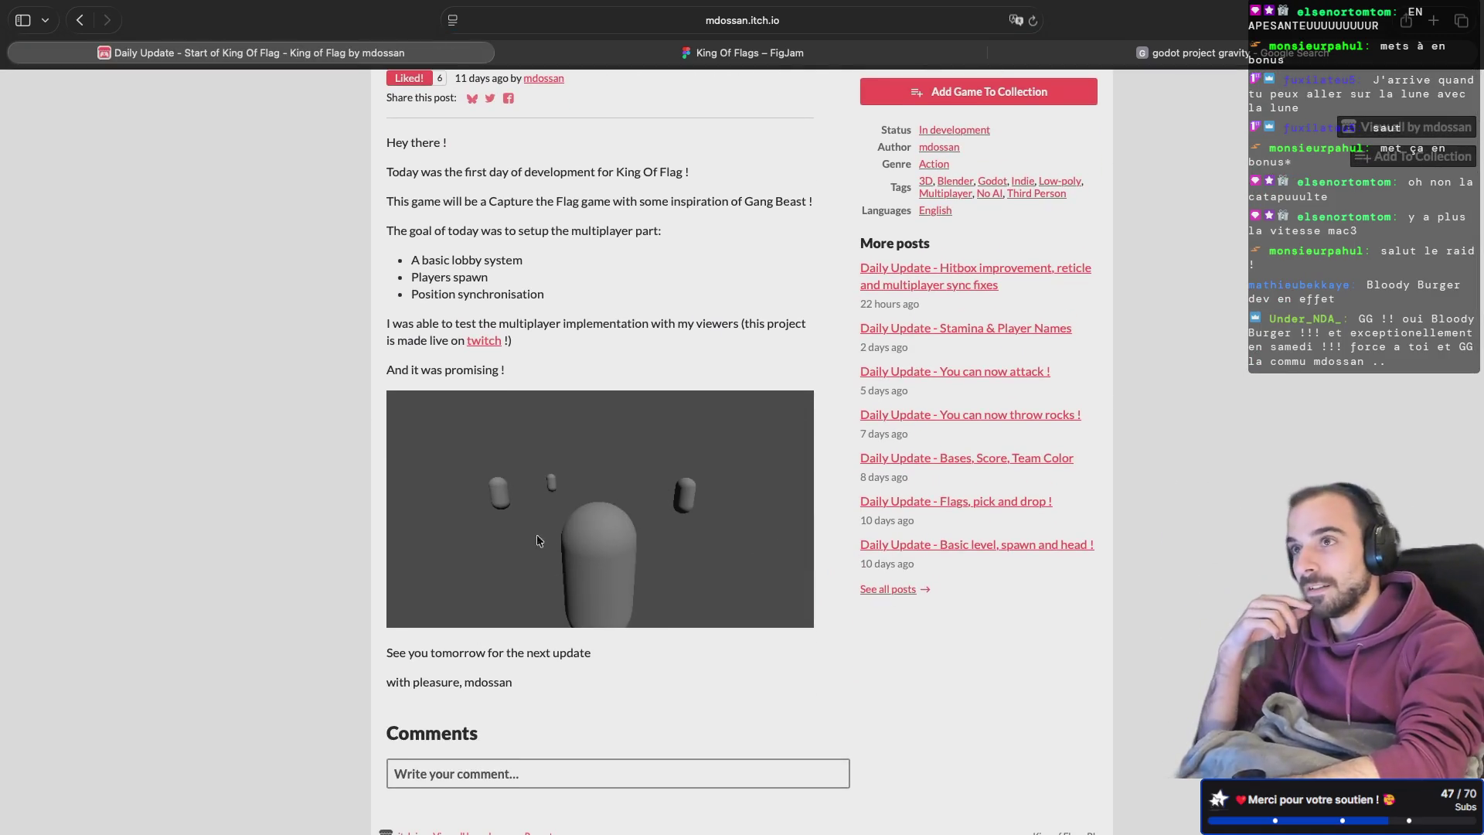
# Read through the Hitbox improvement devlog post, then return to the running game
pyautogui.click(965, 276)
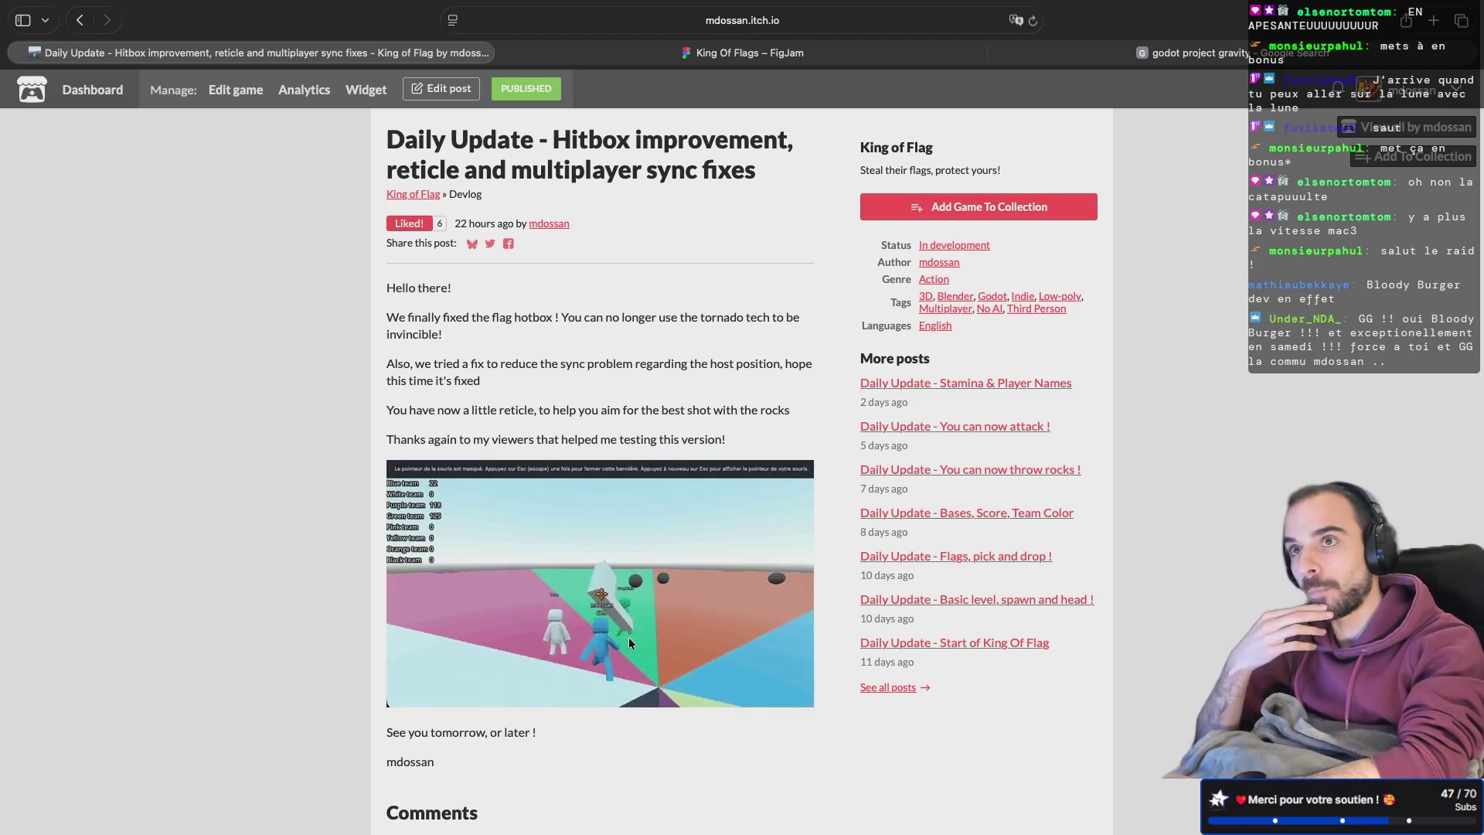
pyautogui.scroll(-2, 628, 641)
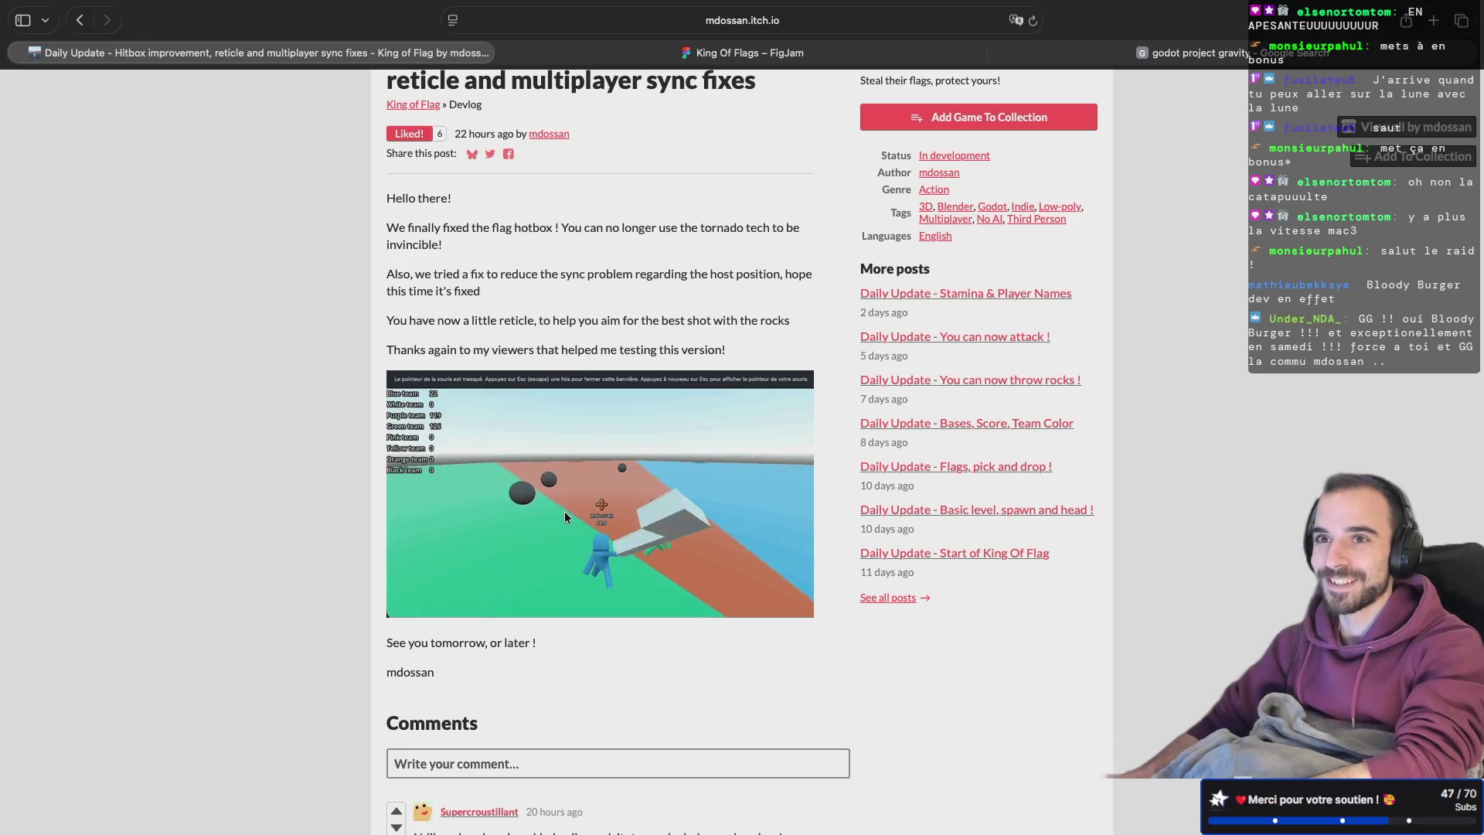
pyautogui.scroll(-3, 586, 477)
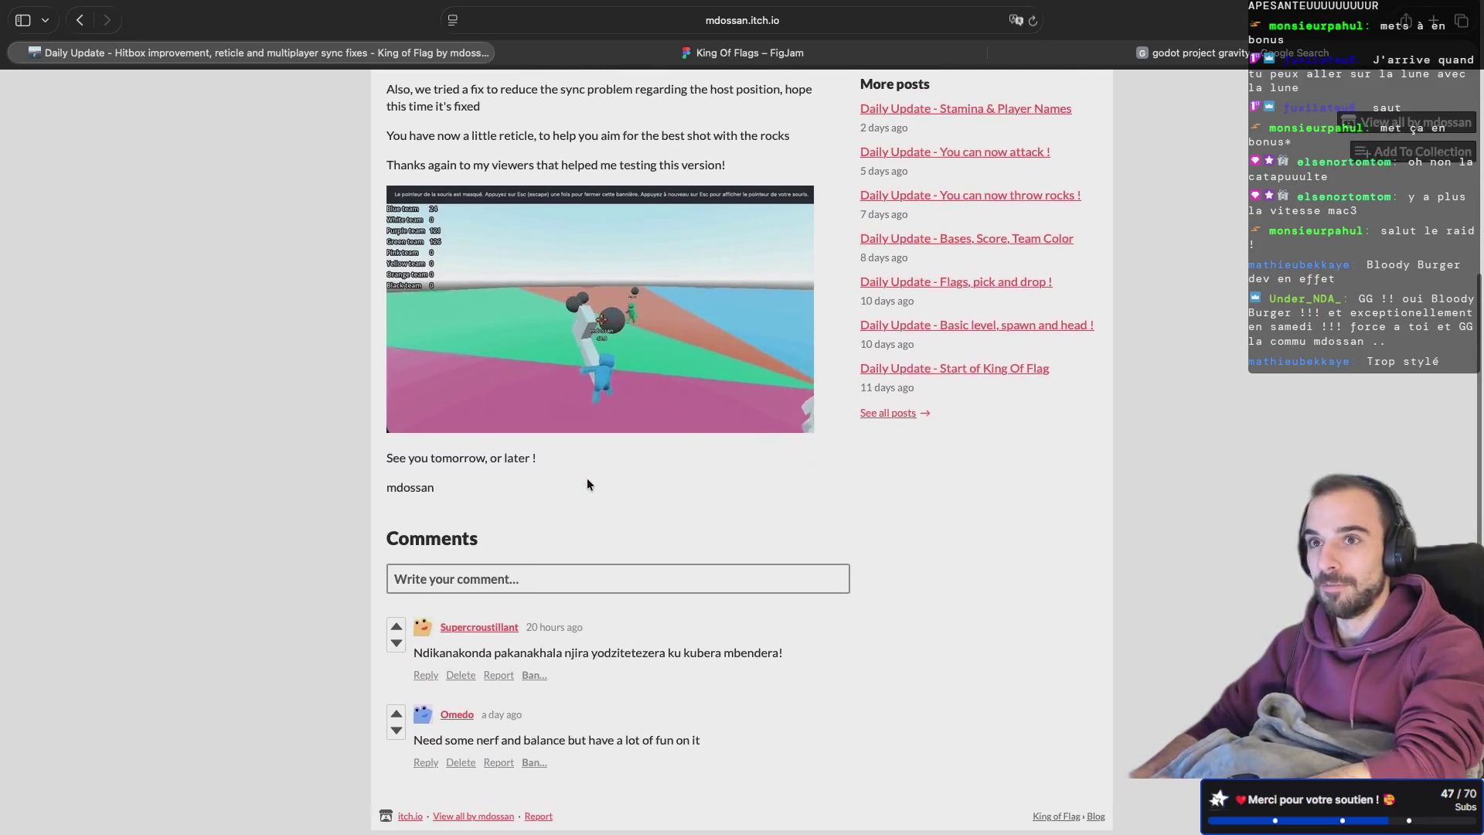
pyautogui.scroll(3, 588, 483)
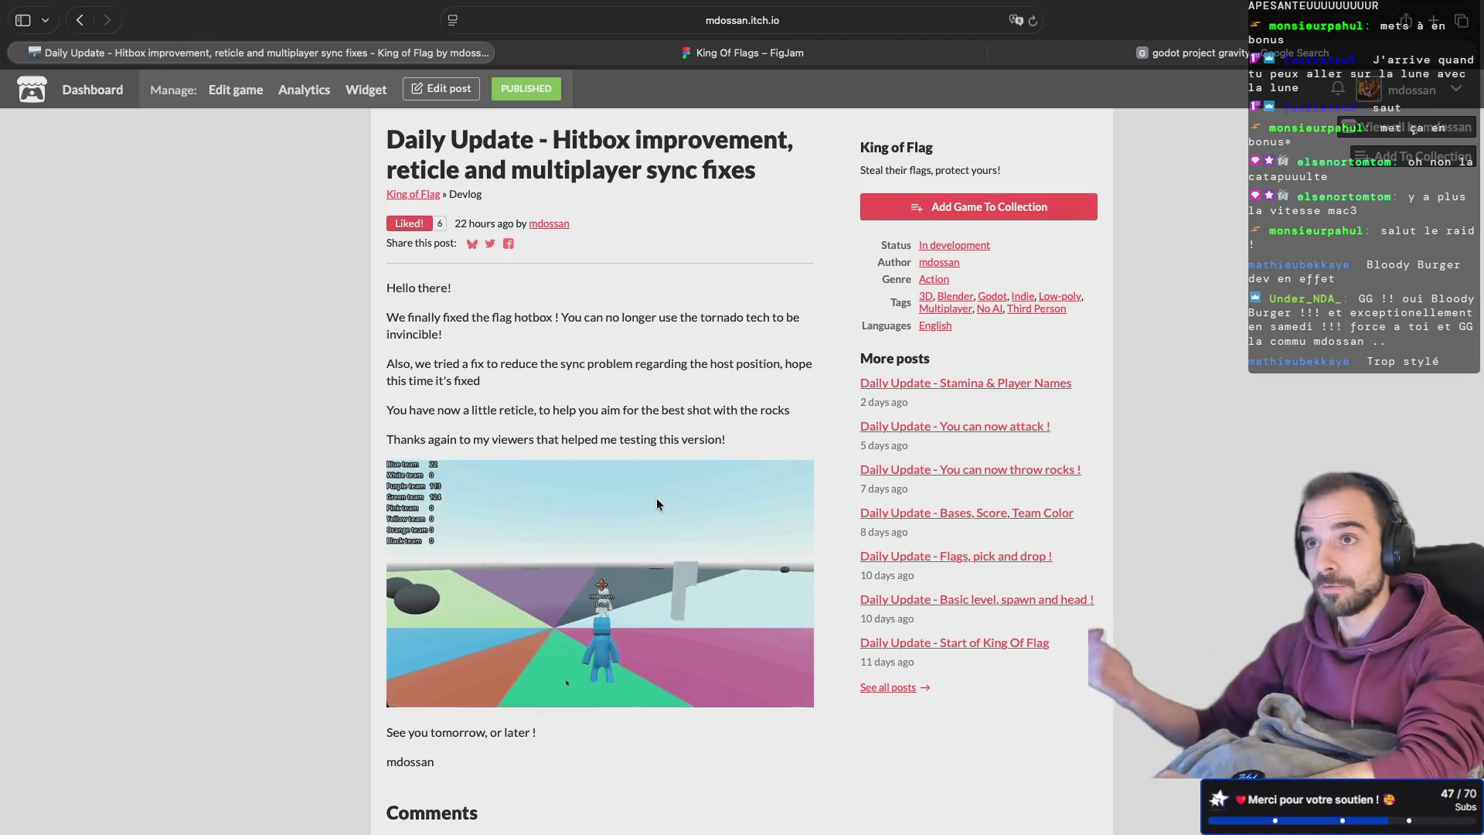
pyautogui.hotkey('ctrl', 'Left')
pyautogui.hotkey('ctrl', 'Left')
pyautogui.hotkey('ctrl', 'Left')
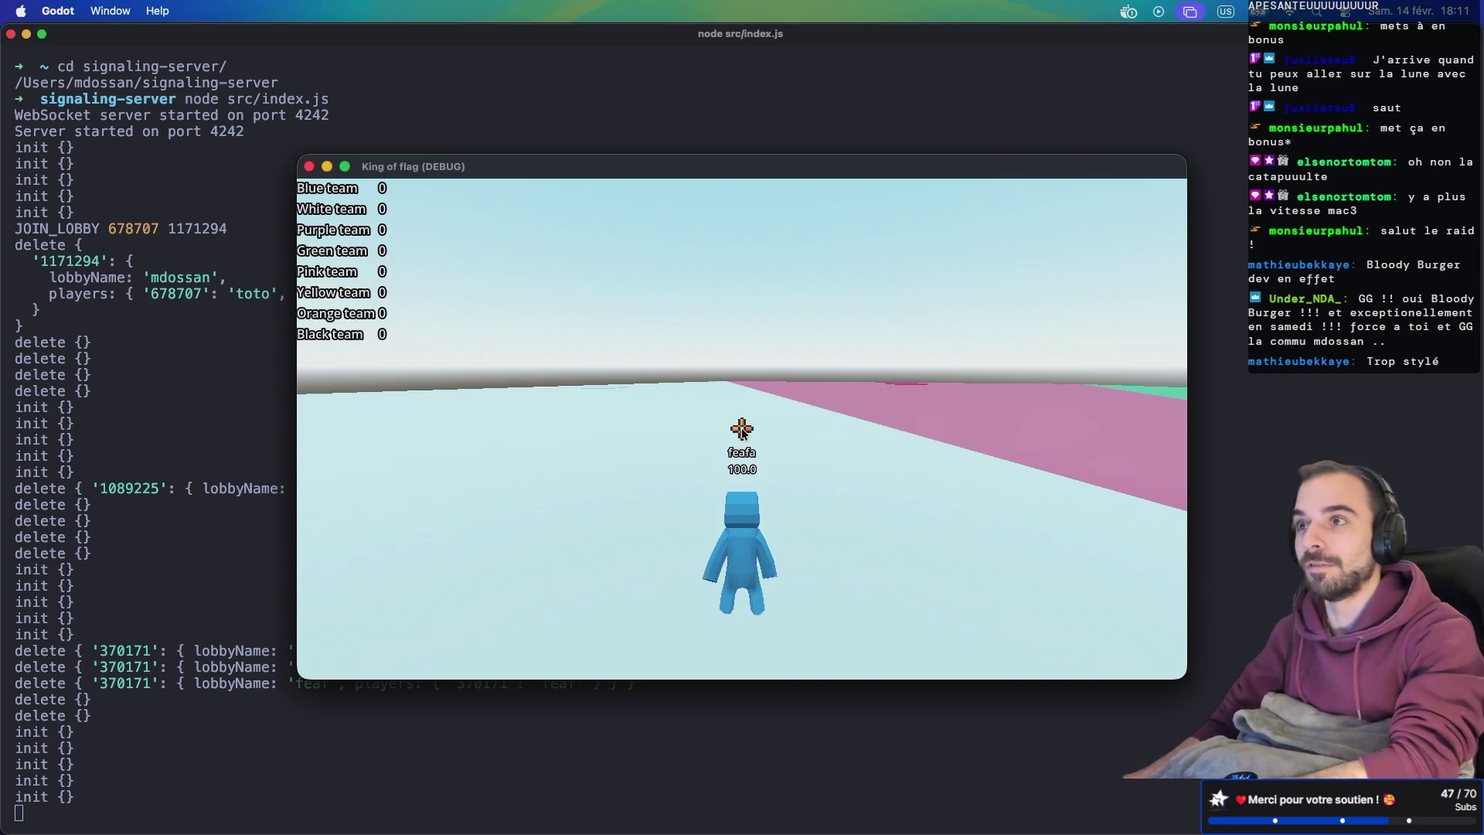
# Cycle between the editor and game desktops, ending on the running game
pyautogui.hotkey('ctrl', 'Right')
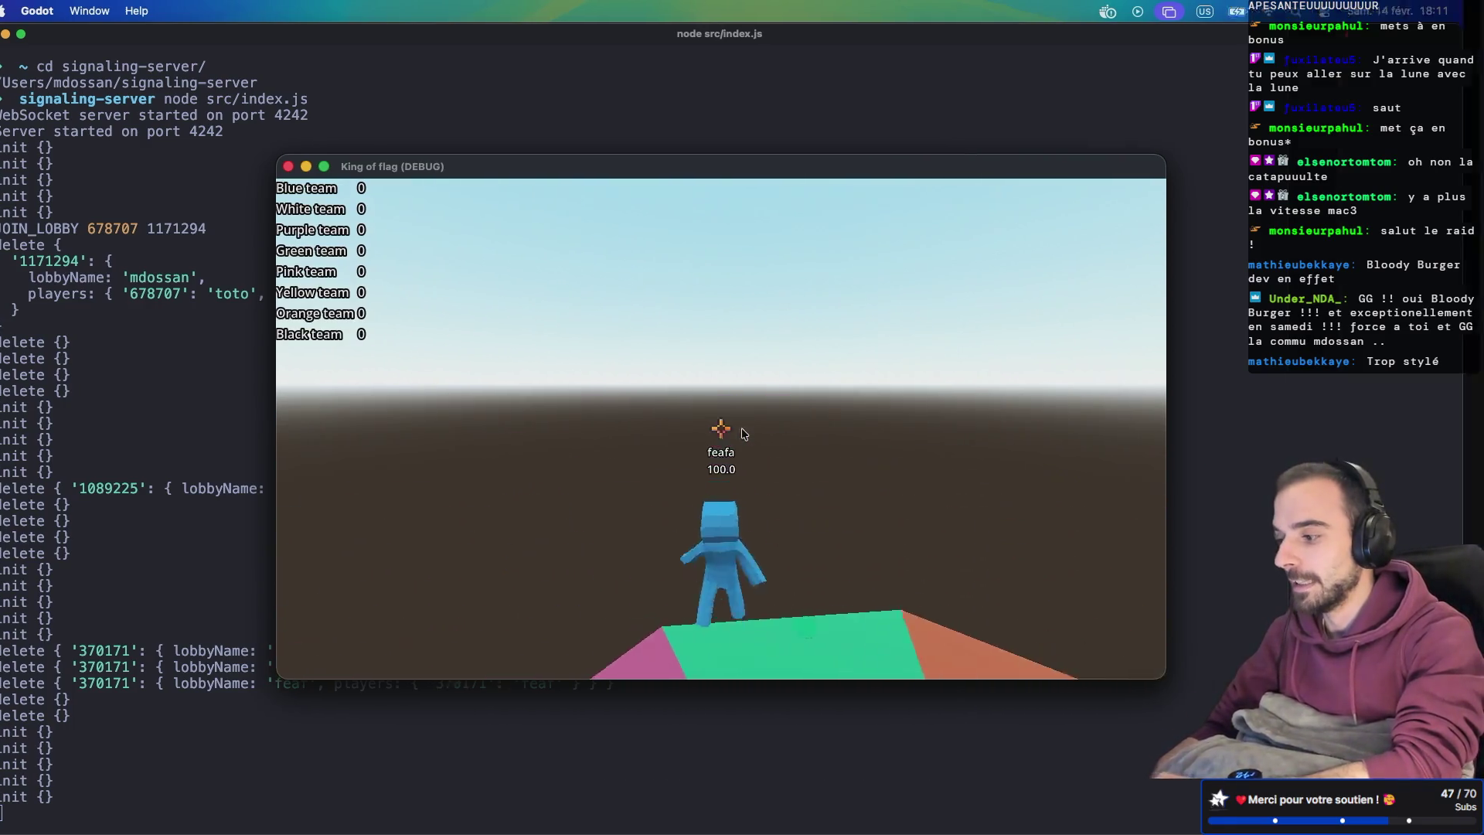
pyautogui.hotkey('ctrl', 'Left')
pyautogui.hotkey('ctrl', 'Right')
pyautogui.hotkey('ctrl', 'Right')
pyautogui.hotkey('ctrl', 'Left')
pyautogui.hotkey('ctrl', 'Left')
pyautogui.hotkey('ctrl', 'Right')
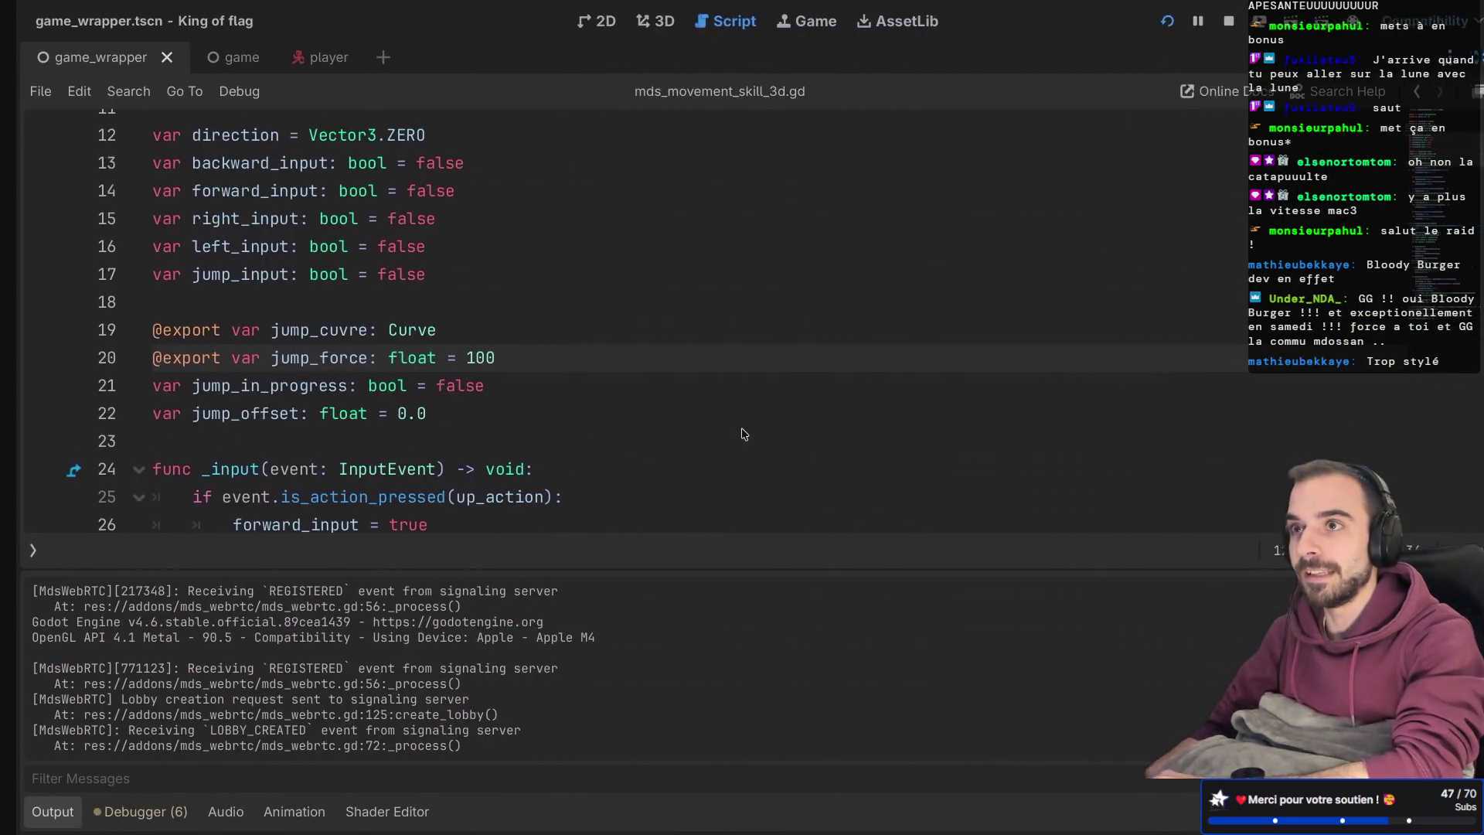
pyautogui.hotkey('ctrl', 'Left')
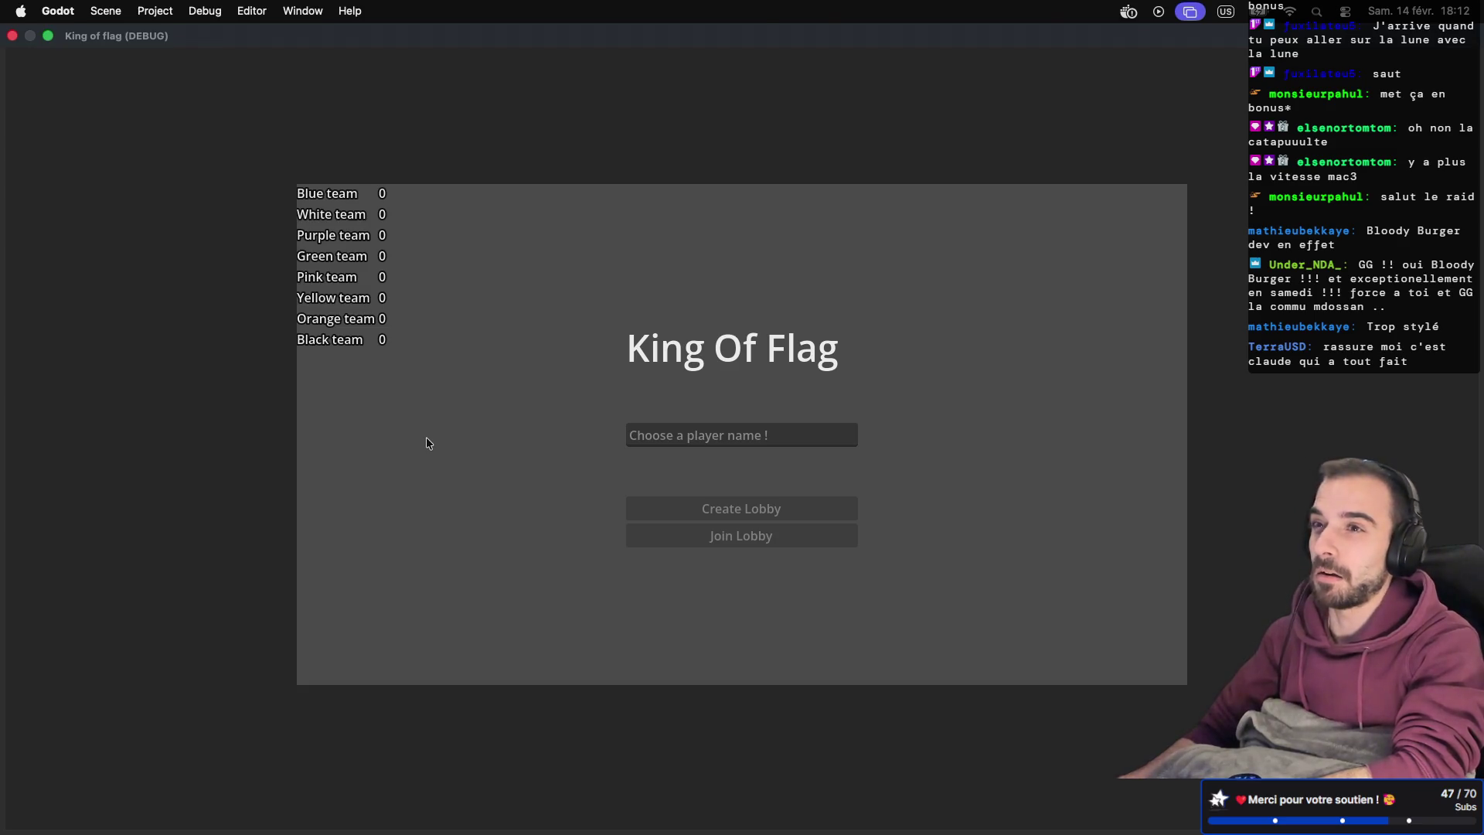
# Switch between the game and the script editor and restore the scene, inspector and file docks
pyautogui.press('super+Tab')
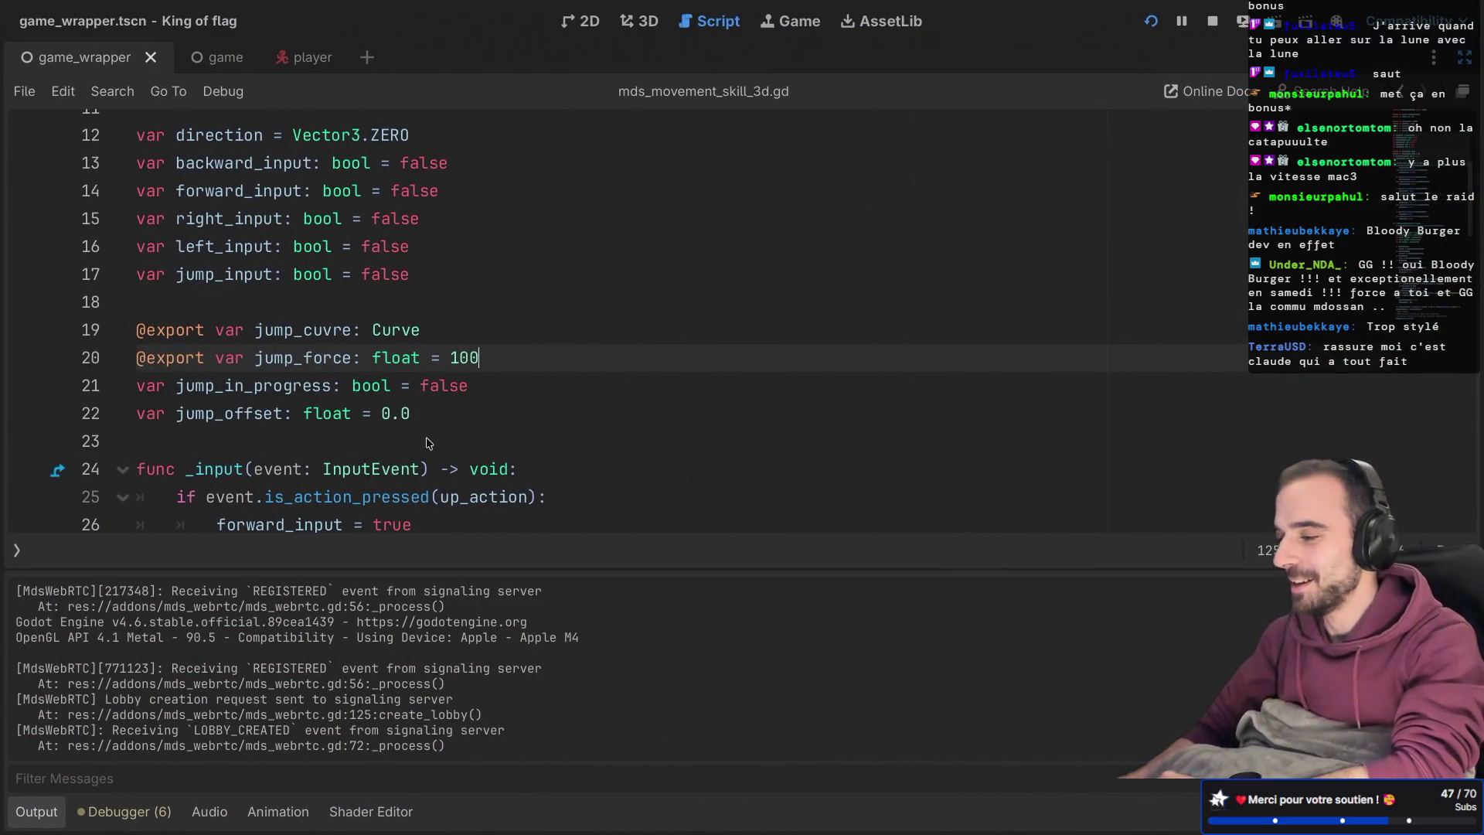
pyautogui.press('super+Tab')
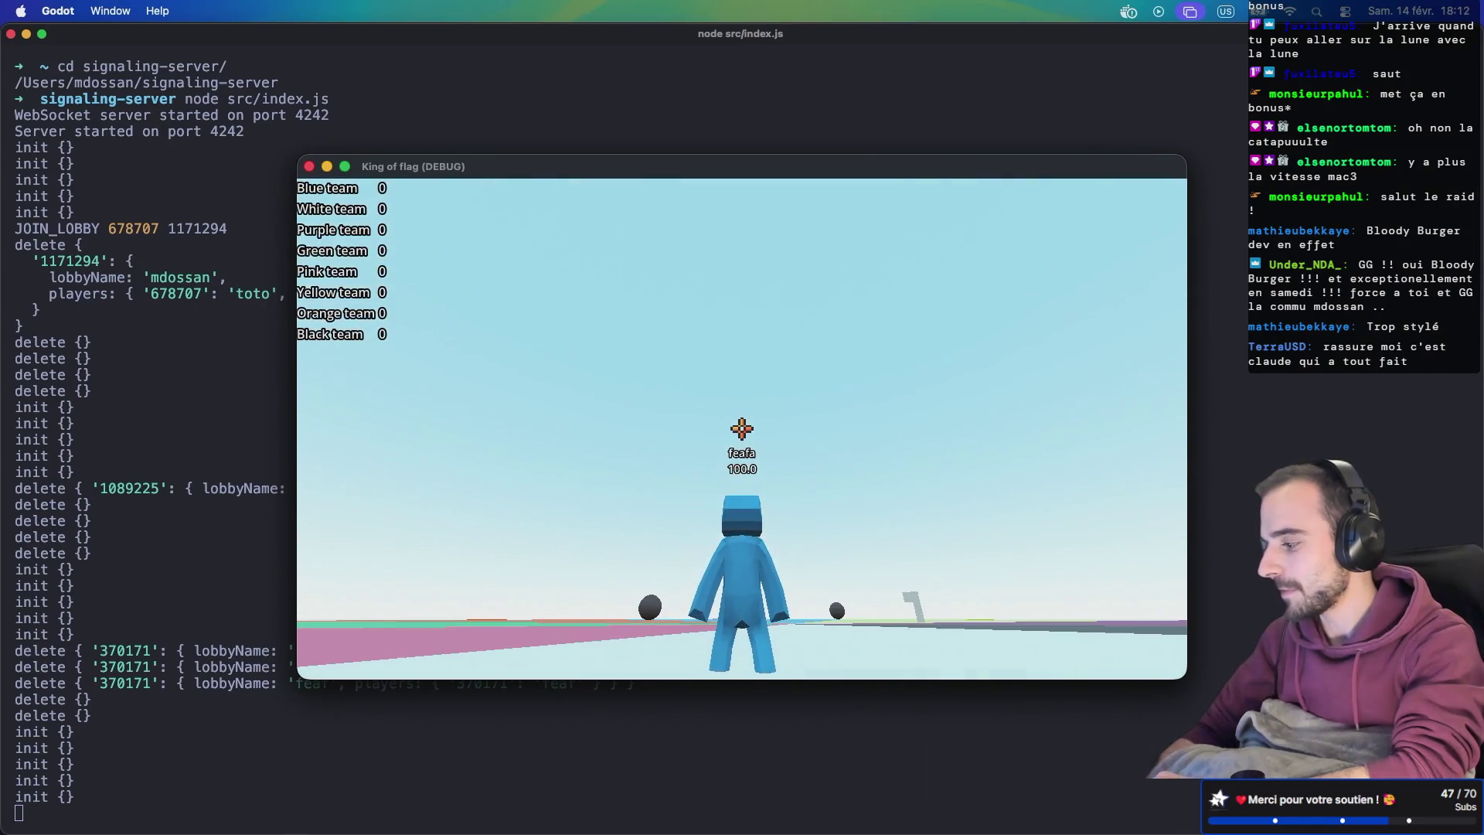
pyautogui.moveTo(742, 428)
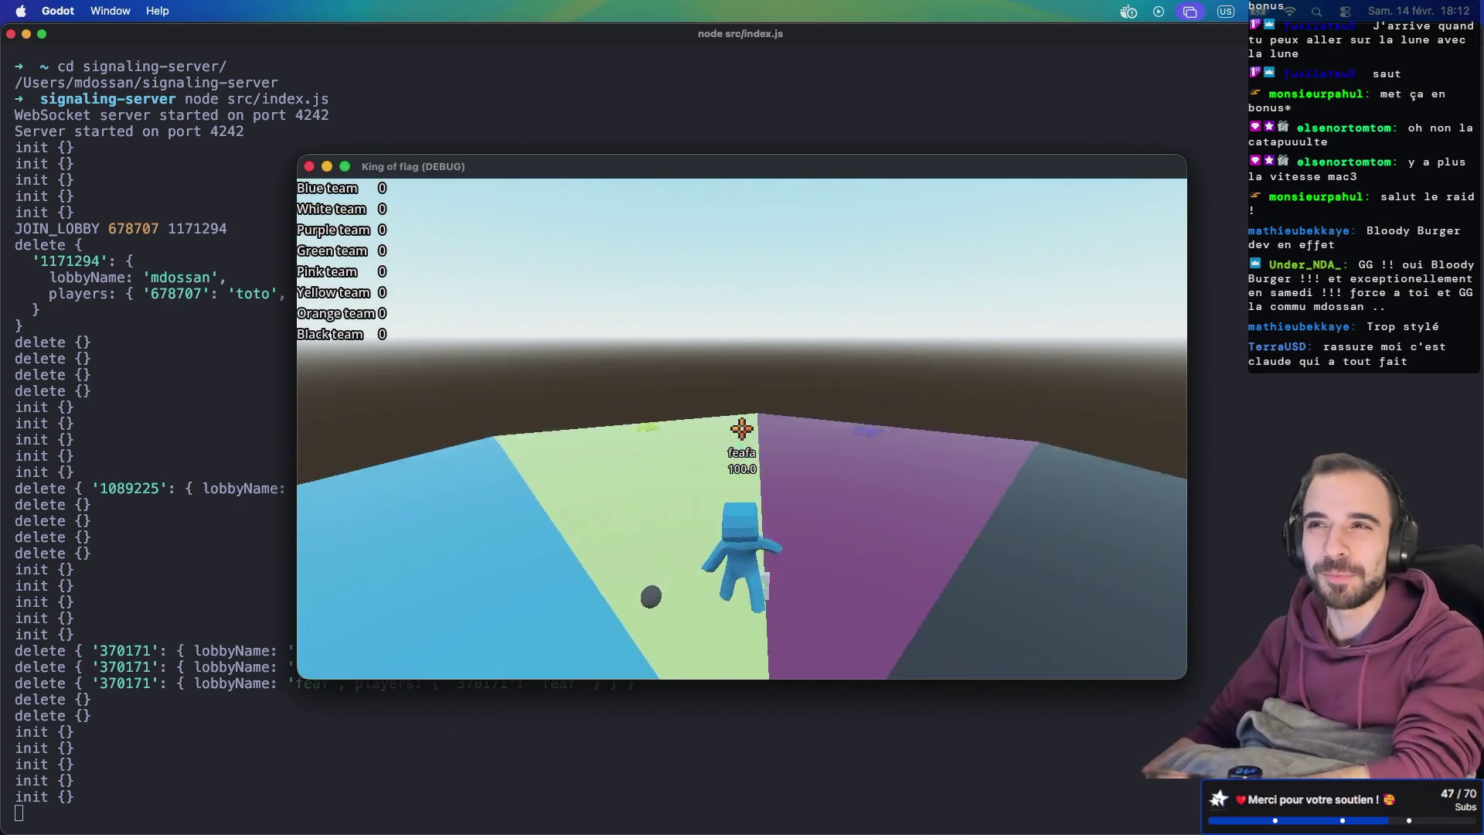
pyautogui.press('super+Tab')
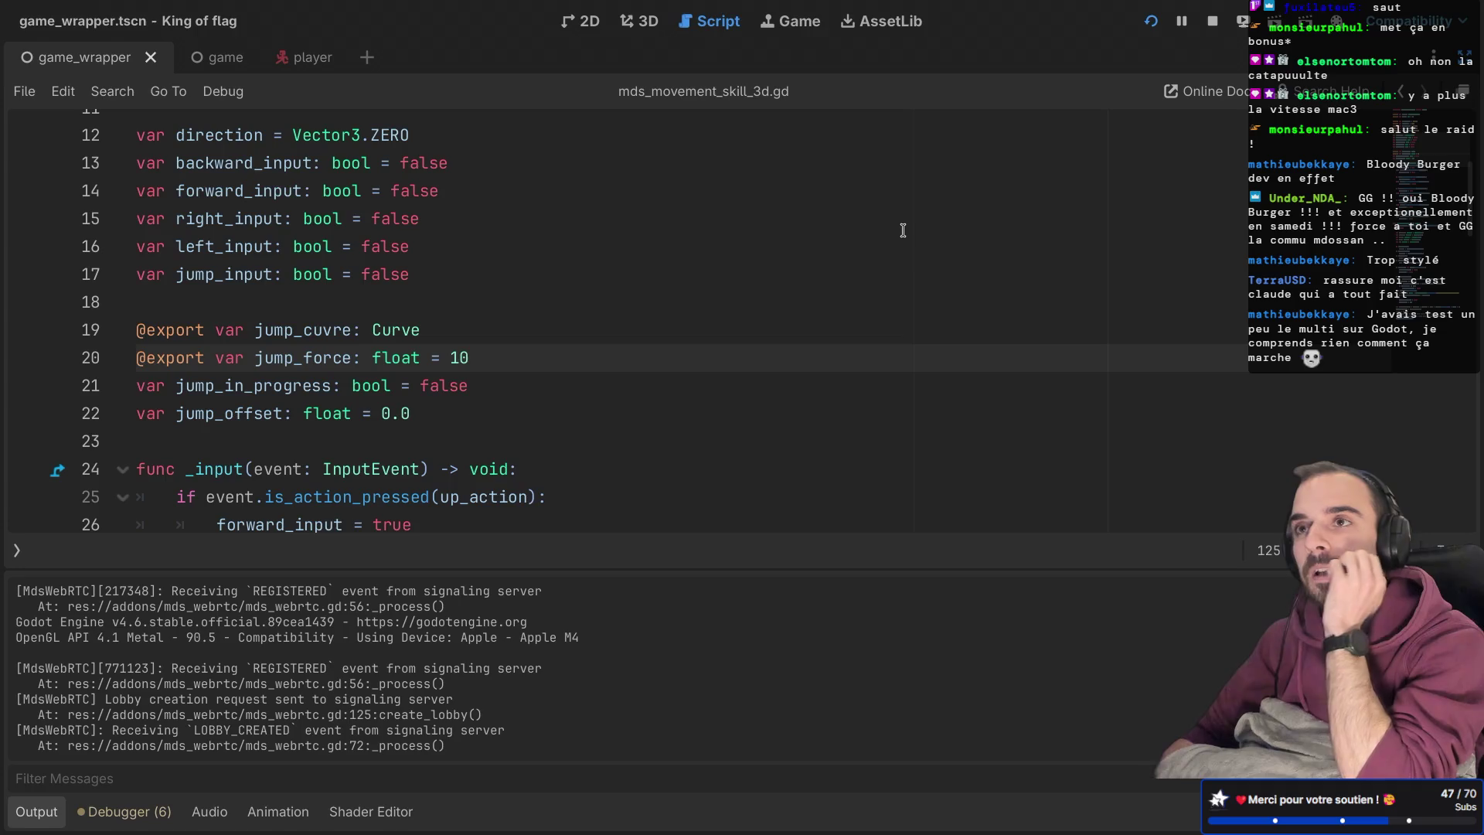
pyautogui.press('ctrl+super+d')
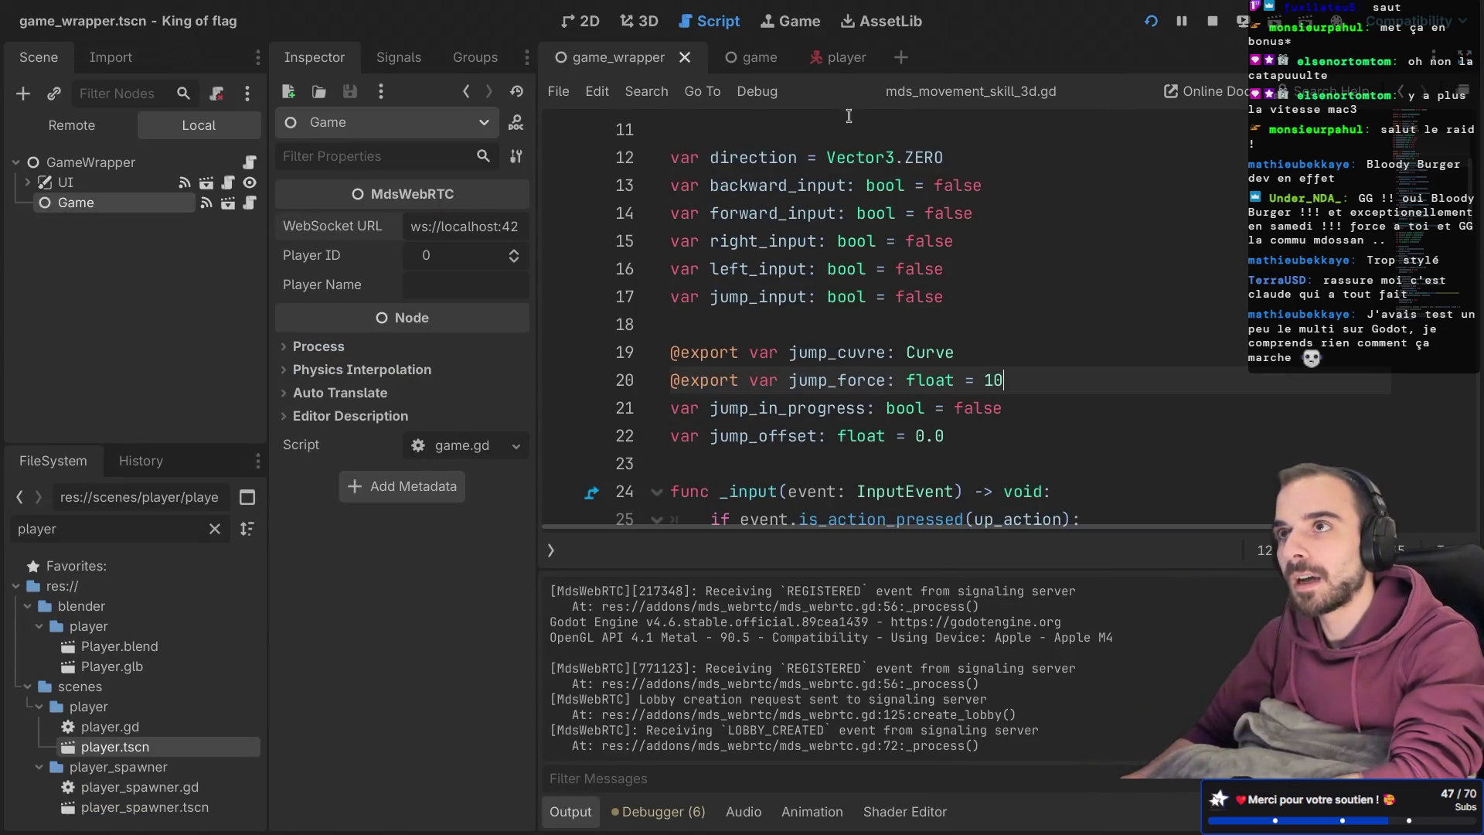
pyautogui.click(838, 58)
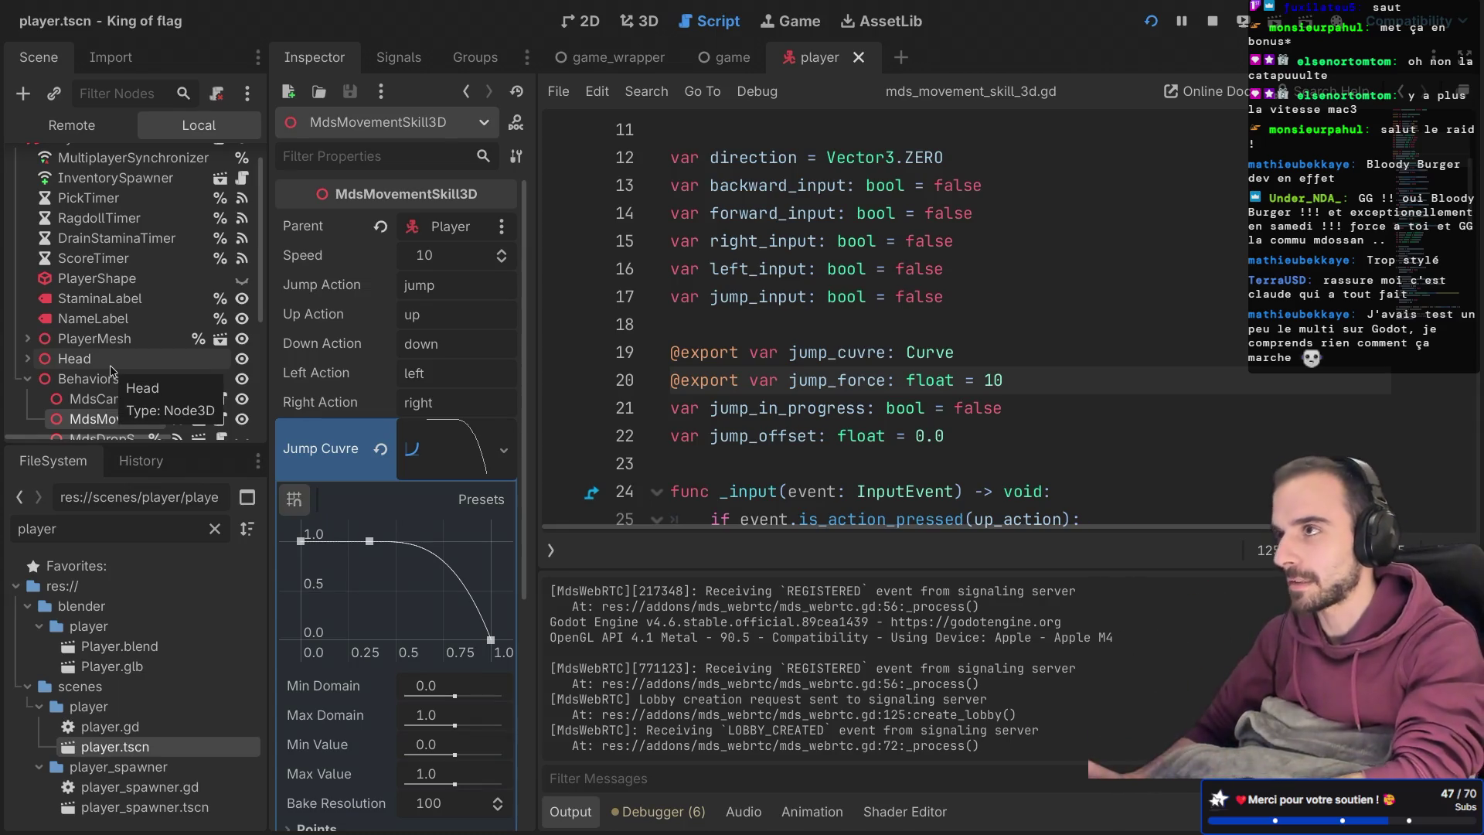
pyautogui.scroll(1, 139, 309)
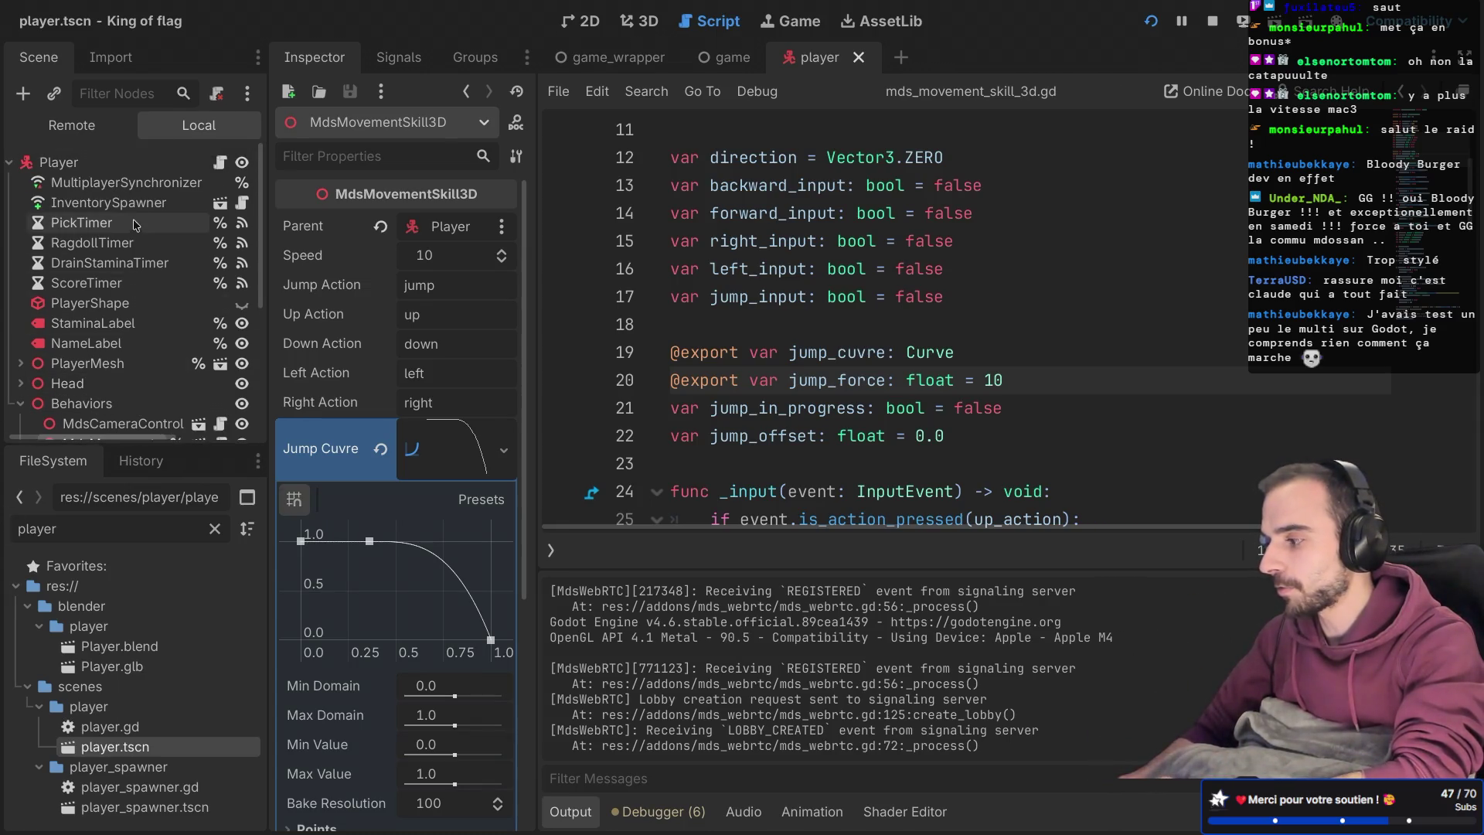
pyautogui.moveTo(268, 224); pyautogui.dragTo(289, 224)
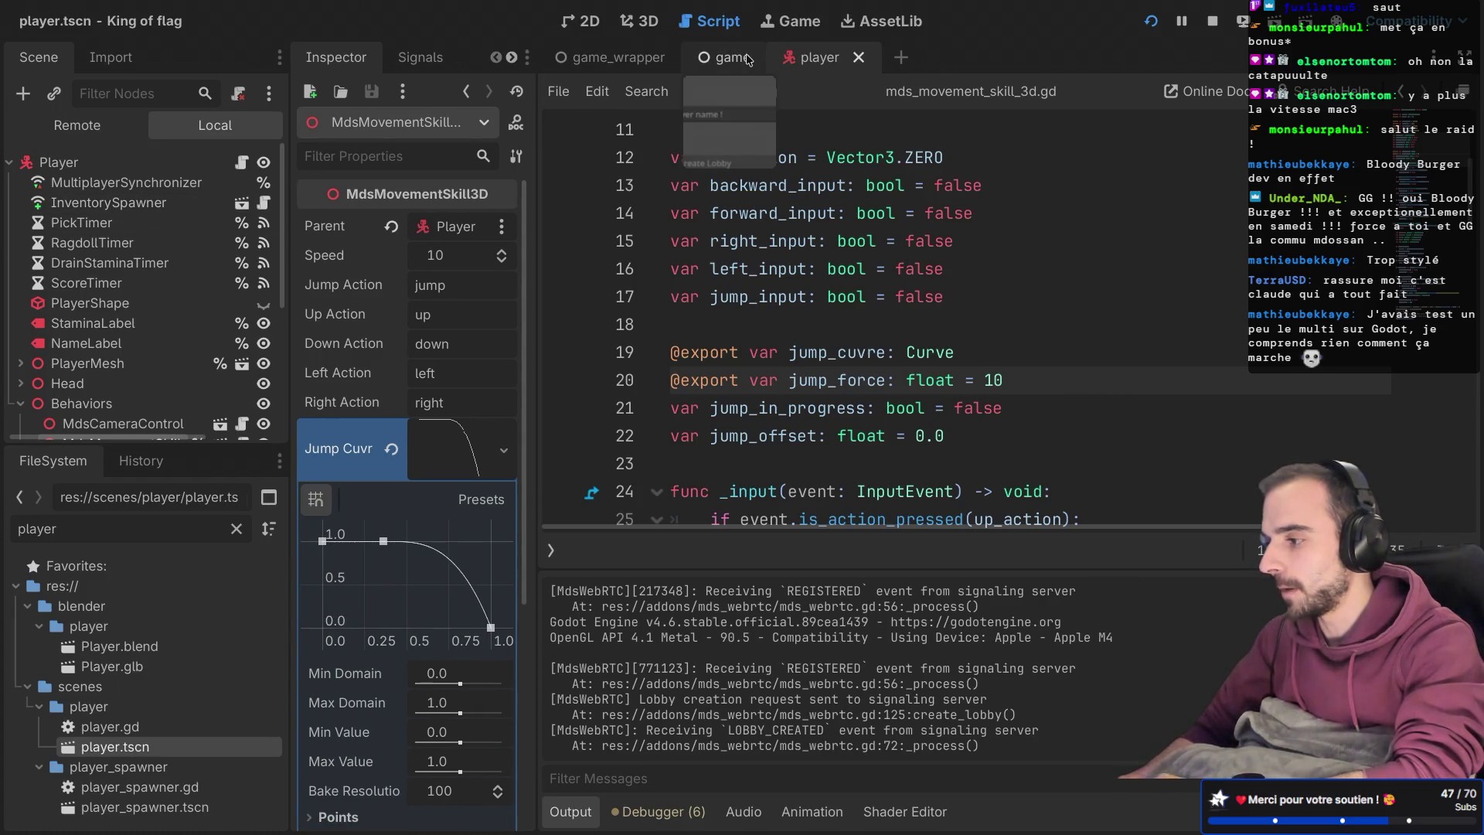
pyautogui.click(747, 60)
pyautogui.click(67, 207)
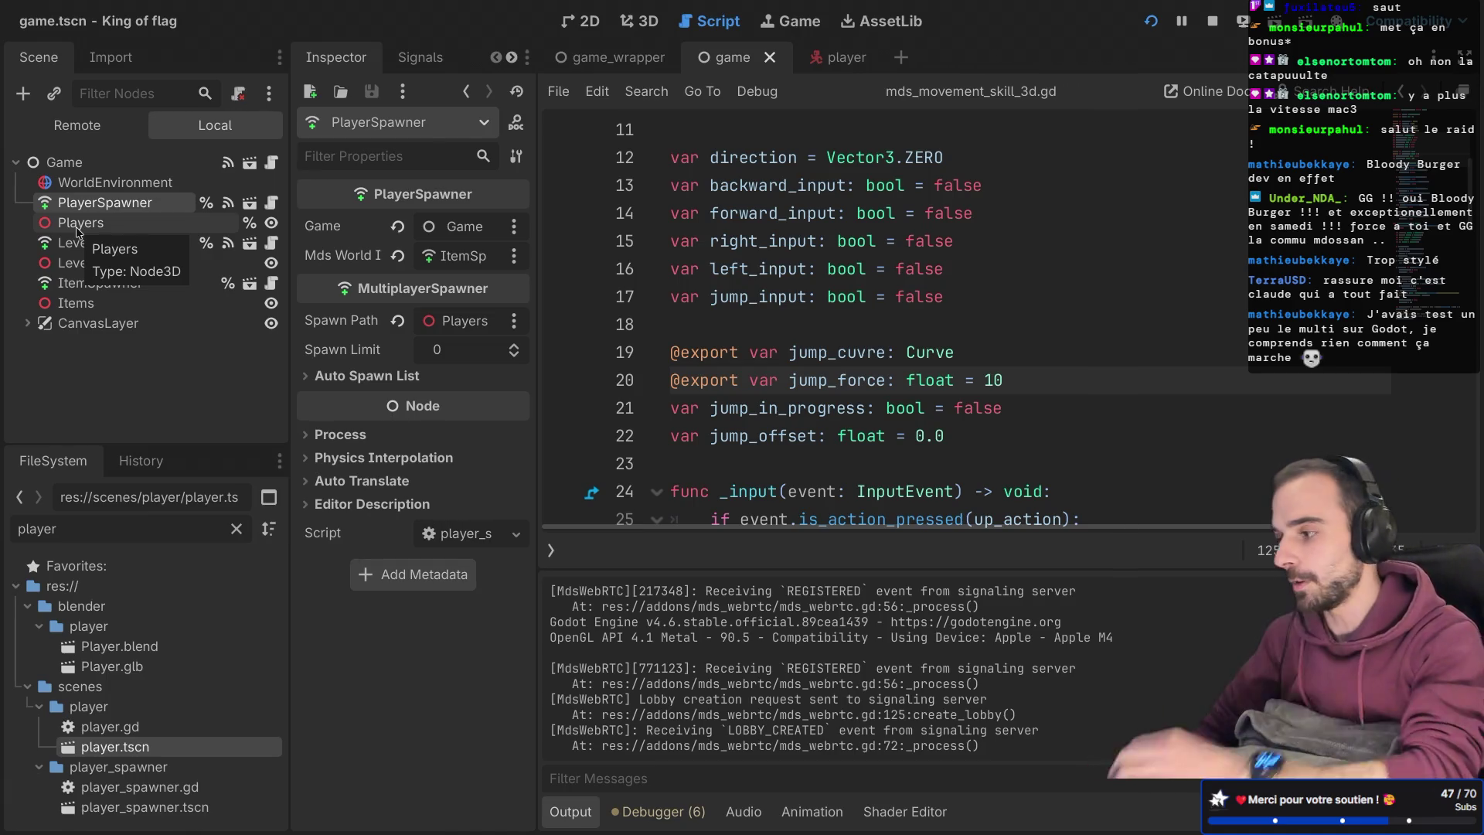
pyautogui.click(842, 58)
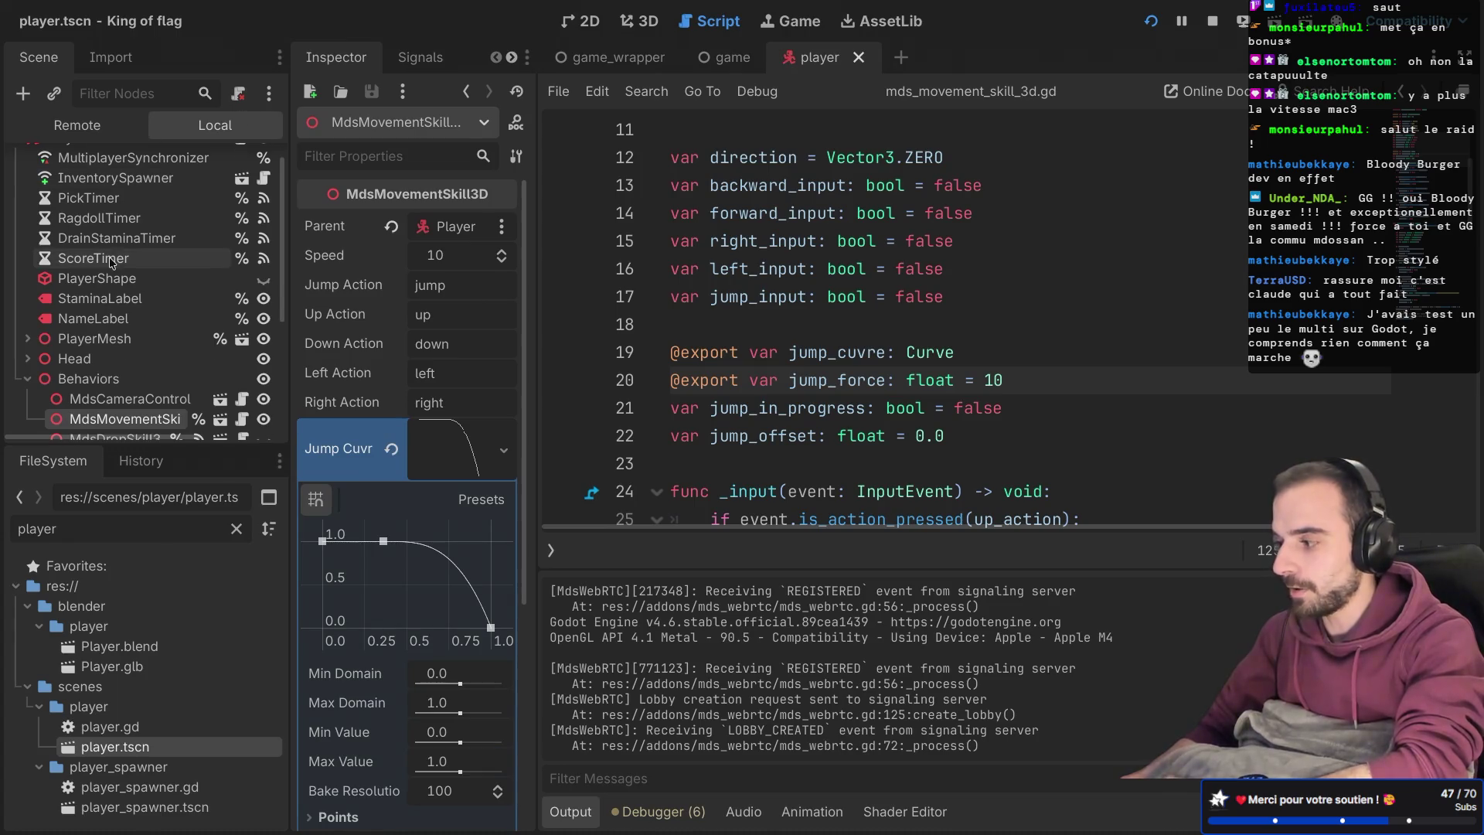
pyautogui.scroll(2, 110, 263)
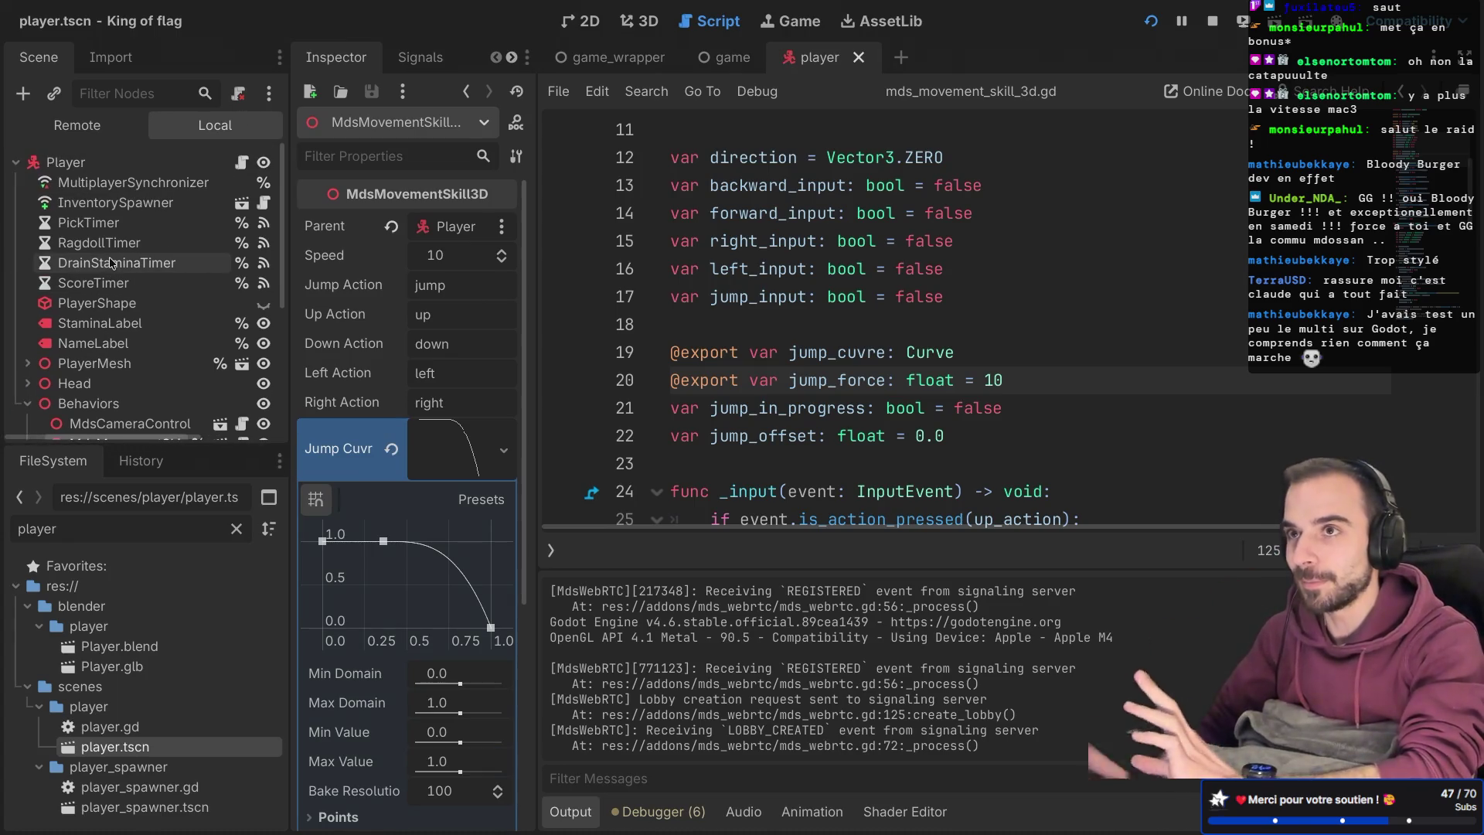
pyautogui.click(113, 184)
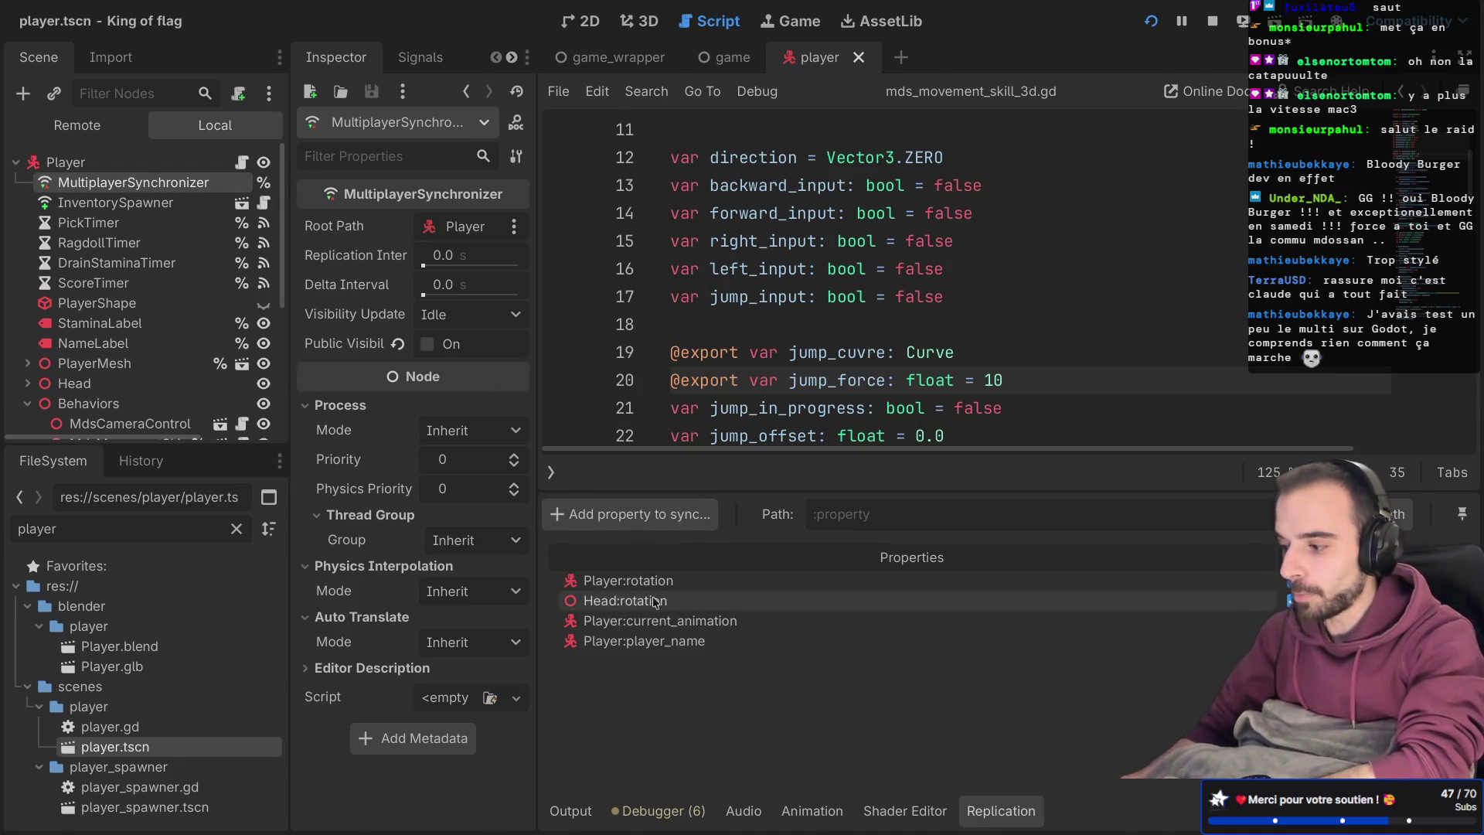
# Add the Player's floor_max_angle as a synced property in Replication
pyautogui.click(633, 516)
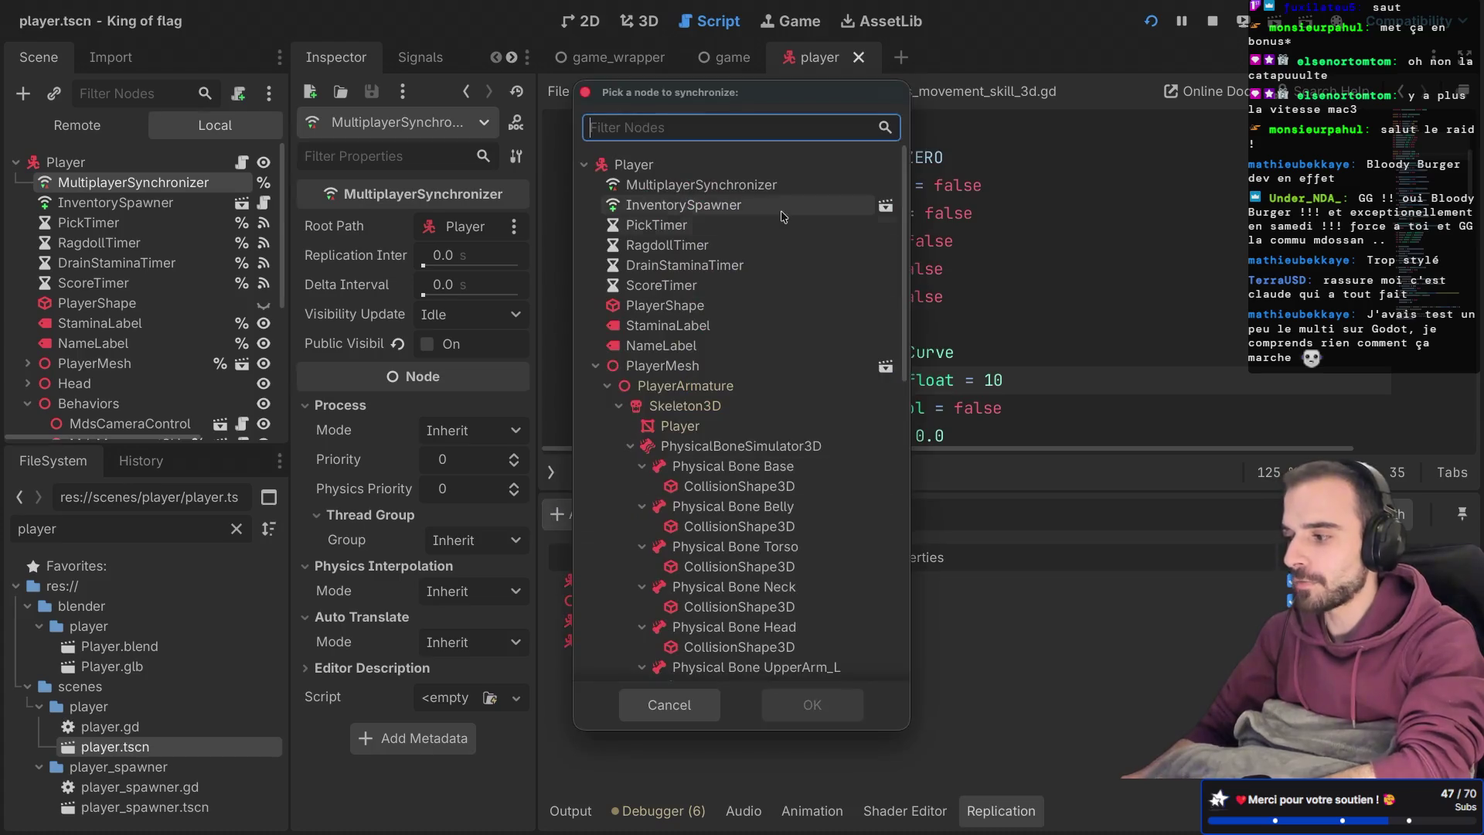
pyautogui.doubleClick(633, 164)
pyautogui.scroll(-5, 421, 357)
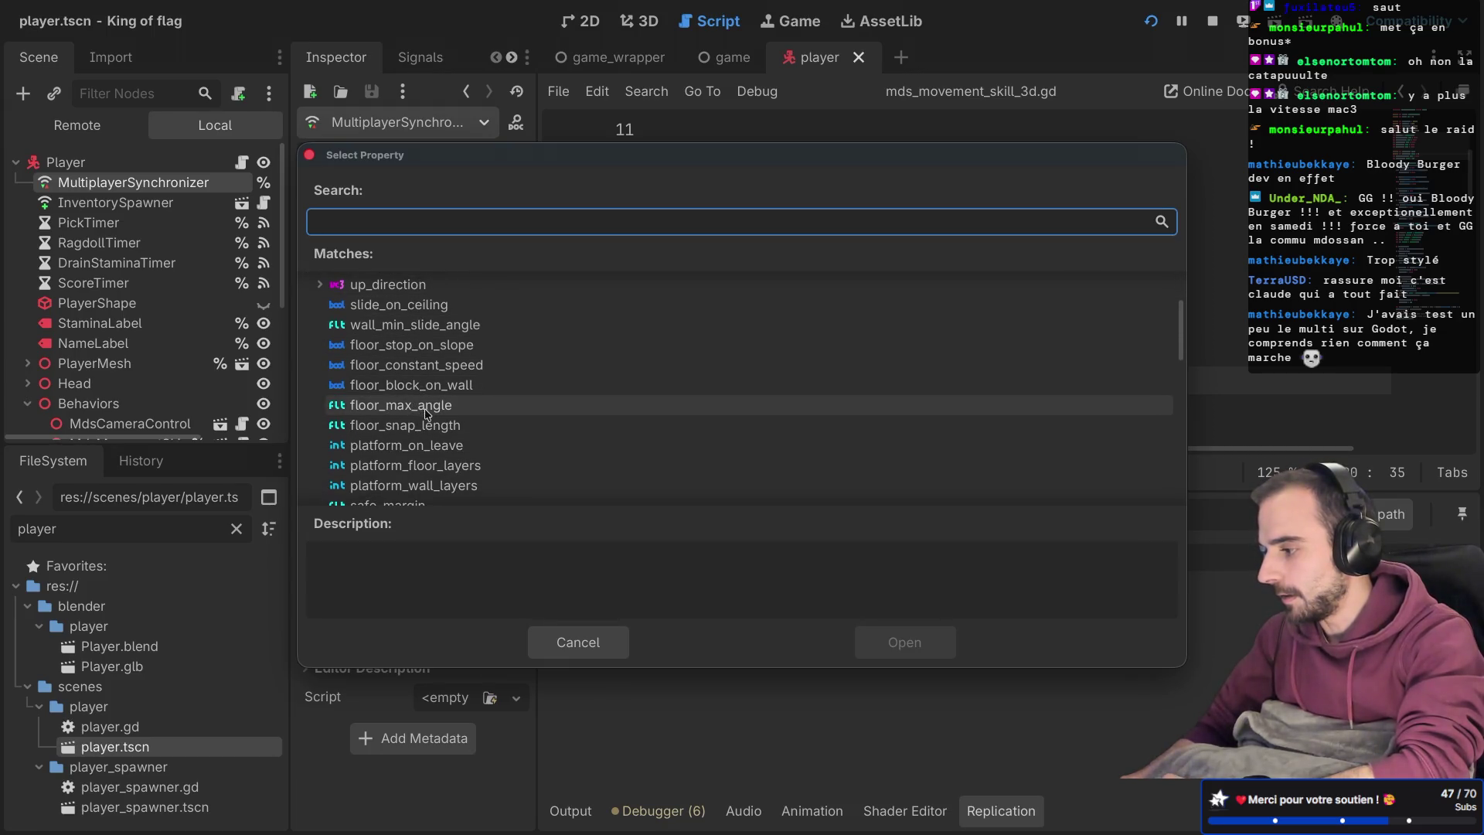
pyautogui.doubleClick(413, 406)
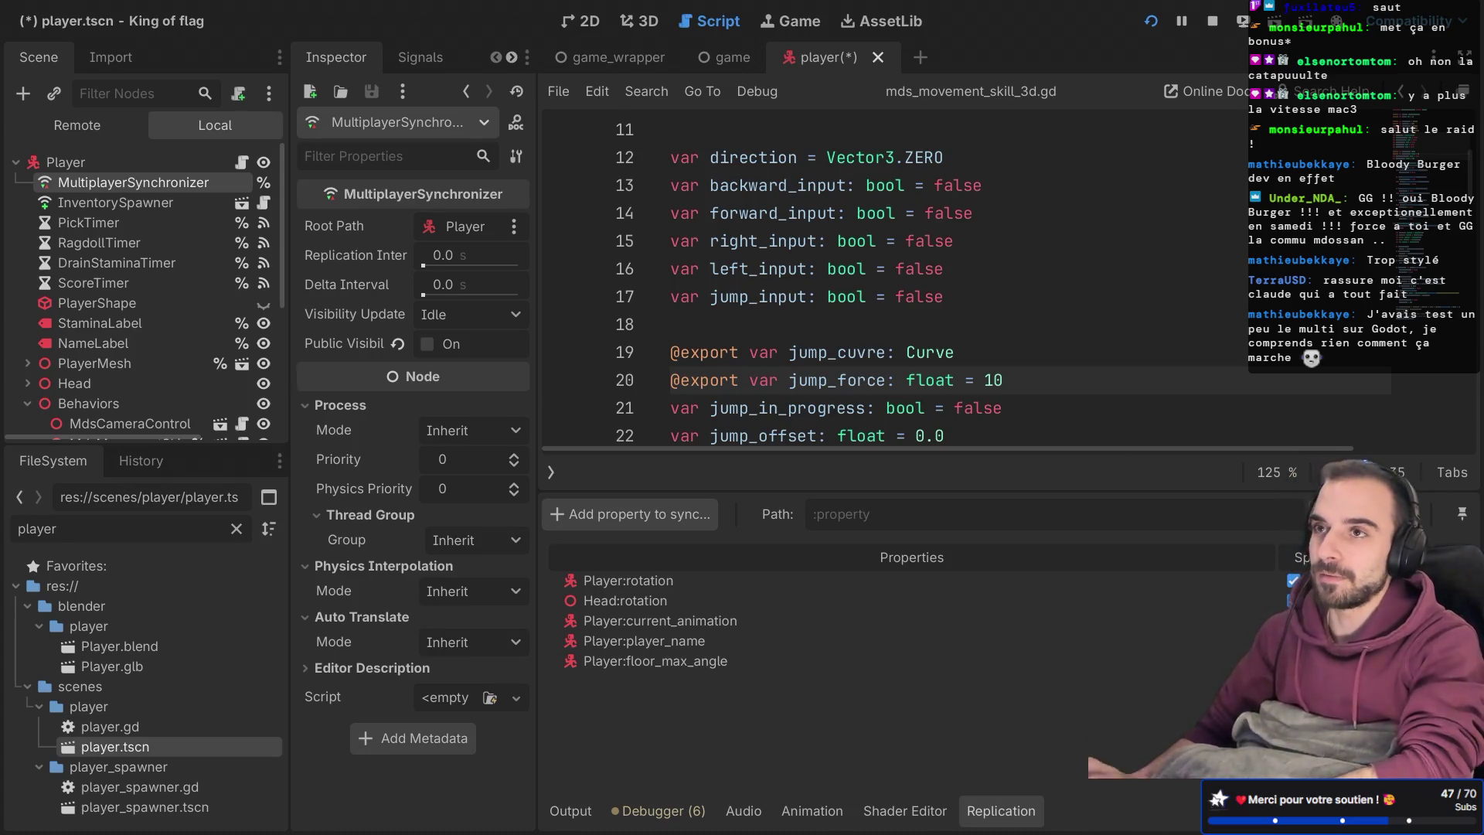
# Delete the floor_max_angle sync entry and show the running game's remote scene tree
pyautogui.click(1461, 660)
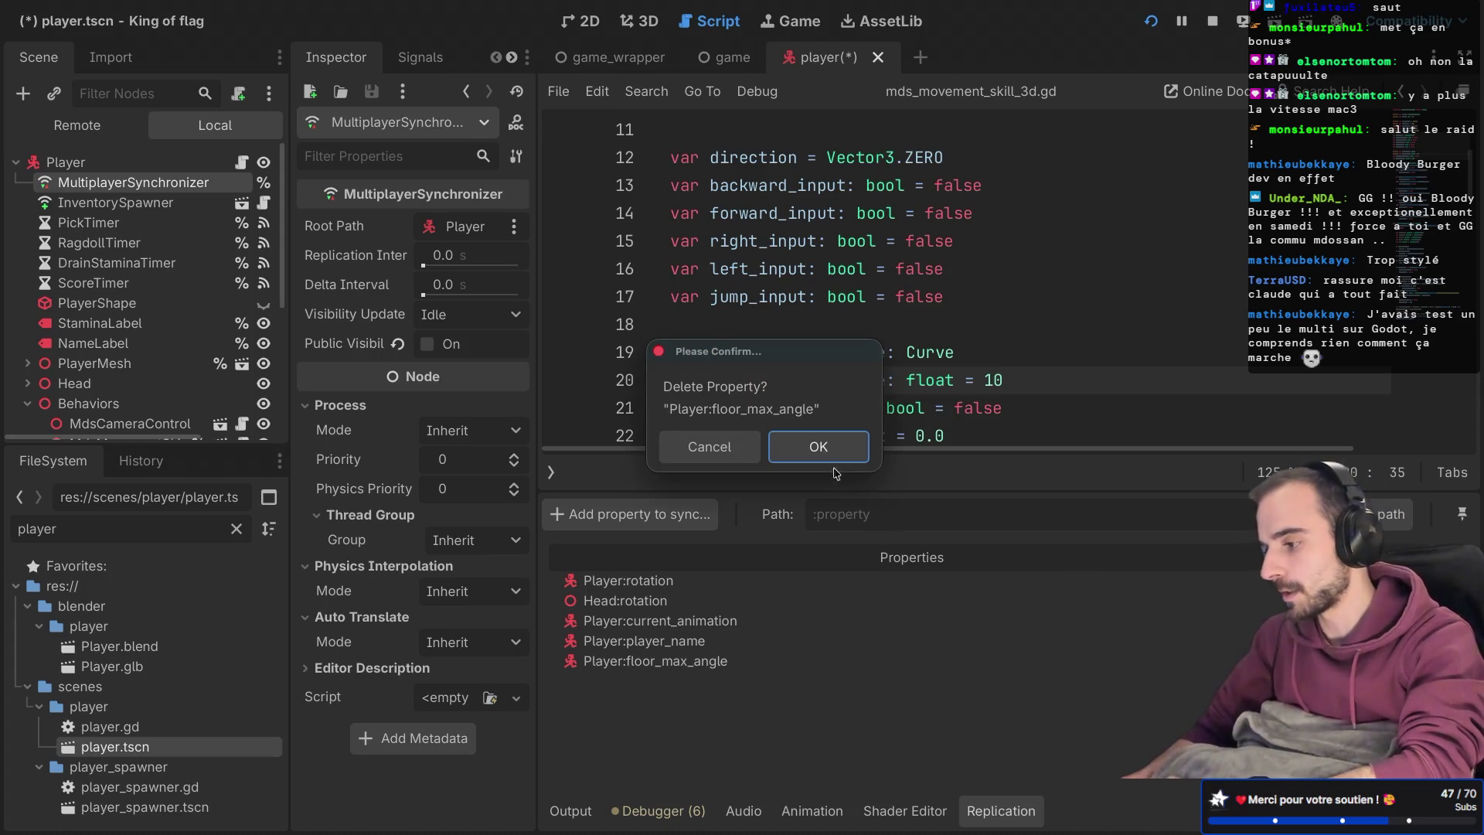
pyautogui.click(814, 443)
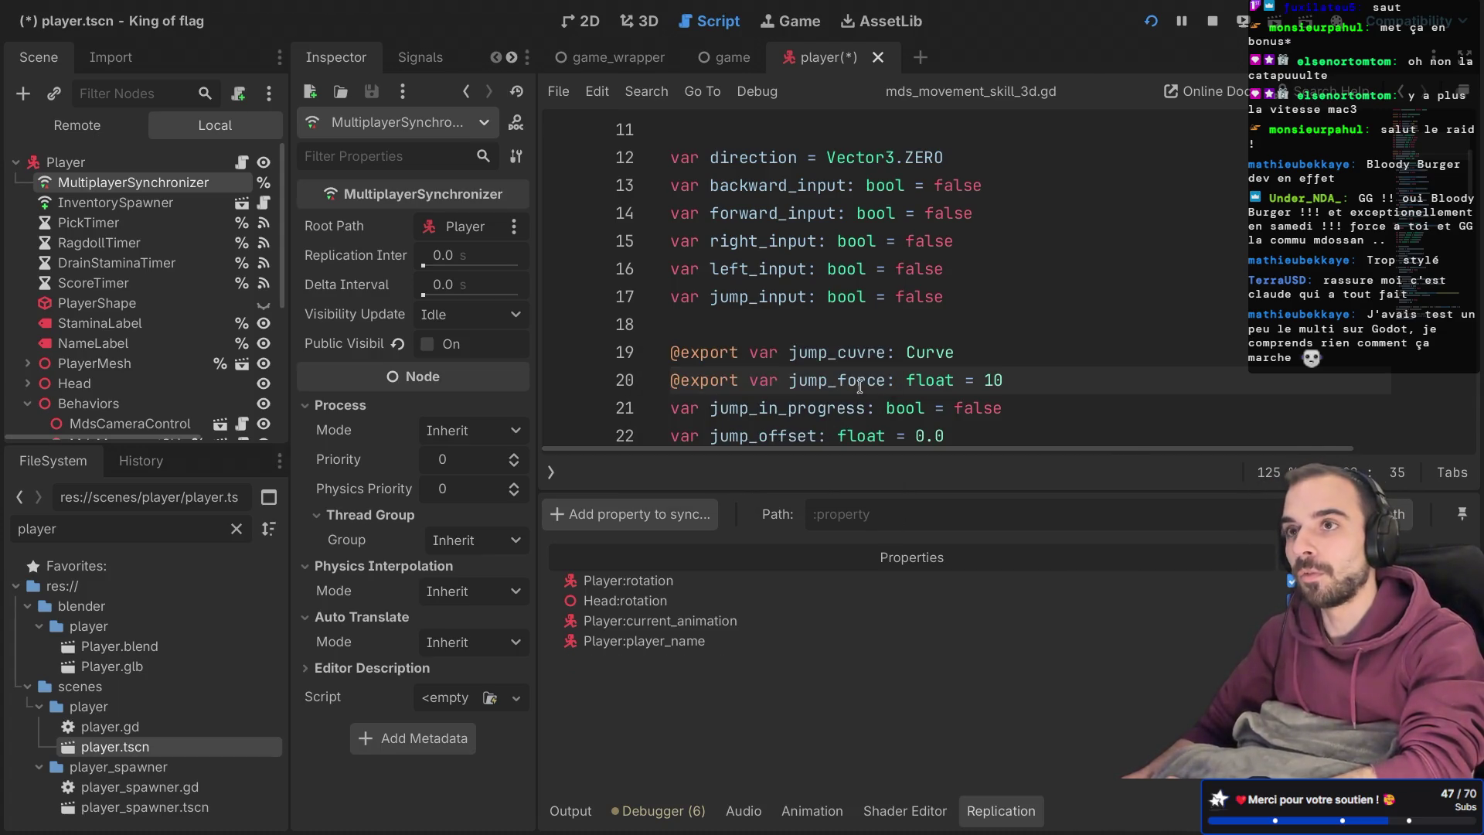
pyautogui.click(76, 125)
# Inspect the live Player node under Game > Players in the remote tree, collapse it, and save
pyautogui.click(104, 183)
pyautogui.click(39, 223)
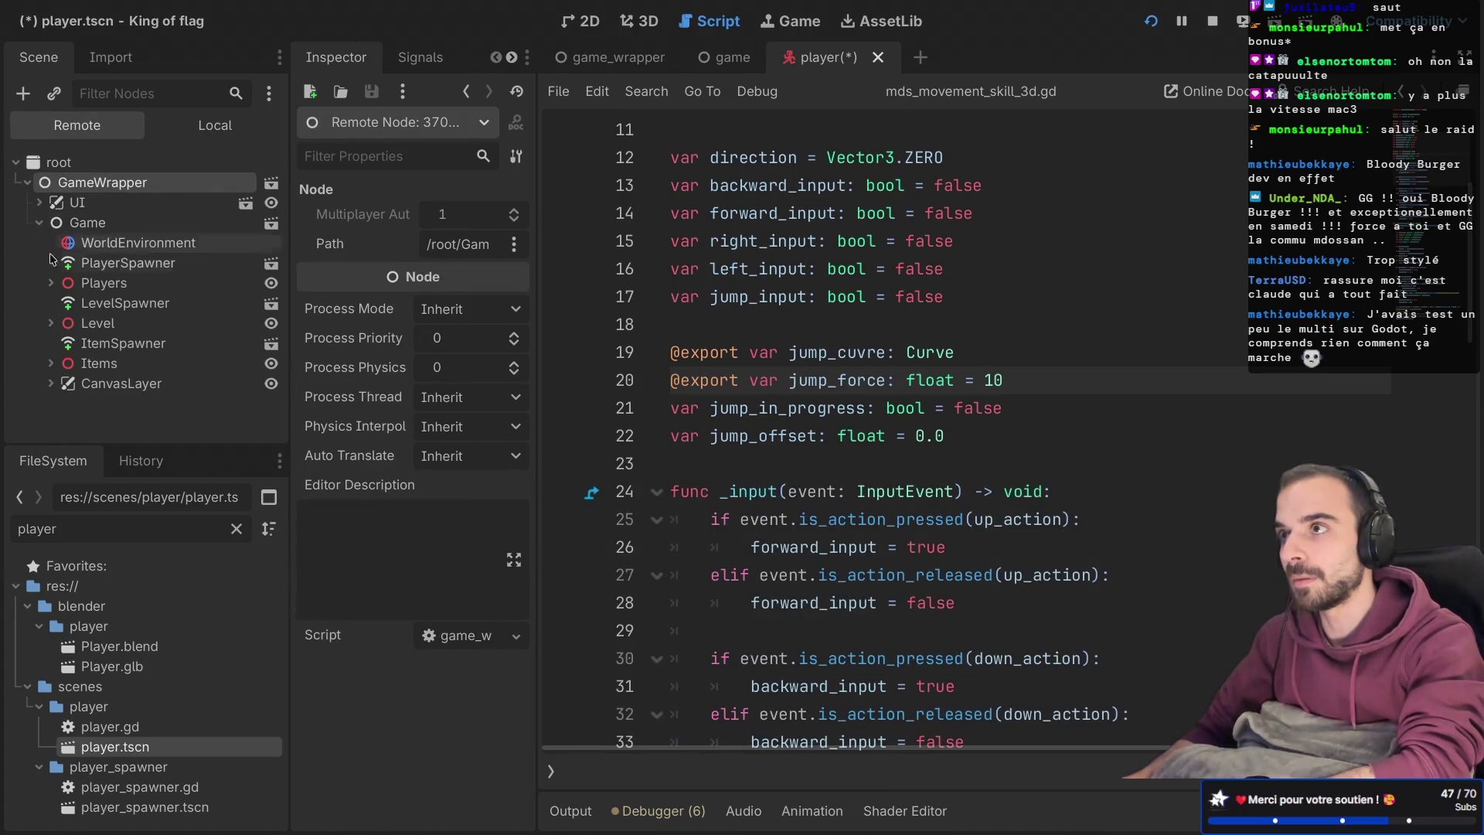
pyautogui.click(51, 282)
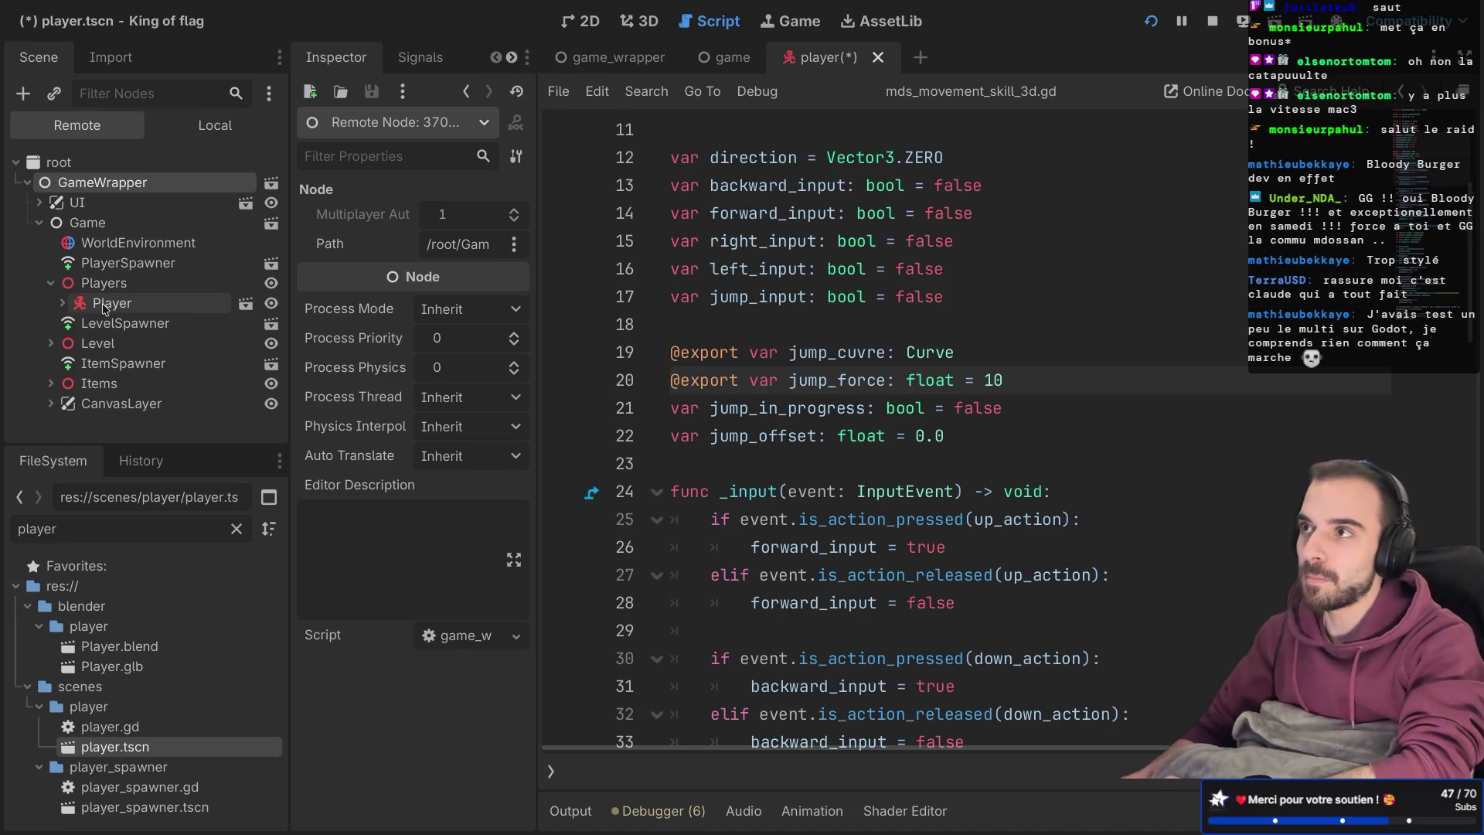
pyautogui.click(106, 305)
pyautogui.click(71, 309)
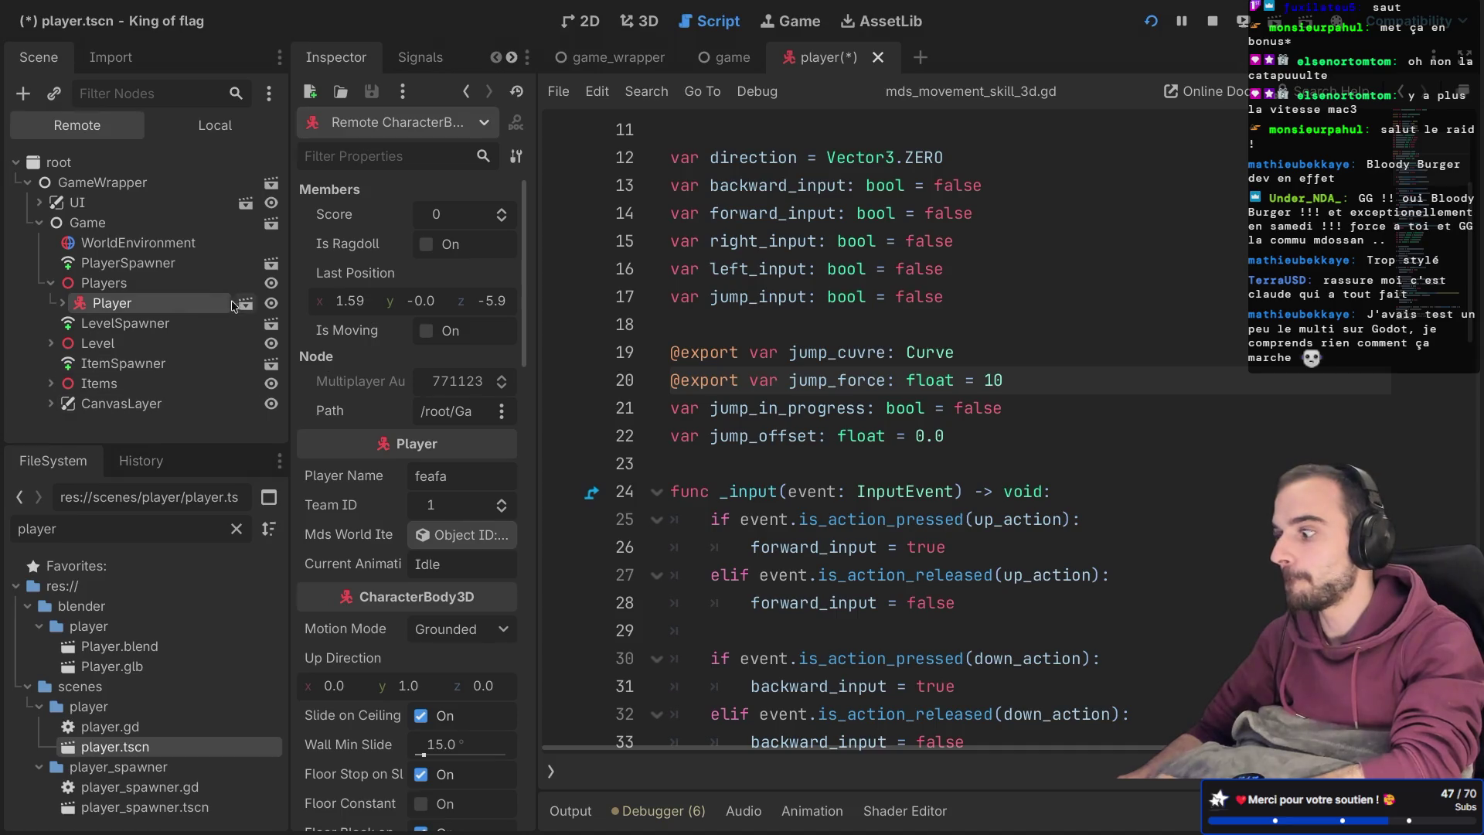
pyautogui.click(50, 284)
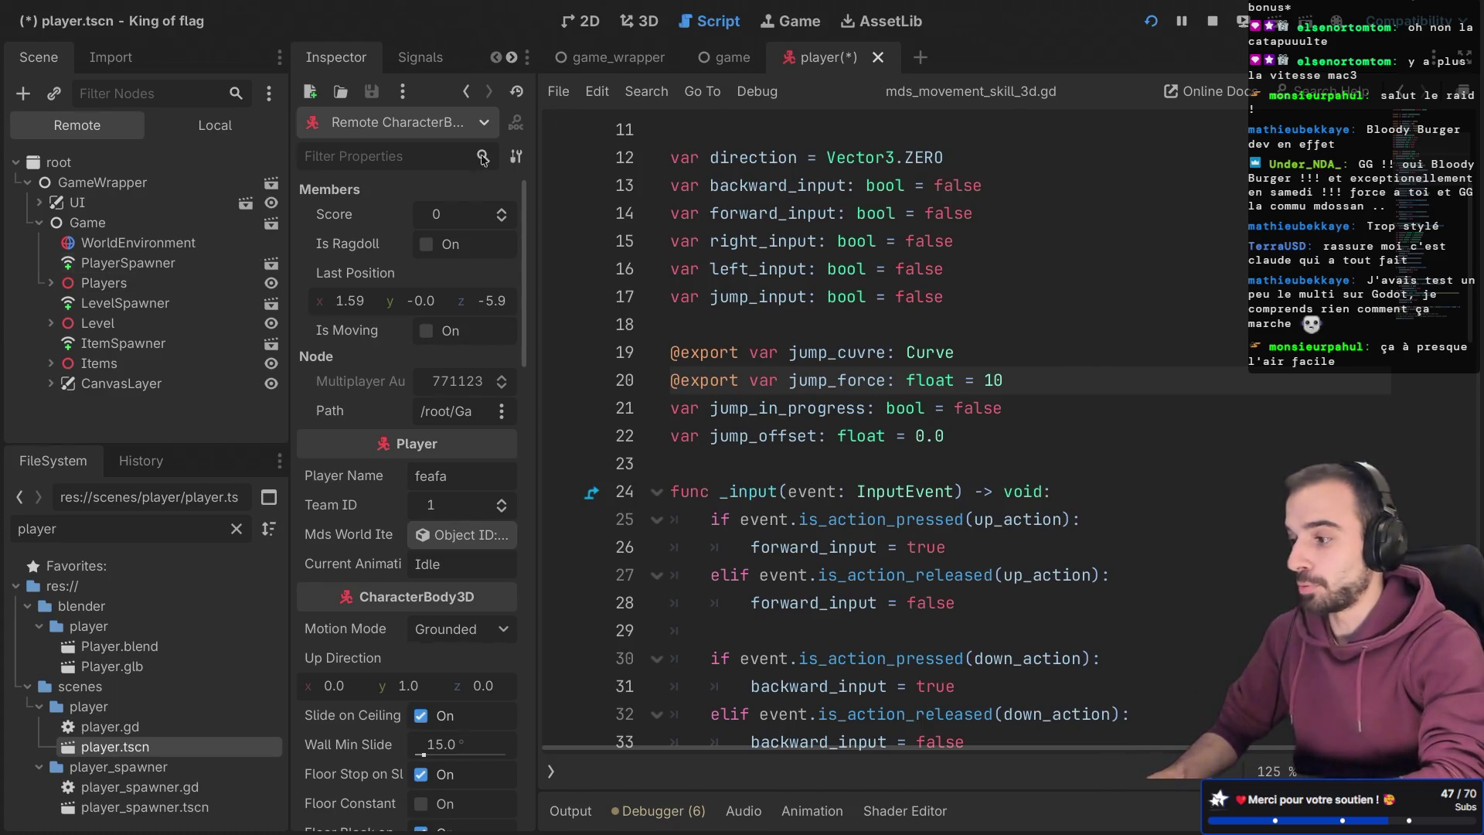
pyautogui.hotkey('ctrl', 's')
pyautogui.scroll(-6, 778, 260)
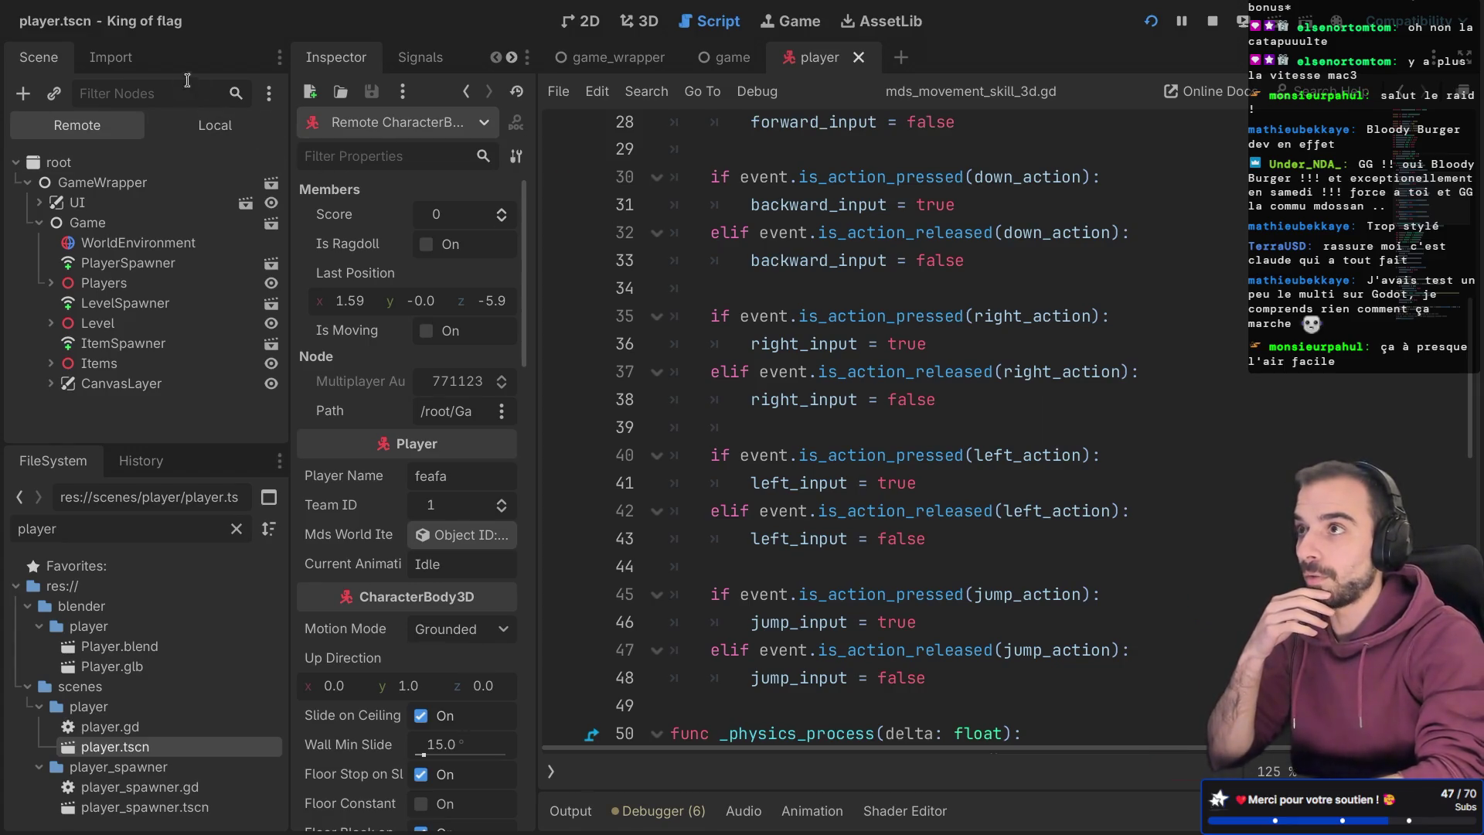
# In the Local scene tree, select MultiplayerSynchronizer, then close its Replication panel to show more script
pyautogui.click(207, 125)
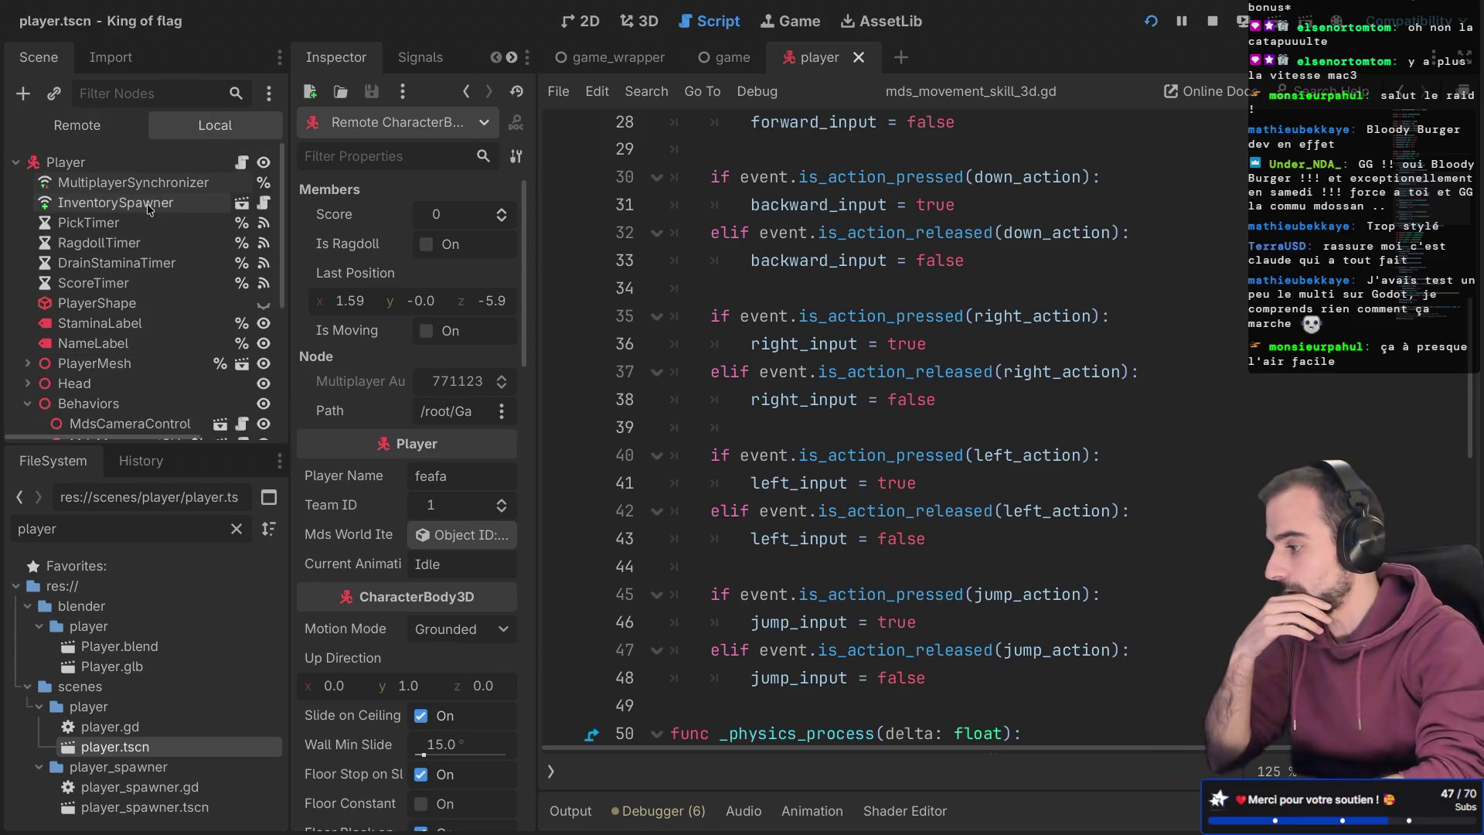
pyautogui.click(133, 183)
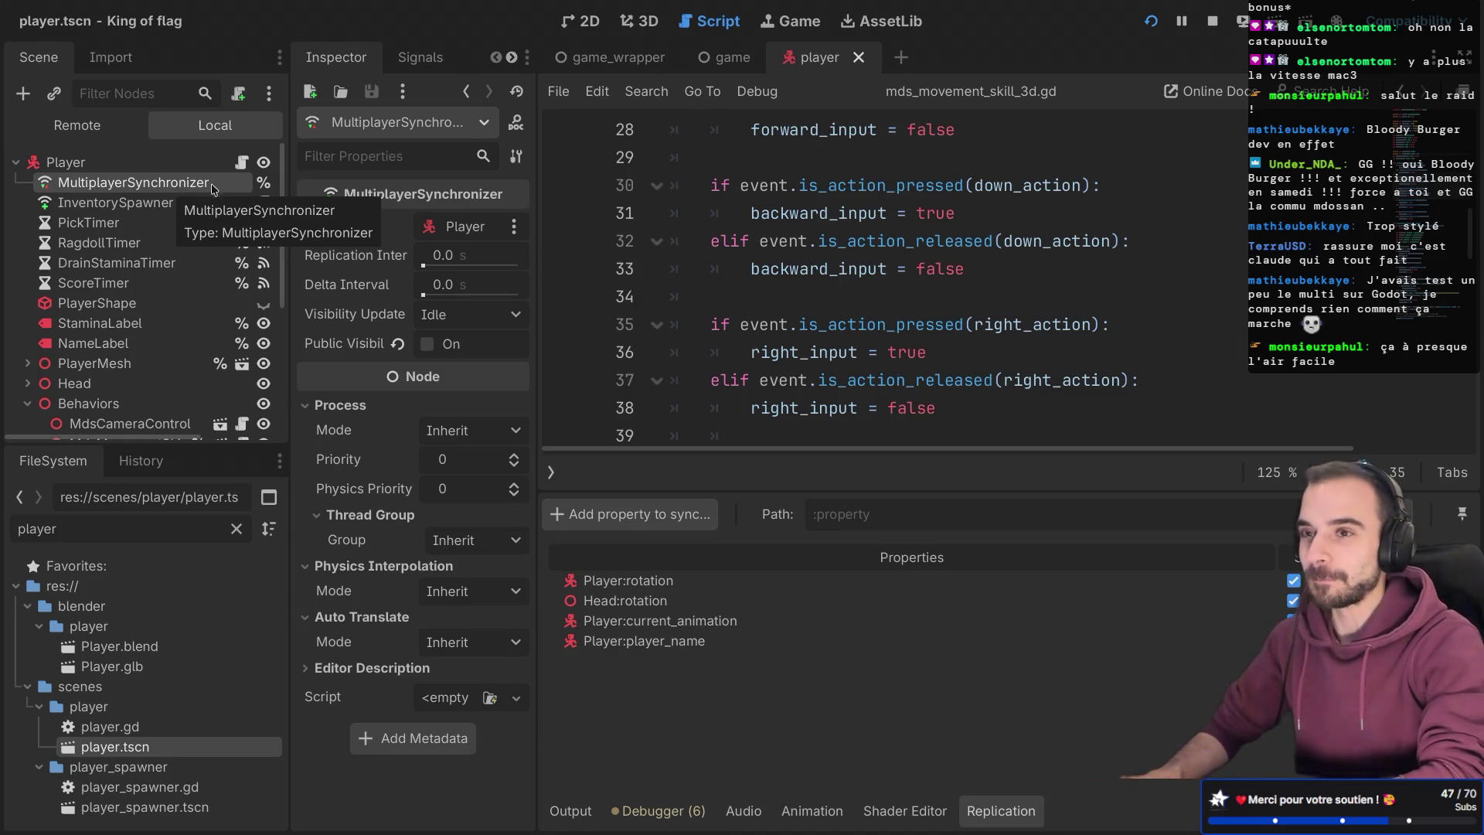
pyautogui.click(908, 241)
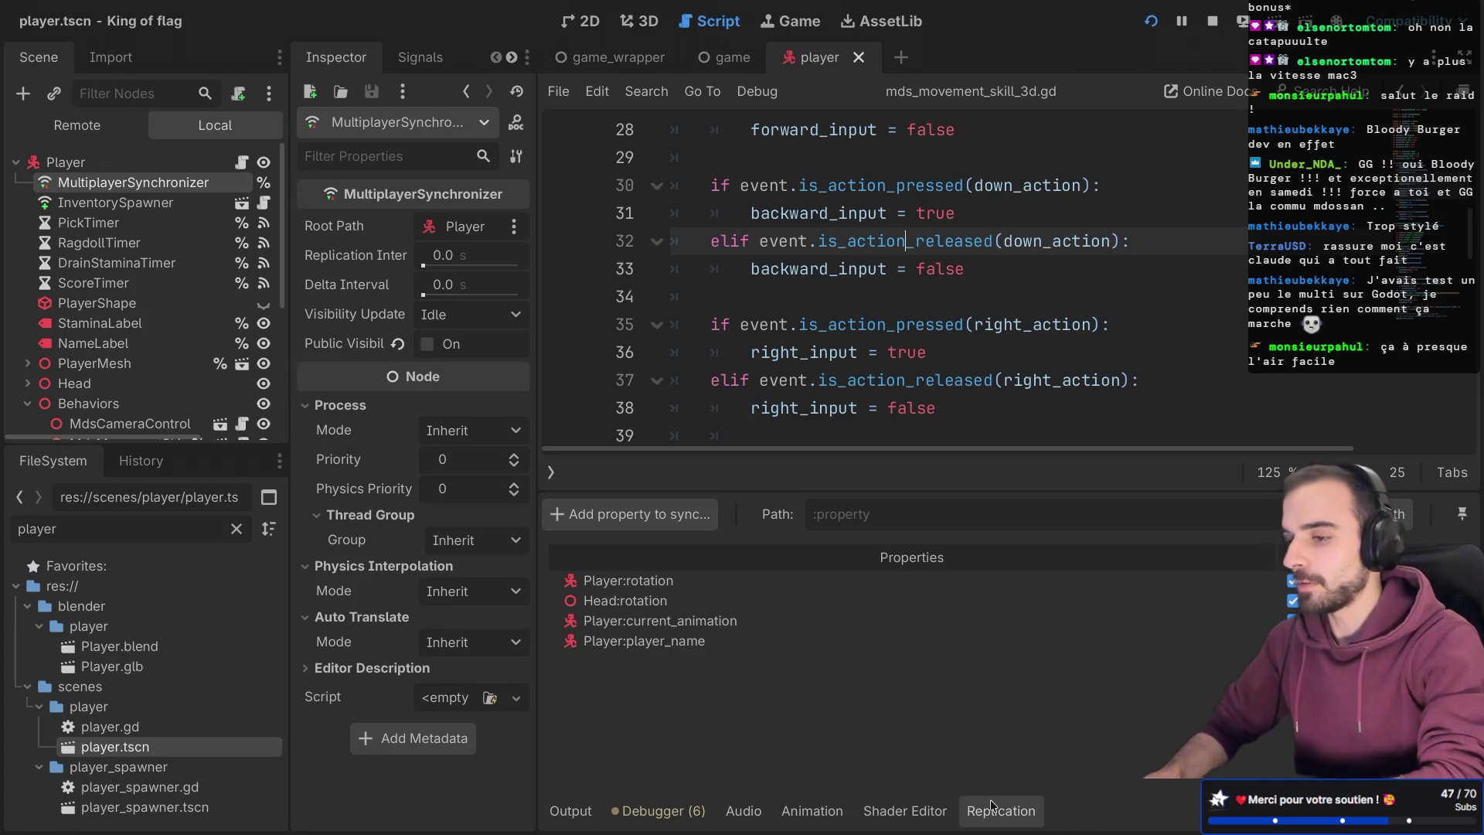
pyautogui.click(992, 806)
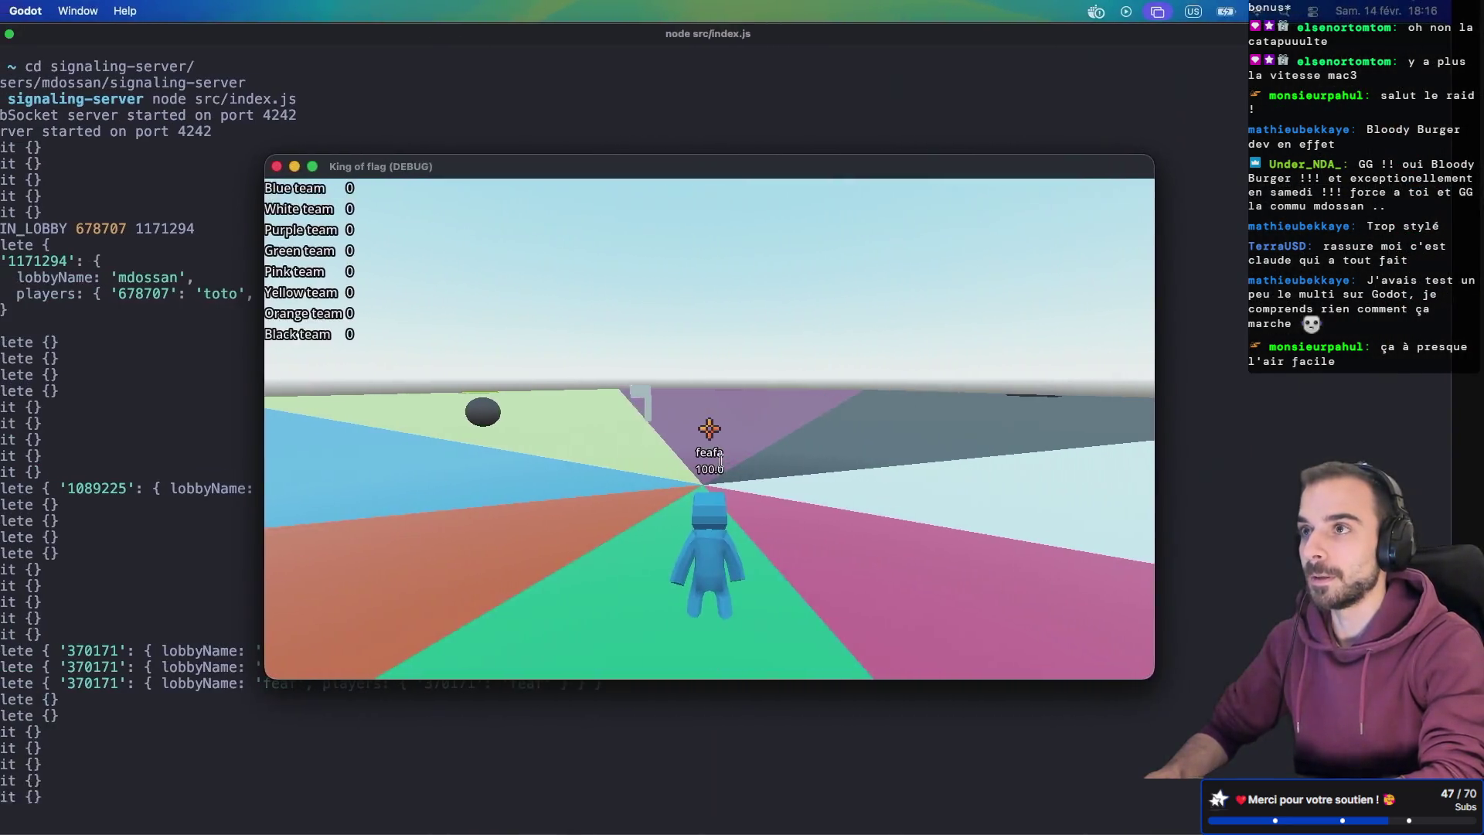
# Walk the character forward in the running game, then return to the movement script
pyautogui.press('w')
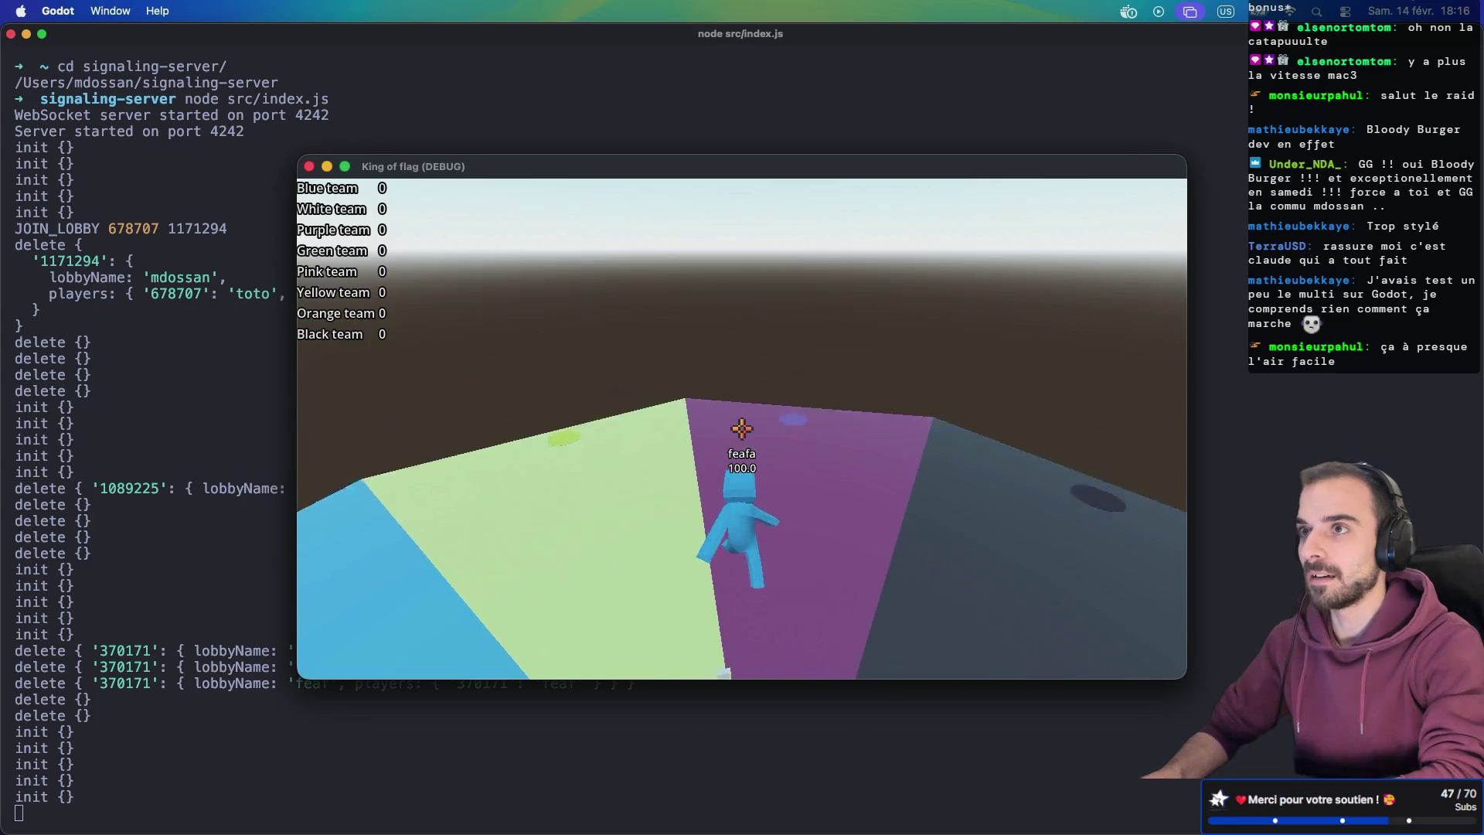
pyautogui.hotkey('ctrl', 'Right')
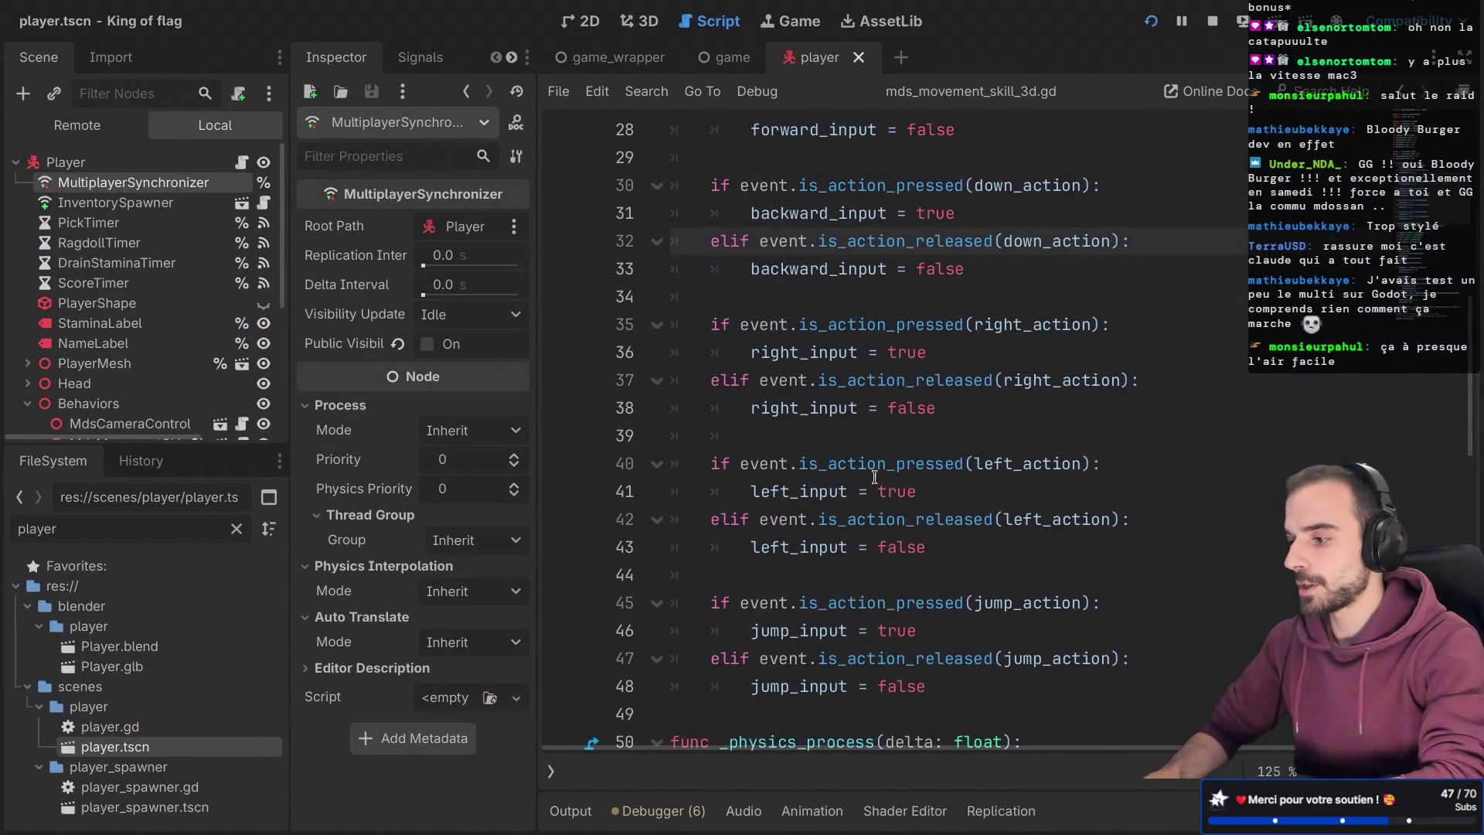
pyautogui.scroll(9, 874, 477)
pyautogui.scroll(-2, 904, 371)
# Restart the King of Flag game and bring its full-window debug instance to the front
pyautogui.scroll(-2, 904, 371)
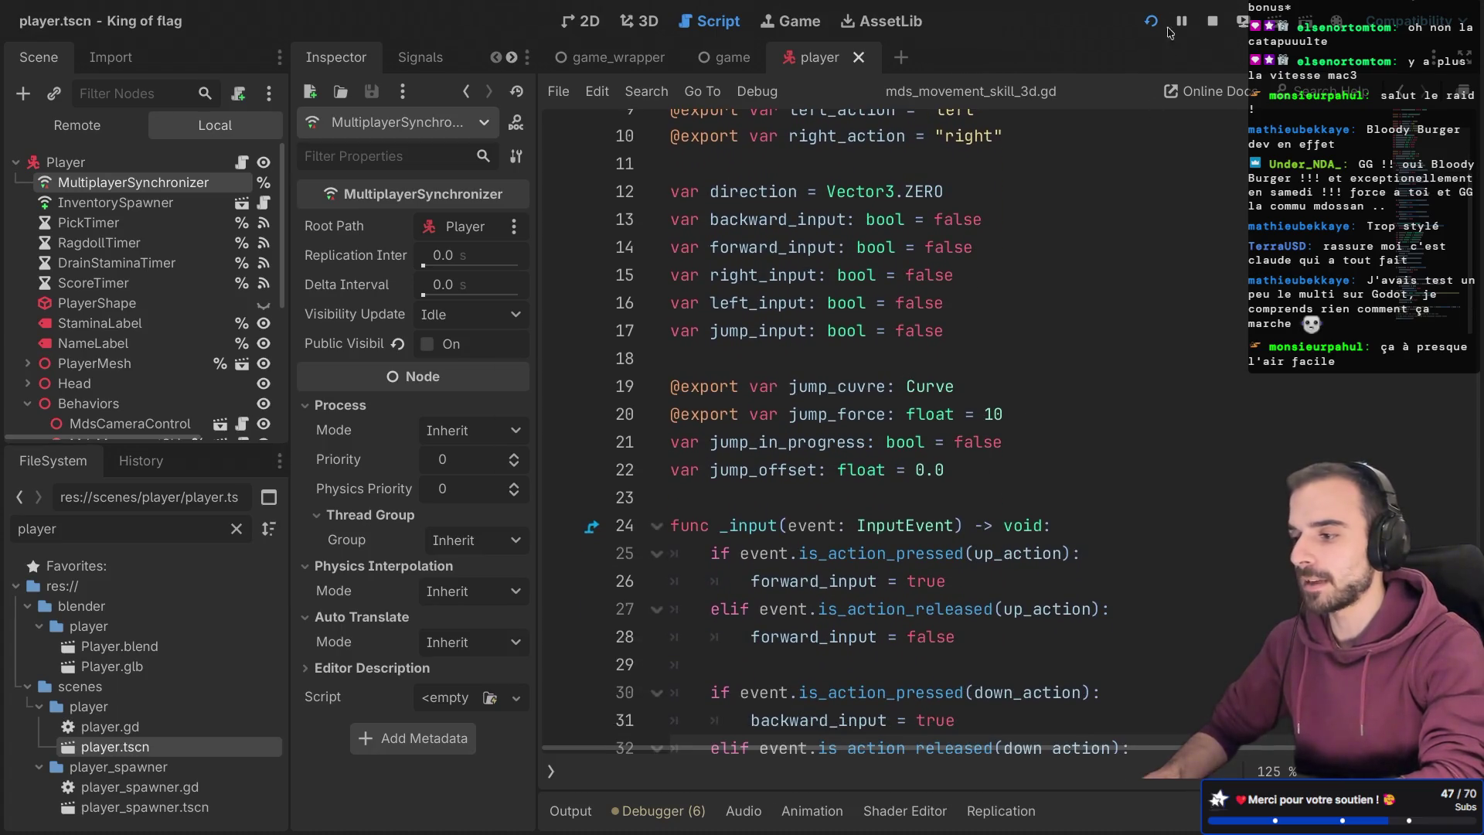
pyautogui.click(1153, 23)
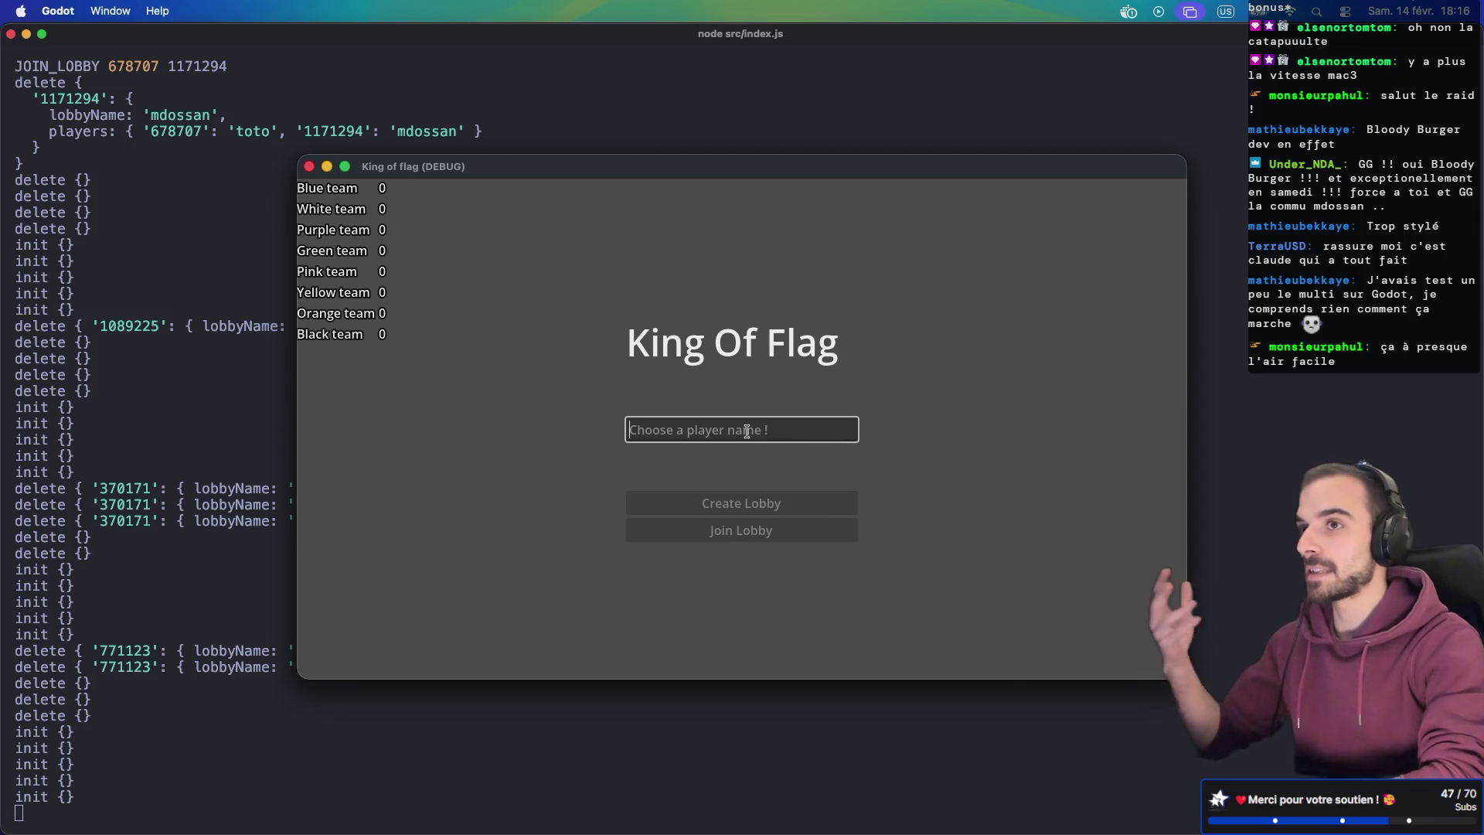
pyautogui.hotkey('ctrl', 'Right')
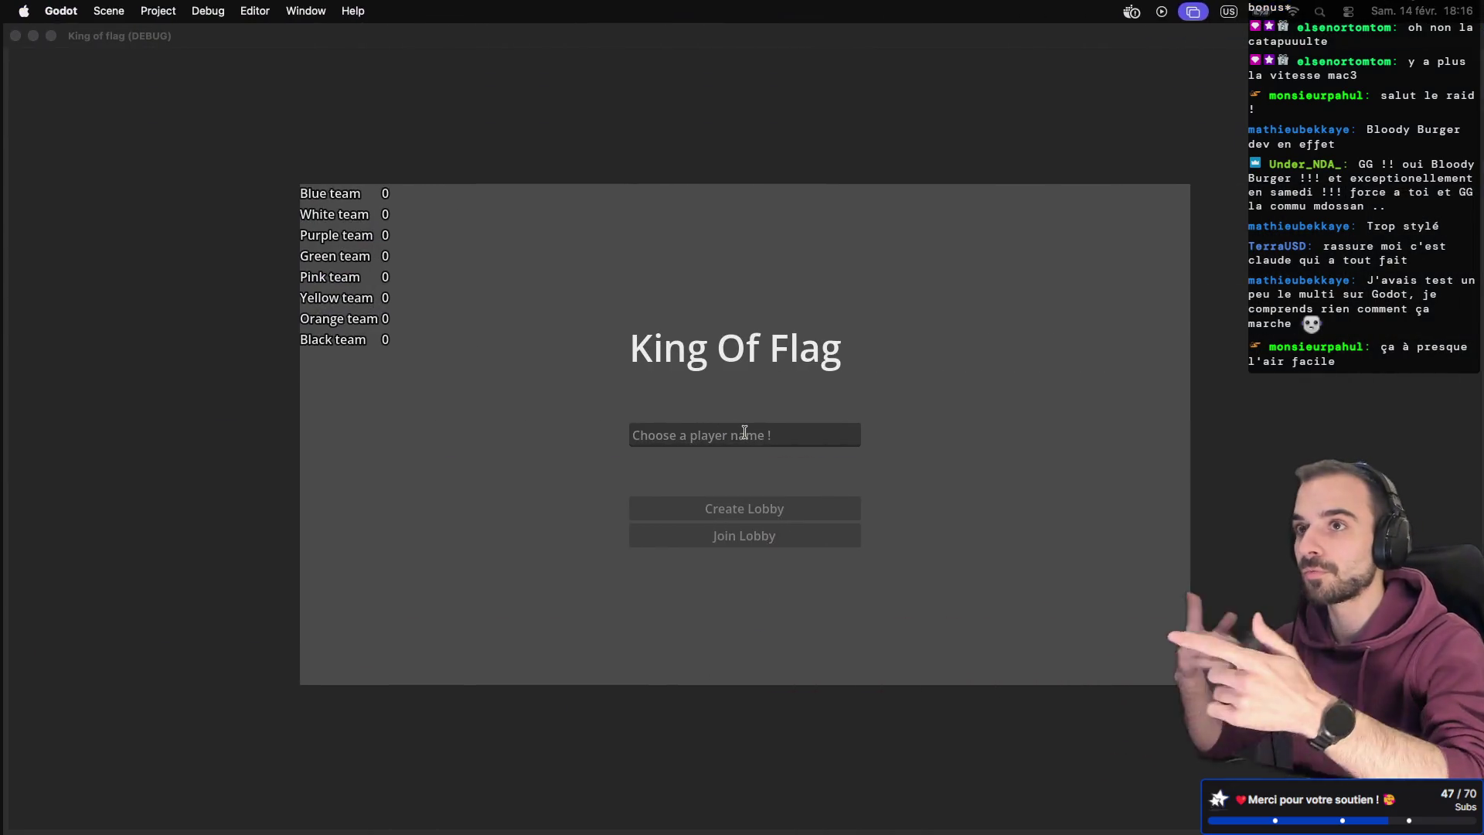
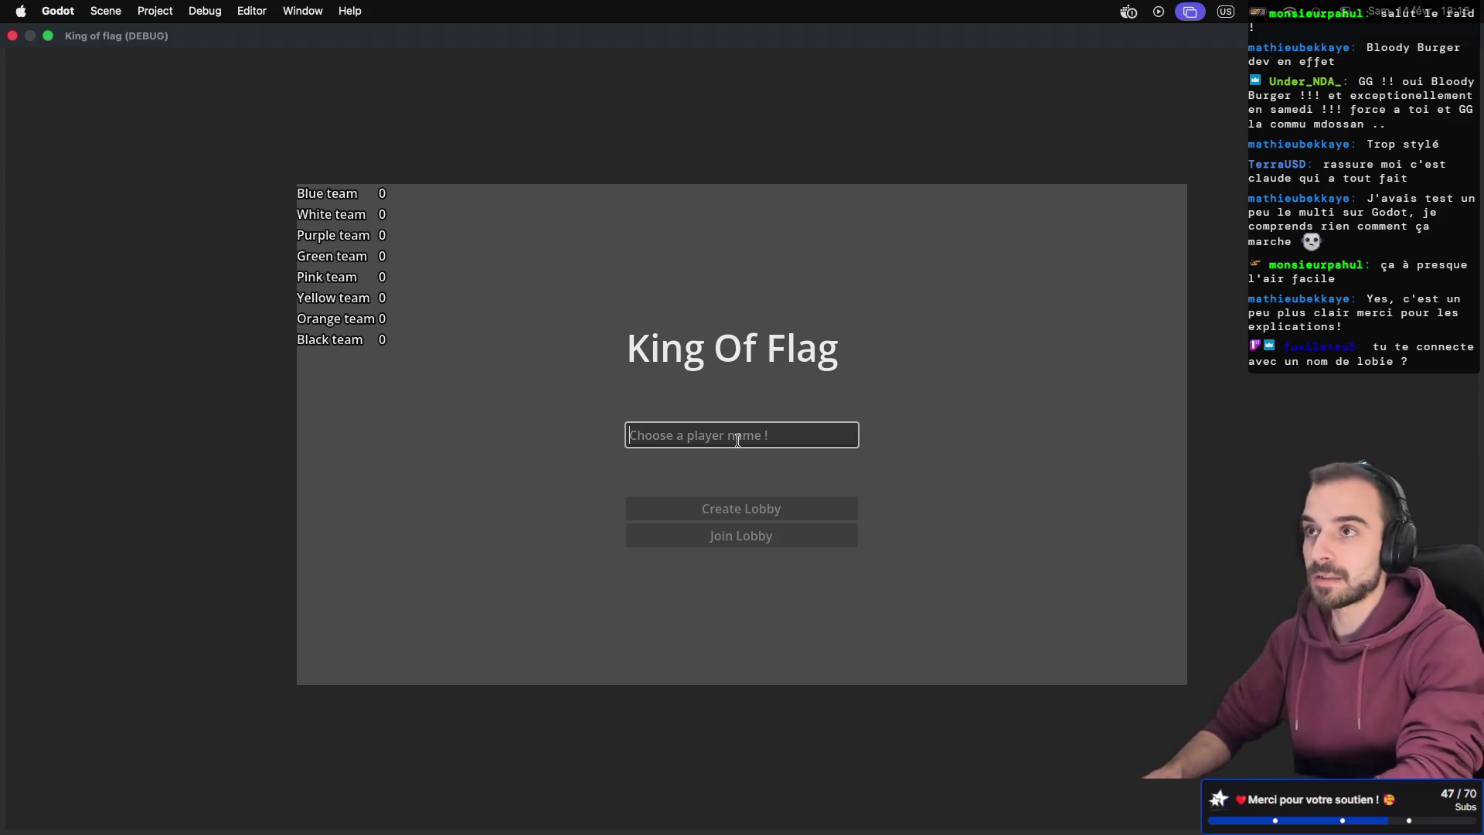
# Leave fullscreen and create a lobby as player toto in the first game window
pyautogui.write('toto')
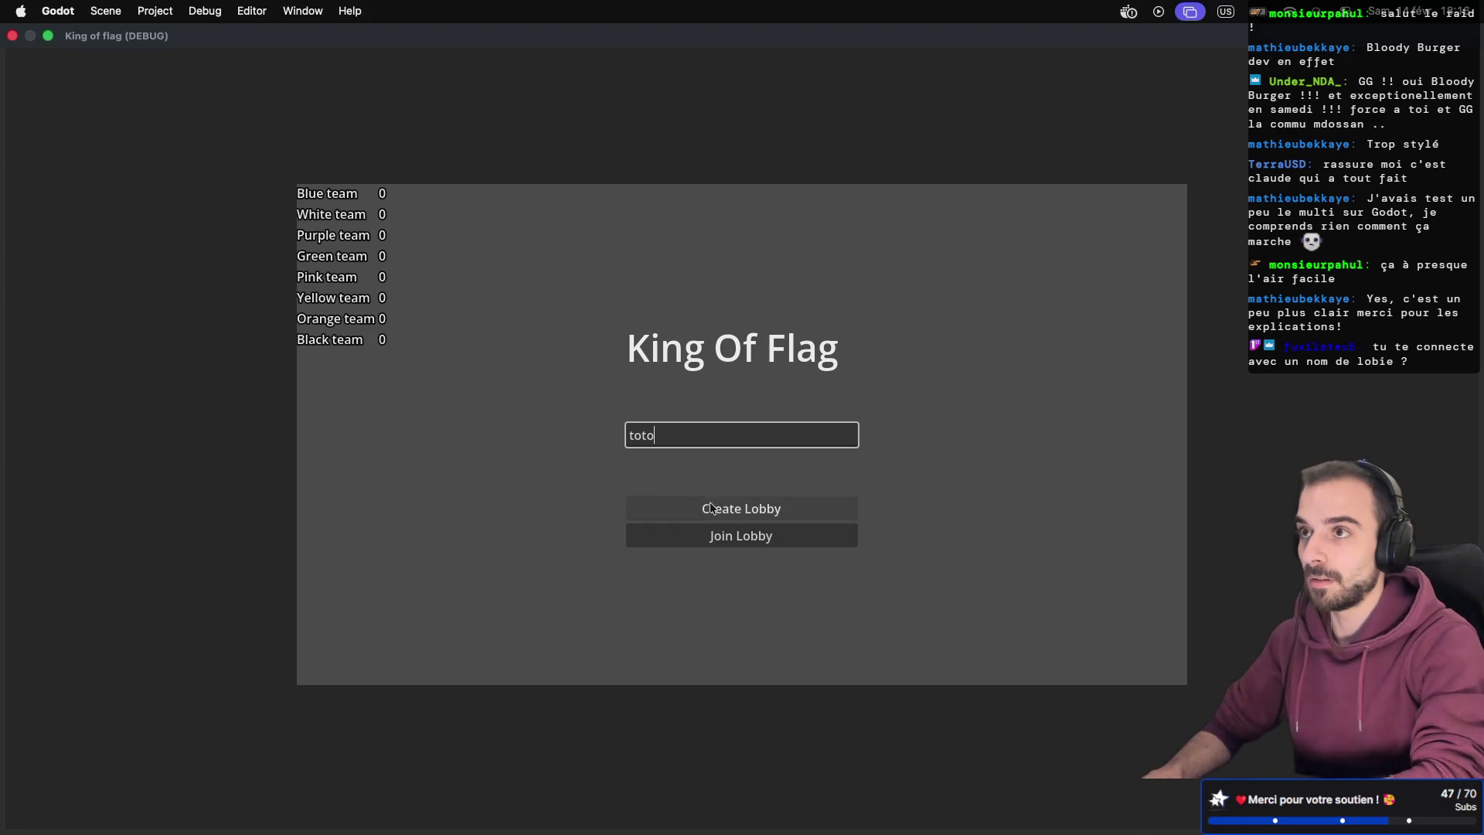
pyautogui.hotkey('ctrl', 'Left')
pyautogui.write('toto')
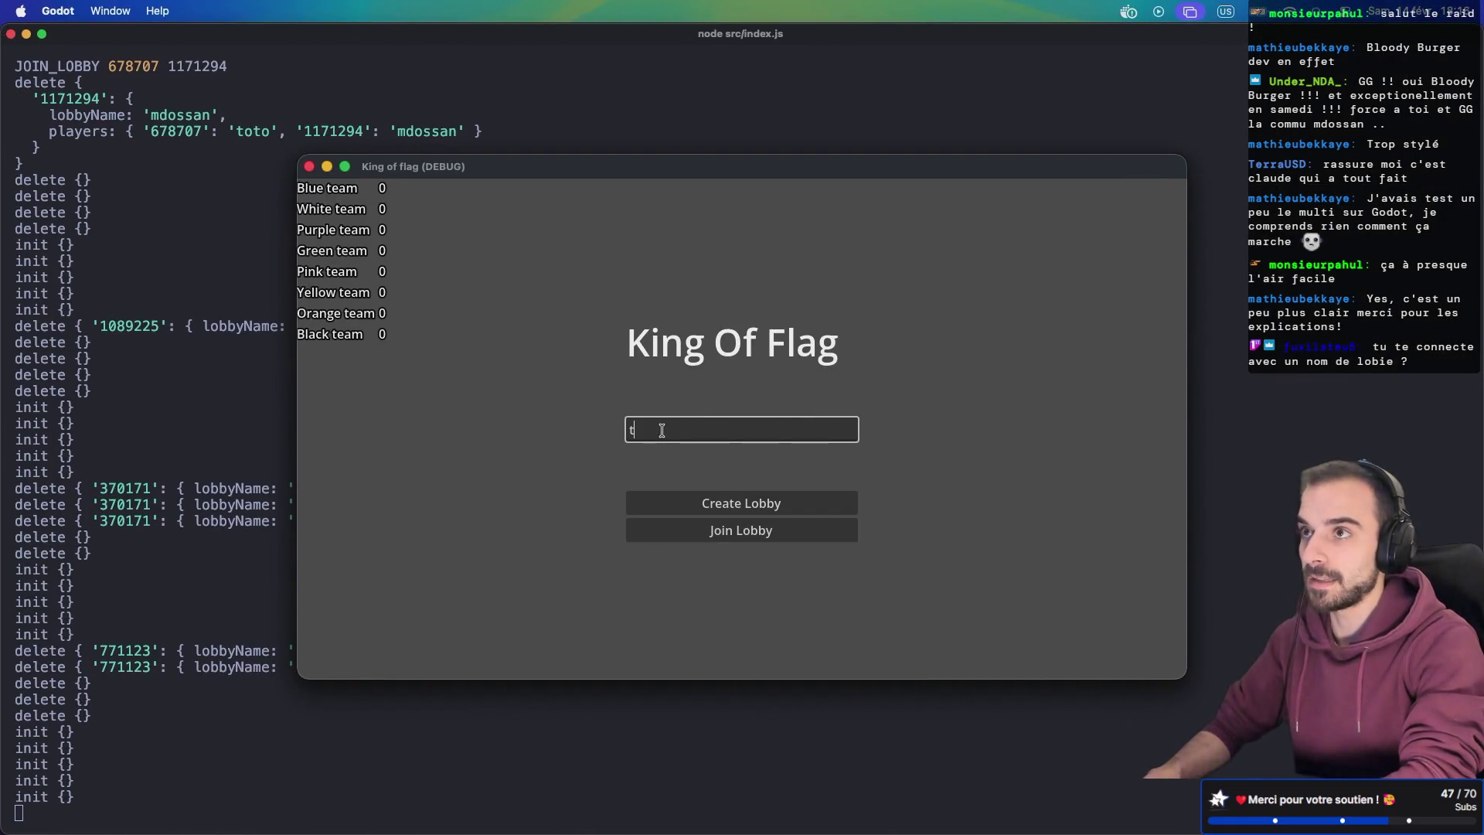
pyautogui.click(639, 503)
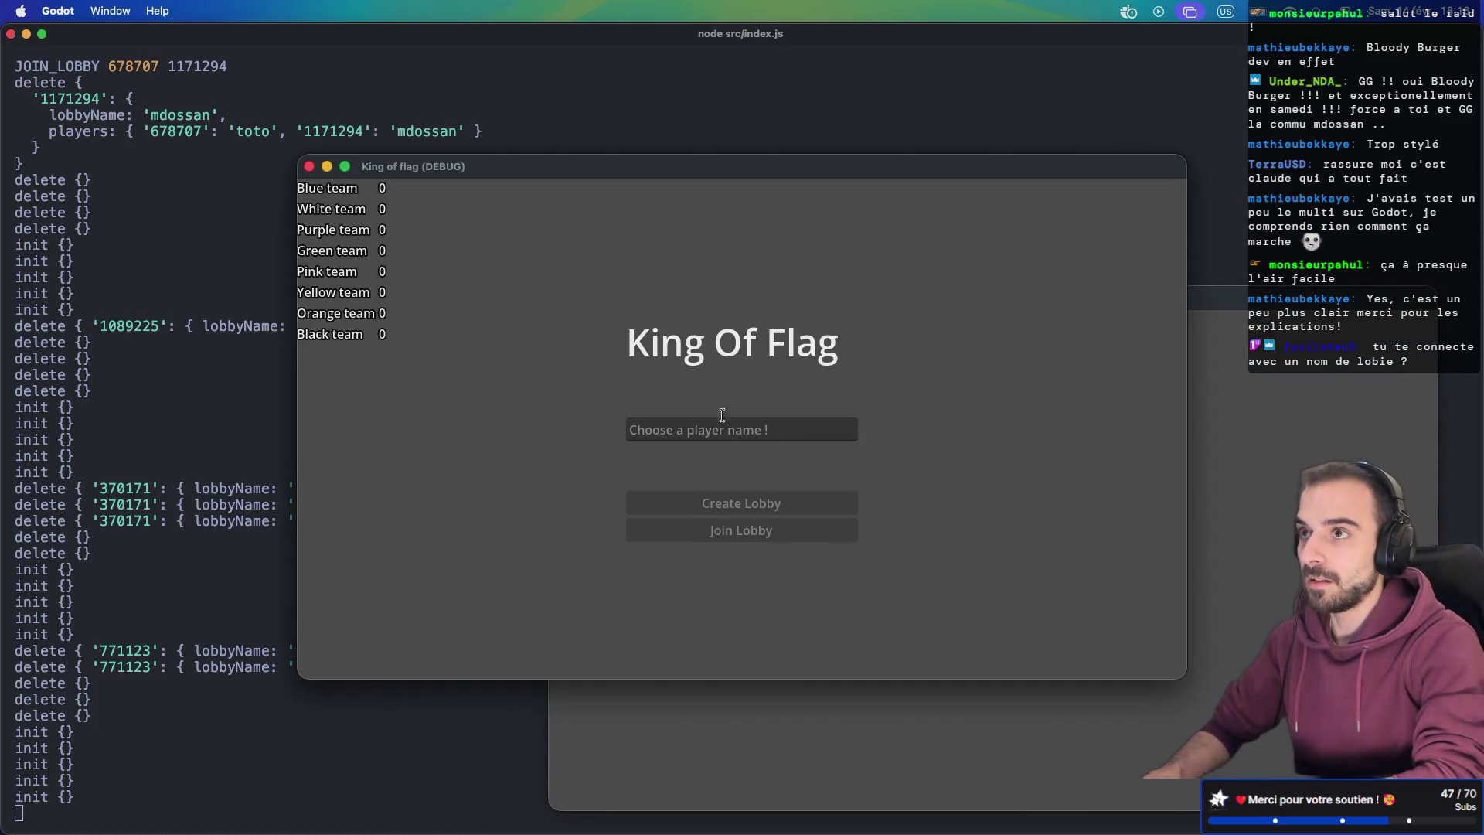
# Join toto's lobby as a second player, then start the match from the host window
pyautogui.write('qerqwerqw')
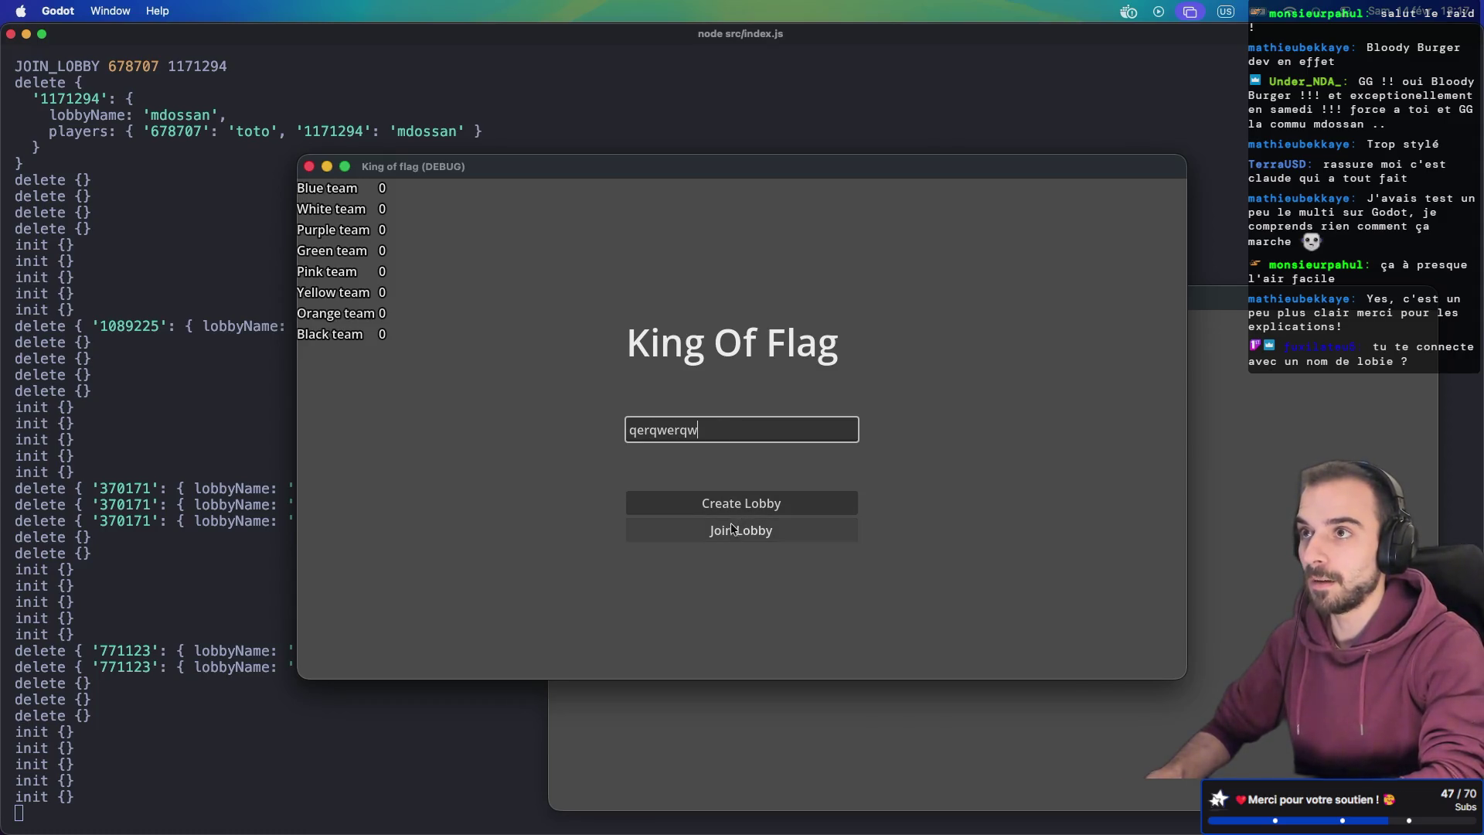
pyautogui.click(734, 528)
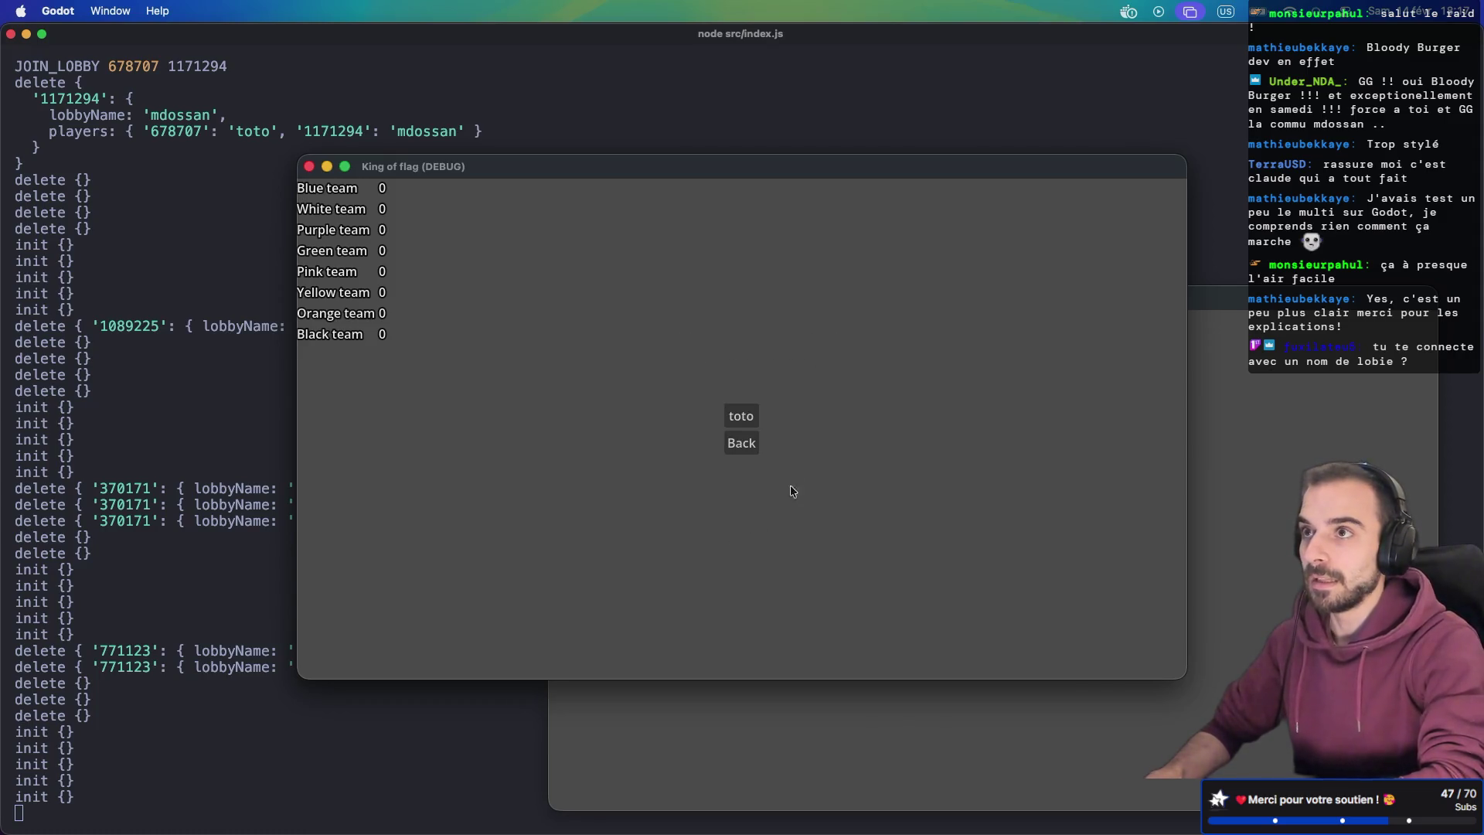
pyautogui.click(750, 417)
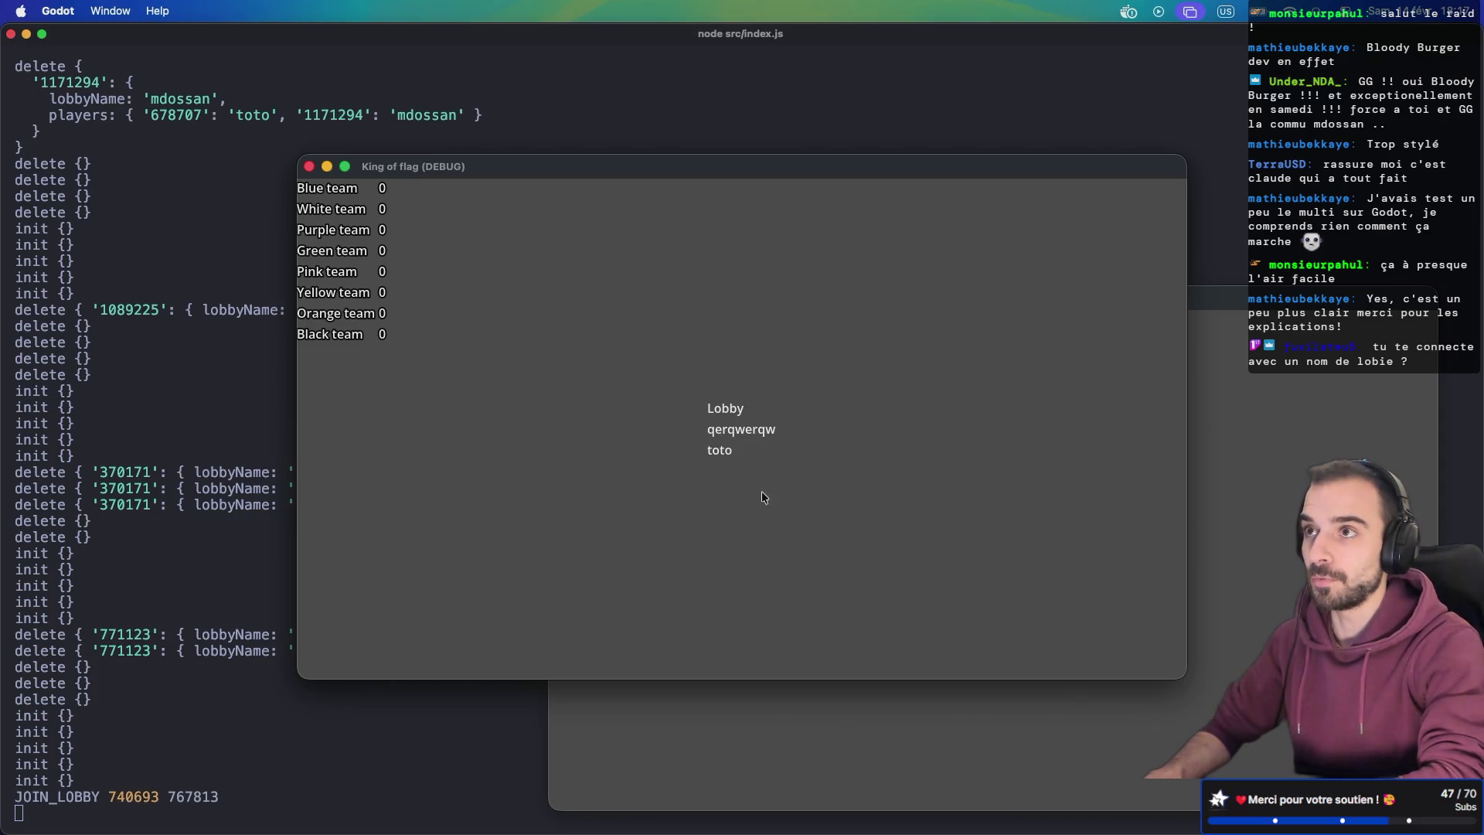
pyautogui.click(956, 761)
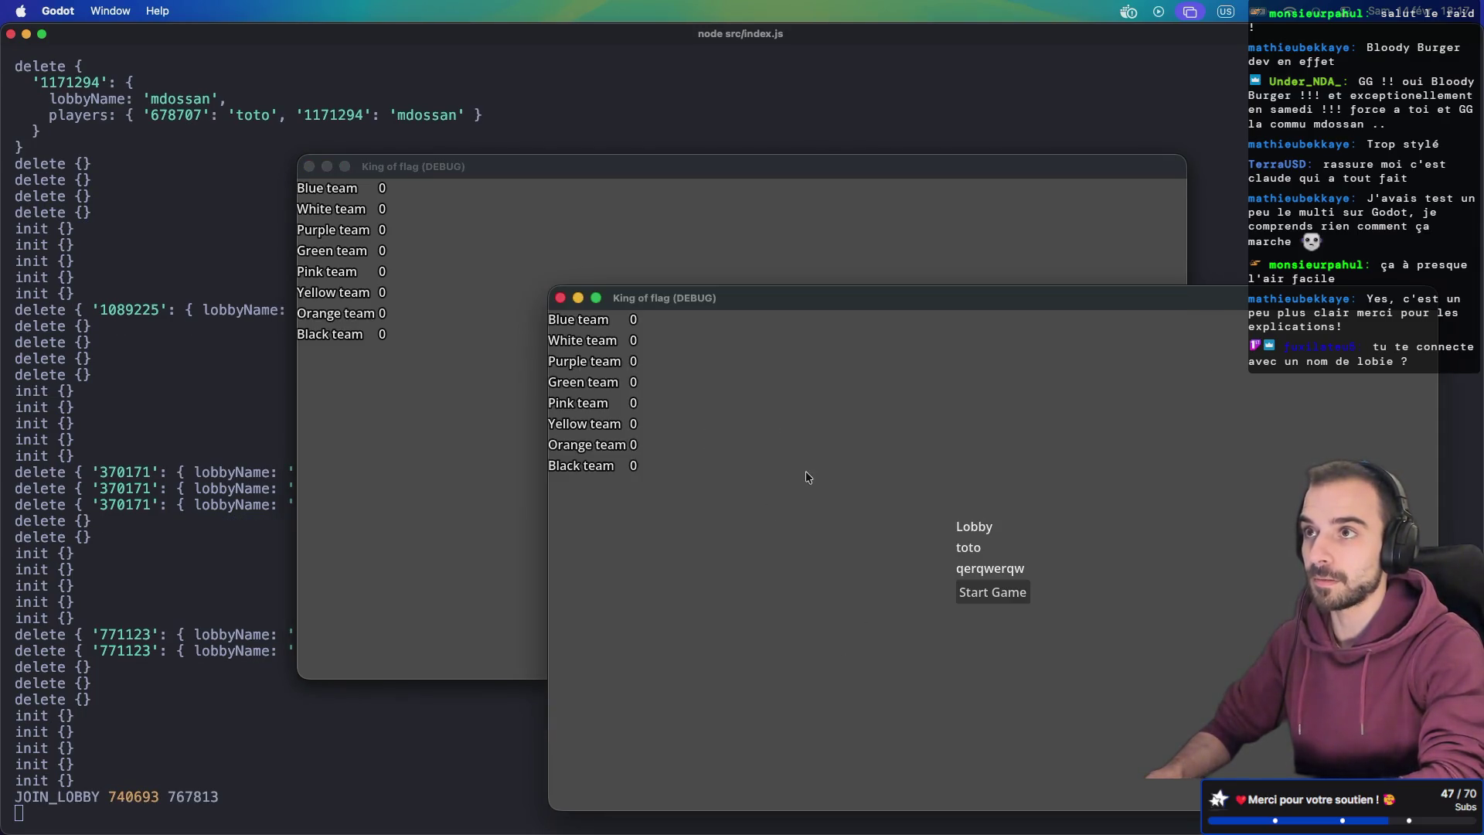
pyautogui.click(827, 274)
pyautogui.click(893, 692)
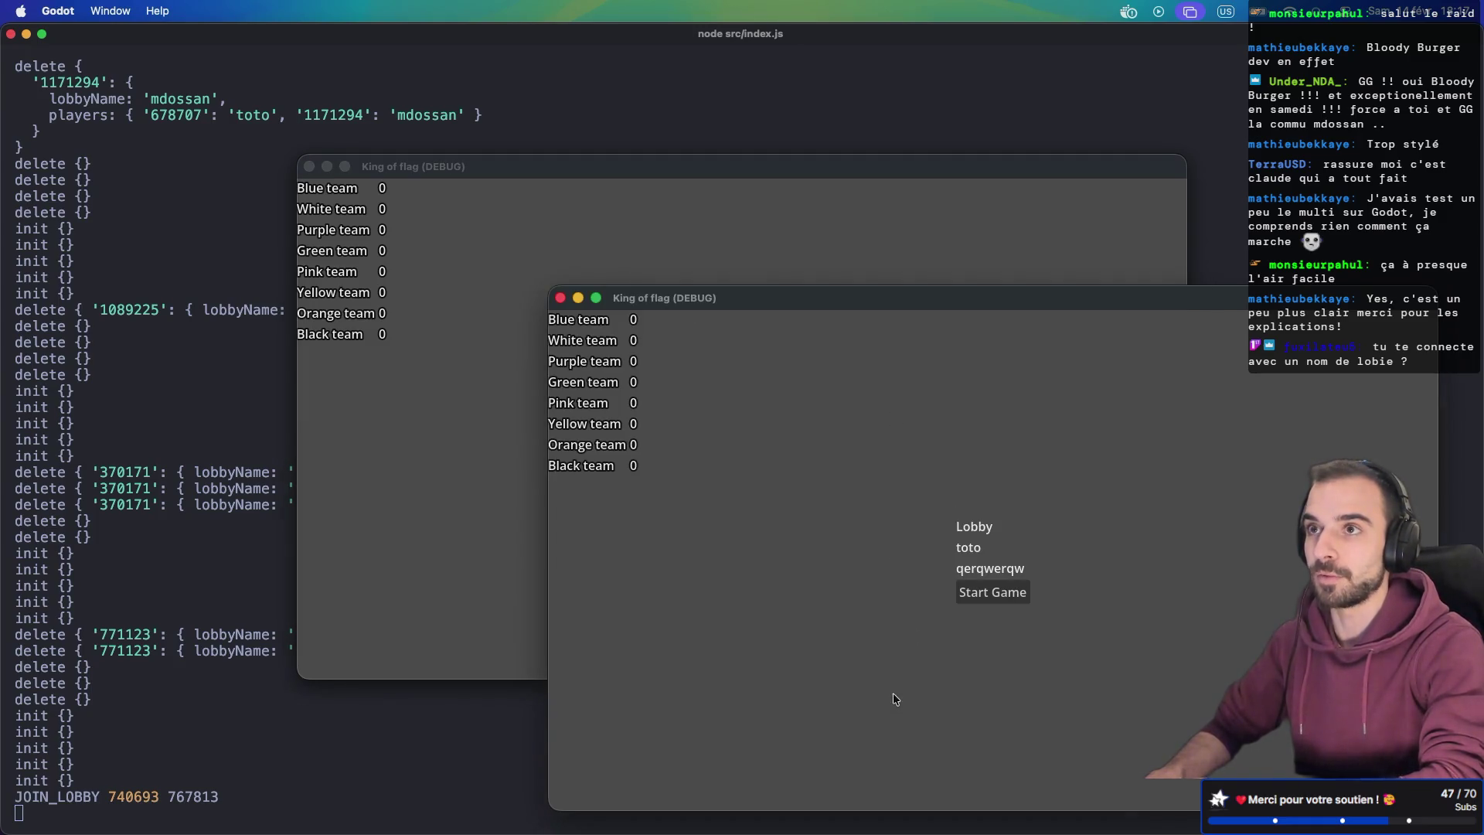
pyautogui.click(1002, 596)
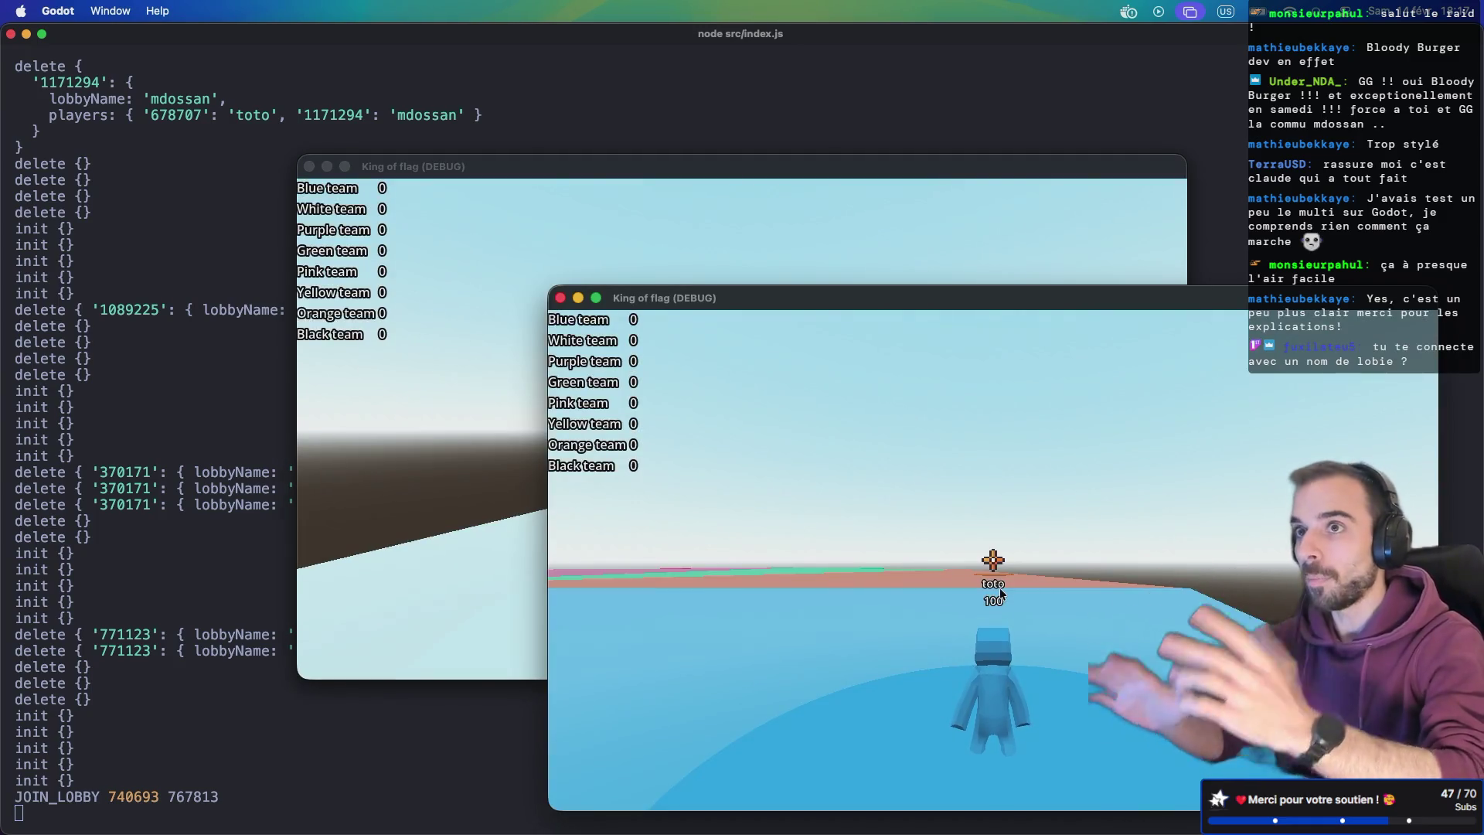
# Run toto's character forward into the coloured team zones, then sidestep left
pyautogui.press('w')
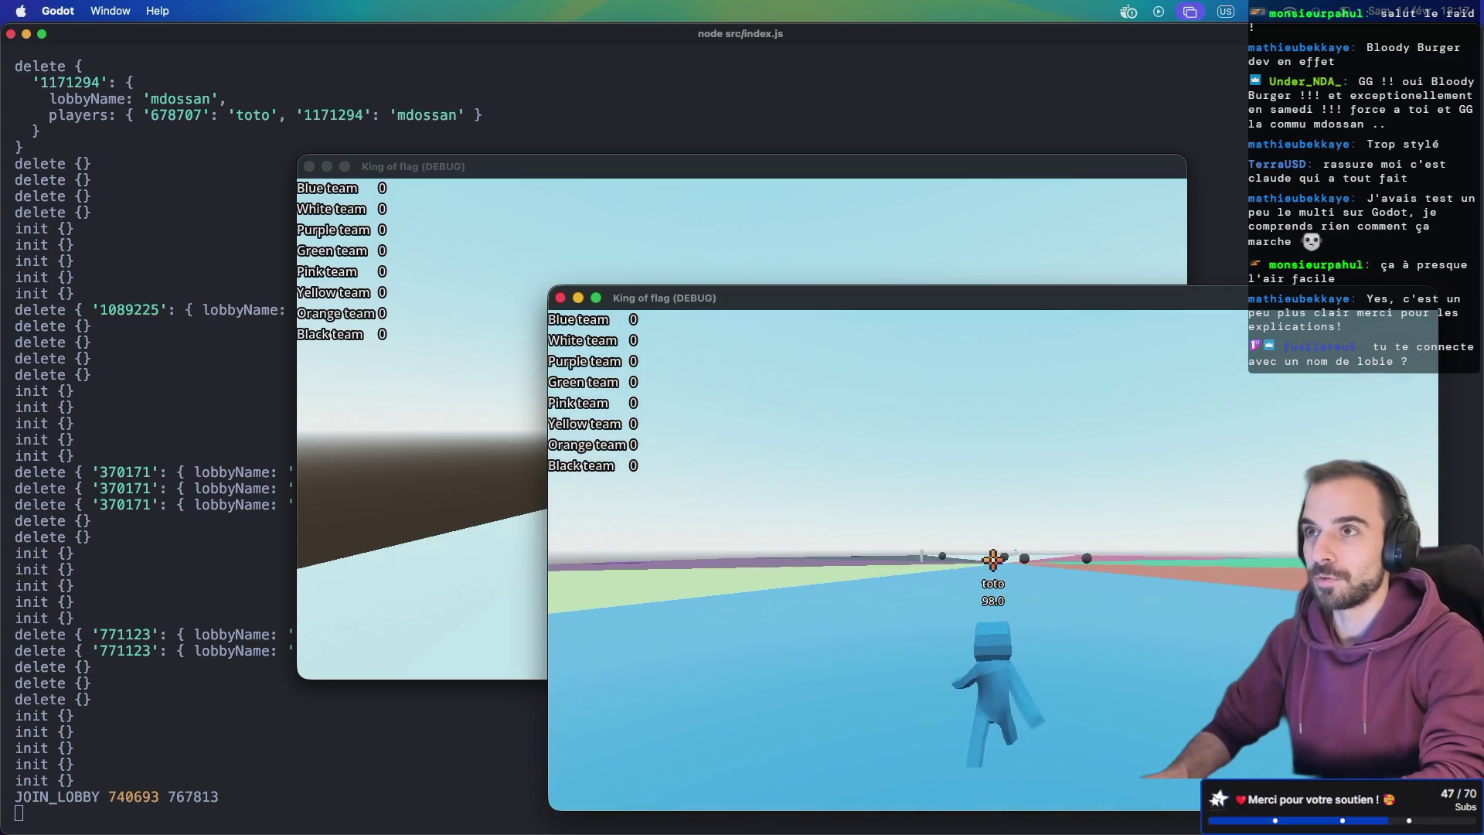
pyautogui.press('w')
pyautogui.press('w')
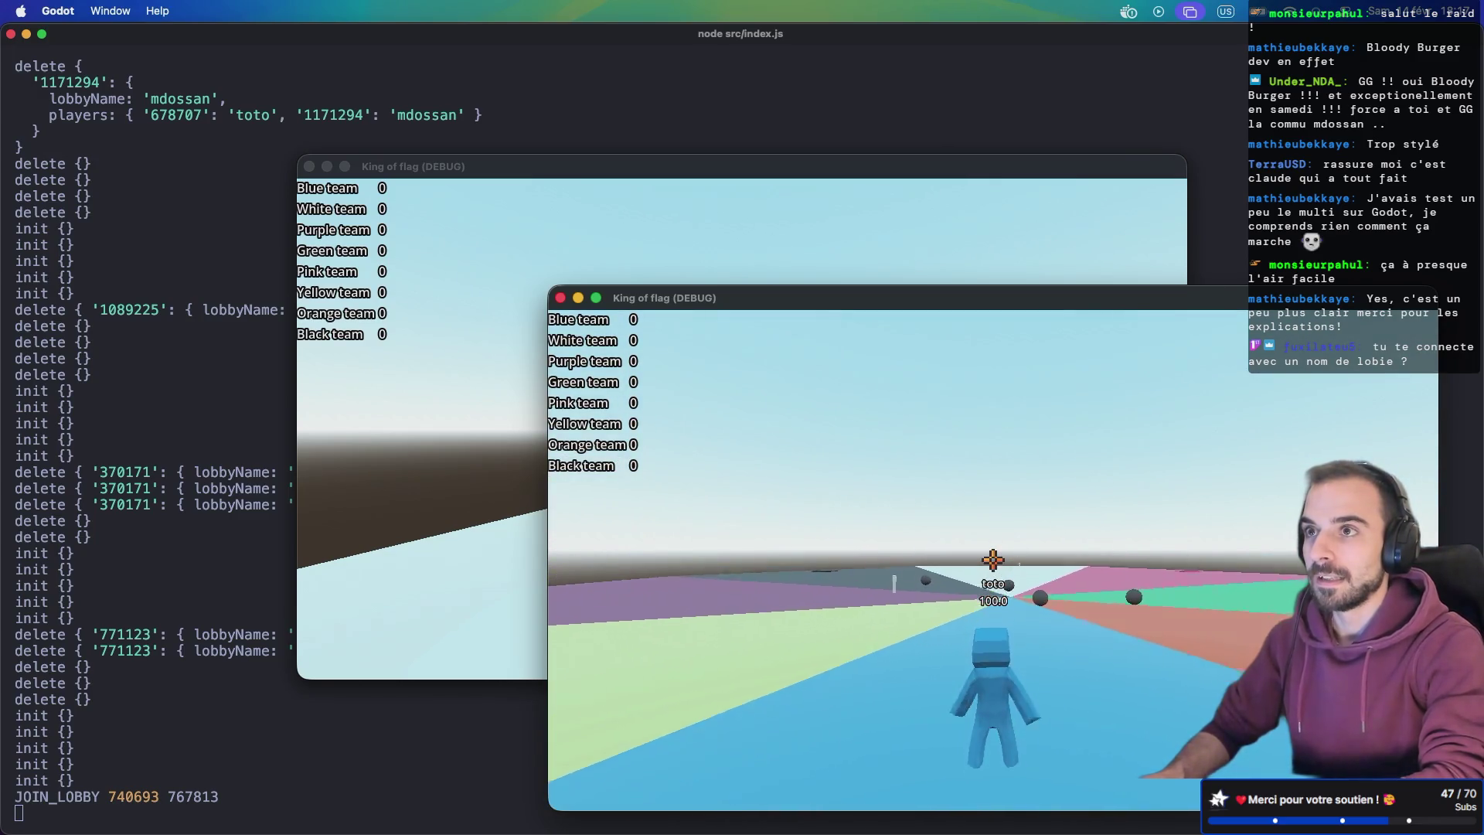
pyautogui.press('w')
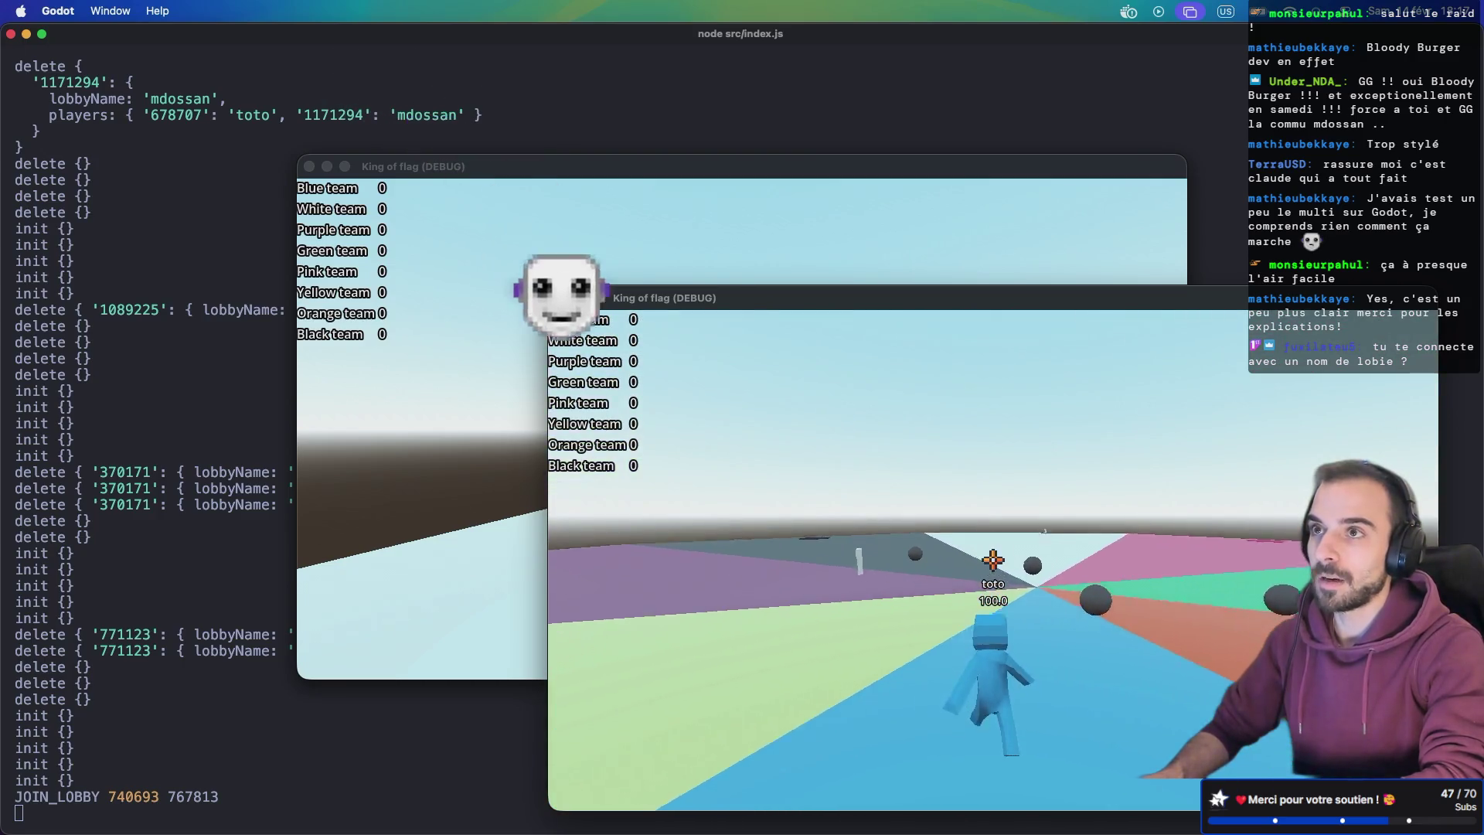
pyautogui.press('w')
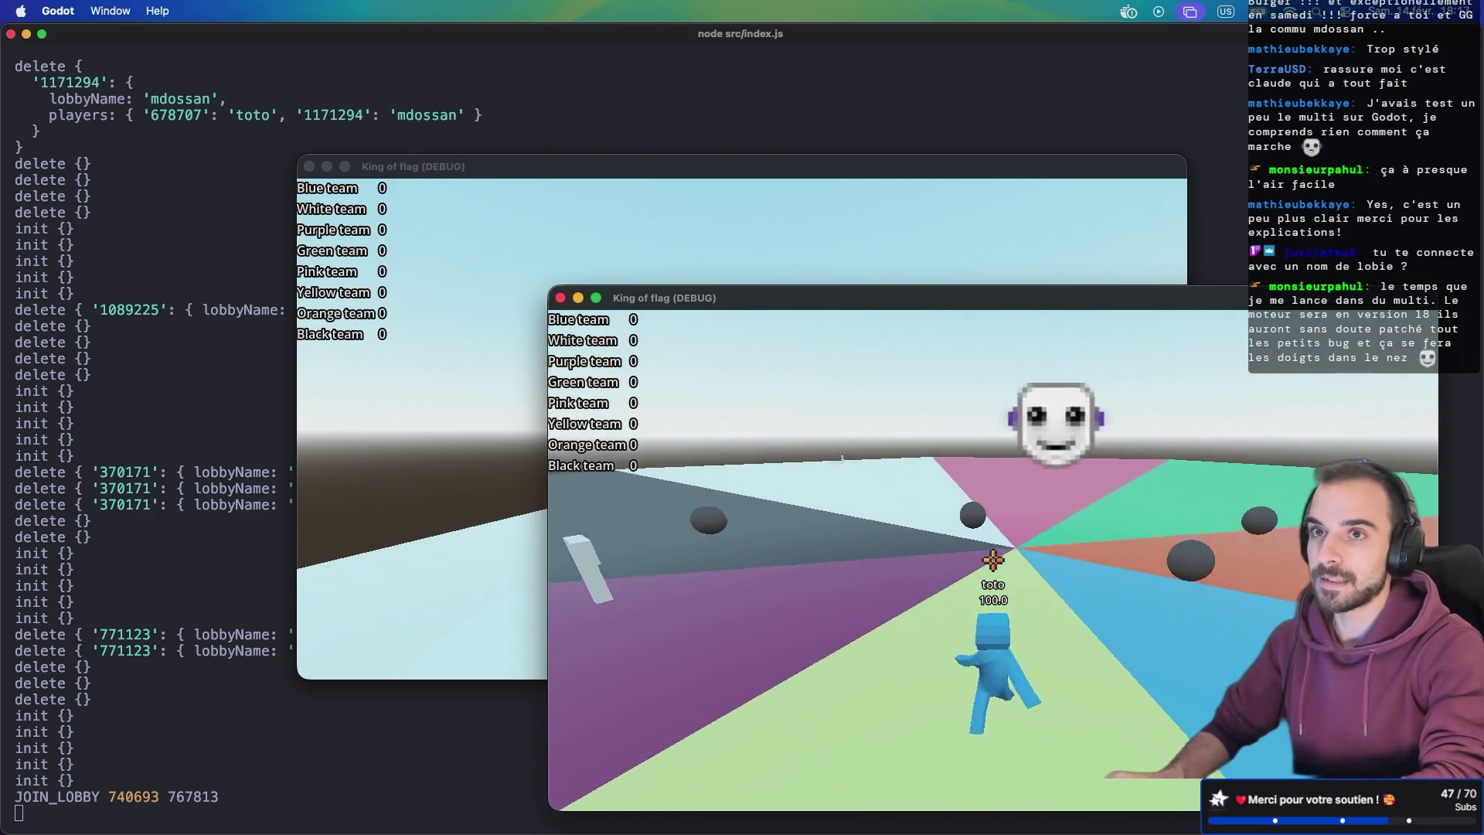
pyautogui.press('w')
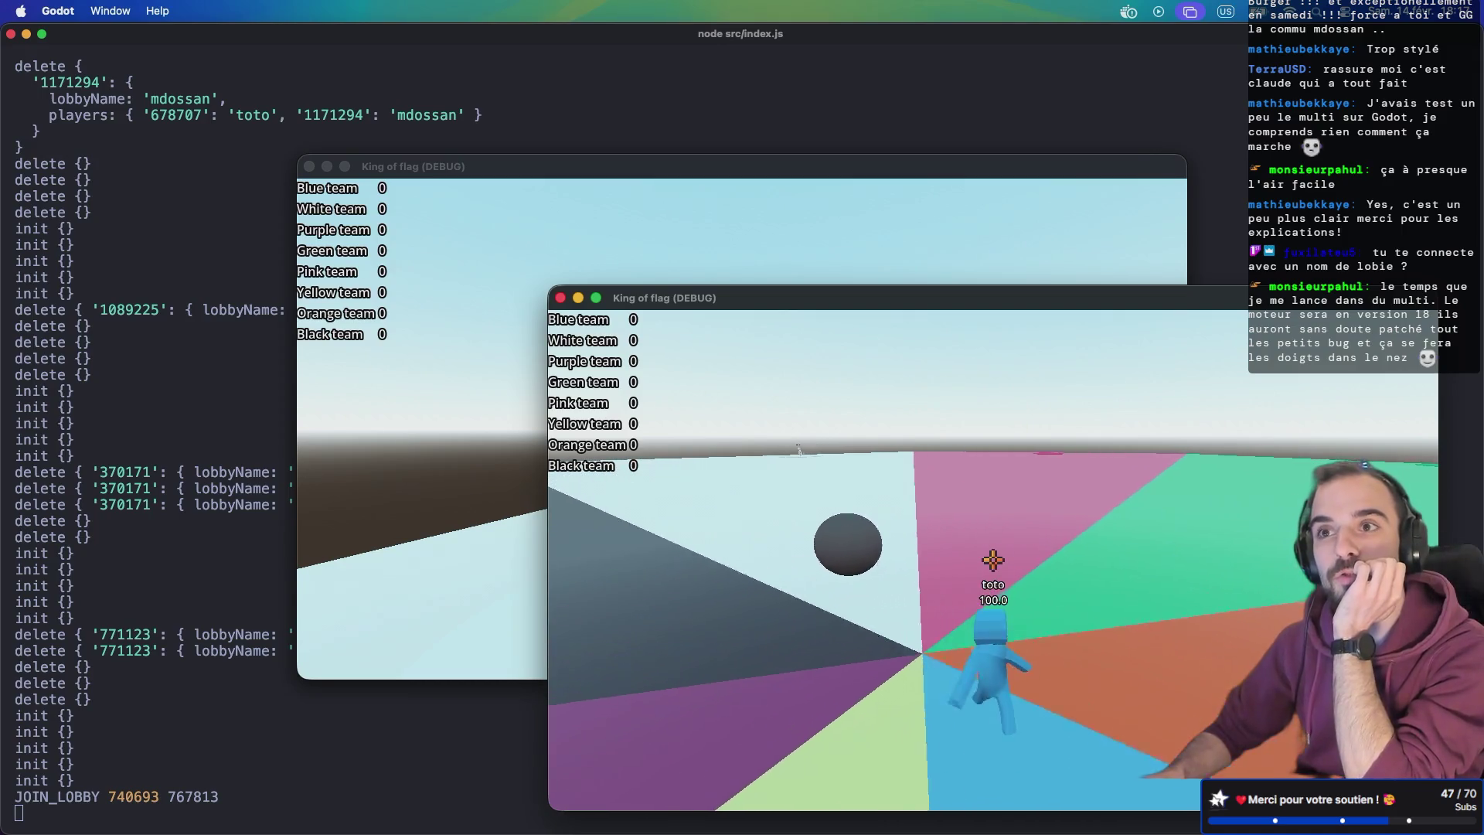
pyautogui.press('a')
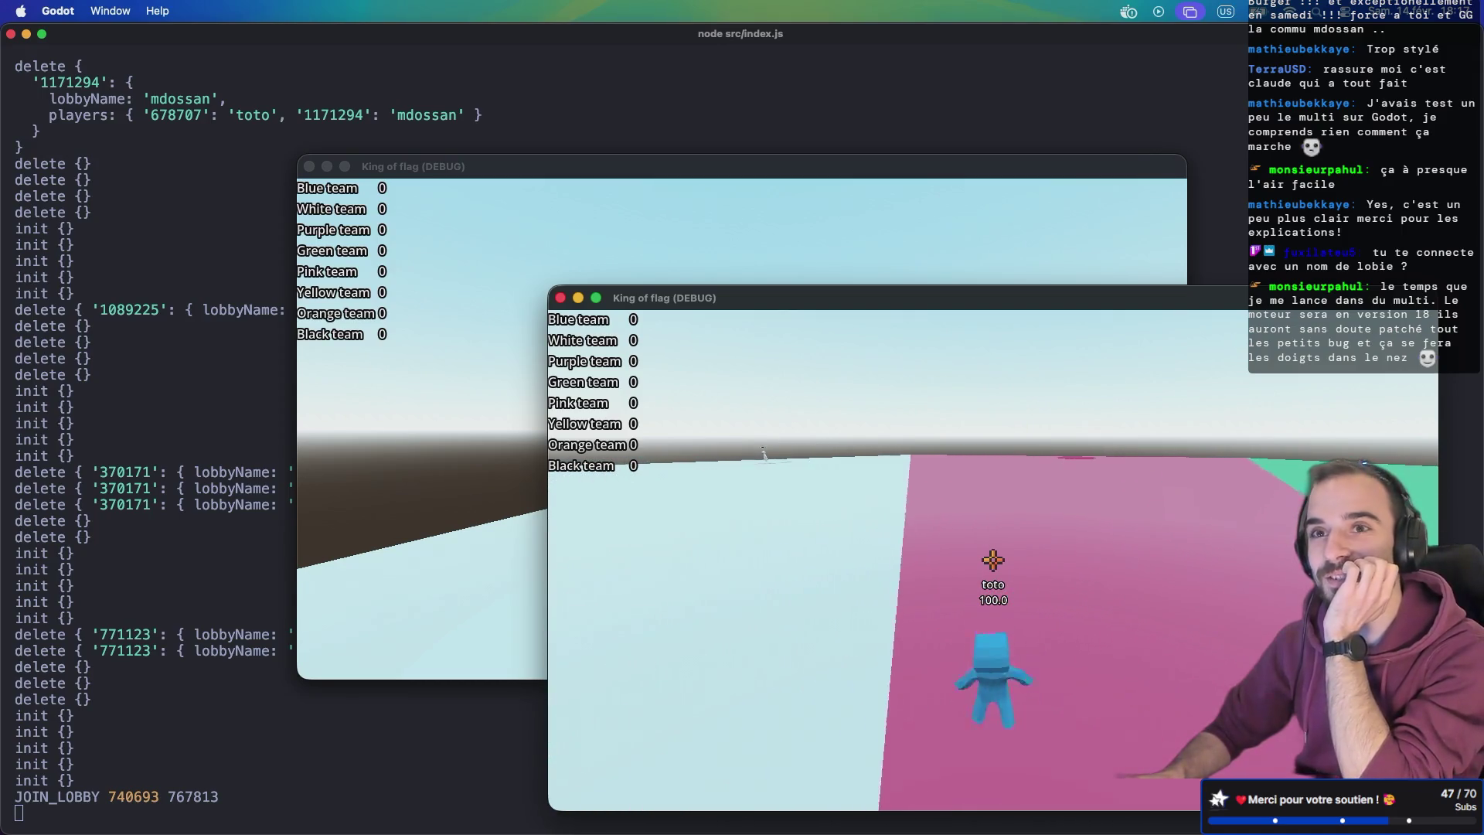
pyautogui.press('a')
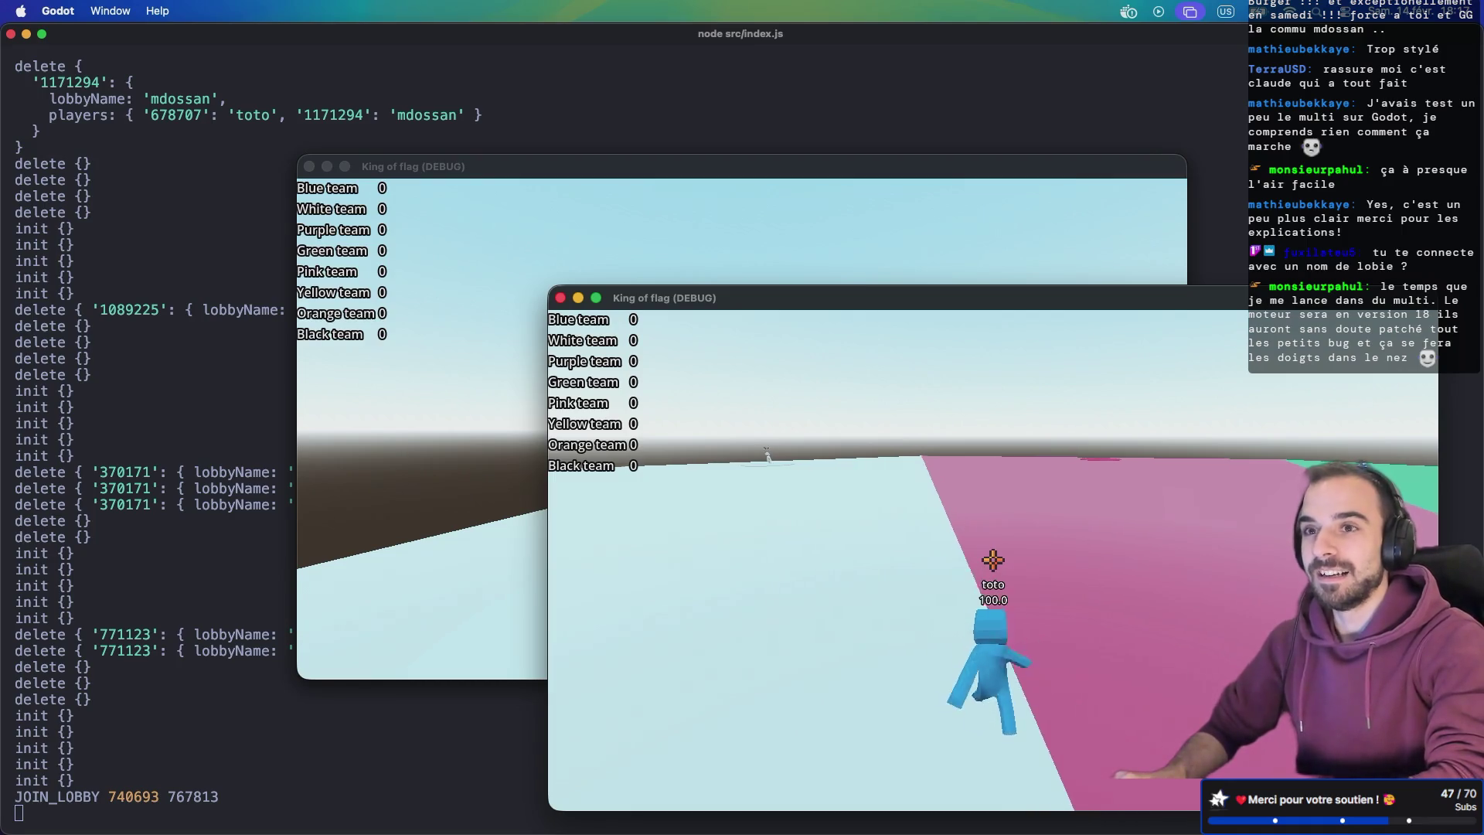
pyautogui.hotkey('ctrl', 'Right')
pyautogui.hotkey('ctrl', 'Right')
pyautogui.hotkey('ctrl', 'Right')
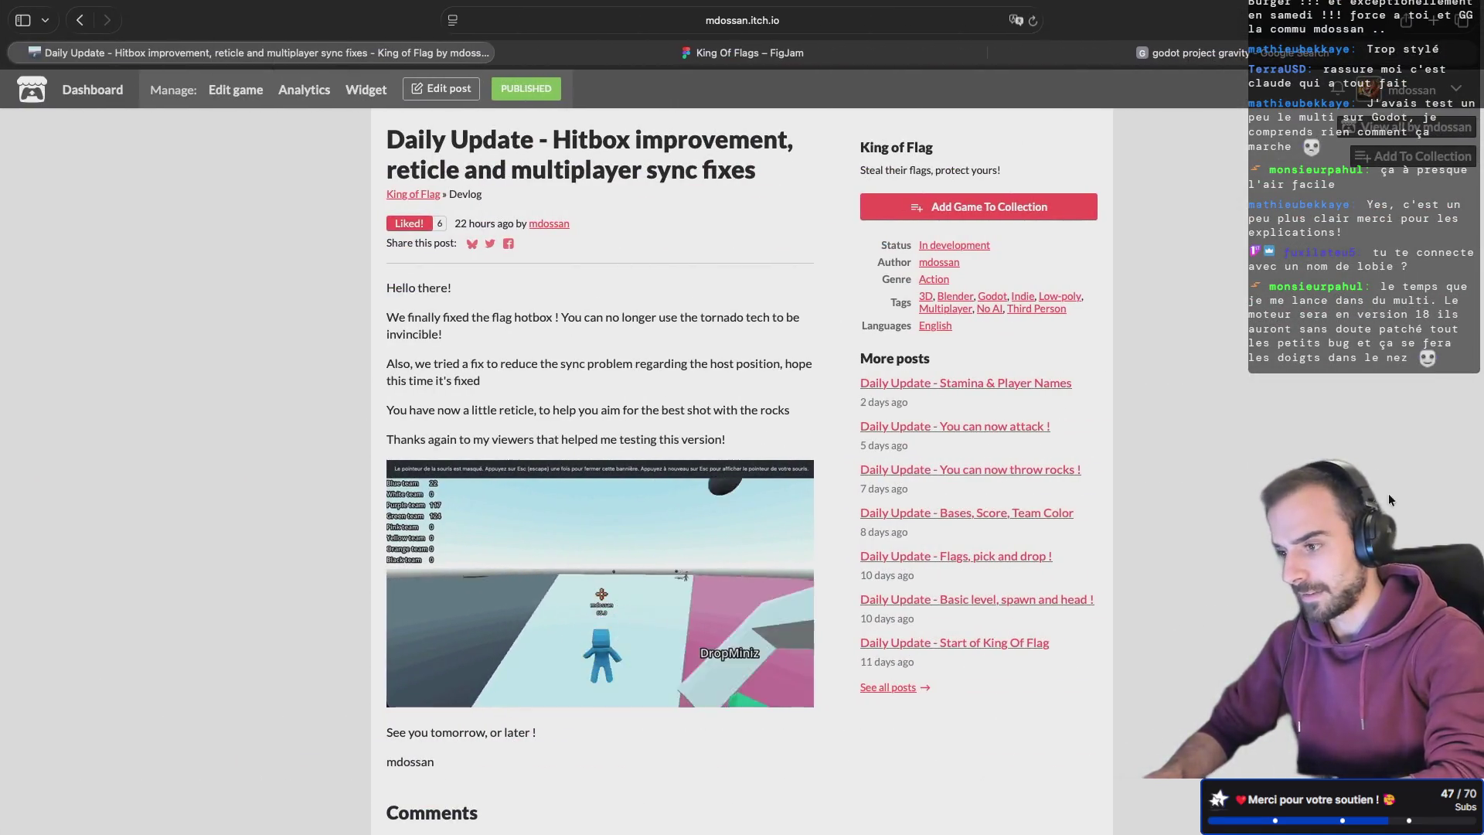
# Google 'godot multi blog' in a new tab and open the Scene Replication article
pyautogui.moveTo(1436, 3)
pyautogui.click(1433, 44)
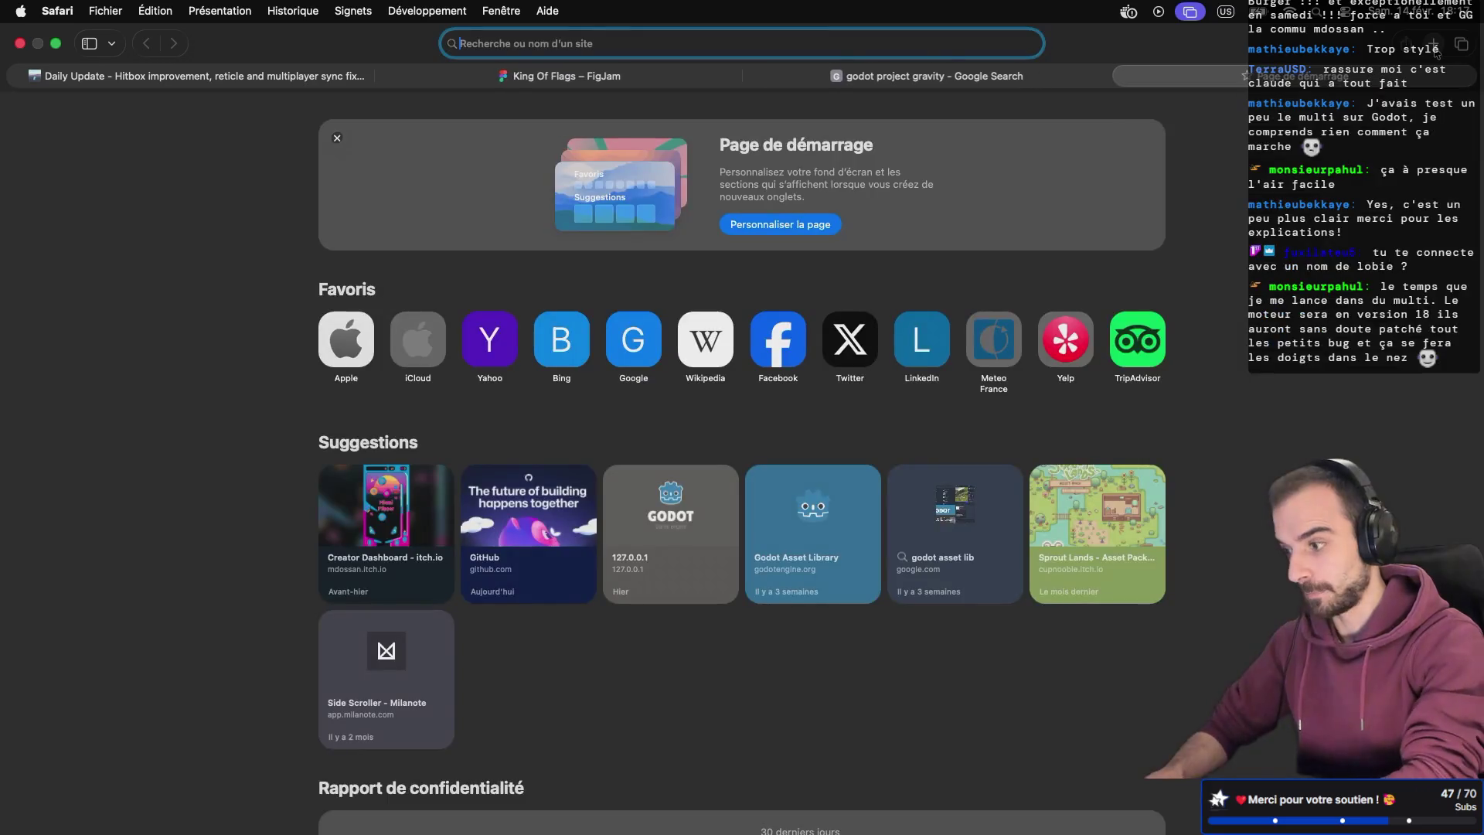
pyautogui.write('g')
pyautogui.press('BackSpace')
pyautogui.press('BackSpace')
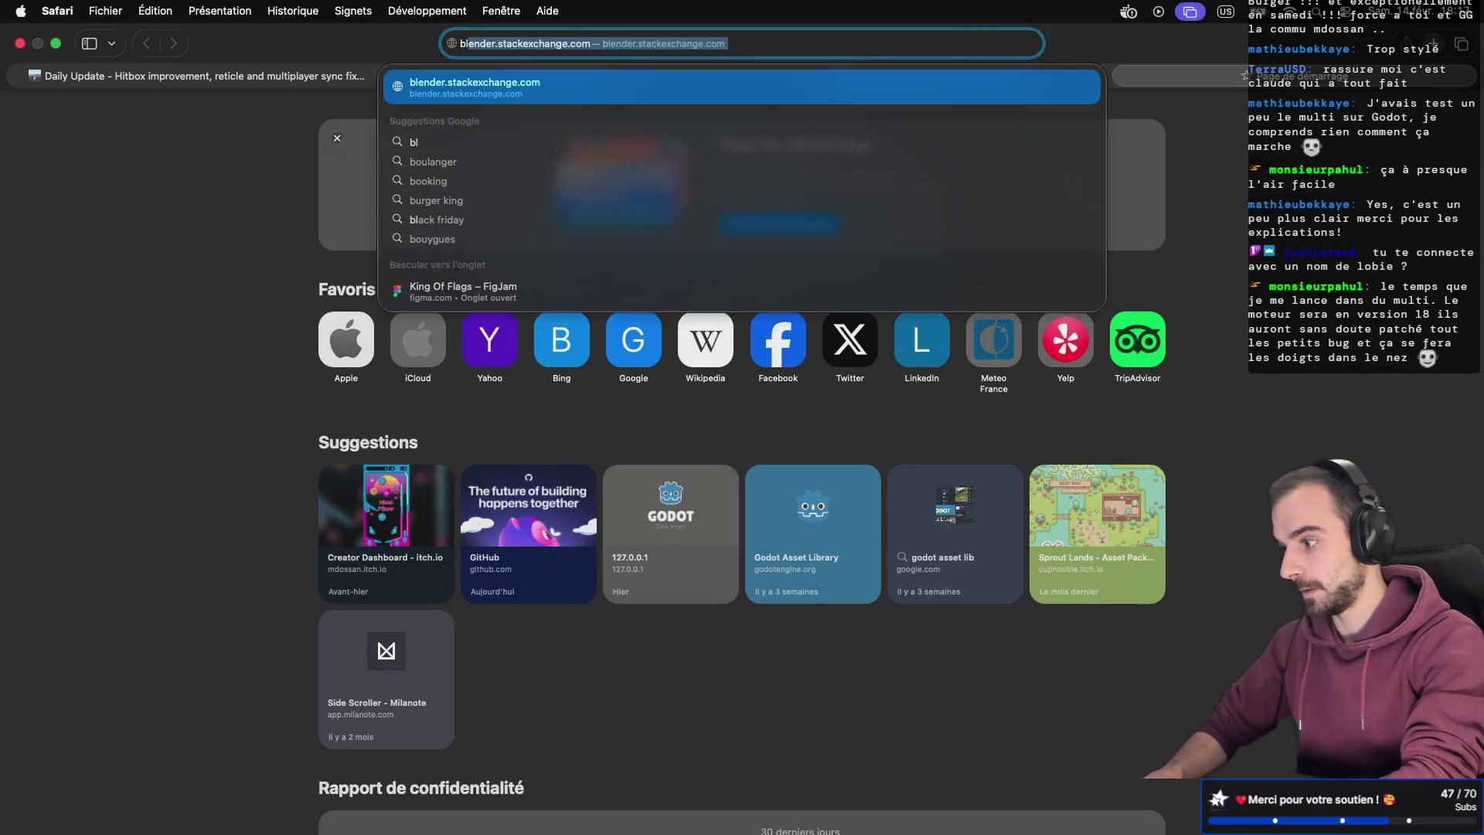
pyautogui.write('ggo')
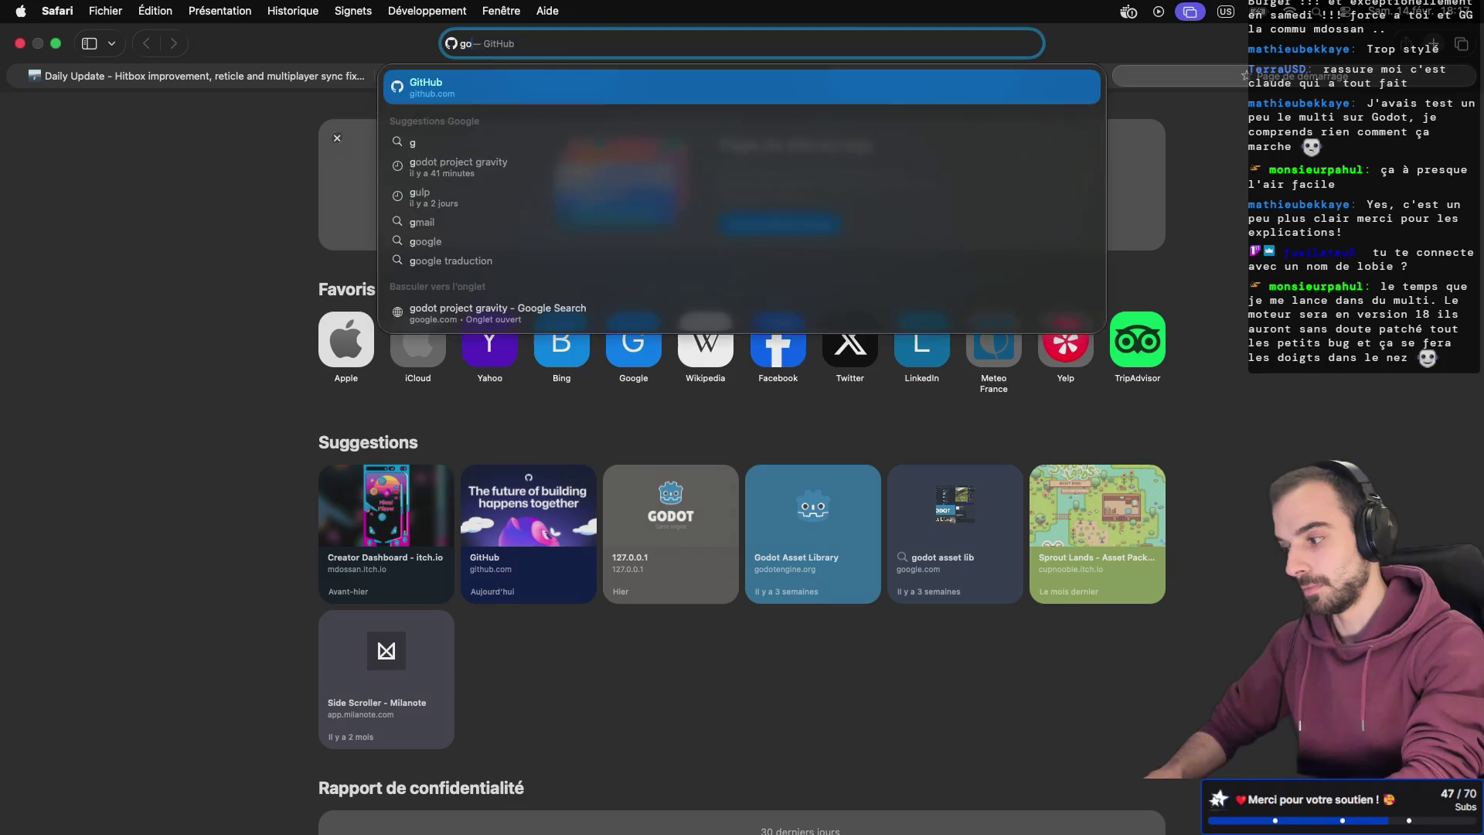
pyautogui.press('BackSpace')
pyautogui.press('BackSpace')
pyautogui.write('odot multi blo')
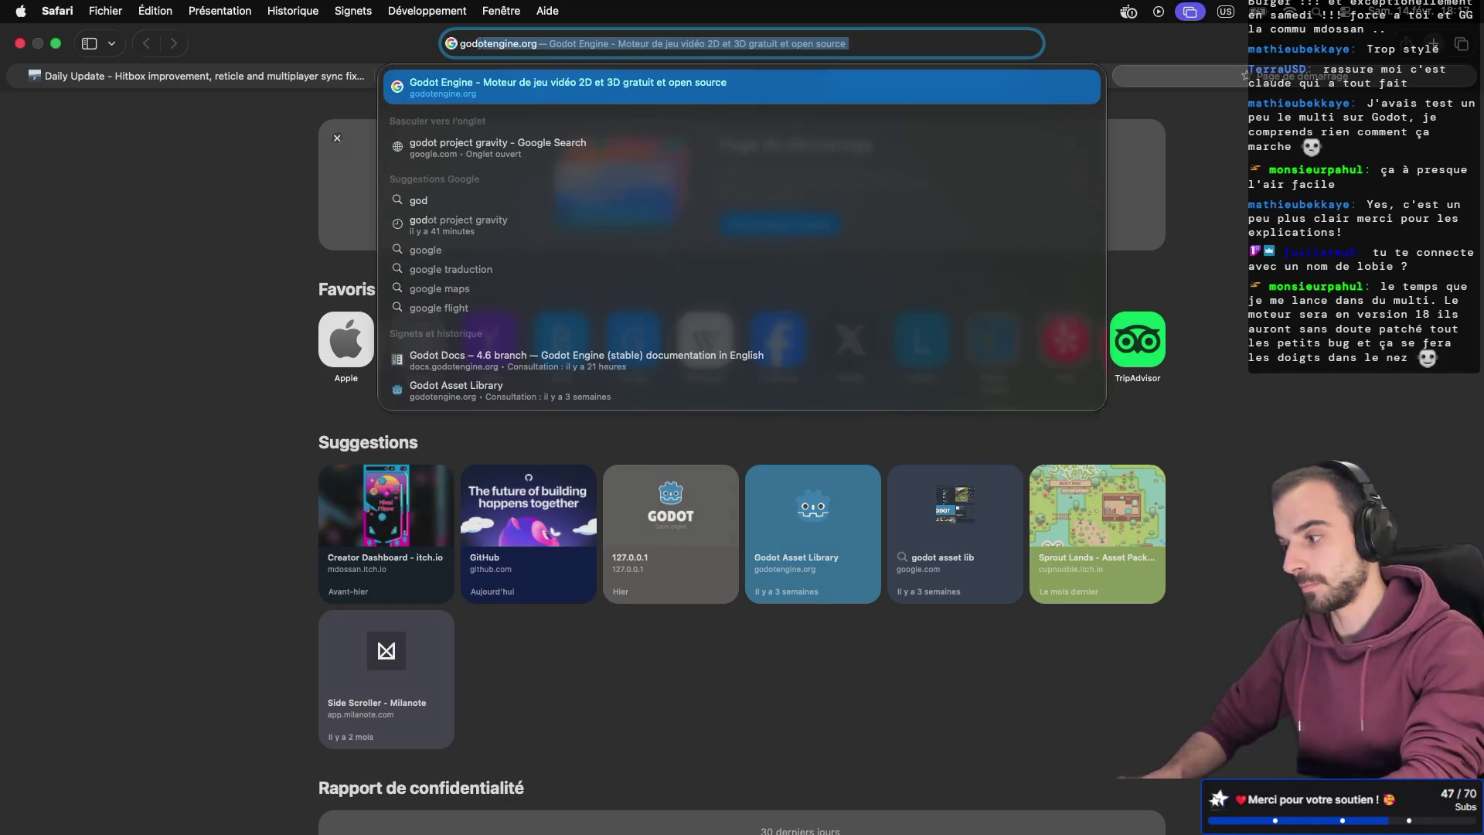
pyautogui.write('g')
pyautogui.press('Return')
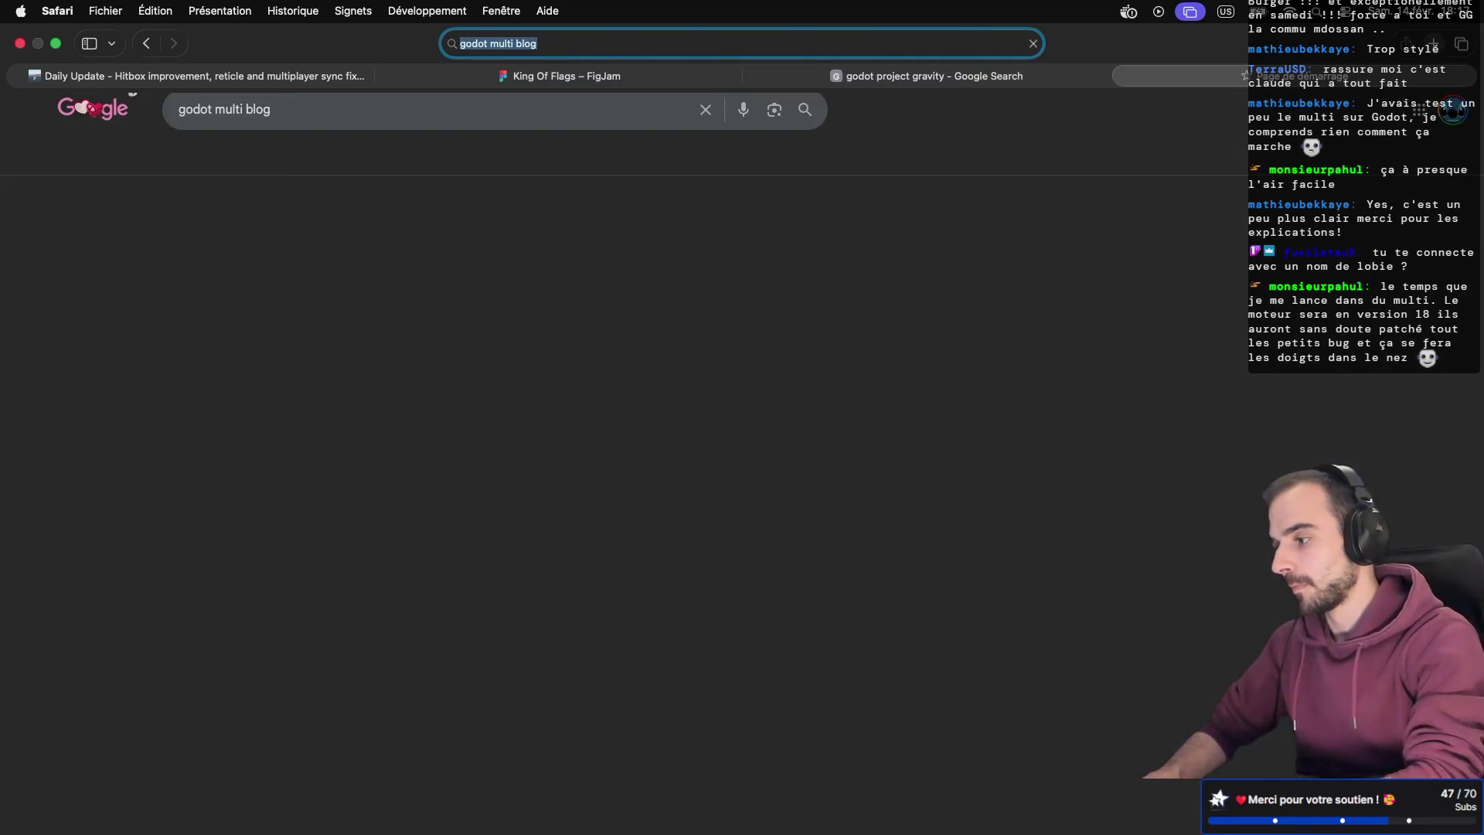
pyautogui.click(264, 457)
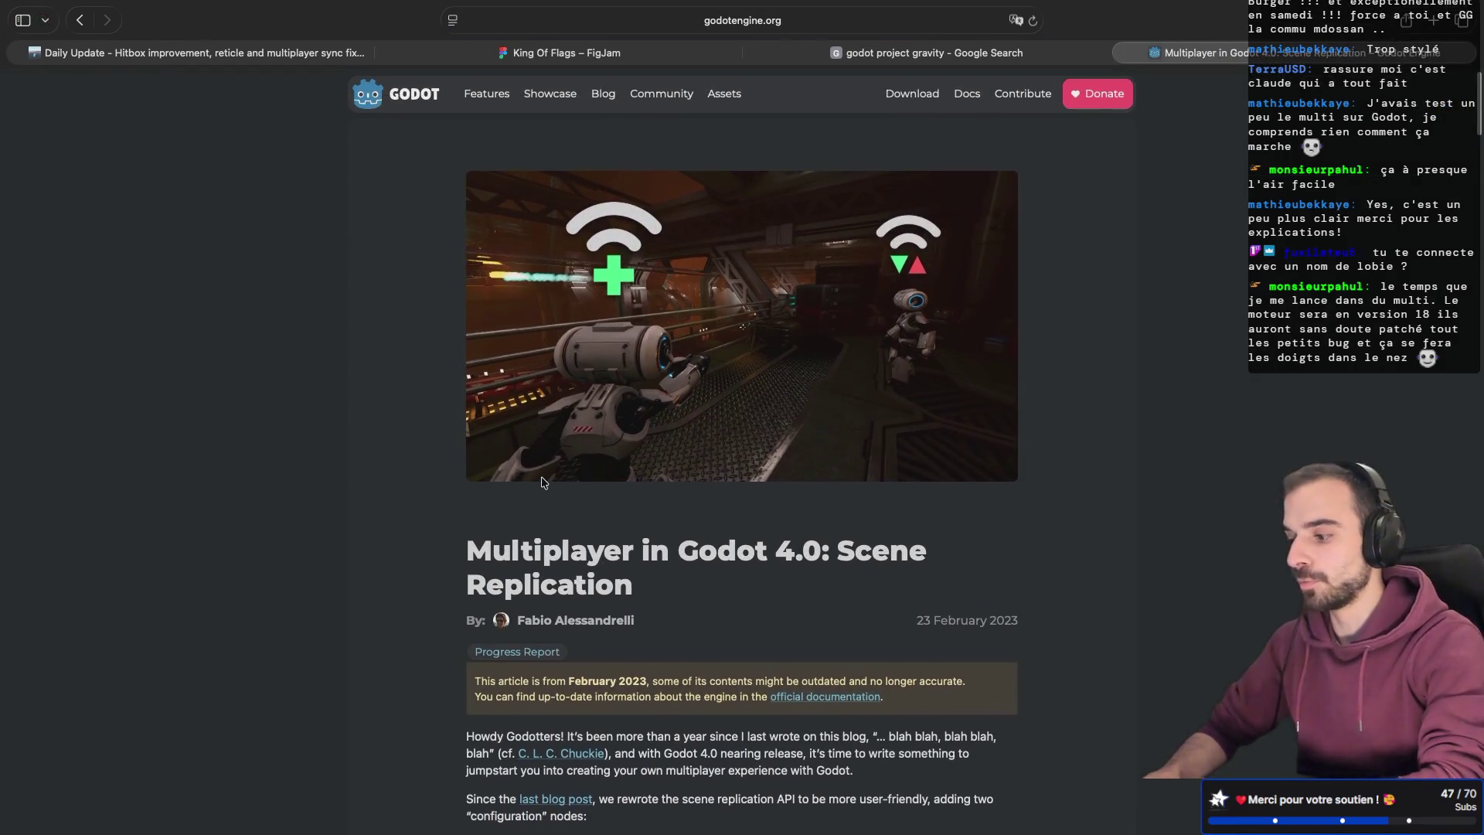
# Read through the Scene Replication article down to its player.gd code listing
pyautogui.scroll(-2, 526, 494)
pyautogui.scroll(2, 540, 477)
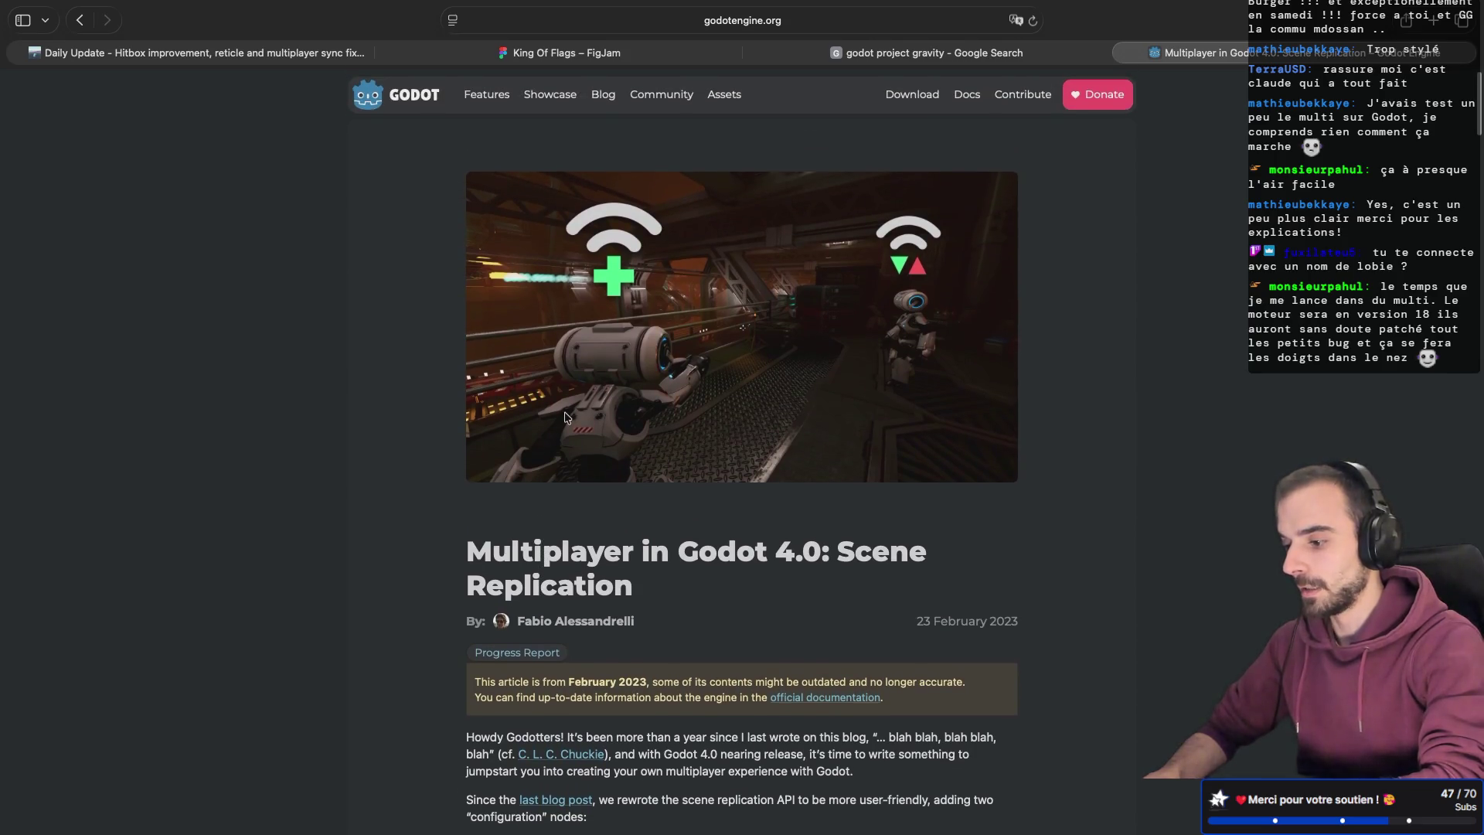
pyautogui.scroll(-2, 975, 556)
pyautogui.scroll(2, 975, 556)
pyautogui.scroll(-1, 976, 556)
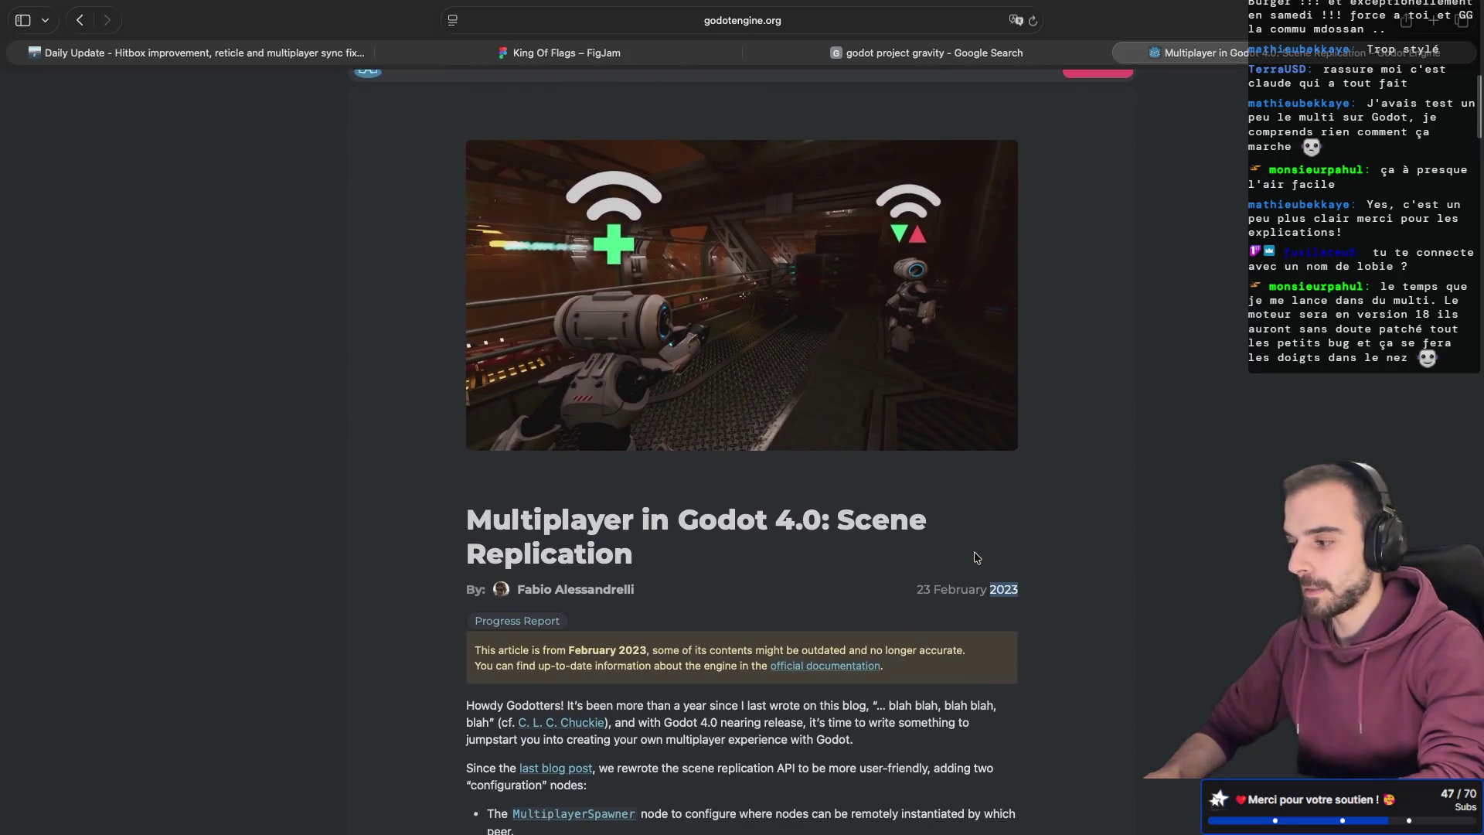
pyautogui.scroll(-1, 975, 557)
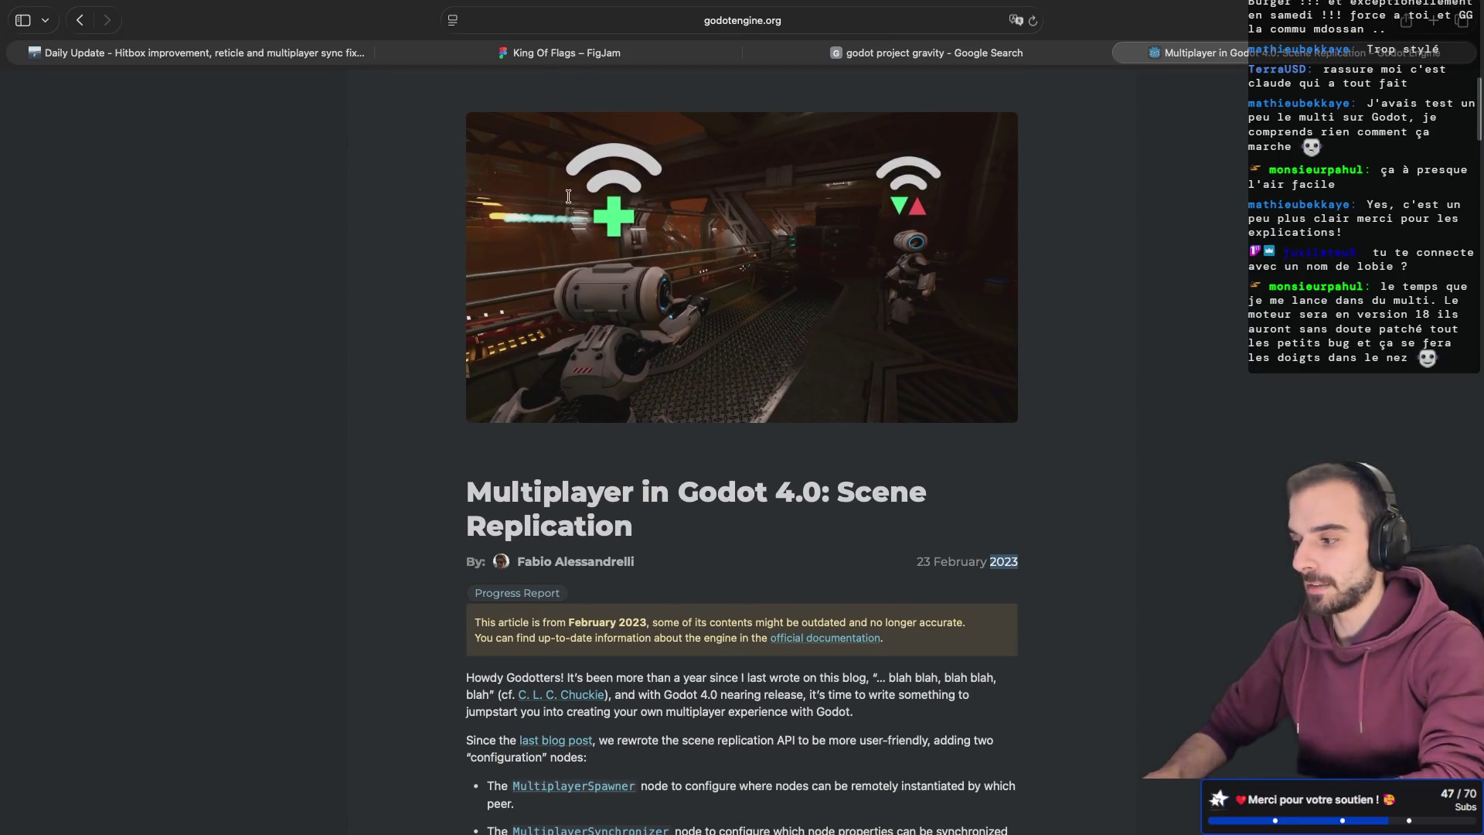
pyautogui.scroll(-20, 820, 371)
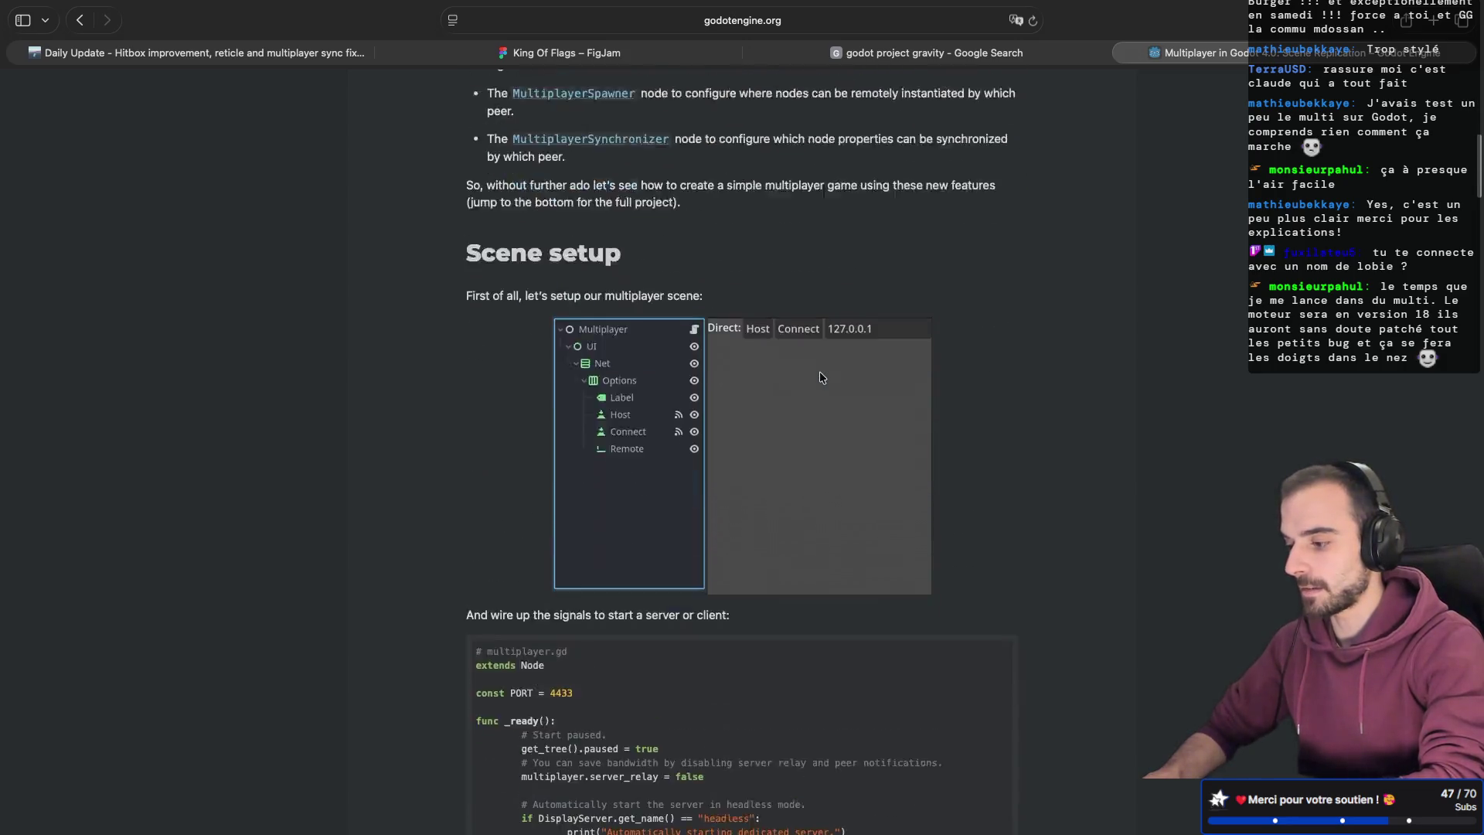
pyautogui.scroll(-3, 821, 377)
pyautogui.scroll(20, 821, 376)
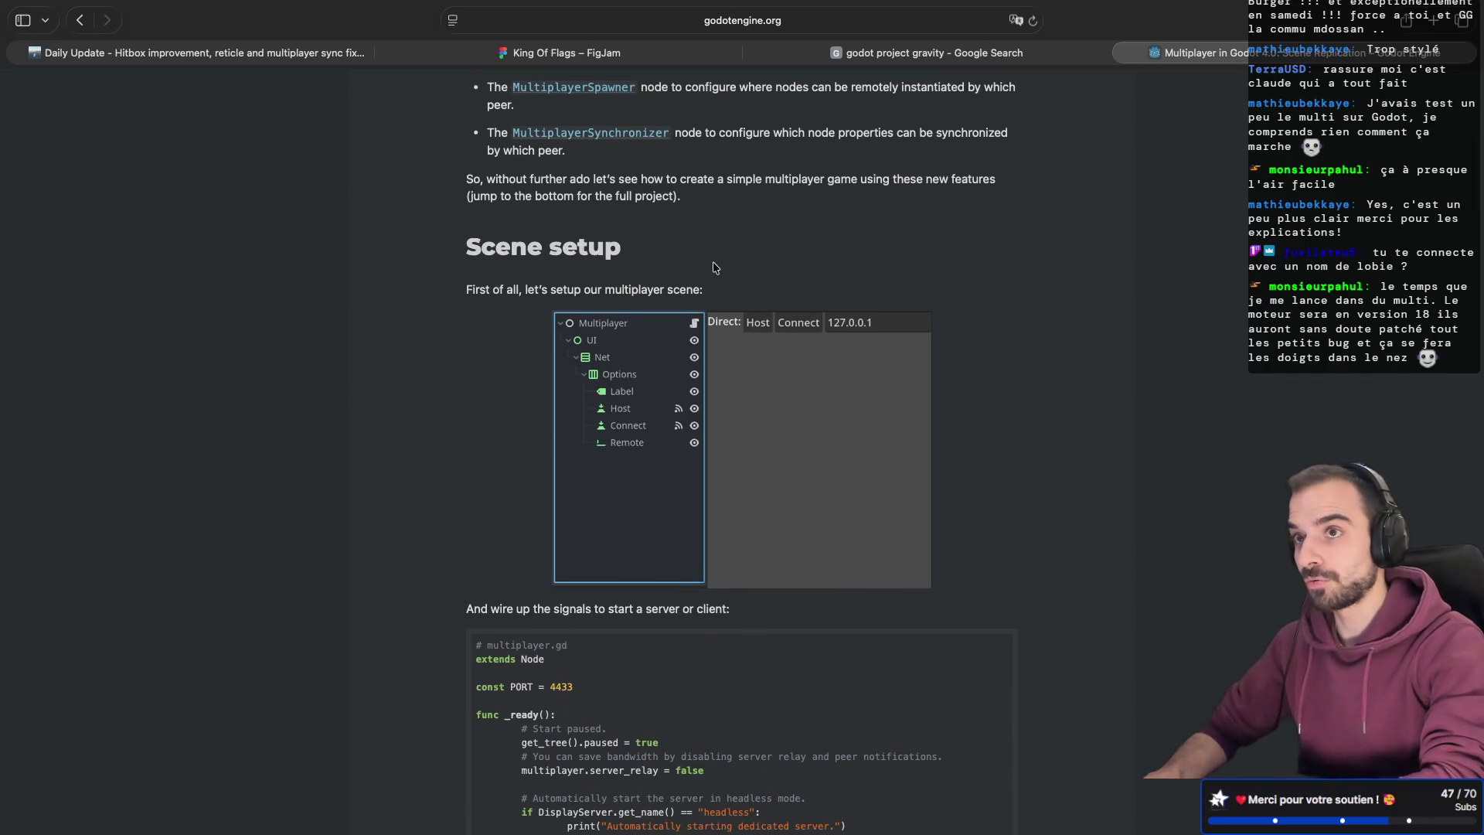
pyautogui.scroll(4, 685, 286)
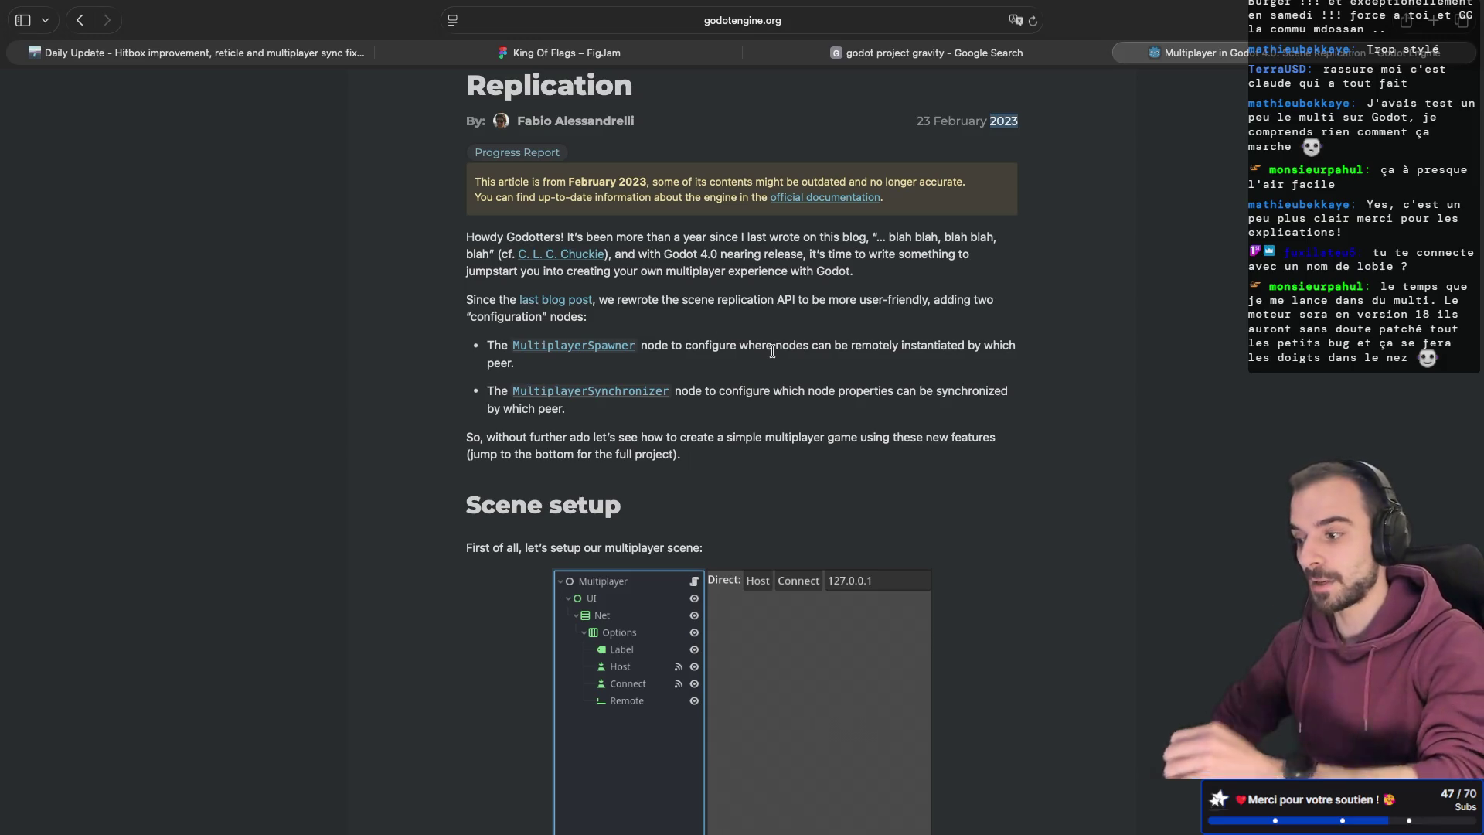
pyautogui.scroll(-1, 772, 351)
pyautogui.scroll(2, 772, 350)
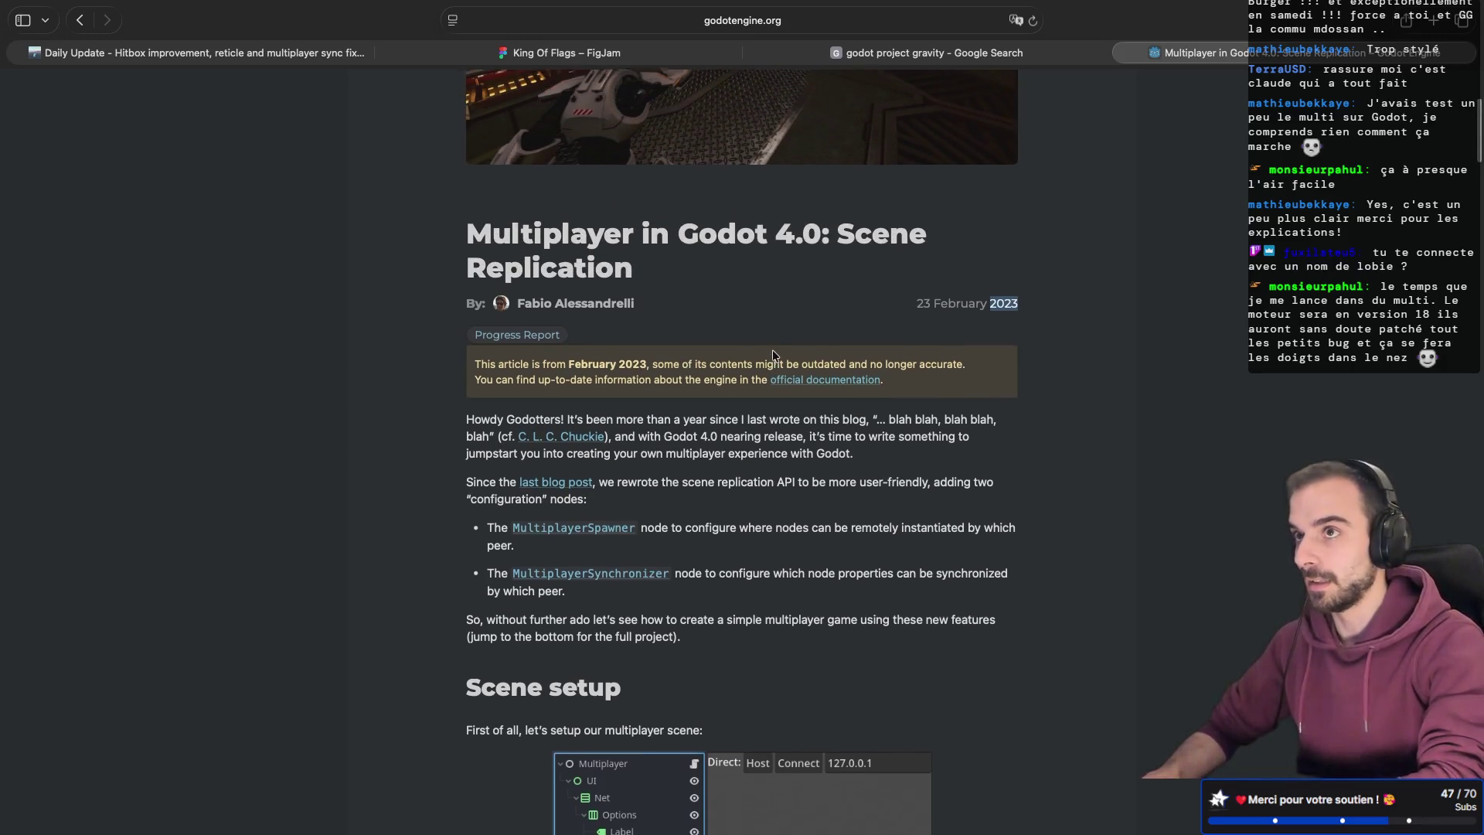
pyautogui.scroll(-15, 772, 349)
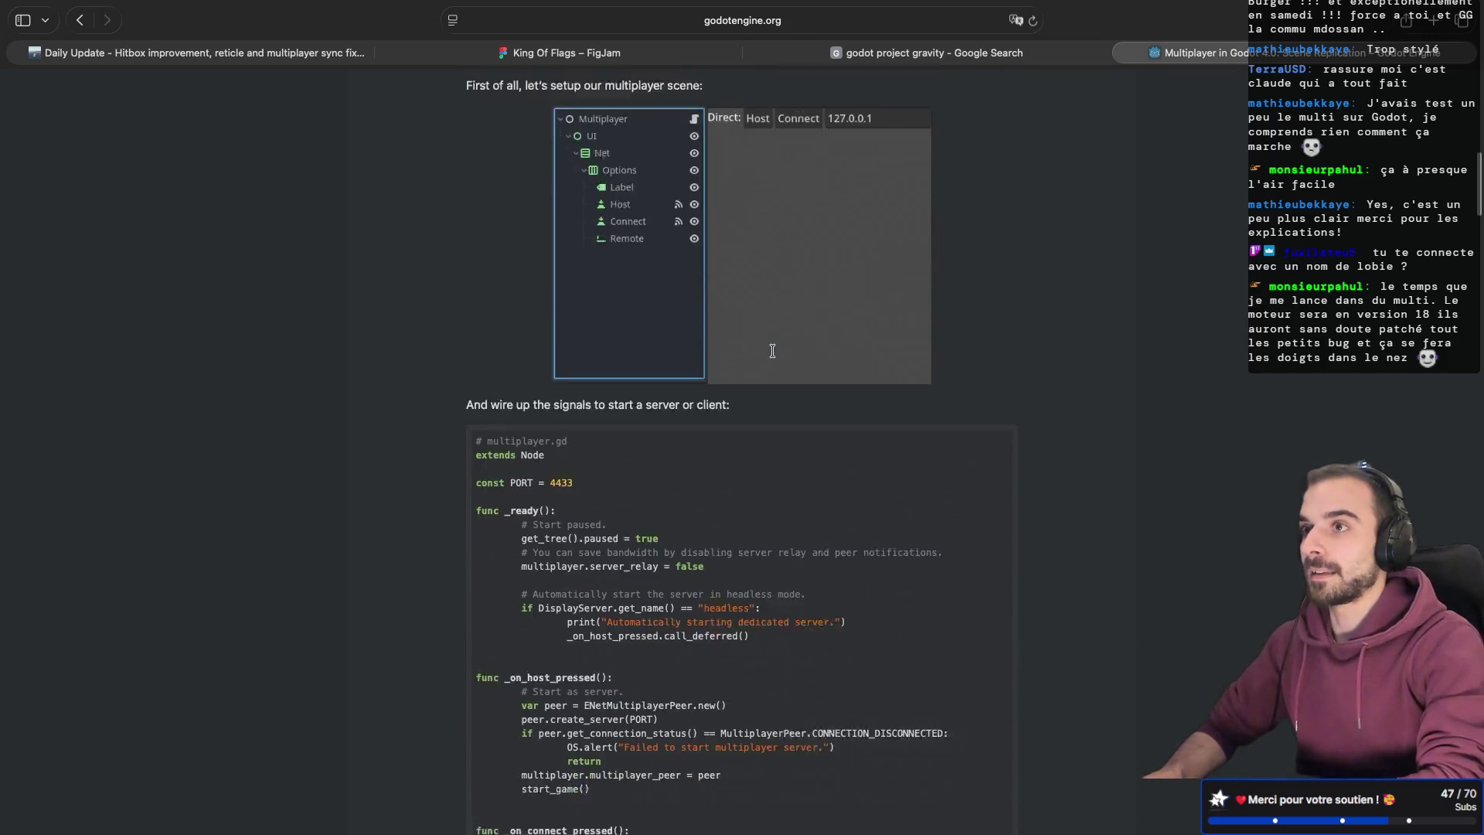
pyautogui.scroll(-4, 774, 355)
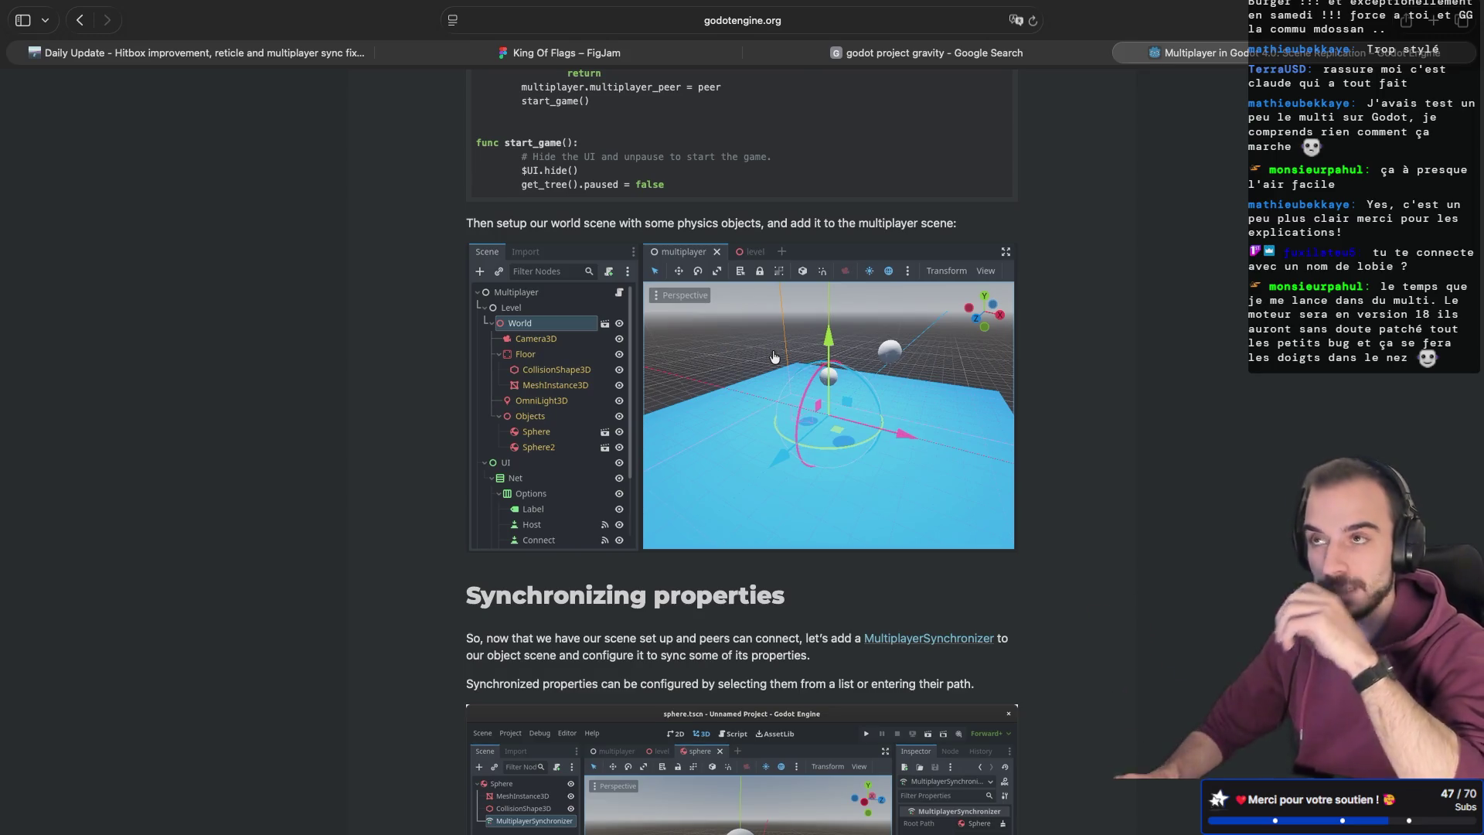
pyautogui.scroll(-5, 794, 414)
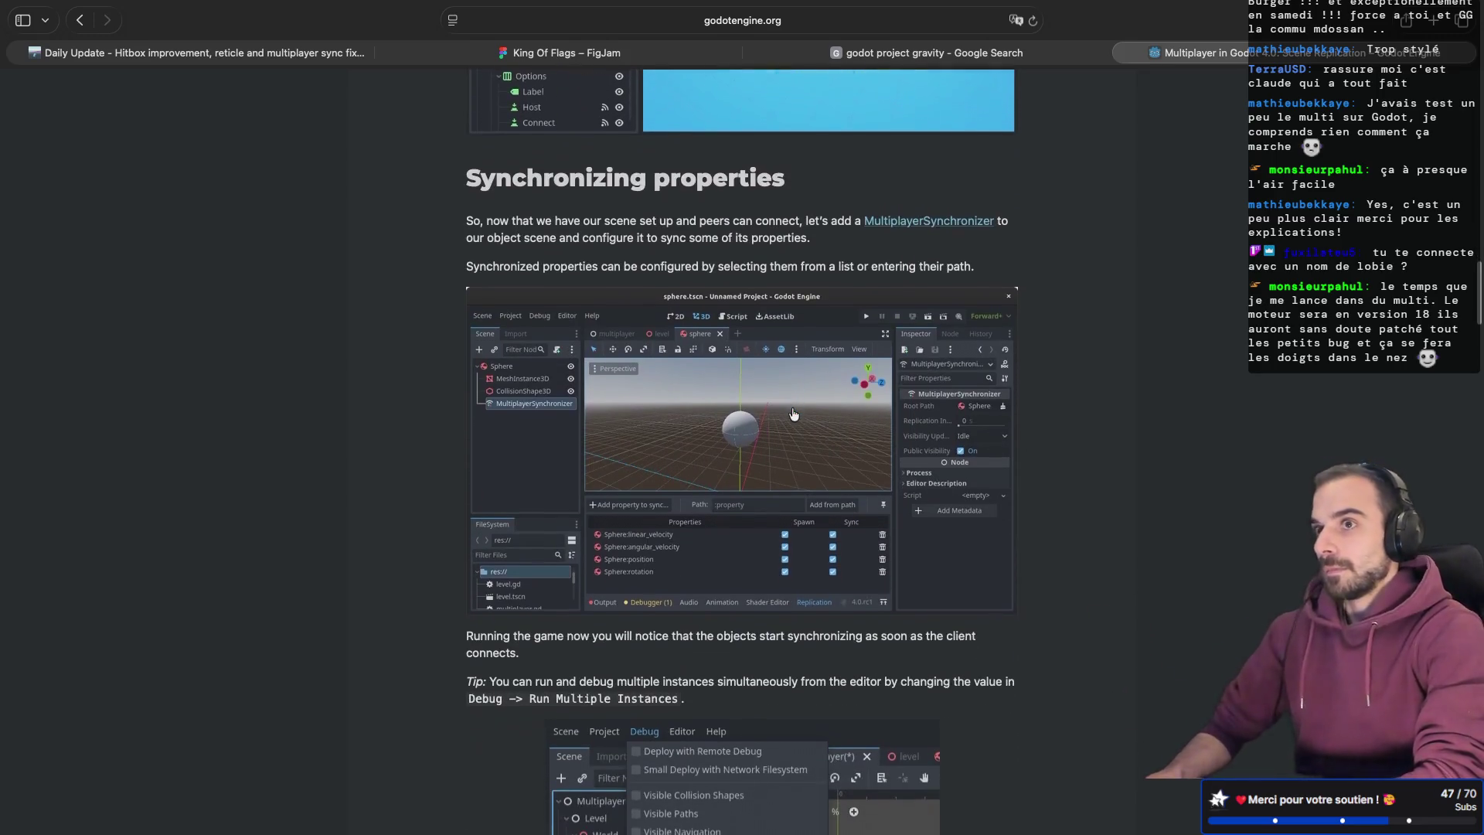
pyautogui.scroll(-9, 794, 414)
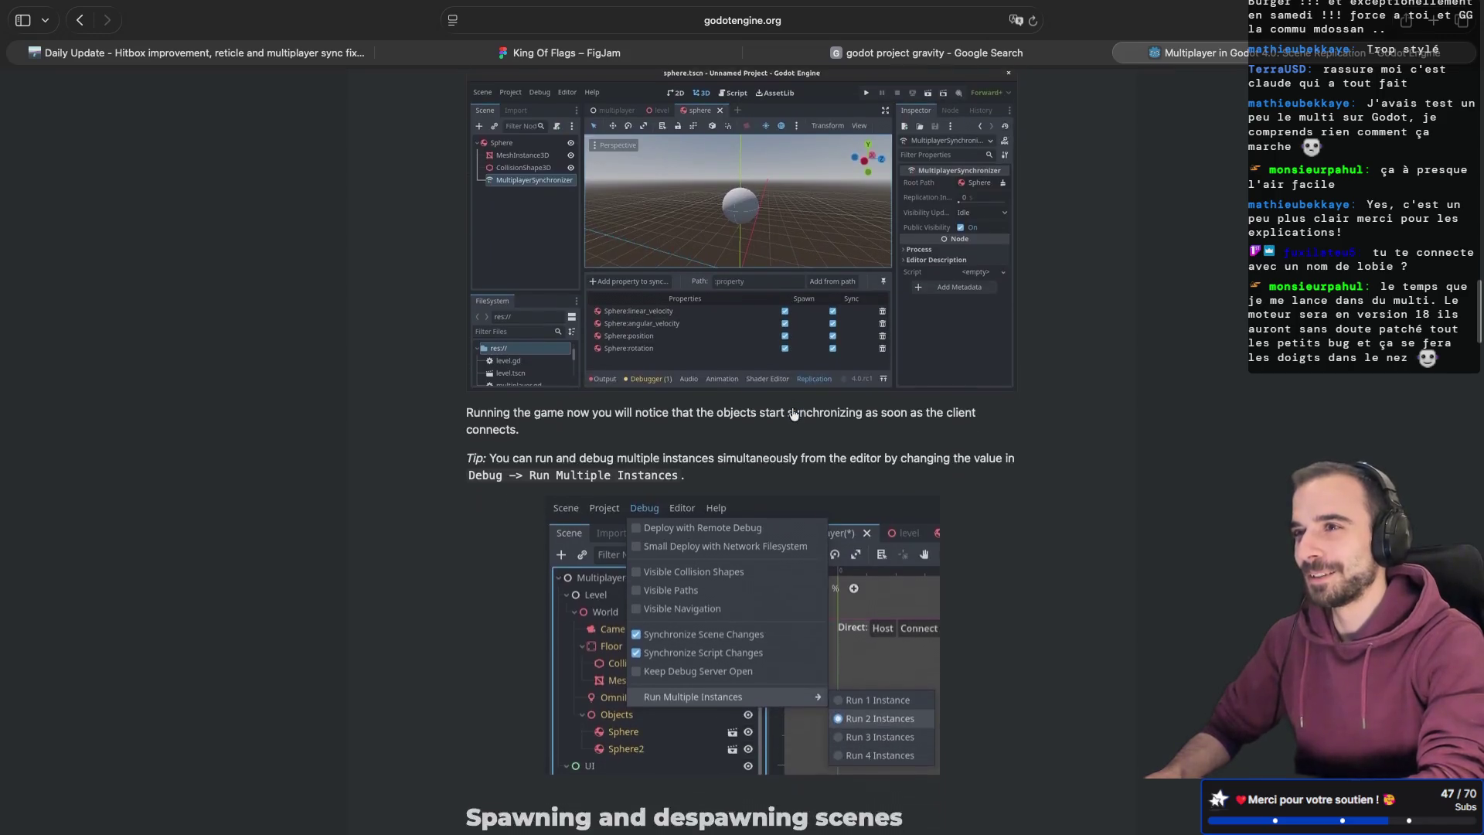
pyautogui.scroll(-6, 794, 413)
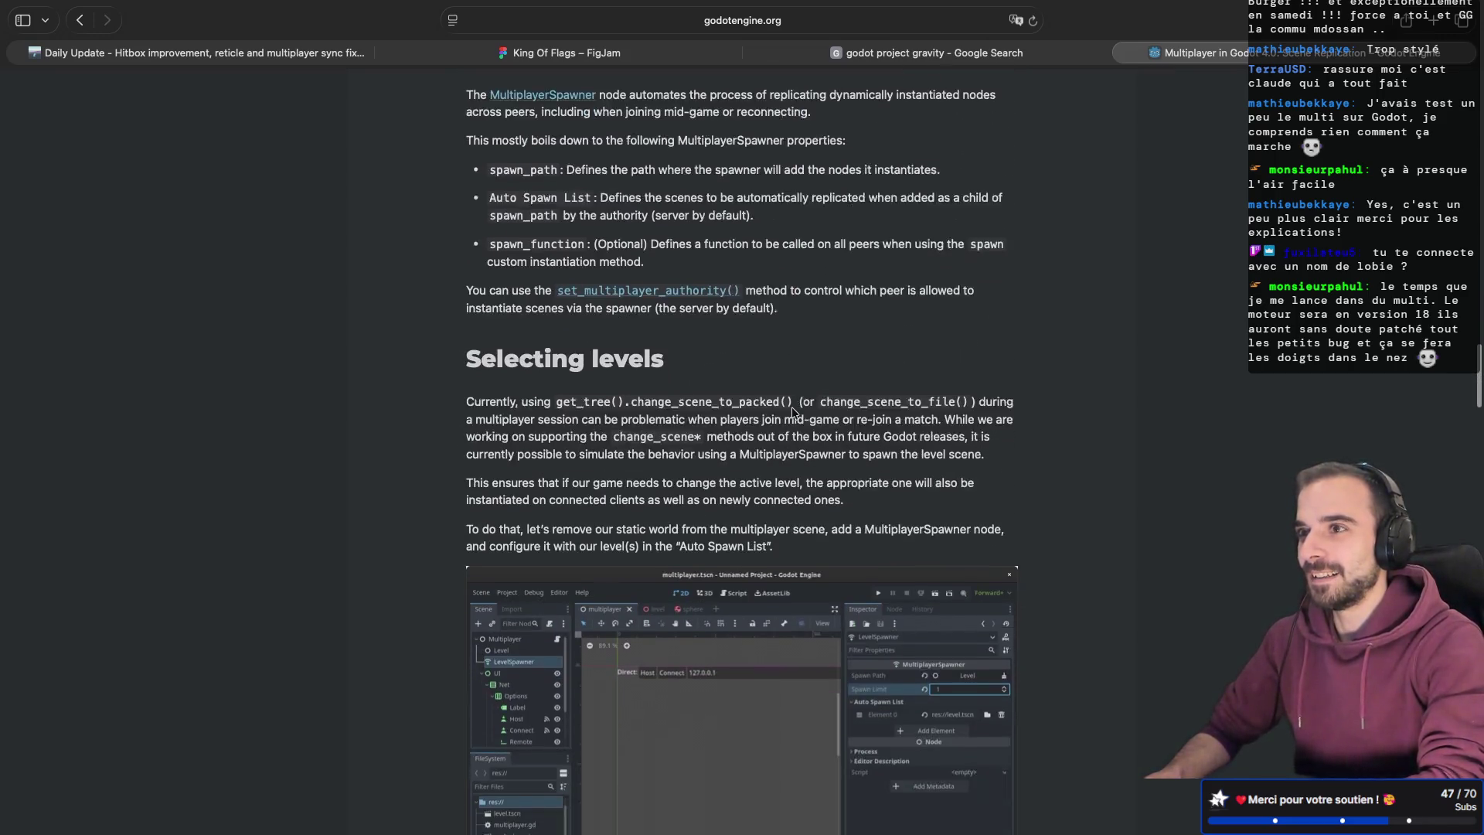
pyautogui.scroll(-12, 793, 414)
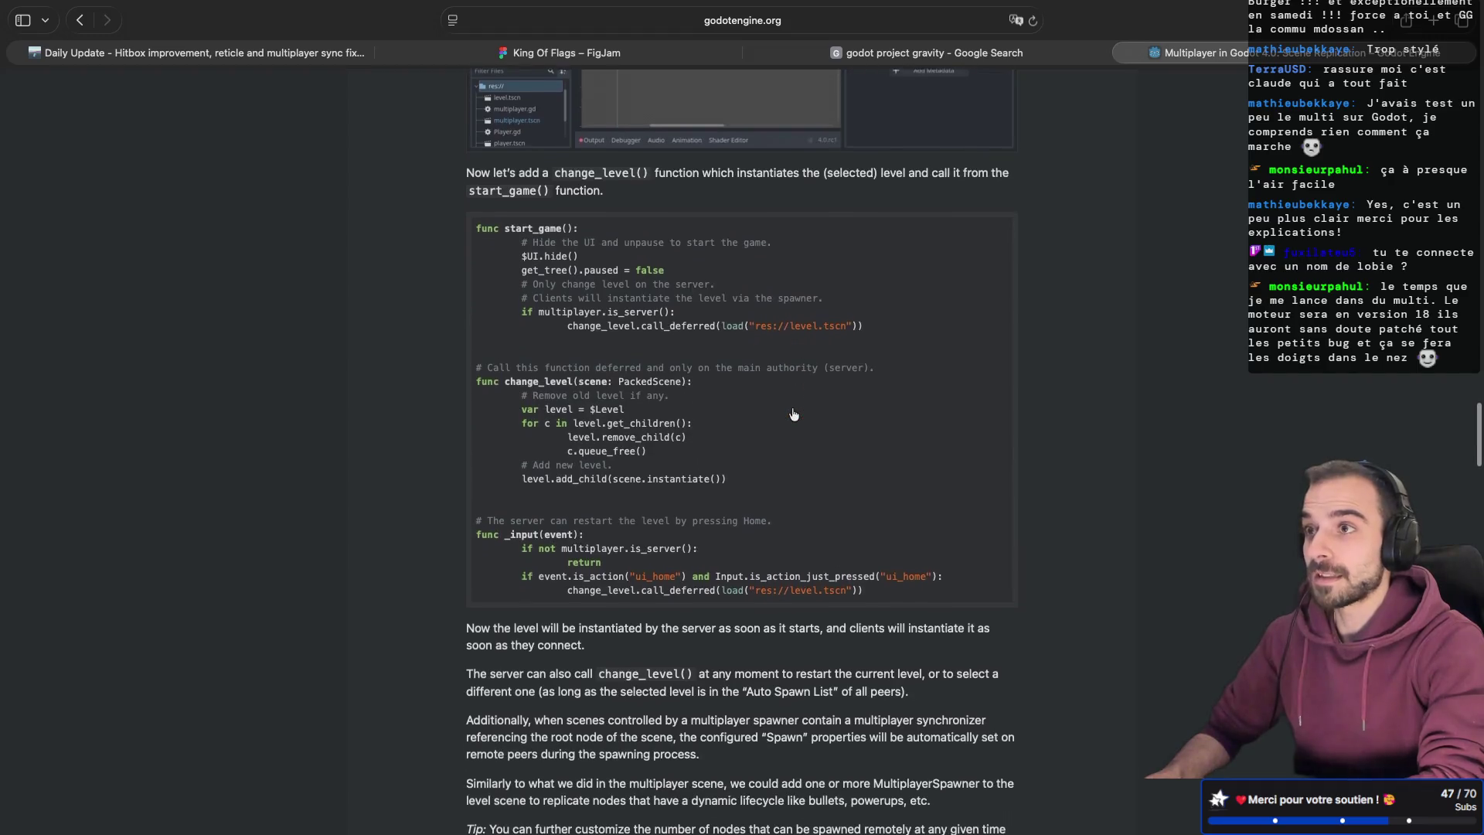
pyautogui.scroll(5, 794, 413)
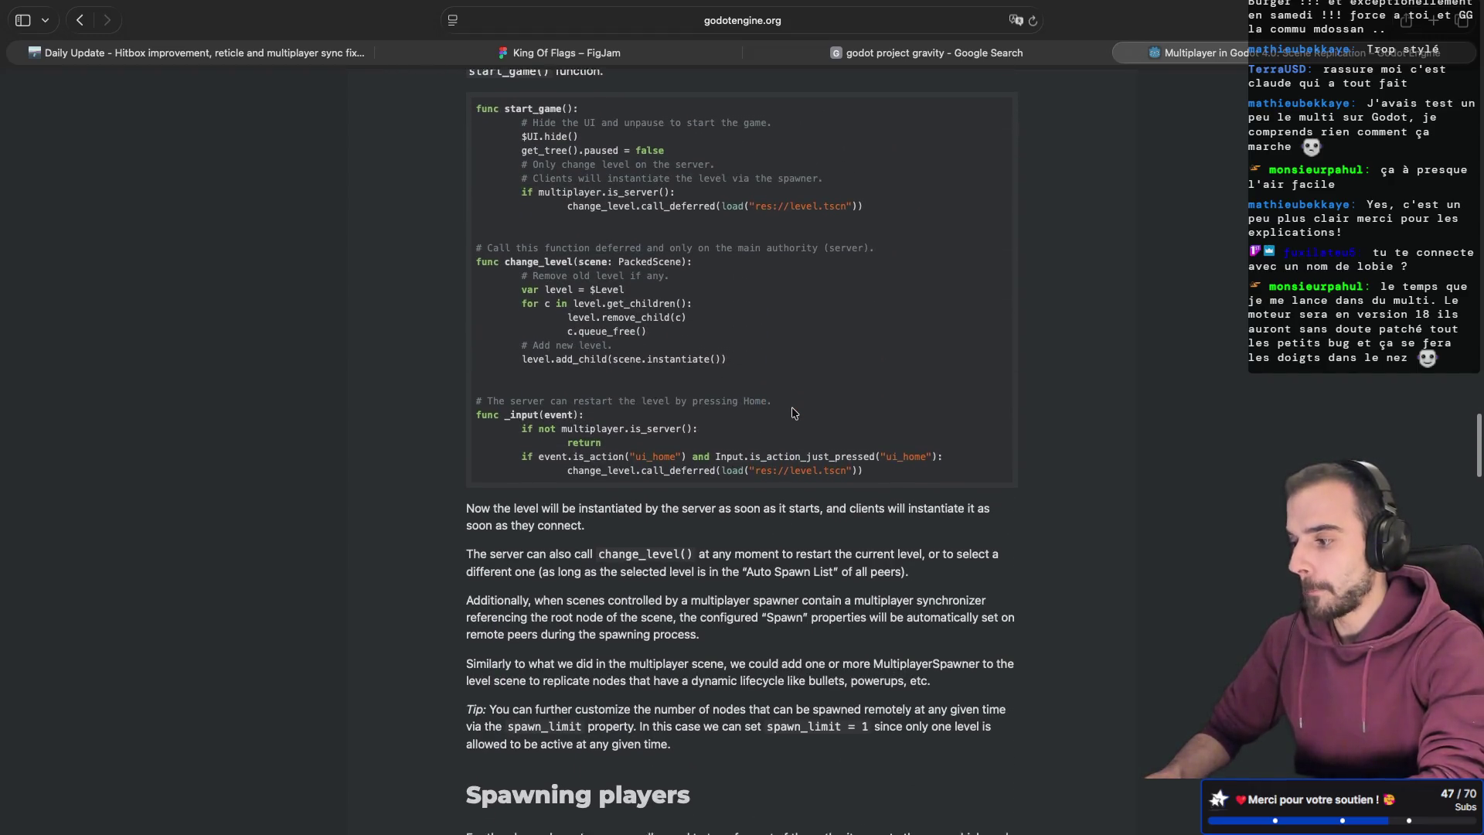
pyautogui.scroll(-7, 793, 413)
pyautogui.scroll(-15, 792, 412)
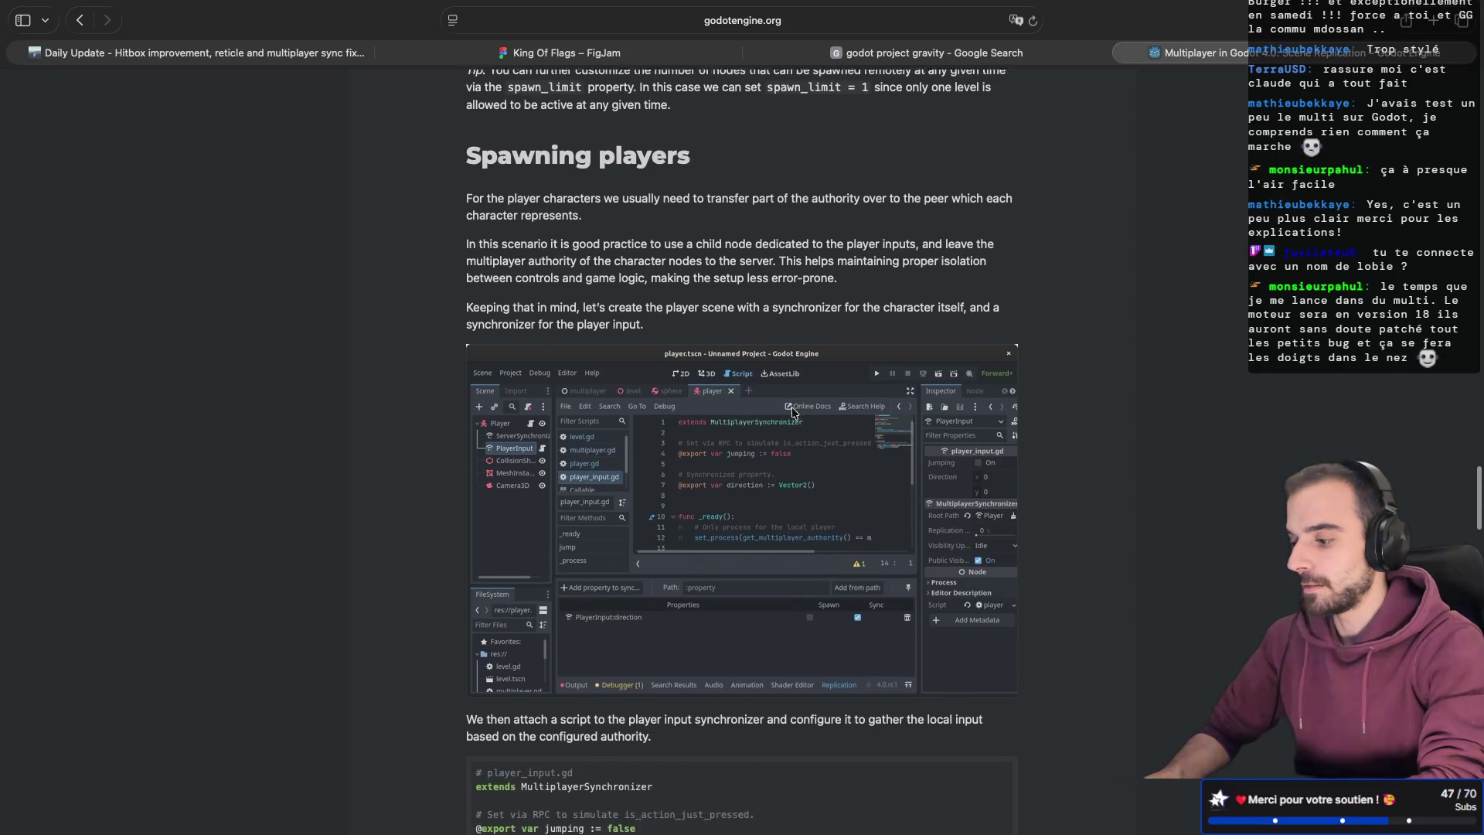
pyautogui.scroll(-1, 792, 414)
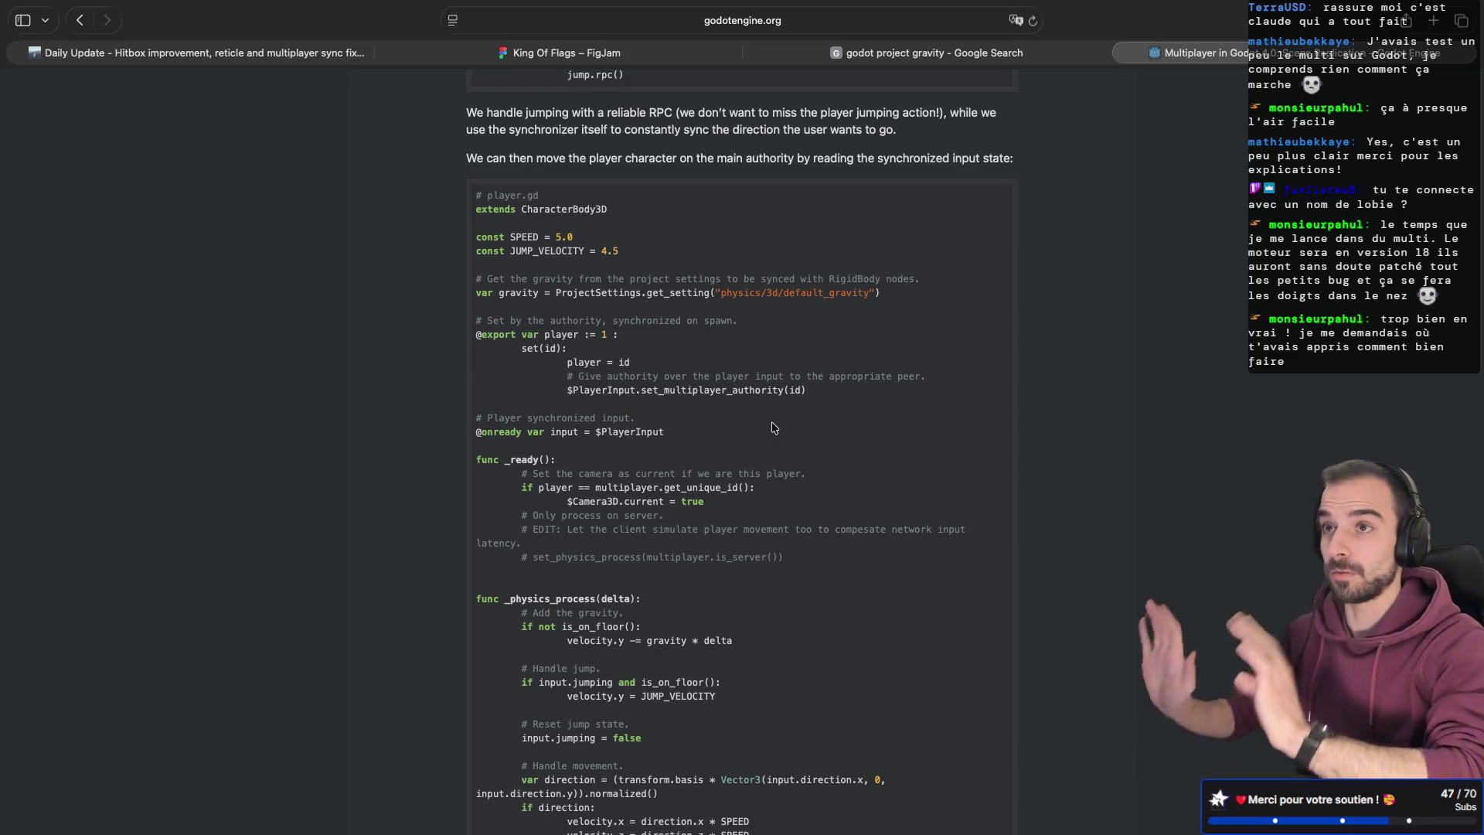
pyautogui.press('super+Tab')
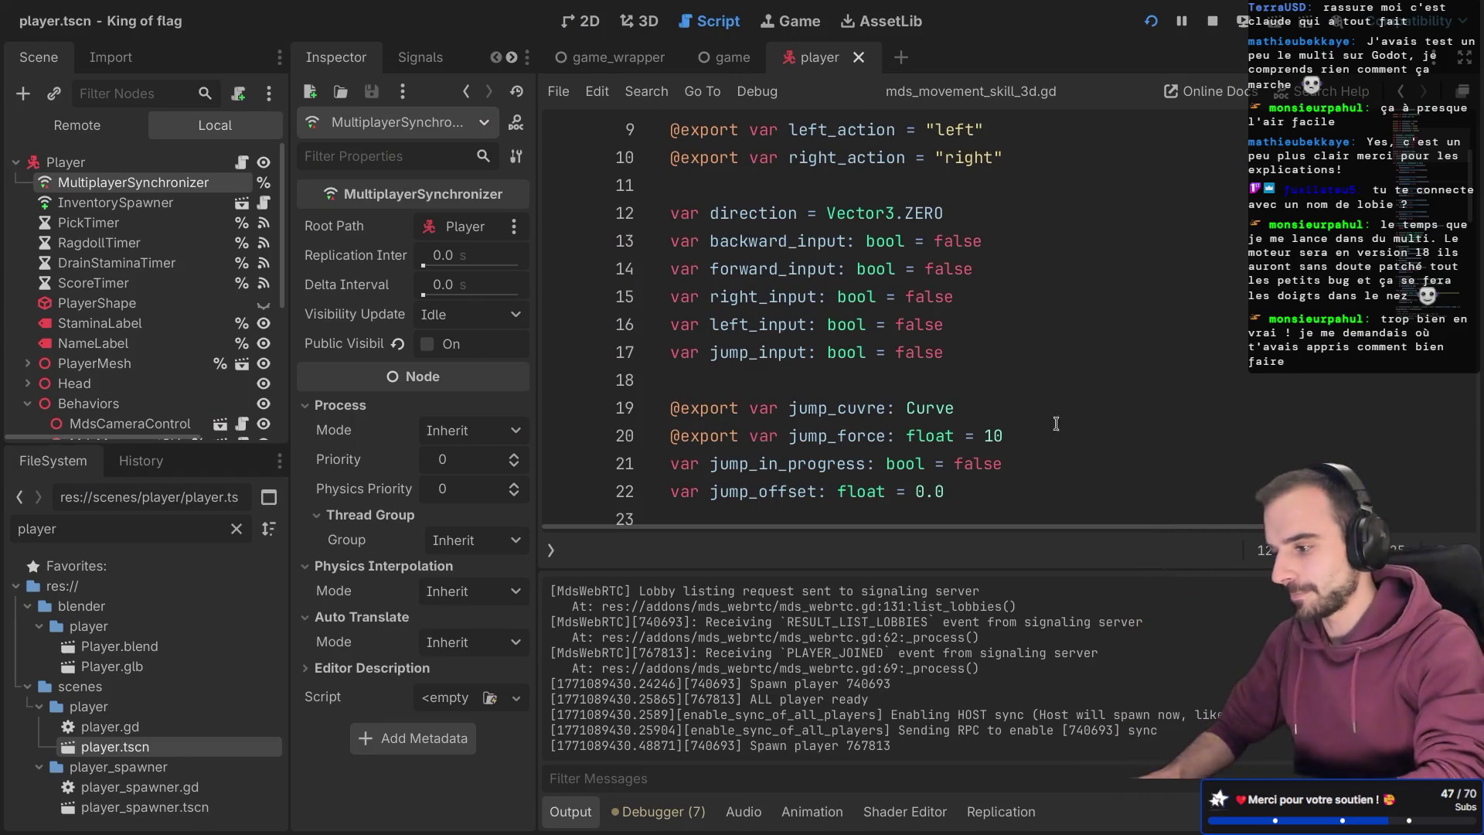
# Go to the jump_force declaration in the movement skill script and read the input code below
pyautogui.scroll(-4, 1054, 421)
pyautogui.click(996, 155)
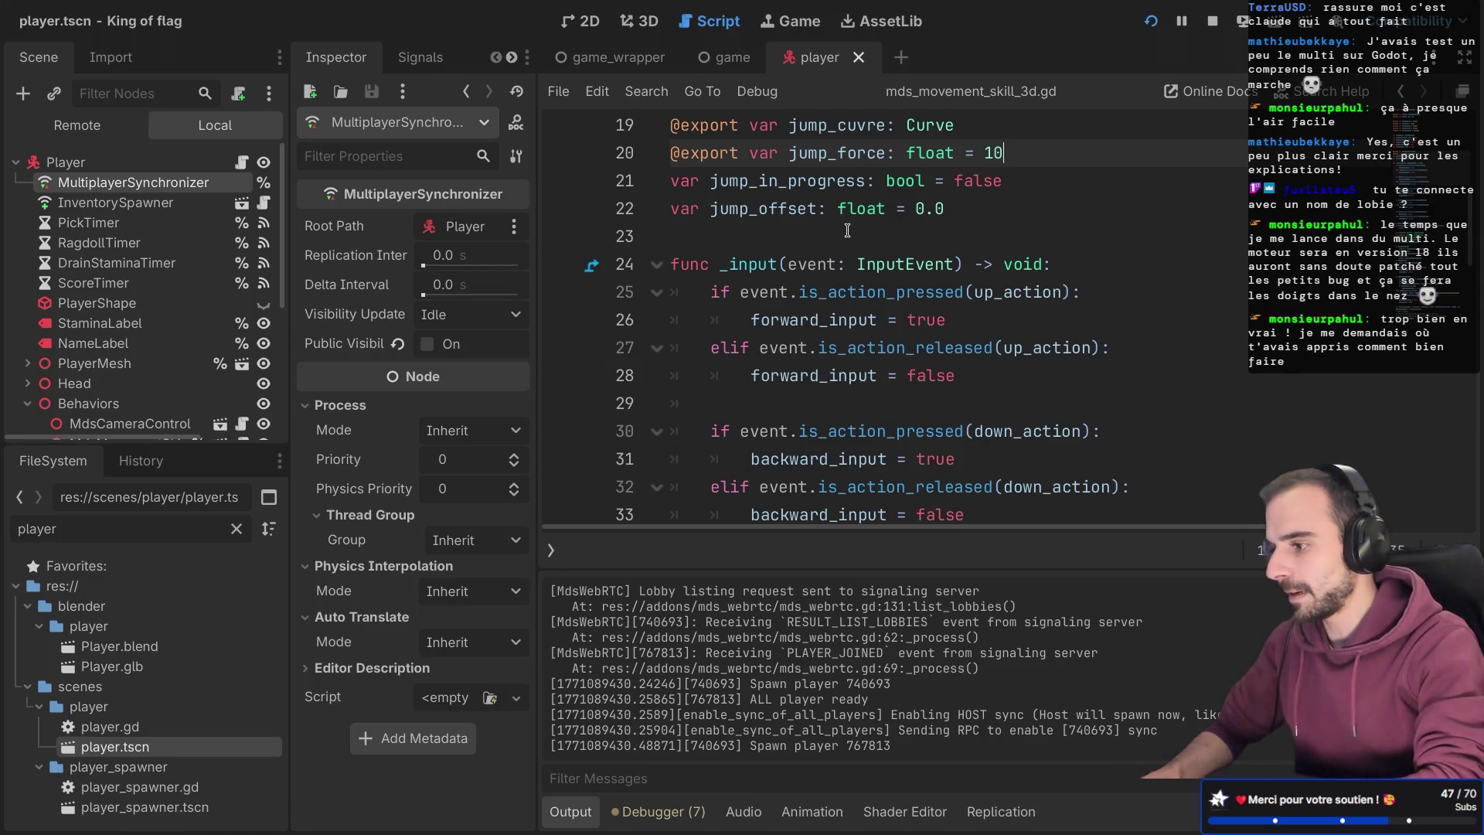
pyautogui.scroll(-1, 139, 382)
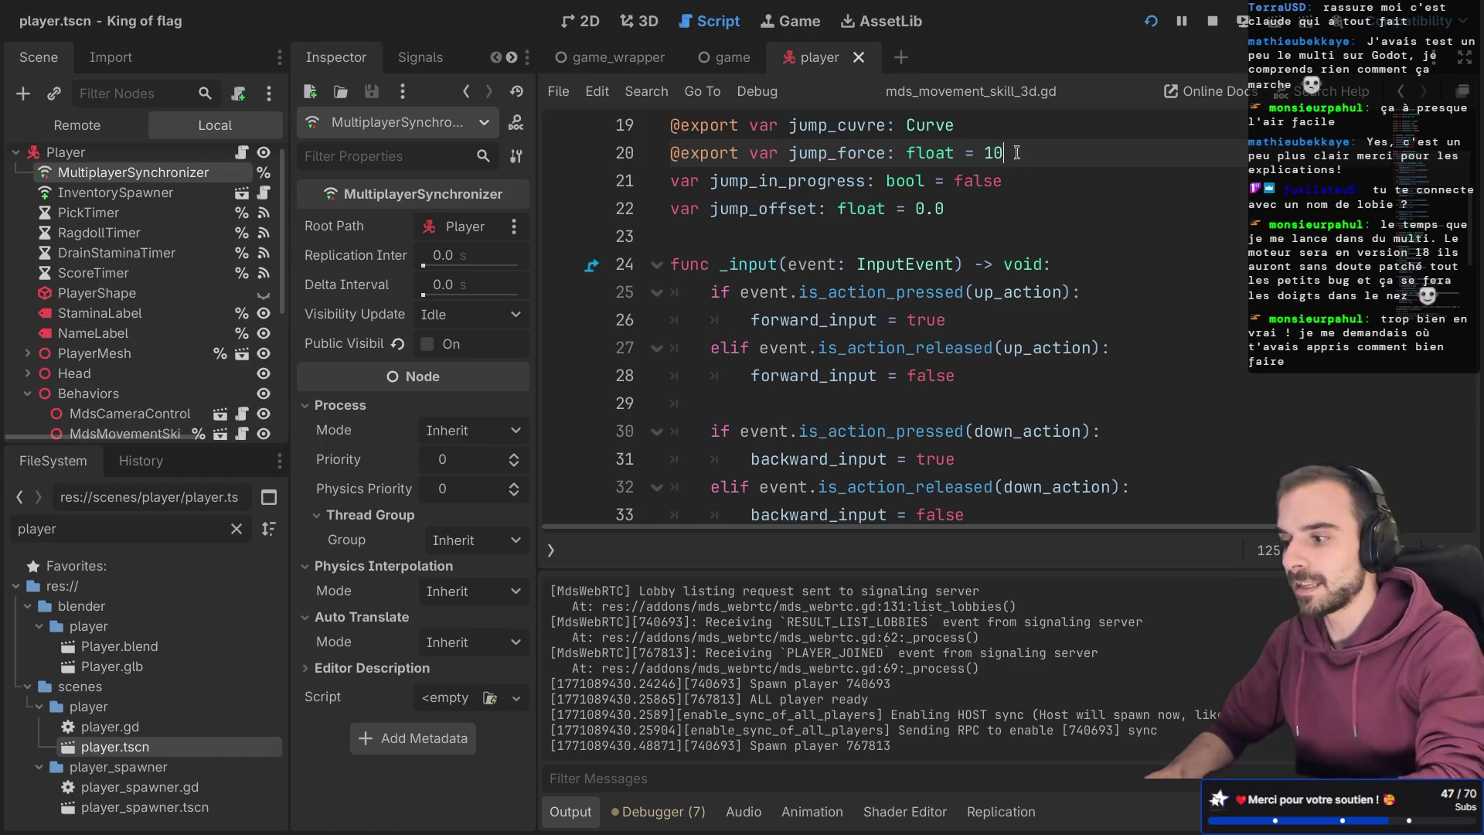
pyautogui.scroll(-5, 130, 302)
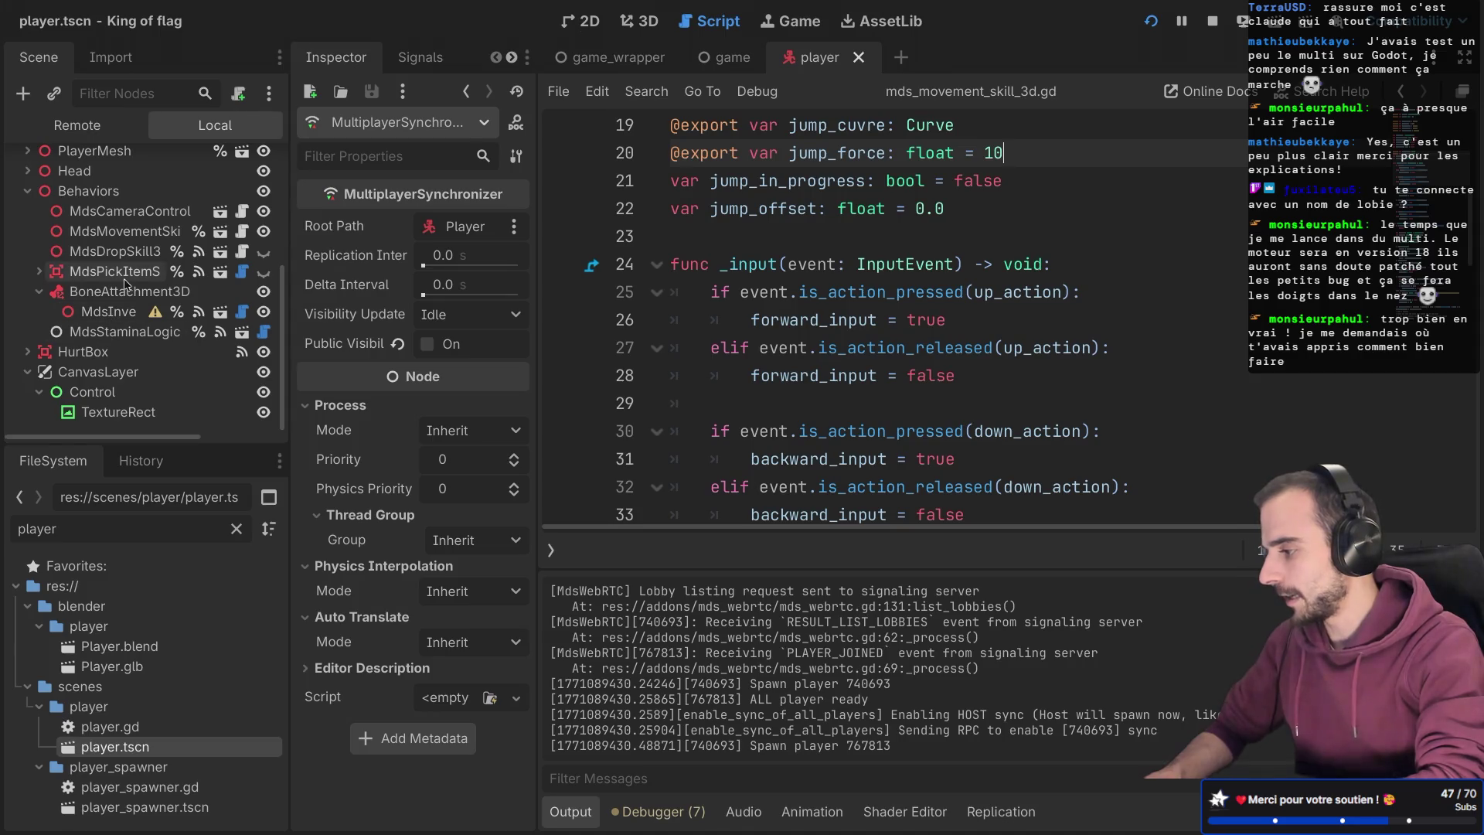
# Select MdsMovementSkill3D, try Speed 1, then reset Speed to its default 10
pyautogui.click(132, 232)
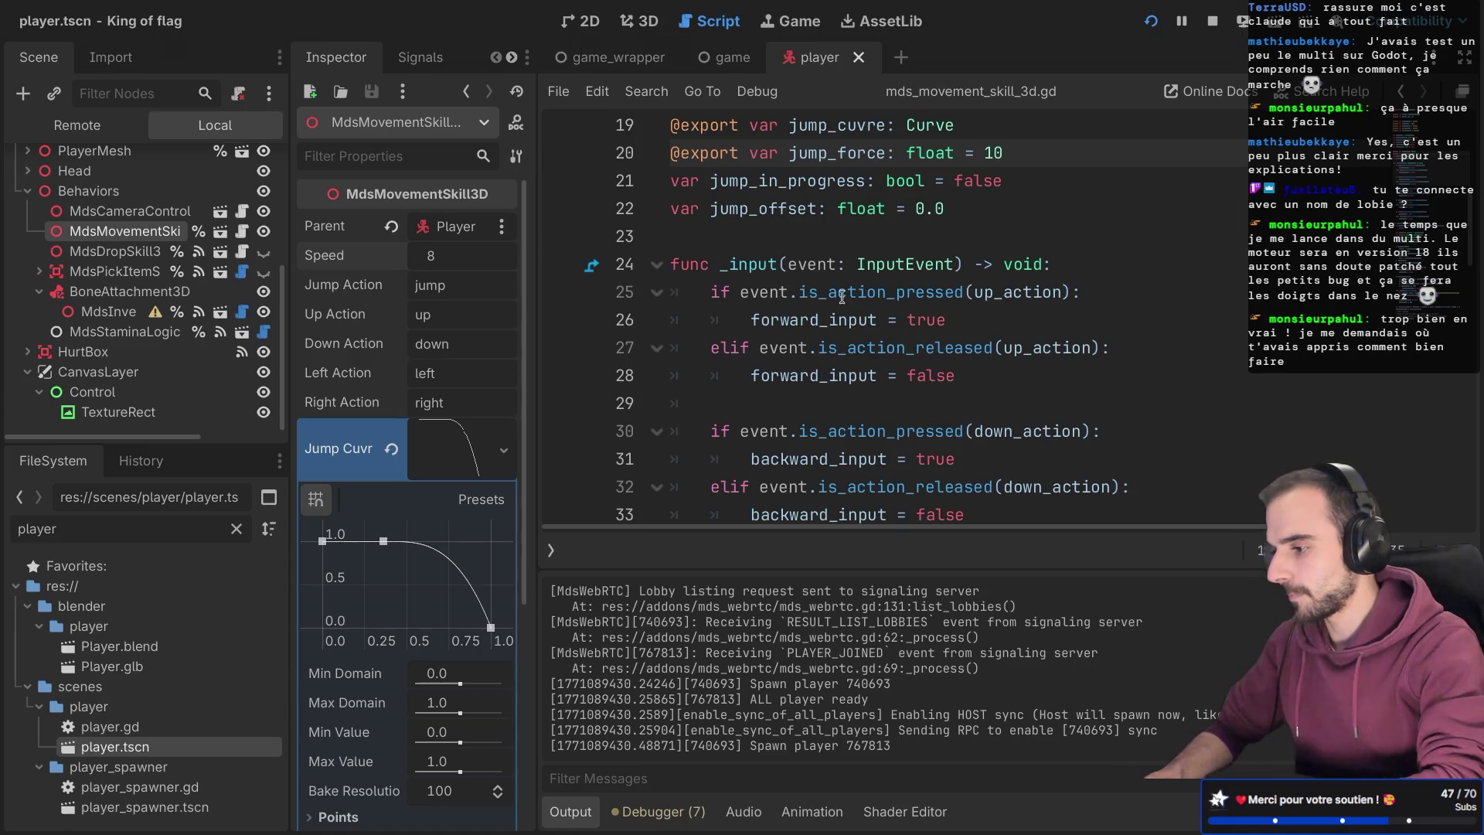
pyautogui.scroll(1, 842, 297)
pyautogui.press('BackSpace')
pyautogui.write('1')
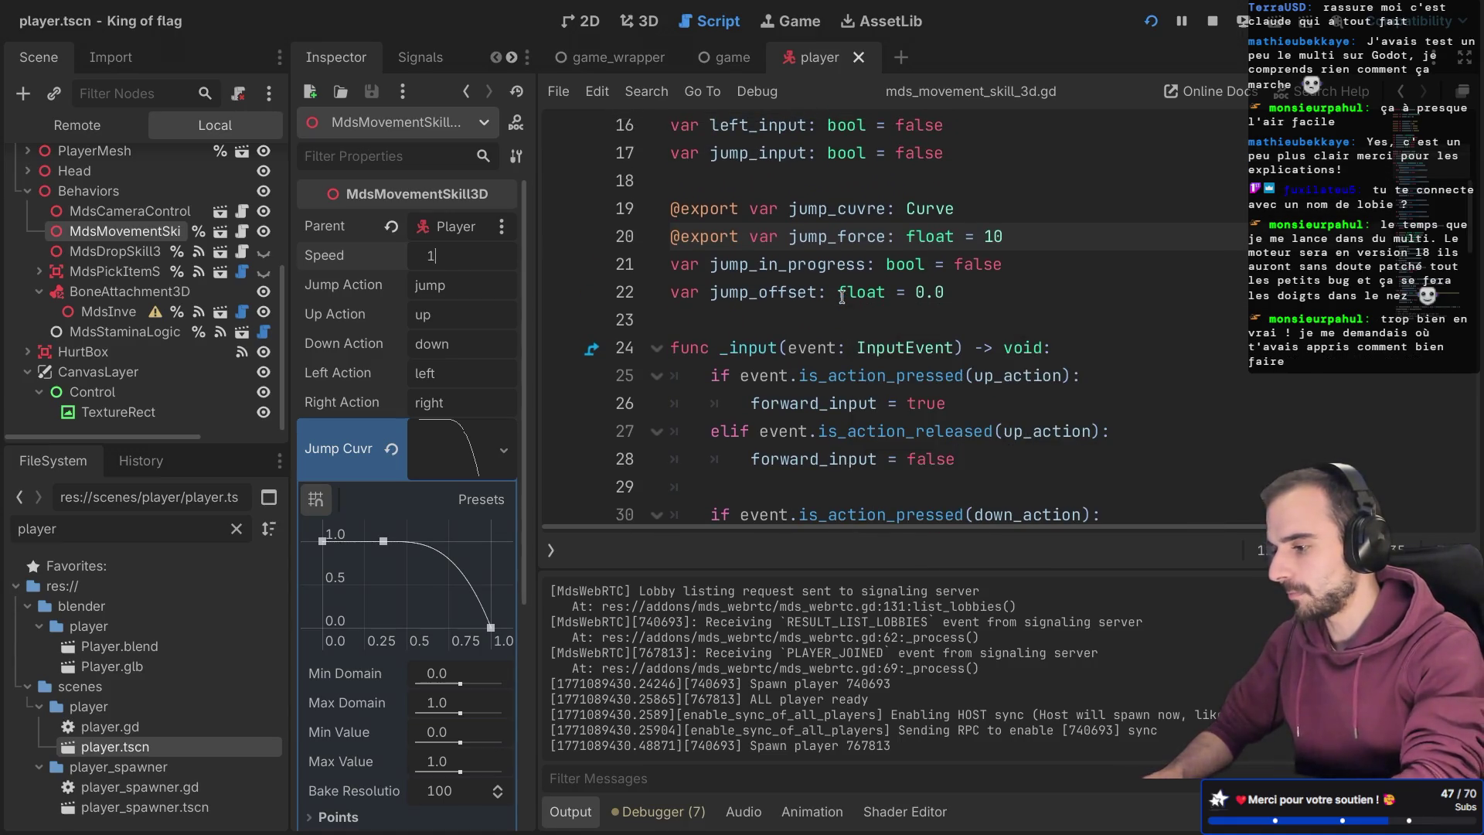
pyautogui.press('Return')
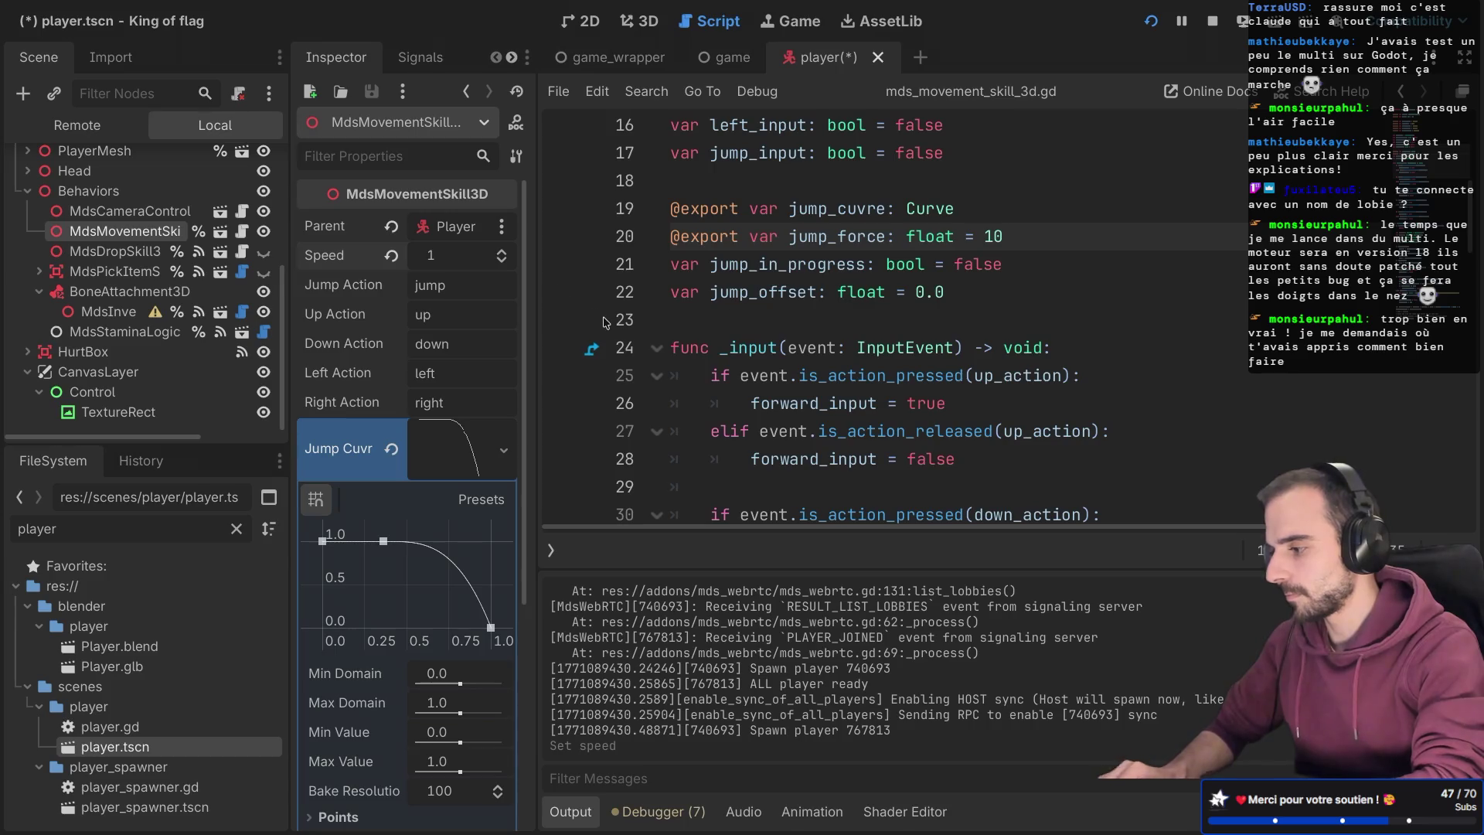
pyautogui.click(393, 261)
# Set Jump Force to 5.0, save the player scene, and run the game
pyautogui.scroll(2, 765, 255)
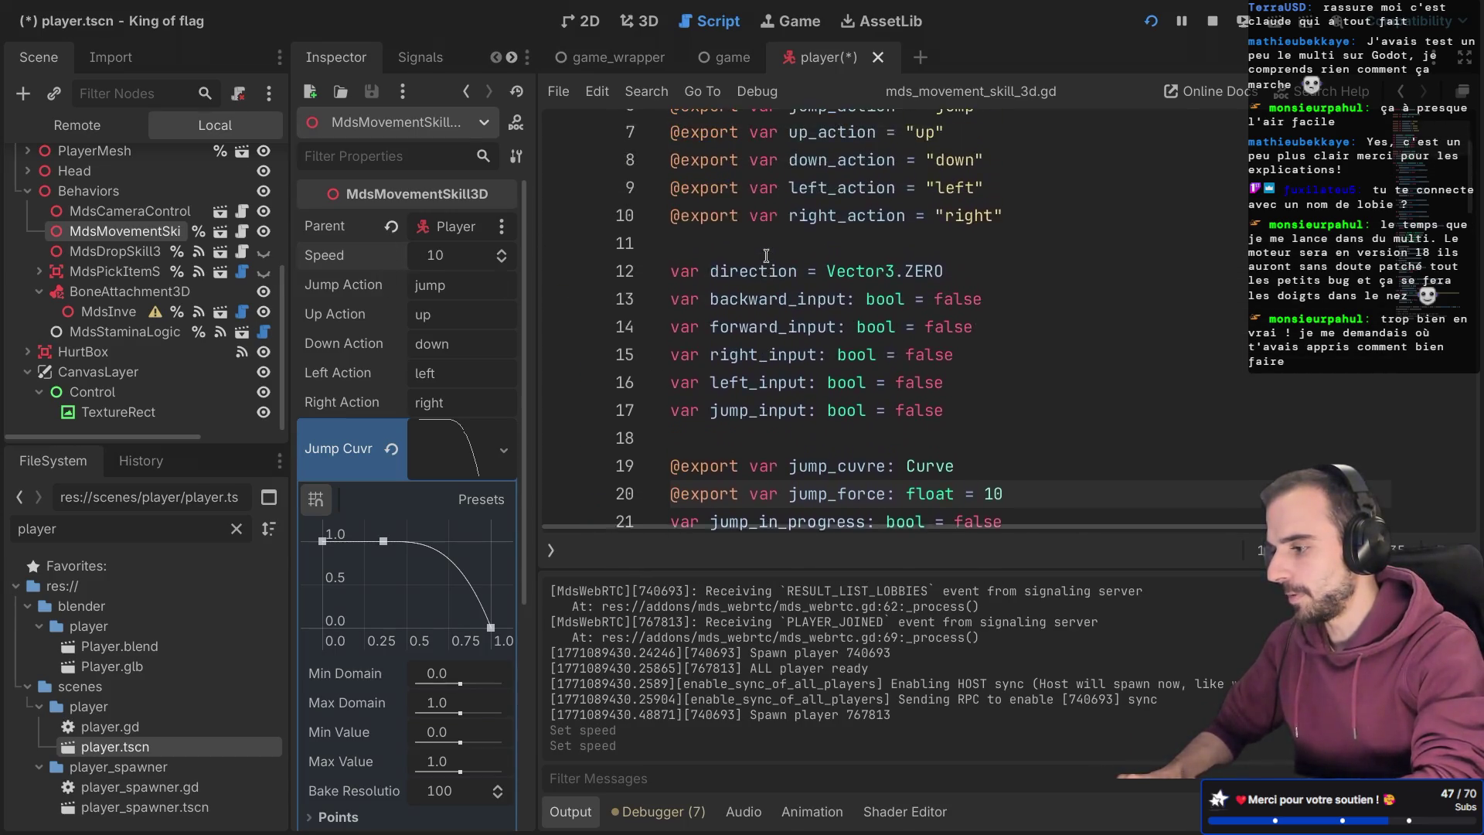
pyautogui.scroll(-2, 766, 255)
pyautogui.moveTo(1027, 296); pyautogui.dragTo(1035, 248)
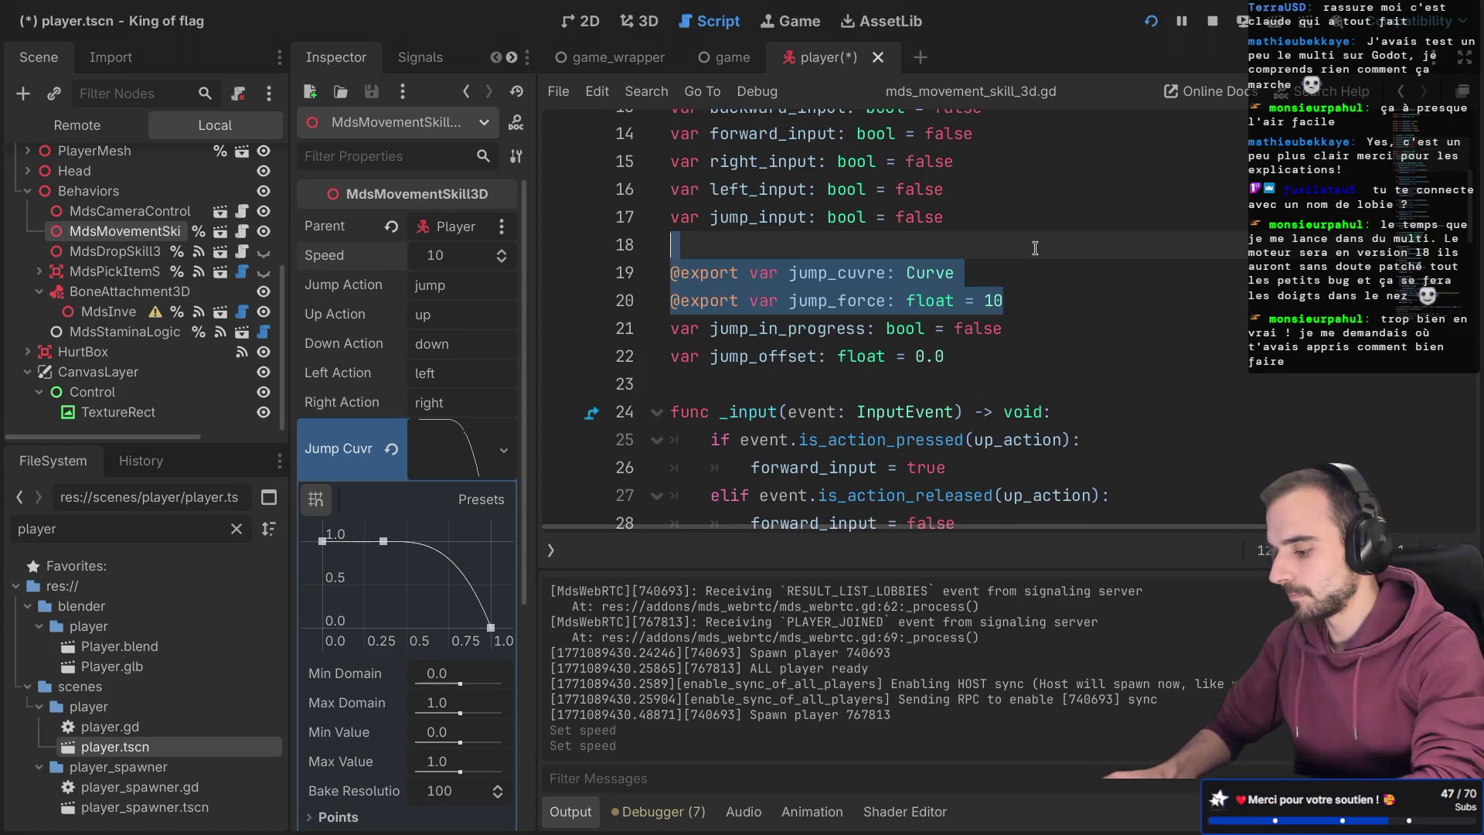
pyautogui.press('BackSpace')
pyautogui.scroll(3, 1034, 248)
pyautogui.hotkey('ctrl', 'z')
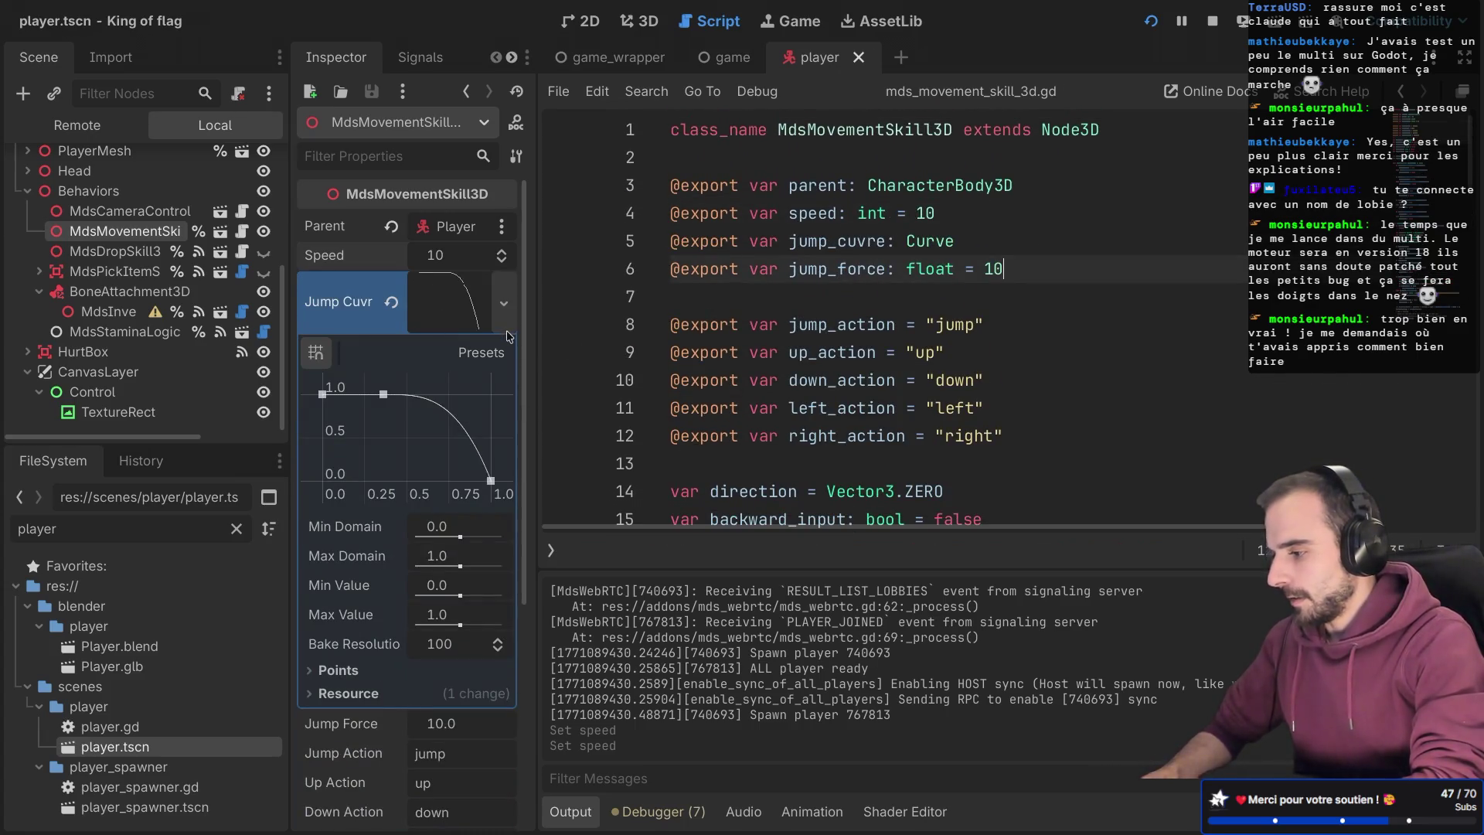
pyautogui.scroll(-3, 408, 323)
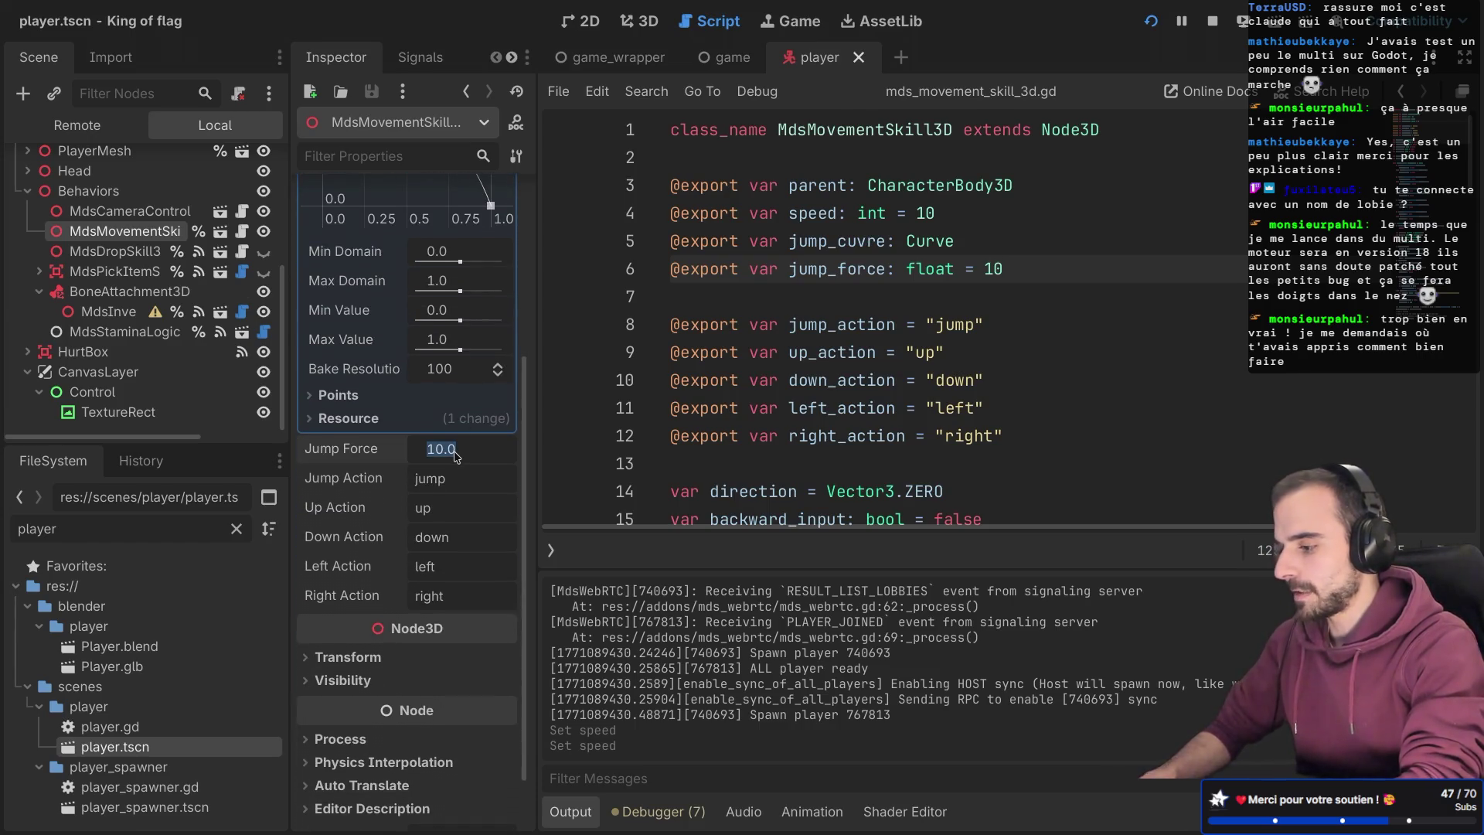
pyautogui.press('Return')
pyautogui.hotkey('ctrl', 's')
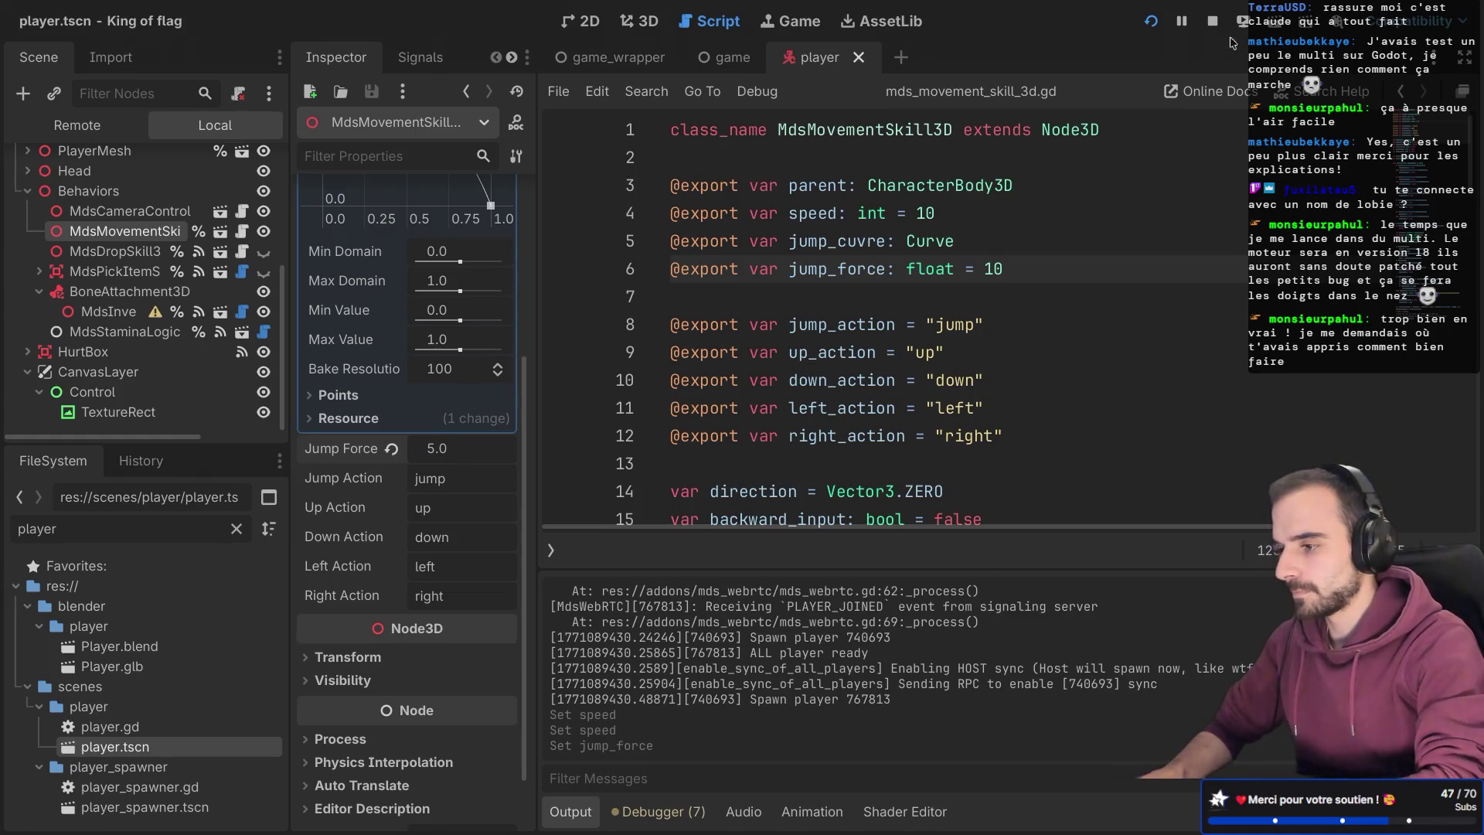
pyautogui.click(1151, 19)
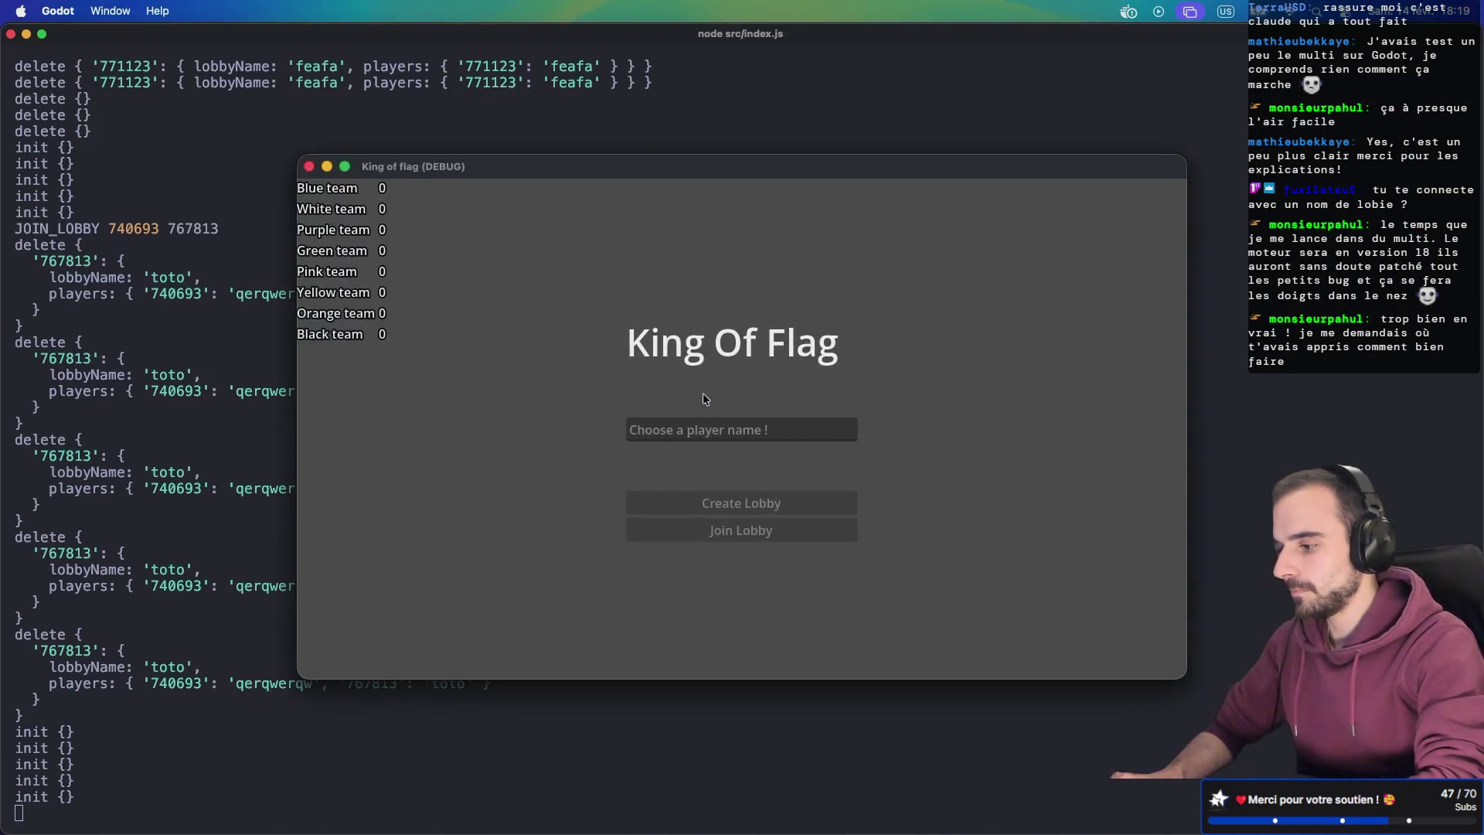
# Start a test match from a lobby named 123 and jump to check the lower height
pyautogui.write('123')
pyautogui.click(703, 501)
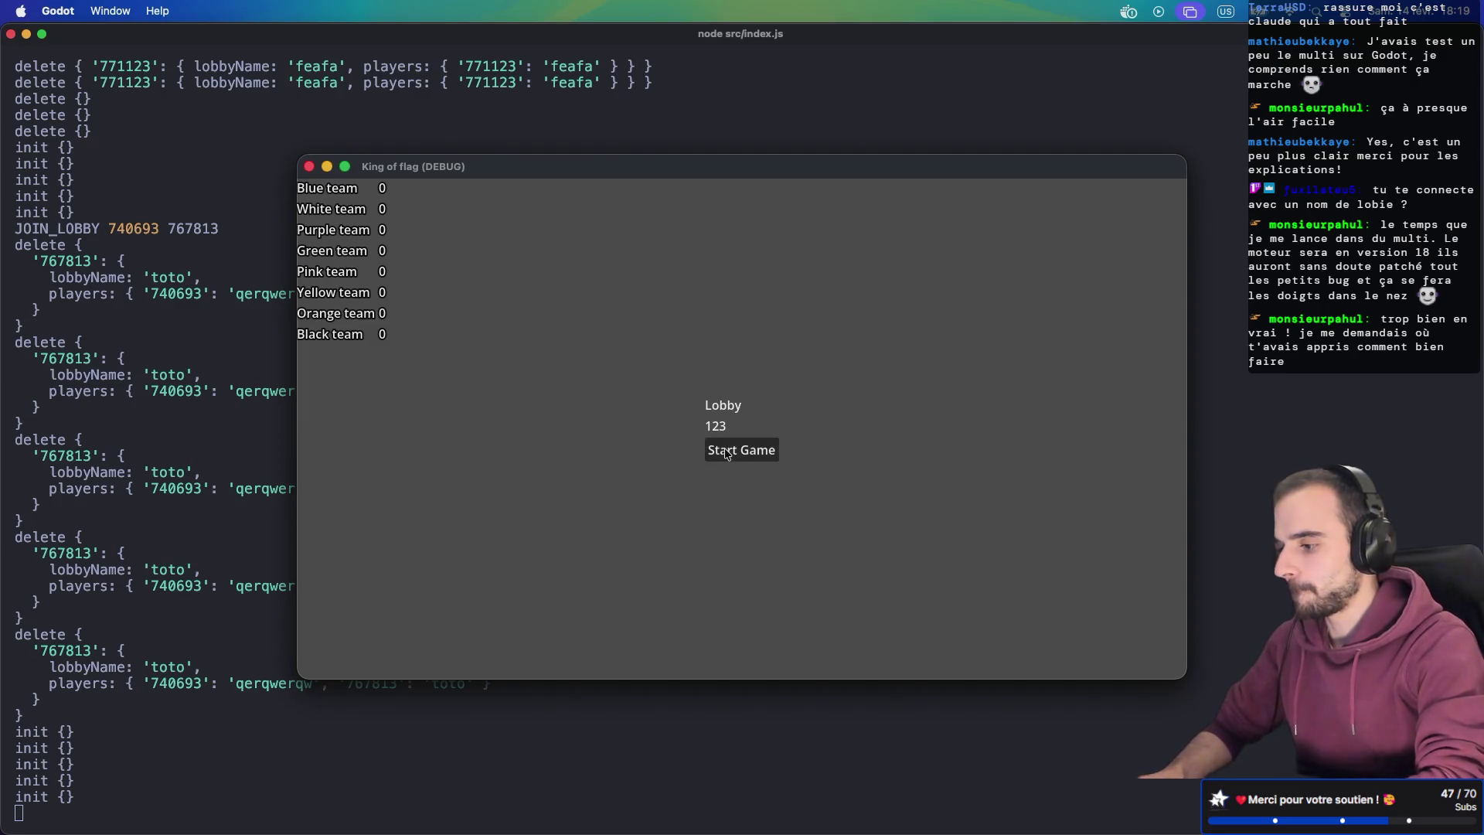
pyautogui.click(727, 455)
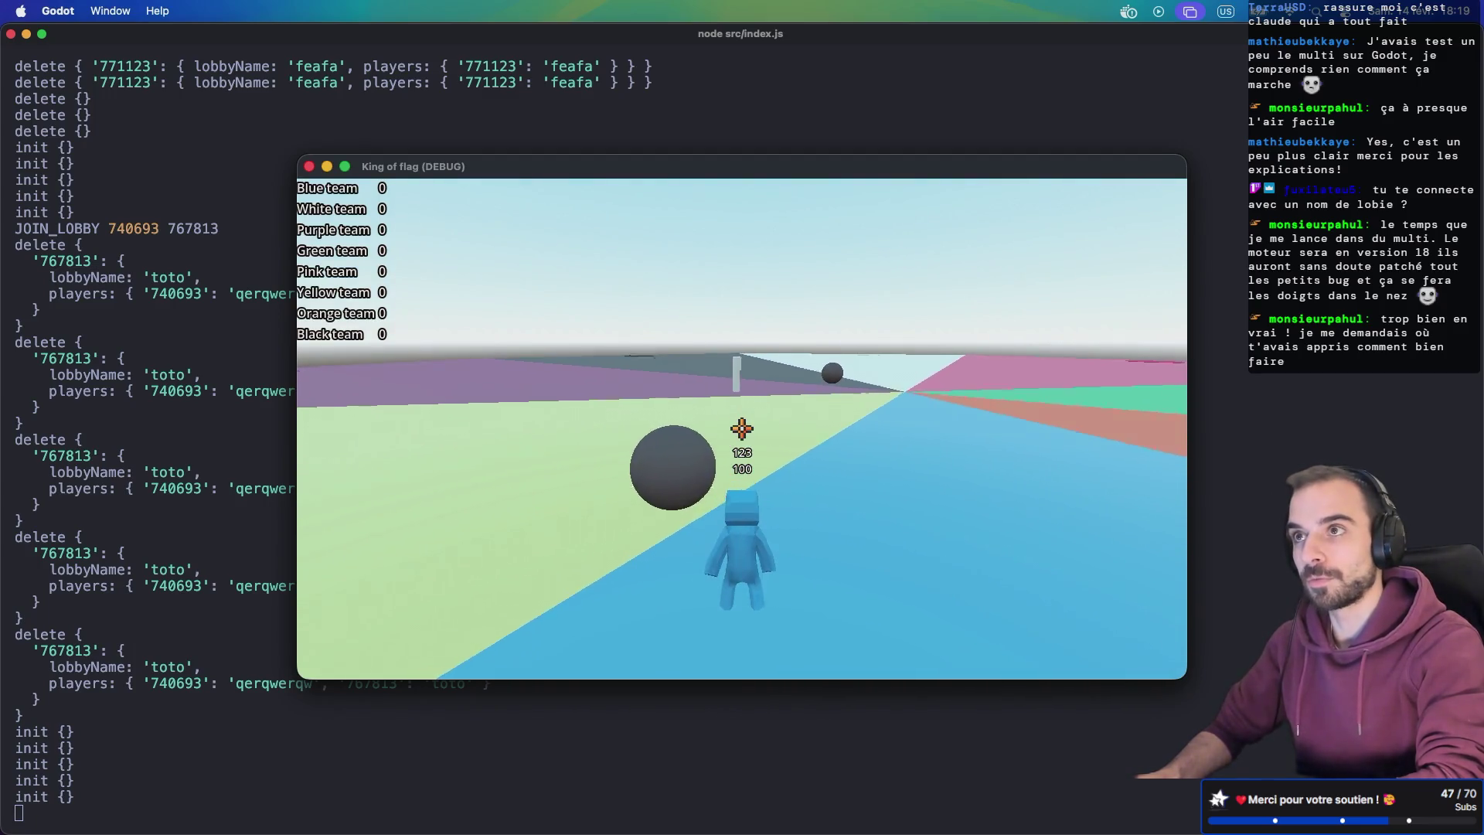
pyautogui.press('space')
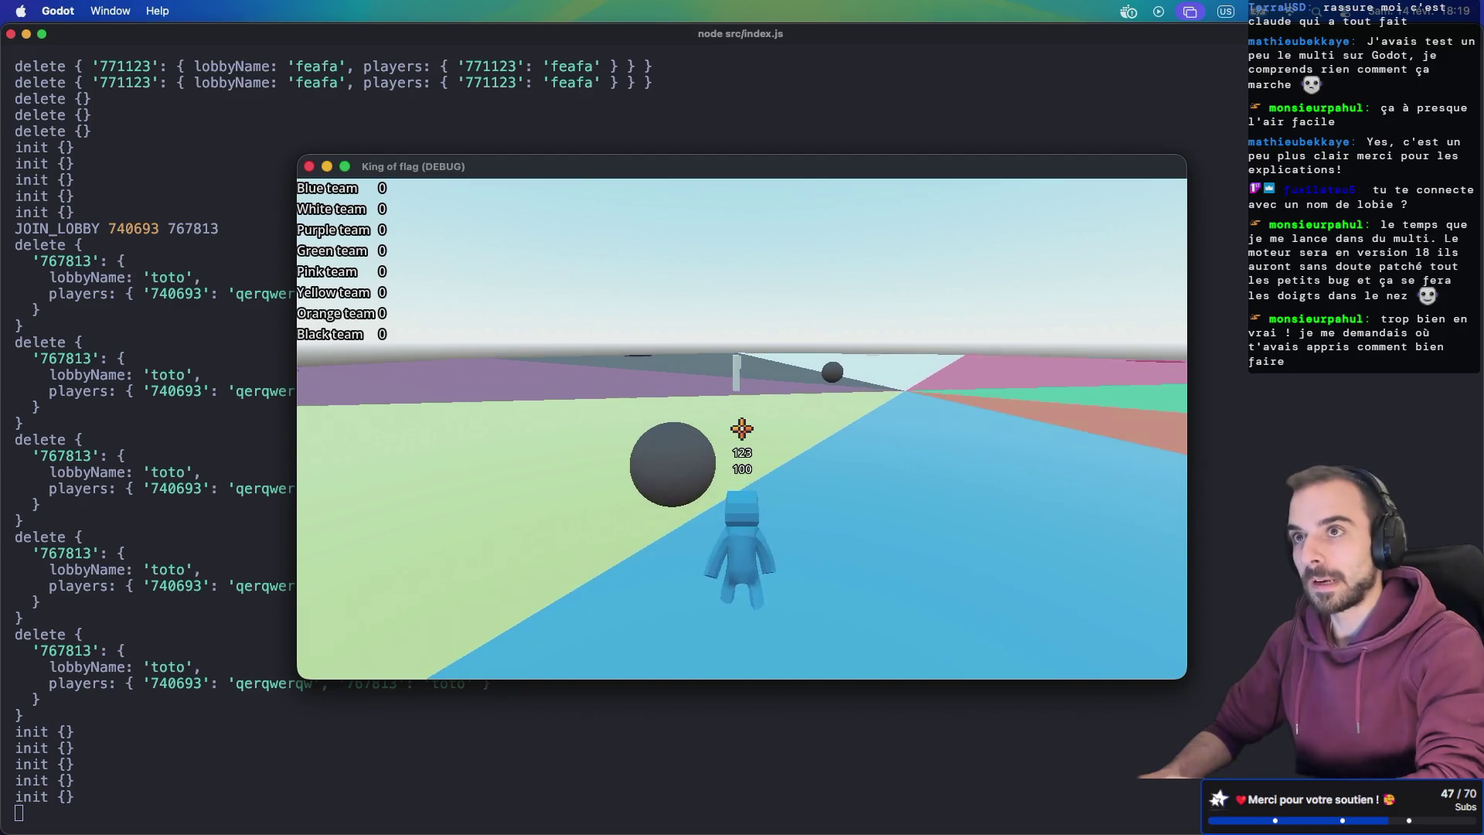
pyautogui.hotkey('ctrl', 'Right')
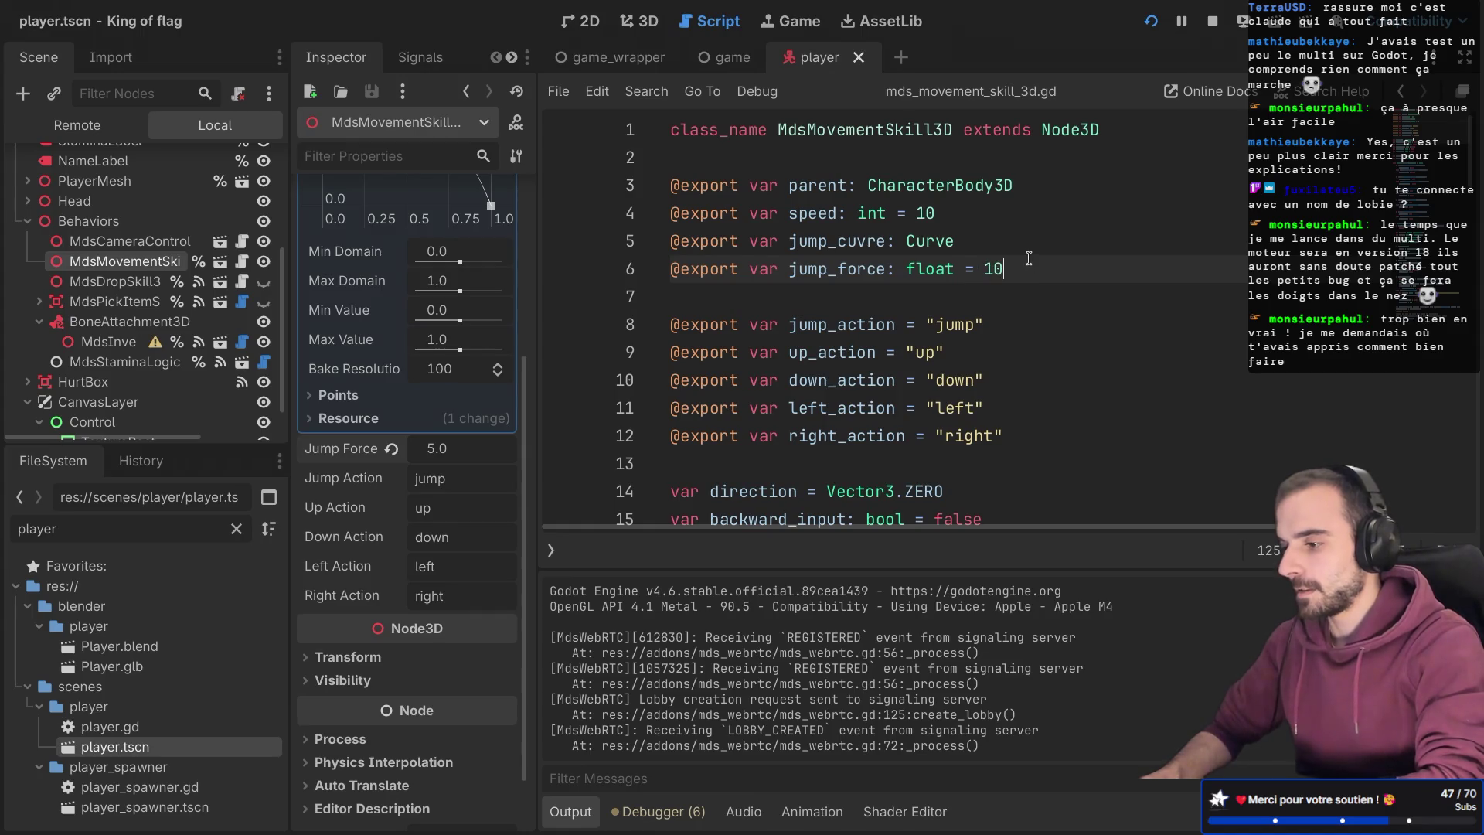
# Duplicate the jump_force export into a jump_speed float, then expand the script to full window
pyautogui.hotkey('ctrl', 'shift', 'd')
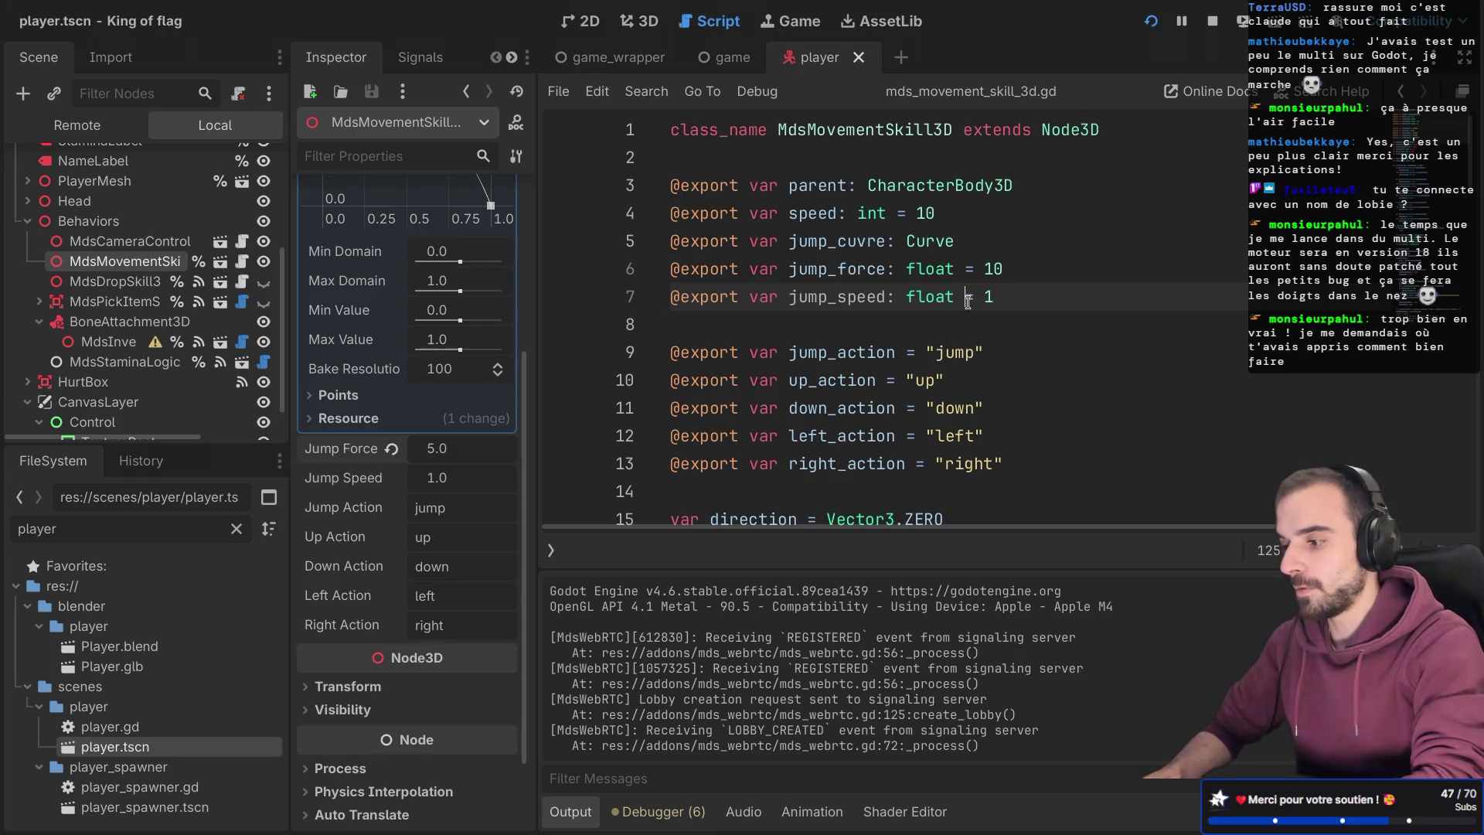
pyautogui.scroll(-1, 968, 300)
pyautogui.scroll(4, 460, 286)
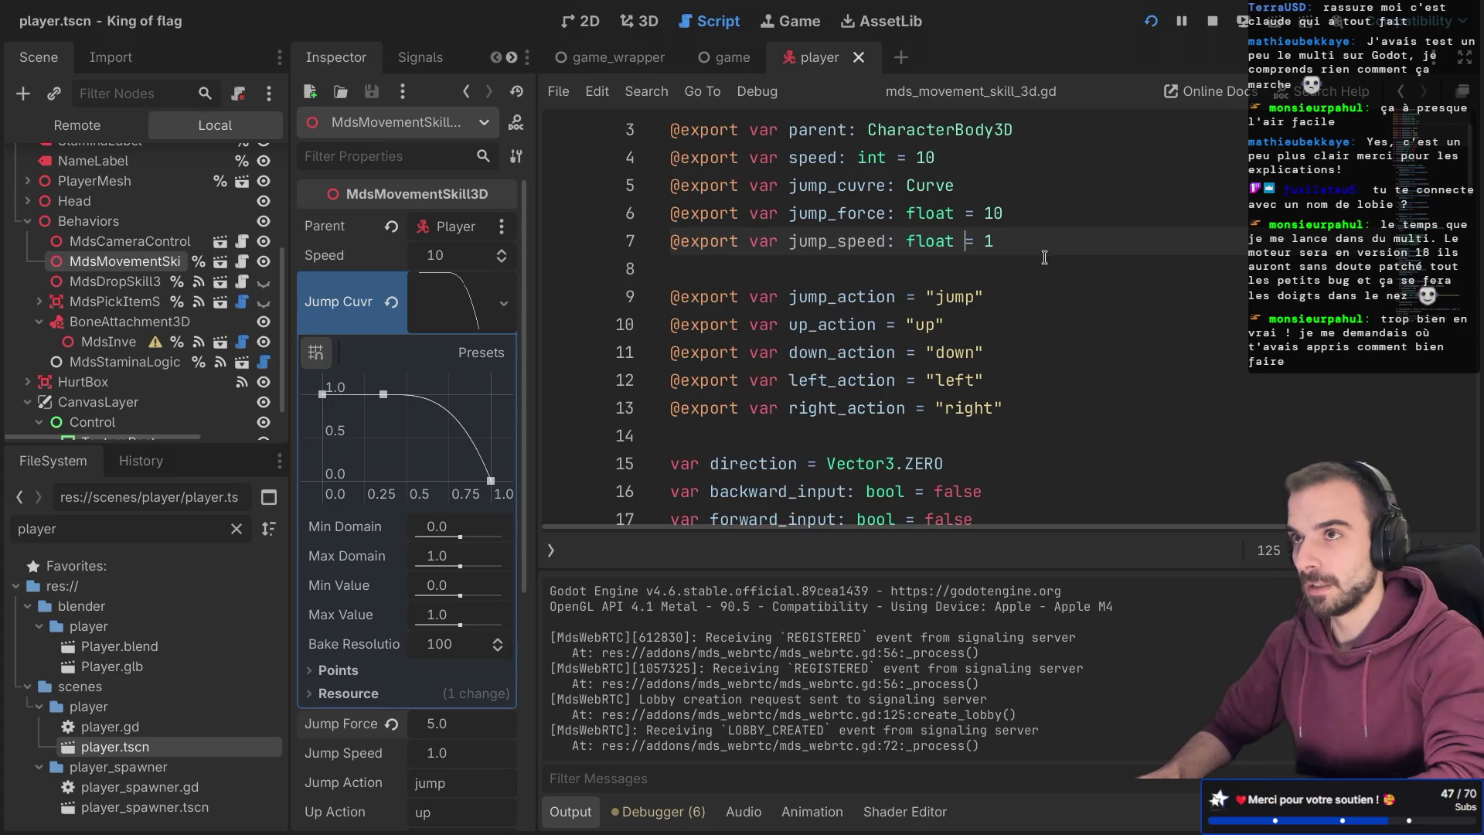
pyautogui.scroll(-20, 1010, 237)
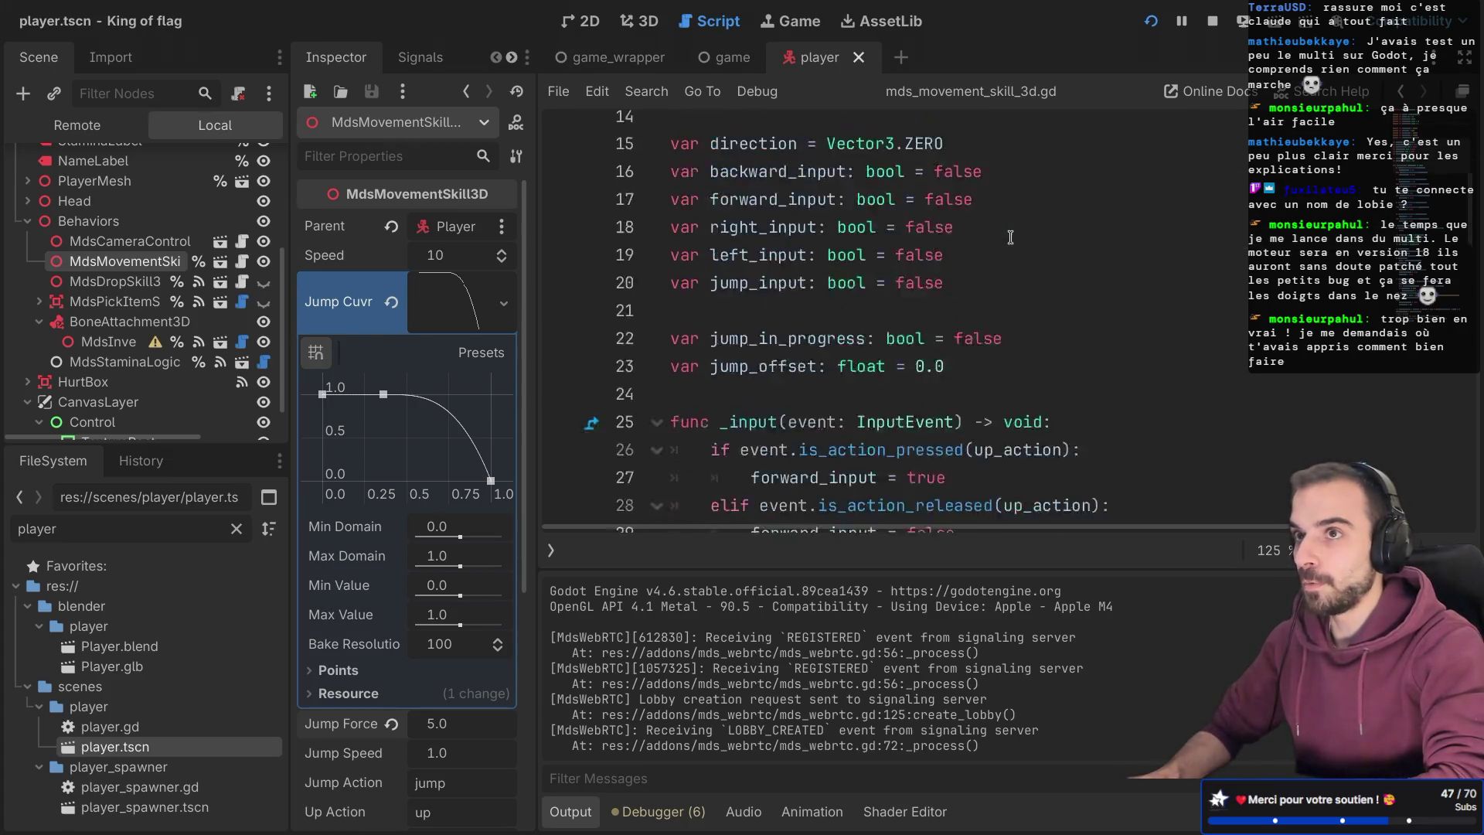
pyautogui.scroll(-3, 1010, 237)
pyautogui.scroll(5, 1010, 238)
pyautogui.scroll(-2, 1010, 238)
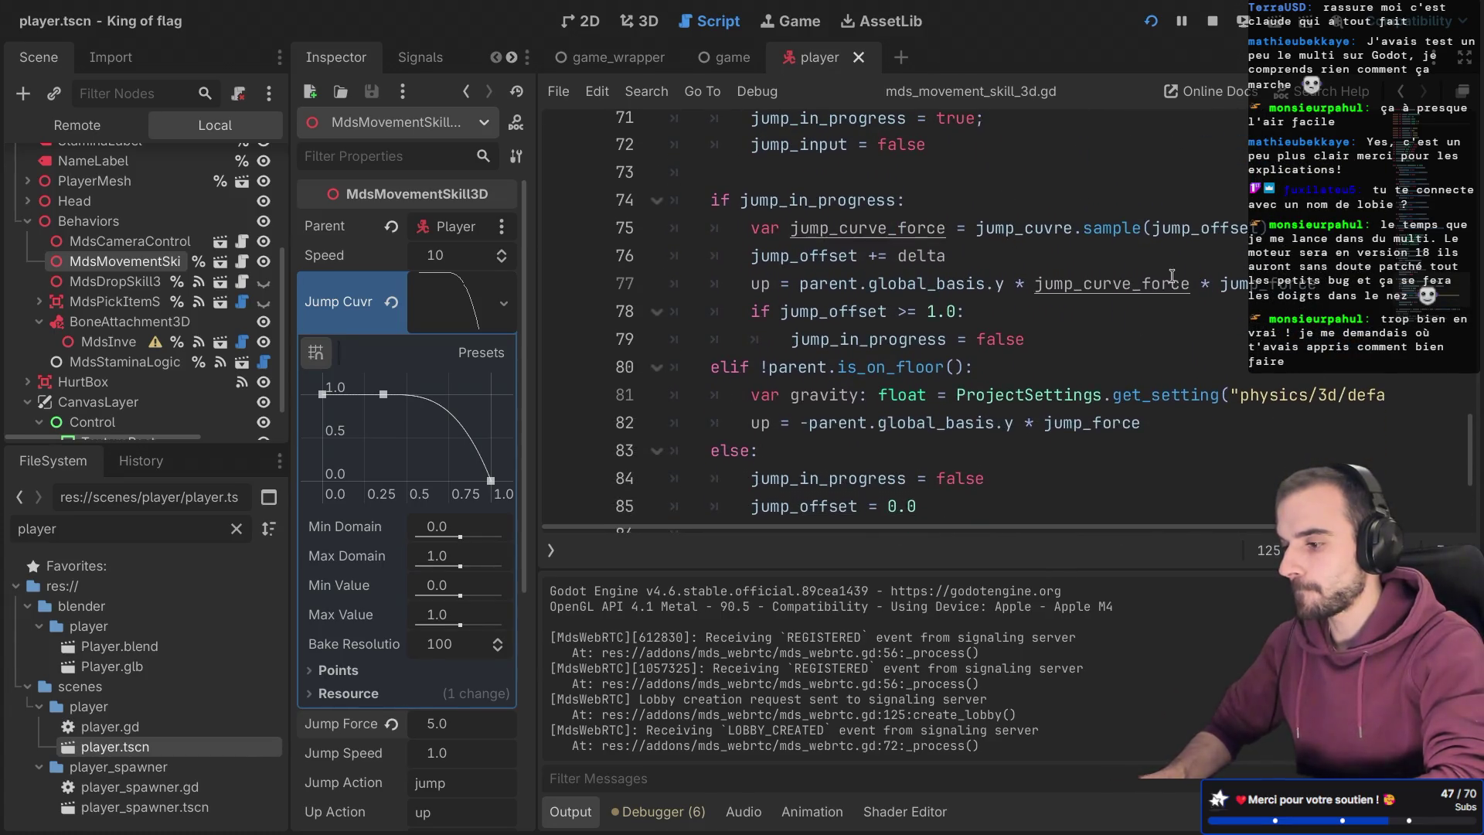
pyautogui.press('ctrl+super+d')
pyautogui.click(801, 299)
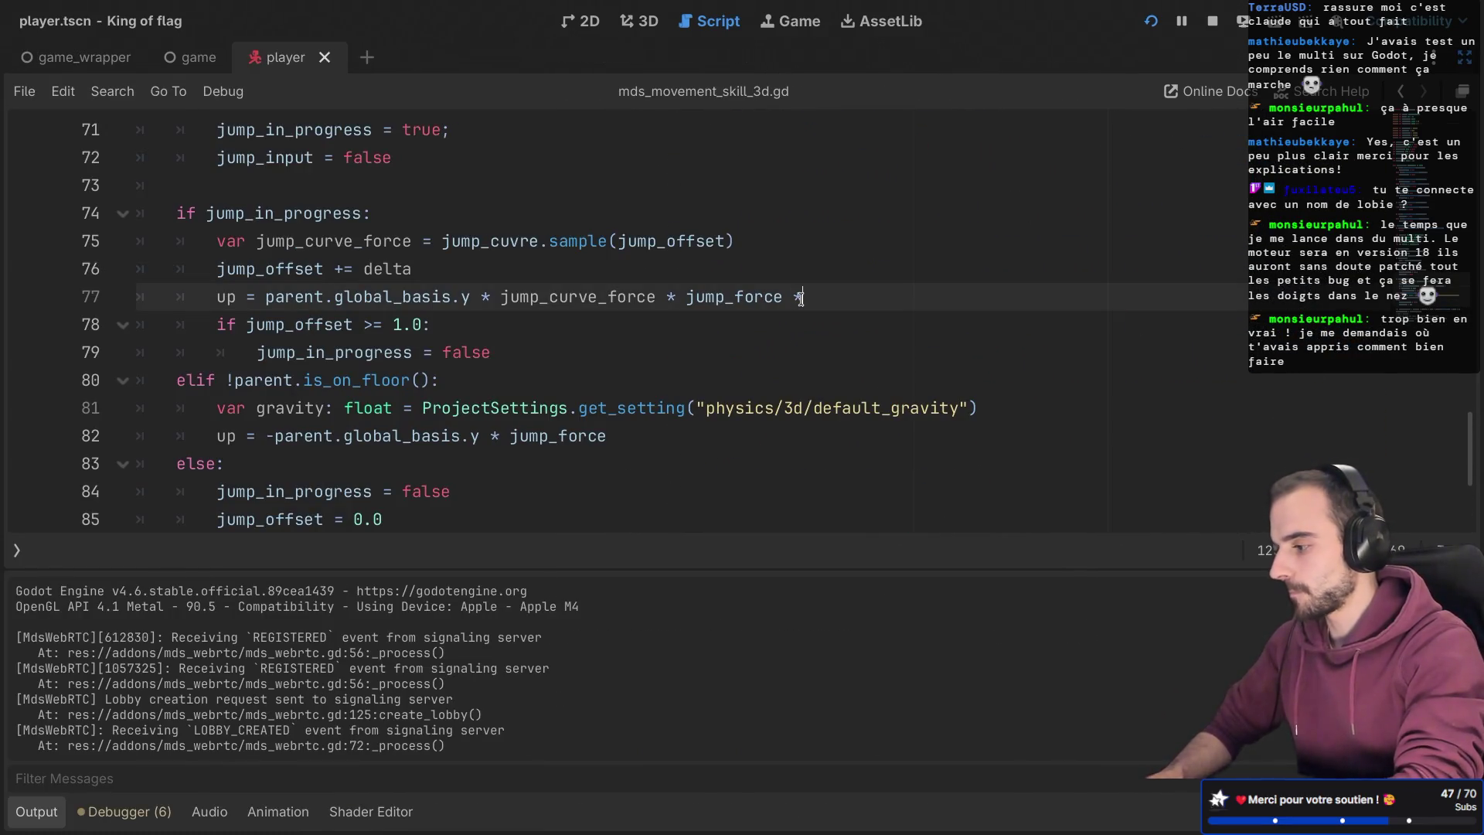
# Remove line 77's stray * and multiply delta by jump_speed on line 76
pyautogui.press('BackSpace')
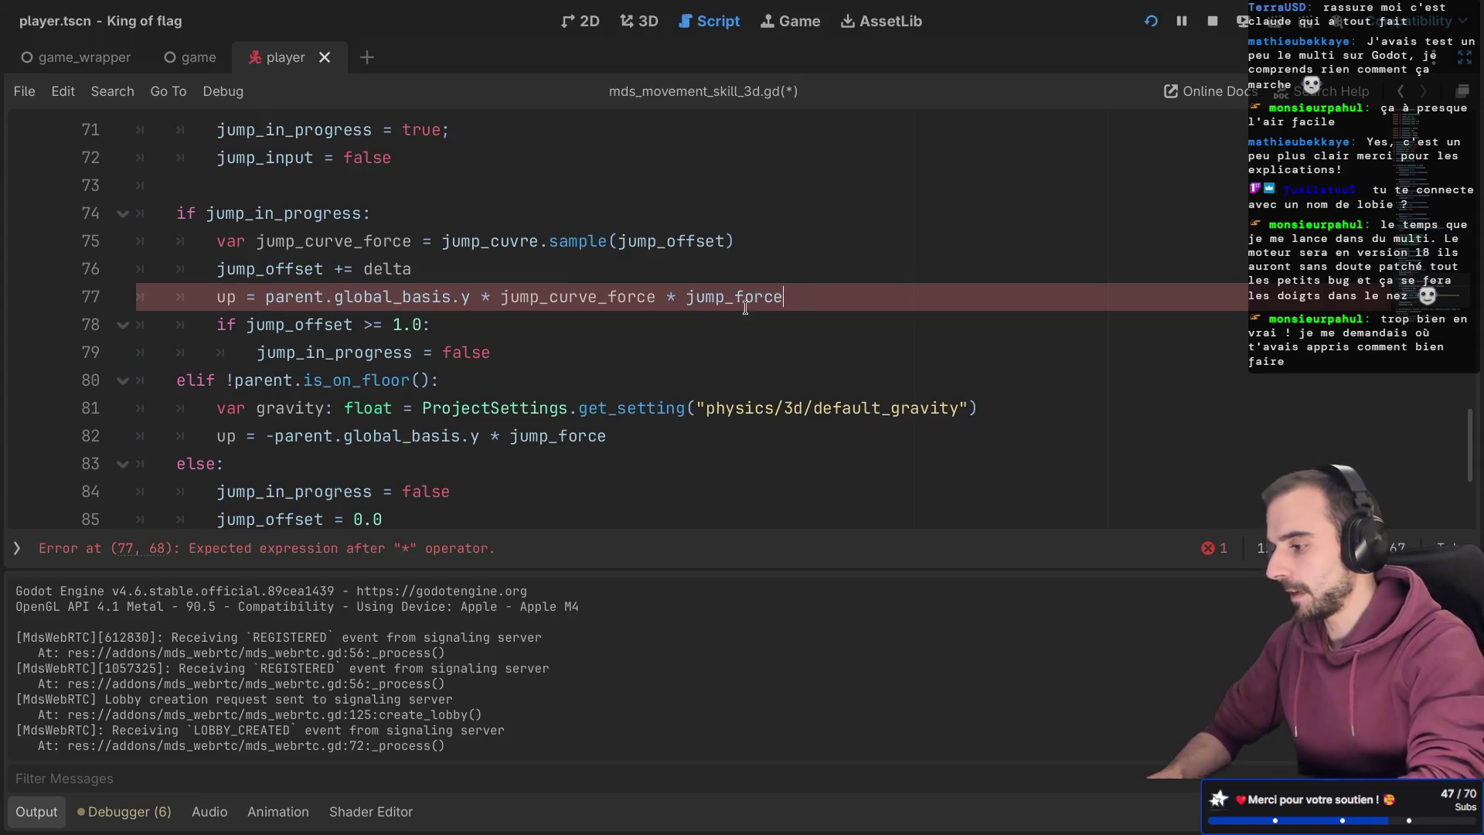
pyautogui.click(643, 240)
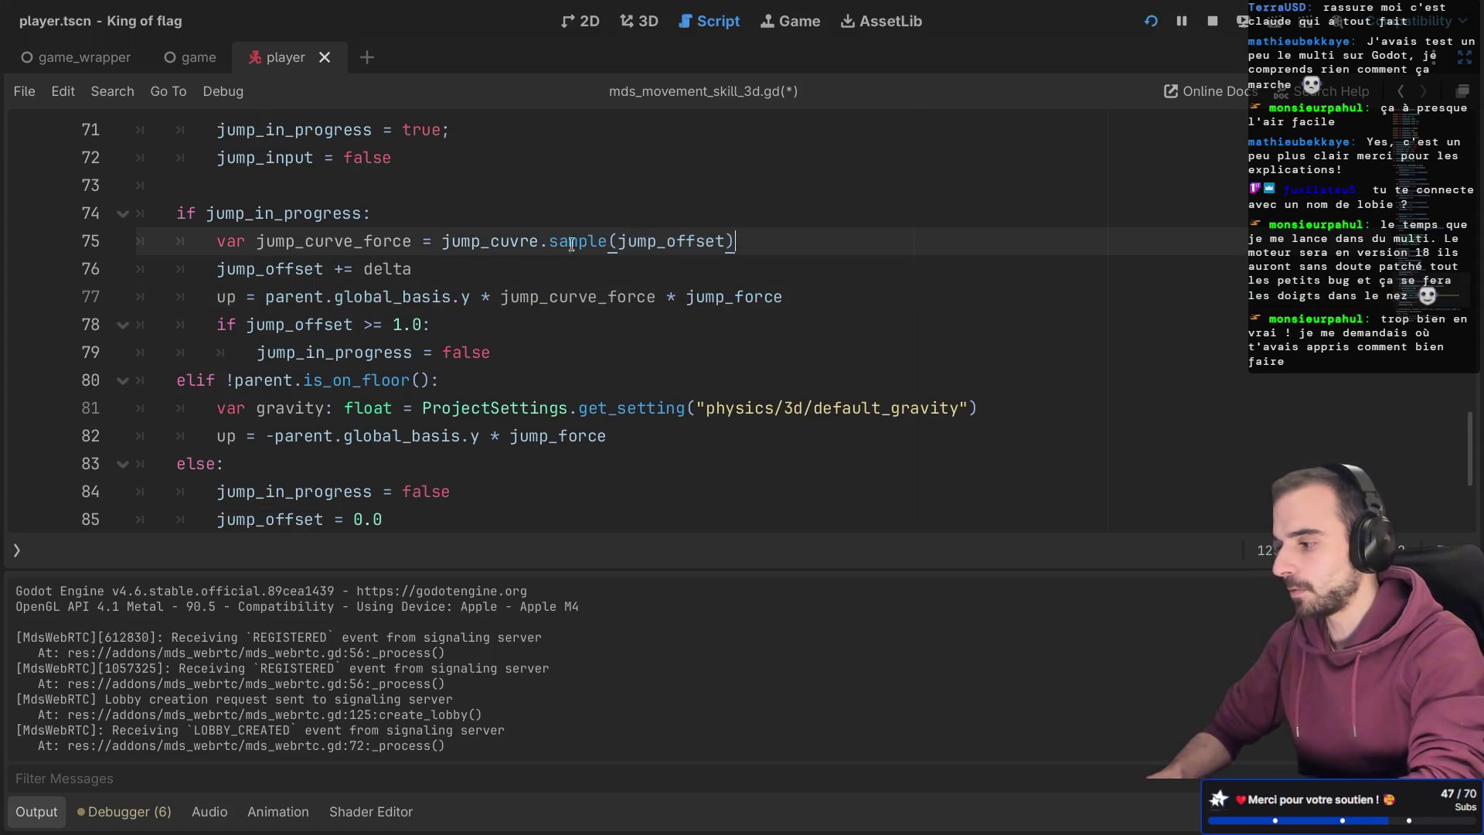
pyautogui.moveTo(502, 241)
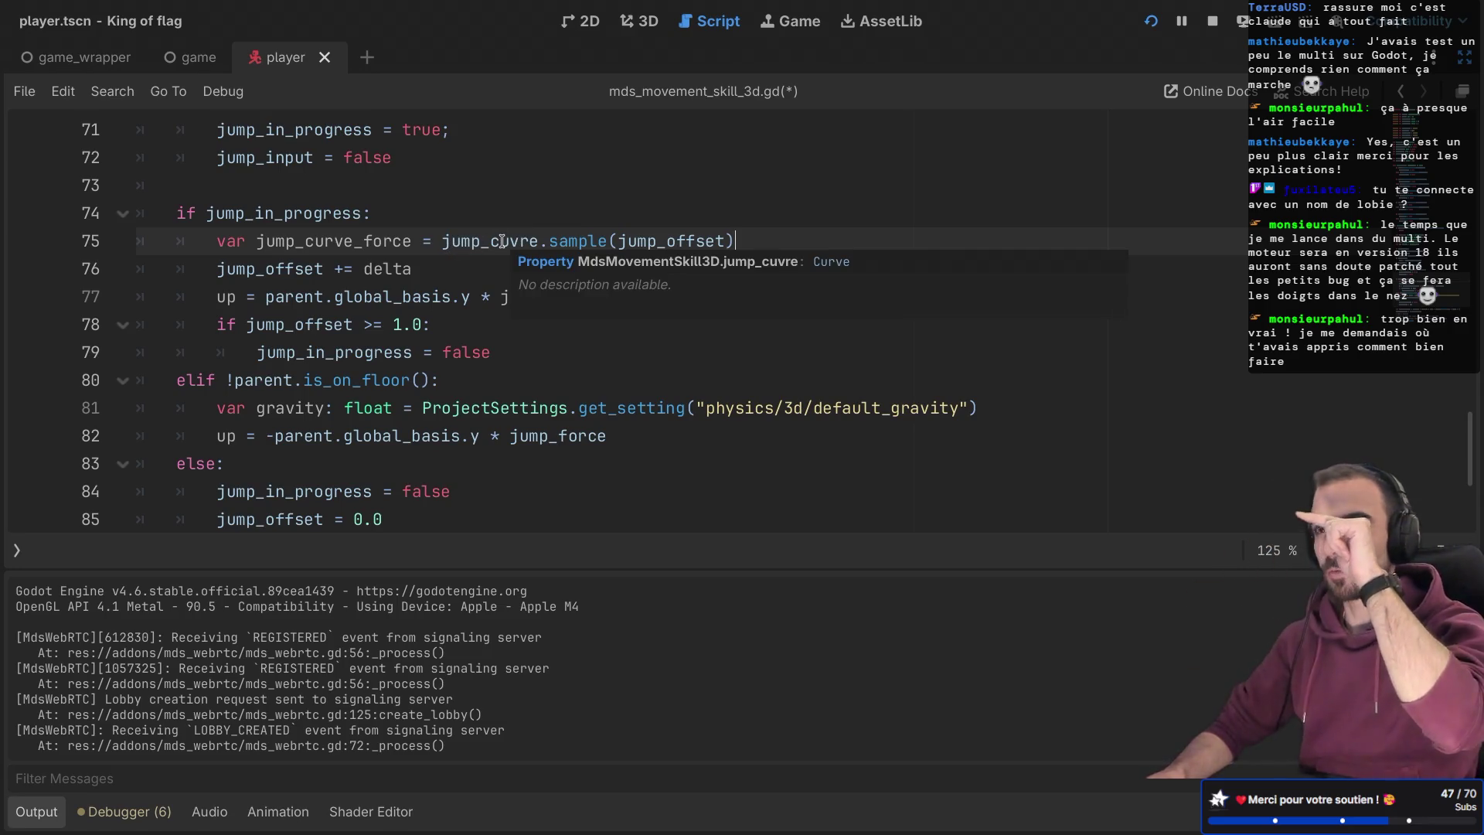
pyautogui.click(729, 238)
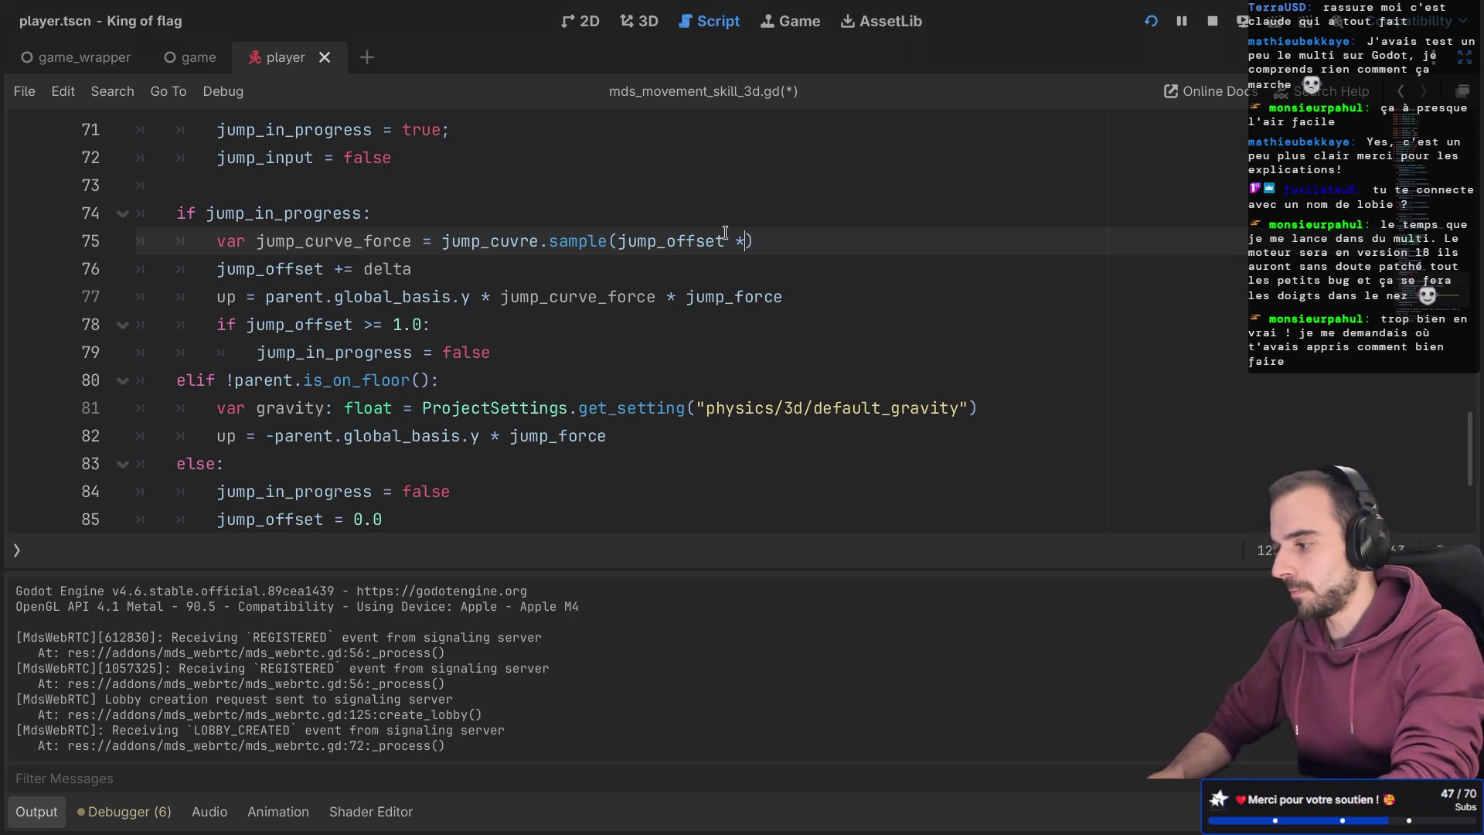
pyautogui.click(442, 269)
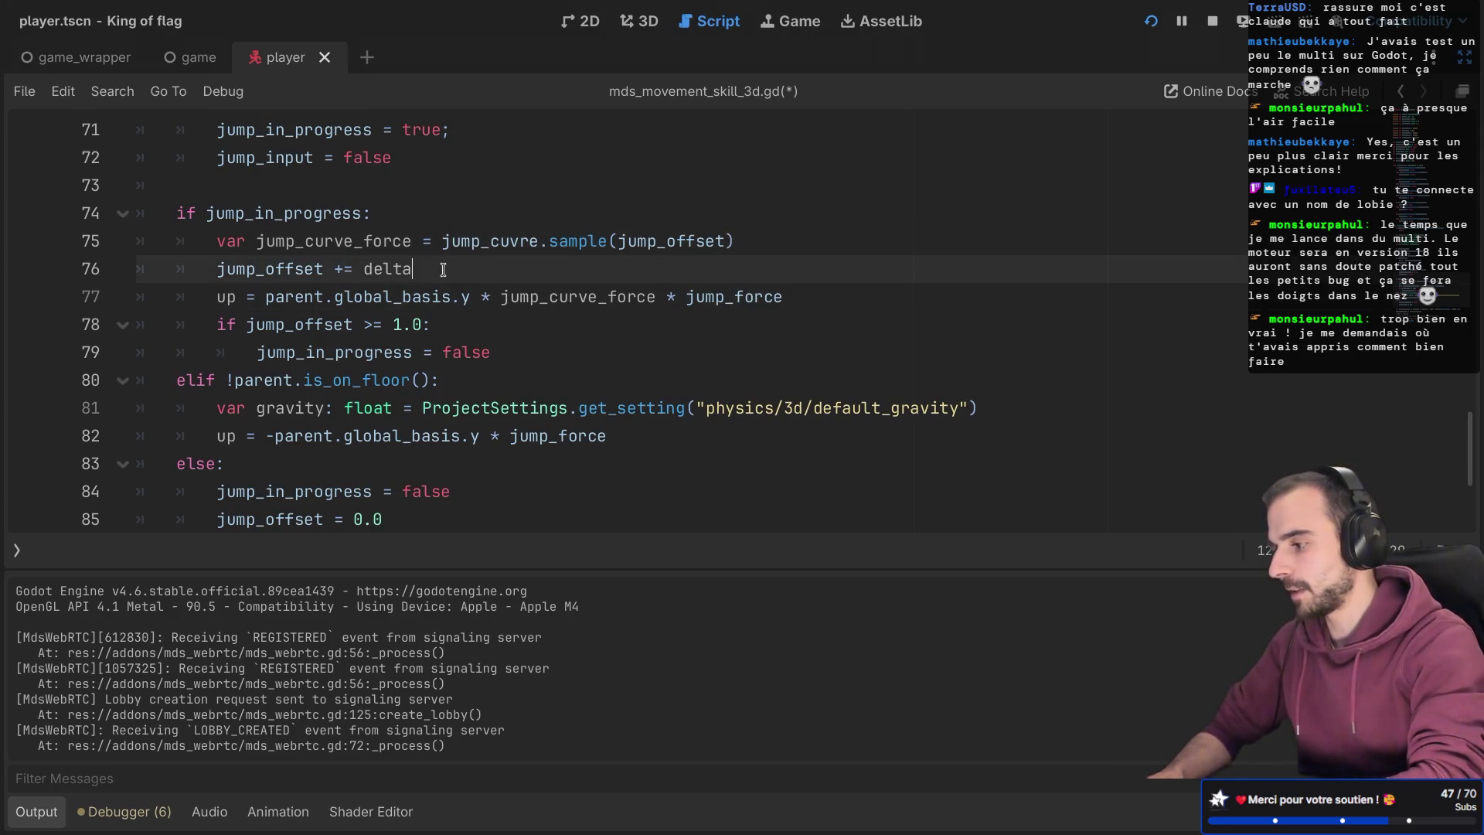
pyautogui.write('jump')
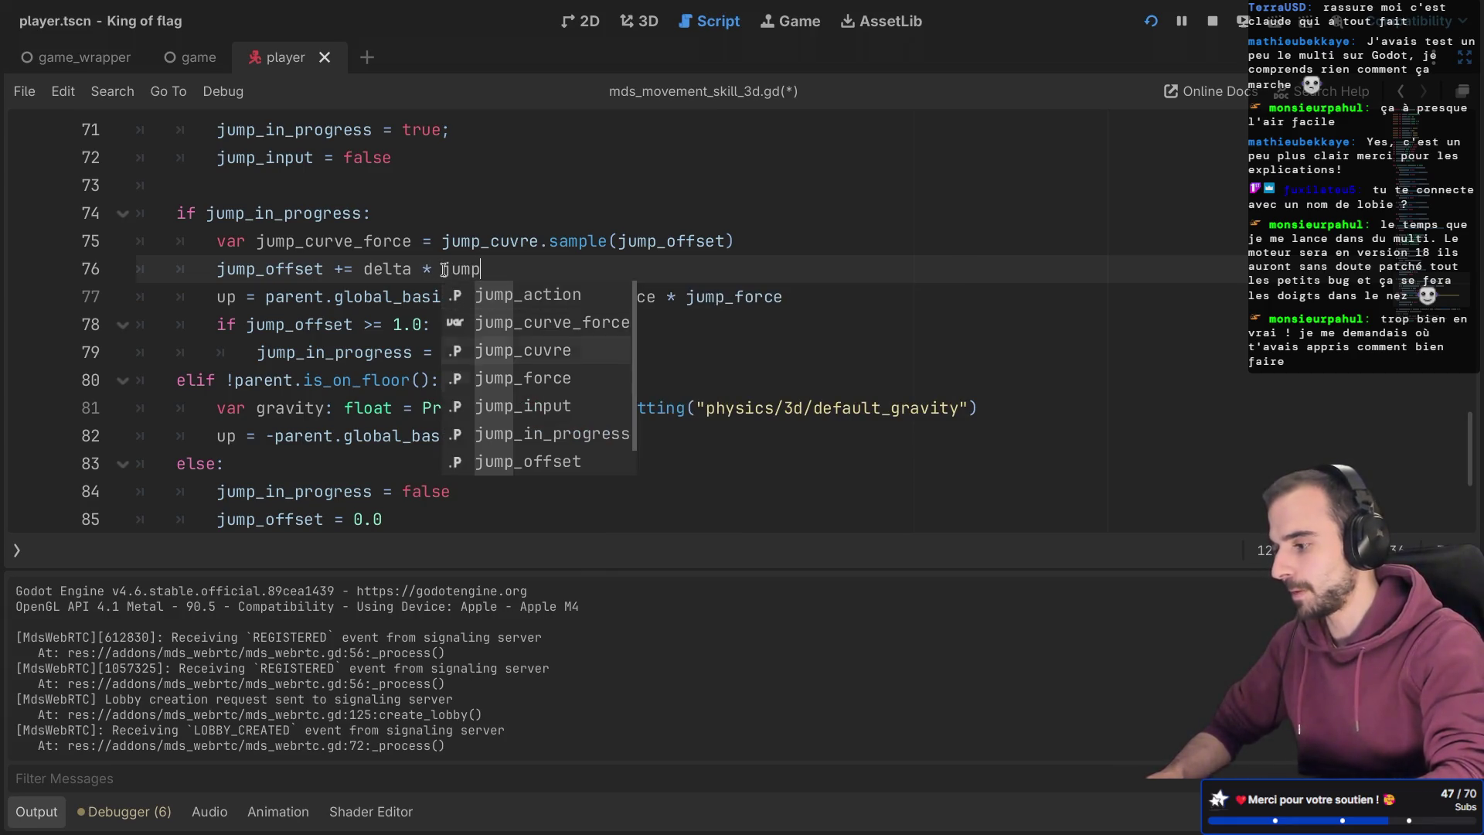
pyautogui.press('Down')
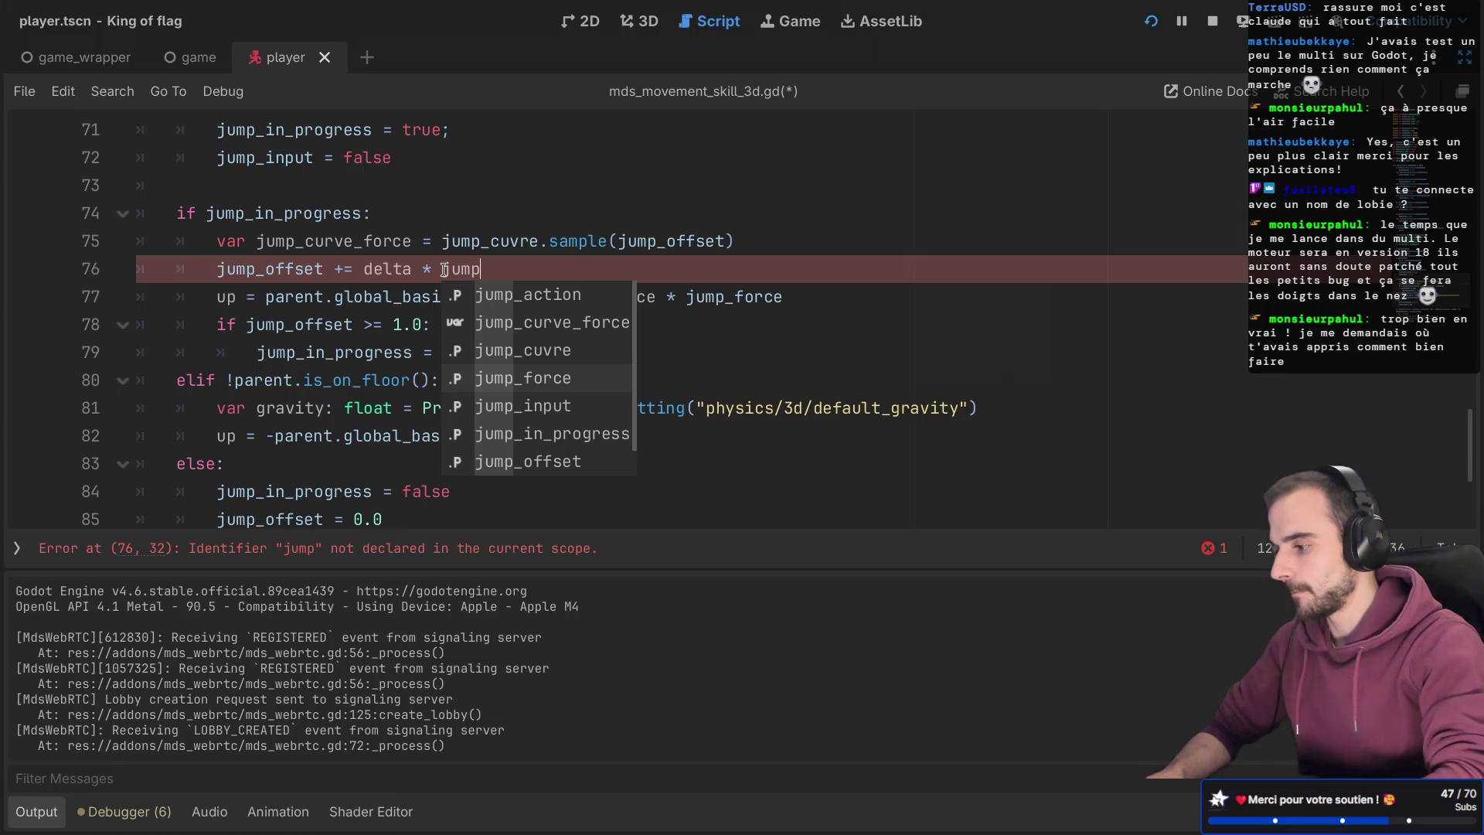
pyautogui.write('_speed')
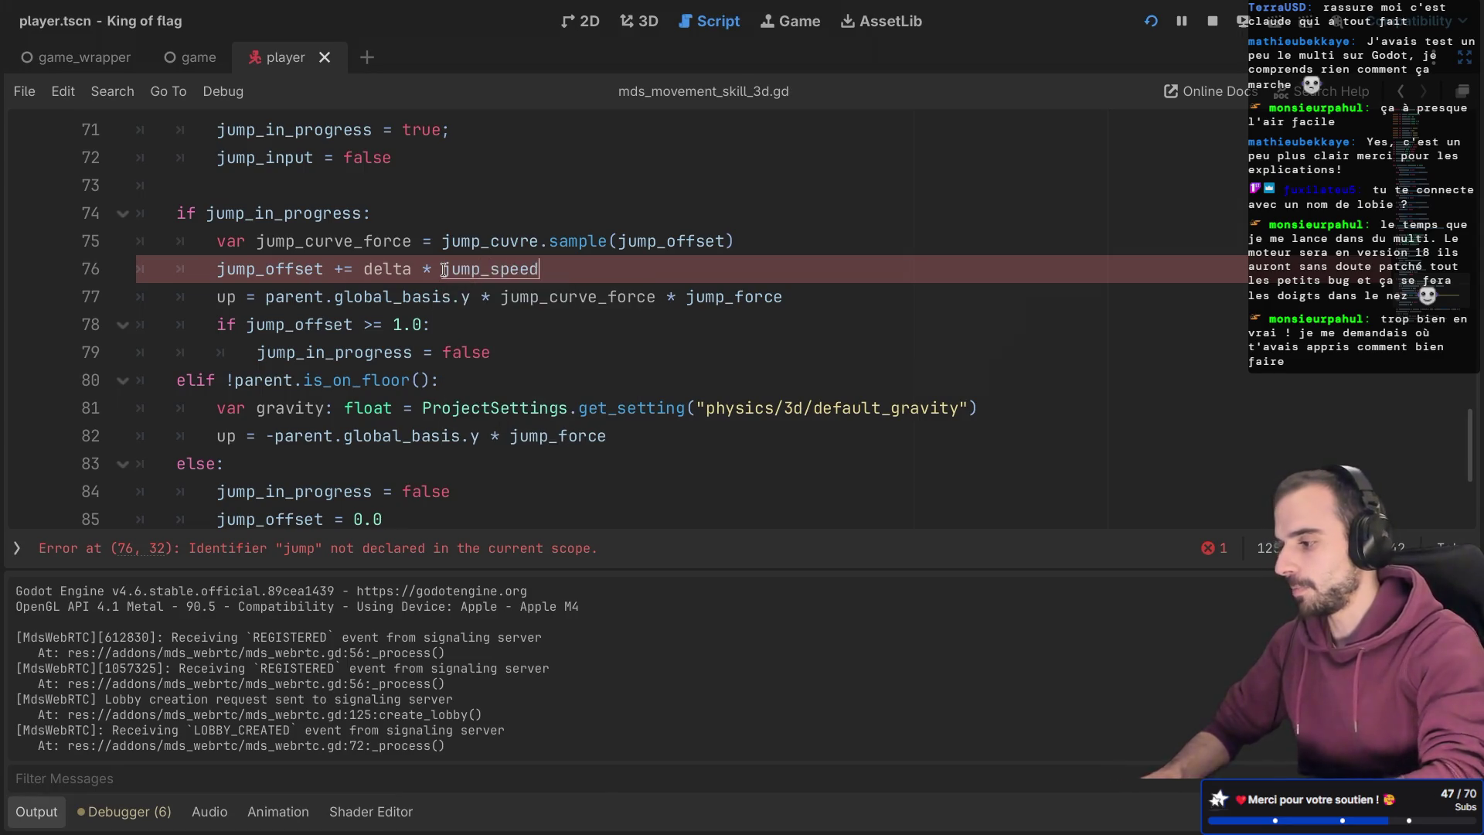
# Bring the docks back and set the movement skill's Jump Speed to 2.0
pyautogui.hotkey('ctrl', 'shift', 'F11')
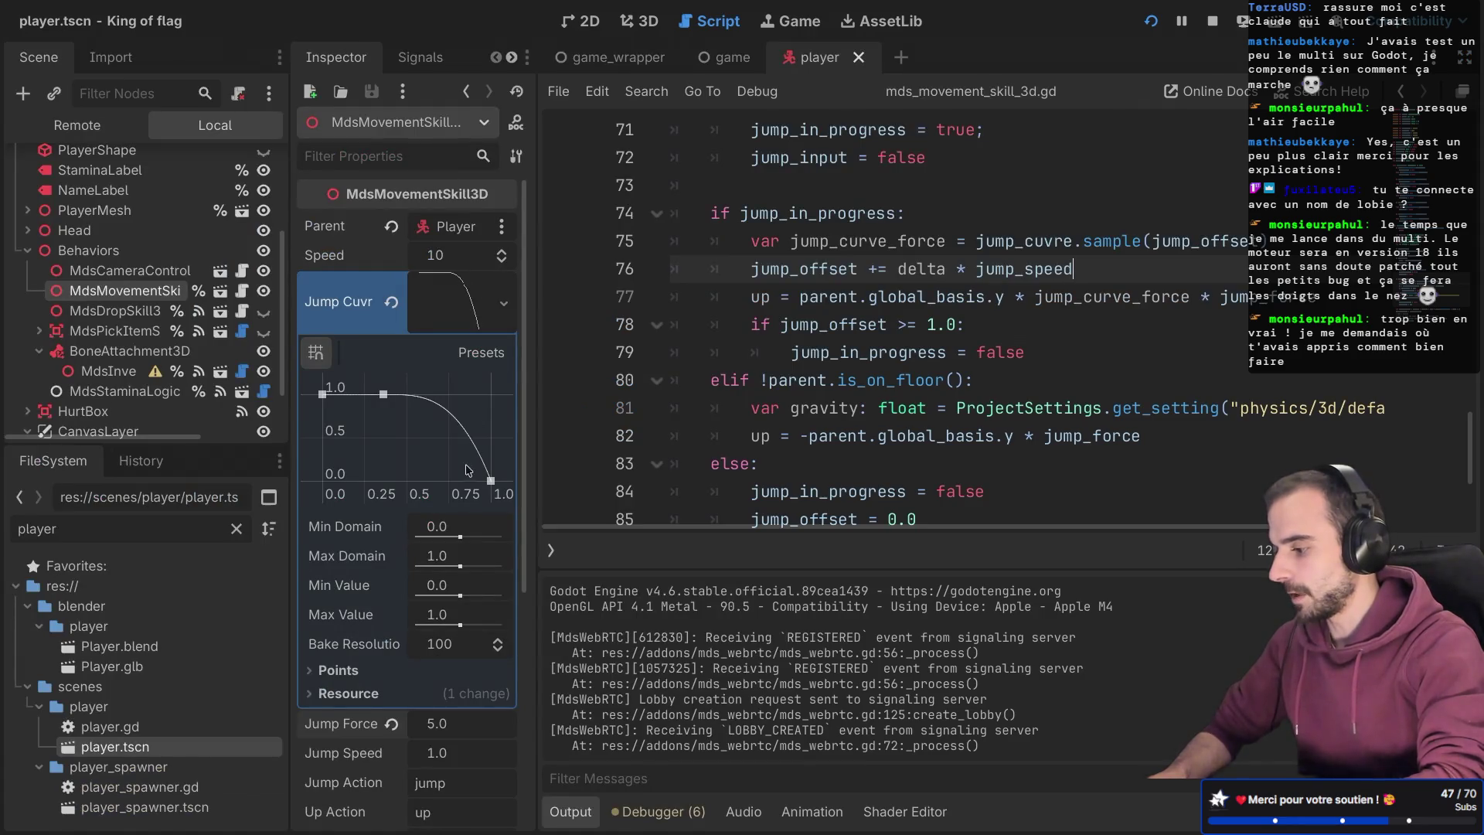
pyautogui.click(455, 305)
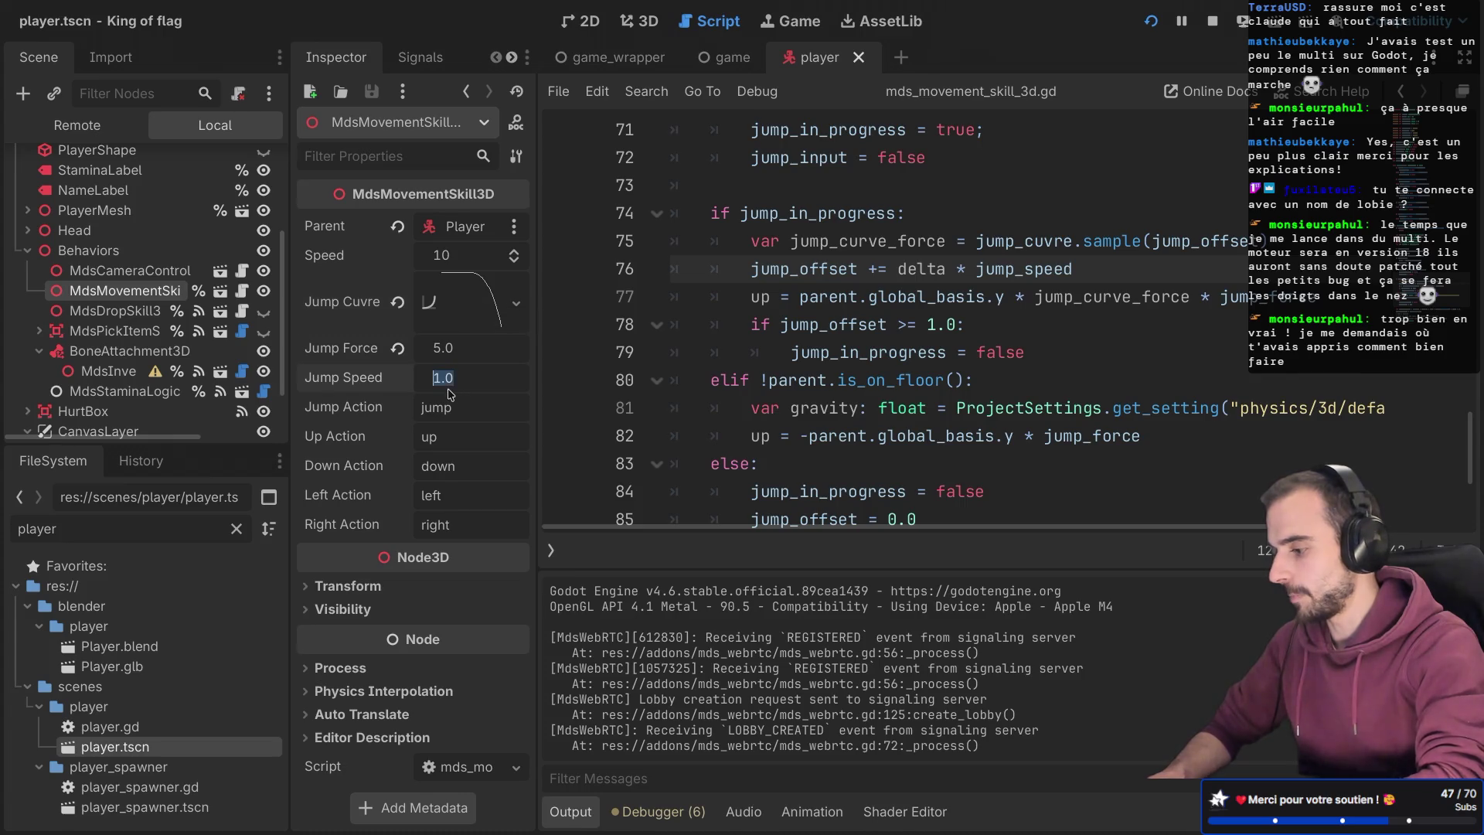
pyautogui.write('2')
pyautogui.press('Return')
pyautogui.click(1150, 21)
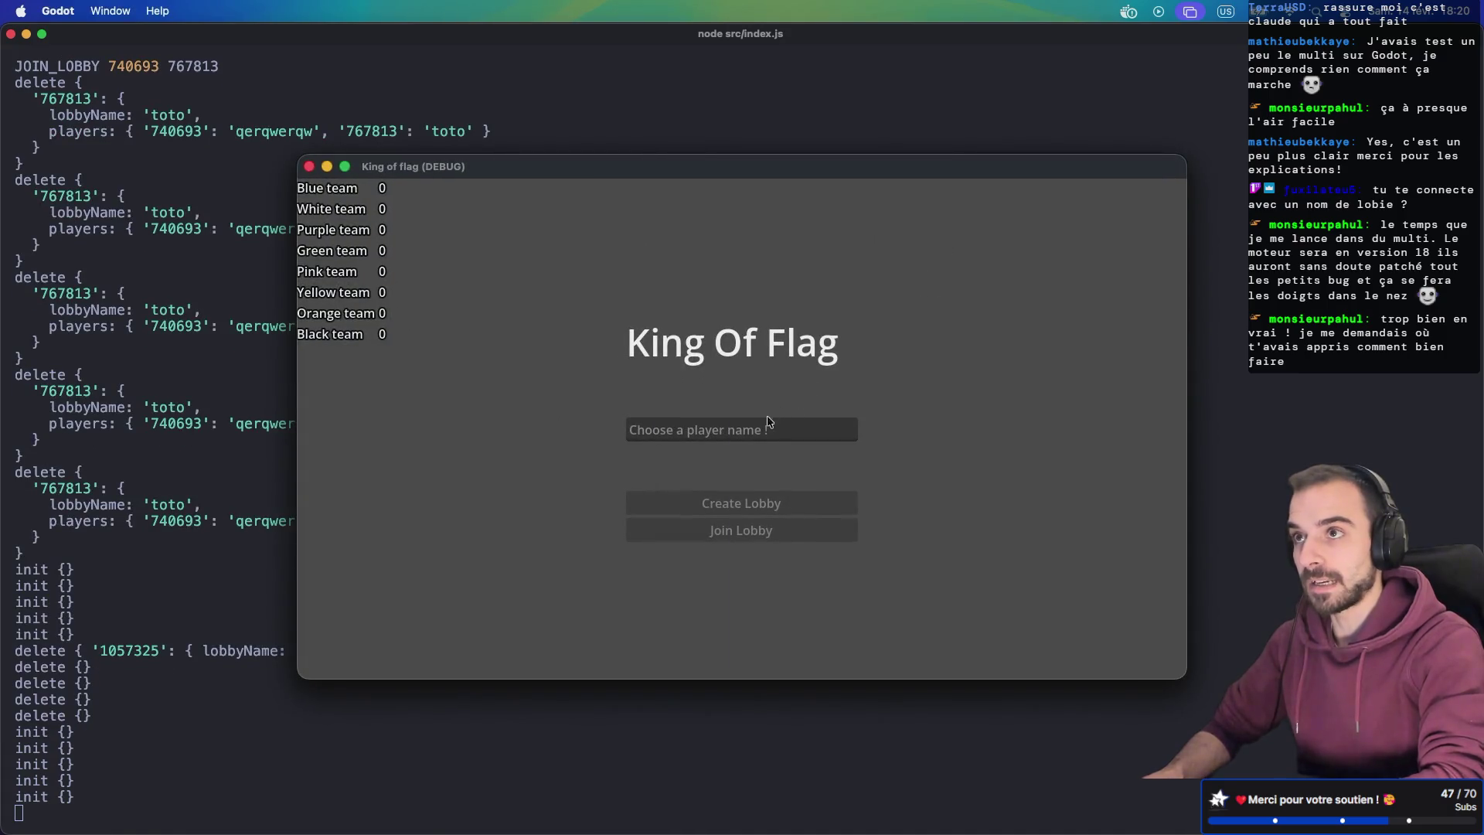
# Test-play a match from a lobby named 12, running the character forward
pyautogui.click(755, 427)
pyautogui.write('123')
pyautogui.click(731, 502)
pyautogui.click(723, 449)
pyautogui.press('w')
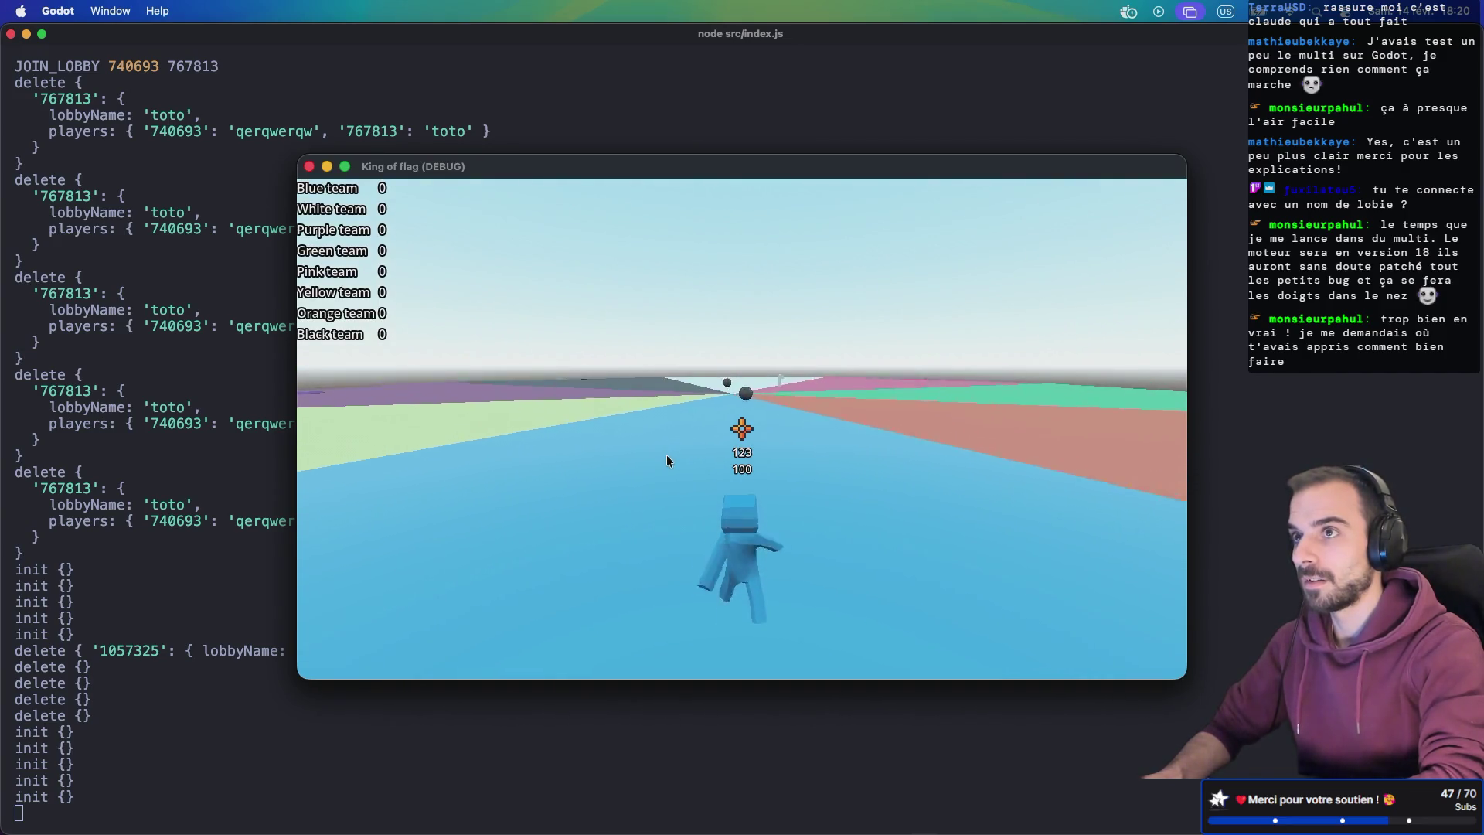
pyautogui.hotkey('ctrl', 'Right')
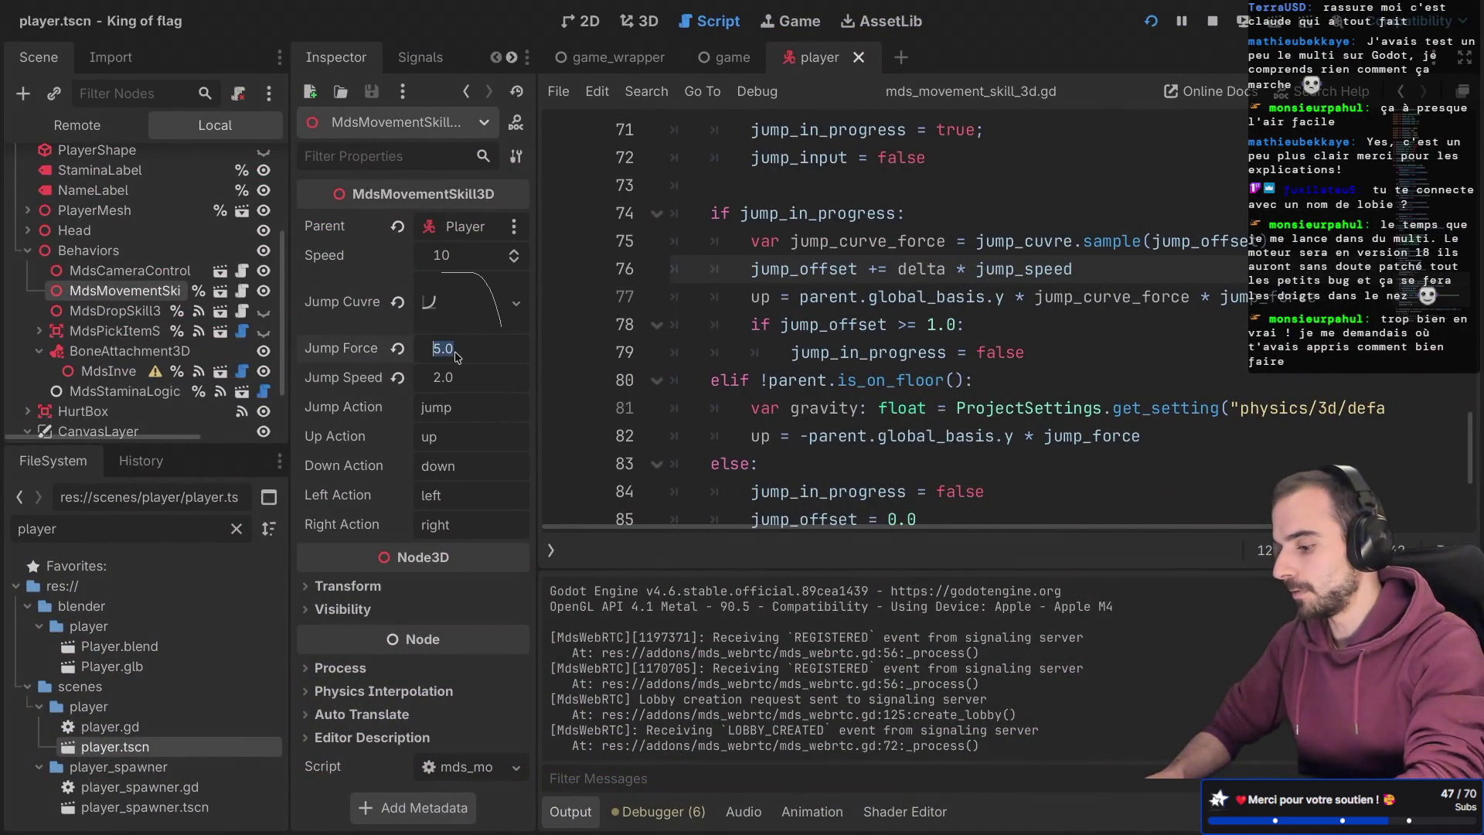
# Relaunch and test-play another match from a lobby named fea, running across the field
pyautogui.click(1155, 25)
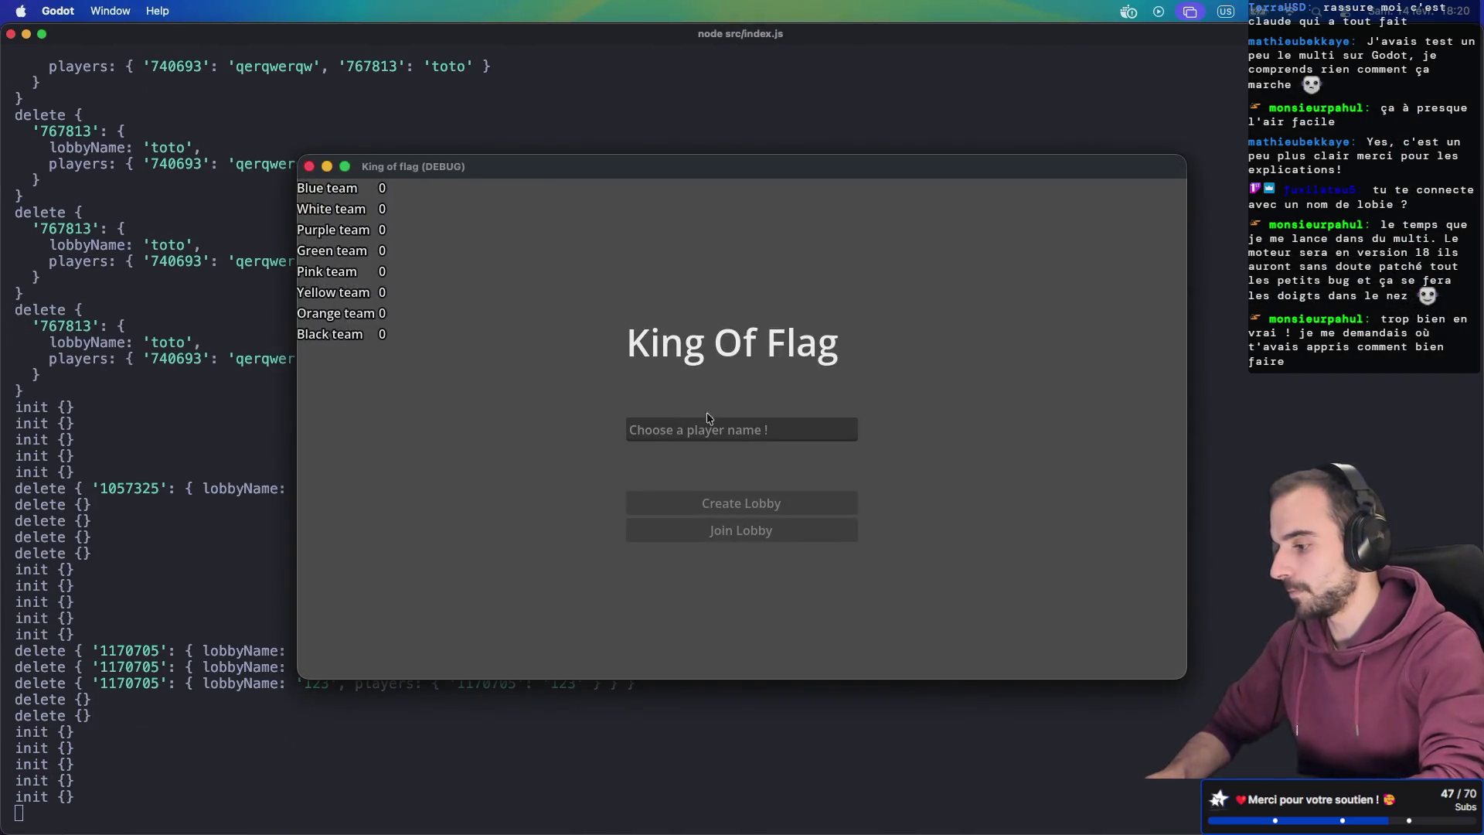
pyautogui.click(707, 426)
pyautogui.write('fea')
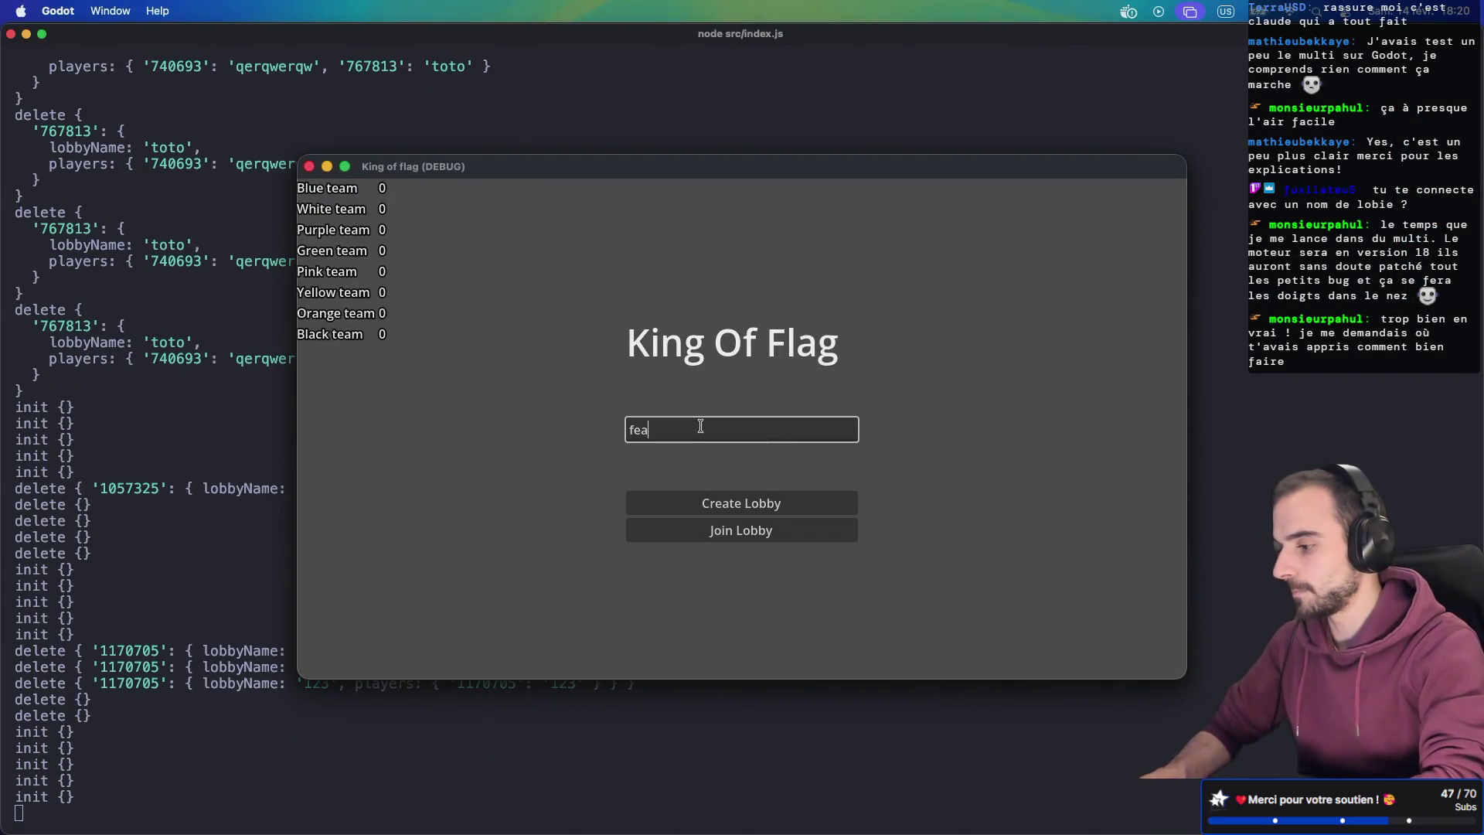
pyautogui.click(710, 504)
pyautogui.click(741, 450)
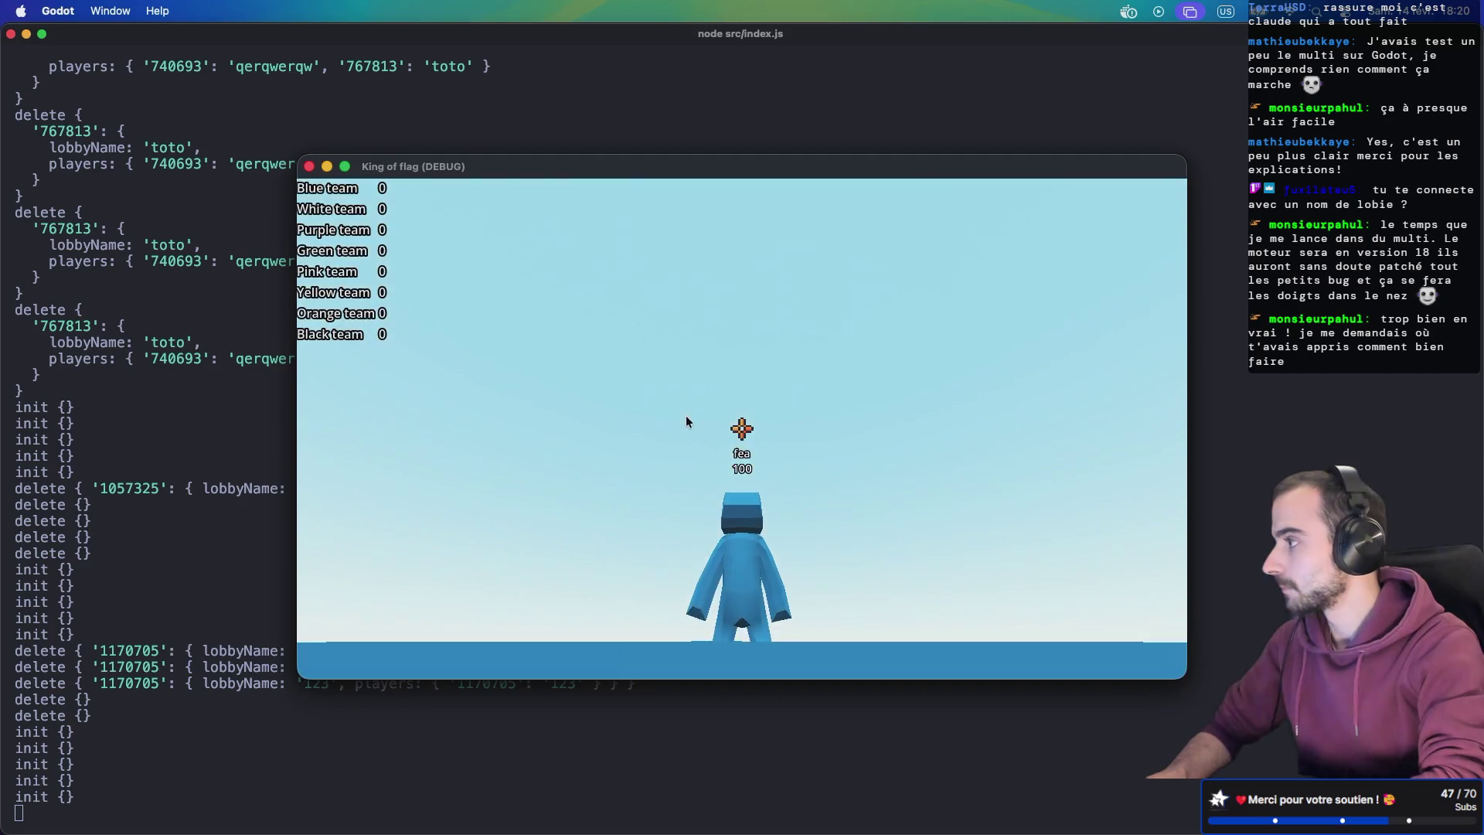
pyautogui.press('w')
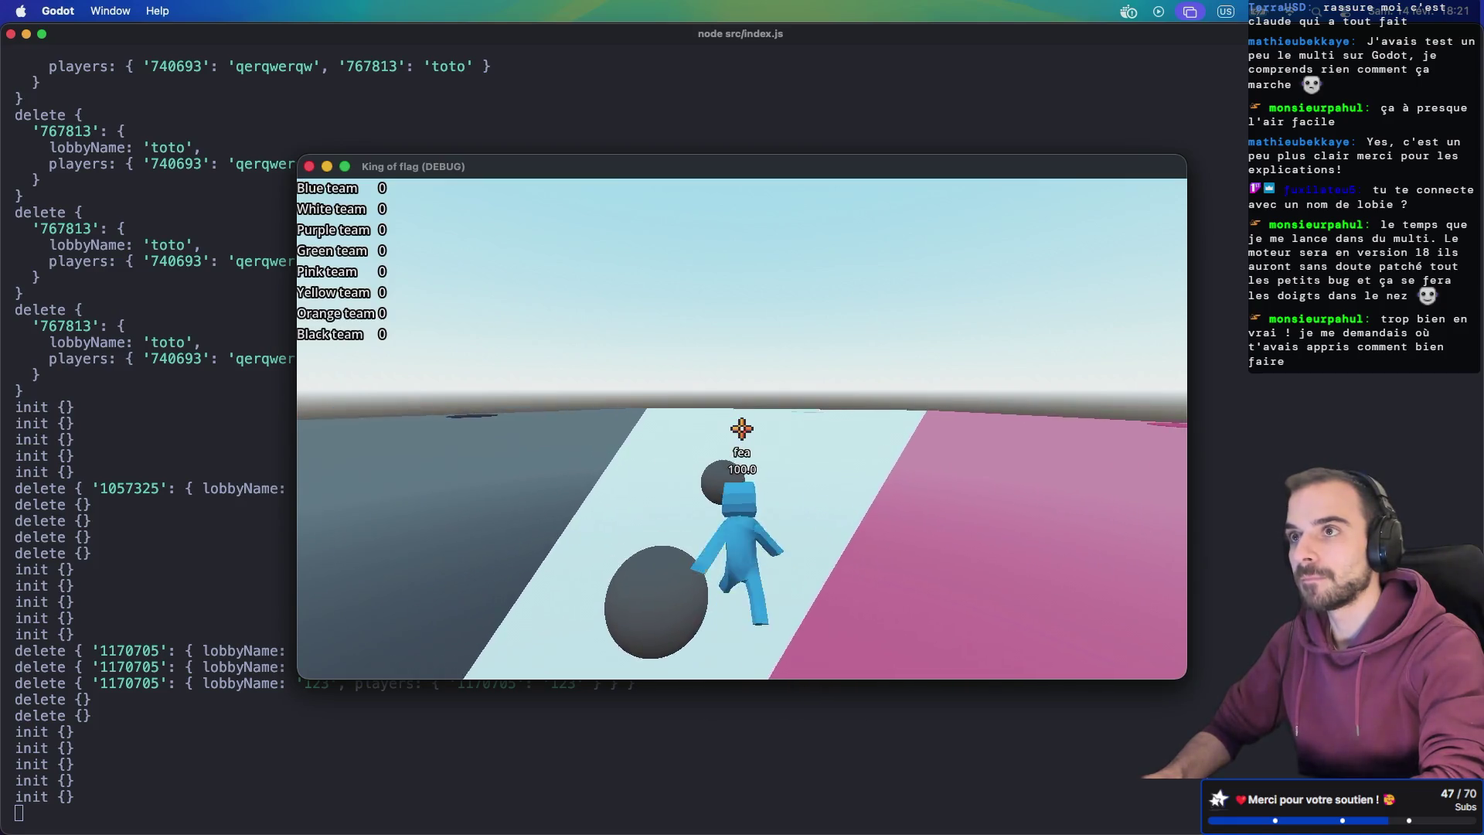
pyautogui.hotkey('ctrl', 'Right')
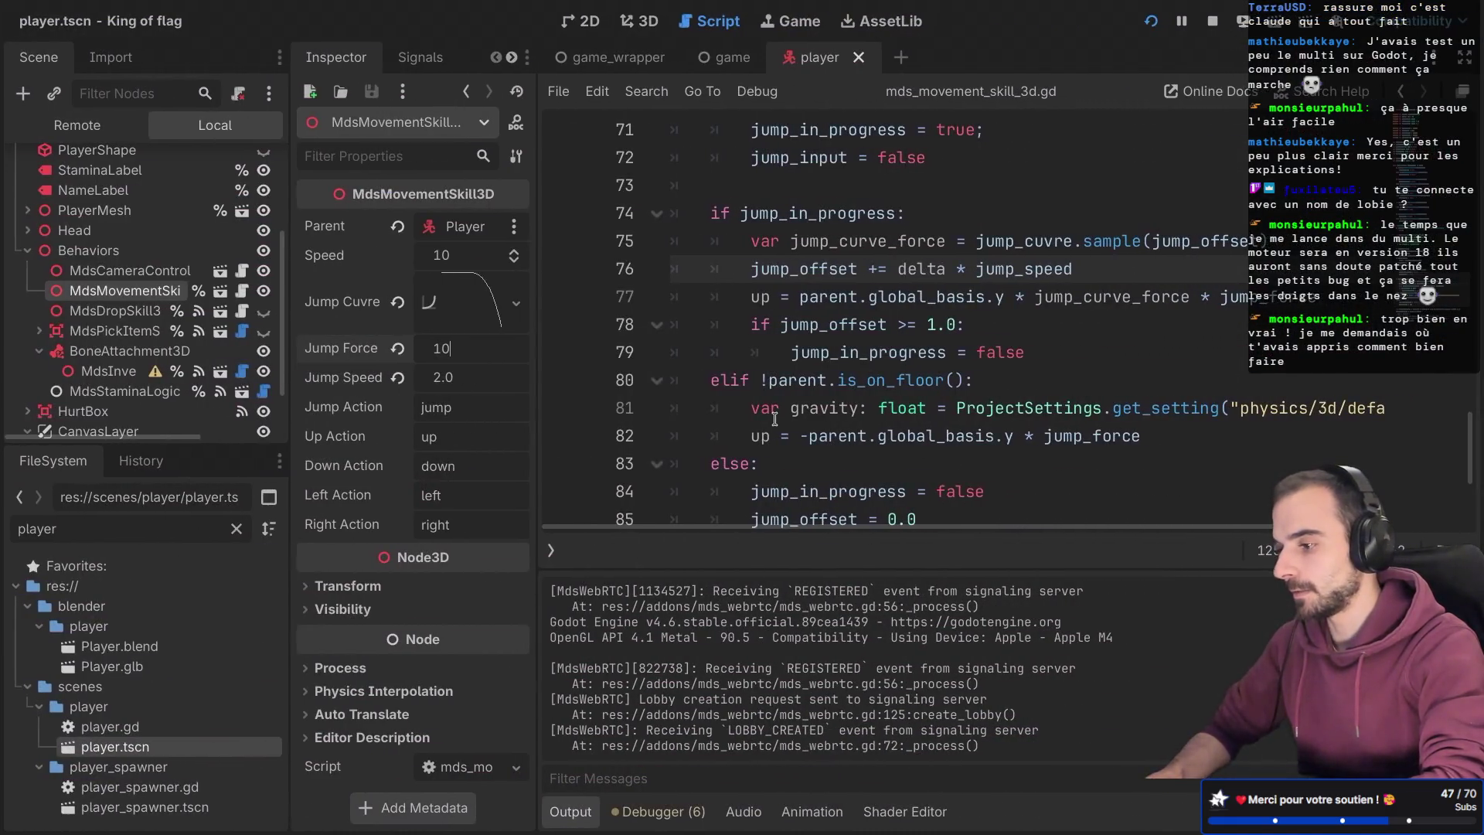
# Commit a Jump Force of 10.0 on the movement skill
pyautogui.hotkey('ctrl', 'Right')
pyautogui.hotkey('ctrl', 'Left')
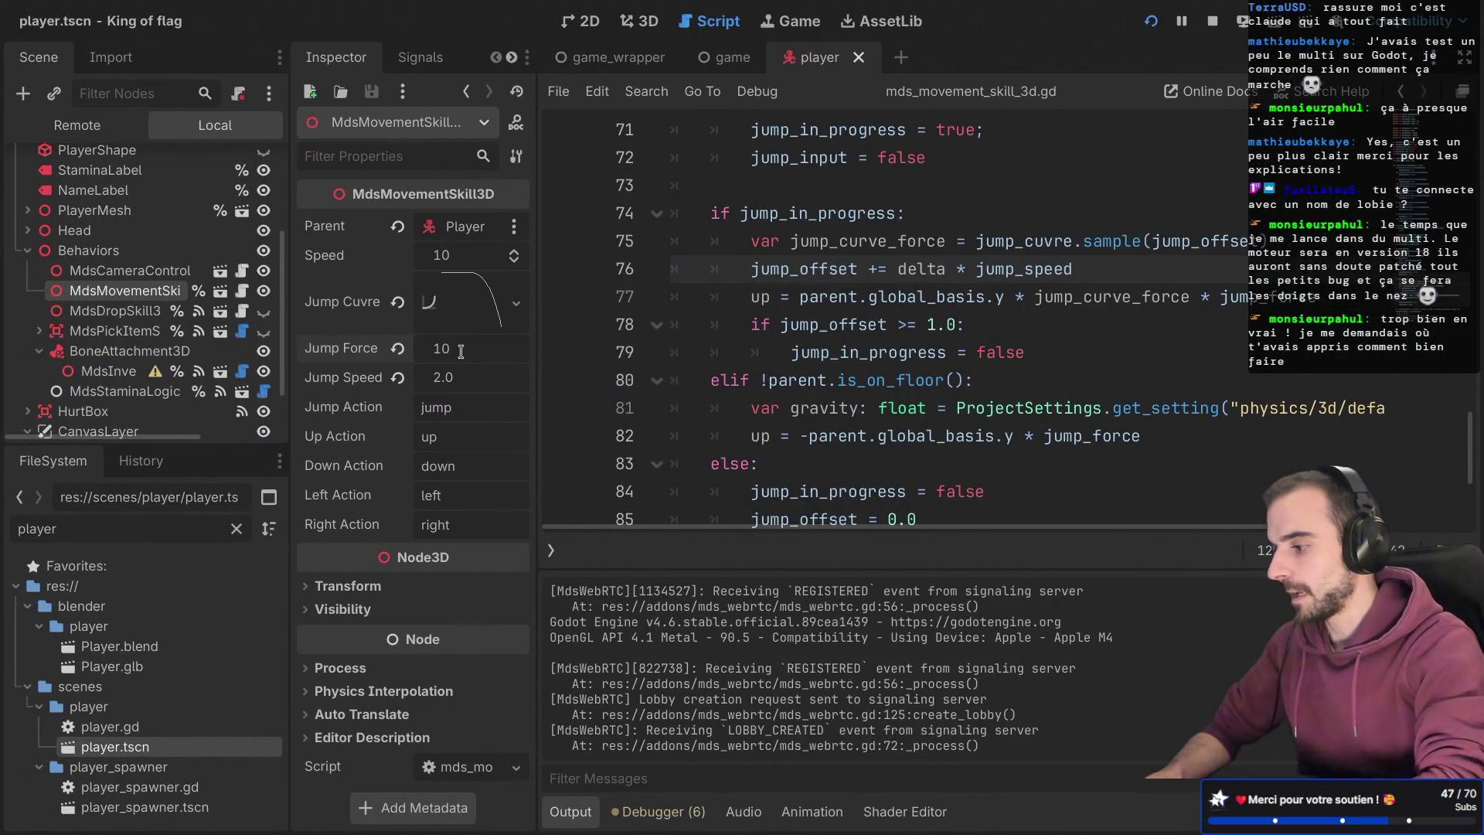
pyautogui.press('Return')
# Relaunch the game, start a solo lobby as 'fea', and run out to test the stronger jump
pyautogui.click(1151, 21)
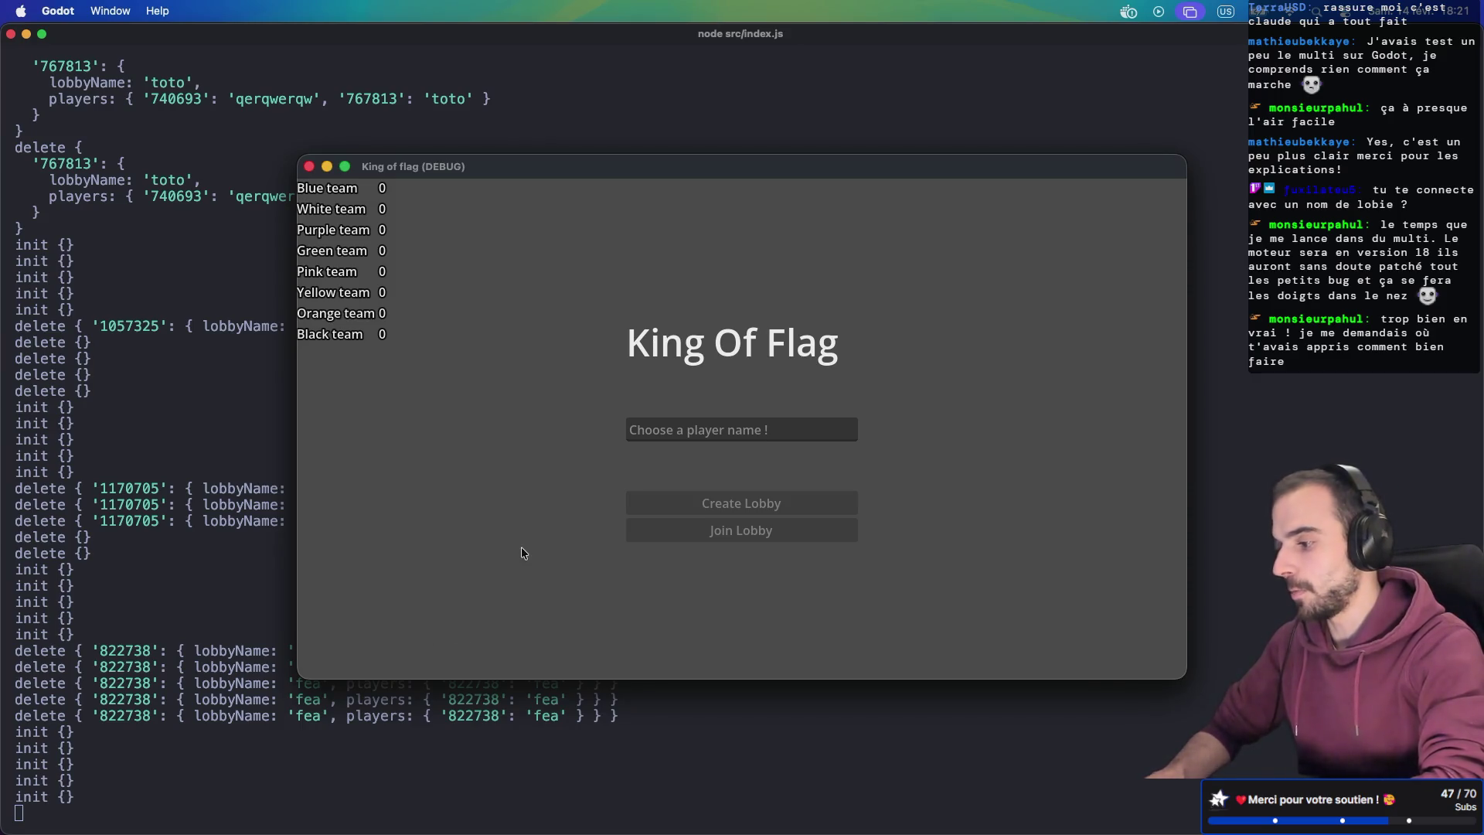
pyautogui.click(690, 437)
pyautogui.write('fea')
pyautogui.click(693, 503)
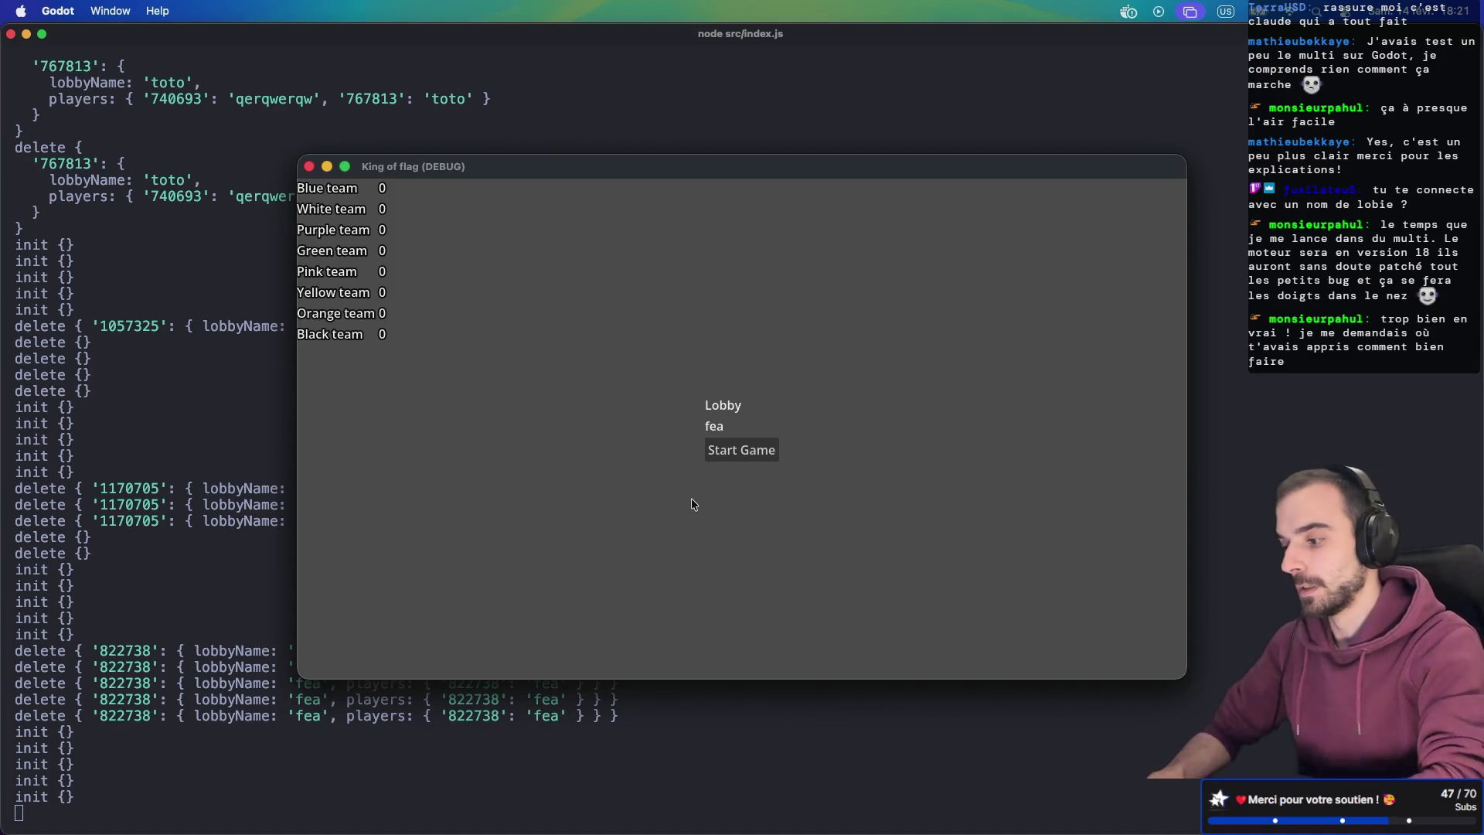
pyautogui.click(748, 451)
pyautogui.press('w')
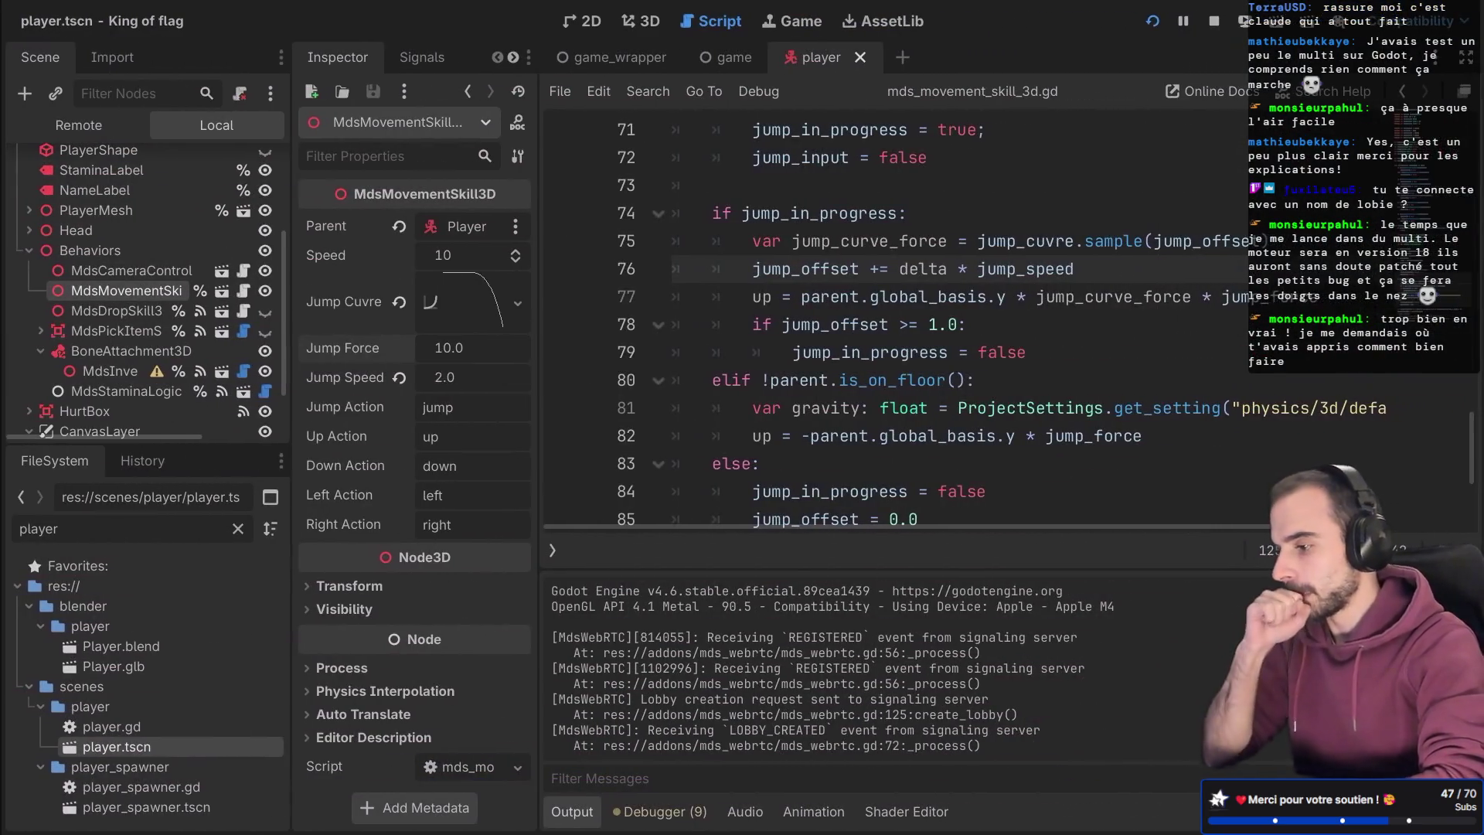
# Inspect the jump block, the is_on_floor check on line 80 and the gravity line below it
pyautogui.moveTo(919, 301); pyautogui.dragTo(887, 189)
pyautogui.click(869, 332)
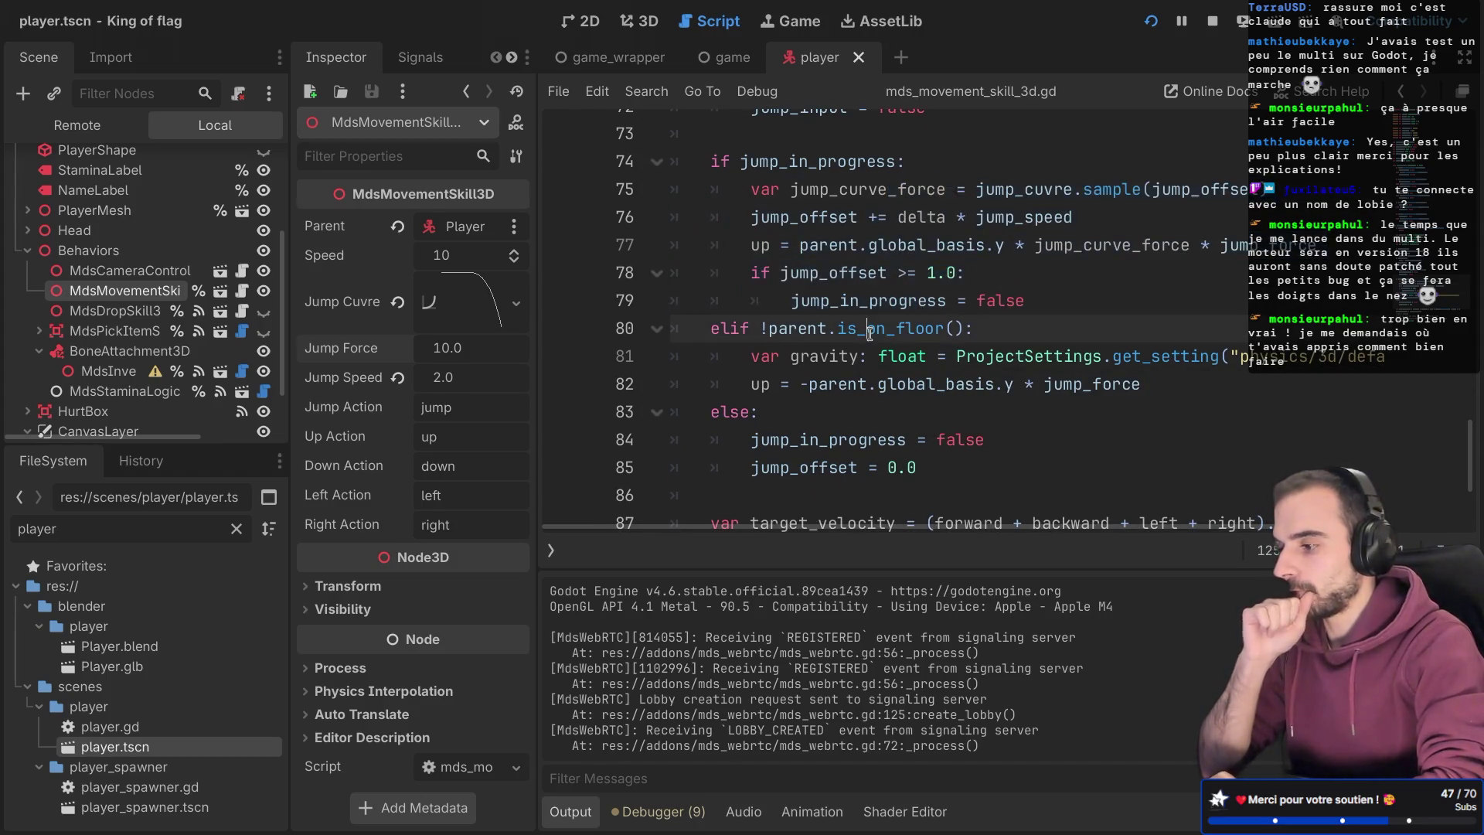
pyautogui.scroll(-2, 996, 307)
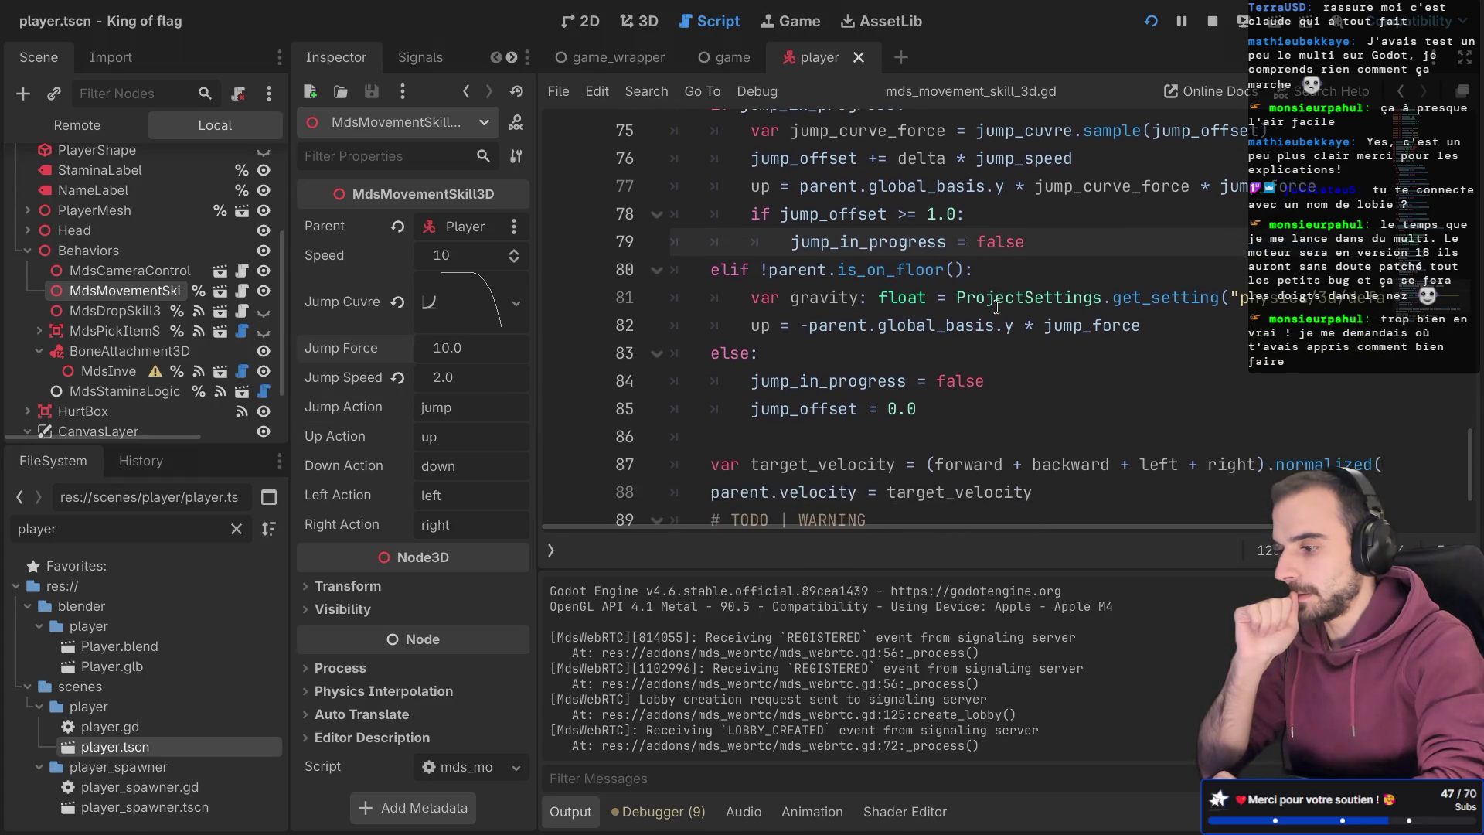
pyautogui.scroll(1, 996, 307)
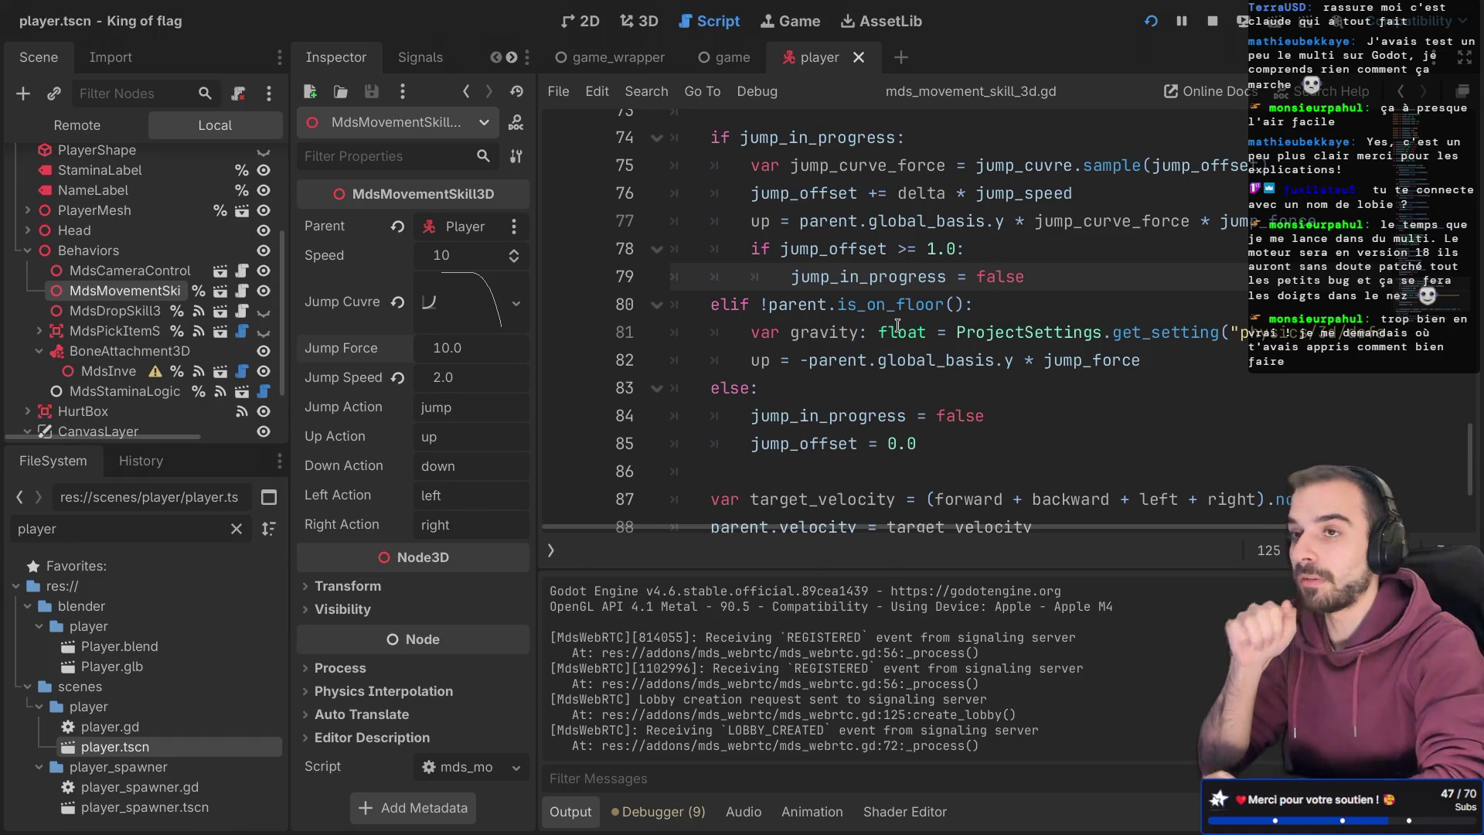
pyautogui.moveTo(898, 325)
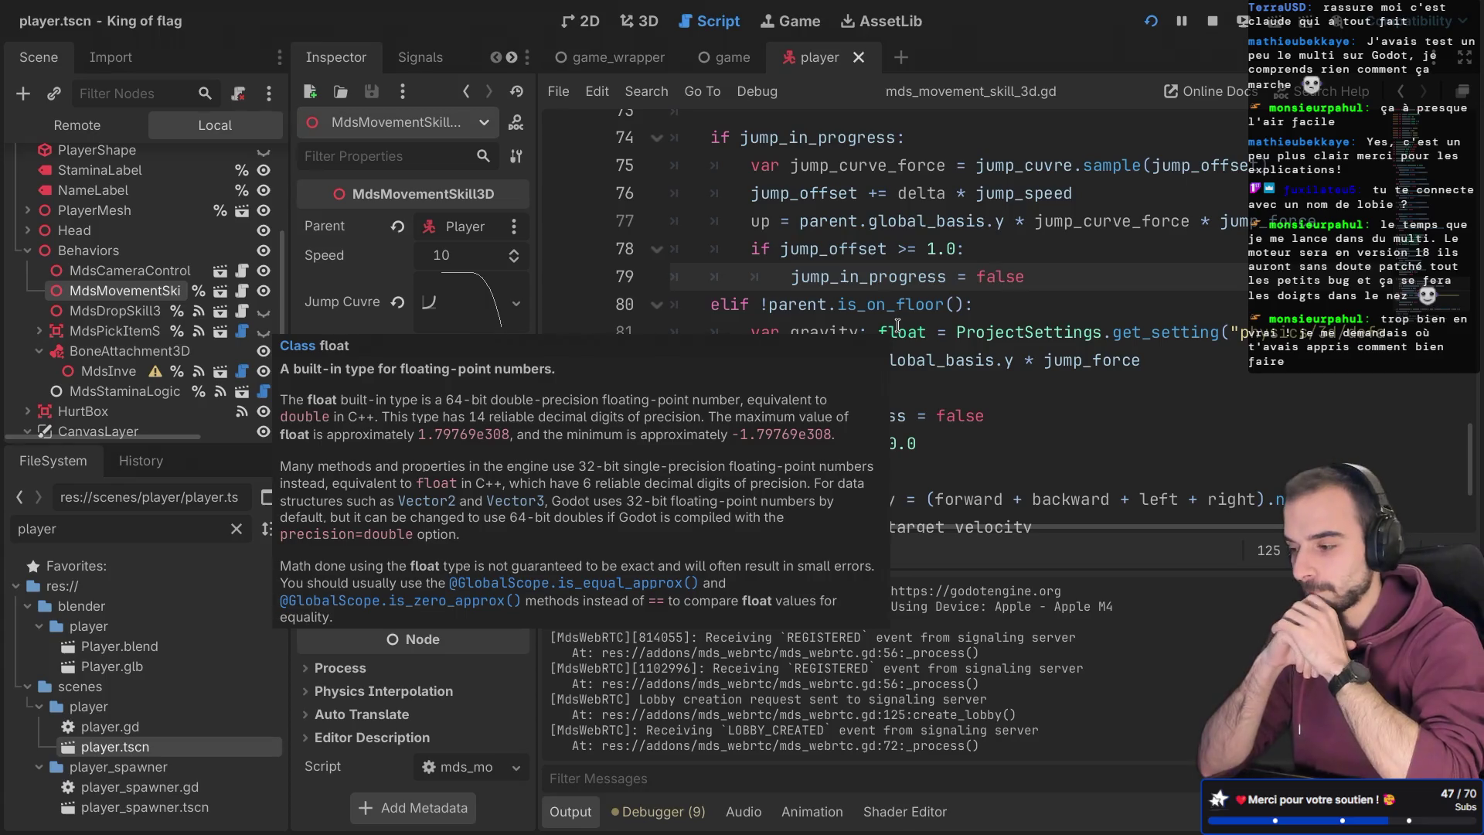
pyautogui.press('Down')
pyautogui.press('Down')
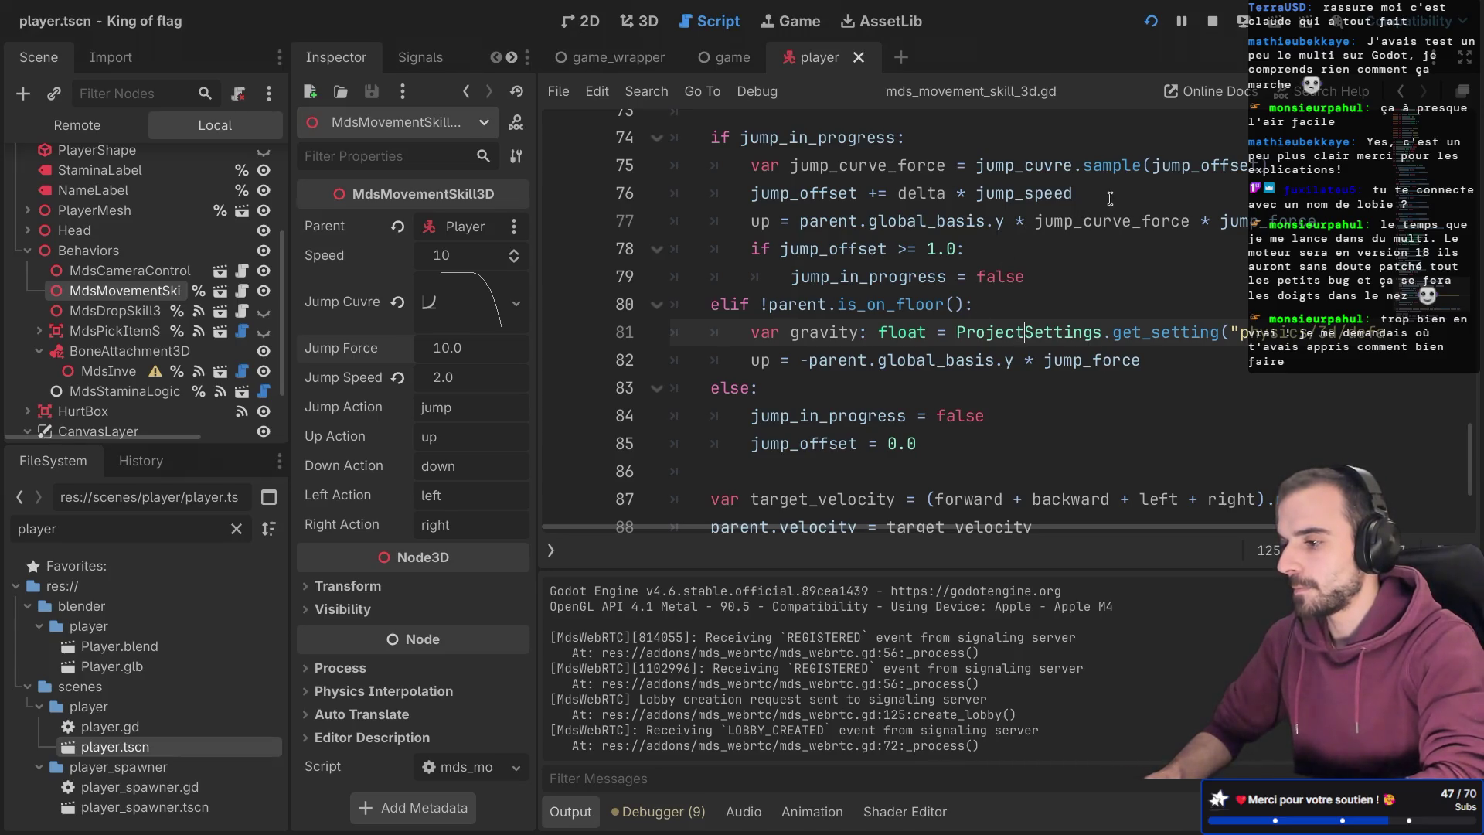
# Select lines 75–76, the jump_curve_force sample and the jump_offset increment
pyautogui.click(1147, 166)
pyautogui.moveTo(1267, 165); pyautogui.dragTo(1268, 138)
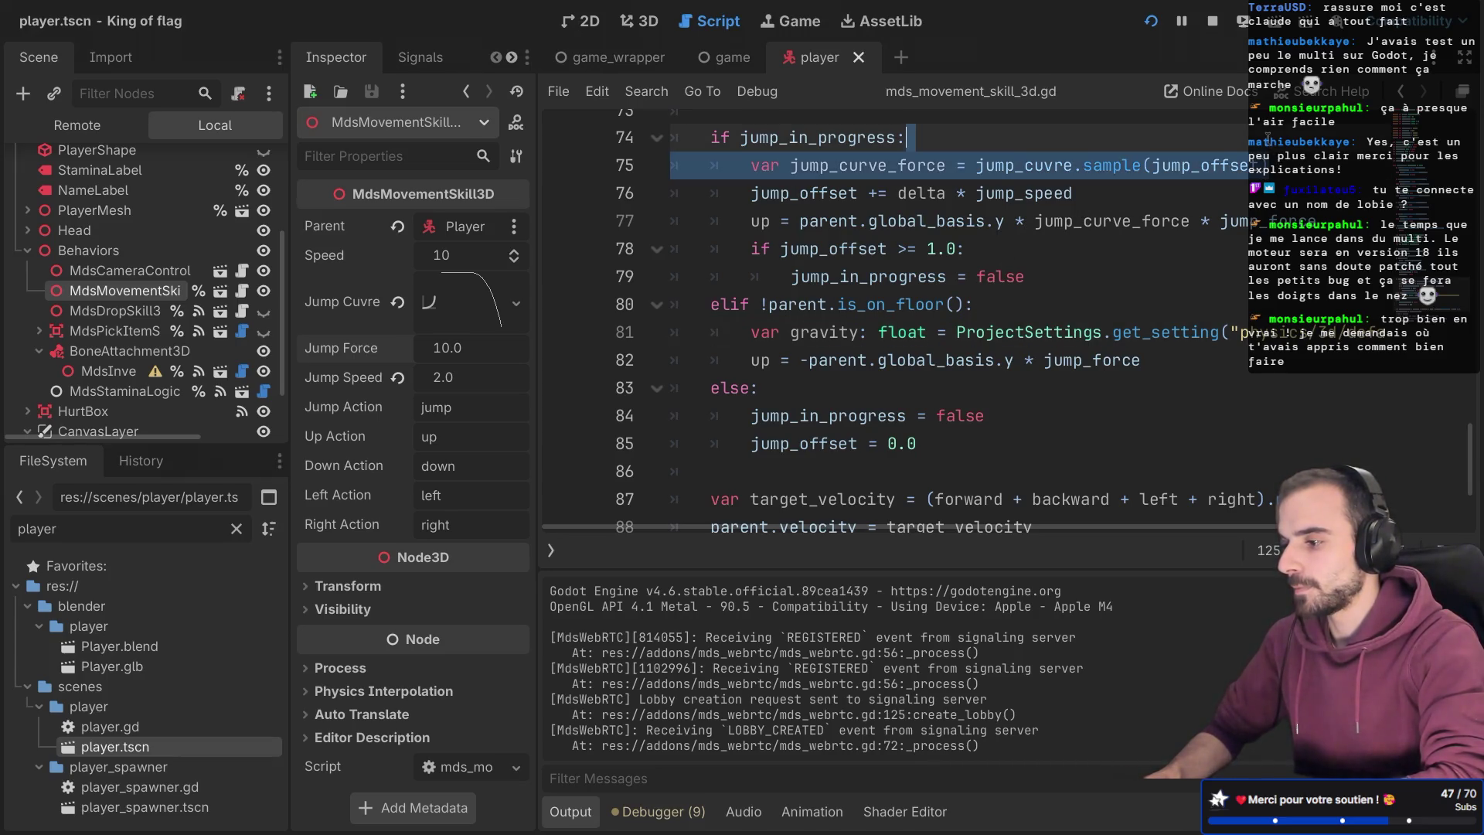
pyautogui.moveTo(1224, 177)
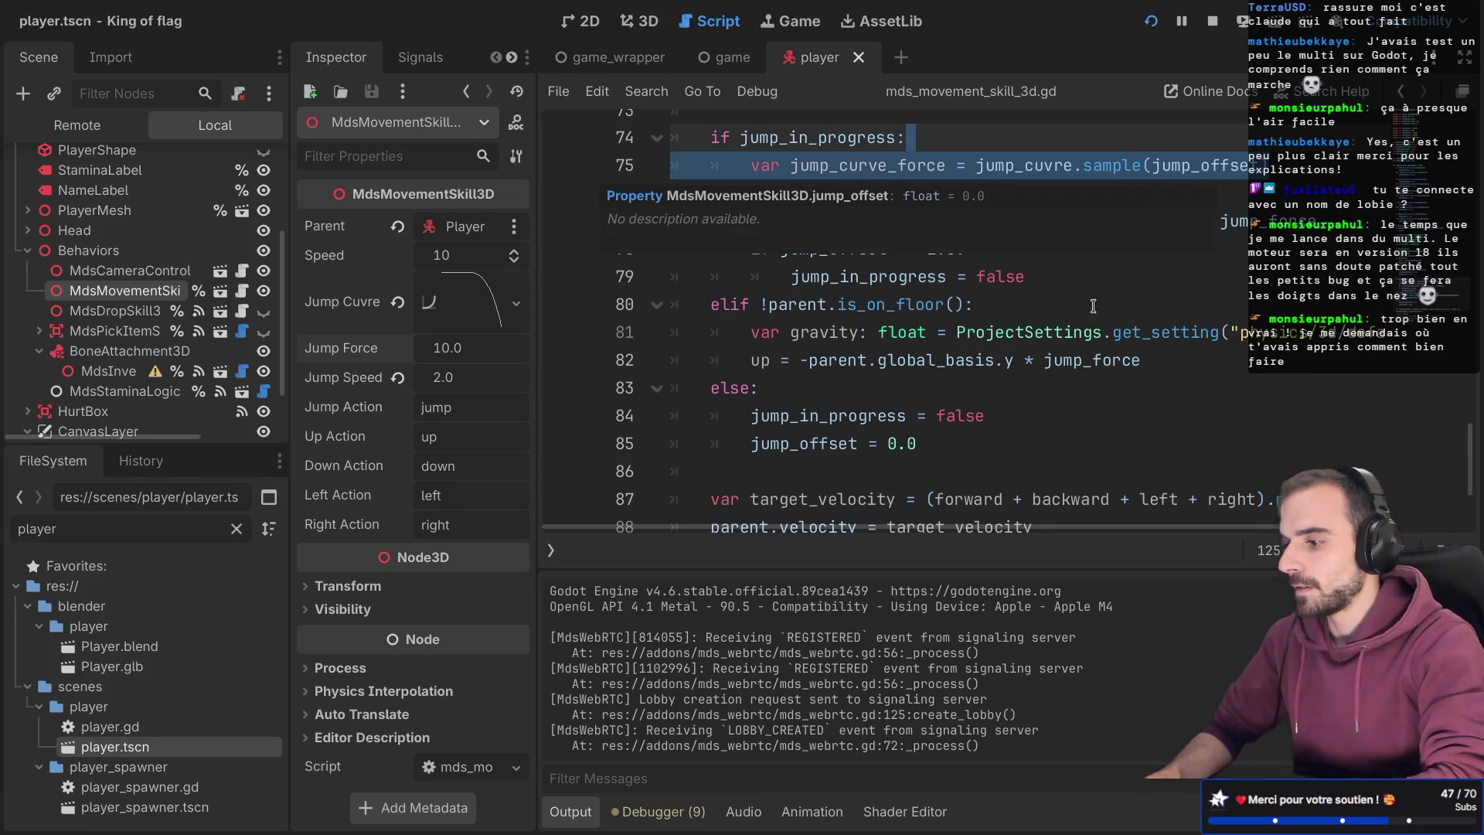
pyautogui.click(1056, 360)
pyautogui.moveTo(1098, 190); pyautogui.dragTo(1089, 148)
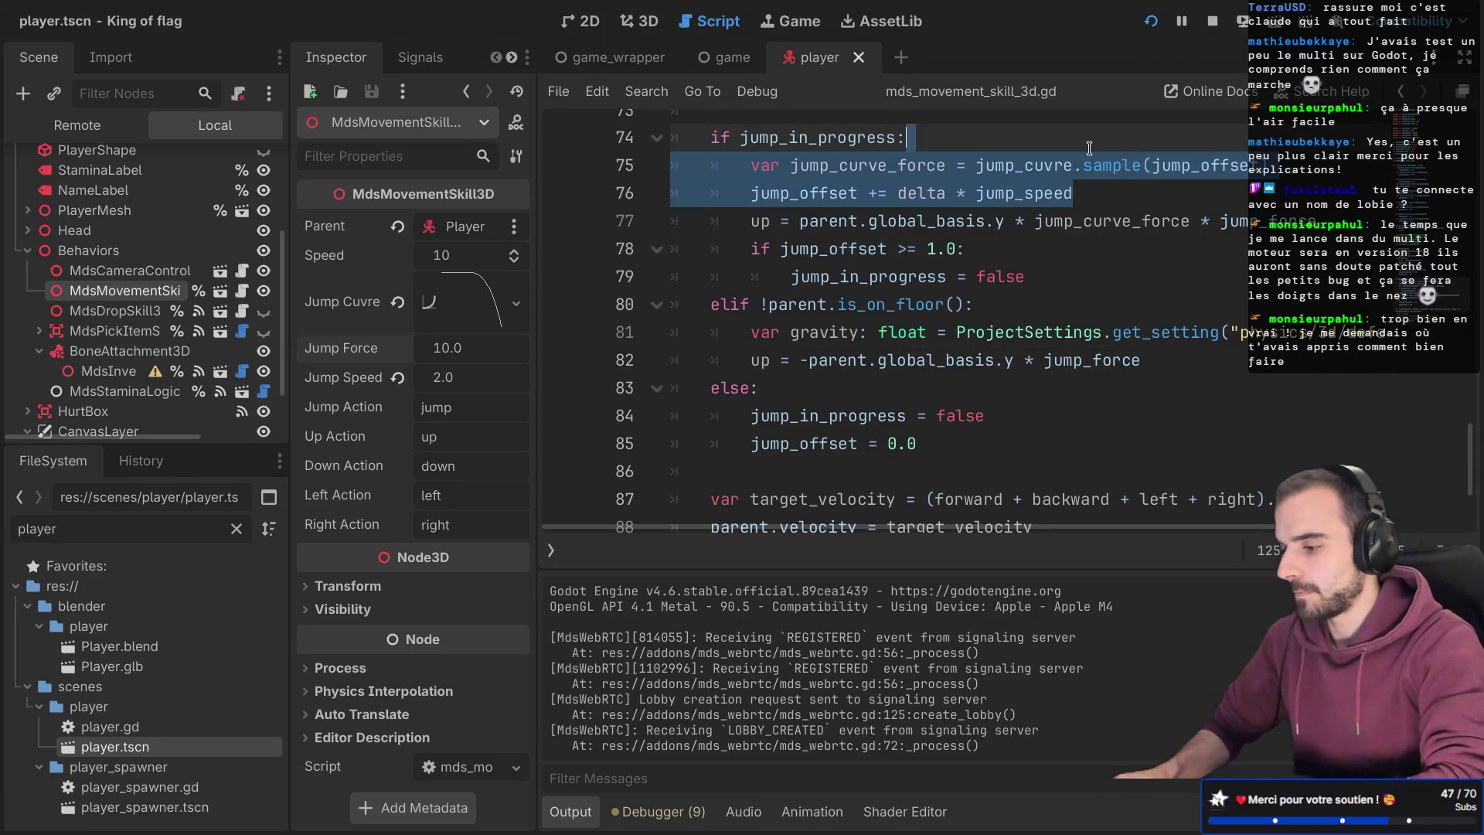
pyautogui.scroll(-1, 1088, 148)
# Paste the two jump-curve lines into the falling branch and delete its gravity line
pyautogui.hotkey('ctrl', 'c')
pyautogui.click(1004, 287)
pyautogui.hotkey('ctrl', 'v')
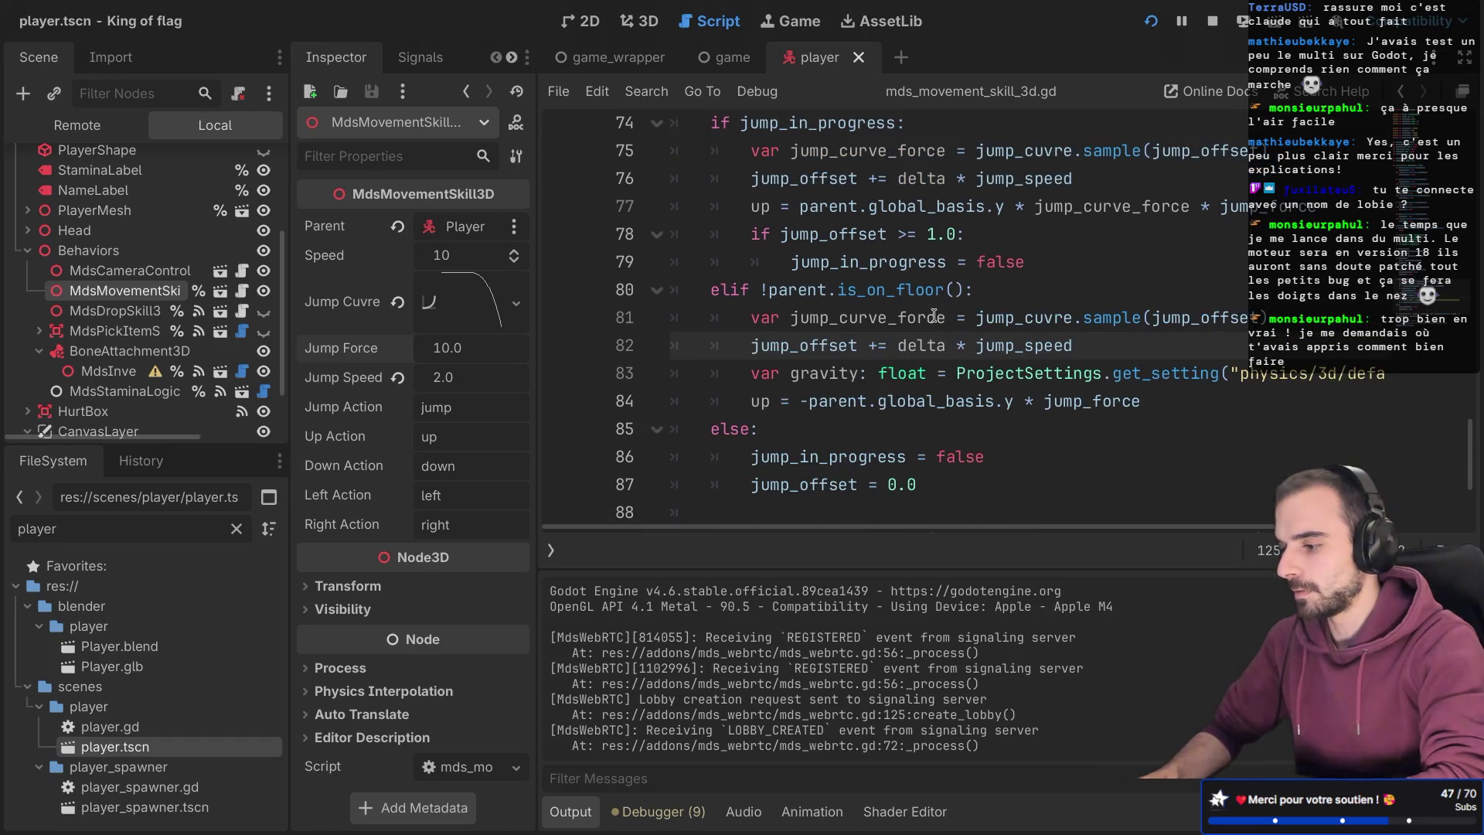
pyautogui.press('super+ctrl+d')
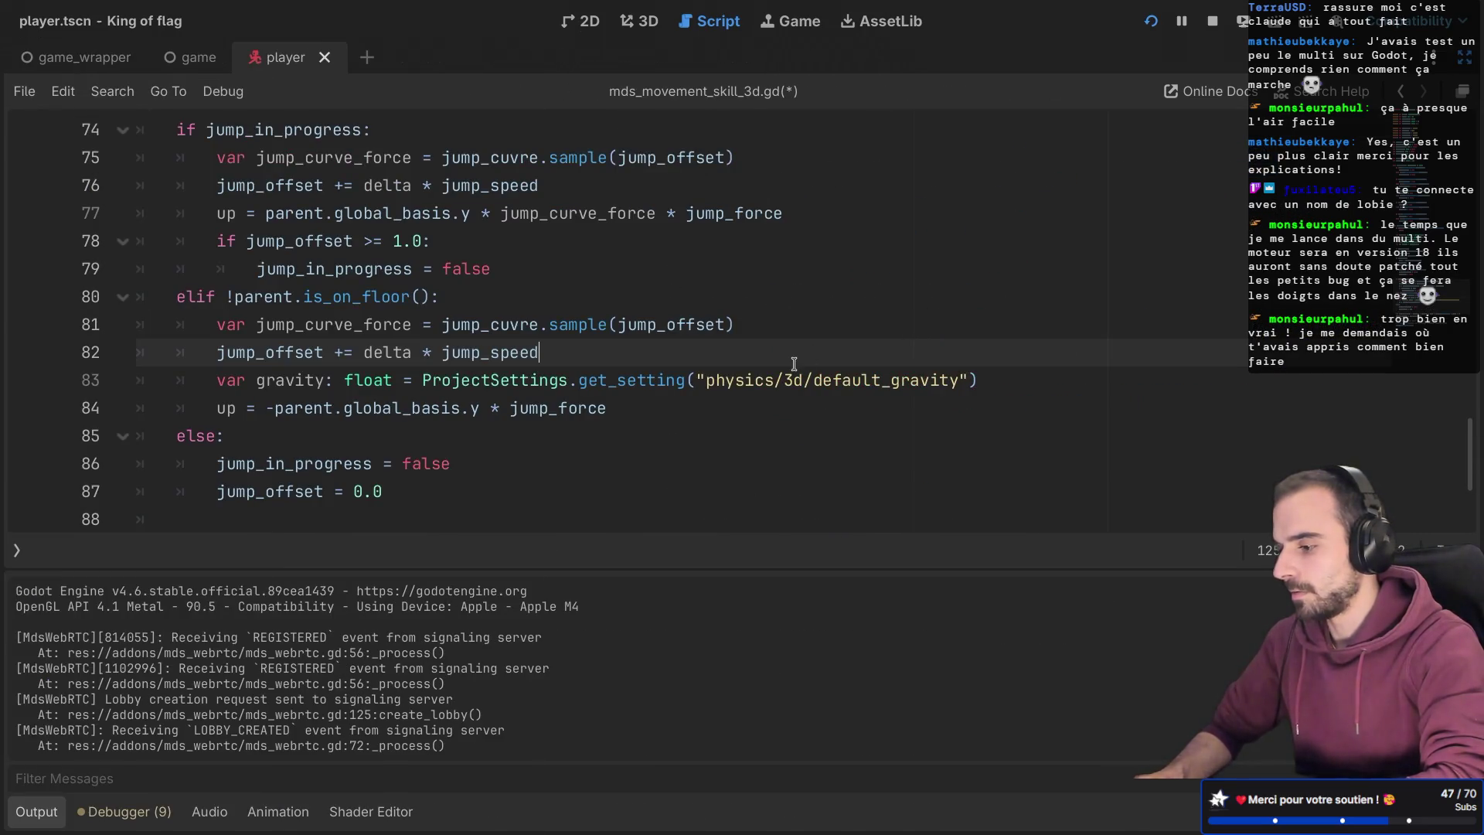
pyautogui.tripleClick(999, 374)
pyautogui.press('BackSpace')
pyautogui.press('super+ctrl+d')
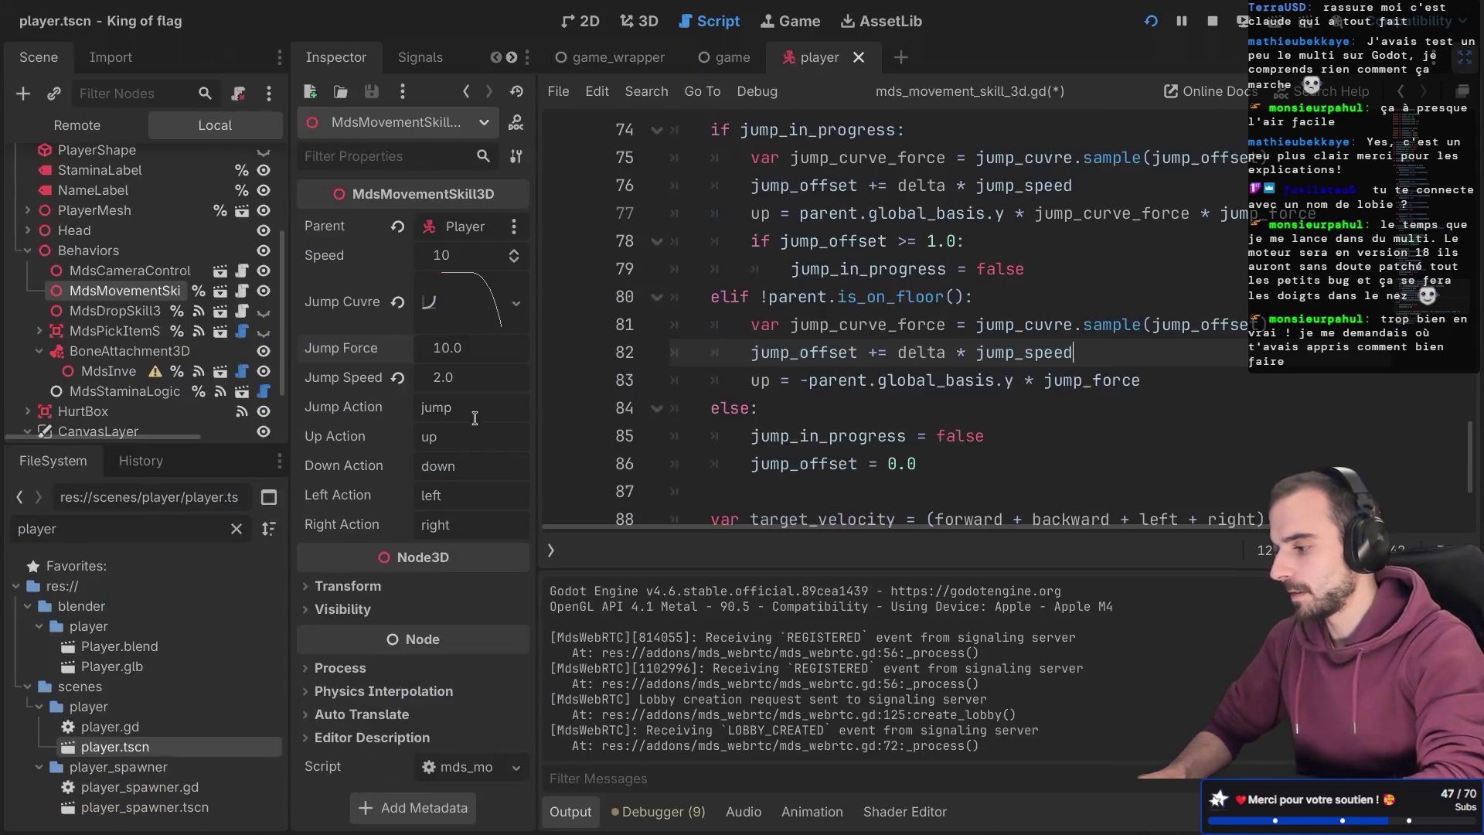
# Change the jump_offset += to -= in the falling branch and save the script
pyautogui.click(875, 352)
pyautogui.press('BackSpace')
pyautogui.write('-')
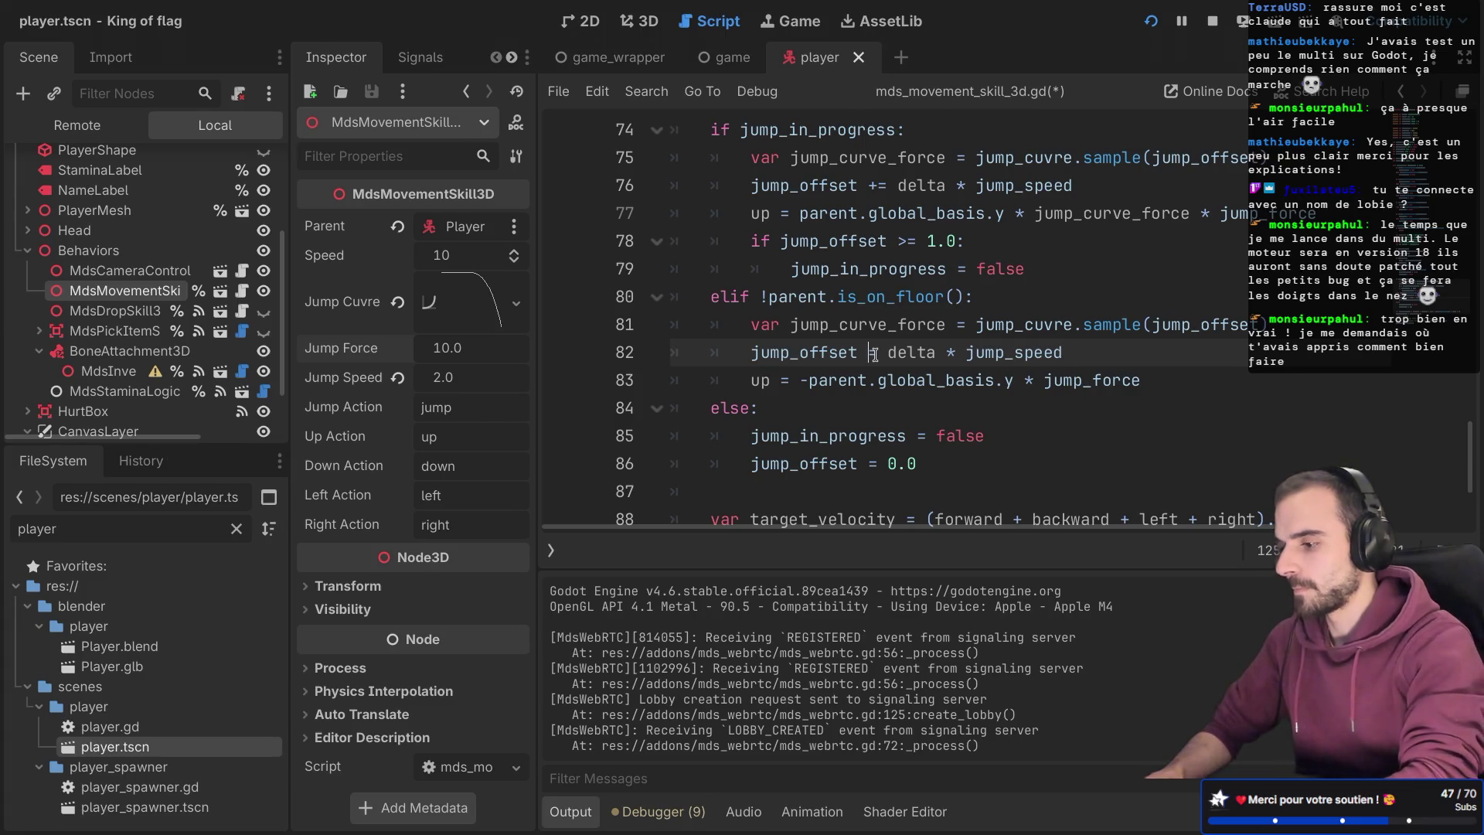
pyautogui.press('super+s')
# Multiply the downward pull by jump_curve_force and relaunch the game
pyautogui.moveTo(1042, 269)
pyautogui.mouseDown()
pyautogui.moveTo(711, 270)
pyautogui.moveTo(665, 246)
pyautogui.mouseUp()
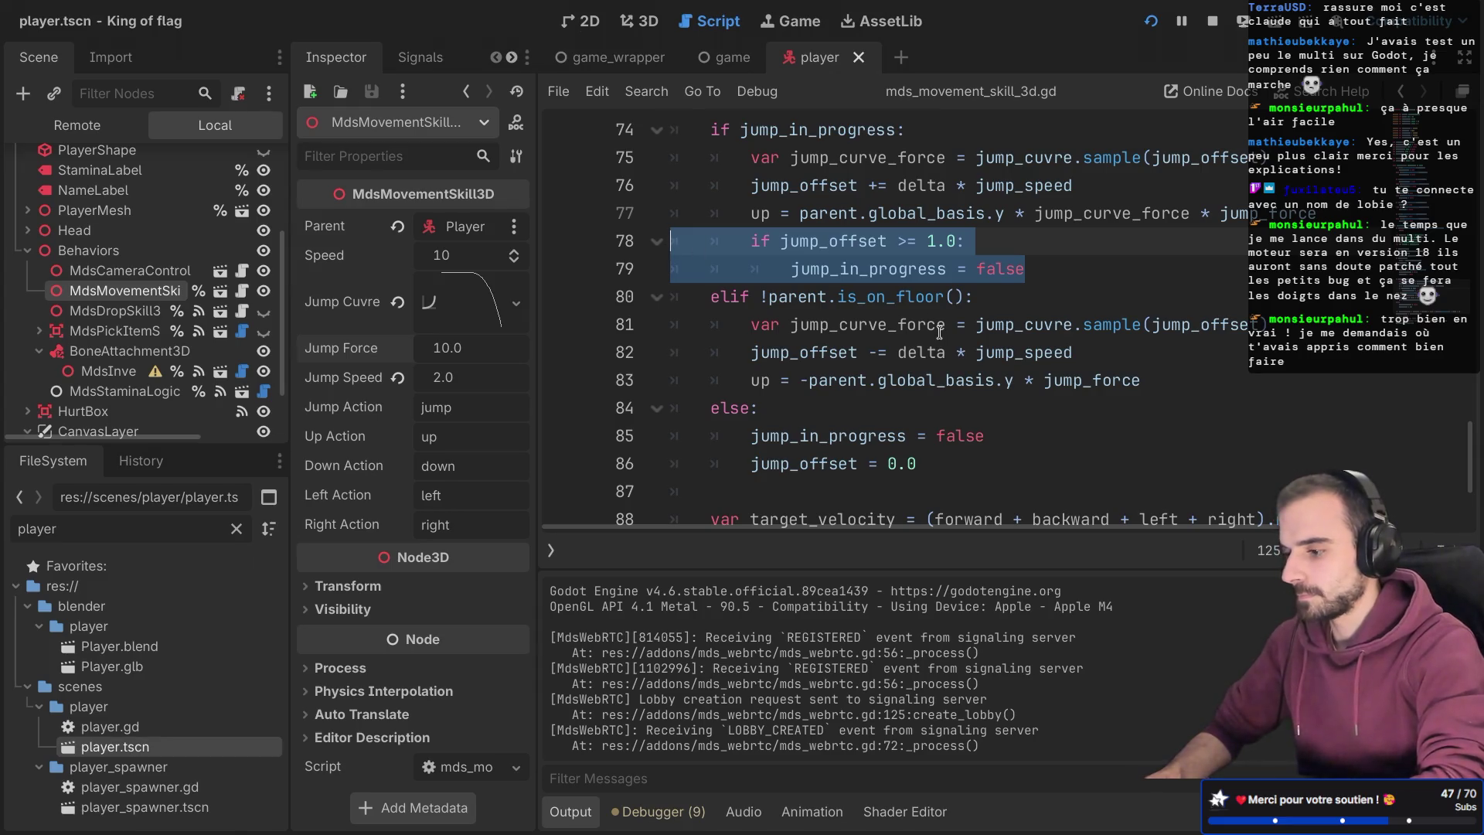
pyautogui.click(973, 360)
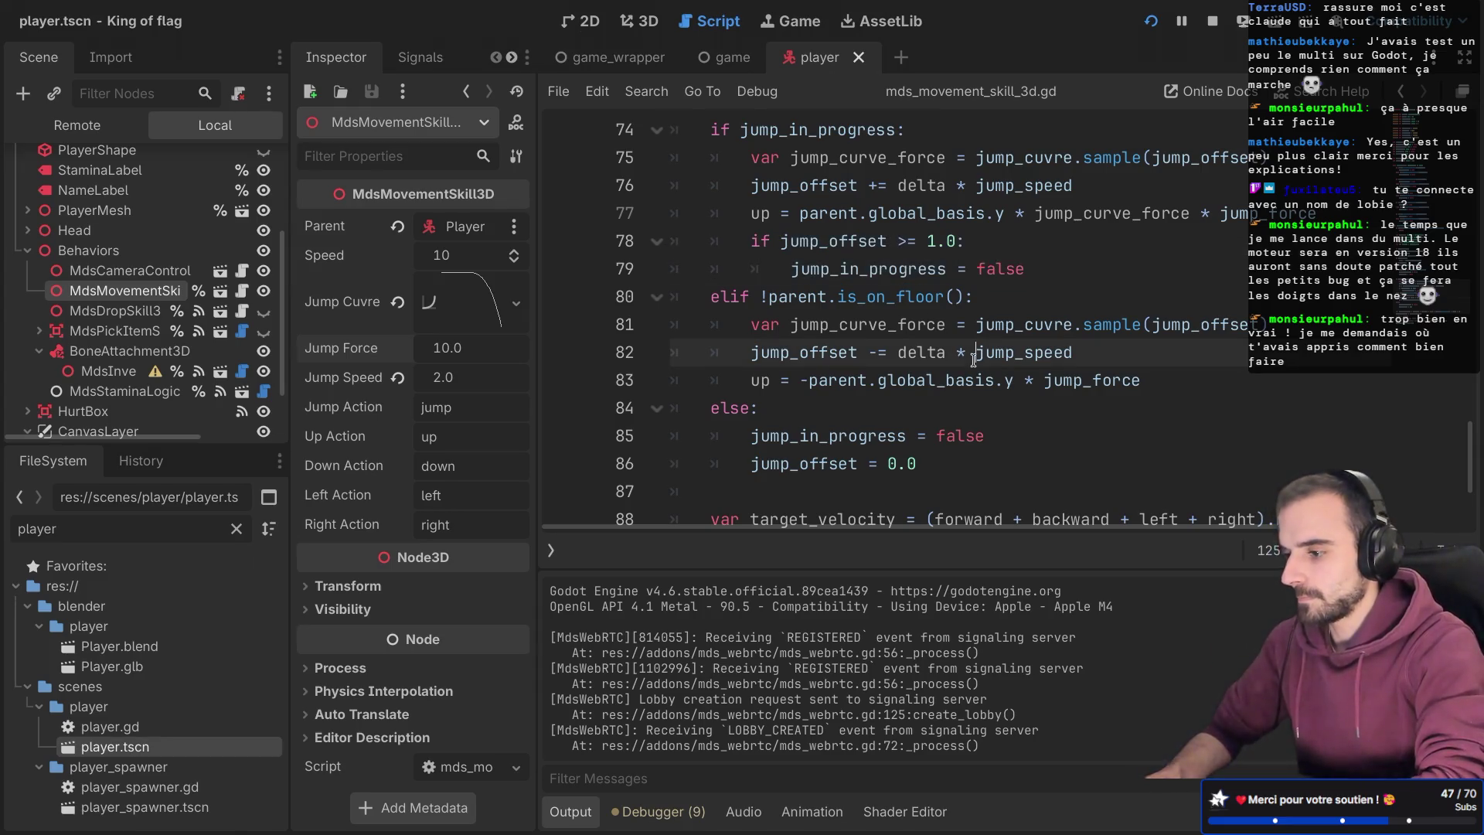
pyautogui.press('Up')
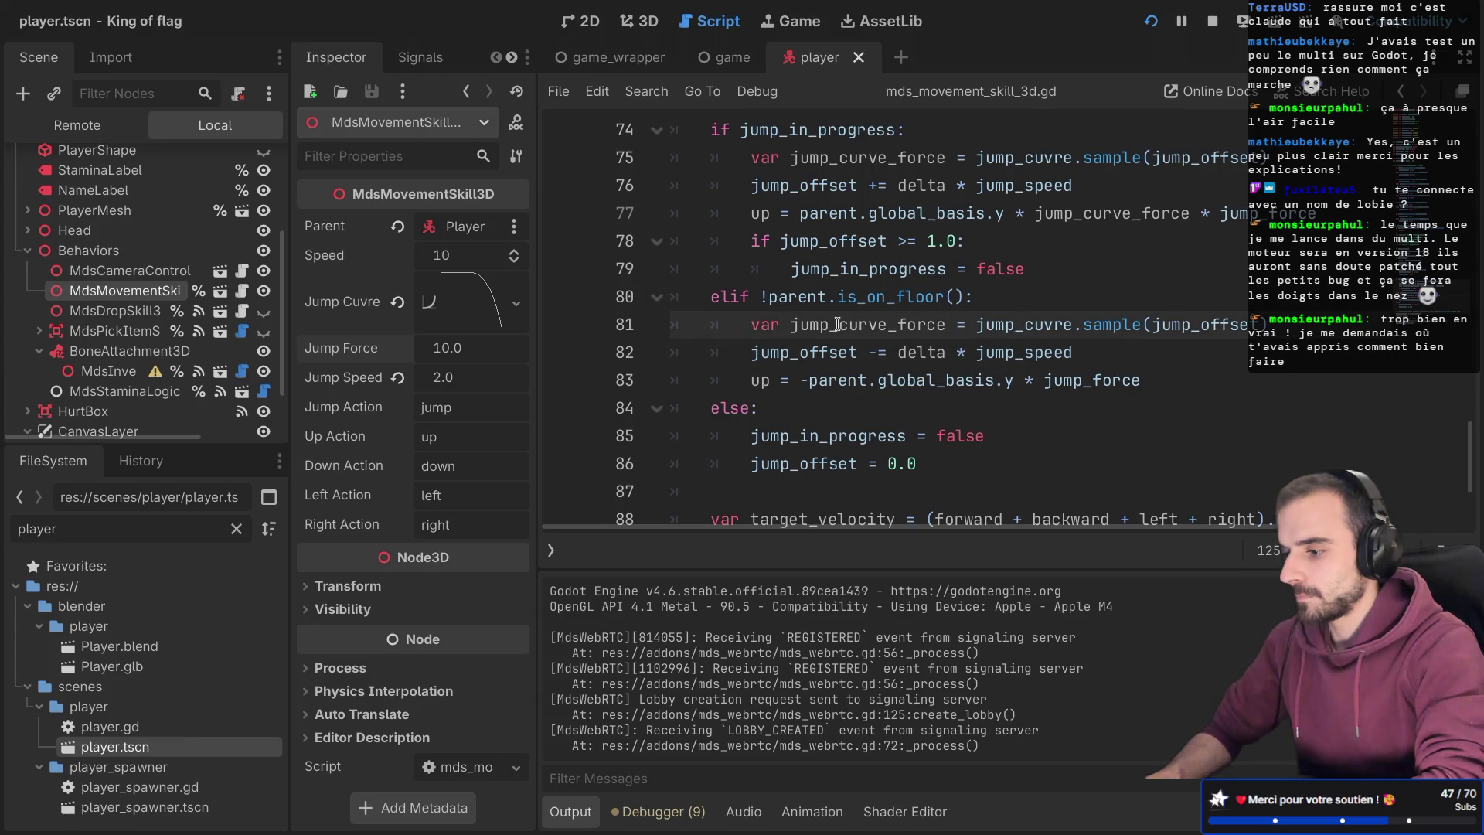
pyautogui.doubleClick(886, 325)
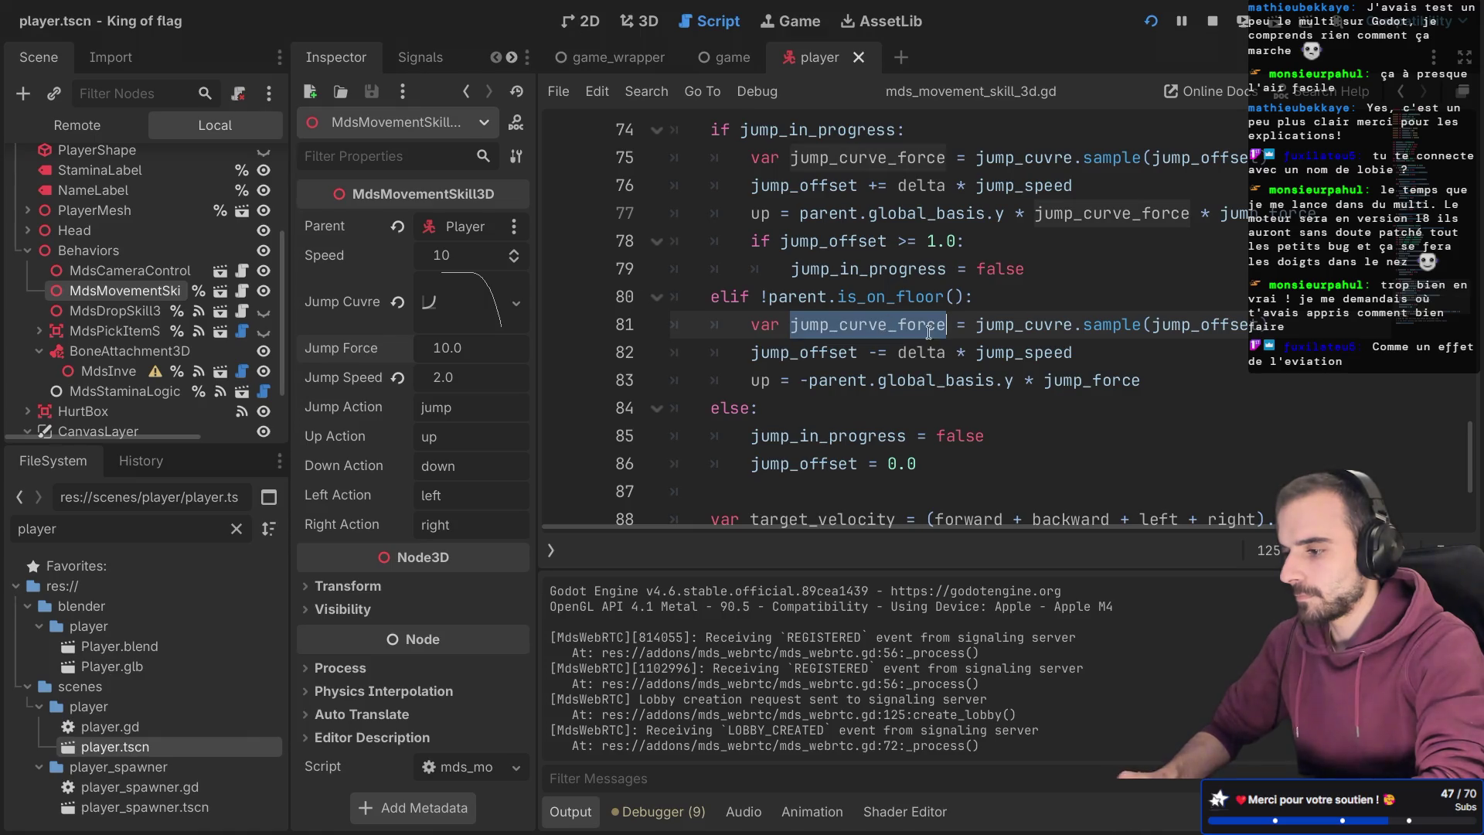
pyautogui.click(1018, 380)
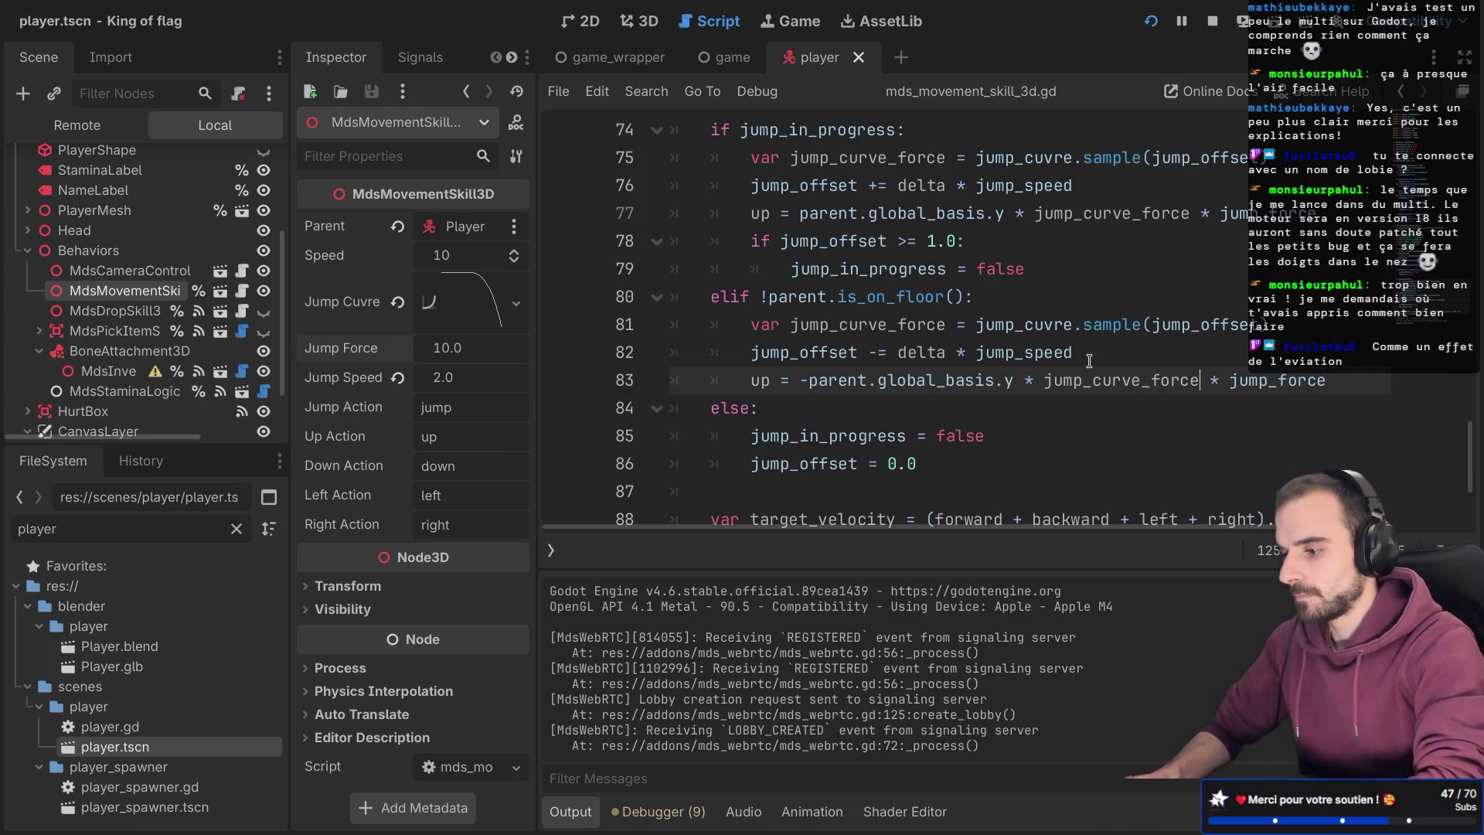
pyautogui.click(1154, 25)
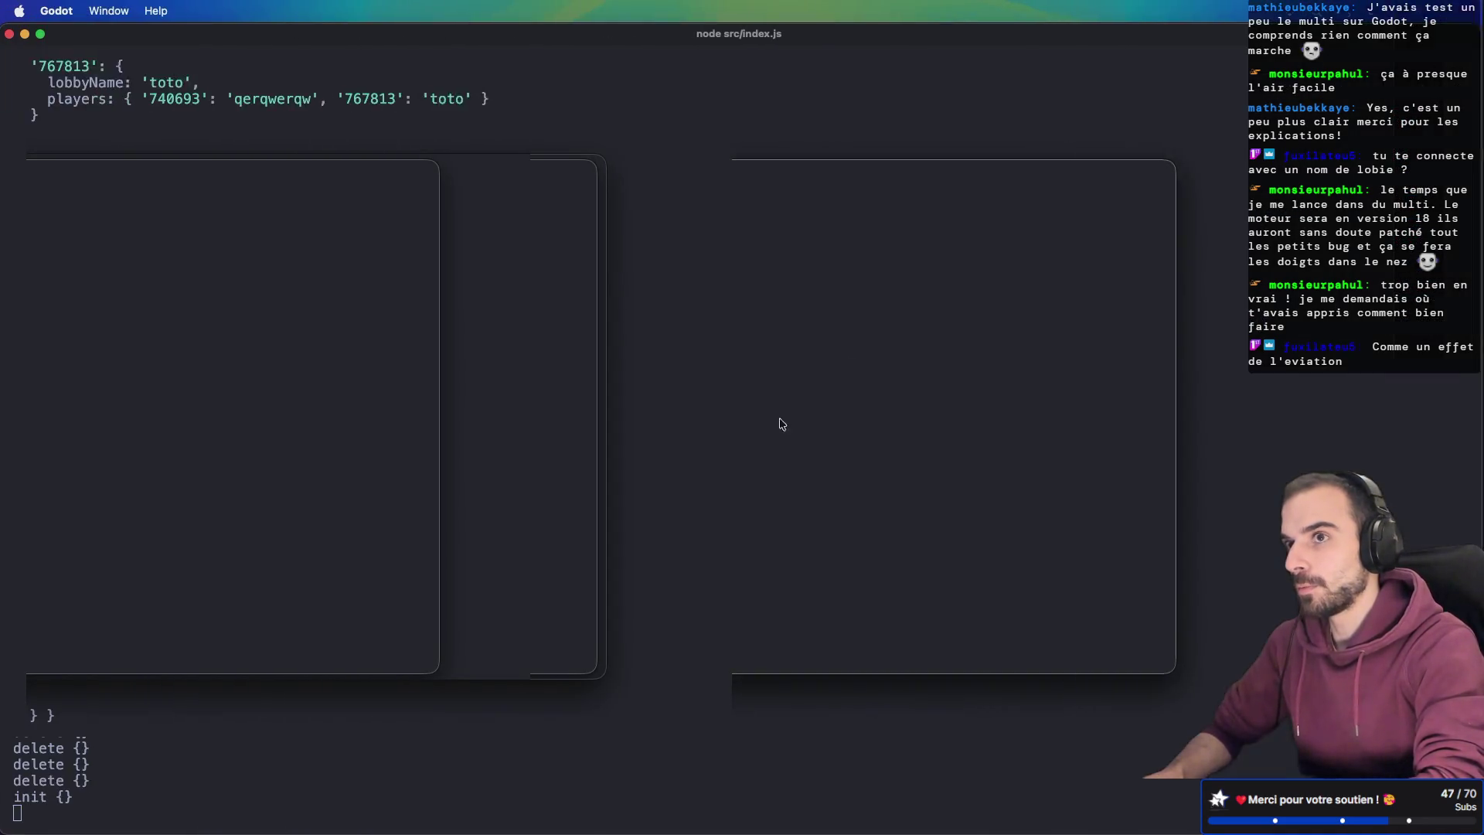
# Play a quick solo match as 'fea' to try the new falling code, then leave the game
pyautogui.click(706, 438)
pyautogui.write('fea')
pyautogui.click(718, 501)
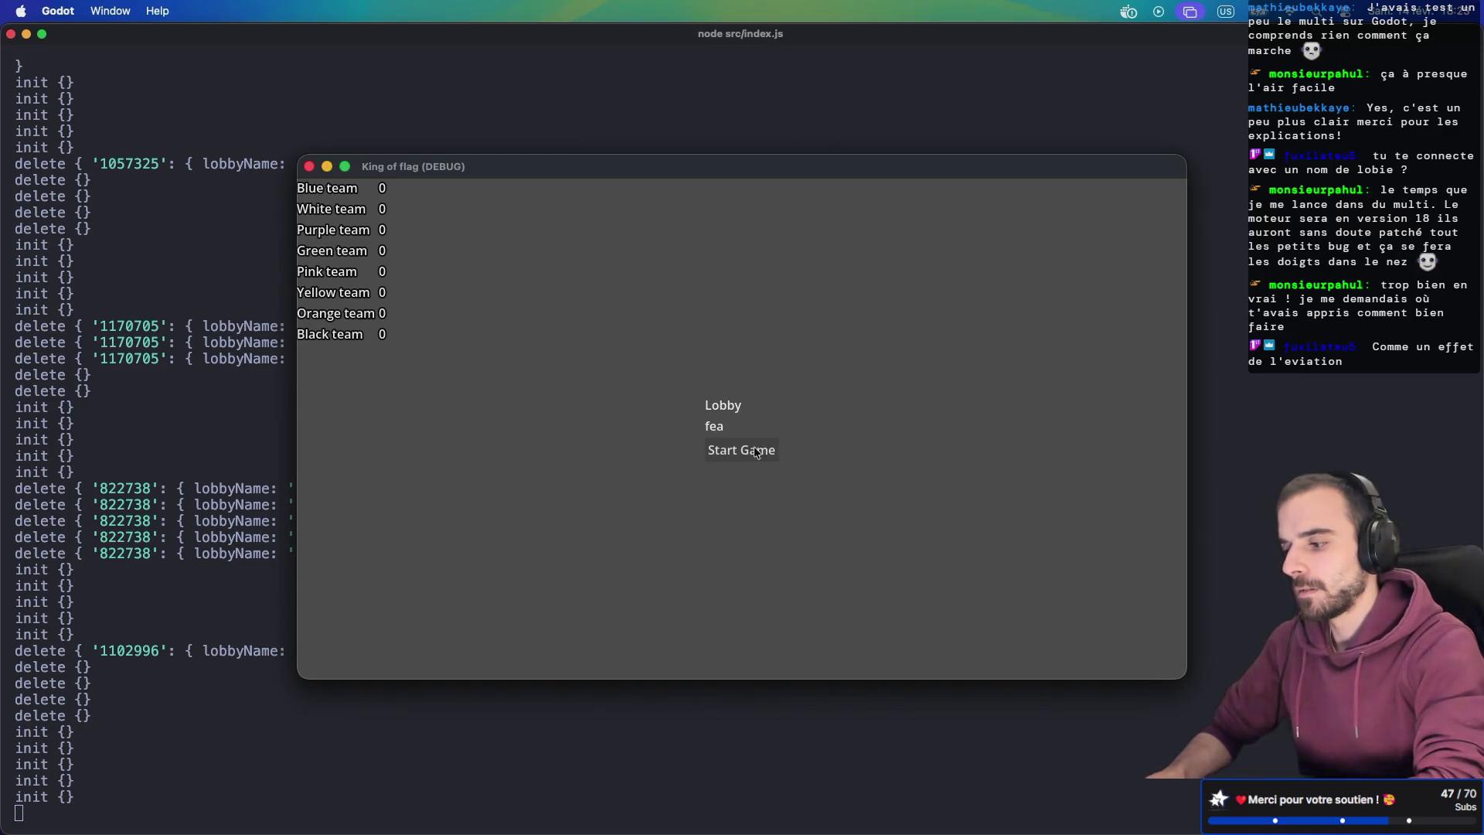
pyautogui.click(756, 452)
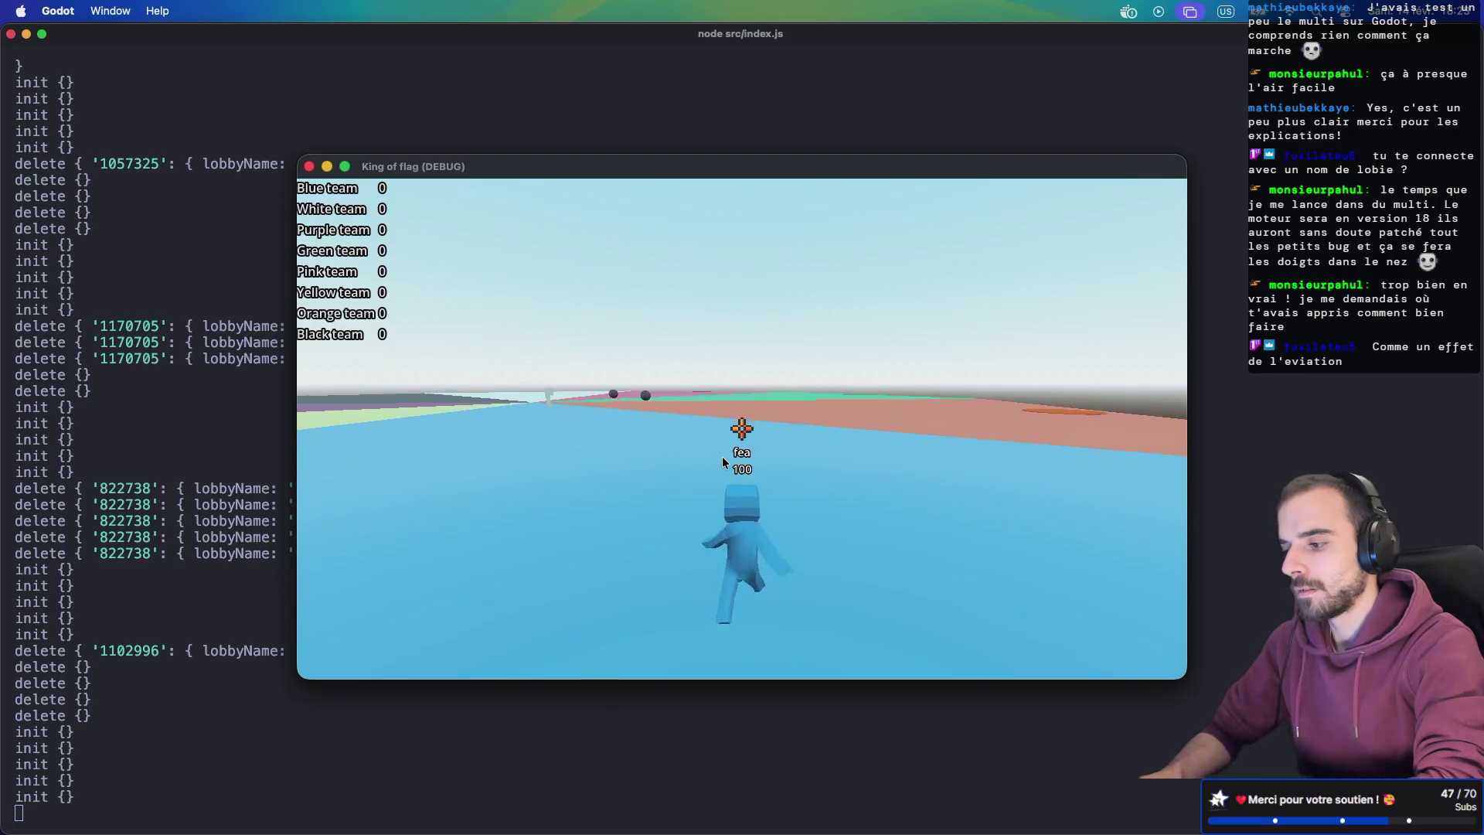
pyautogui.press('w')
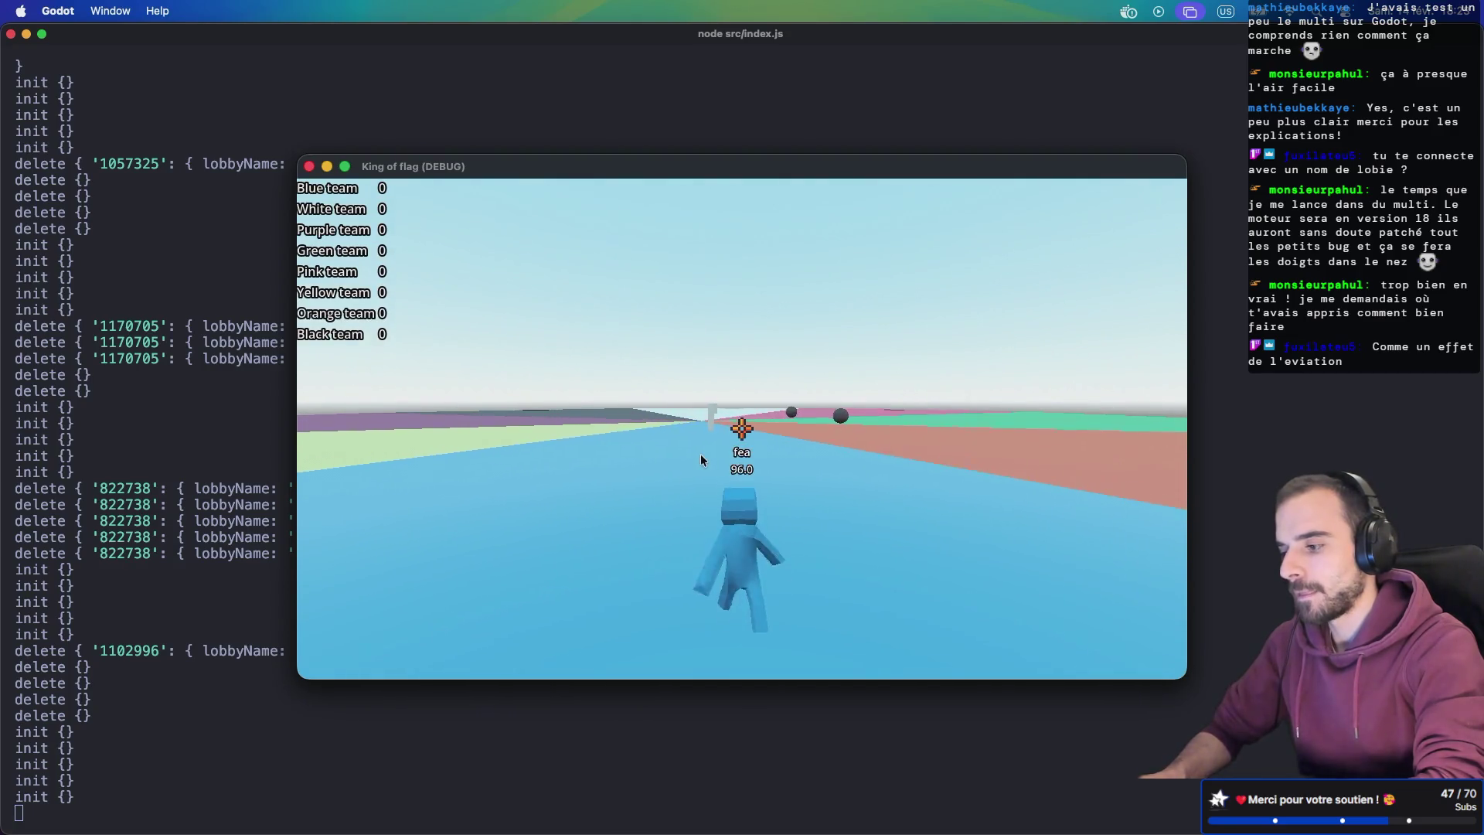
pyautogui.press('super+Tab')
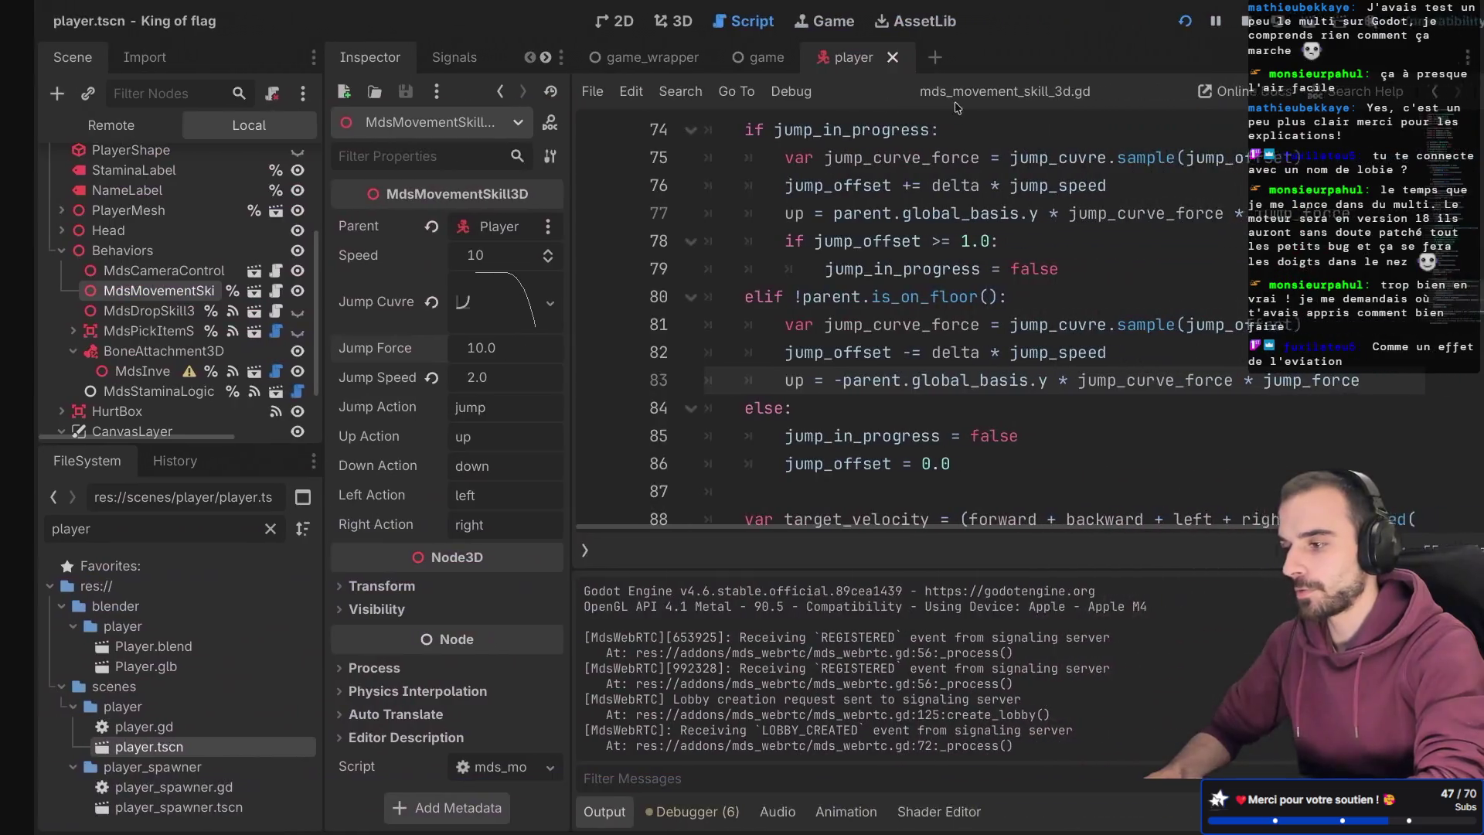
pyautogui.hotkey('ctrl', 'Right')
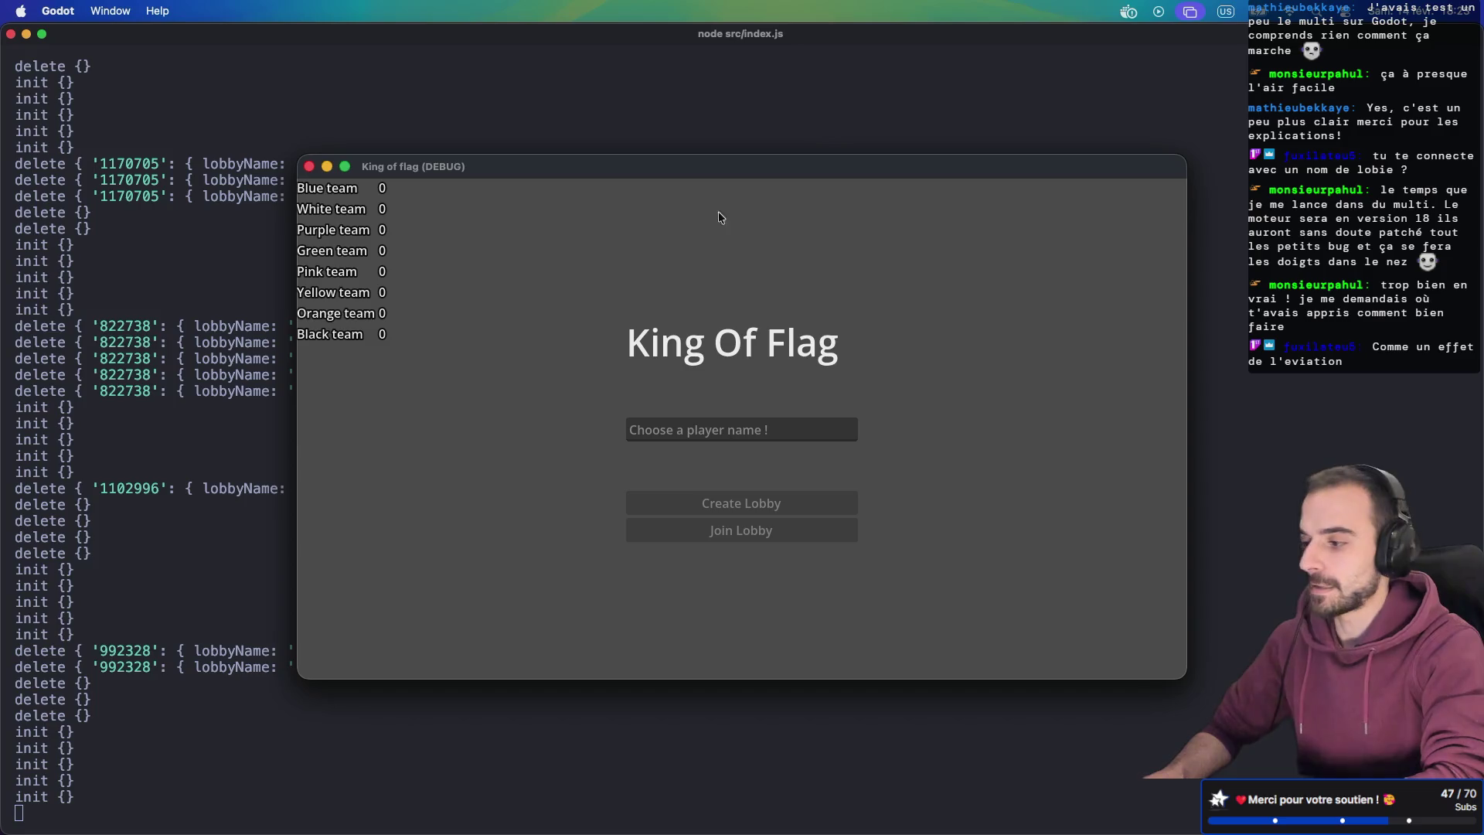
# Host a lobby as 'terq' and move that game window to the upper left
pyautogui.write('terq')
pyautogui.click(696, 504)
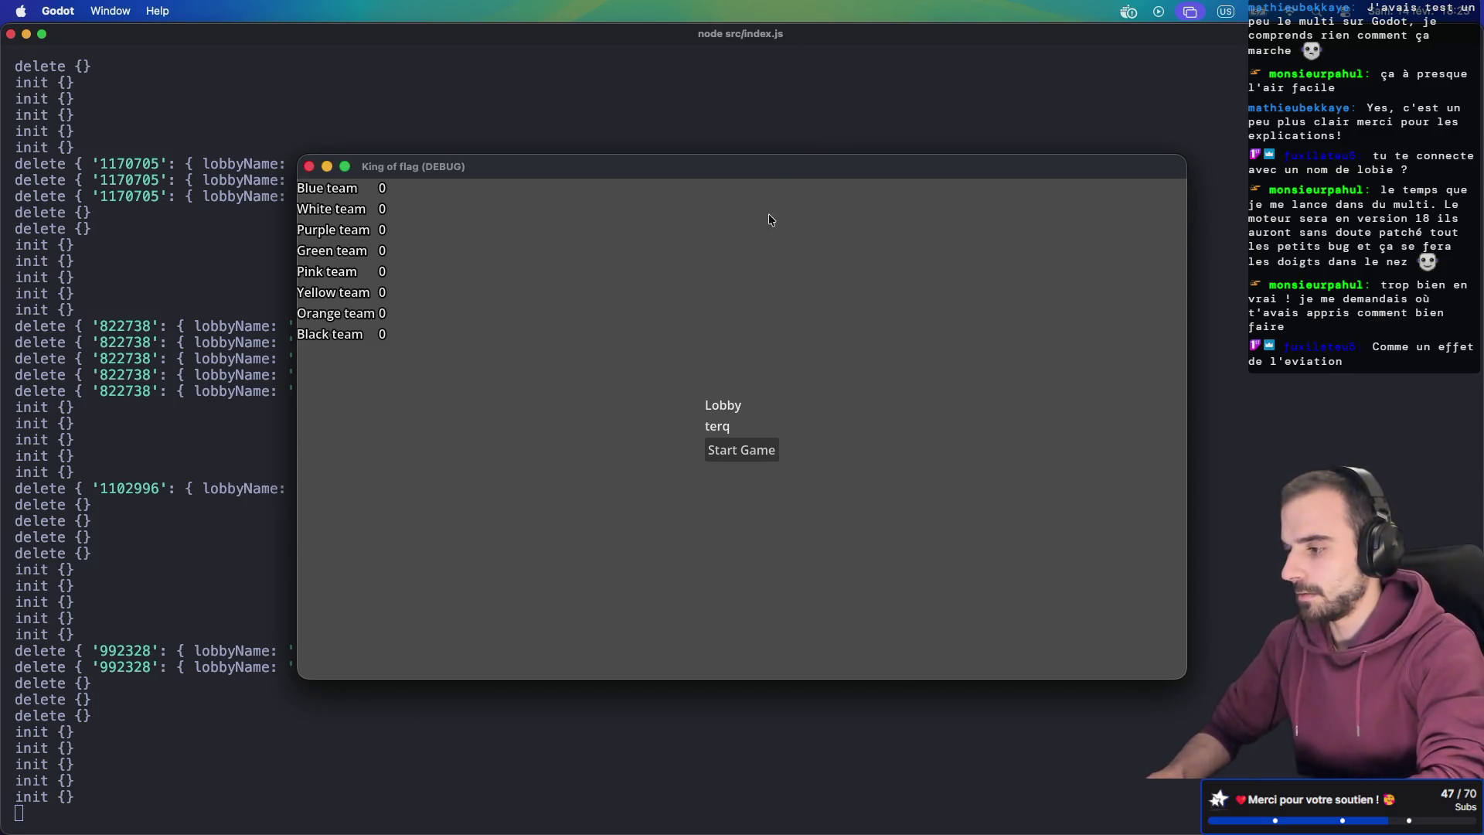
pyautogui.write('123')
pyautogui.press('Return')
pyautogui.moveTo(848, 173); pyautogui.dragTo(609, 69)
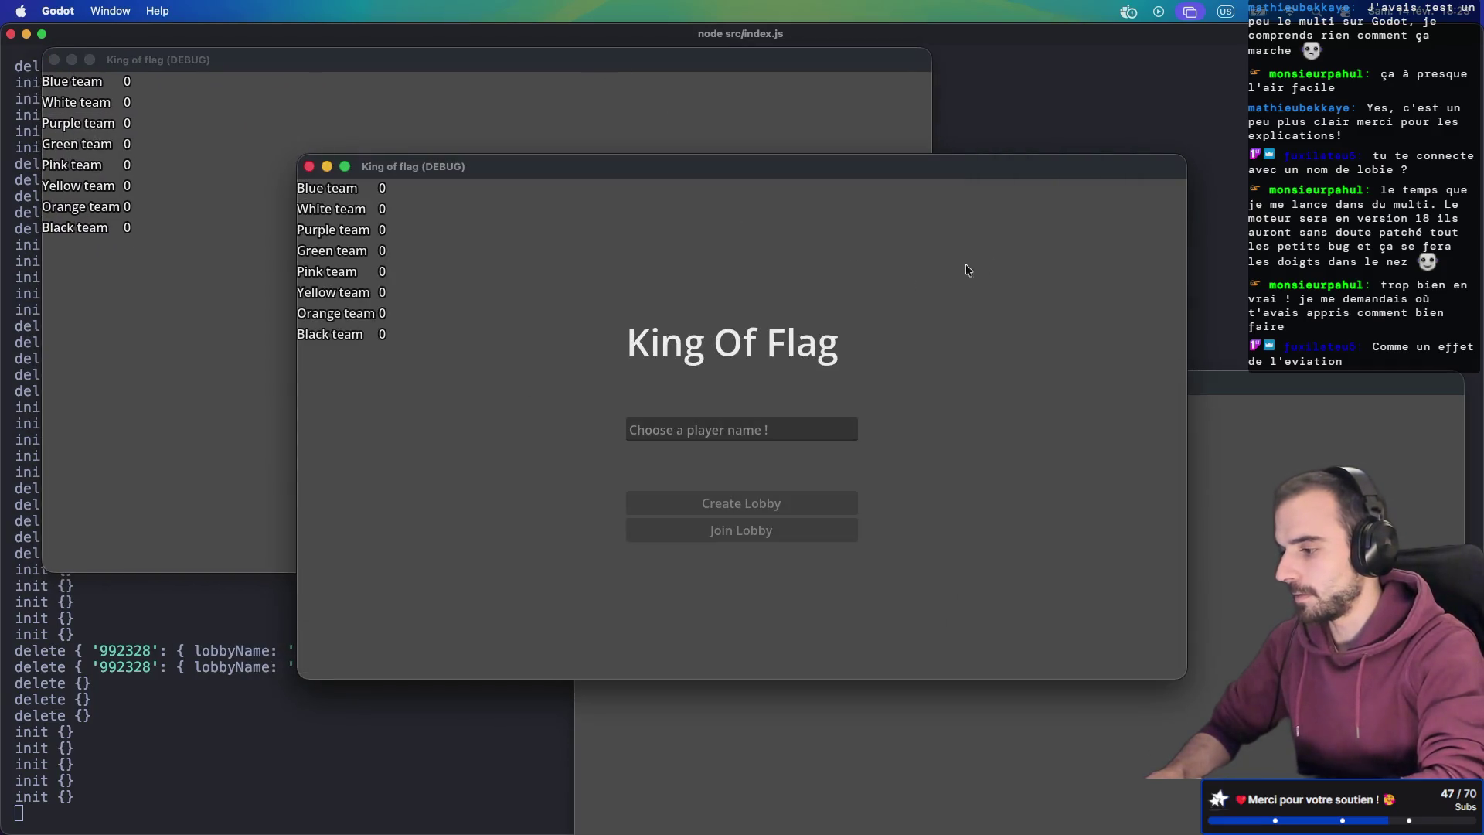
# Join terq's lobby as '123' in the second window and start the match for both
pyautogui.click(677, 439)
pyautogui.write('123')
pyautogui.click(679, 530)
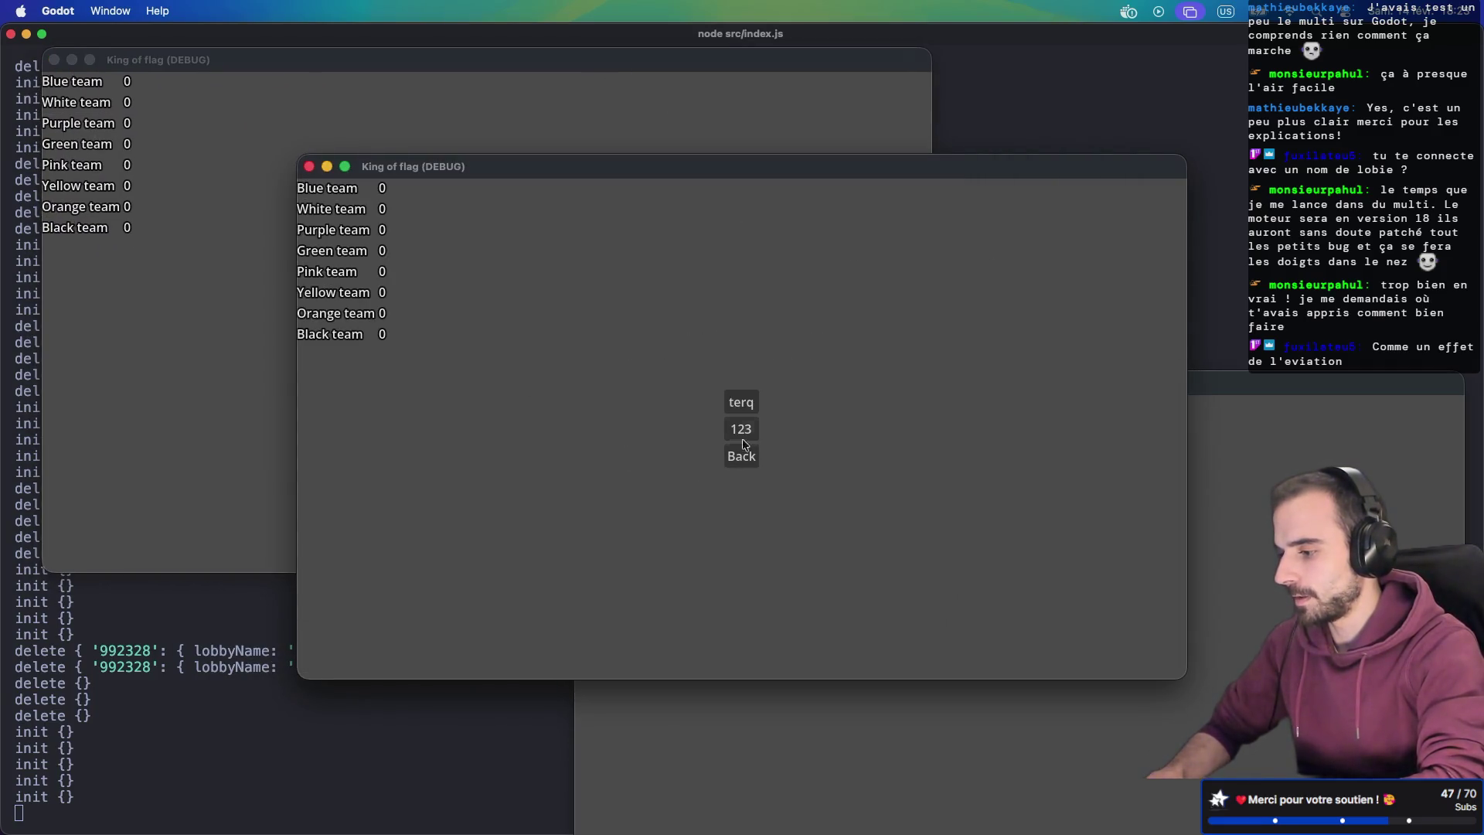
pyautogui.moveTo(858, 167); pyautogui.dragTo(616, 73)
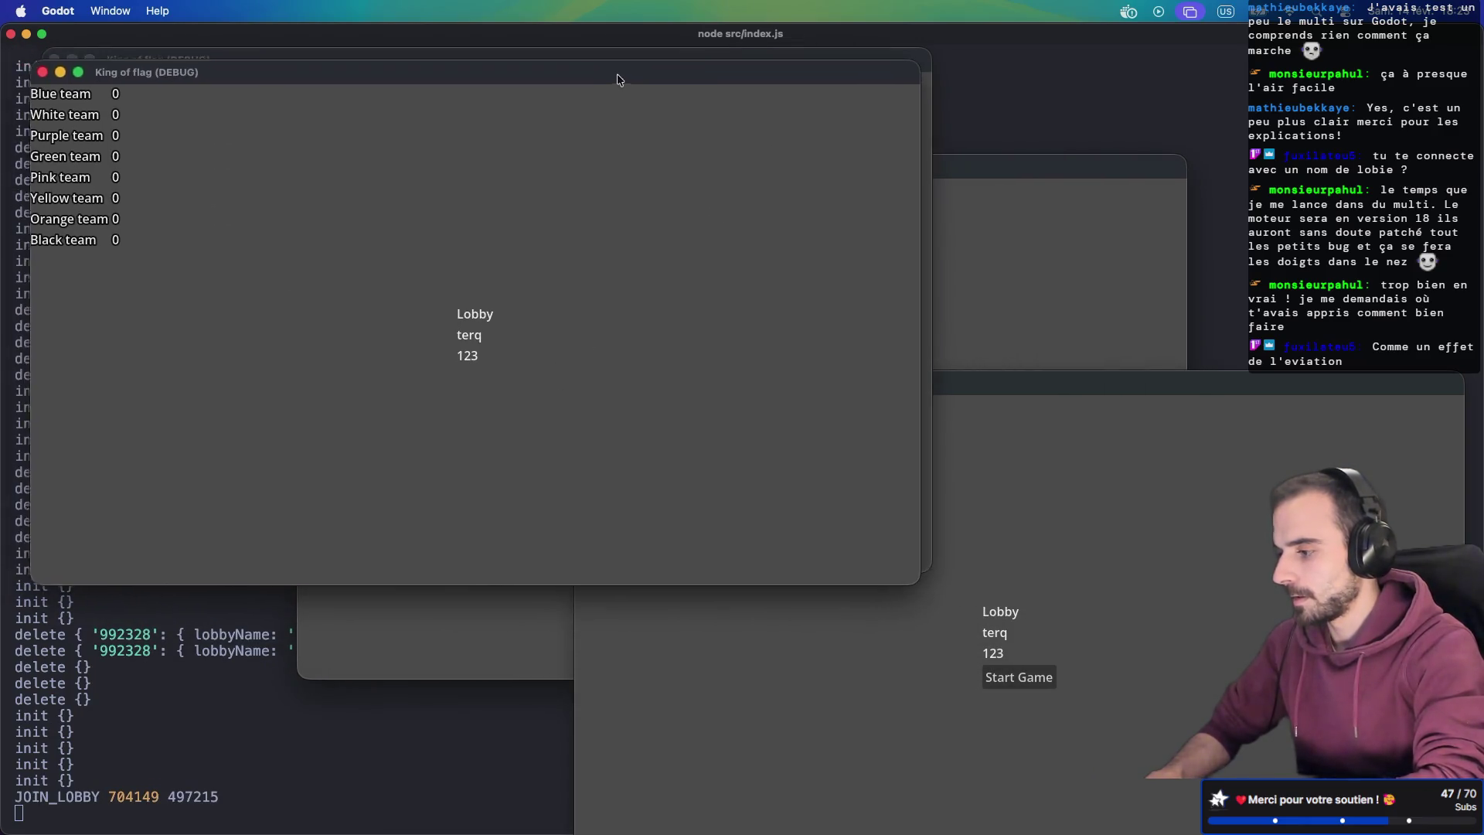
pyautogui.click(1079, 572)
pyautogui.click(1018, 677)
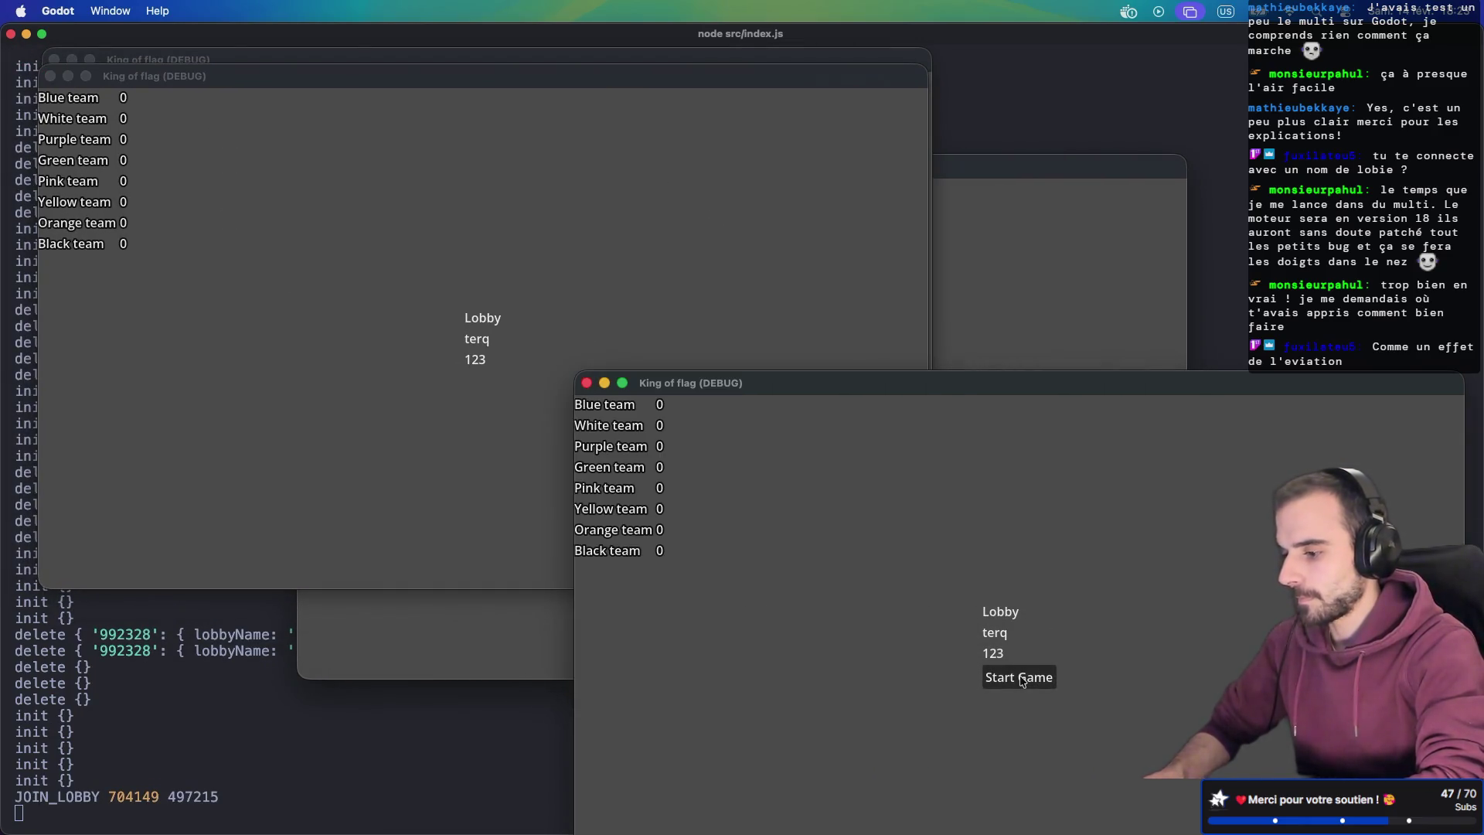
# Walk the blue character around the arena, toward the flag and the white player
pyautogui.press('w')
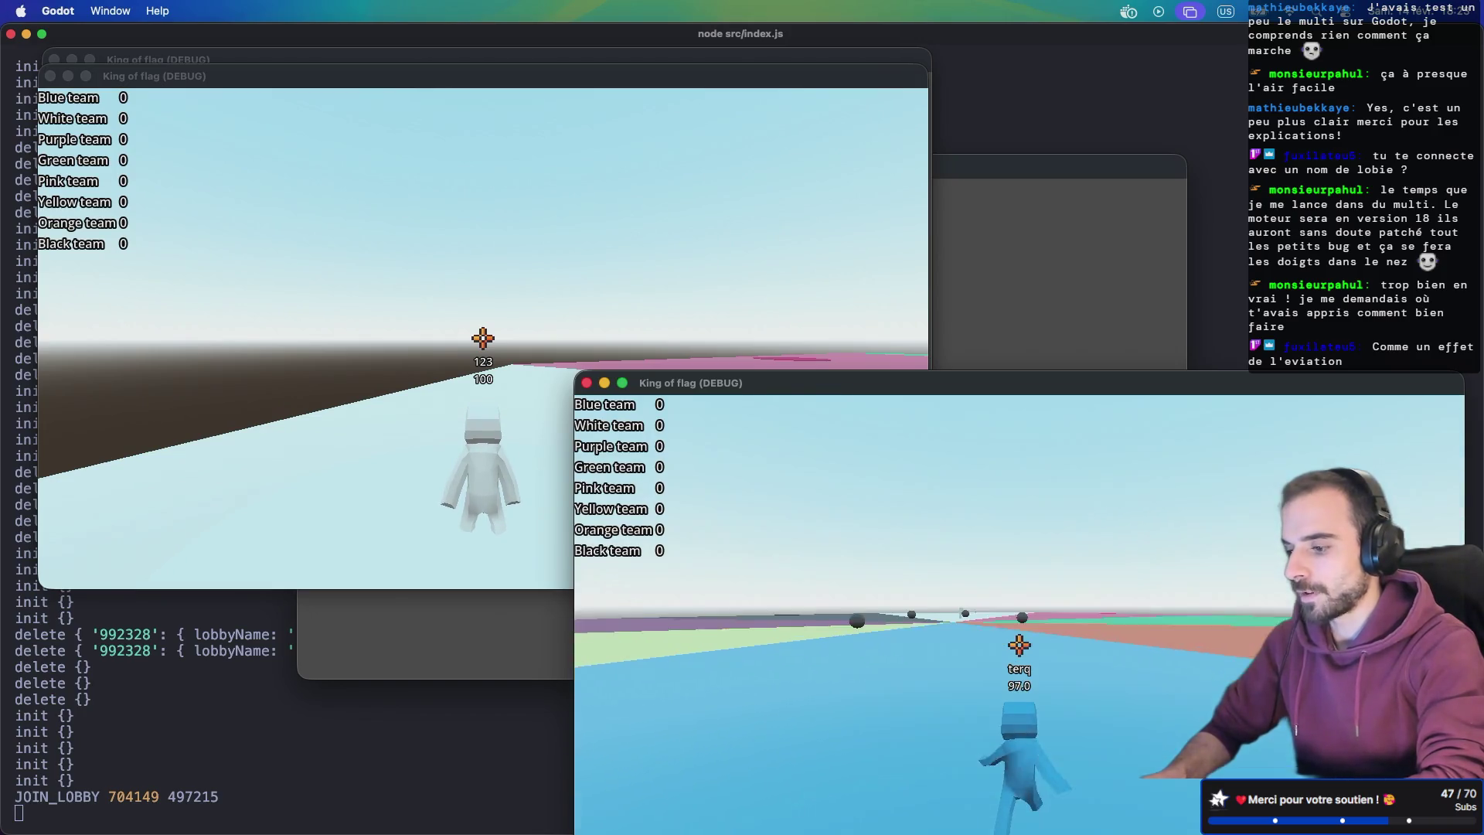
pyautogui.press('w')
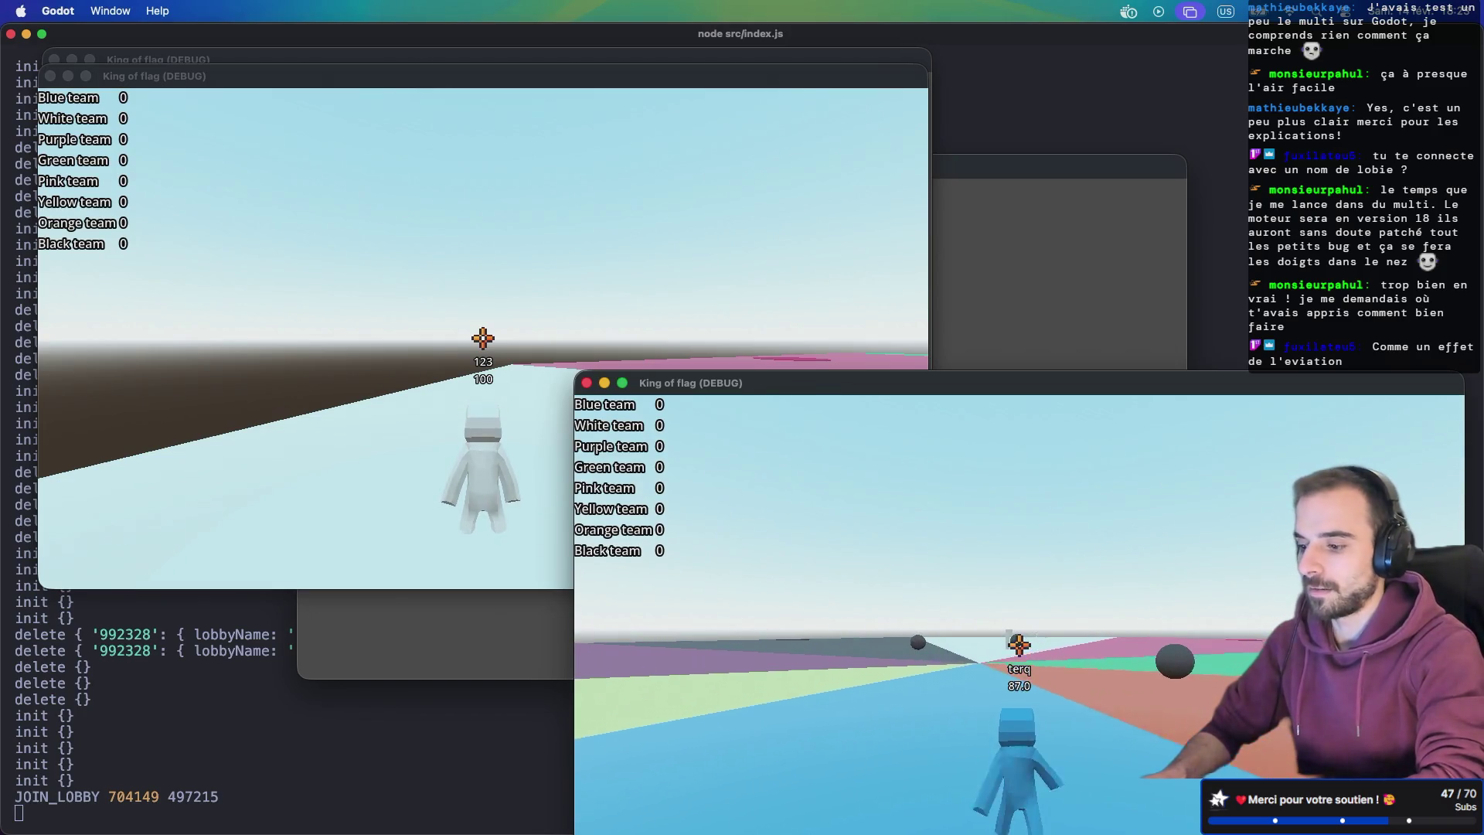
pyautogui.press('w')
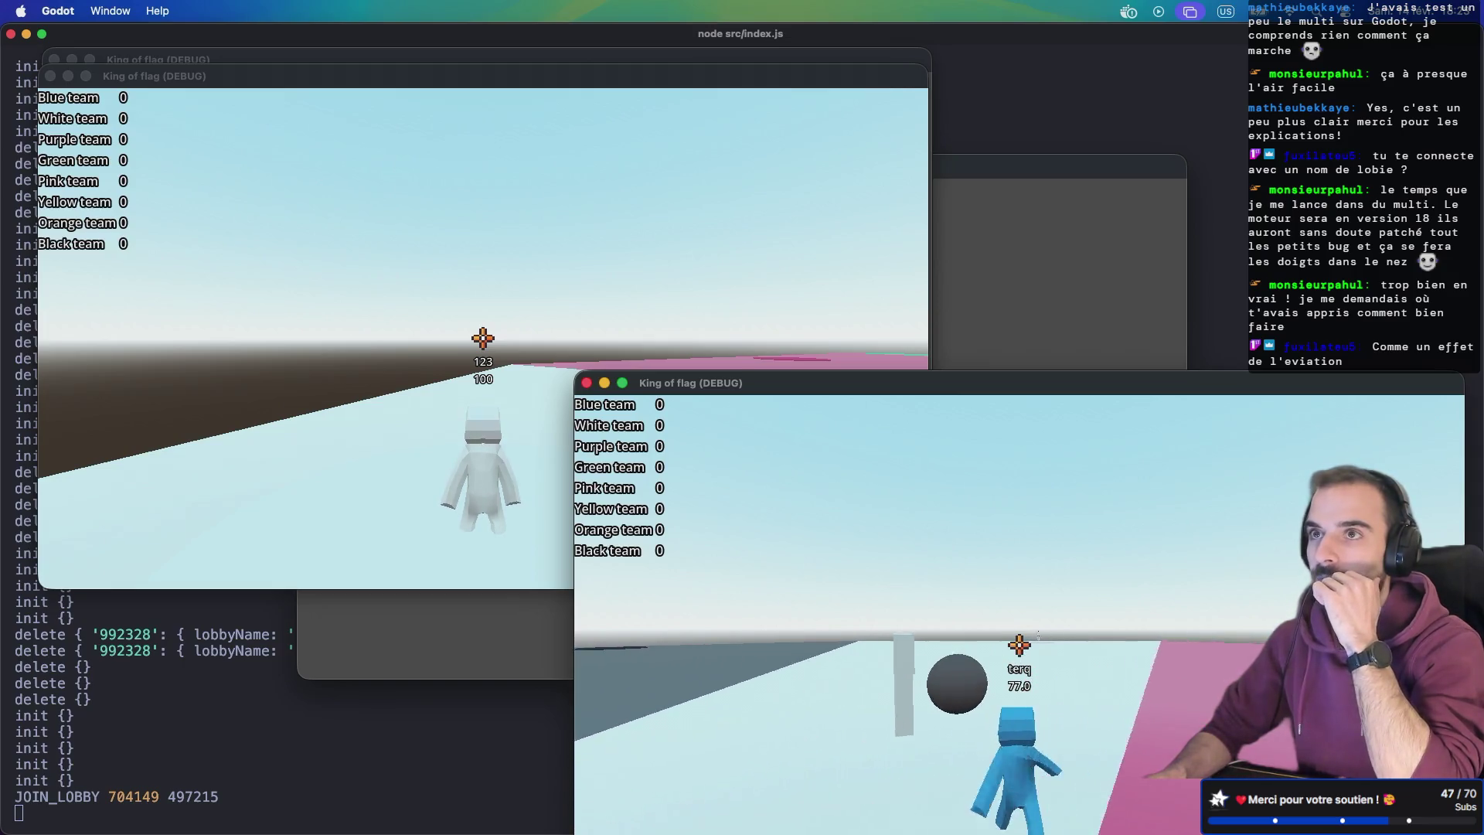
pyautogui.press('w')
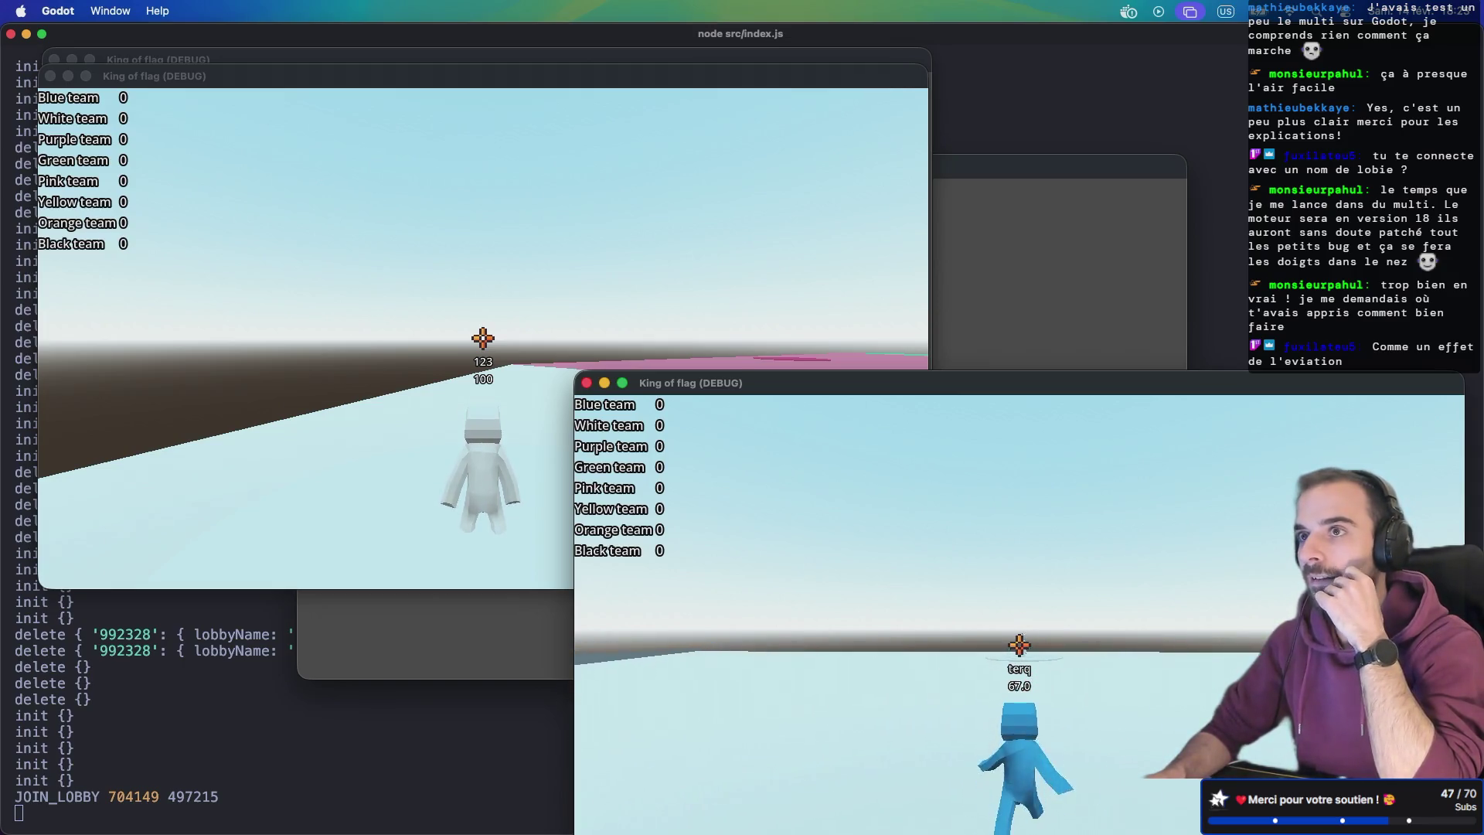
pyautogui.press('w')
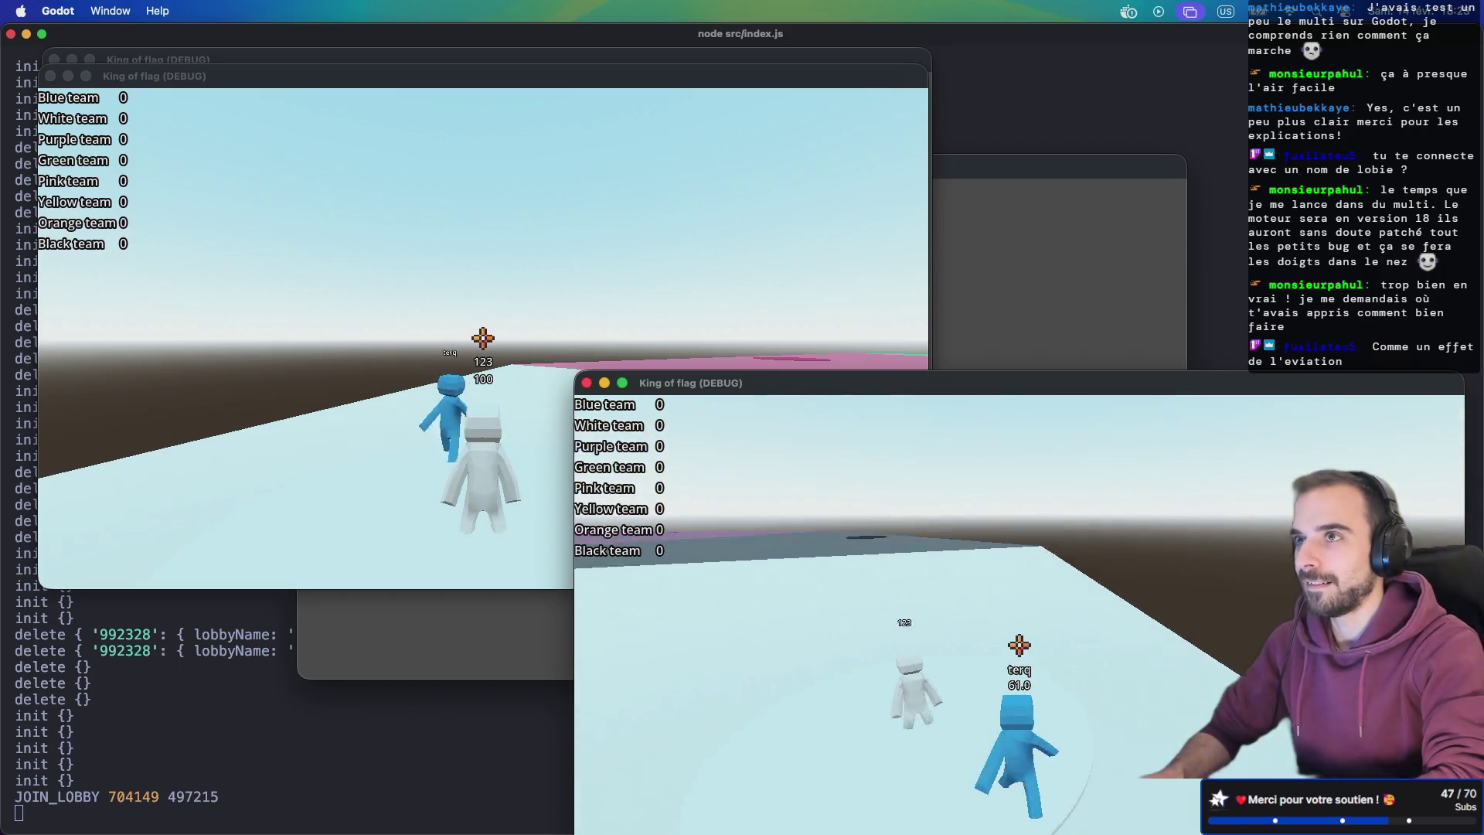
pyautogui.press('w')
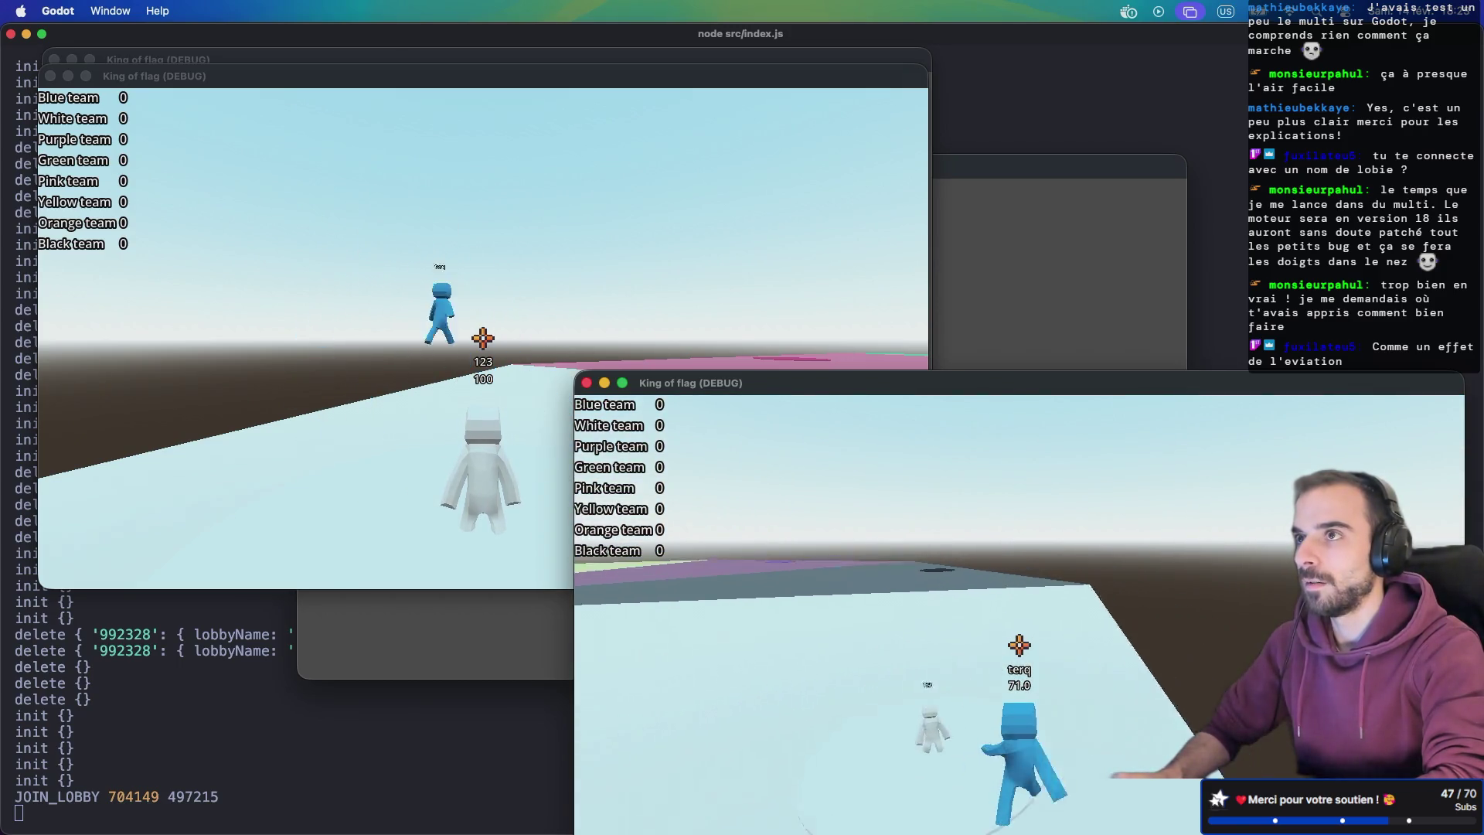
pyautogui.press('w')
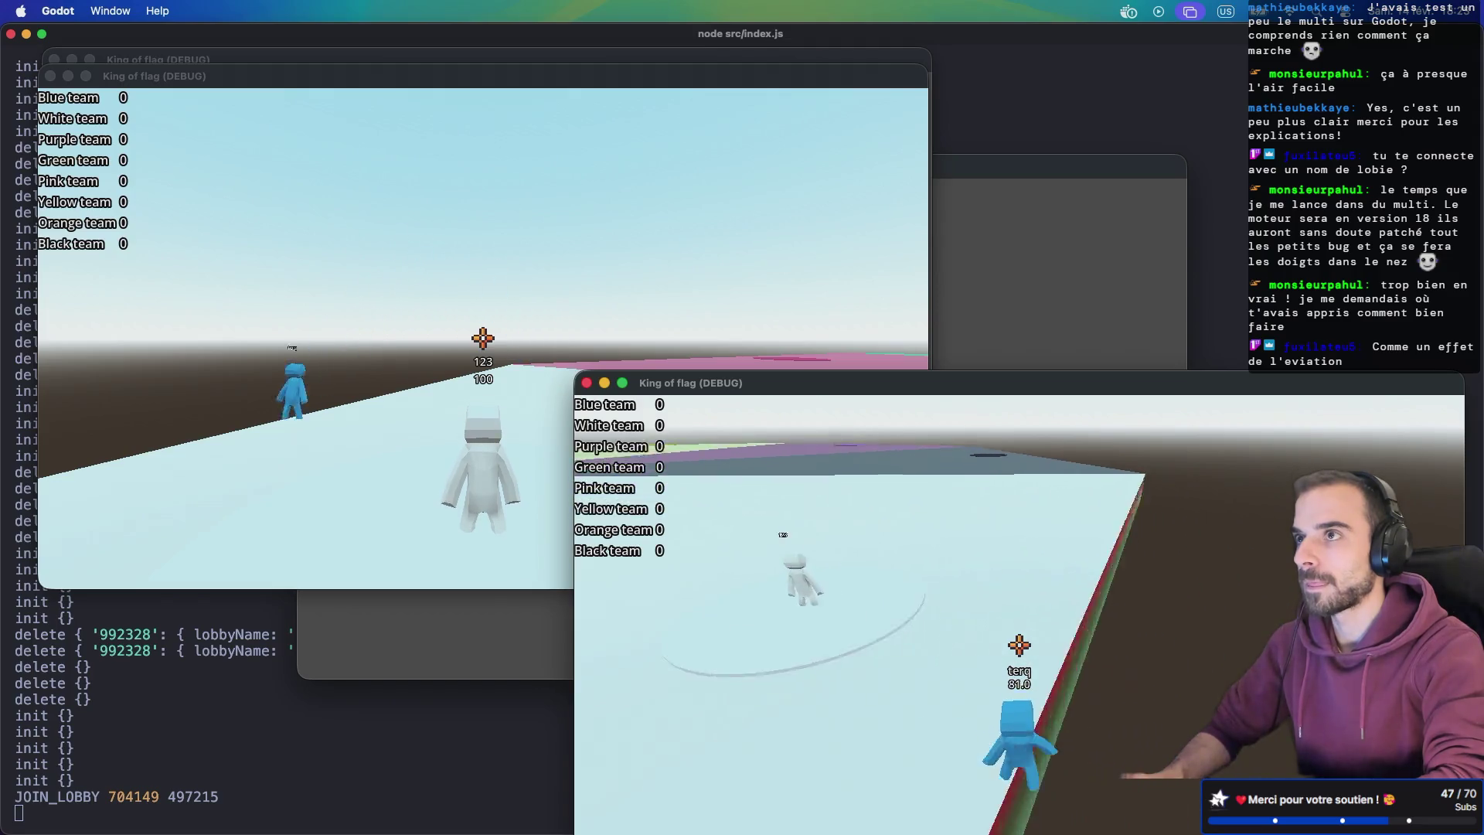
pyautogui.press('w')
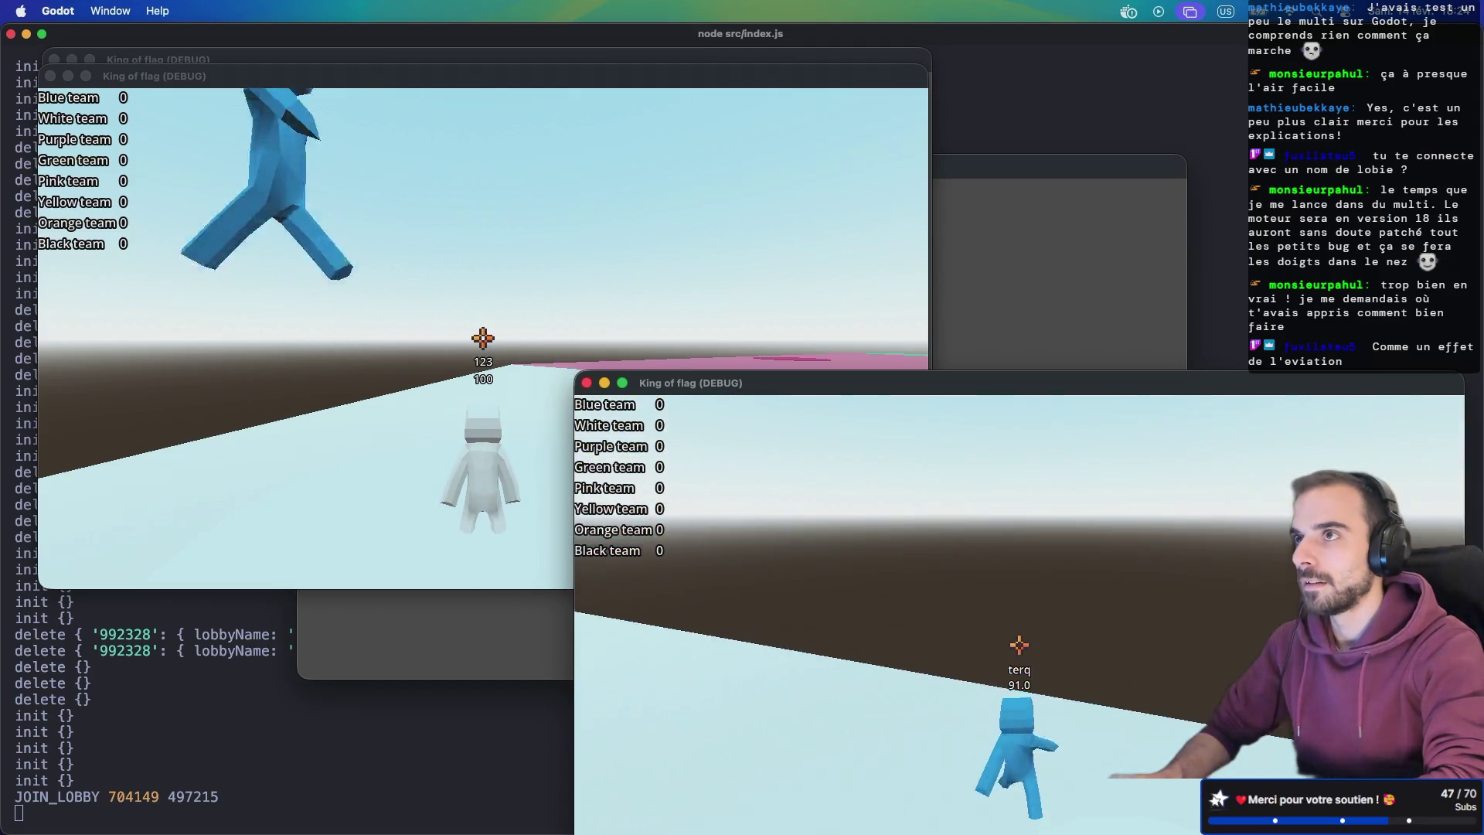
pyautogui.press('w')
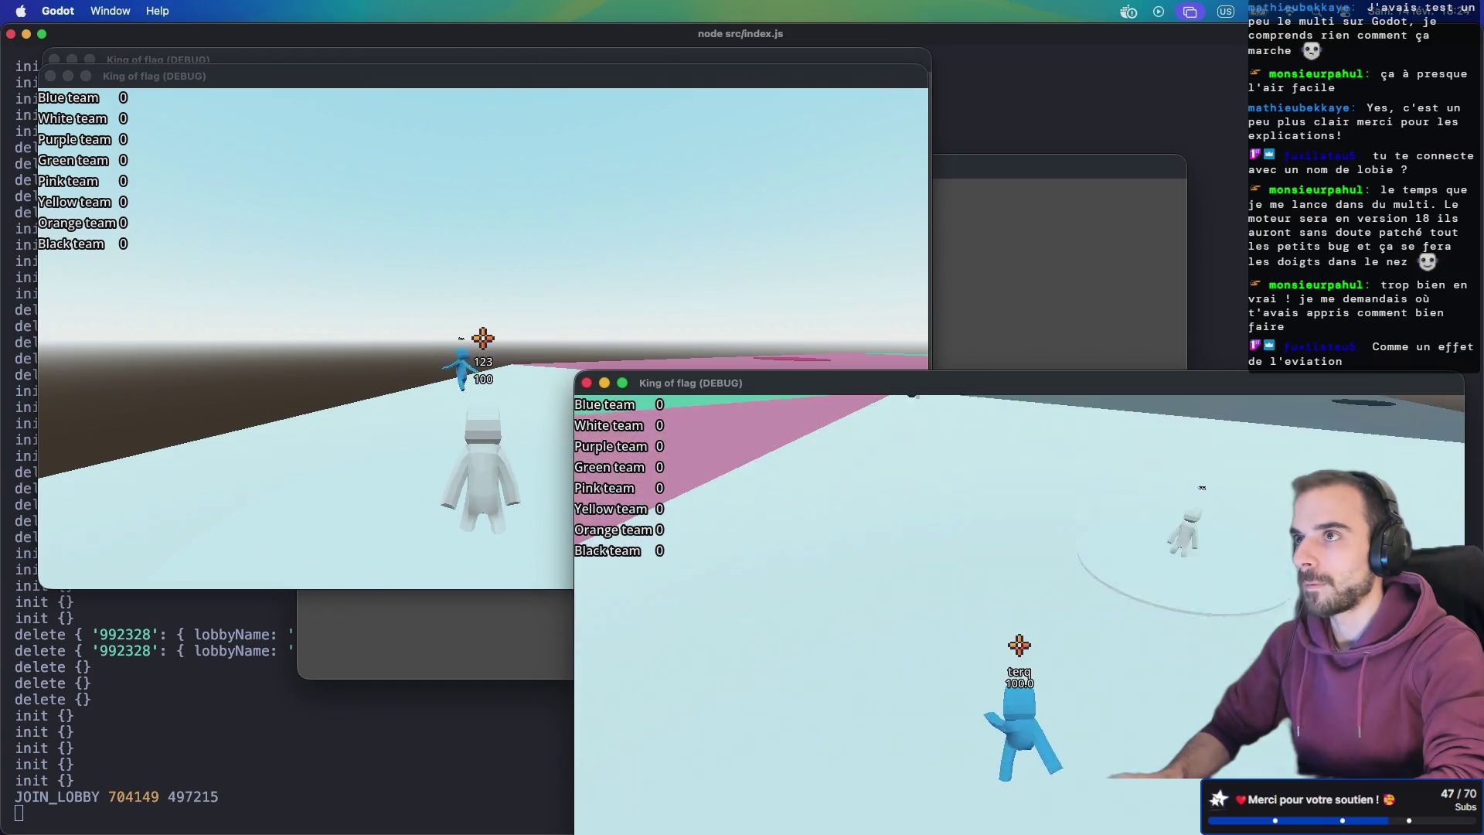
pyautogui.press('w')
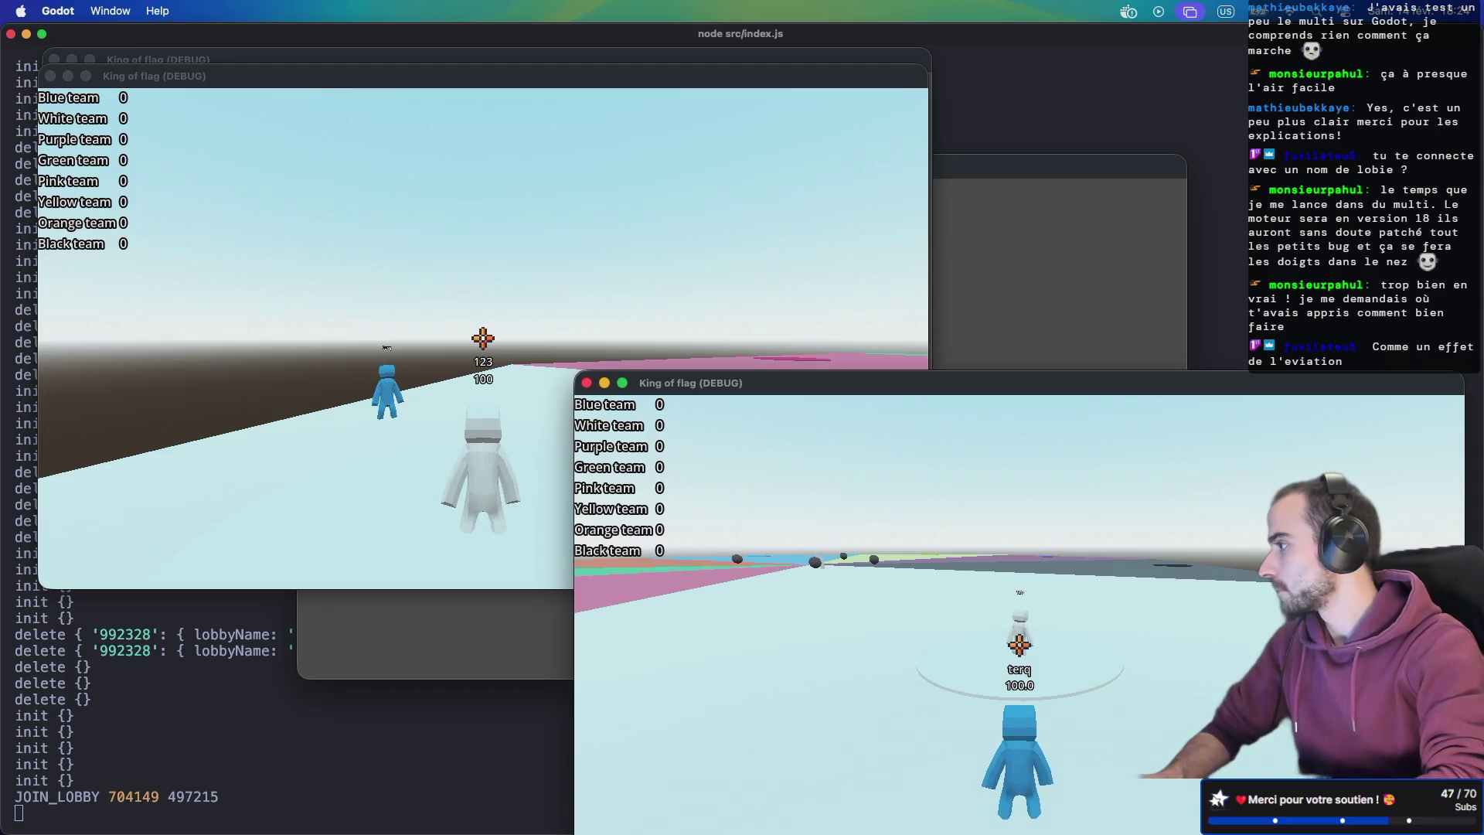
pyautogui.press('w')
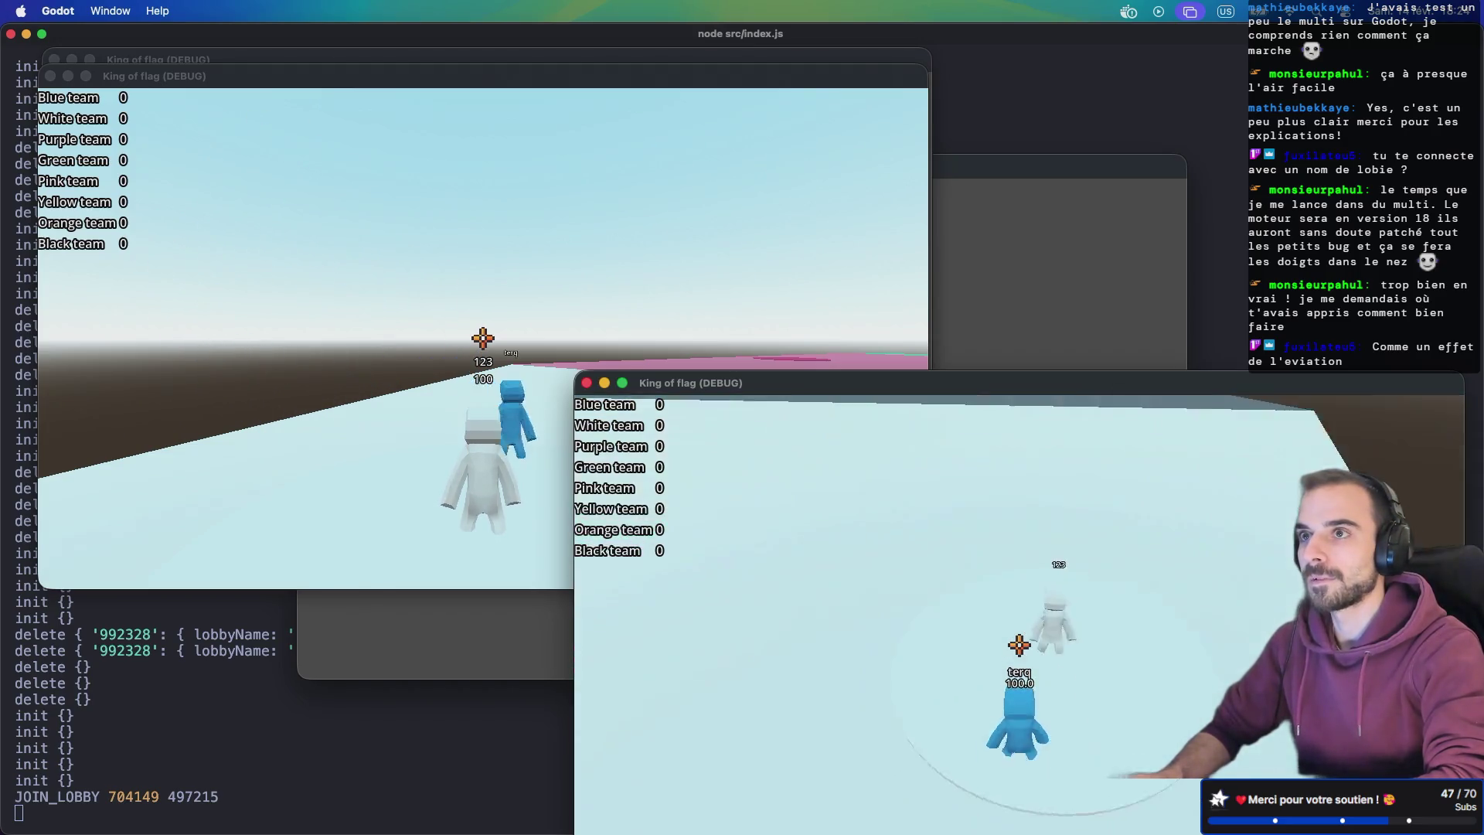
pyautogui.press('w')
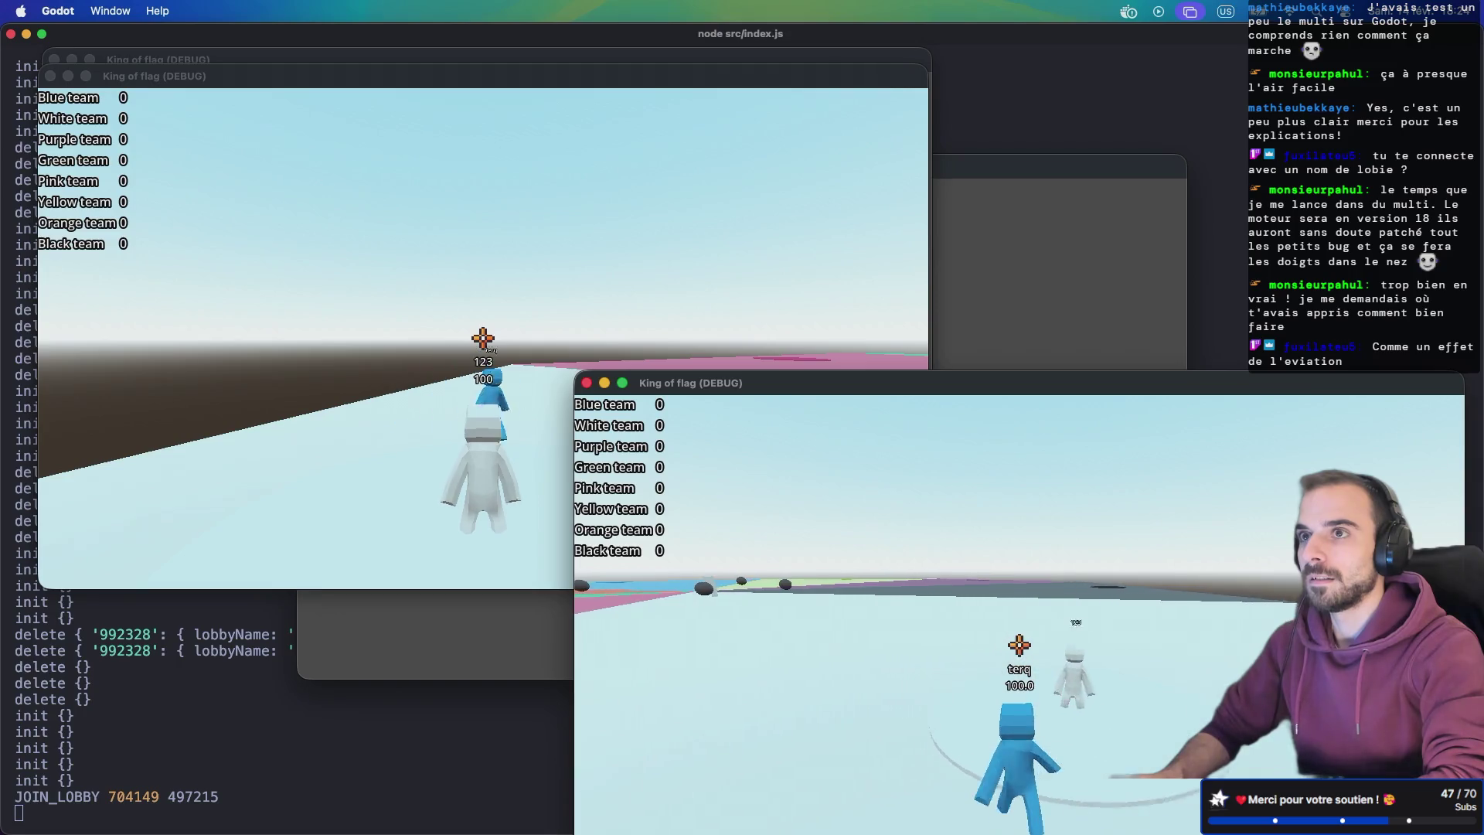
pyautogui.press('w')
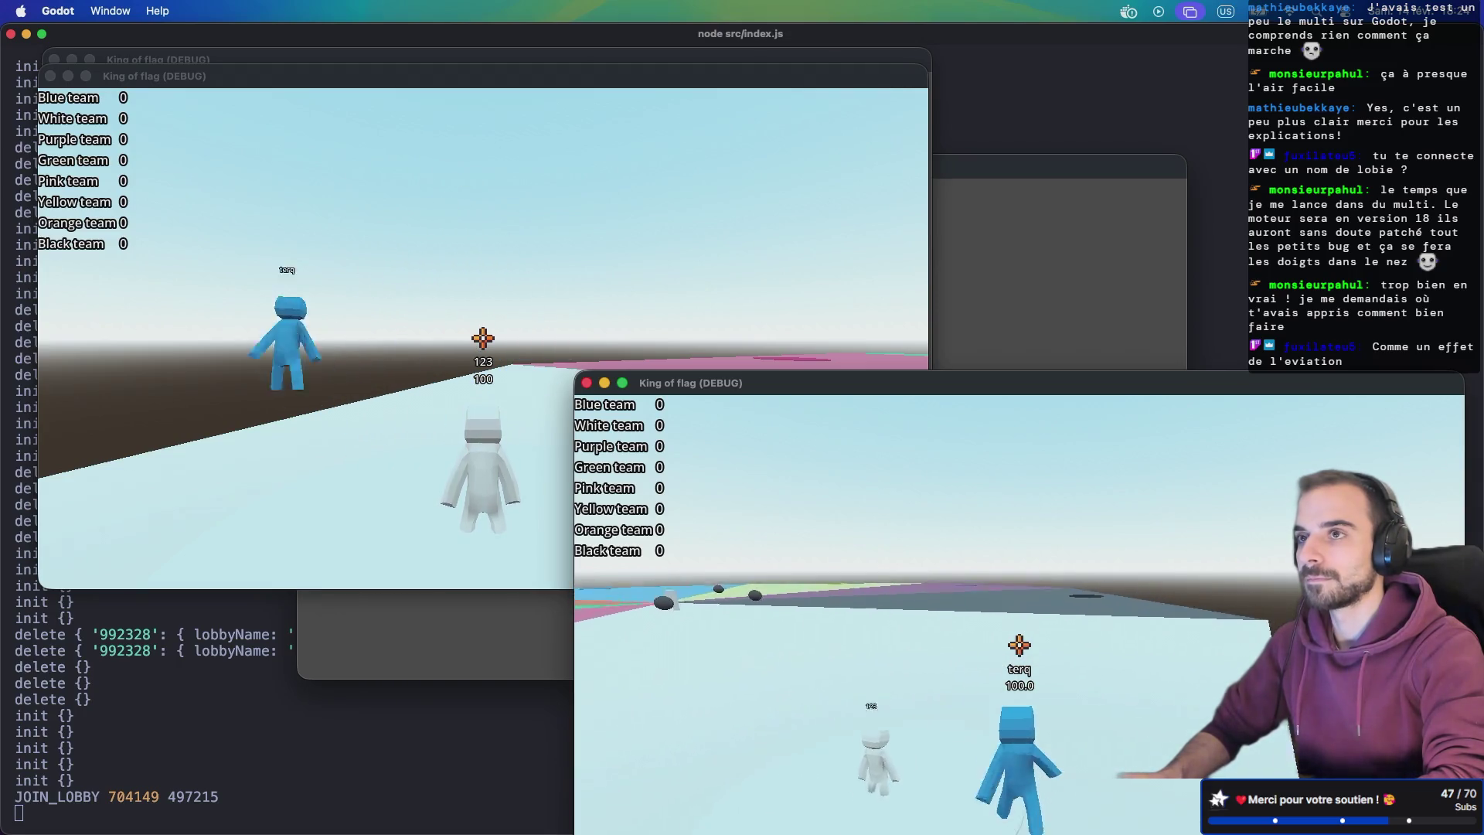
pyautogui.press('w')
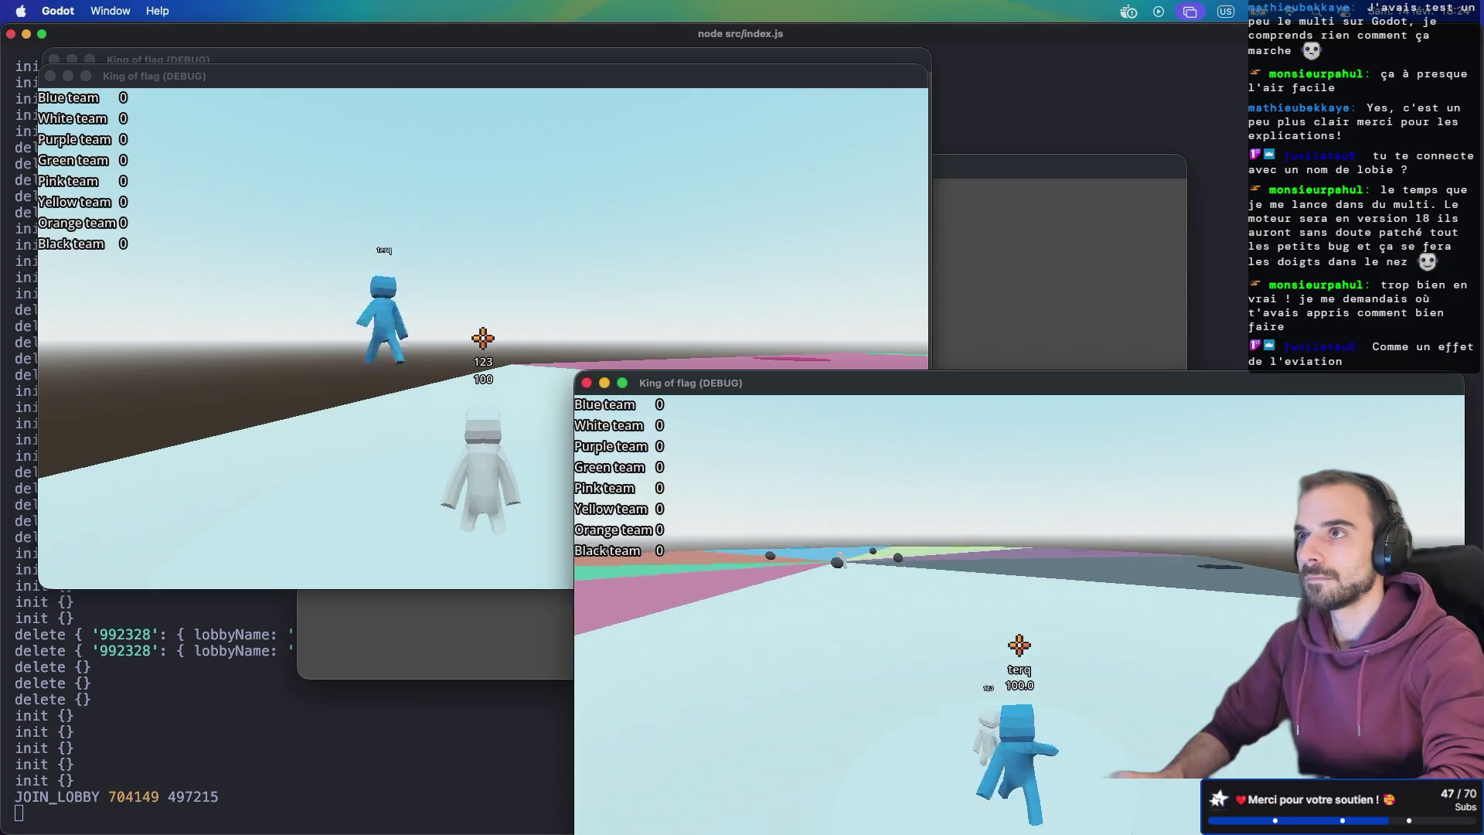
pyautogui.press('w')
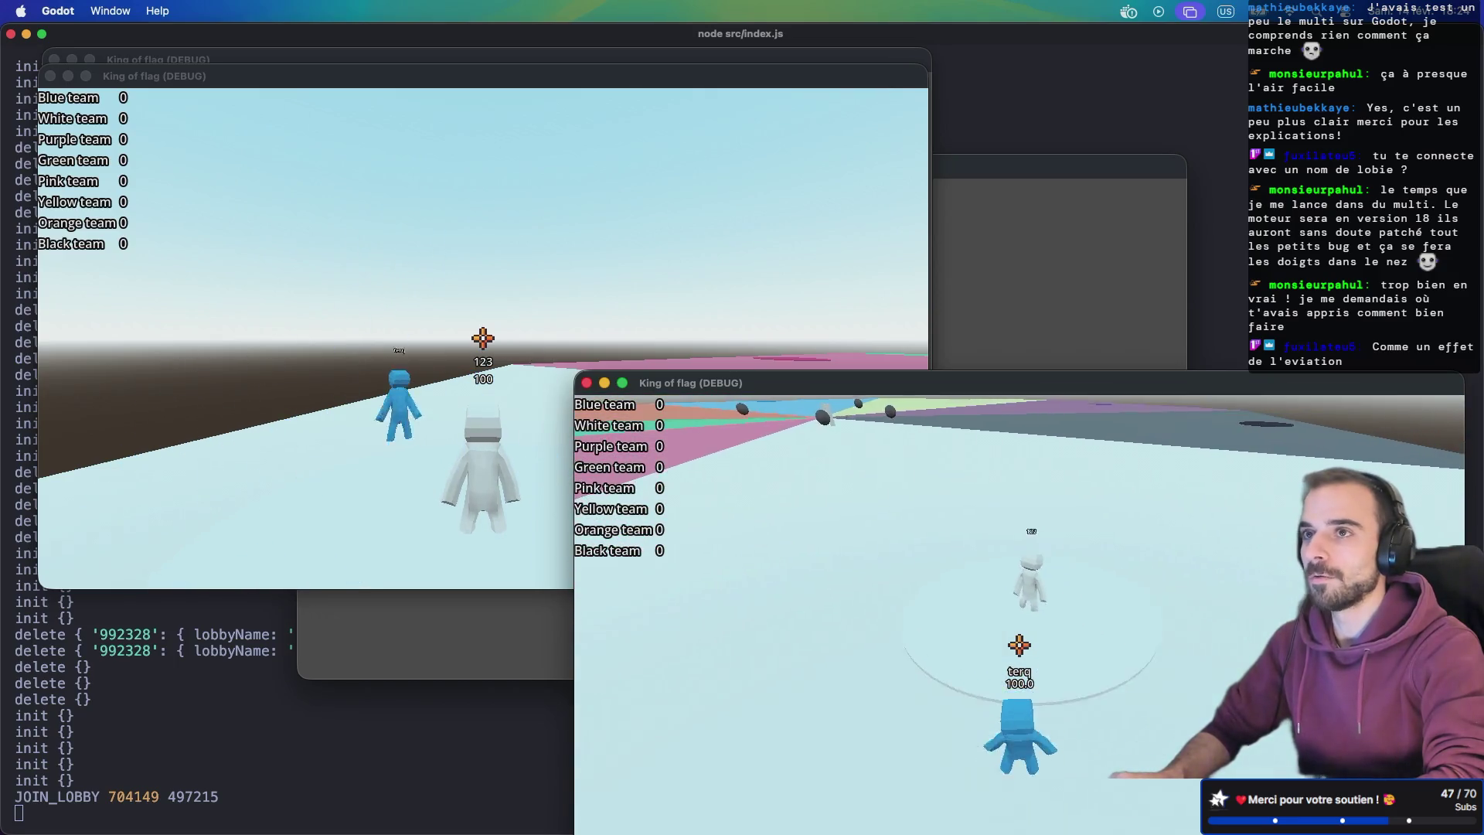
# Run and jump the blue character across the arena toward the pink edge and distant platforms
pyautogui.press('space')
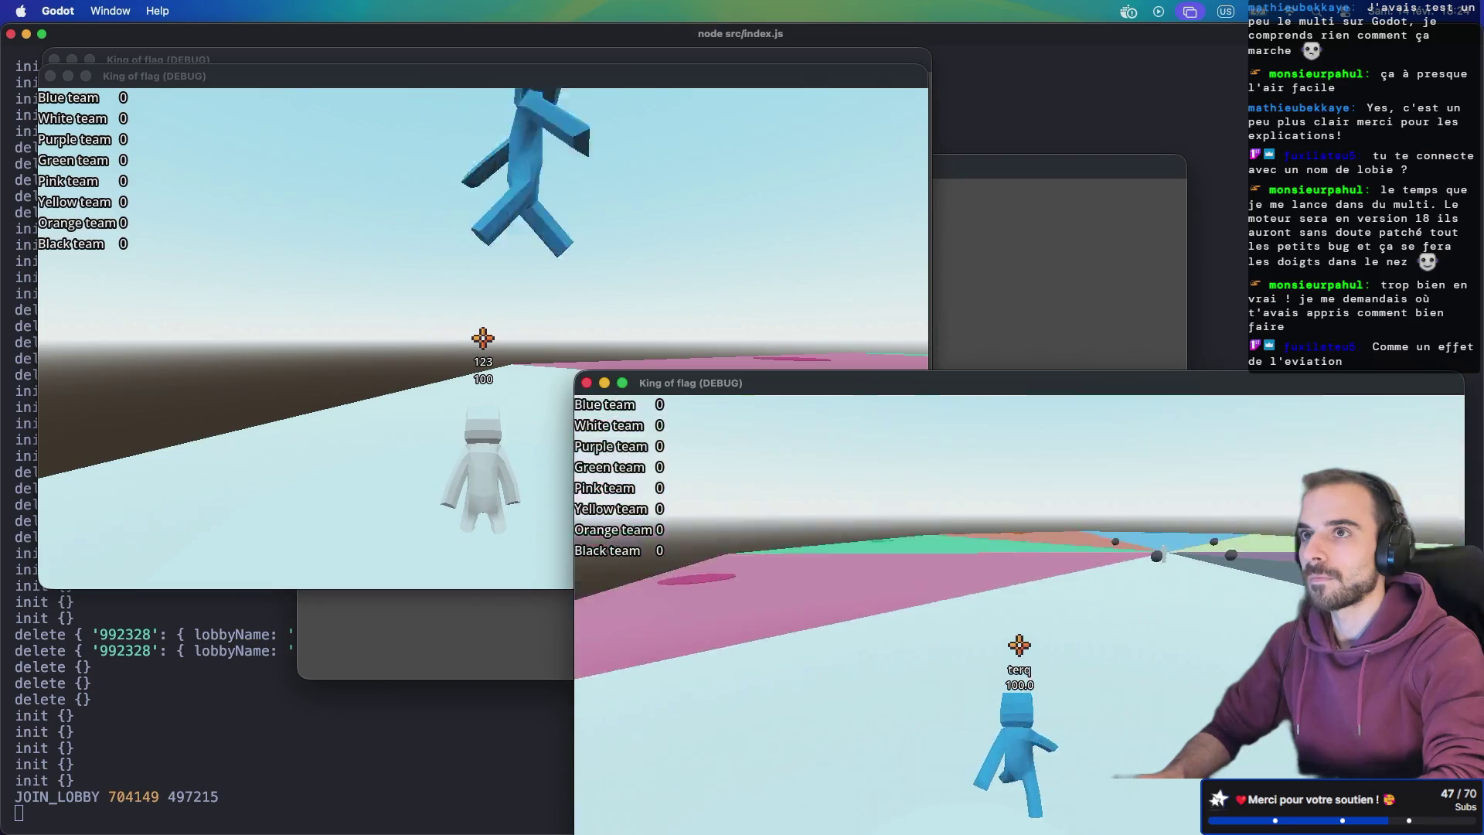
pyautogui.press('w')
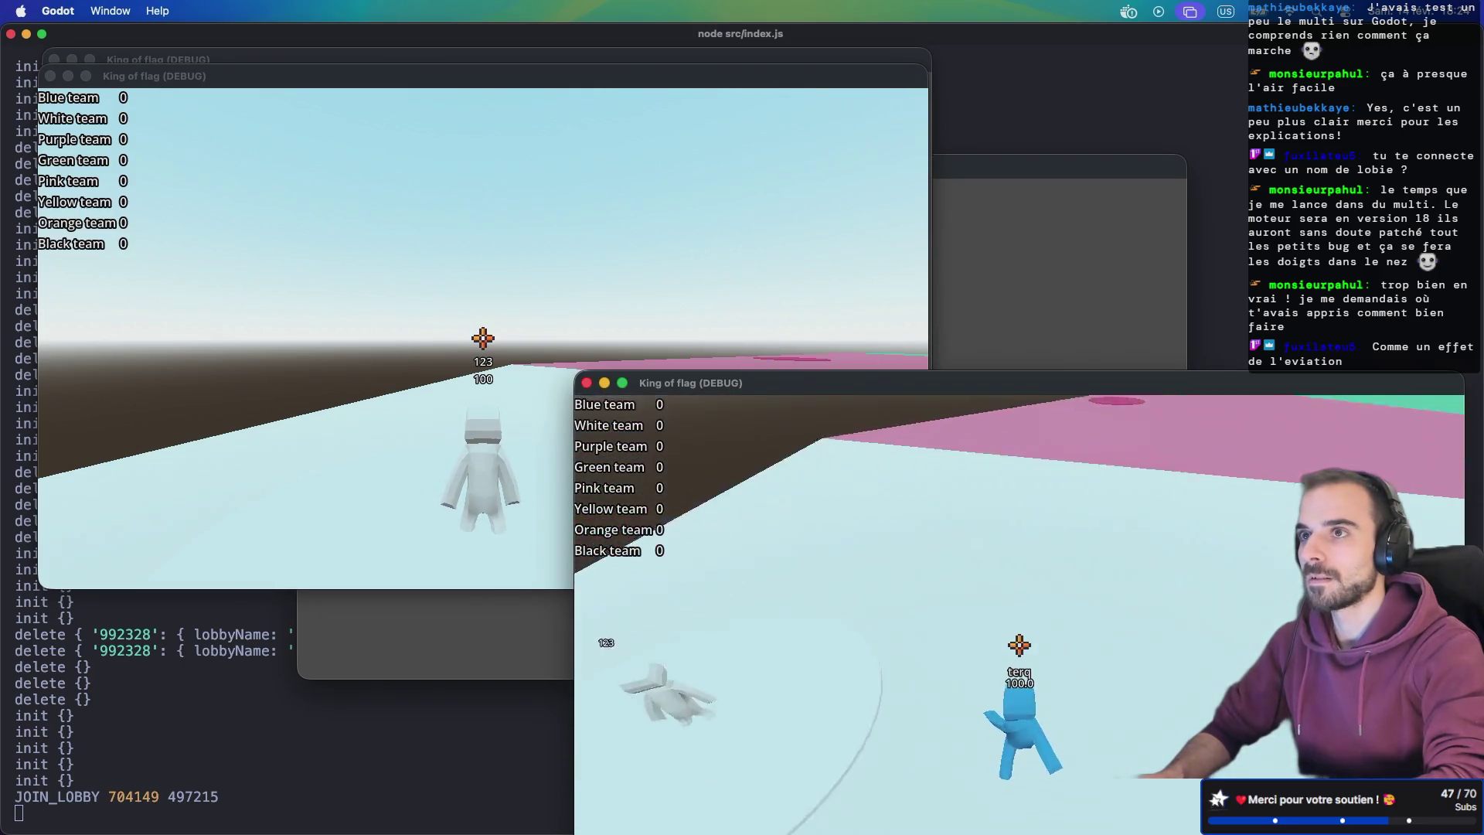
pyautogui.press('space')
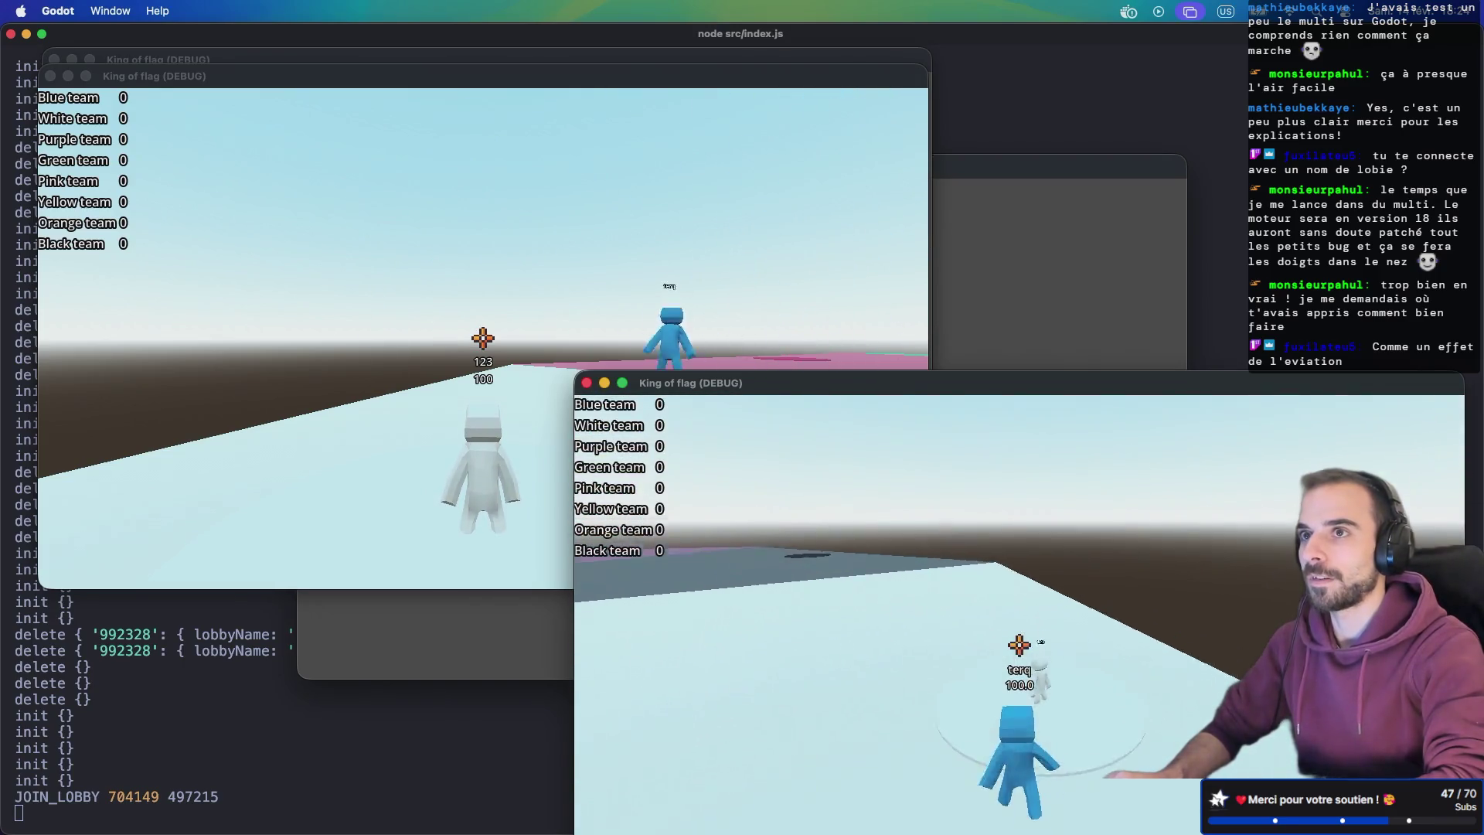
pyautogui.press('w')
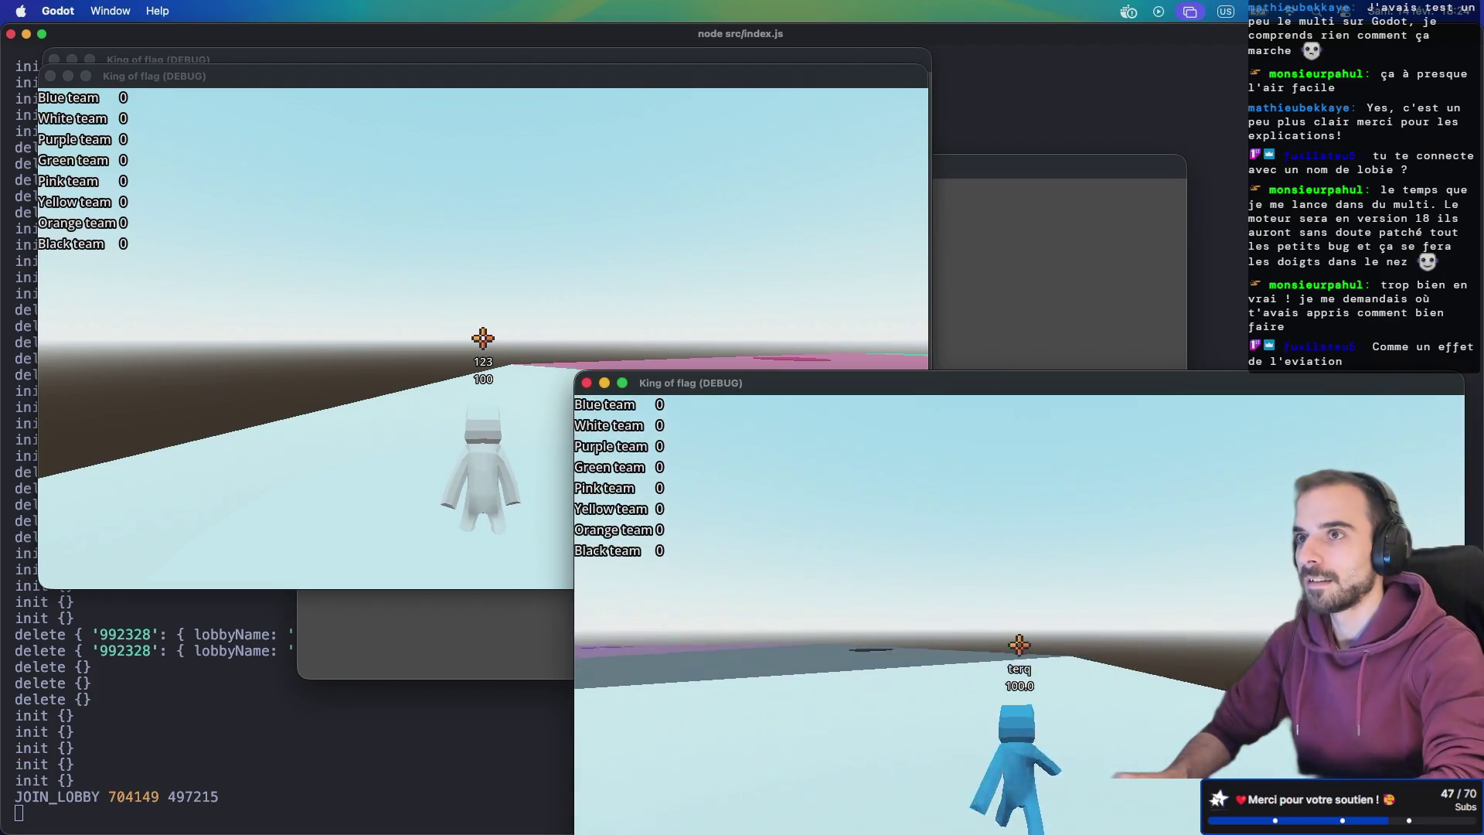
pyautogui.press('w')
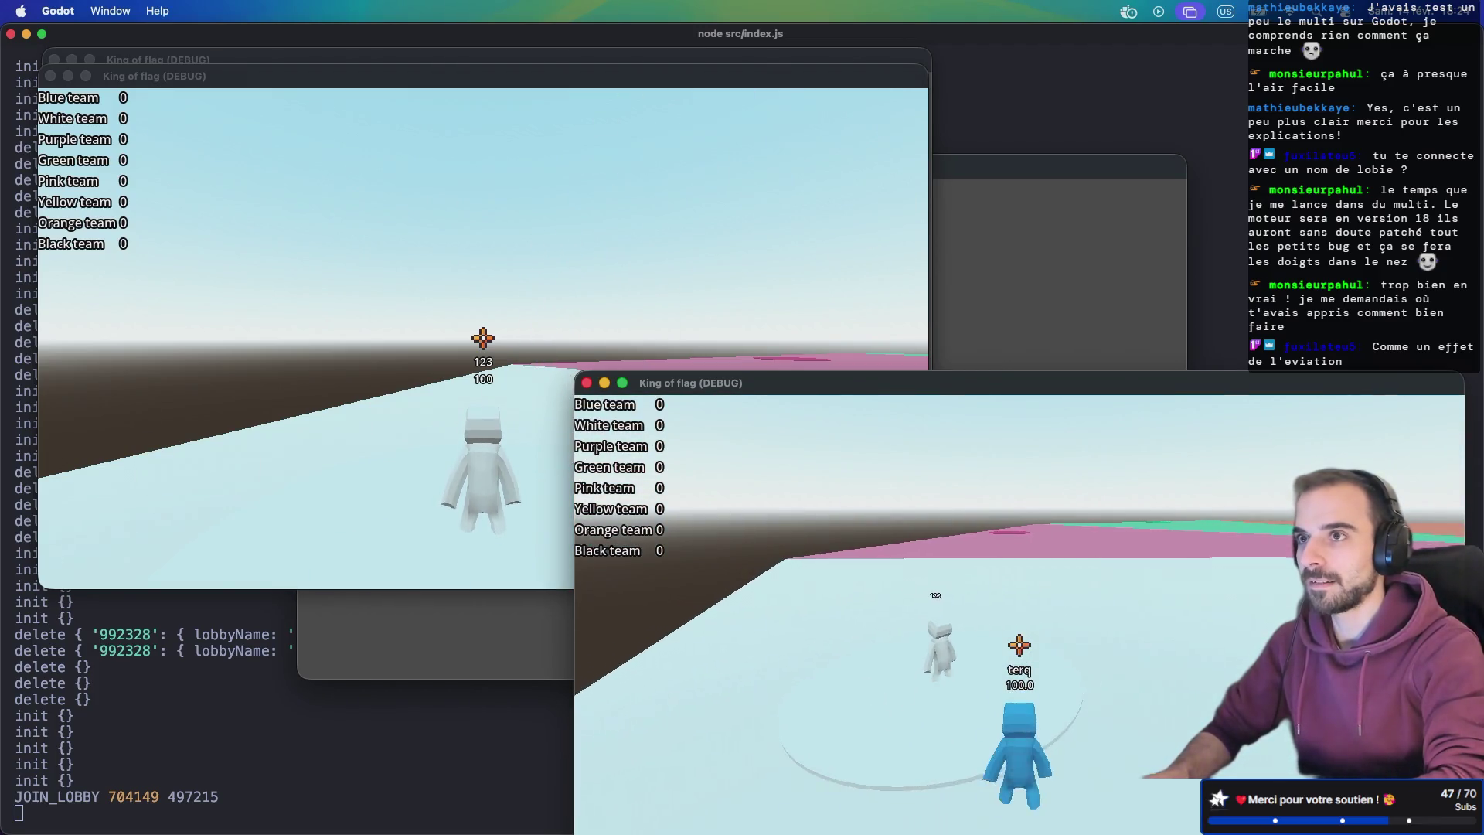
pyautogui.press('w')
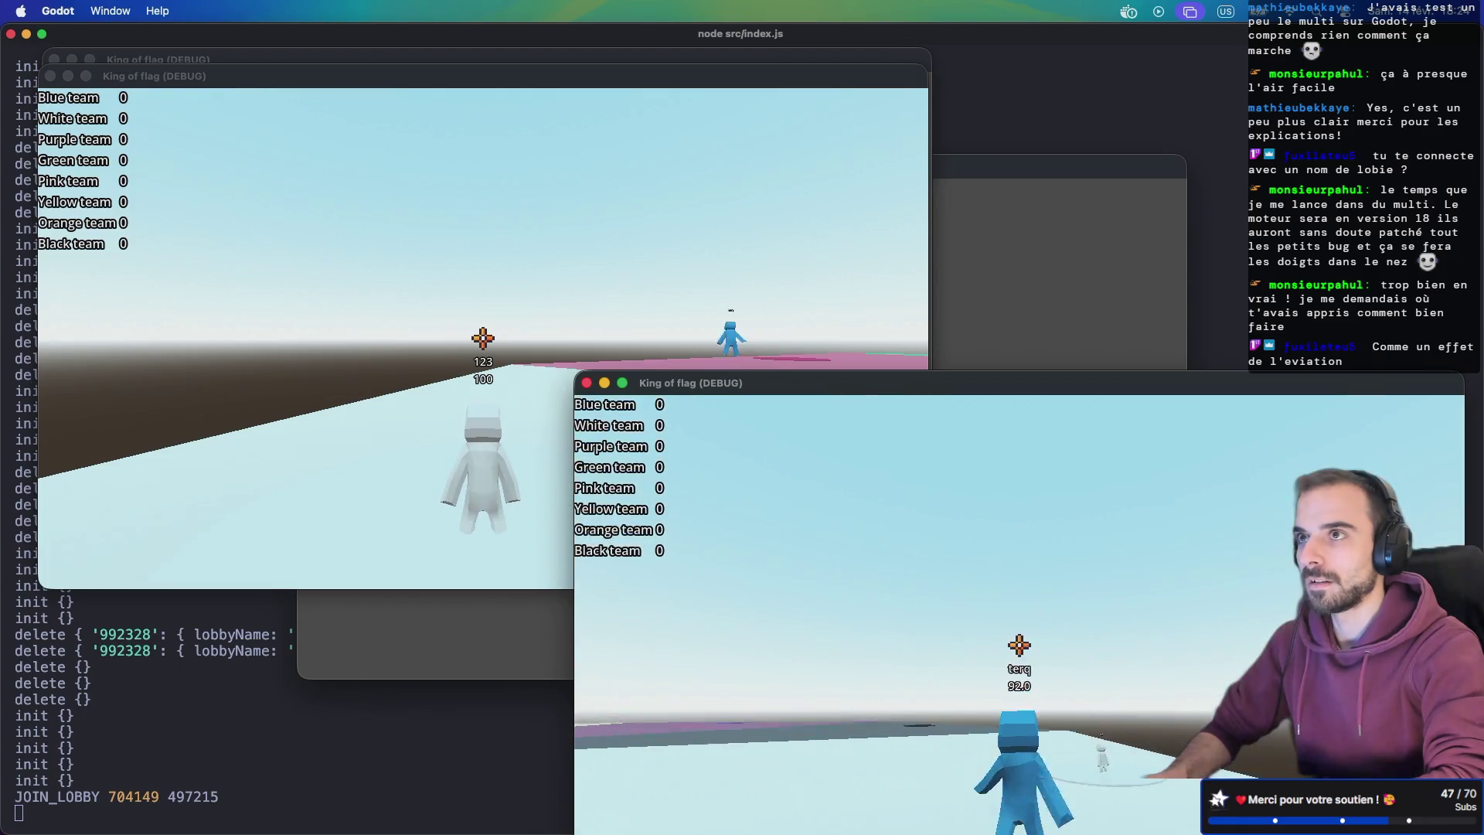
pyautogui.press('w')
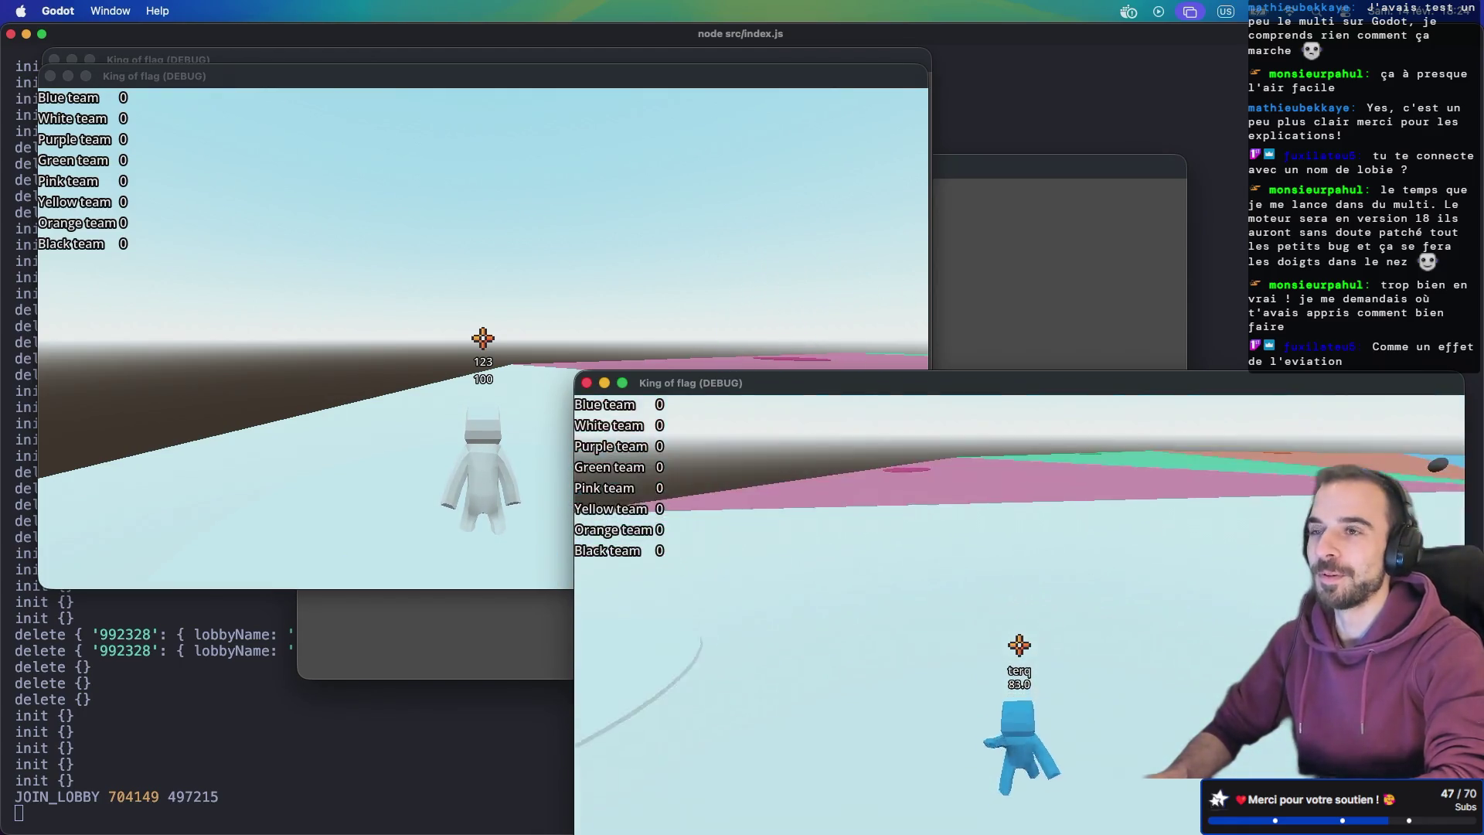
pyautogui.press('w')
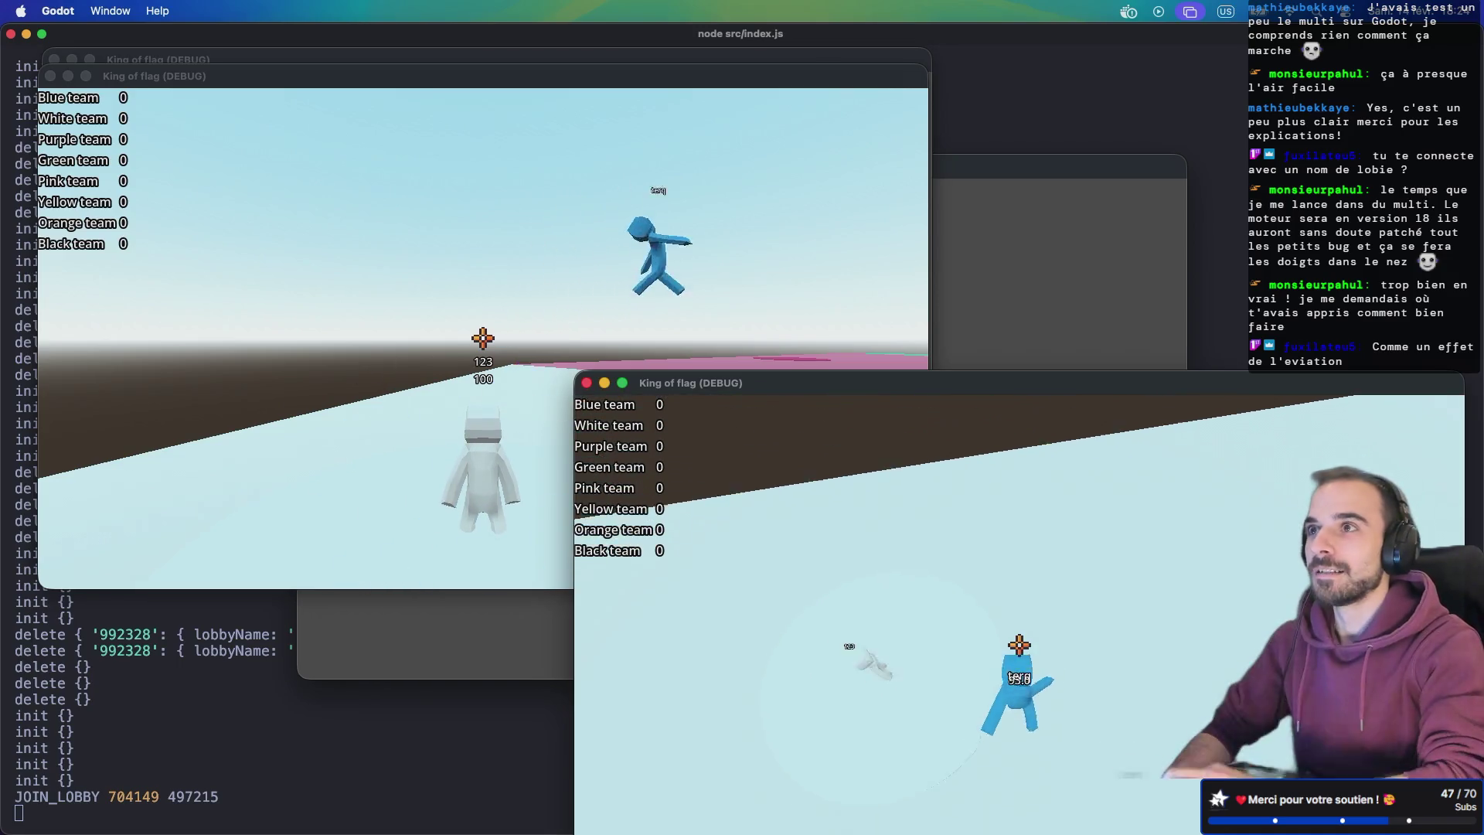
pyautogui.press('w')
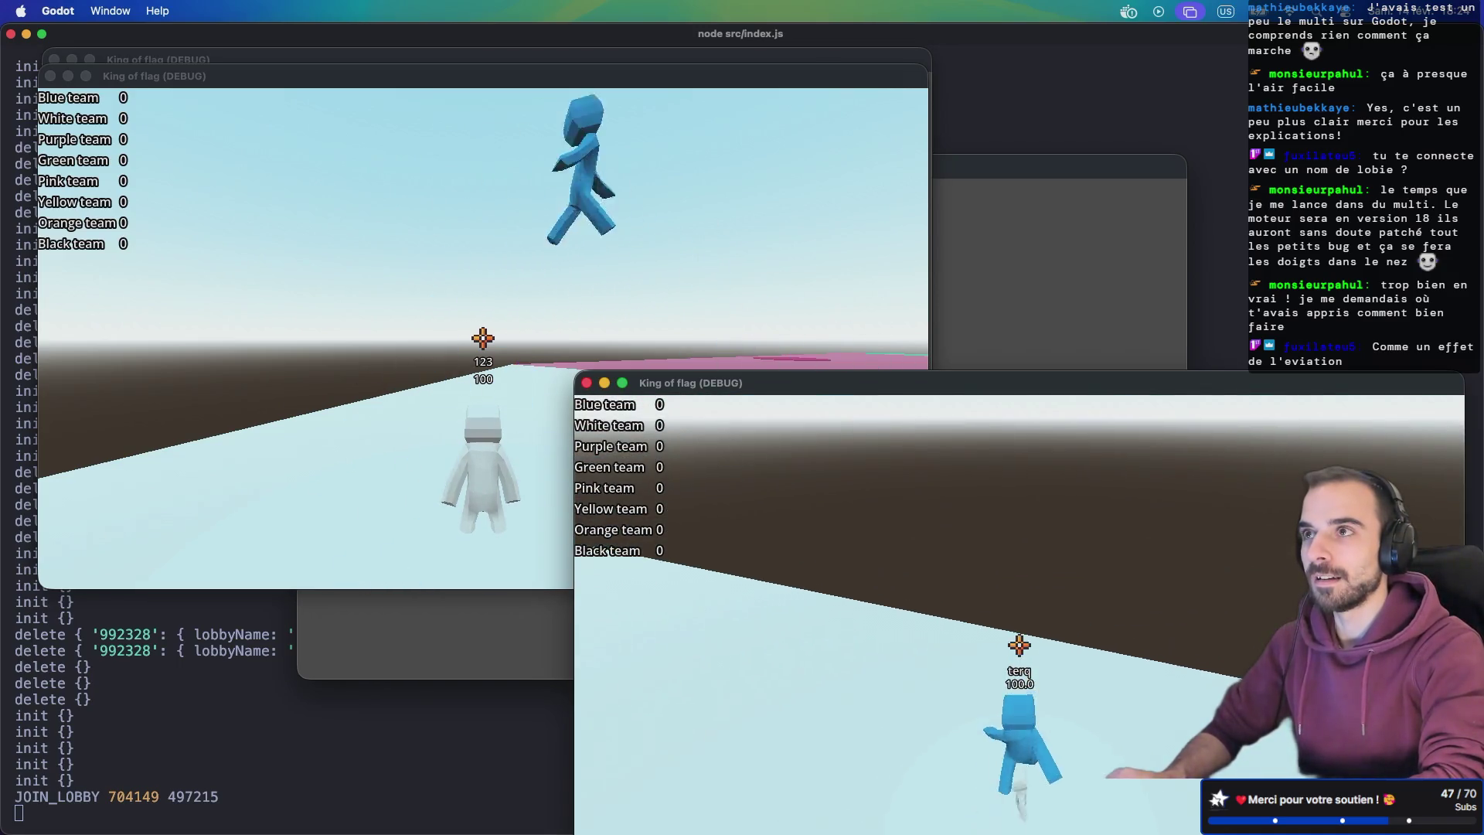
pyautogui.press('w')
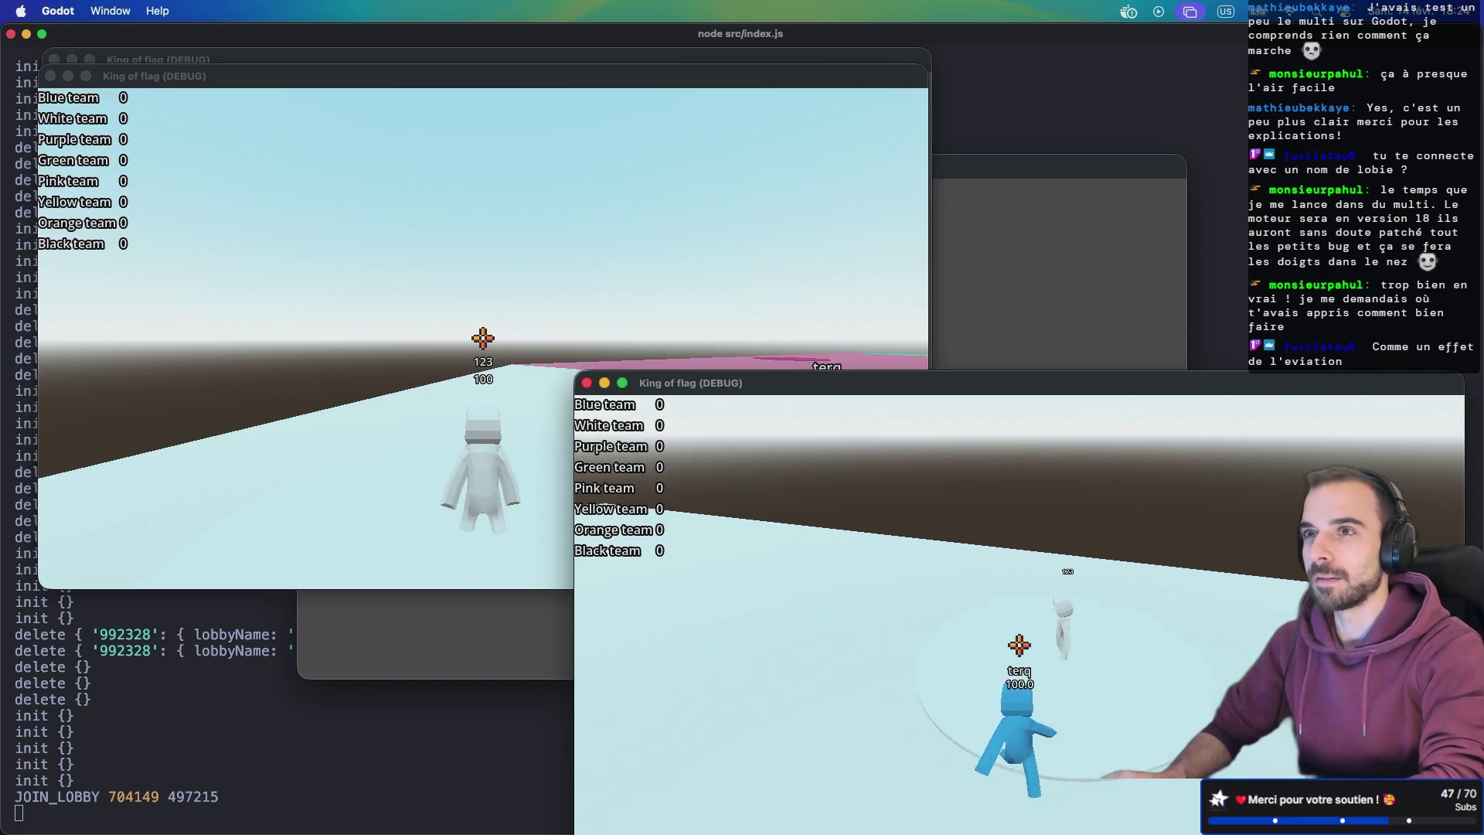
pyautogui.press('w')
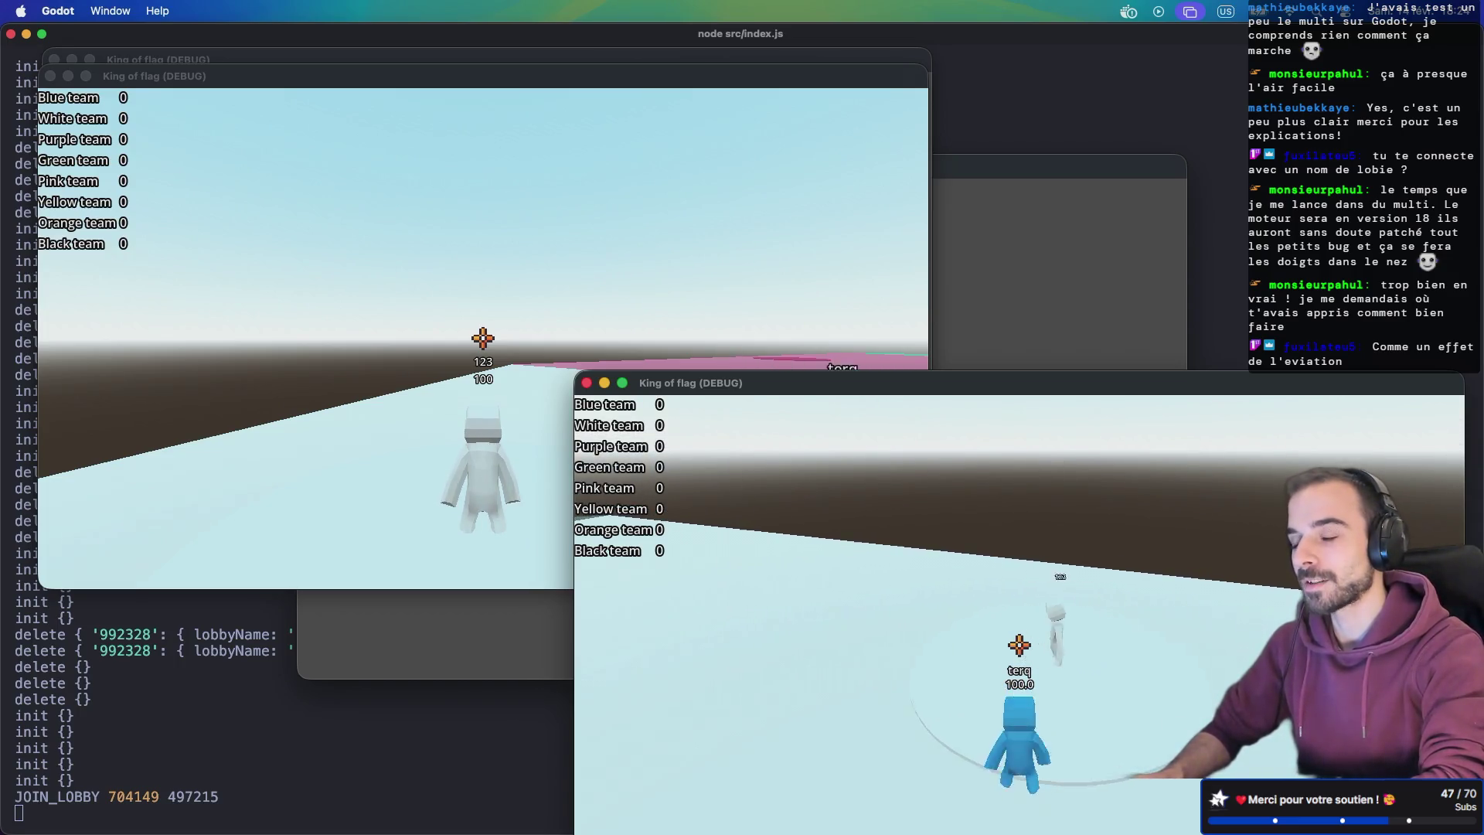
pyautogui.moveTo(1019, 645)
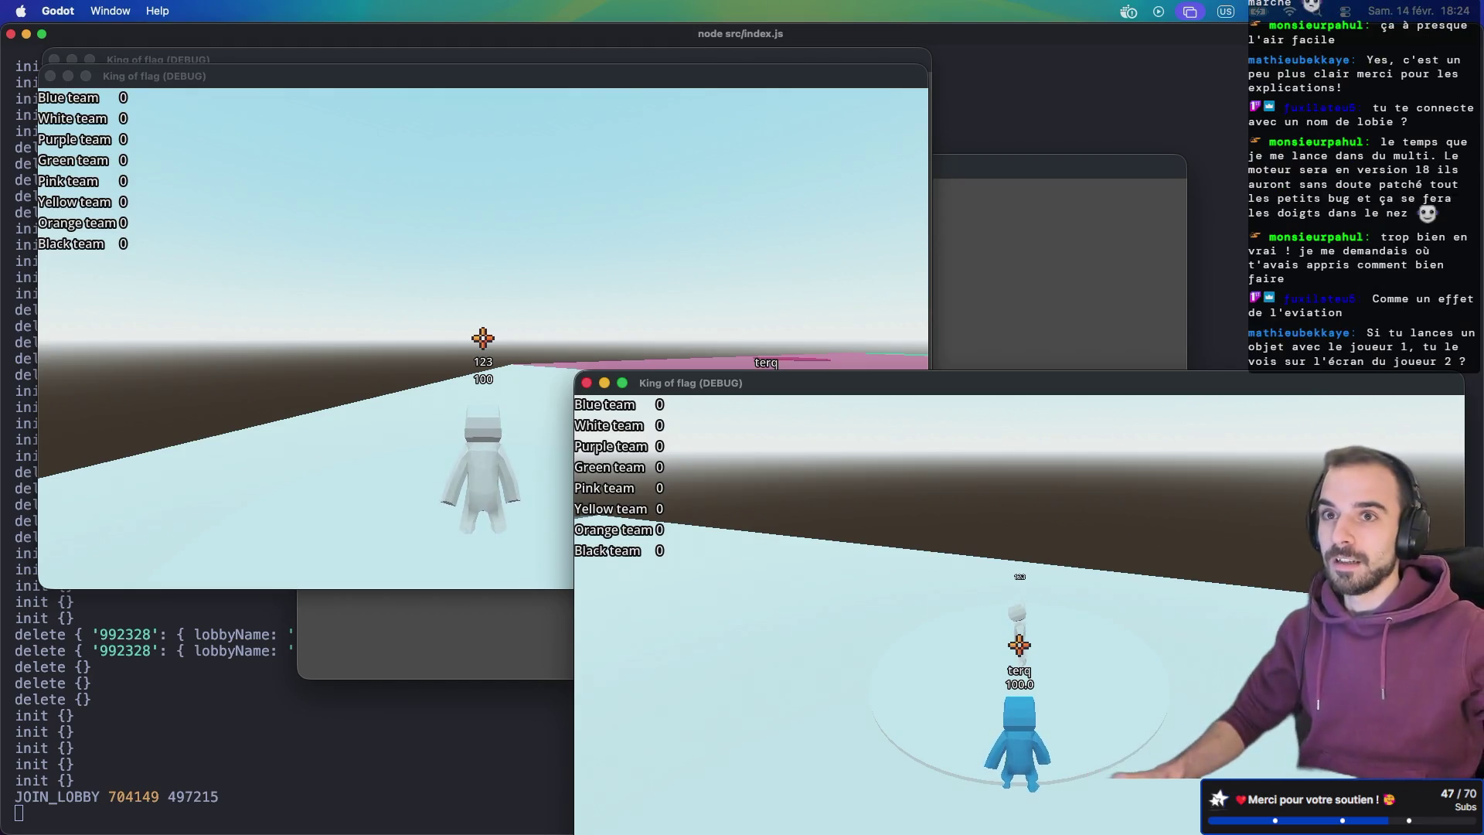
pyautogui.press('w')
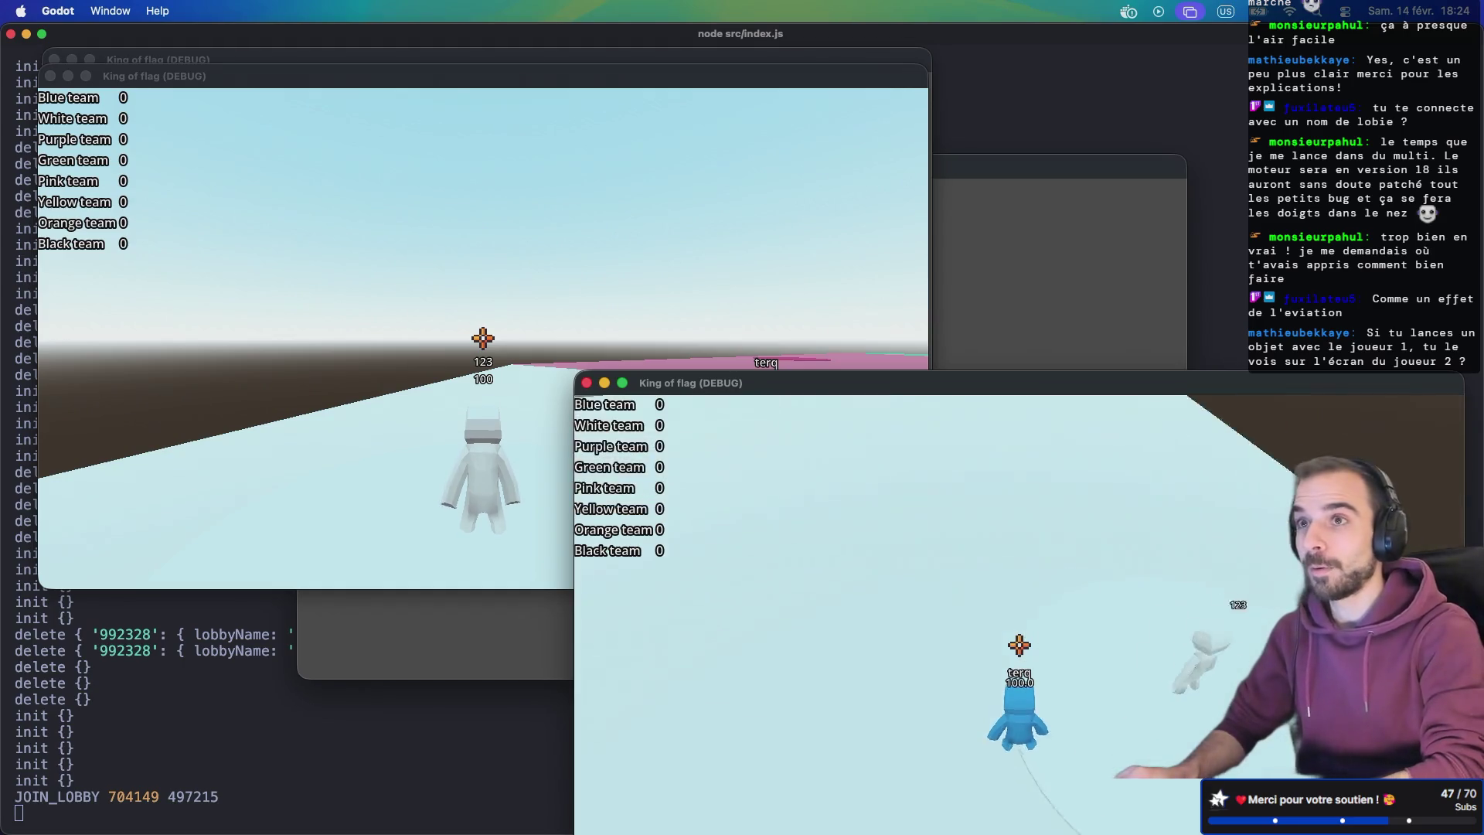
pyautogui.press('w')
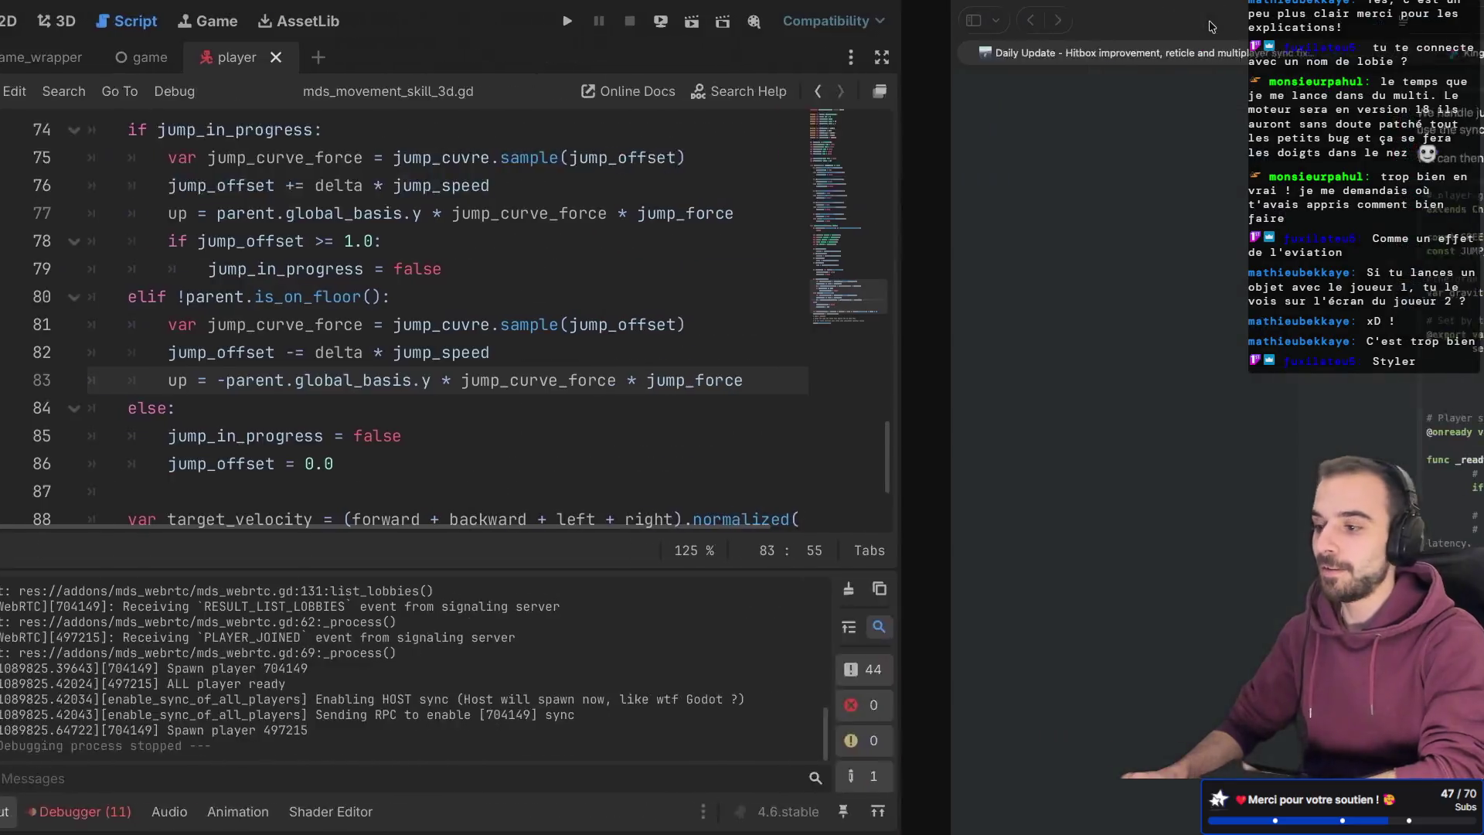
pyautogui.click(571, 43)
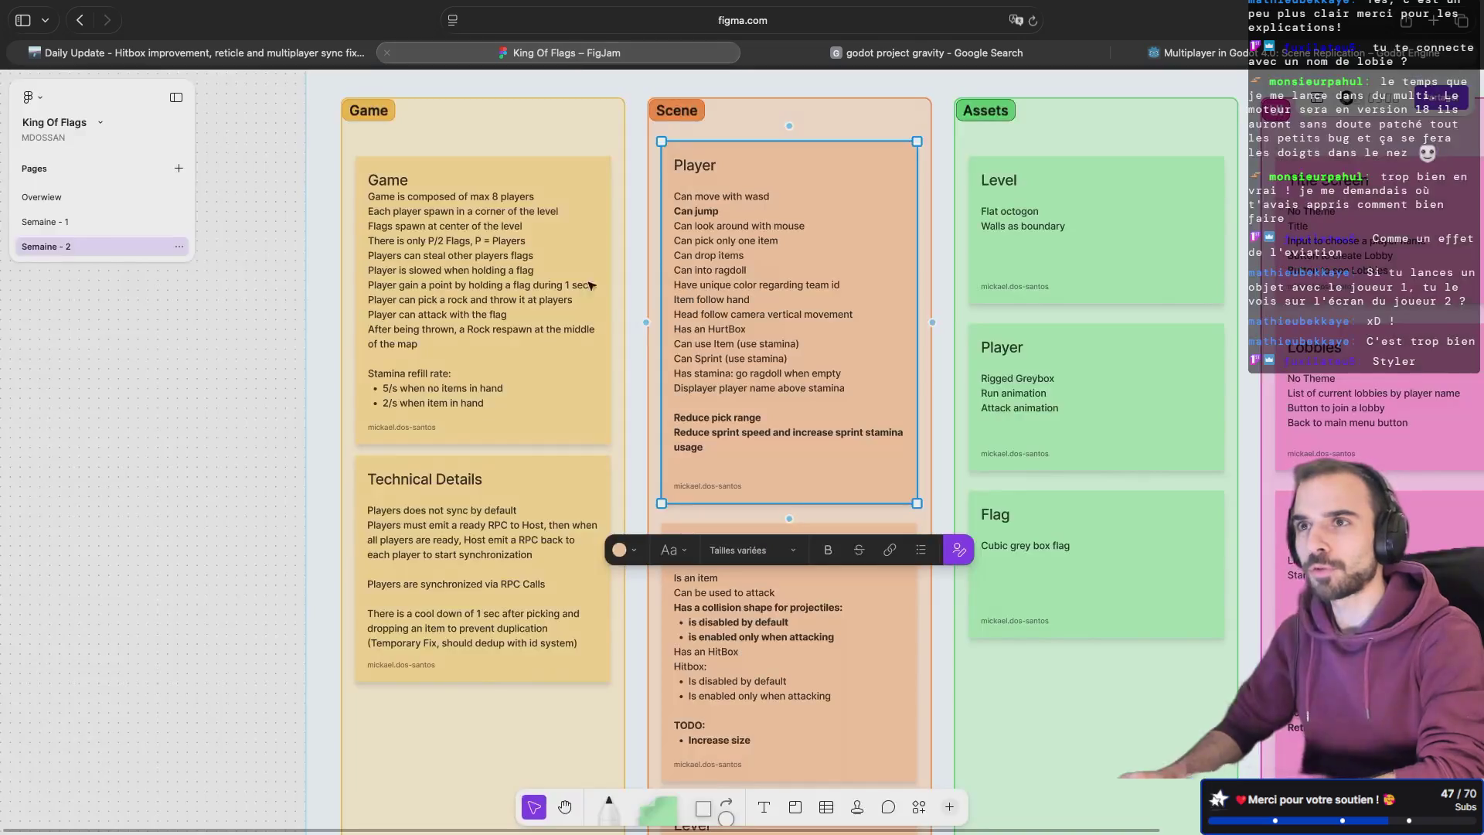
# Scroll over the King Of Flags board's Player card to review its to-dos
pyautogui.scroll(5, 735, 424)
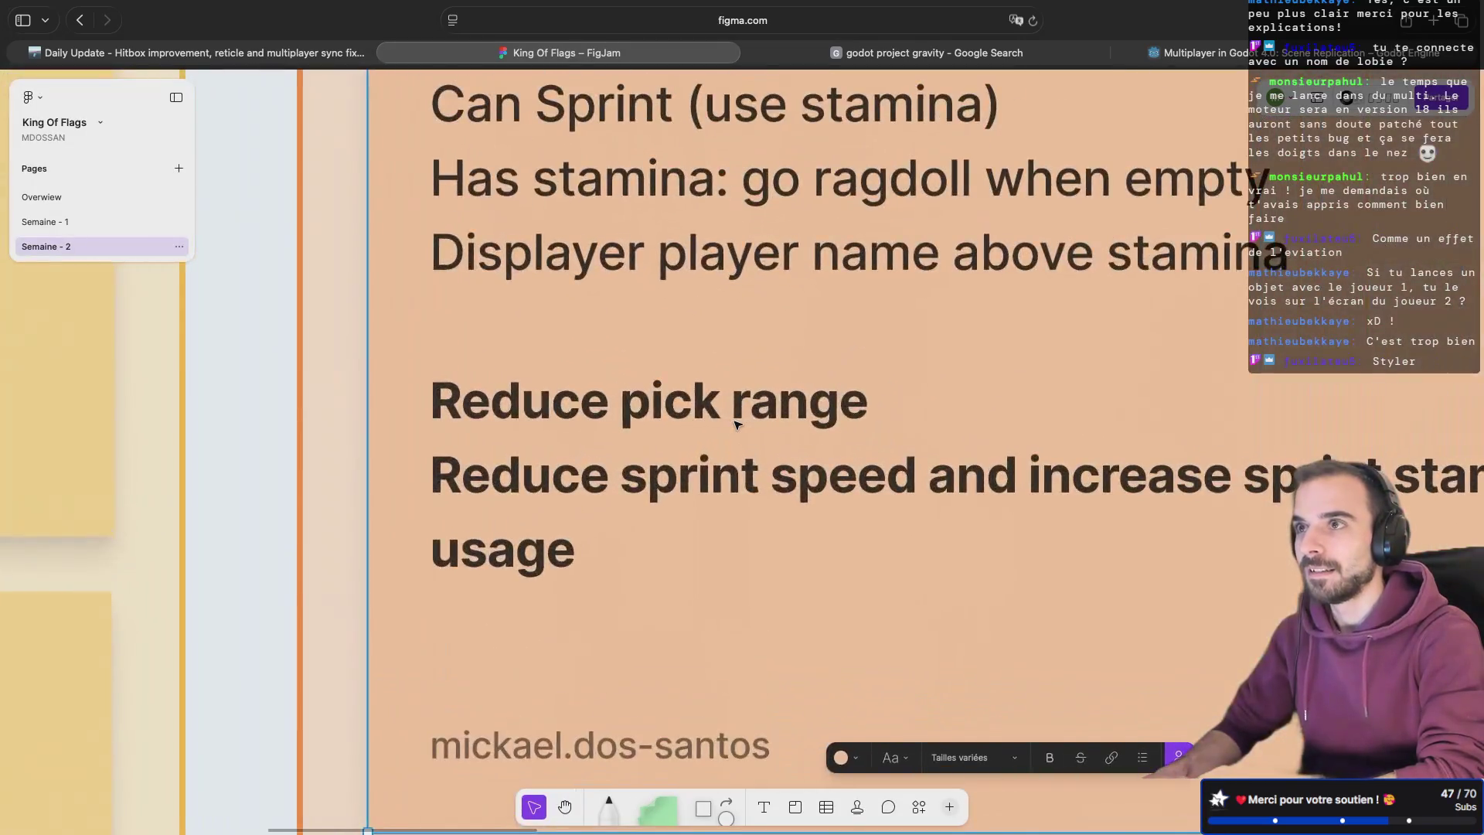
pyautogui.scroll(10, 735, 424)
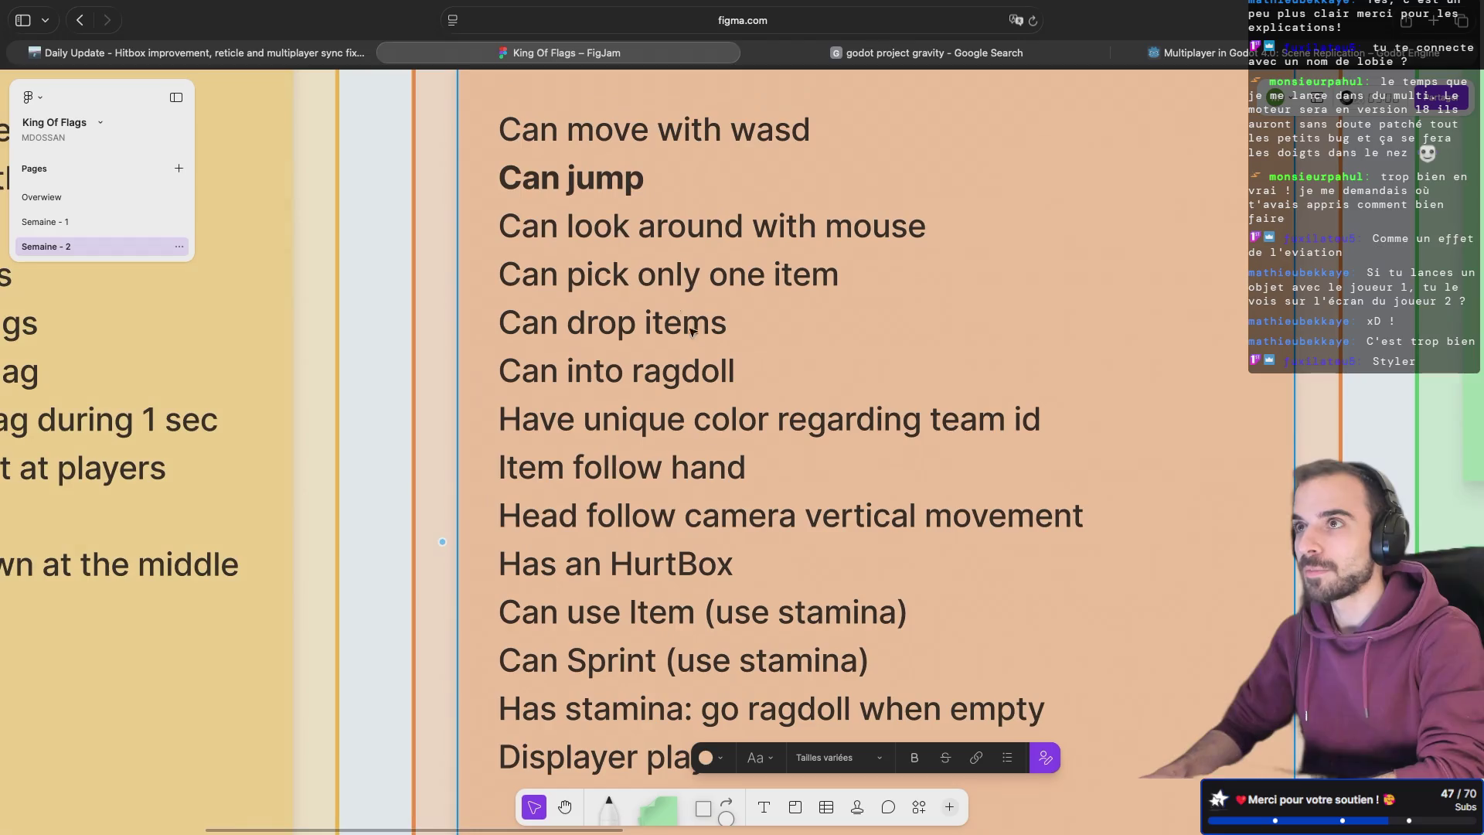
pyautogui.scroll(-2, 637, 261)
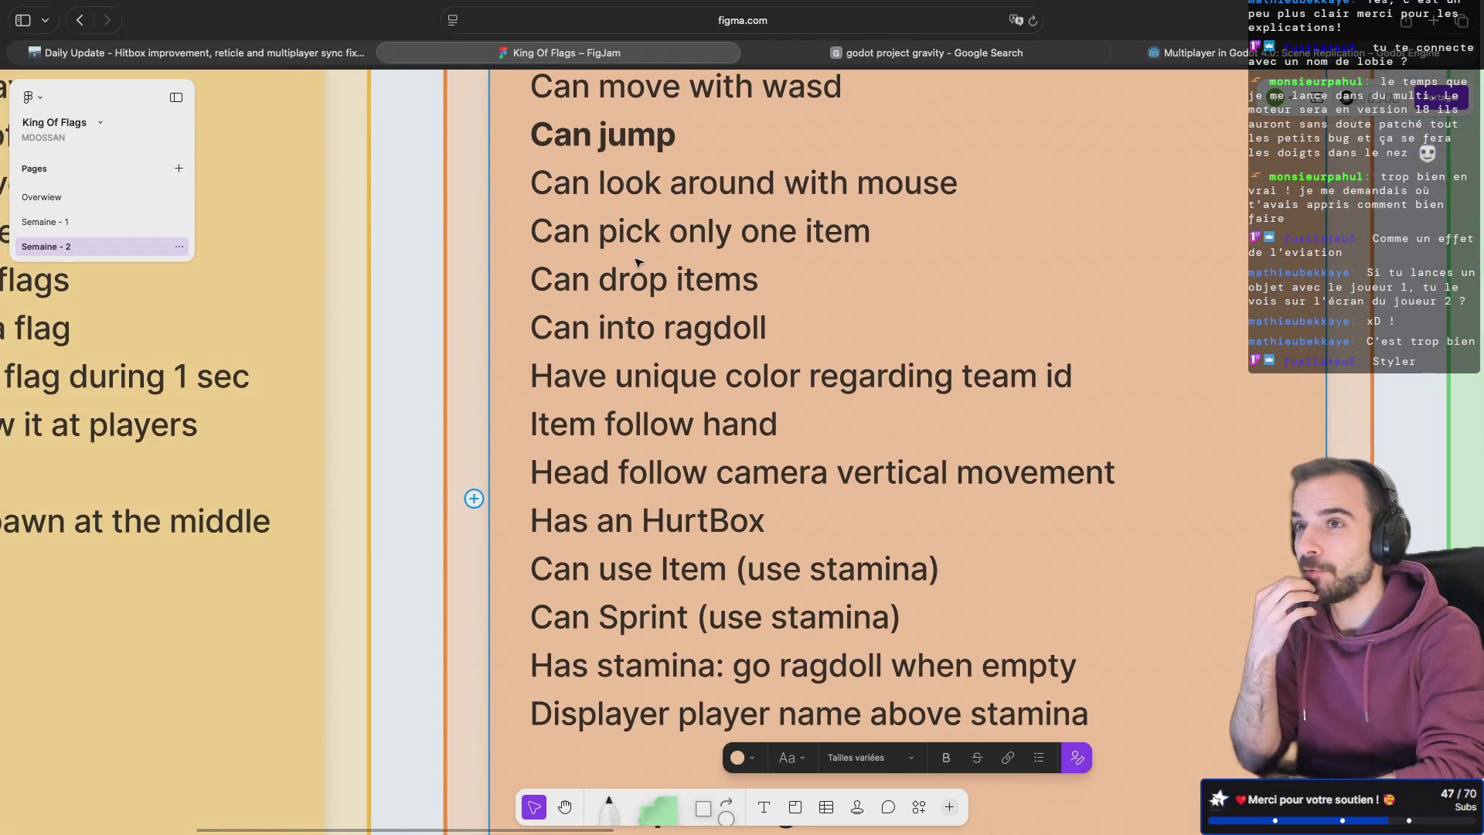
pyautogui.scroll(-10, 637, 261)
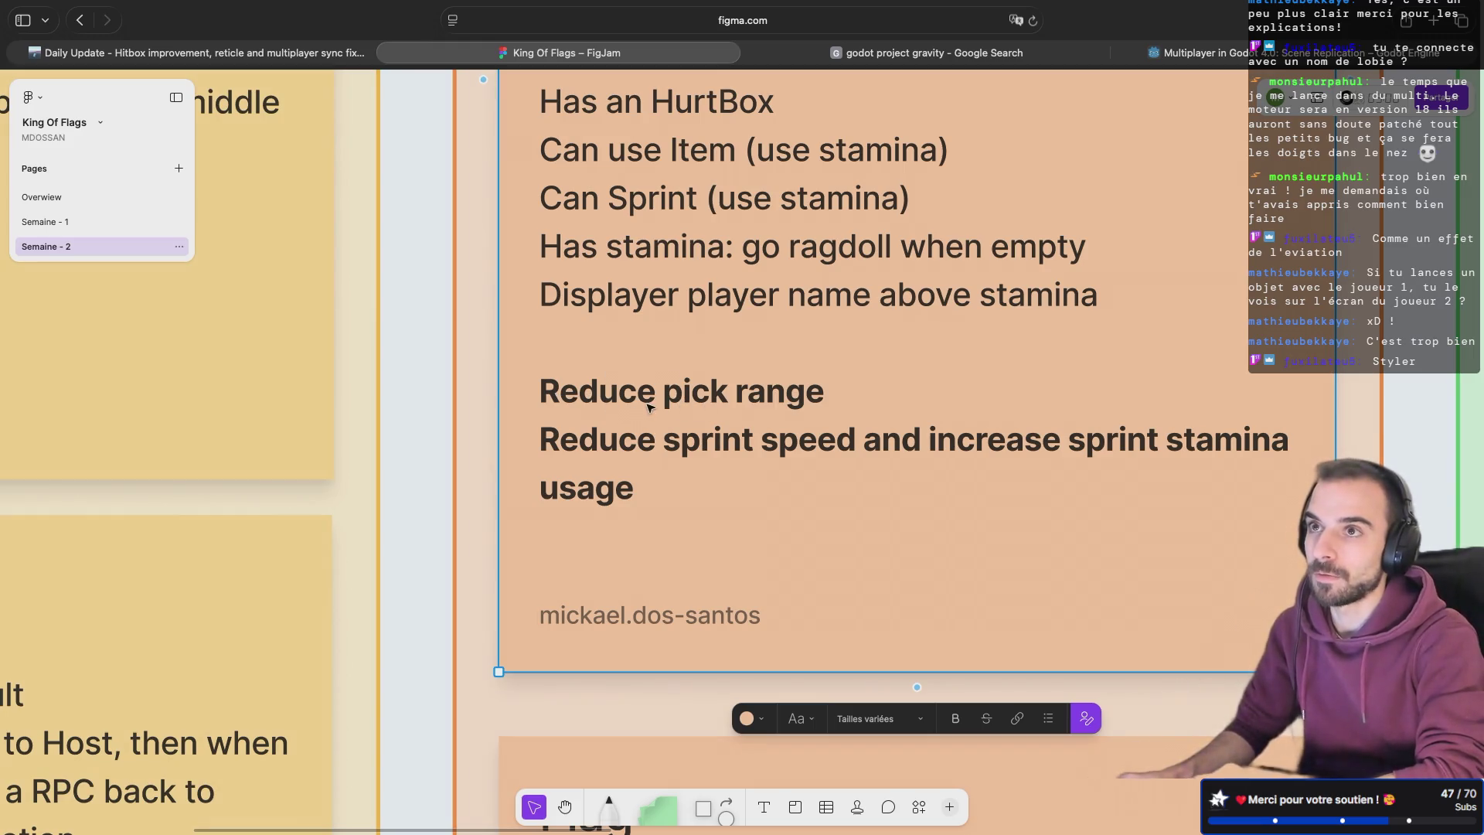
pyautogui.hotkey('ctrl', 'Left')
pyautogui.hotkey('ctrl', 'Left')
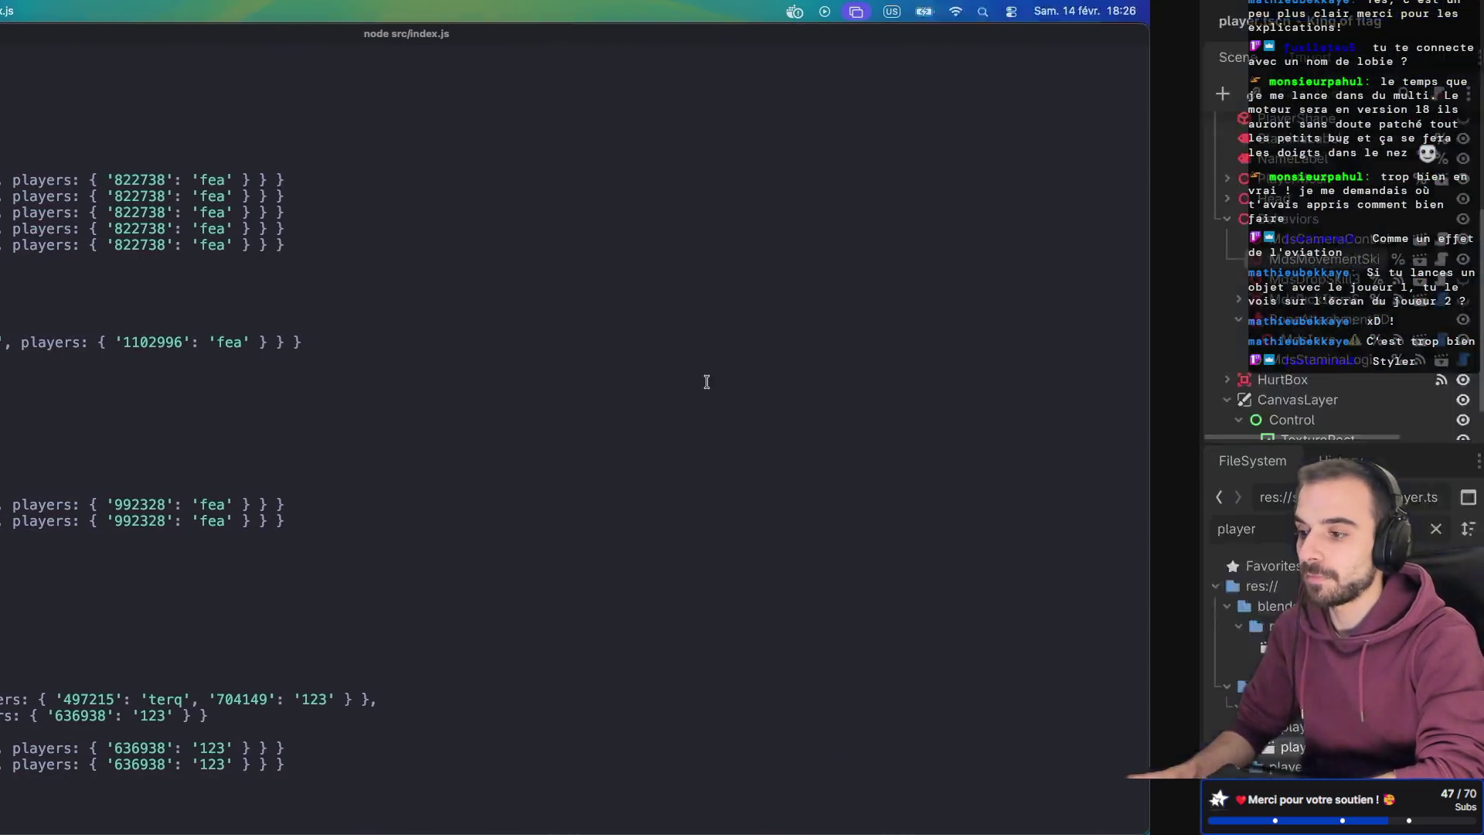
# Create a lobby as 'feaf' in the first game window and move it aside
pyautogui.hotkey('ctrl', 'Right')
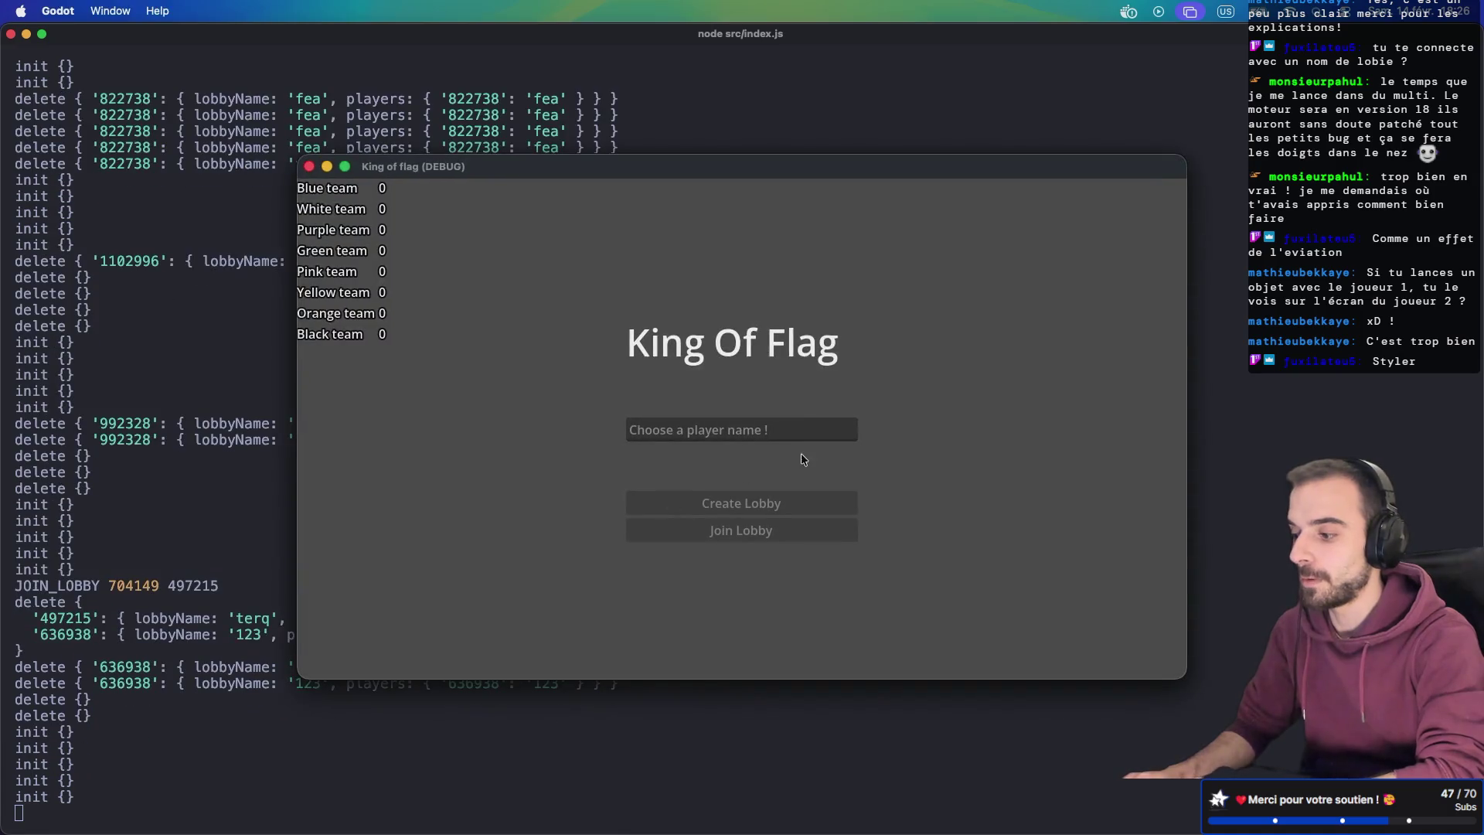
pyautogui.click(761, 432)
pyautogui.write('feaf')
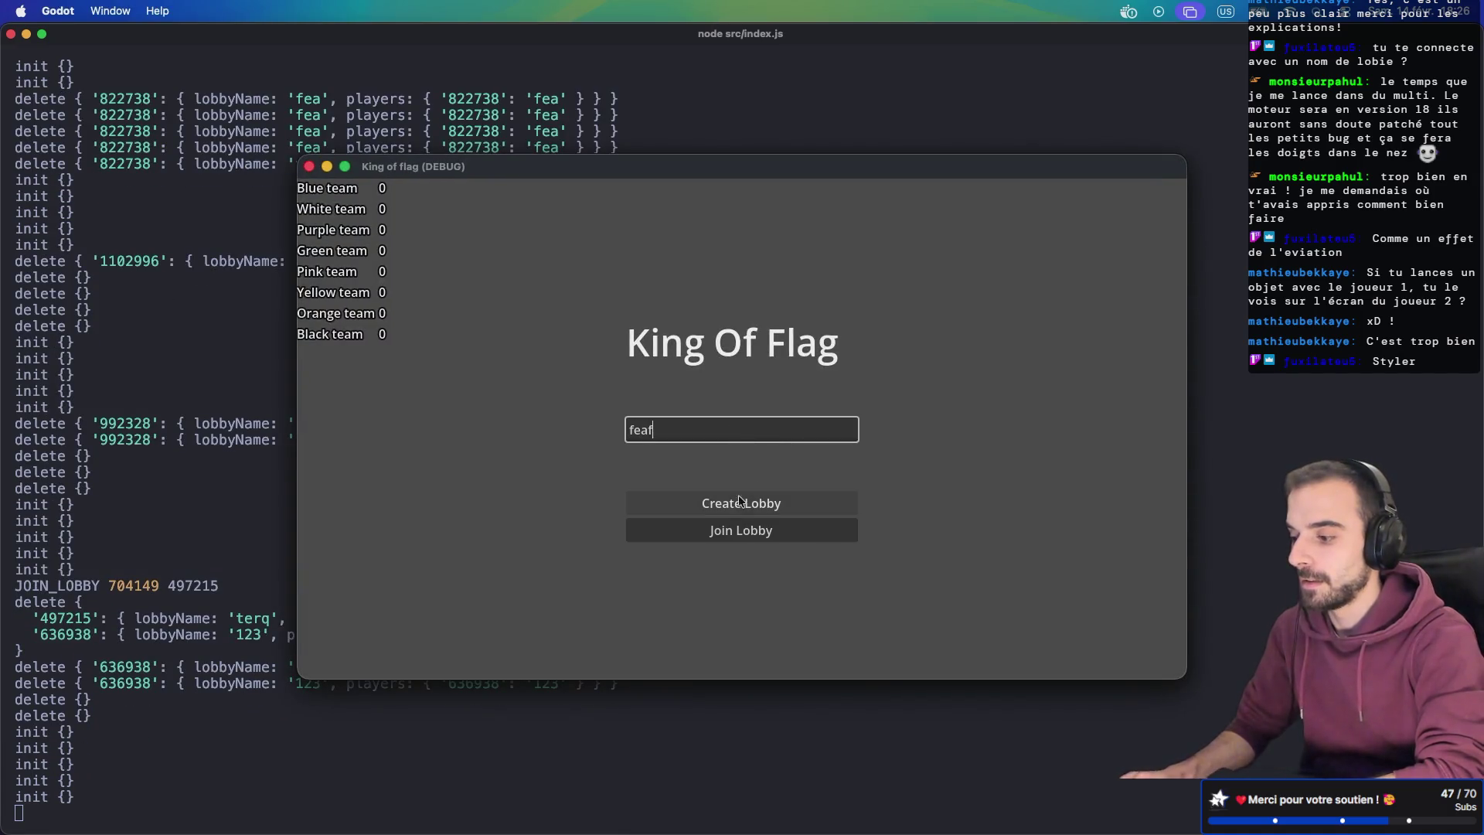
pyautogui.click(740, 502)
pyautogui.moveTo(817, 167); pyautogui.dragTo(1113, 304)
# Enter 'feaf' in the second game window, start its game, and move it top-left
pyautogui.click(930, 244)
pyautogui.click(744, 425)
pyautogui.write('feaf')
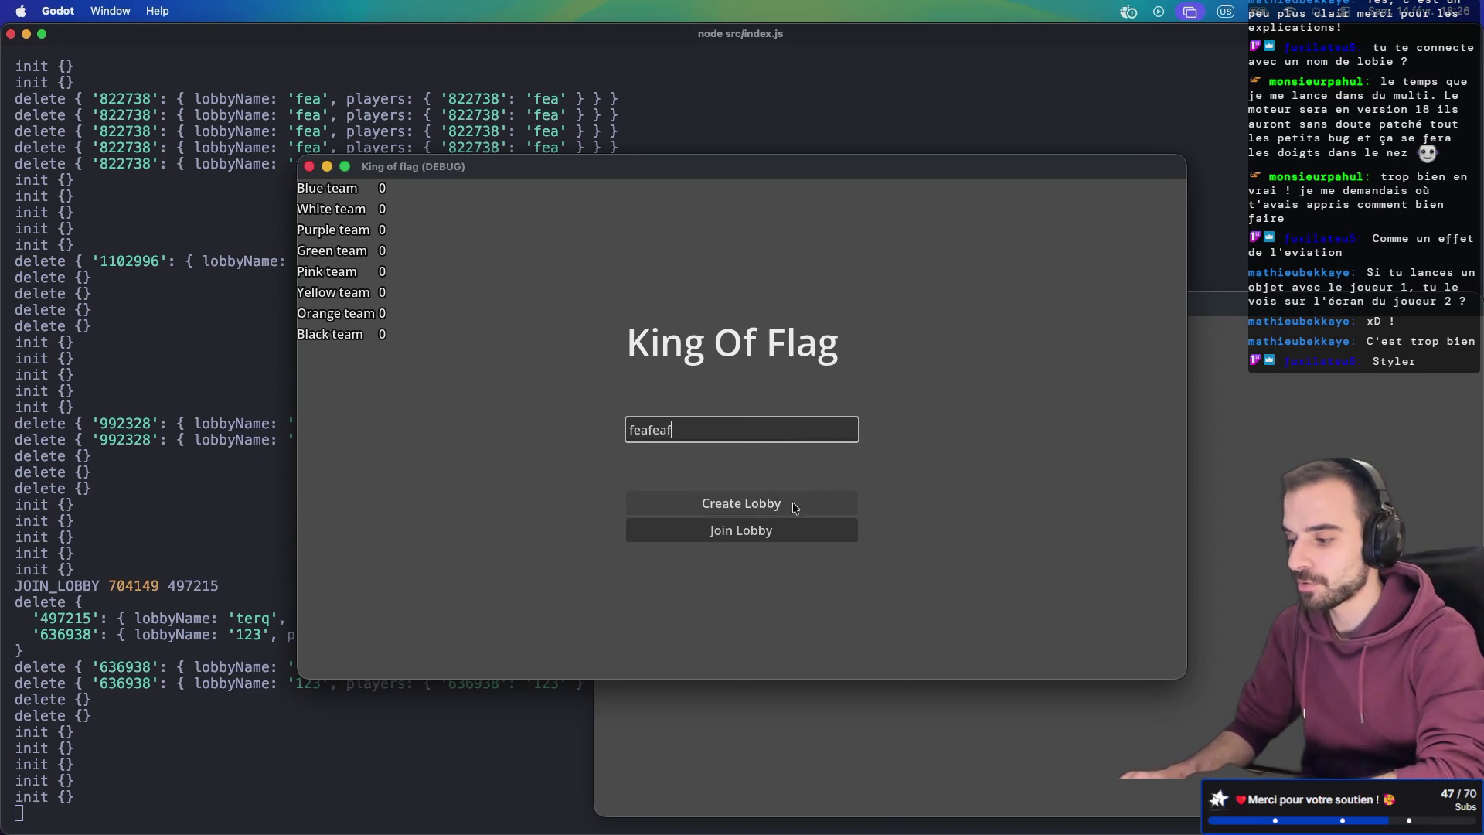
pyautogui.click(792, 502)
pyautogui.click(741, 448)
pyautogui.moveTo(837, 170); pyautogui.dragTo(611, 43)
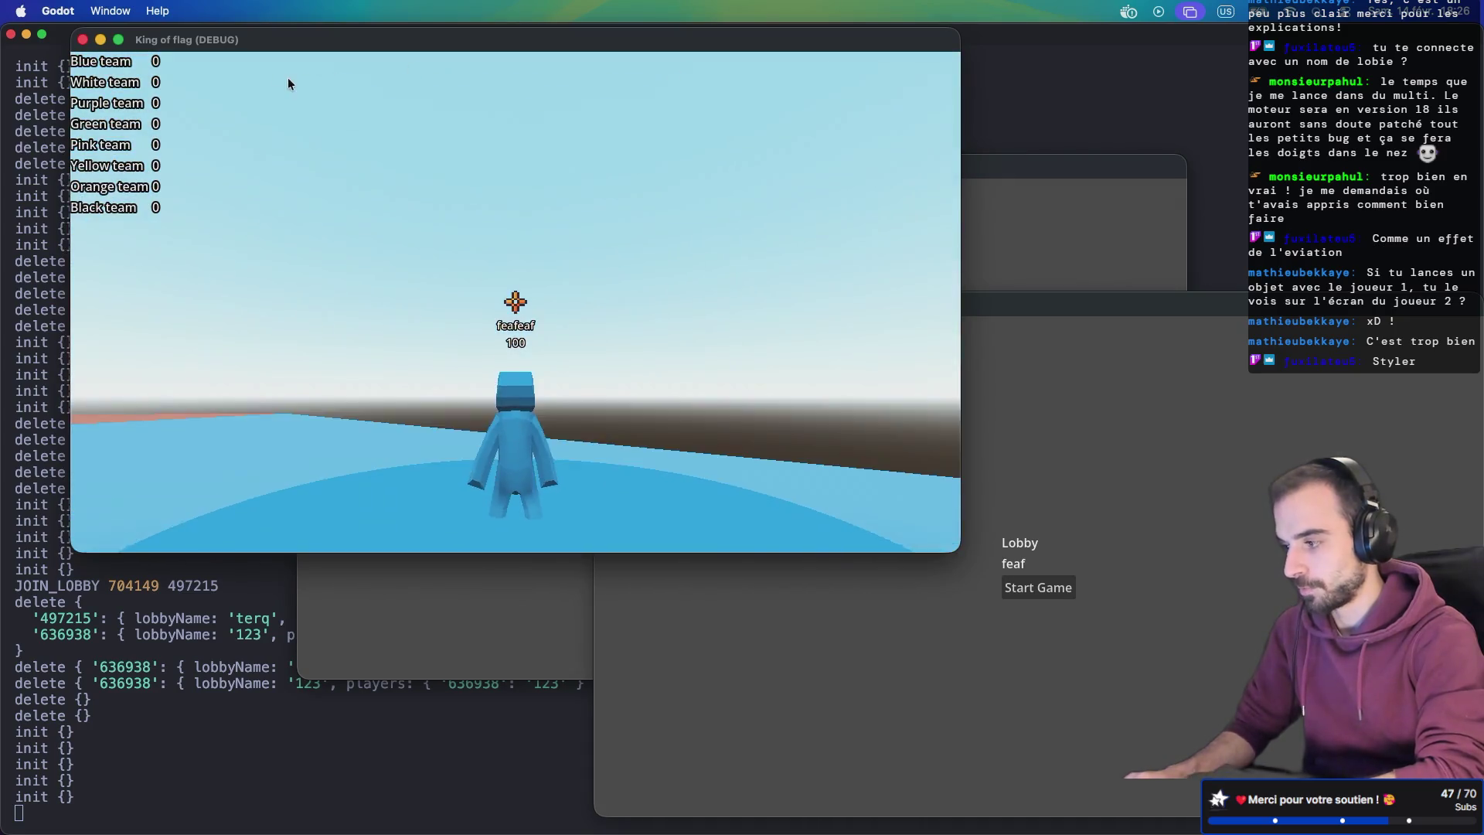
# Close both King of flag (DEBUG) test windows
pyautogui.click(84, 40)
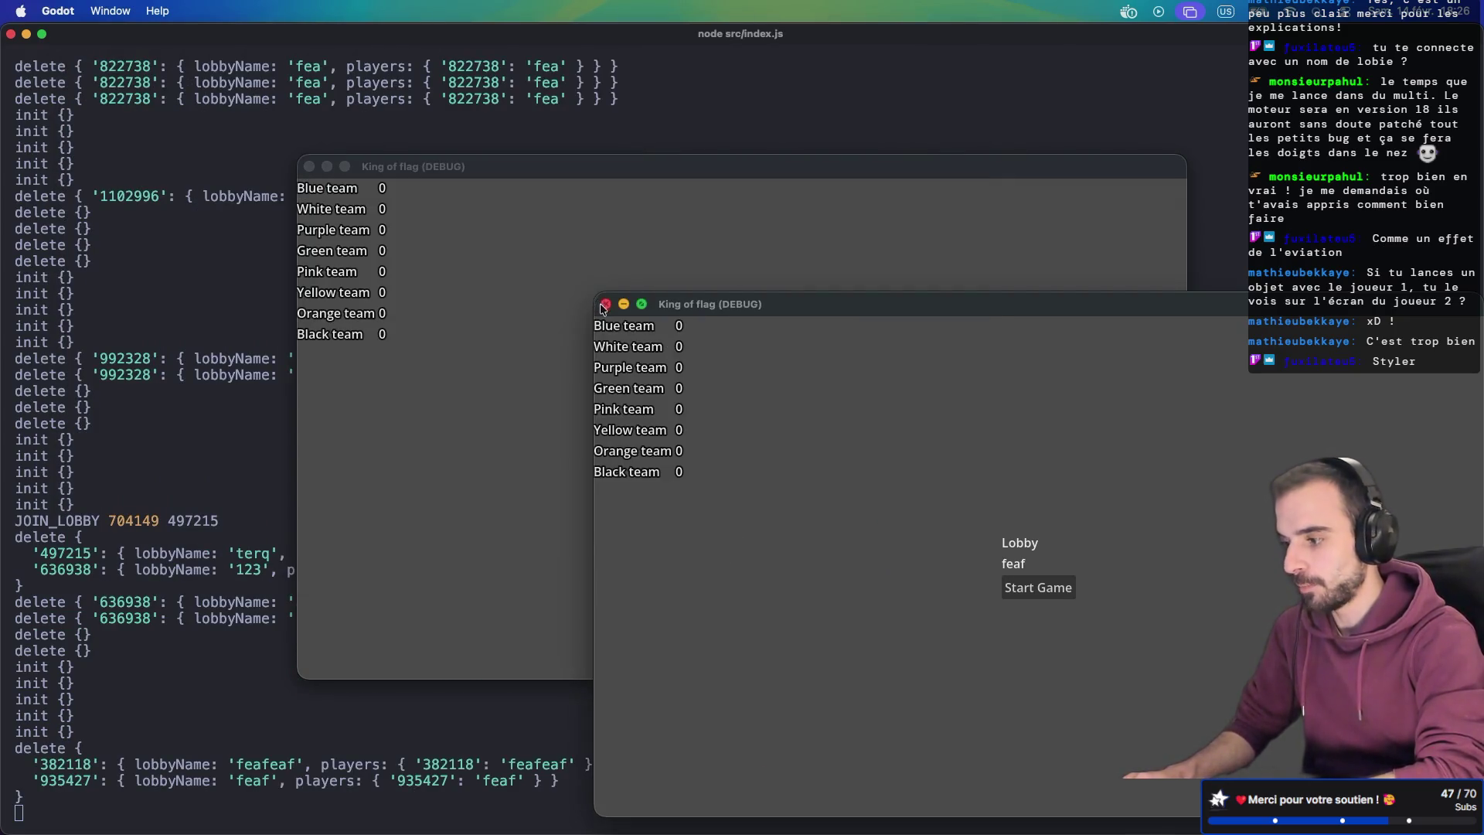
pyautogui.click(605, 304)
pyautogui.hotkey('ctrl', 'Right')
pyautogui.hotkey('ctrl', 'Right')
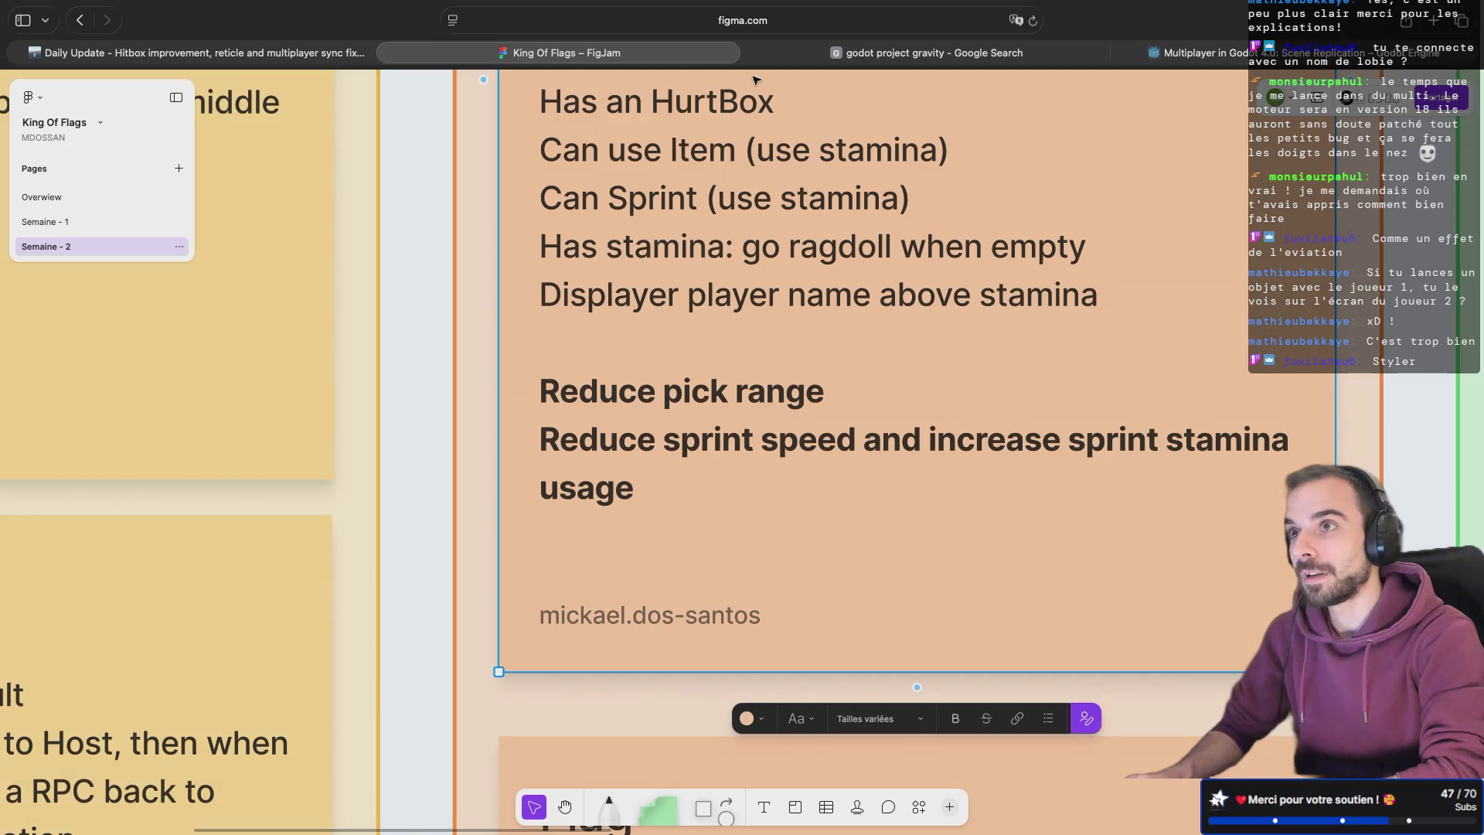
# Review the Semaine - 2 player card's bold tuning tasks above the Flag card
pyautogui.scroll(-10, 788, 366)
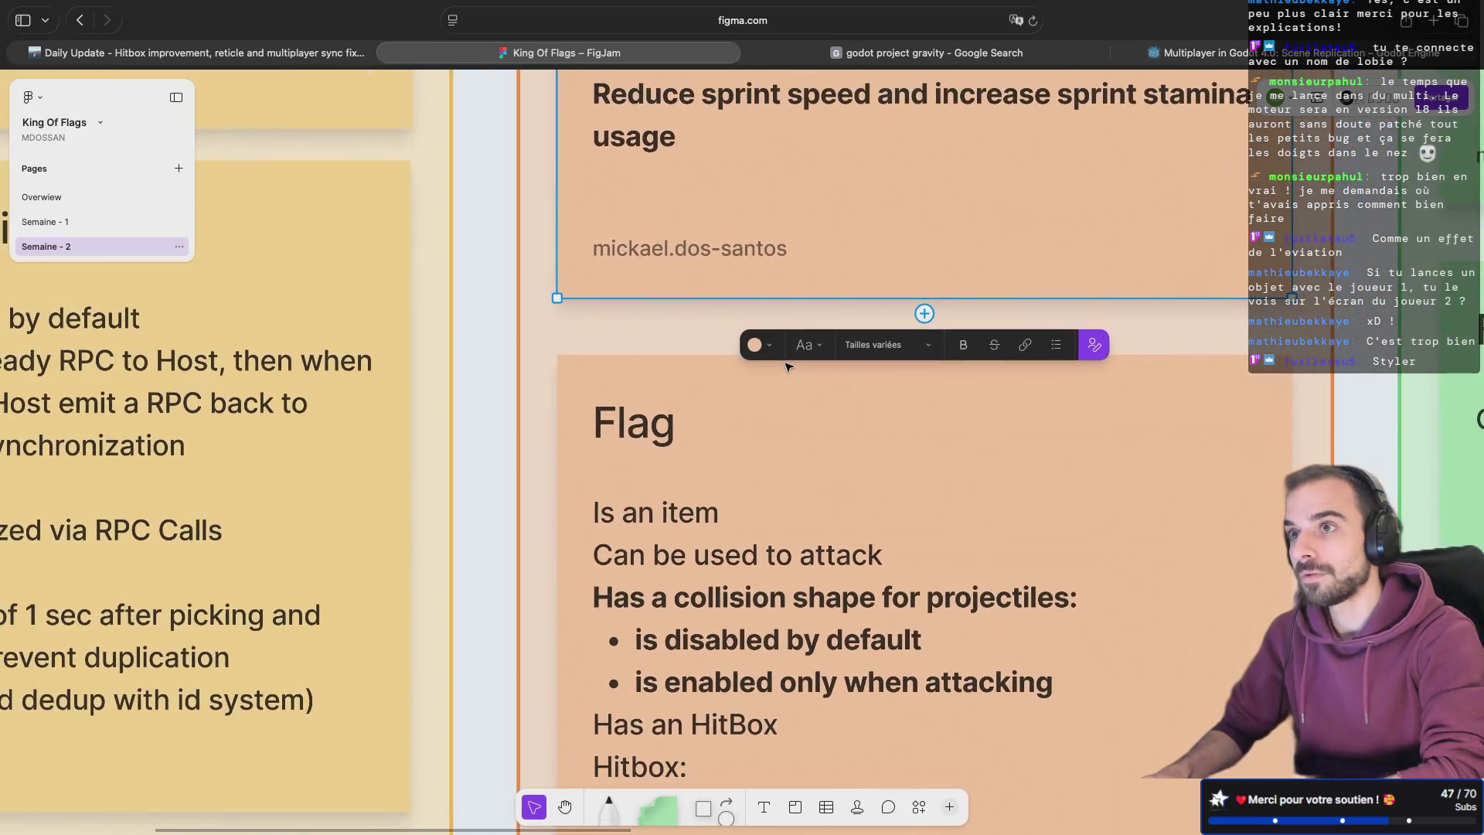
pyautogui.scroll(5, 788, 367)
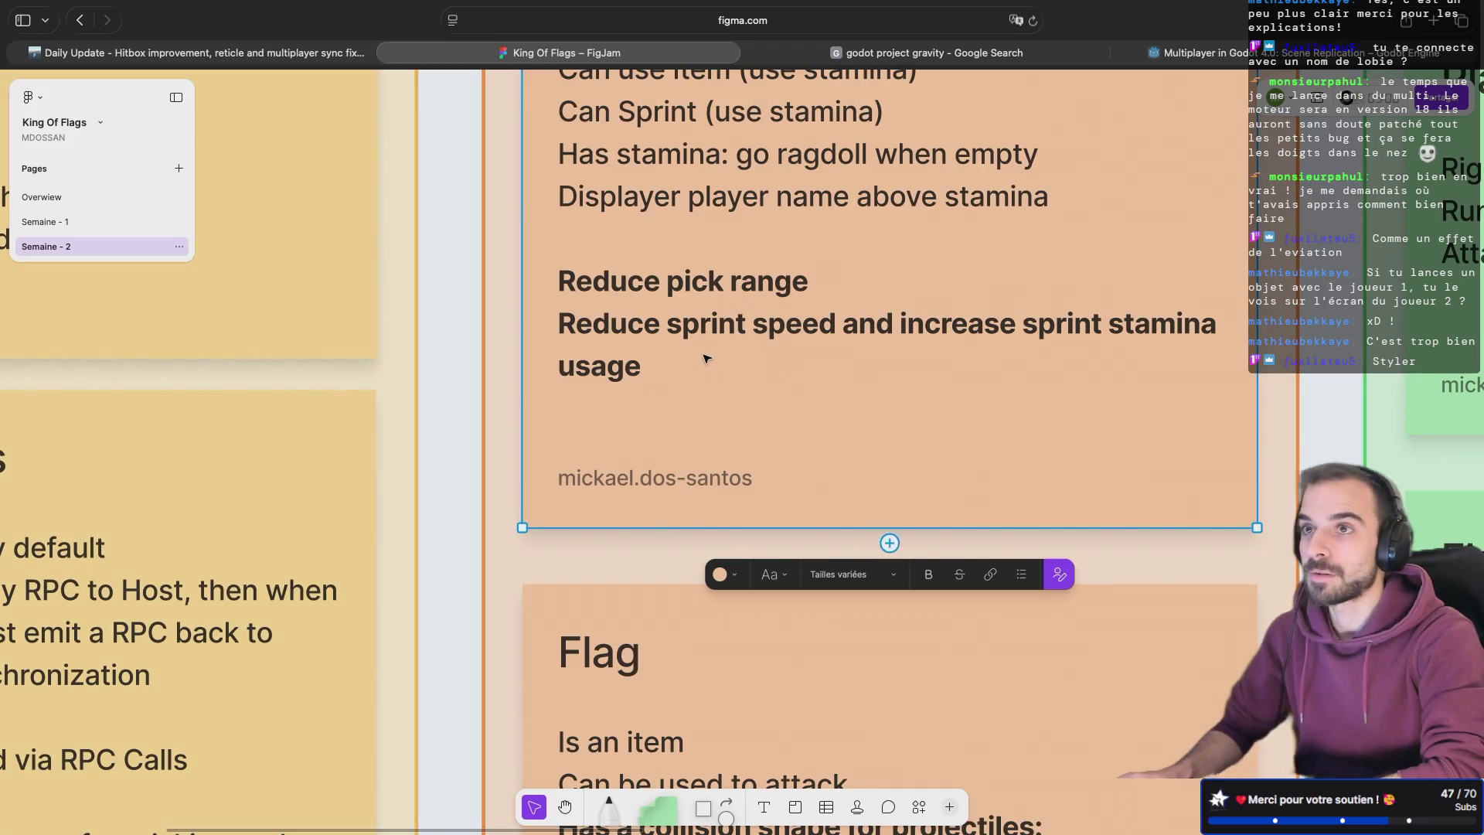
pyautogui.press('super+Tab')
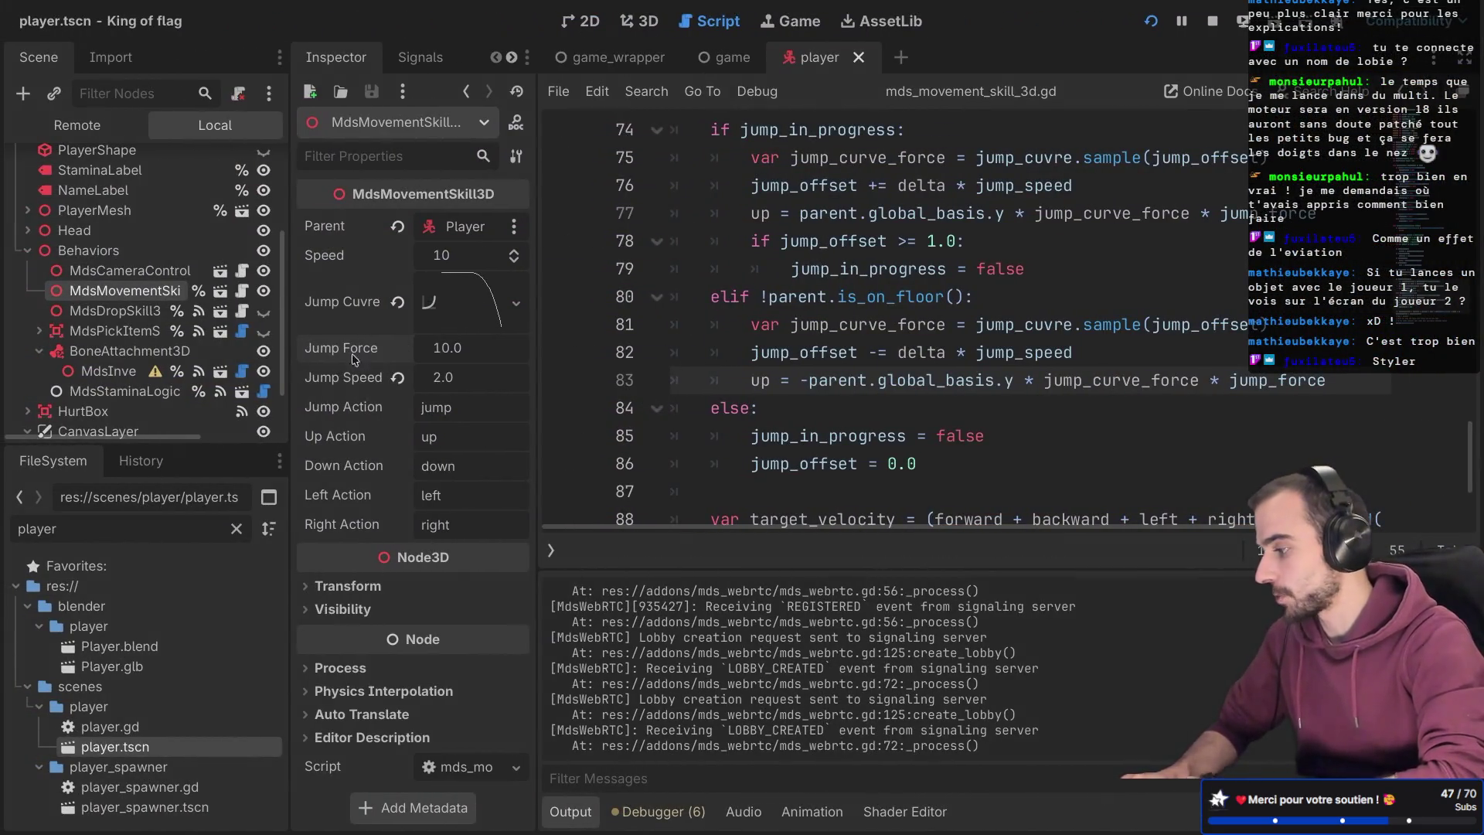
# Collapse the BoneAttachment3D children and open the player.gd script
pyautogui.click(39, 351)
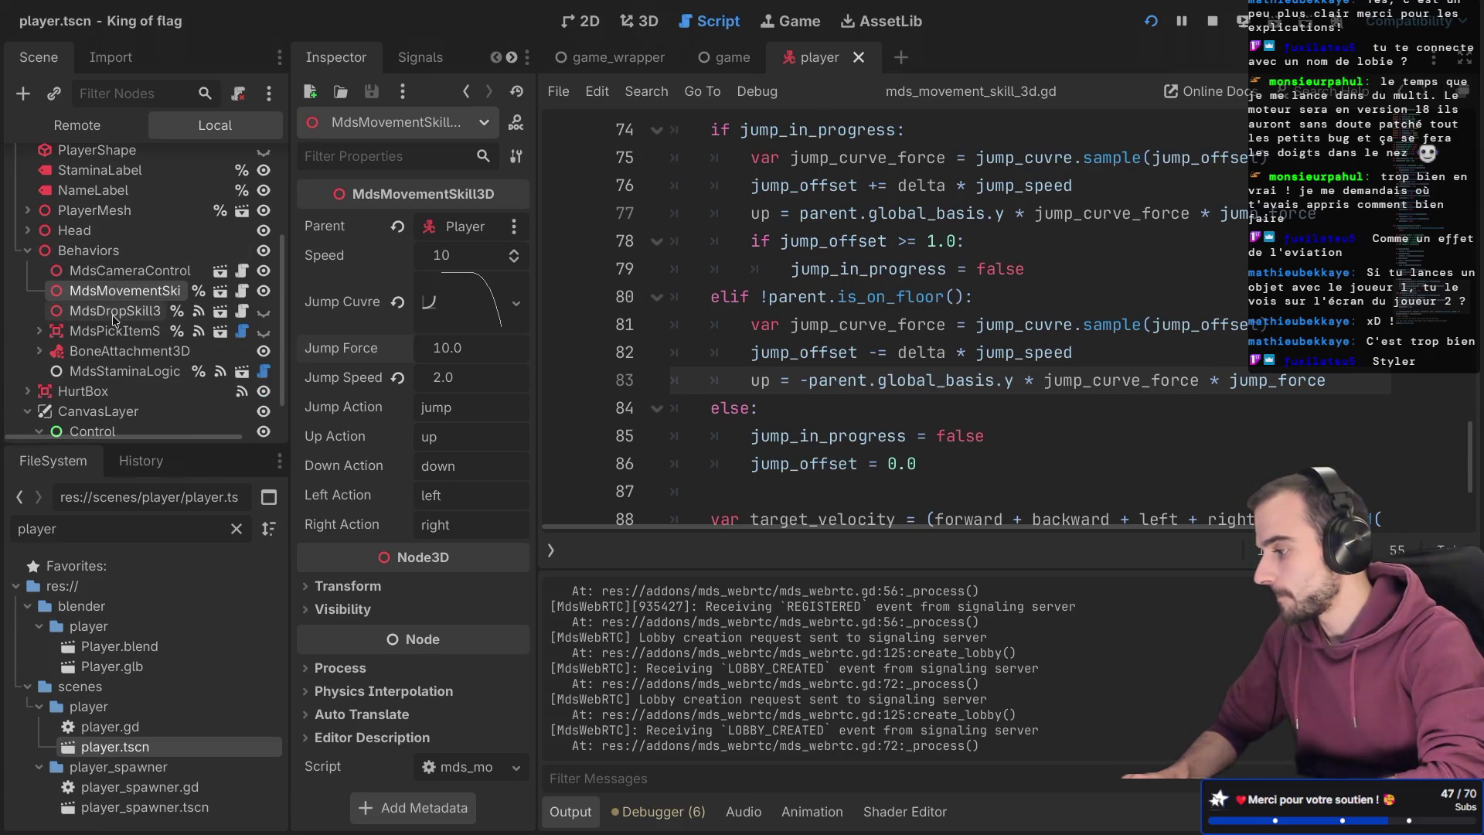
pyautogui.moveTo(130, 289); pyautogui.dragTo(247, 158)
pyautogui.click(247, 158)
pyautogui.scroll(3, 829, 366)
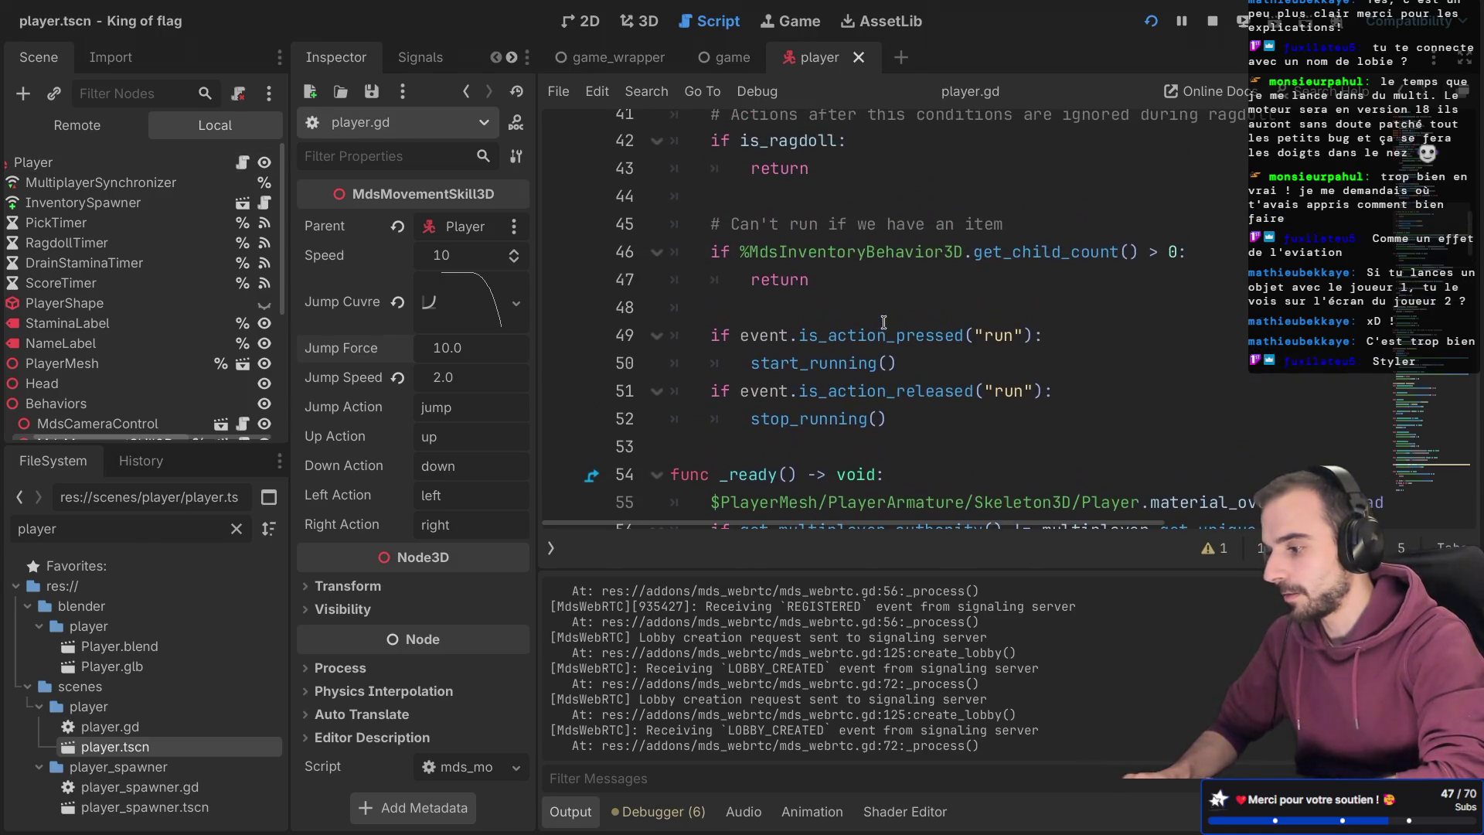
# In start_running, lower the movement skill speed from 20 to 15 and save player.gd
pyautogui.keyDown('ctrl'); pyautogui.click(828, 366); pyautogui.keyUp('ctrl')
pyautogui.click(1004, 380)
pyautogui.scroll(-2, 1011, 368)
pyautogui.scroll(1, 1010, 369)
pyautogui.press('BackSpace')
pyautogui.press('BackSpace')
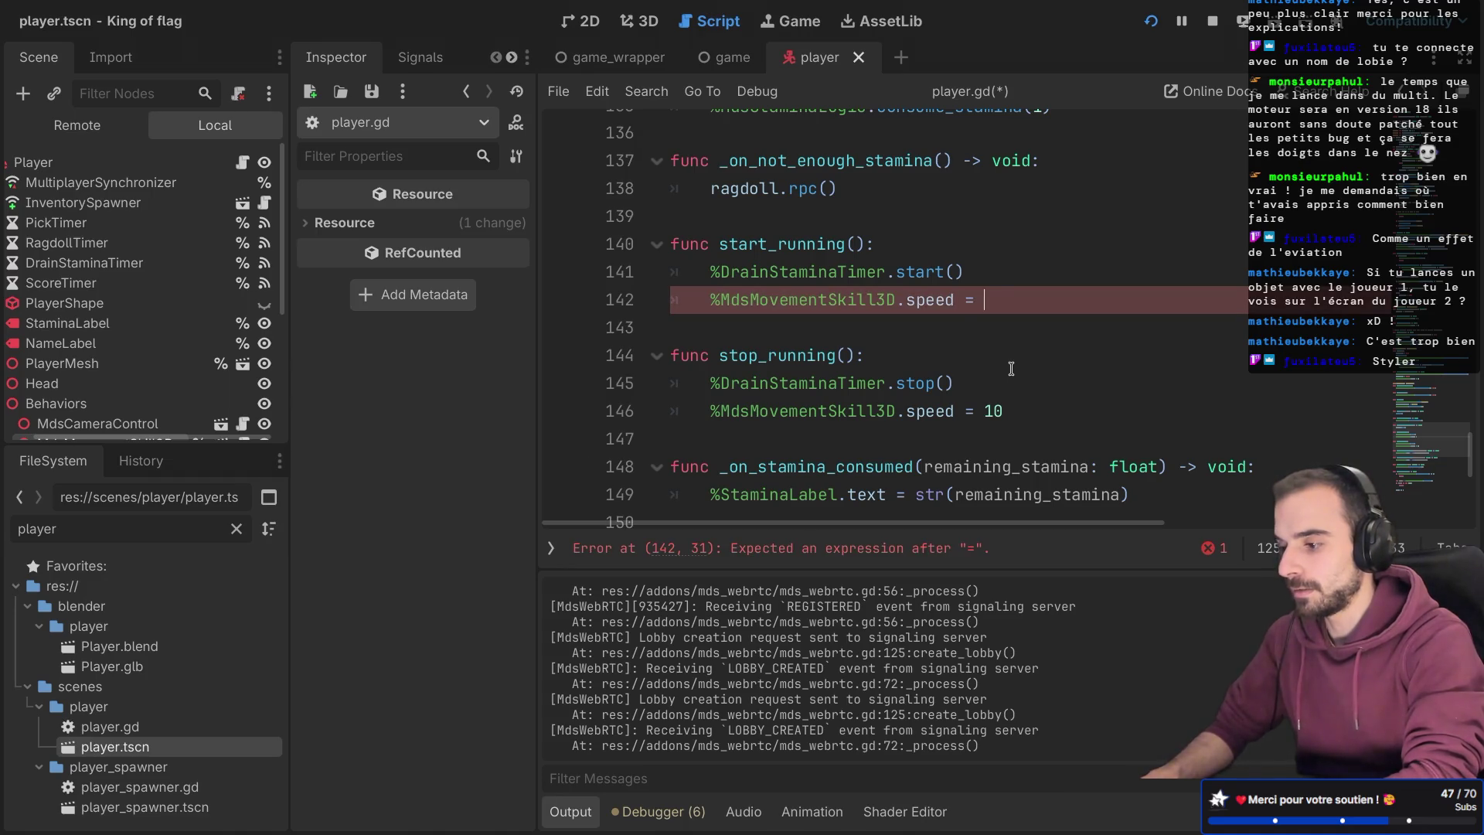
pyautogui.write('15')
pyautogui.hotkey('ctrl', 's')
# Scroll through the saved player.gd and widen the scene tree panel
pyautogui.scroll(-2, 1046, 288)
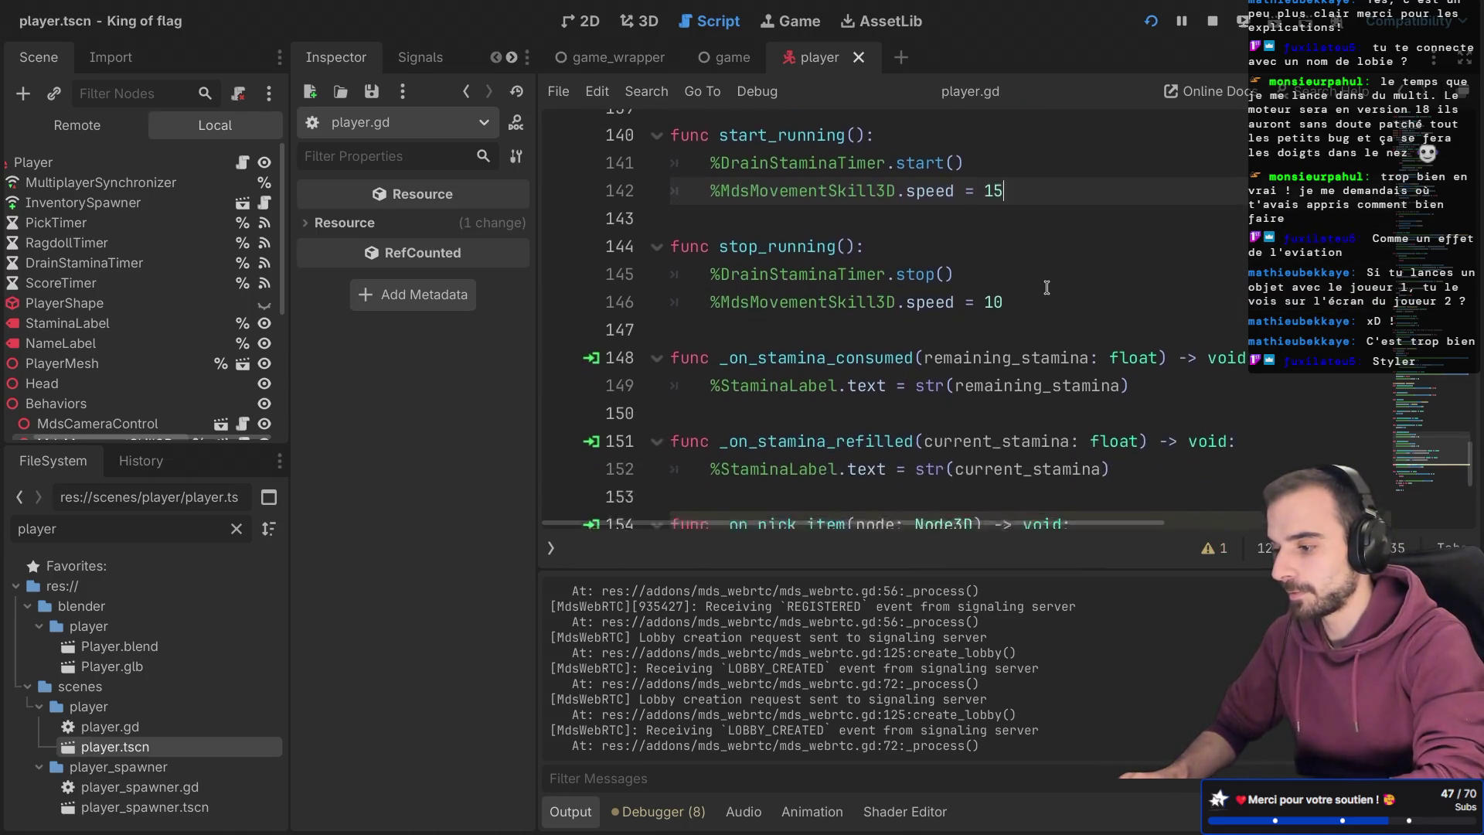
pyautogui.scroll(-1, 1046, 287)
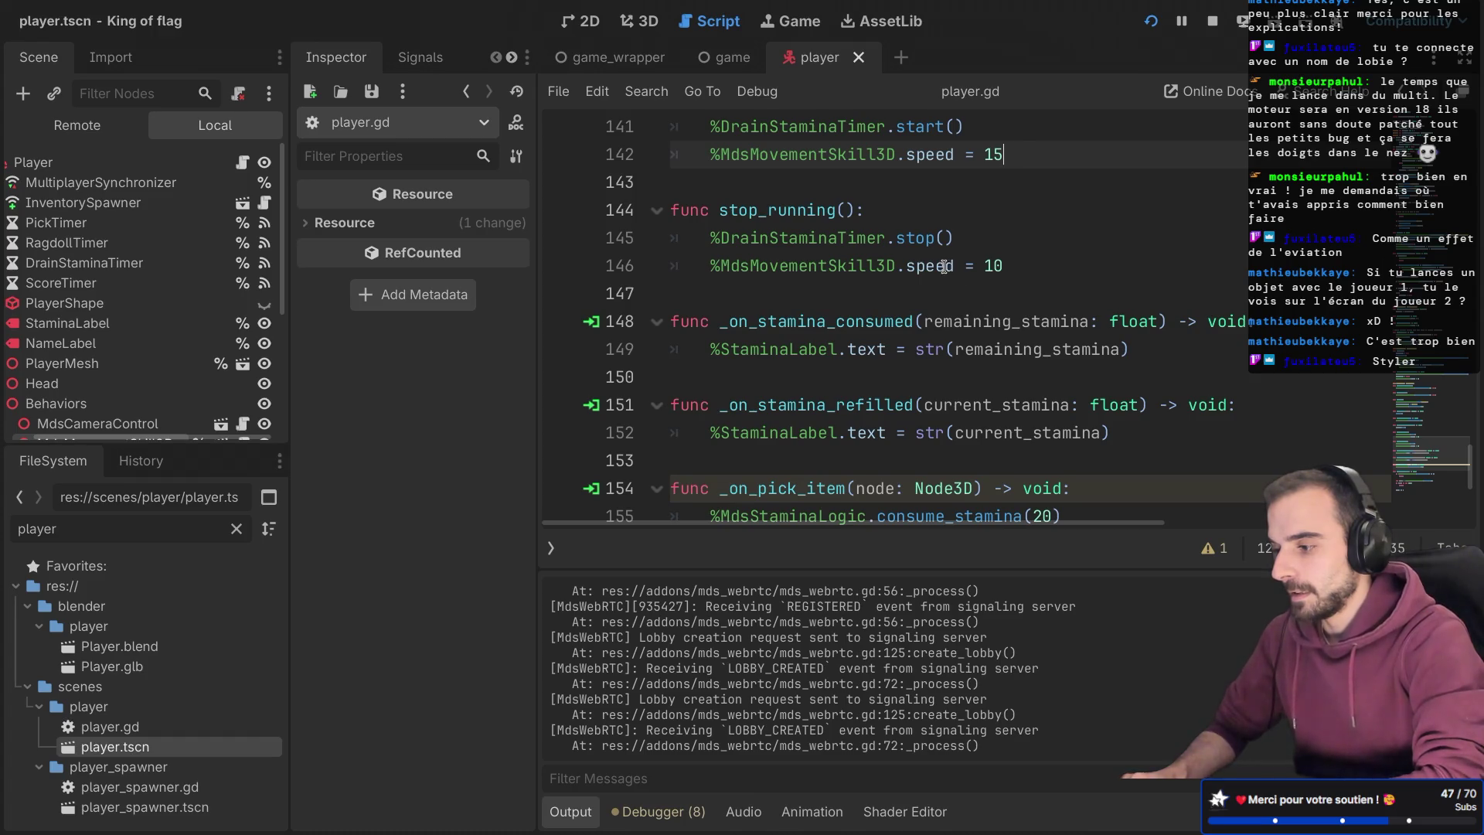
pyautogui.scroll(1, 912, 247)
pyautogui.scroll(-4, 813, 177)
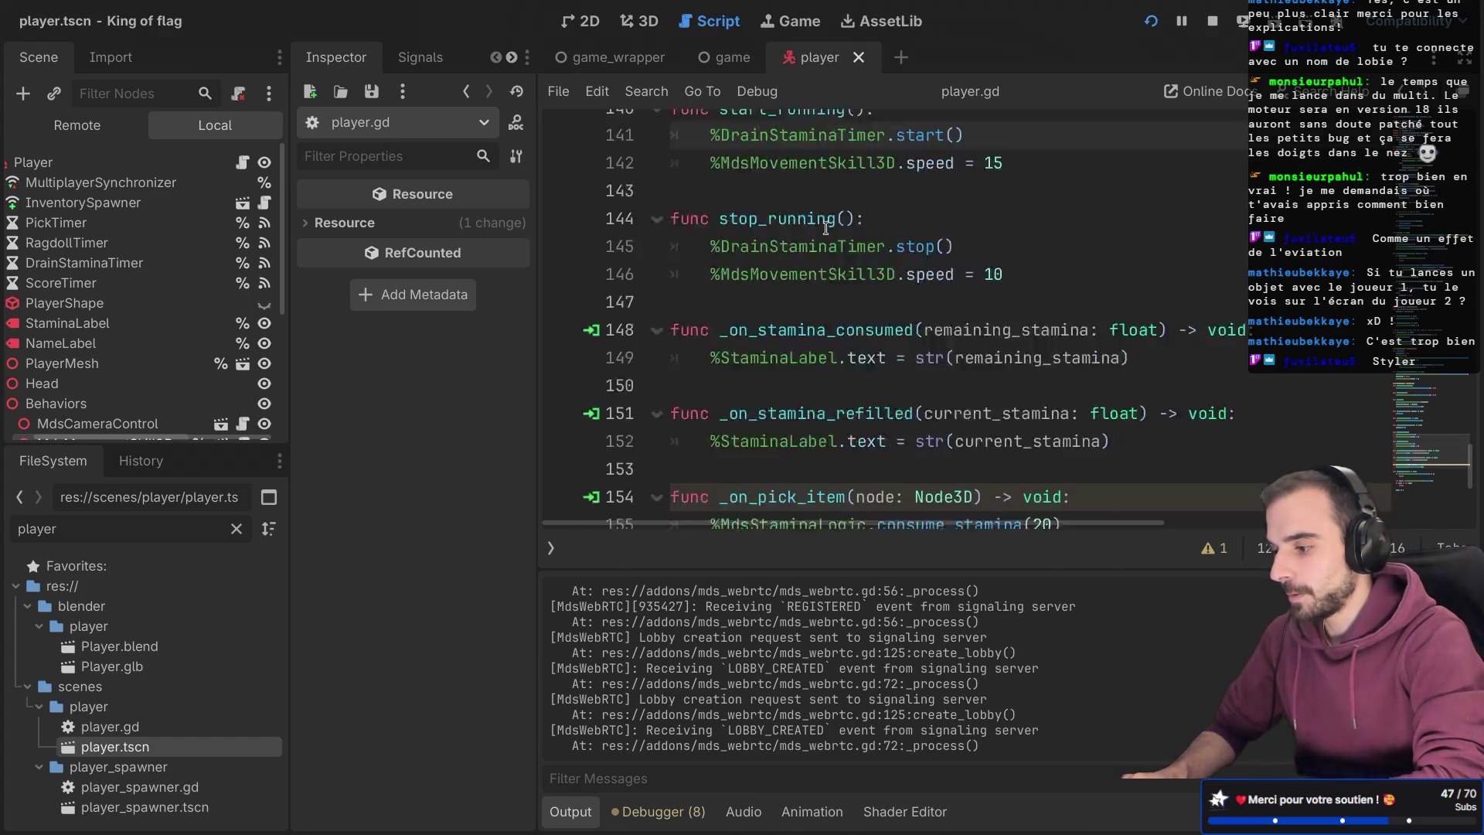
pyautogui.scroll(3, 826, 308)
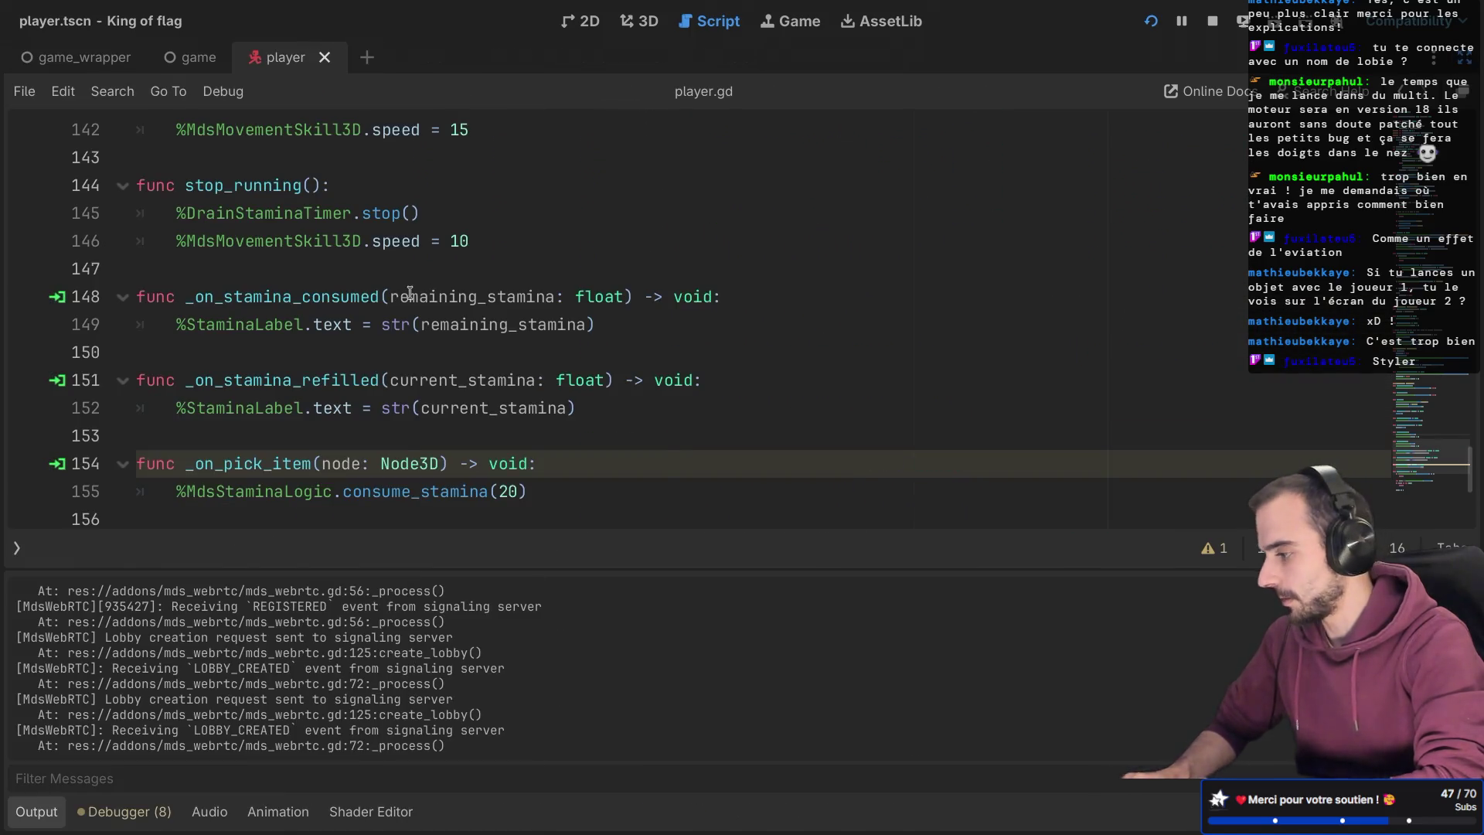
pyautogui.scroll(-5, 115, 392)
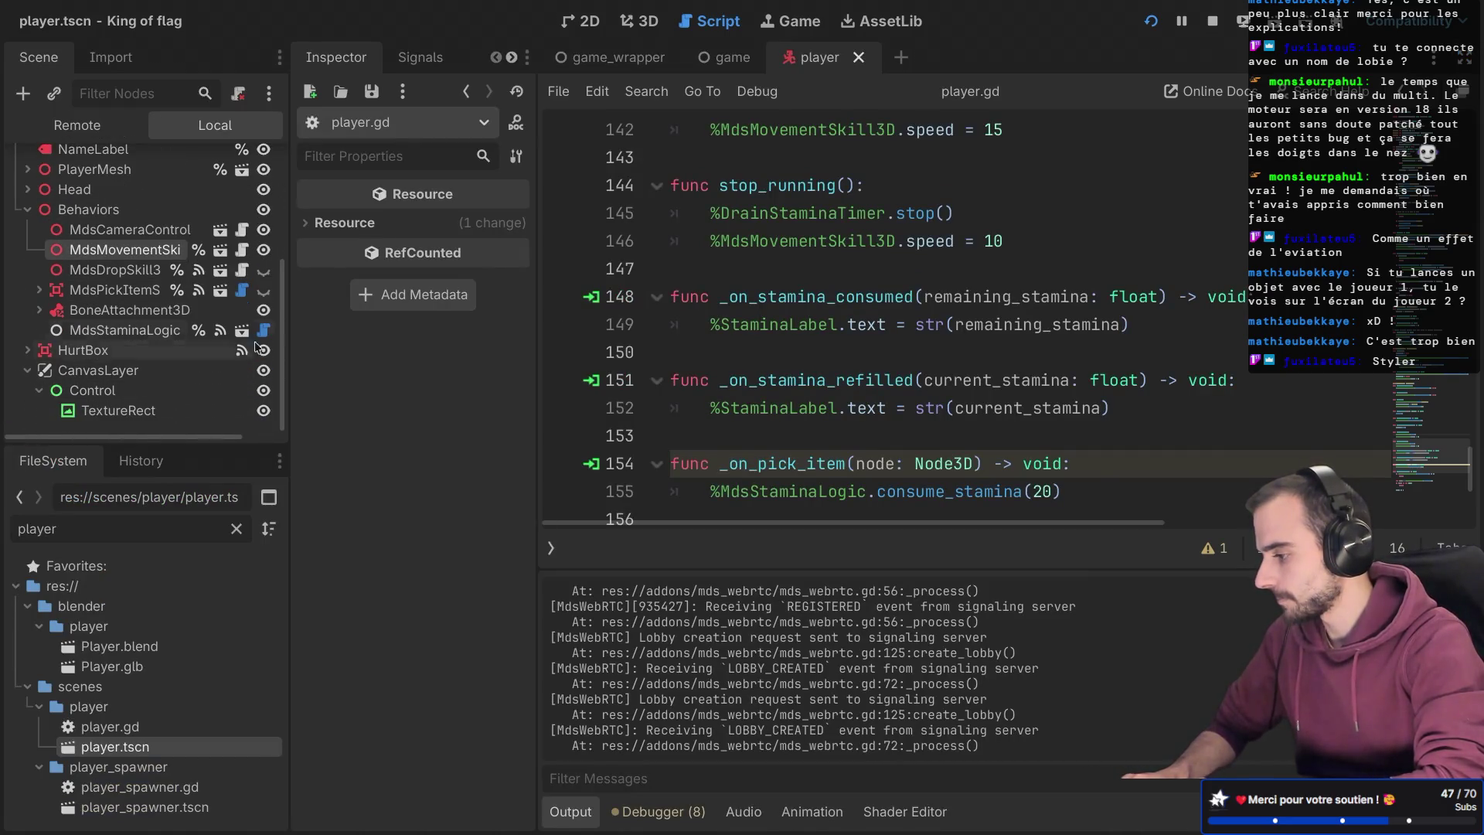
pyautogui.moveTo(290, 305); pyautogui.dragTo(400, 305)
# Jump from DrainStaminaTimer's signal connection to the _on_drain_stamina method in the script
pyautogui.scroll(5, 216, 249)
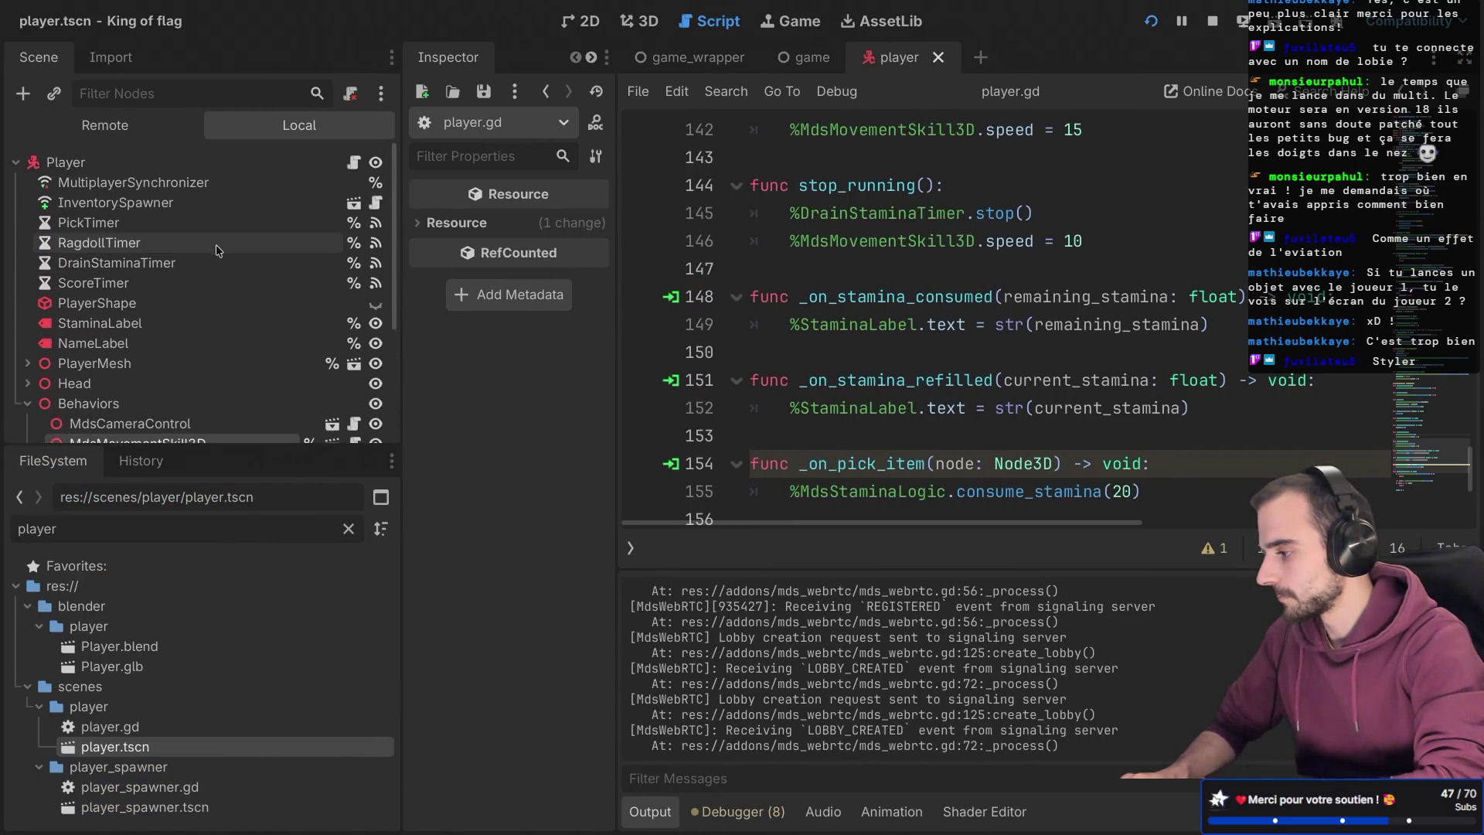
pyautogui.doubleClick(176, 263)
pyautogui.click(292, 262)
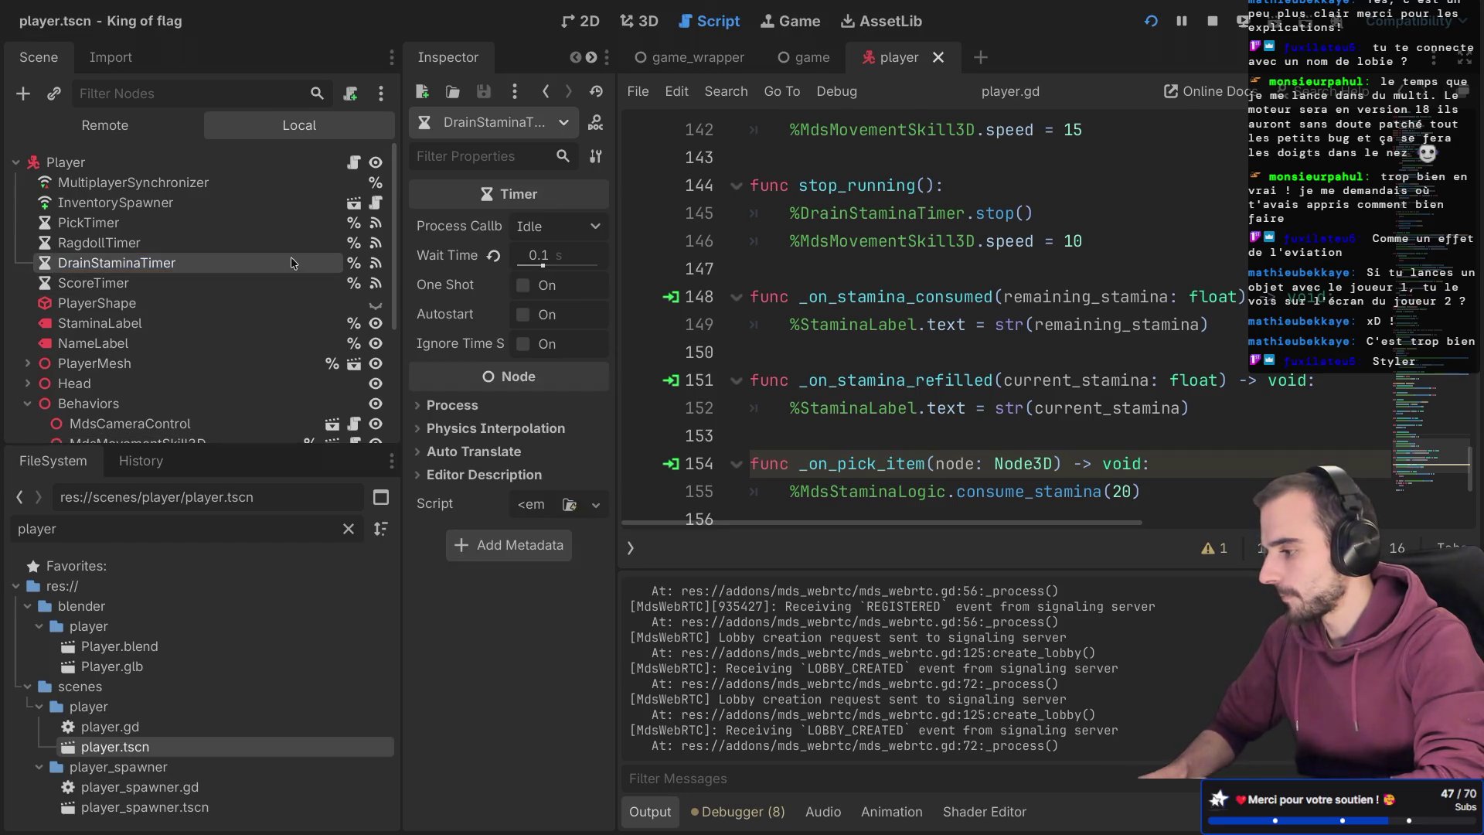
pyautogui.moveTo(401, 106); pyautogui.dragTo(318, 106)
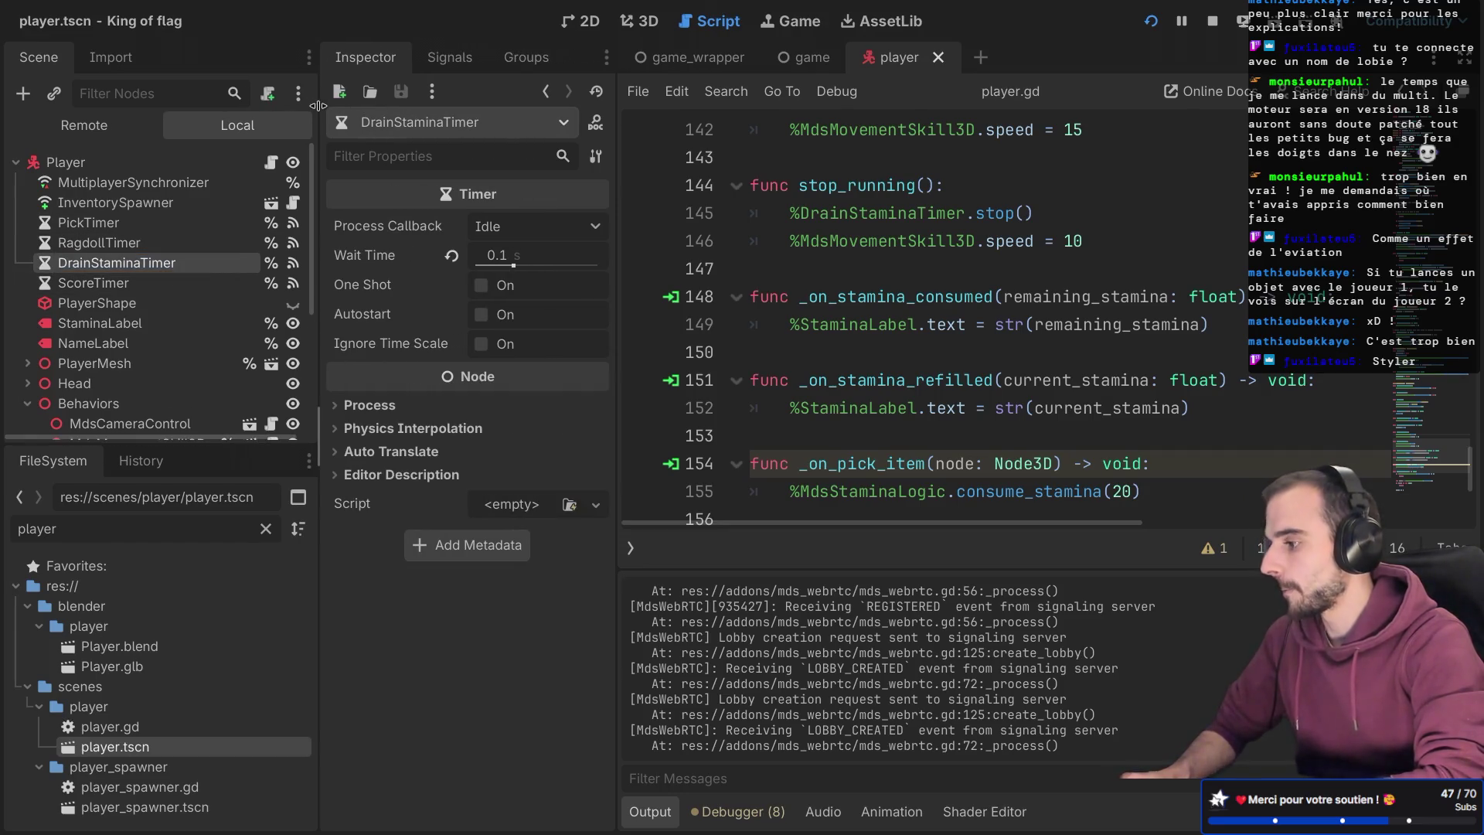
pyautogui.click(450, 57)
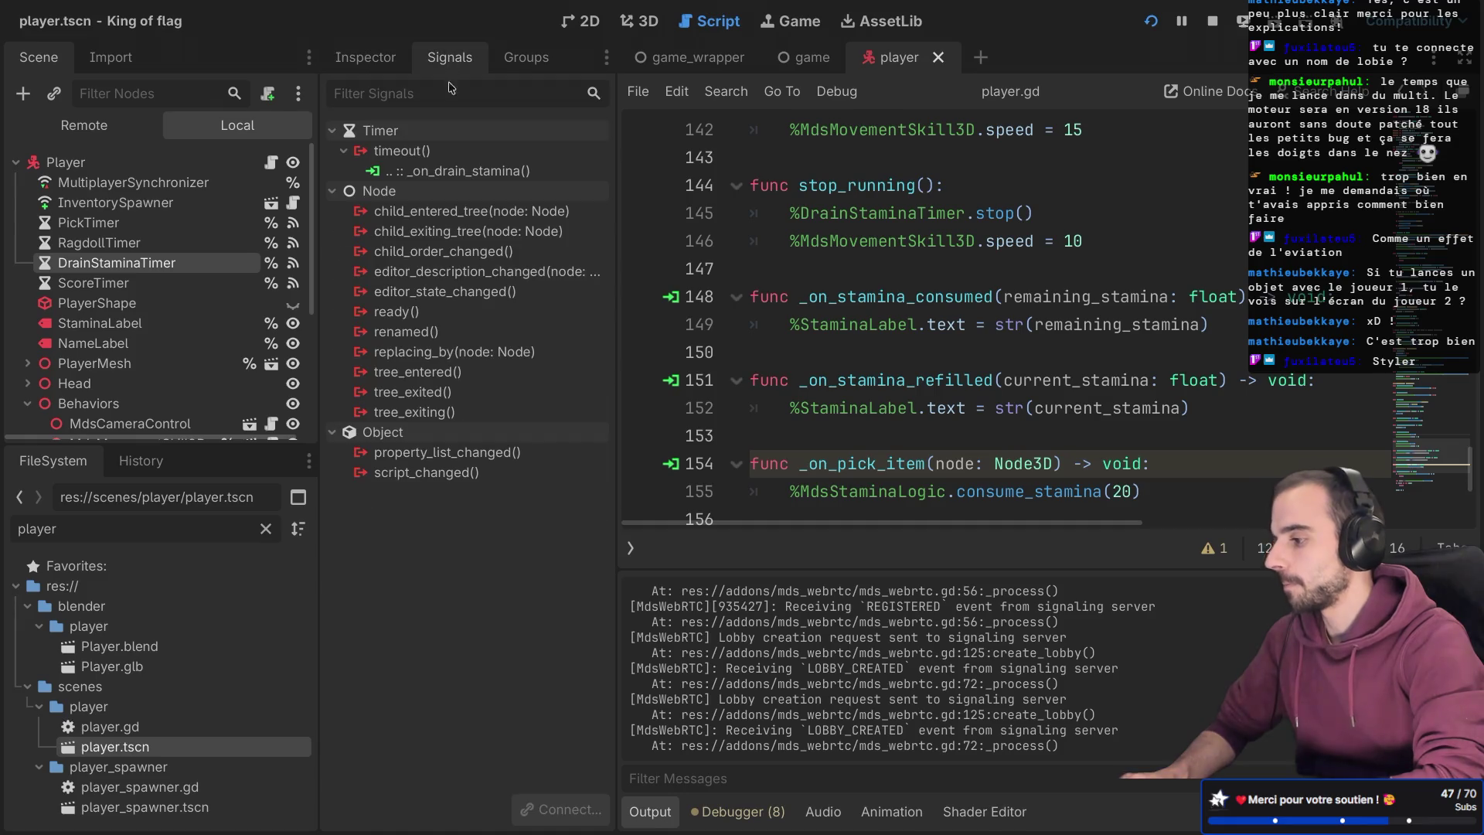
pyautogui.doubleClick(472, 171)
# Set the stamina drain to 10 and test it in a new game lobby
pyautogui.scroll(2, 842, 264)
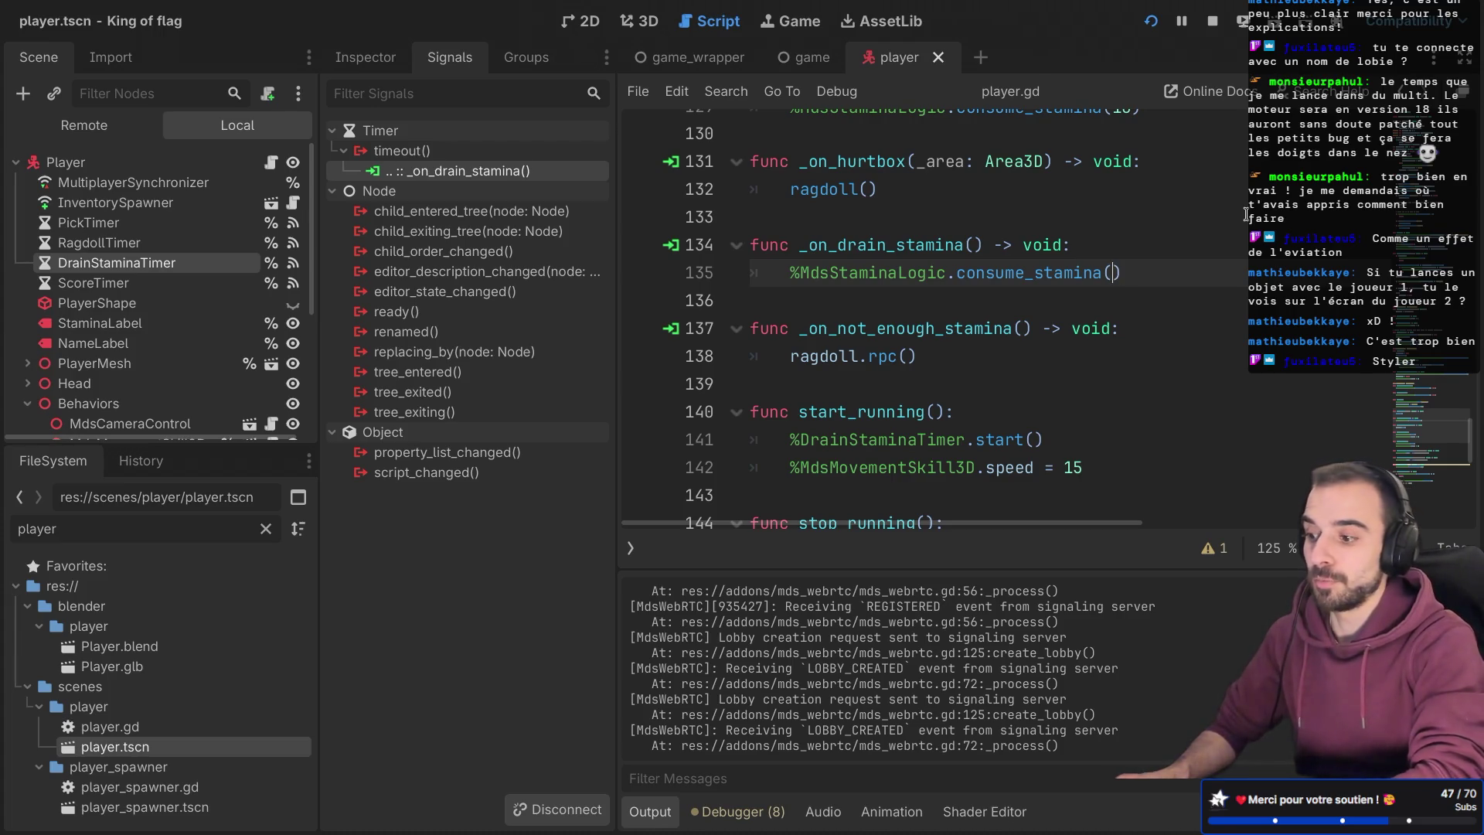
pyautogui.write('0')
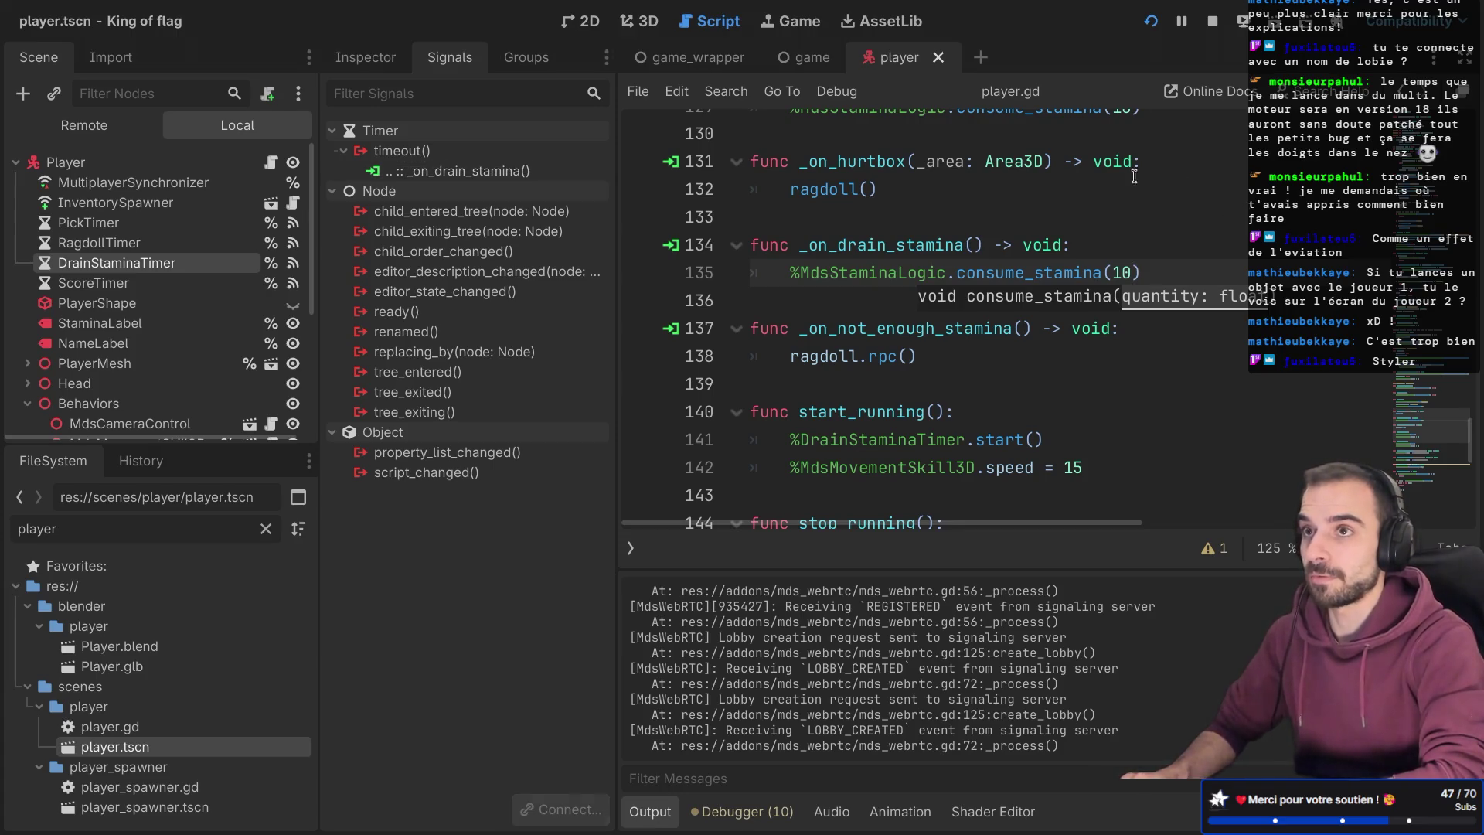
pyautogui.click(1145, 24)
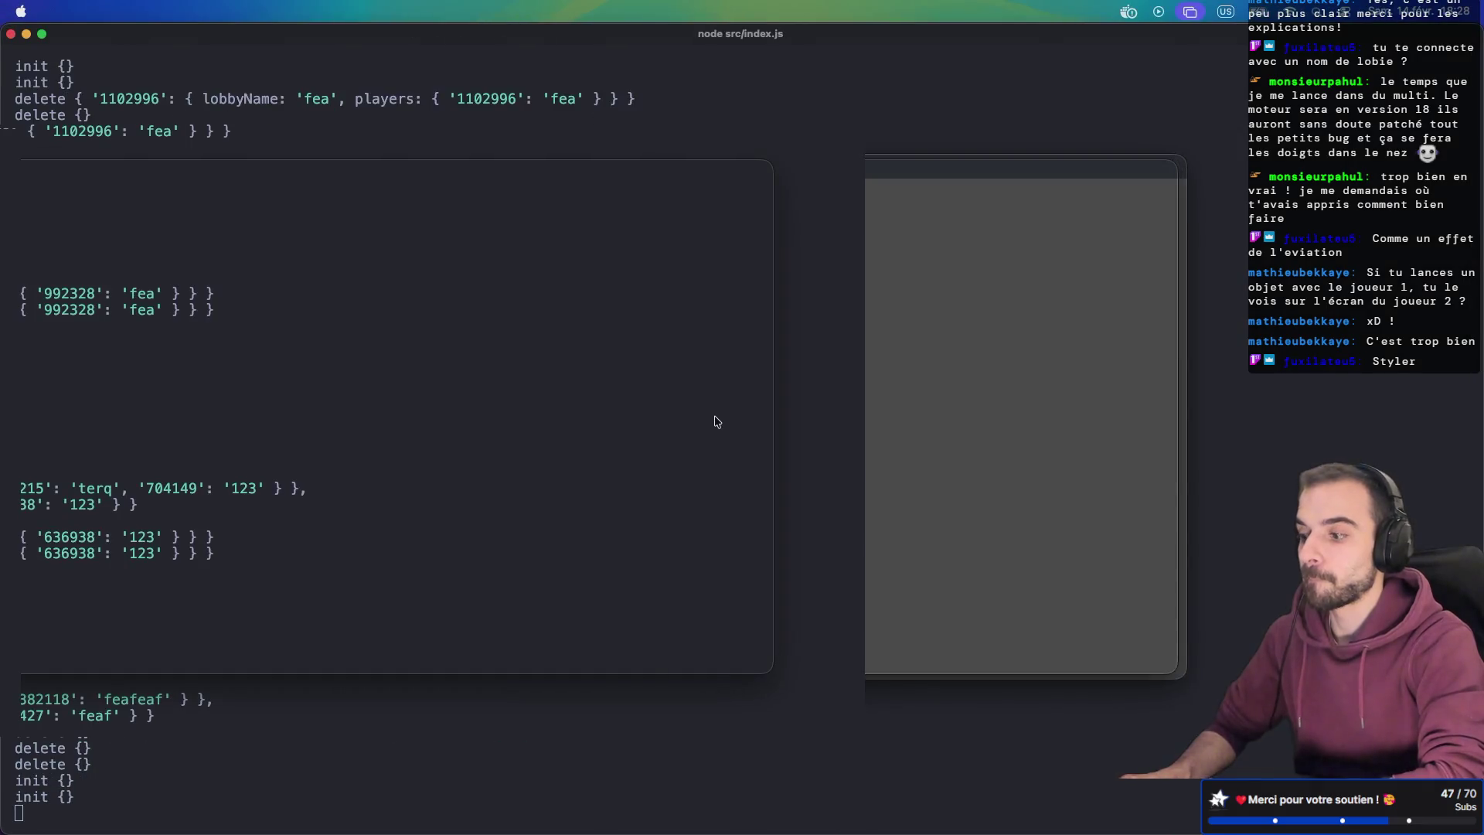
pyautogui.click(705, 429)
pyautogui.write('feaf')
pyautogui.click(723, 507)
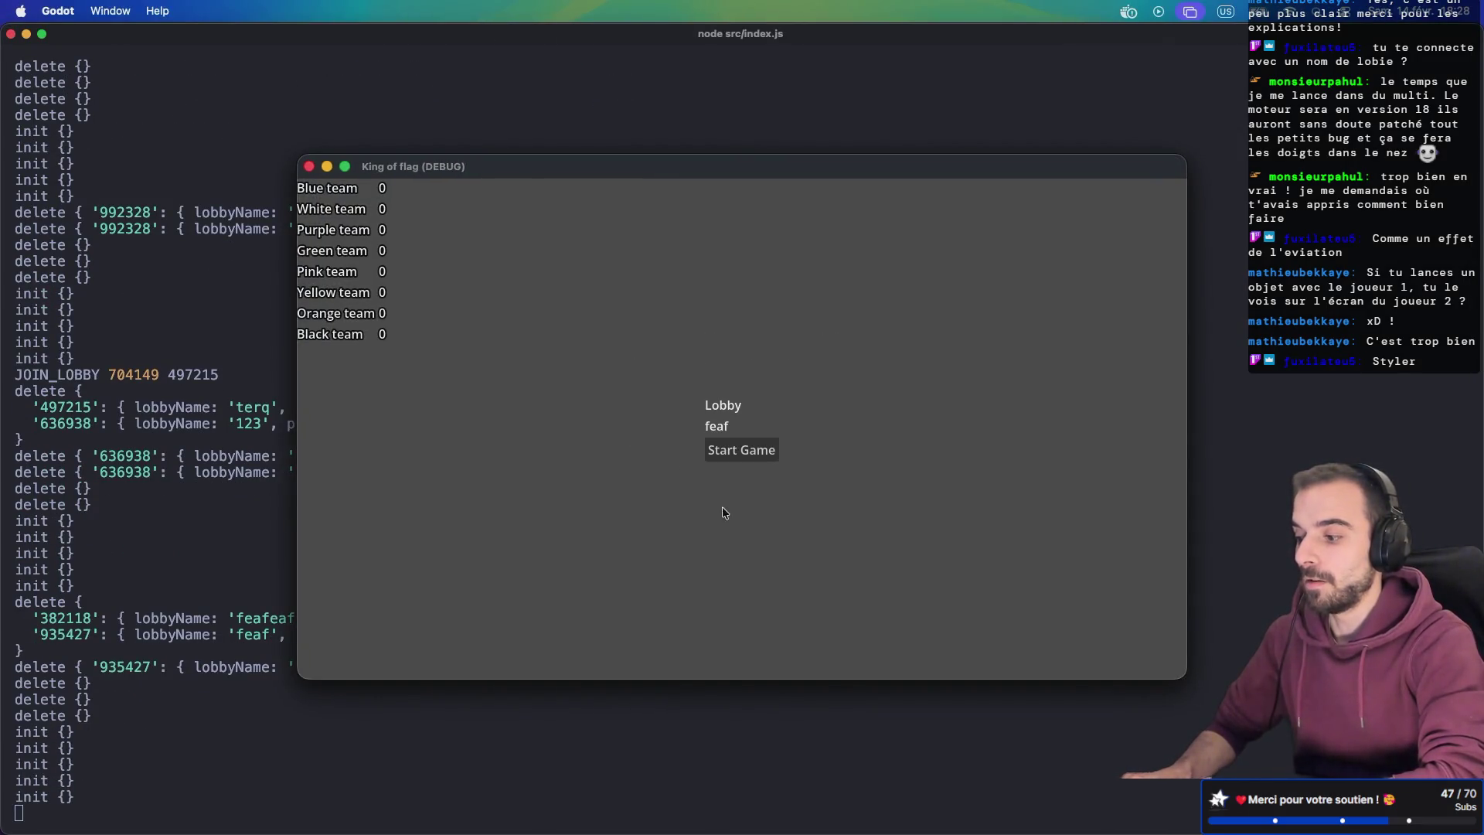
pyautogui.click(737, 455)
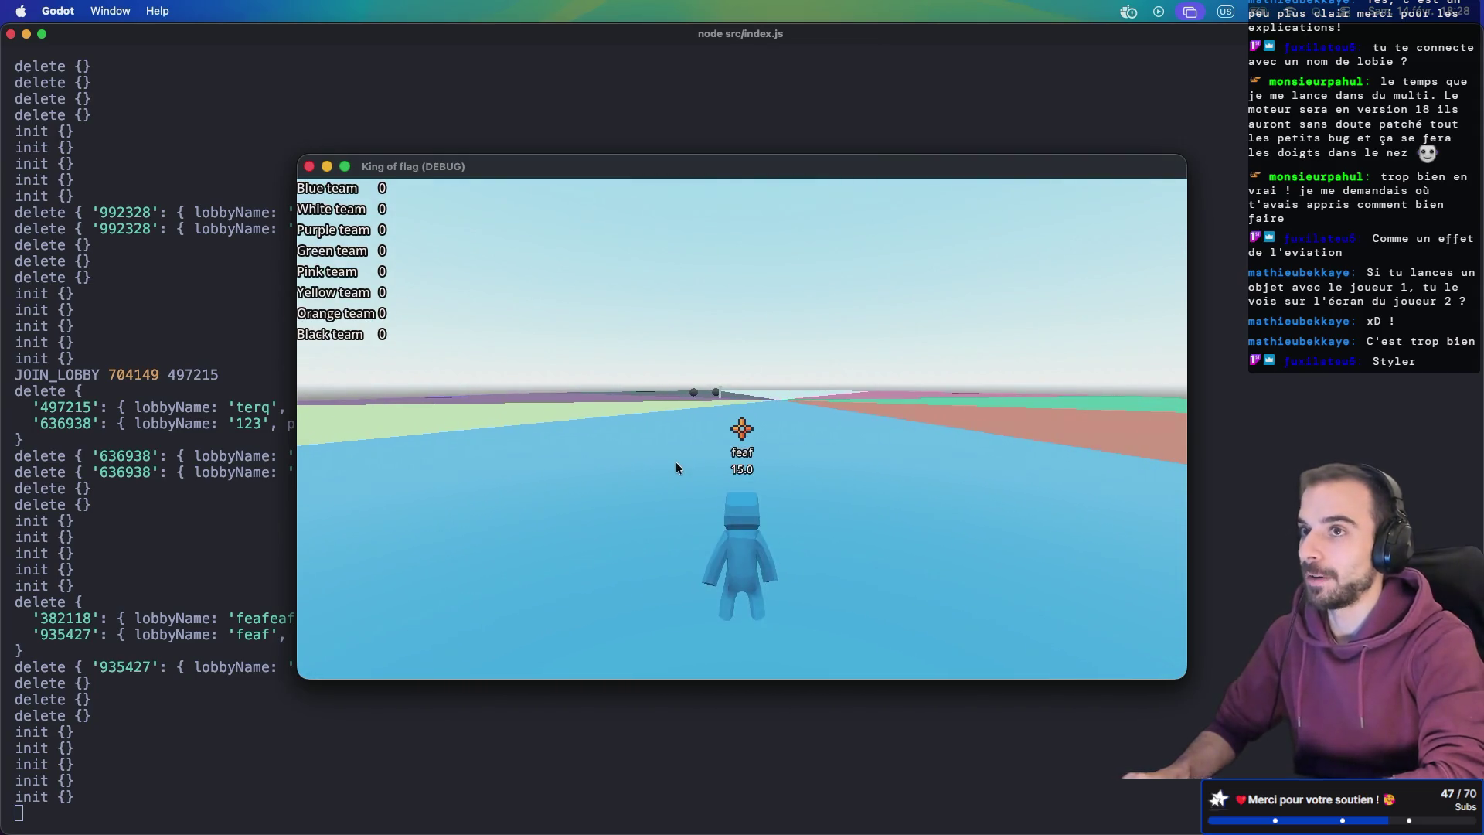
pyautogui.press('super+q')
pyautogui.press('super+q')
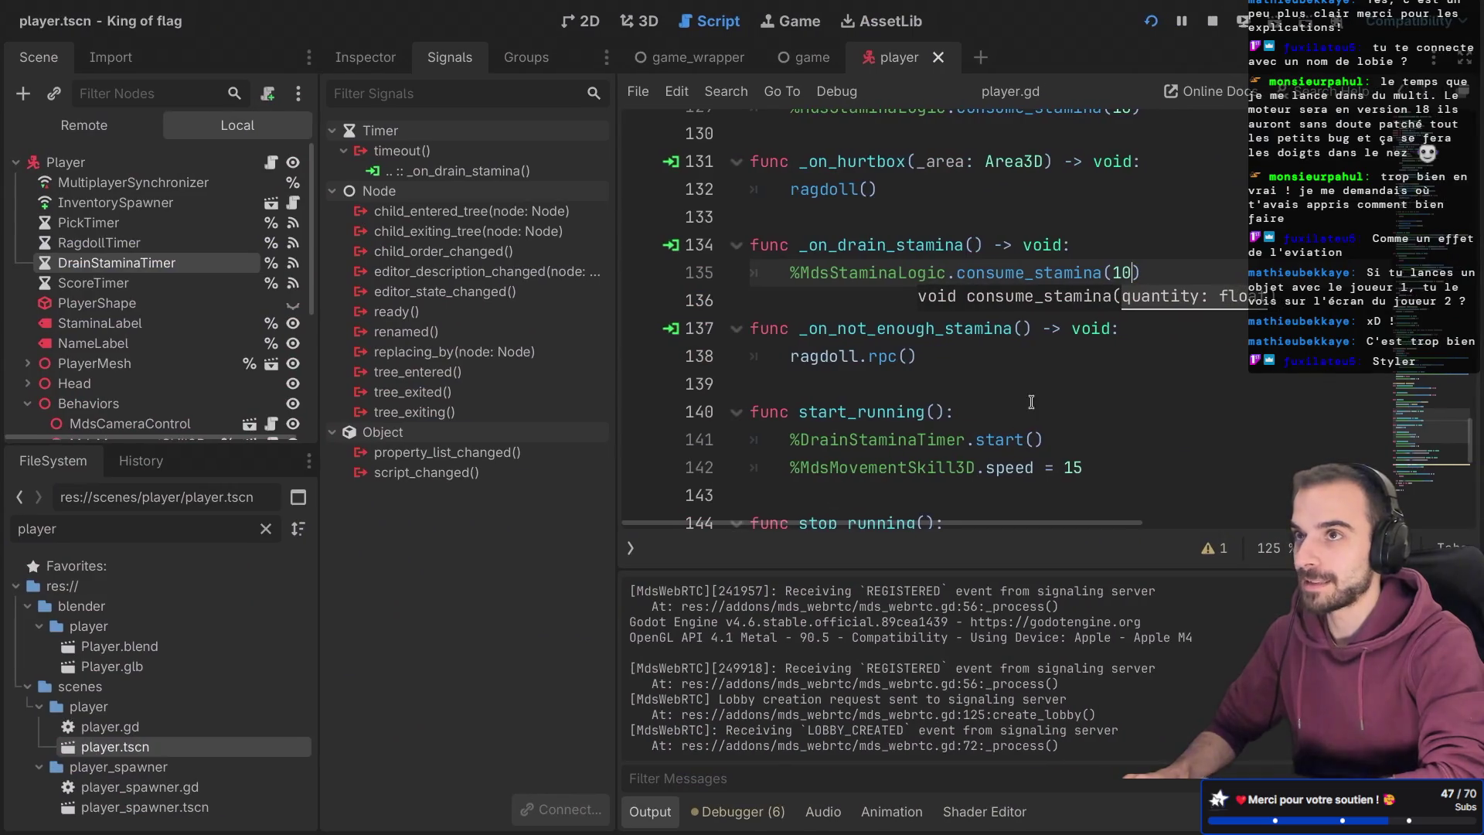
# Change the drain amount to 5 and relaunch the game, creating a new lobby
pyautogui.press('BackSpace')
pyautogui.press('BackSpace')
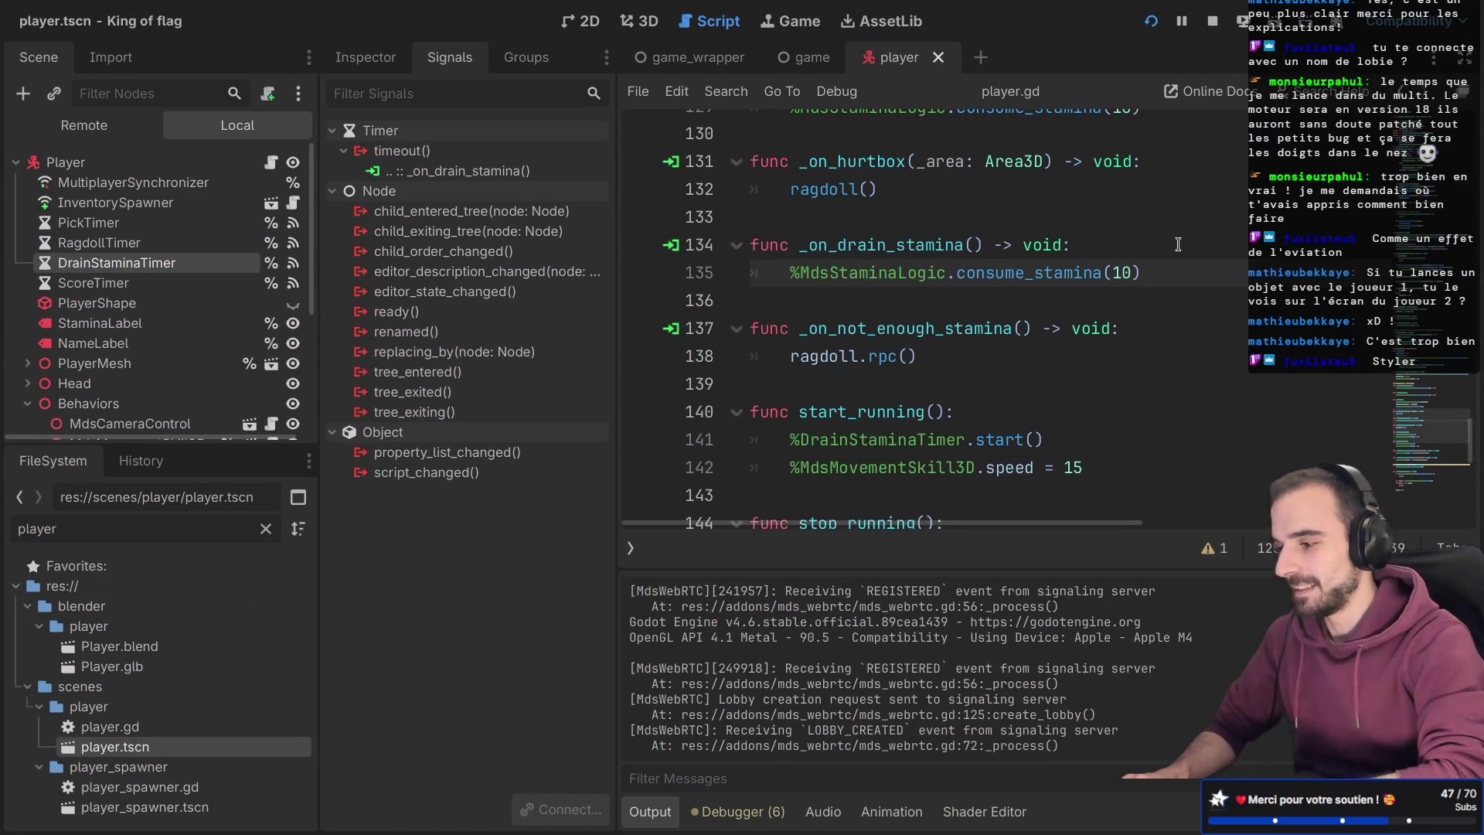
pyautogui.write('5')
pyautogui.press('super+b')
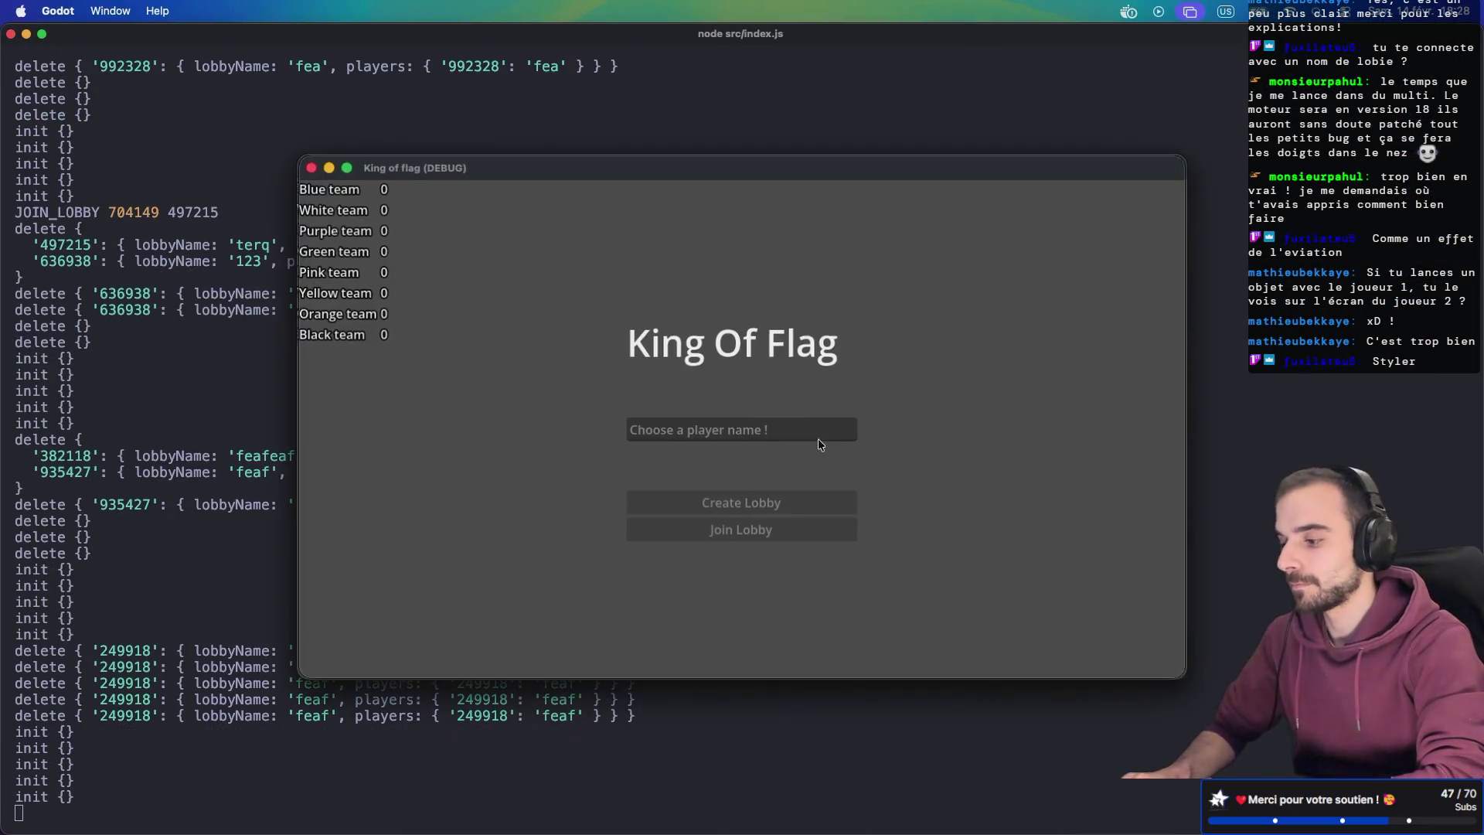
pyautogui.write('feaf')
pyautogui.click(790, 499)
# Start the match and sprint the character across the map to watch stamina drain and refill
pyautogui.click(761, 450)
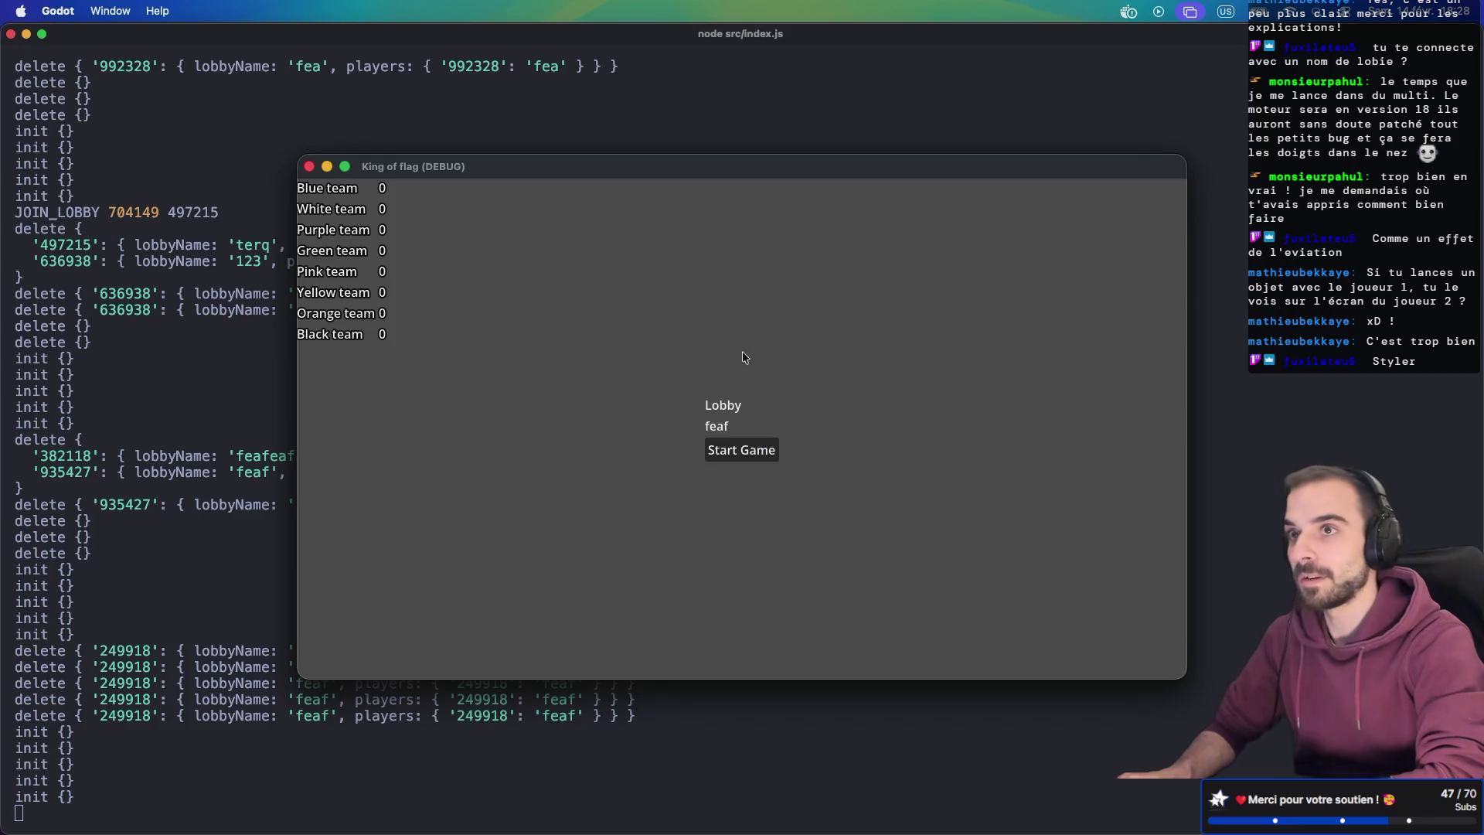
pyautogui.press('w')
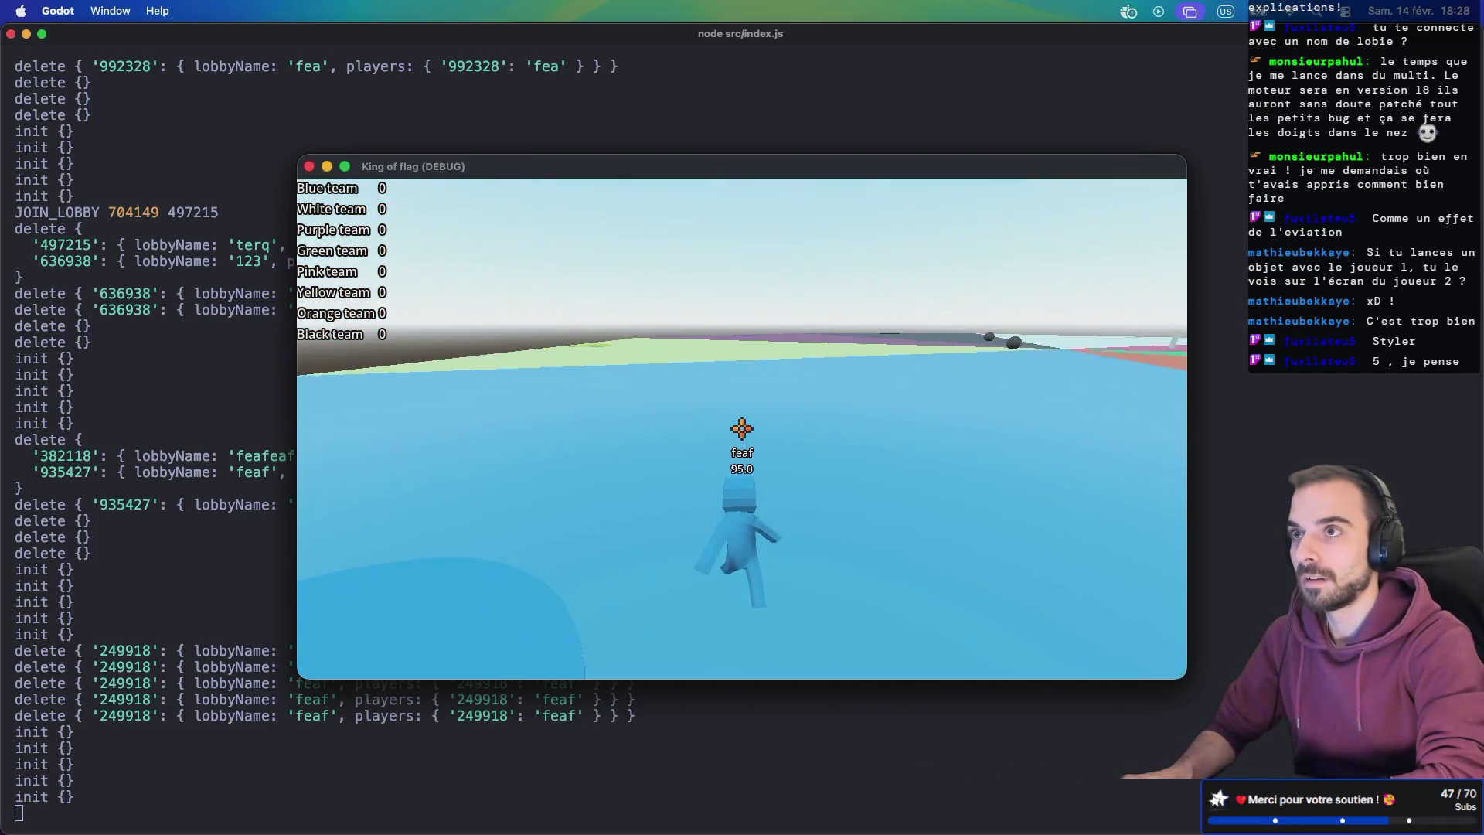
pyautogui.press('w')
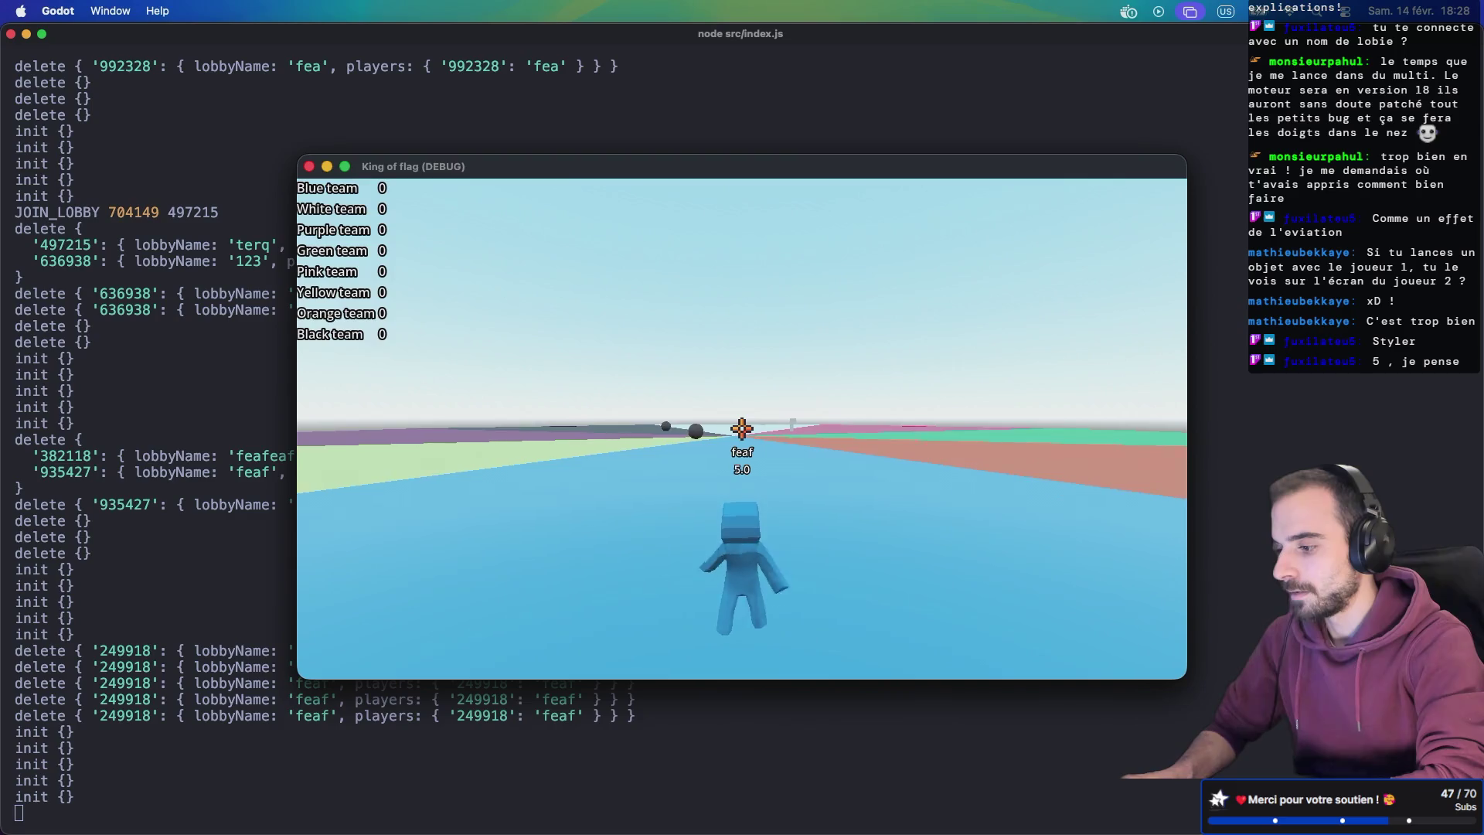
pyautogui.press('w')
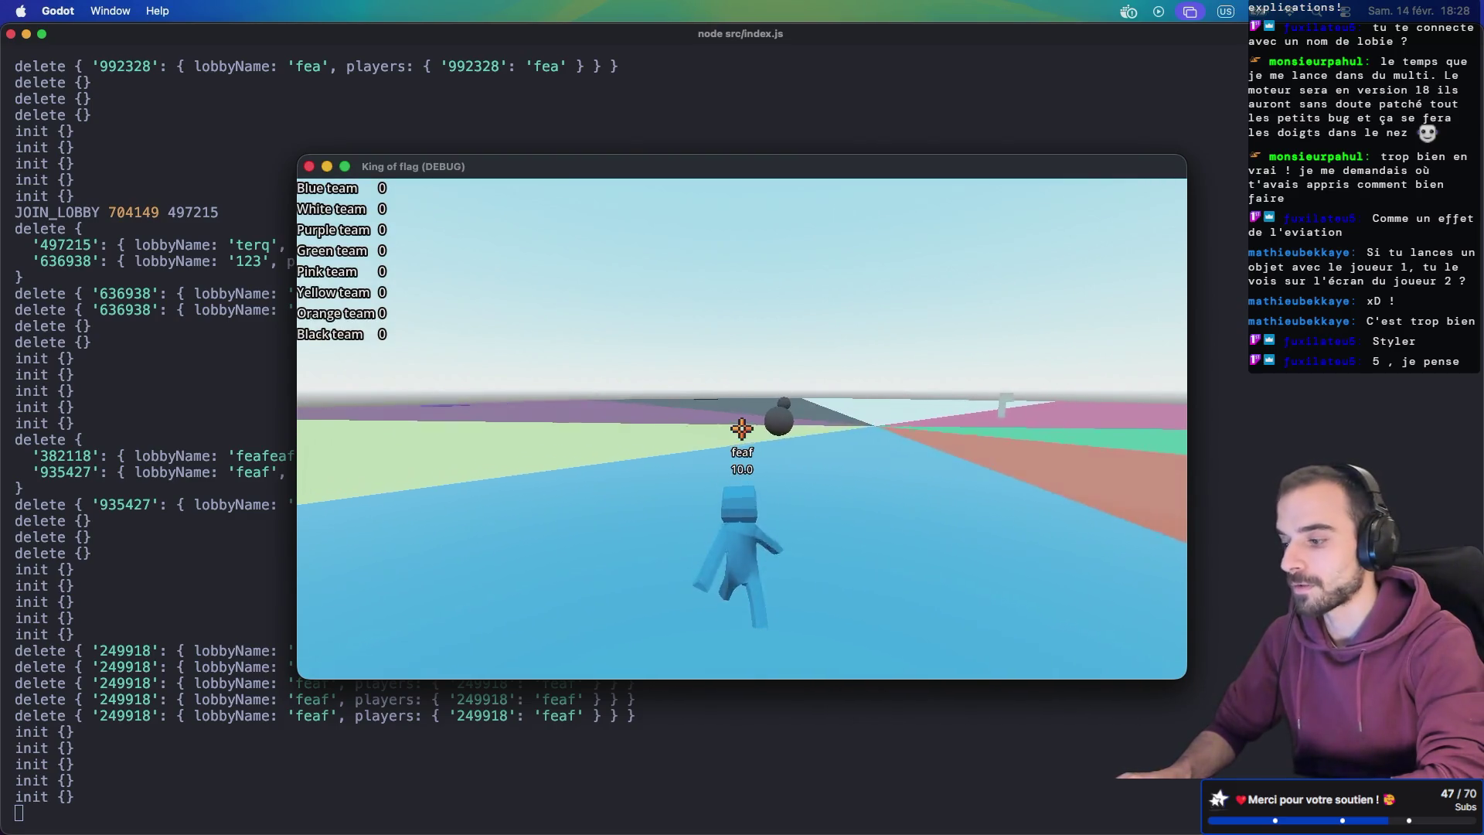
pyautogui.press('w')
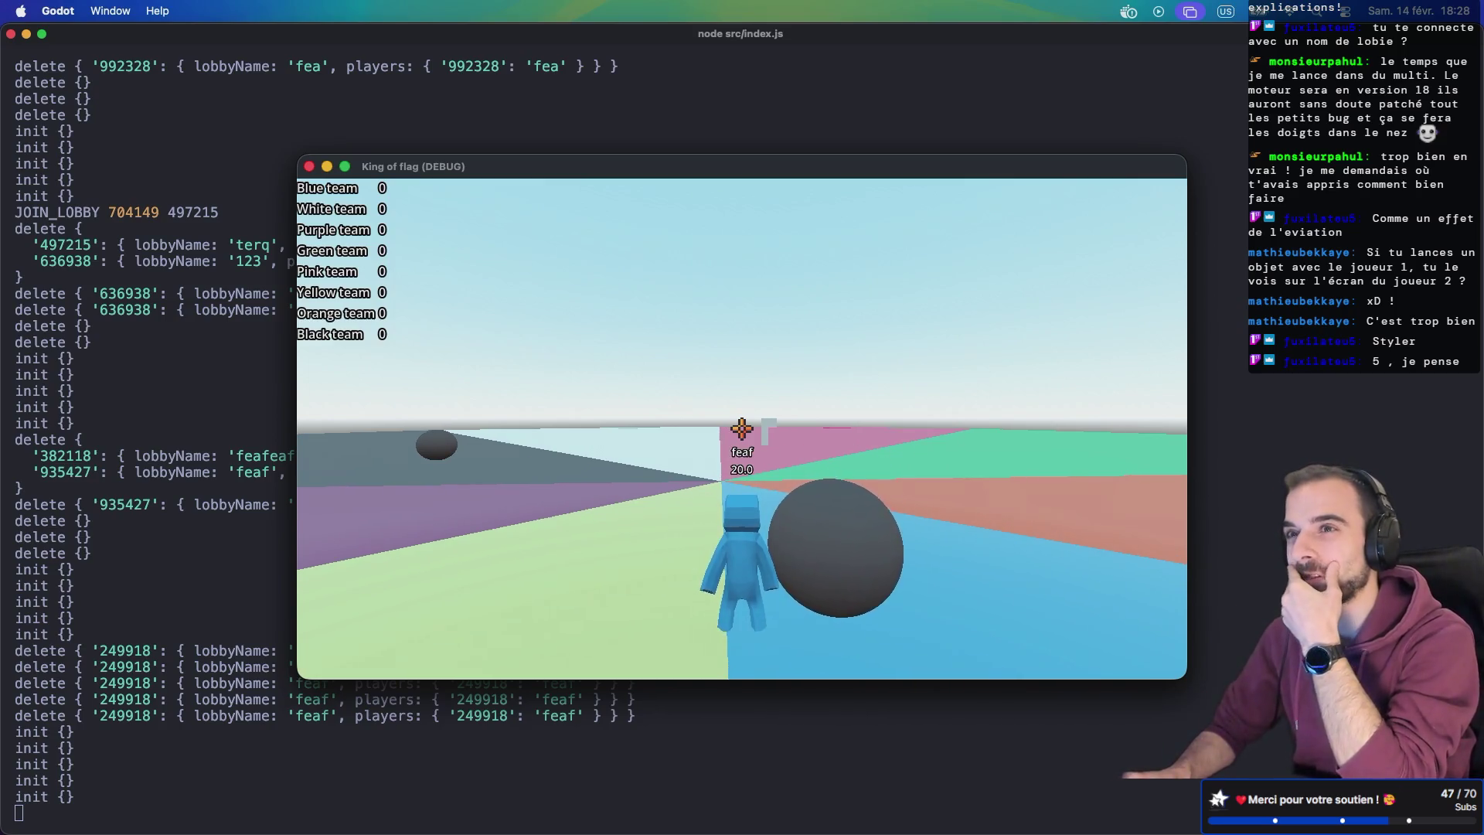
pyautogui.press('w')
pyautogui.press('w')
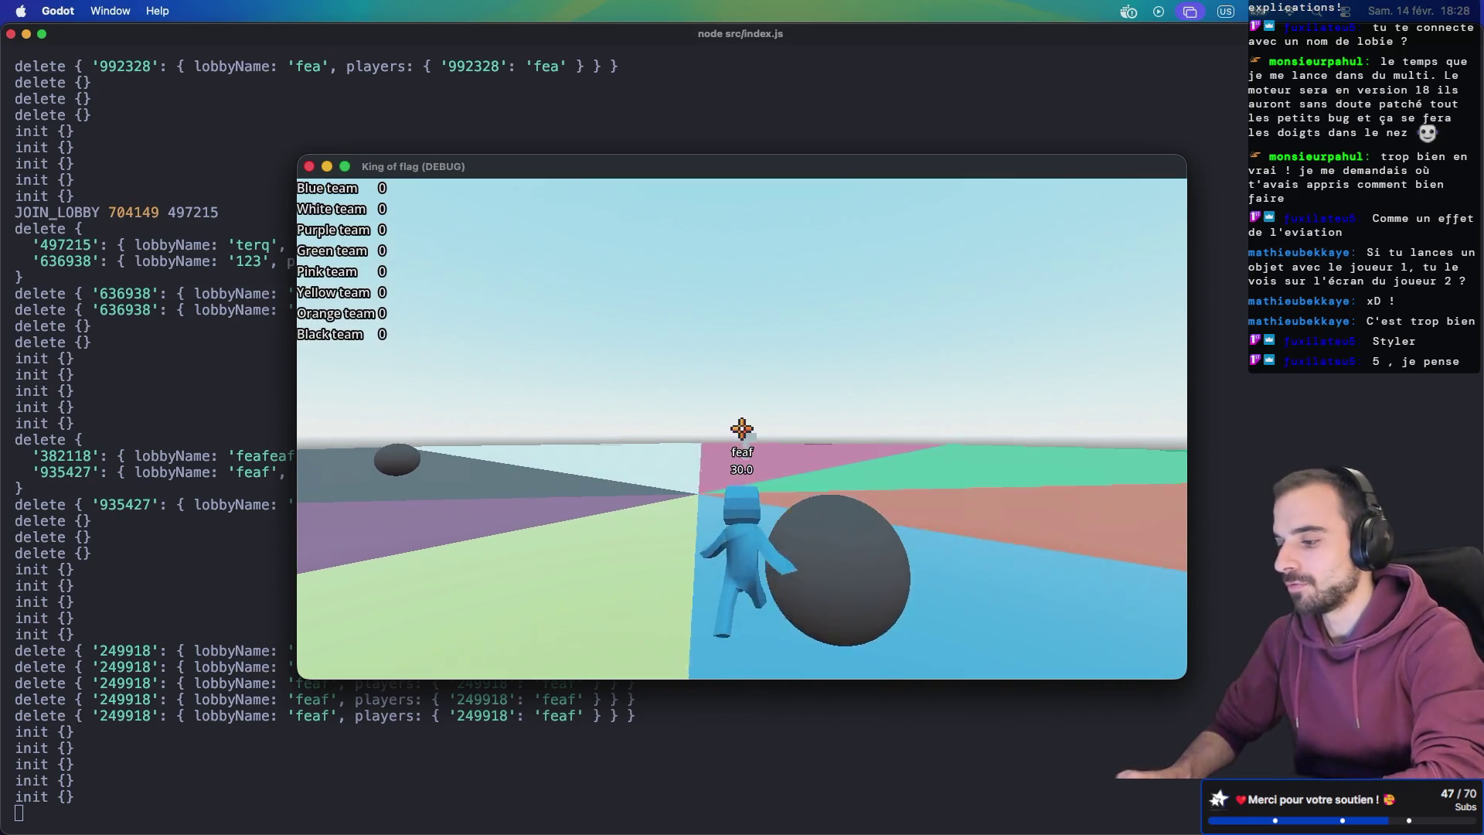
pyautogui.press('w')
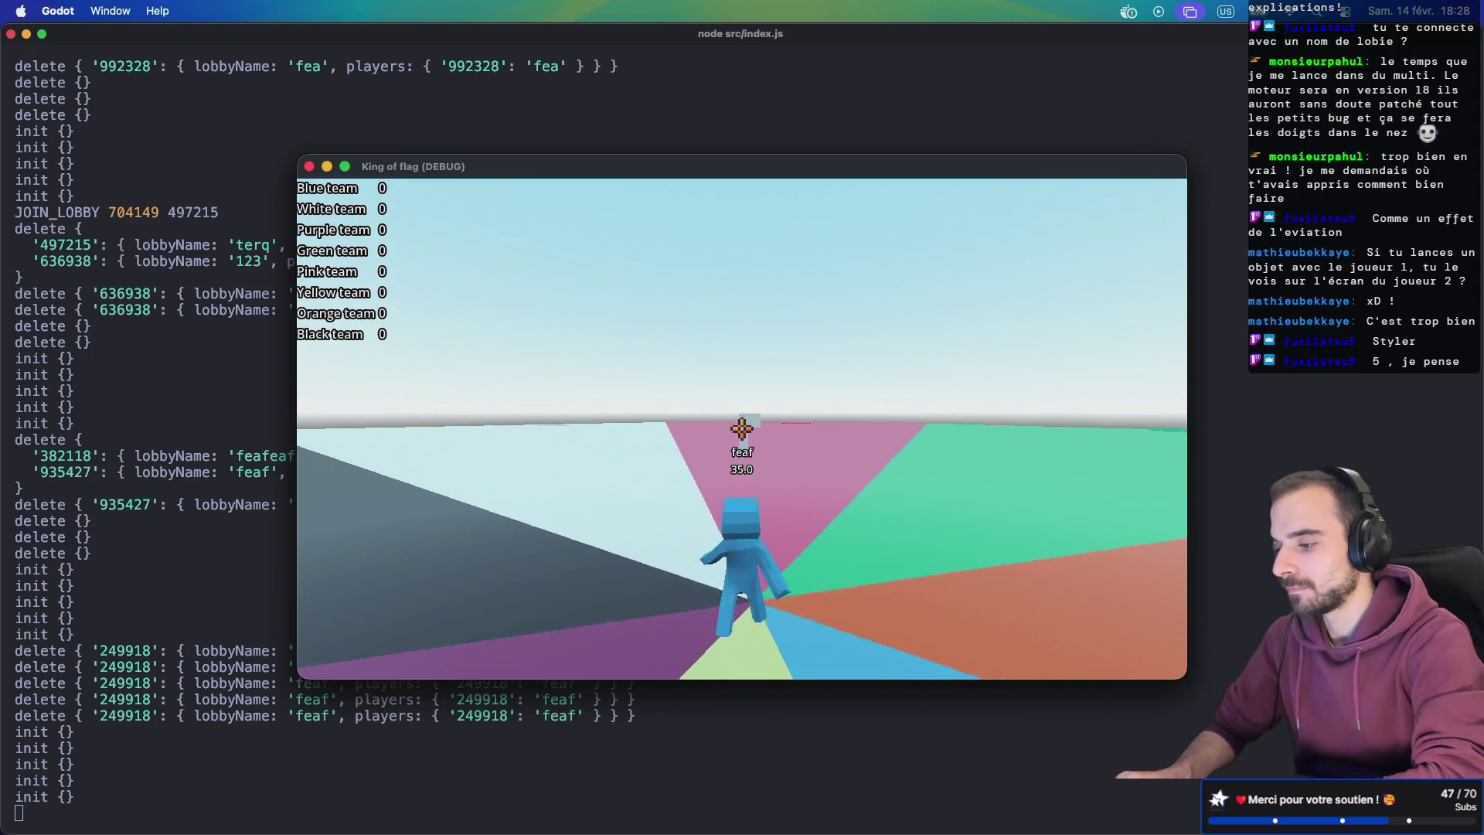
pyautogui.press('w')
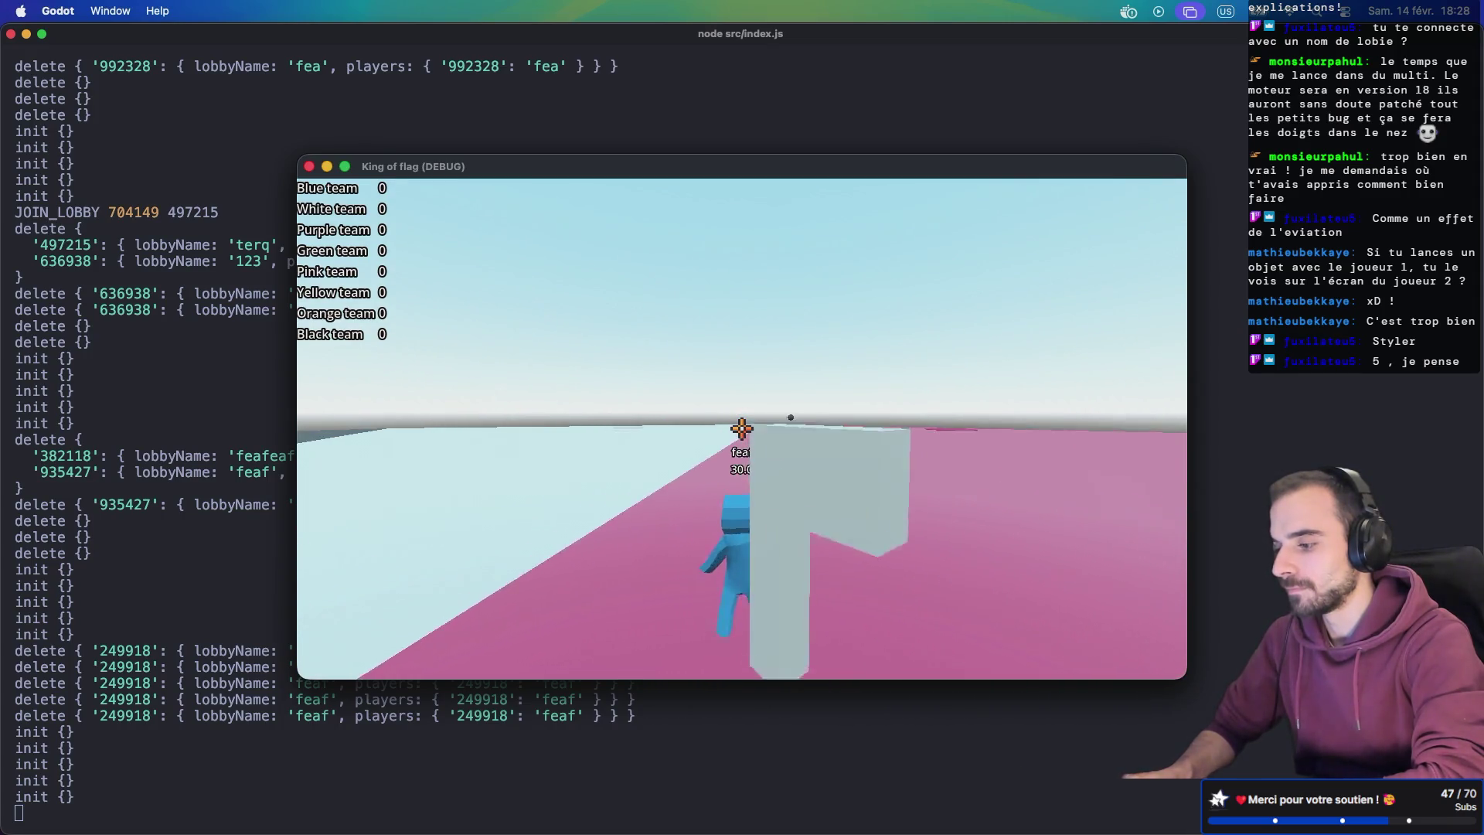
pyautogui.press('w')
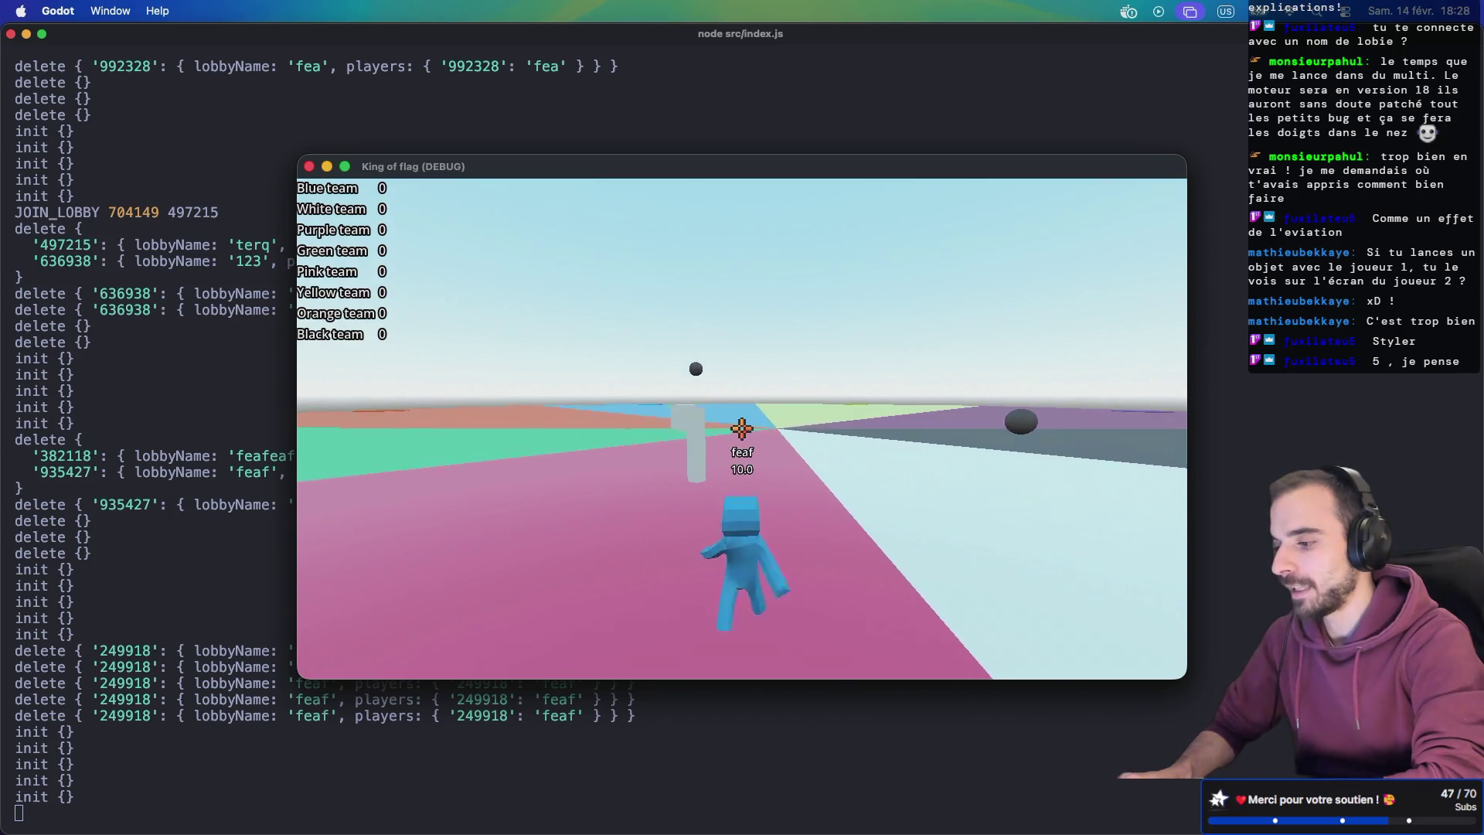
pyautogui.press('w')
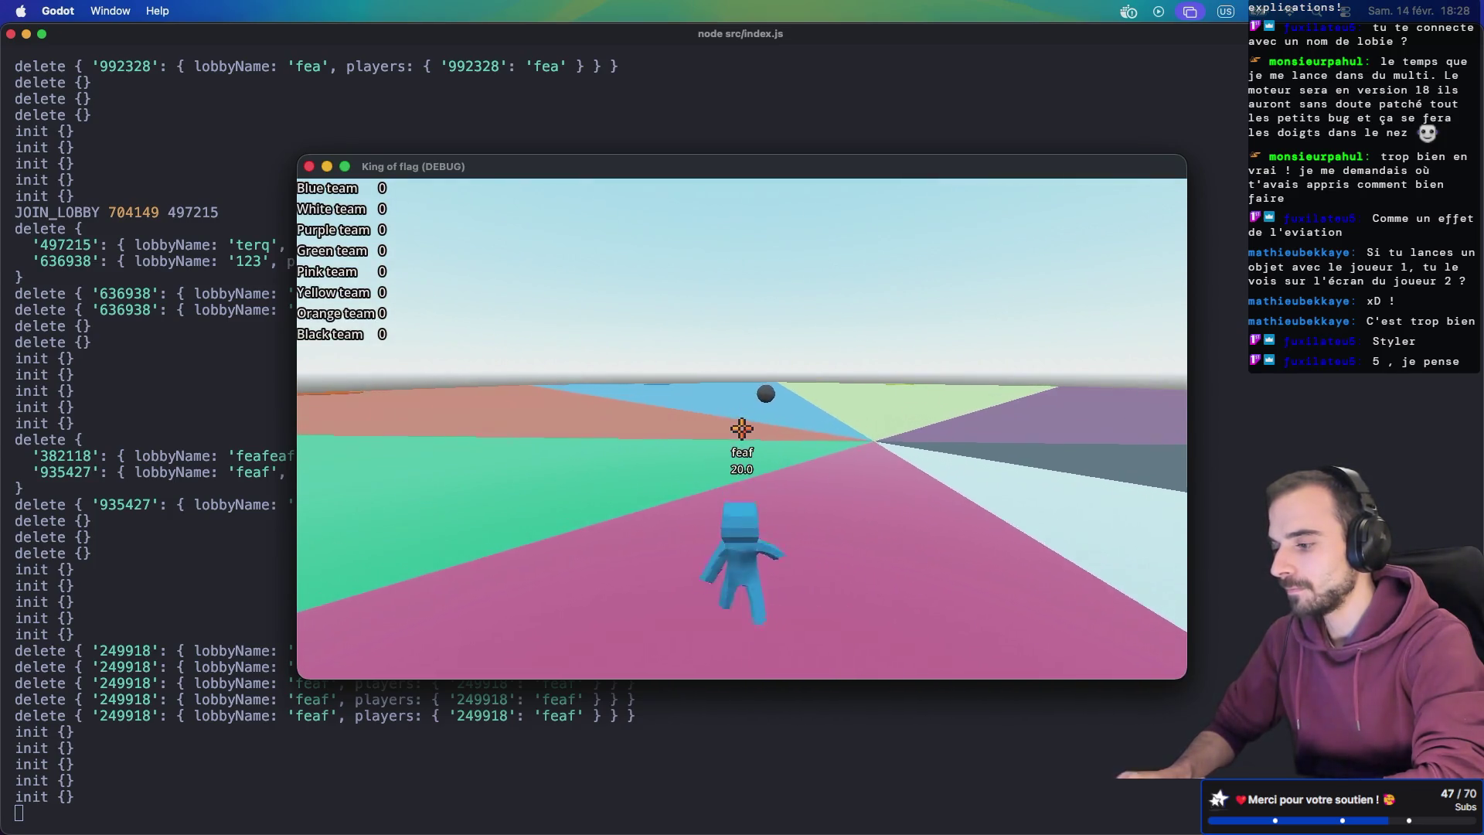
pyautogui.press('w')
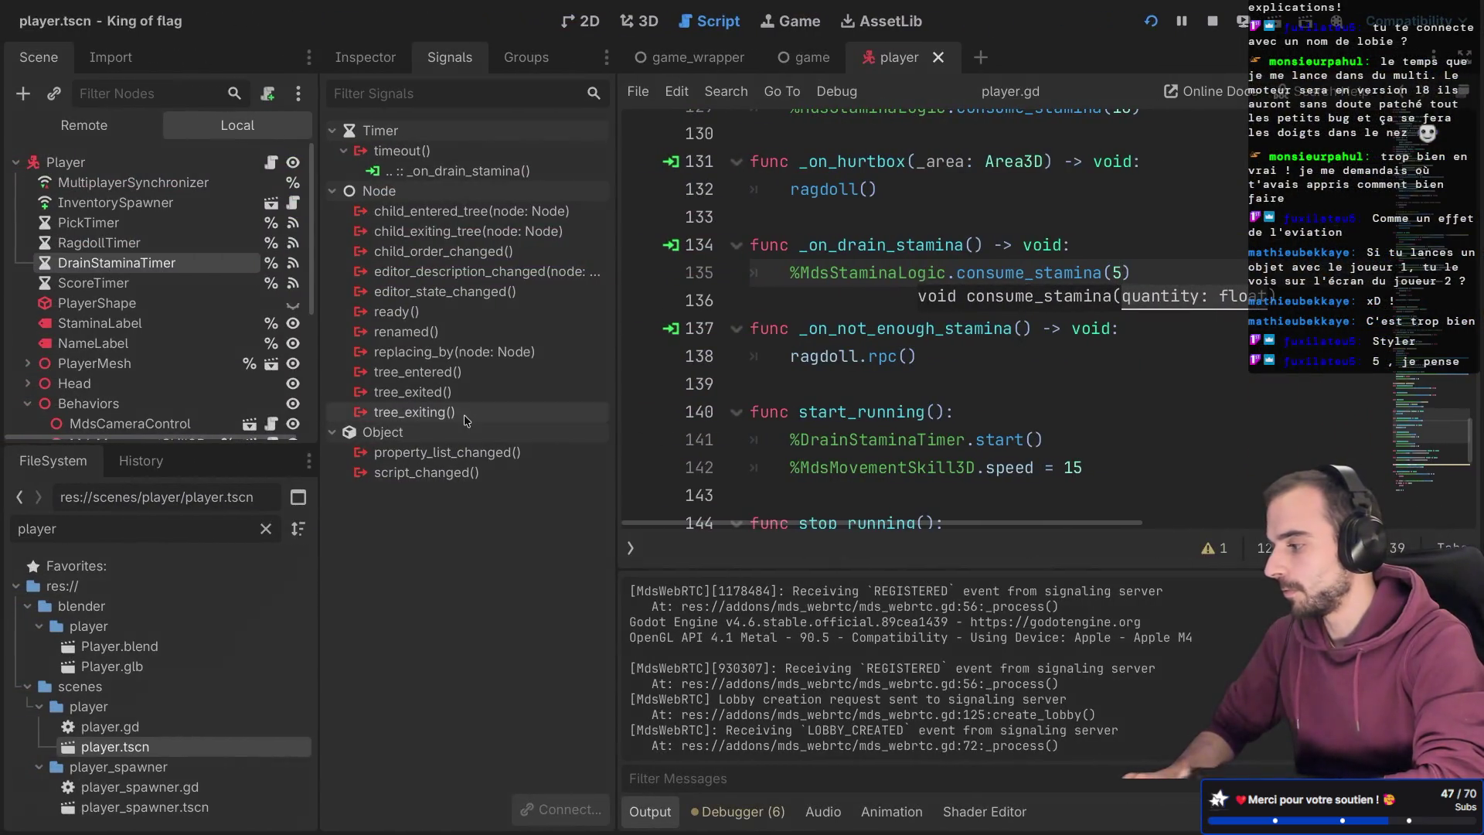
# Set RagdollTimer's Wait Time to 3.0 s and restart the game at its main menu
pyautogui.click(142, 243)
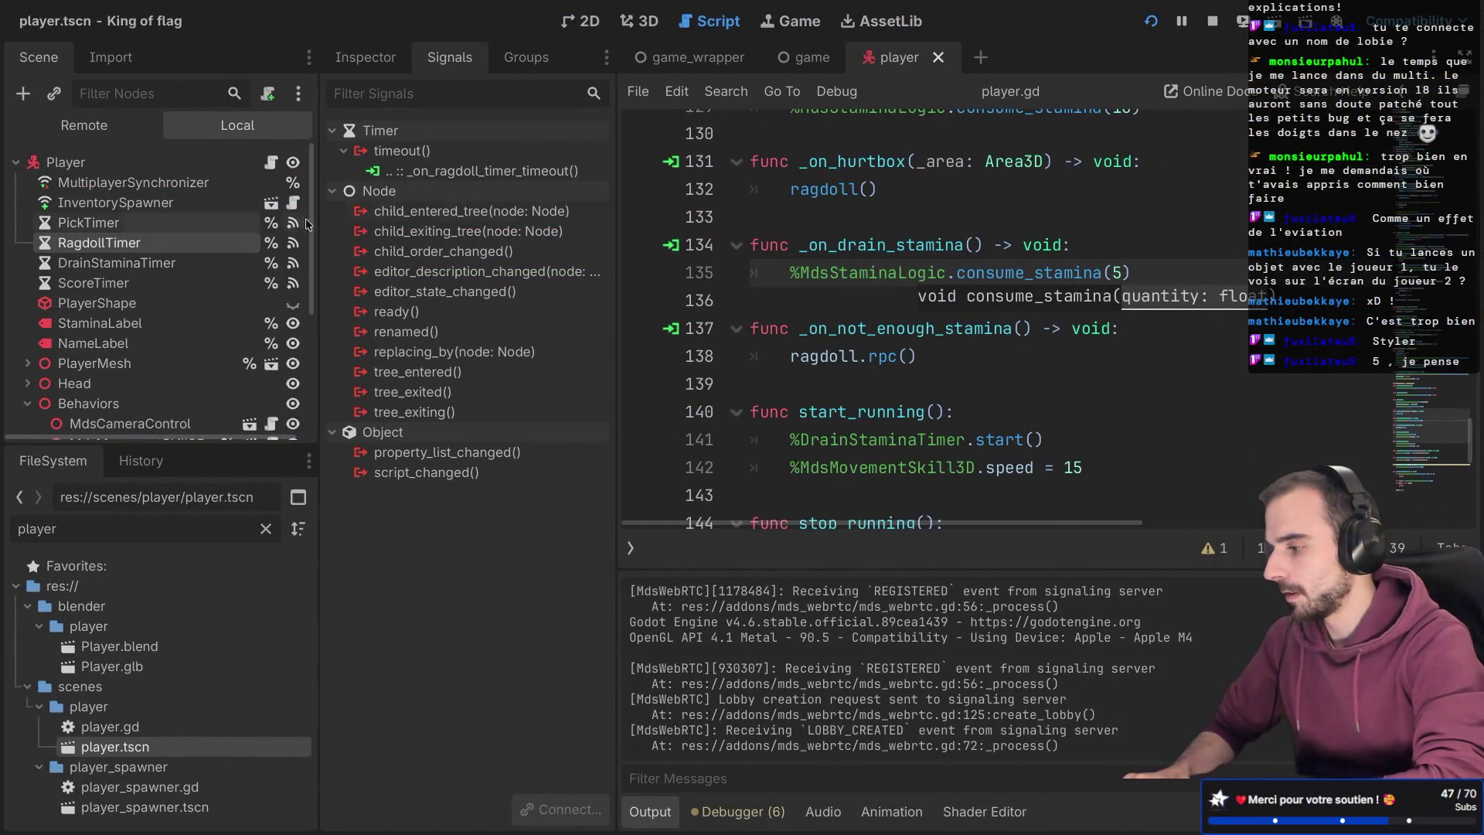
pyautogui.click(377, 61)
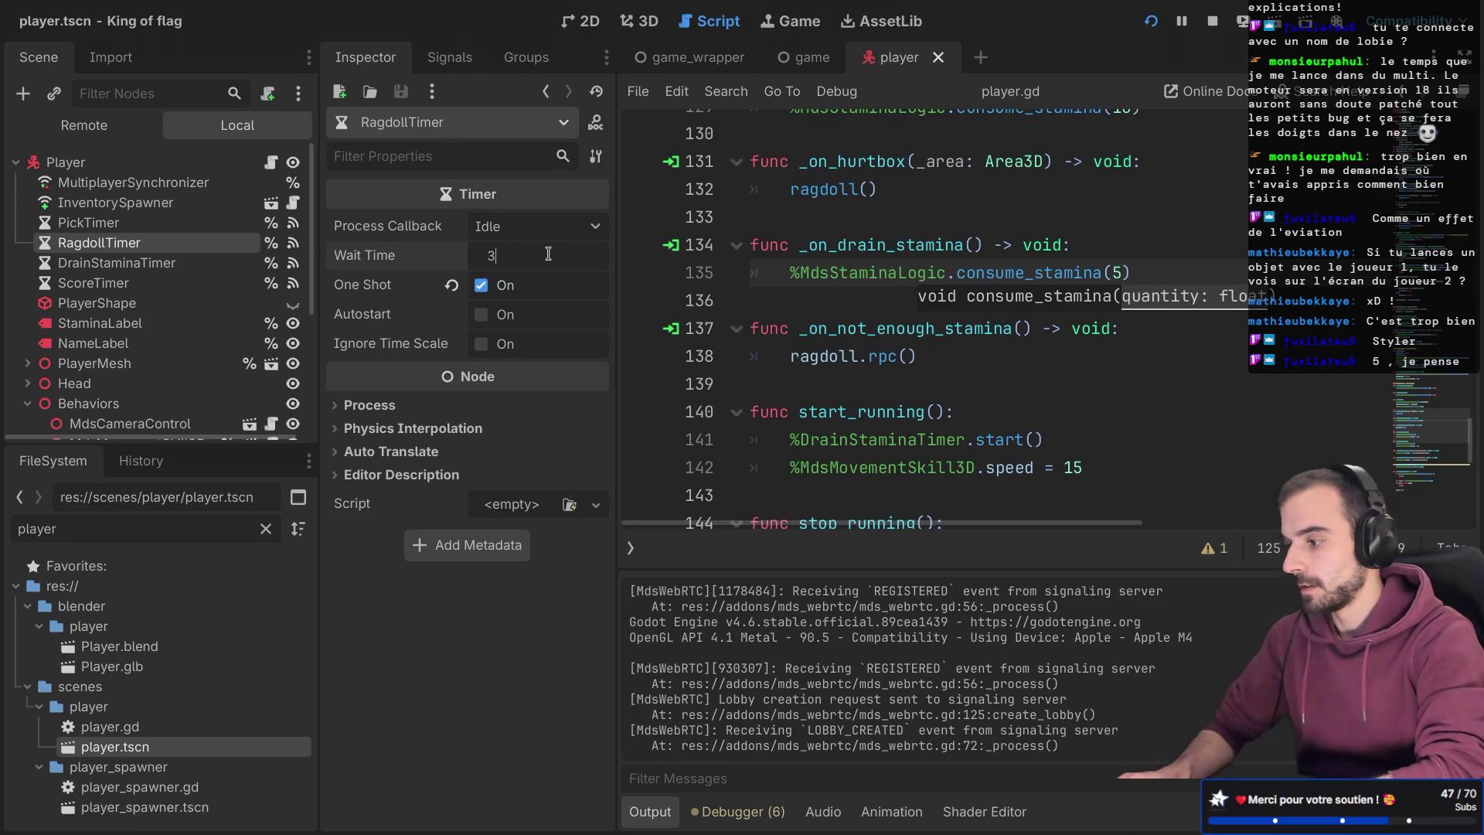
pyautogui.press('Return')
pyautogui.click(1151, 26)
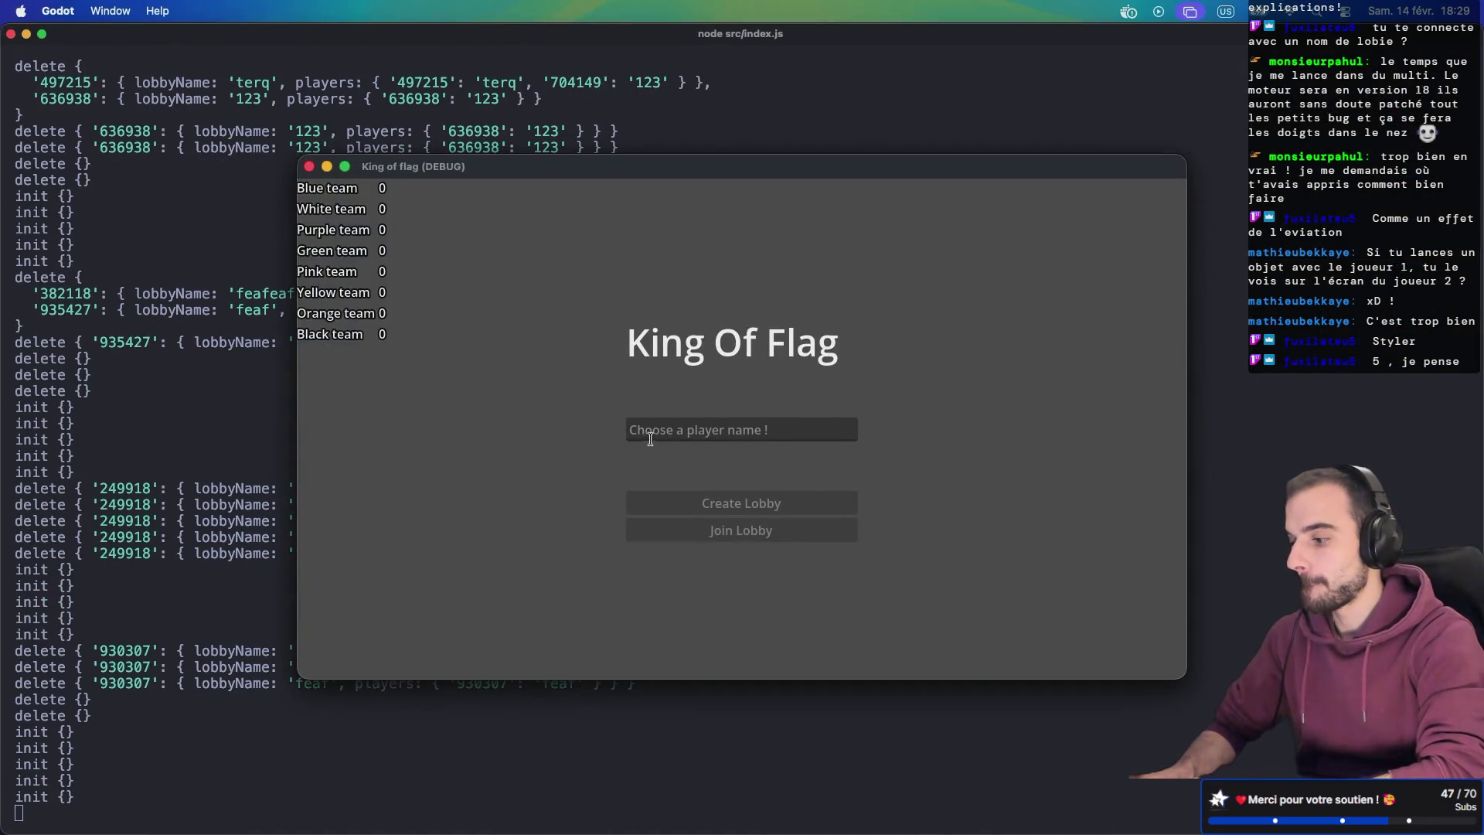
pyautogui.click(650, 439)
# Create and start a solo lobby with a test player name, then run toward the flag
pyautogui.write('fea')
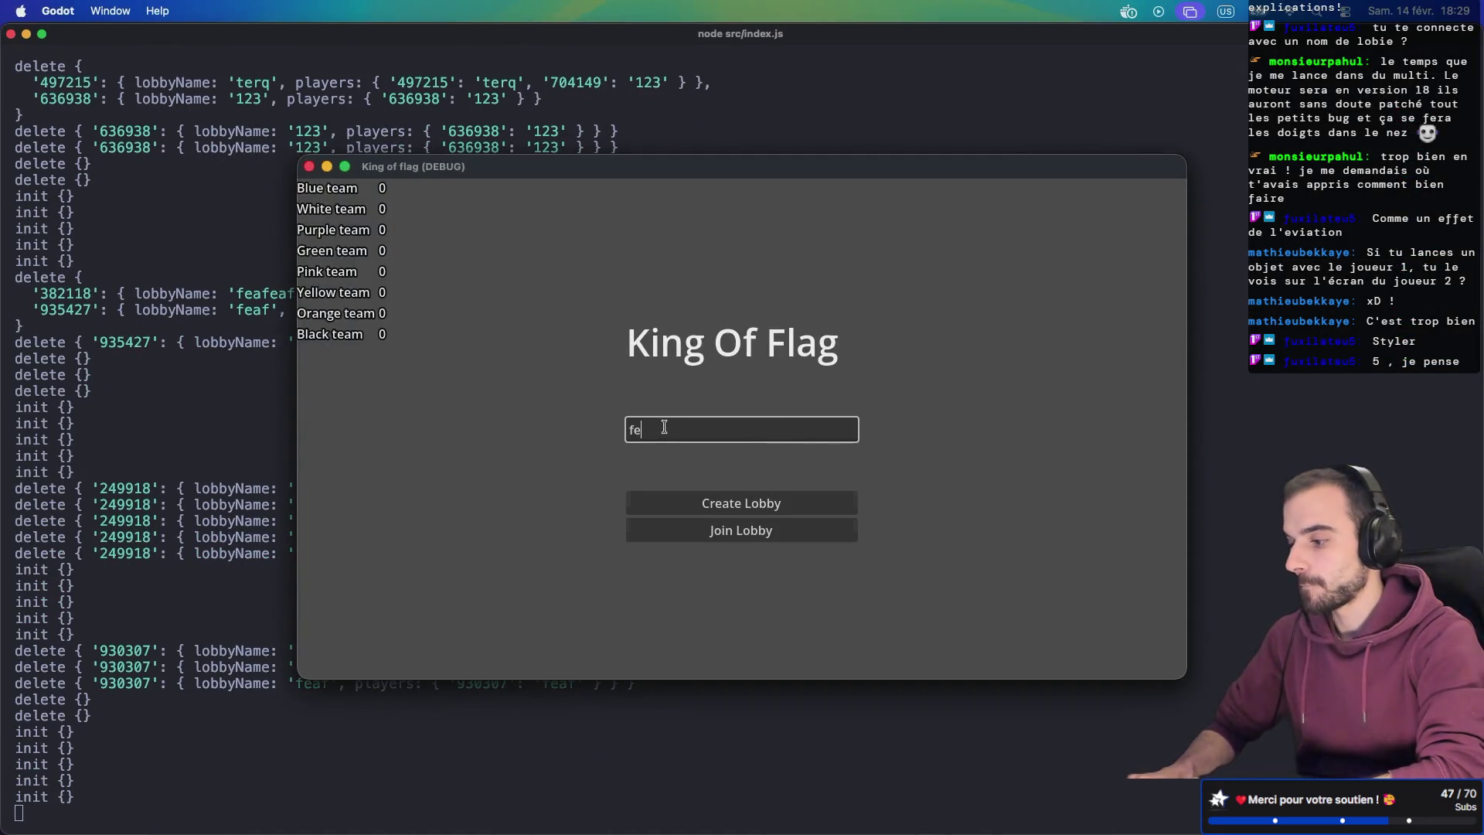
pyautogui.click(678, 499)
pyautogui.click(730, 449)
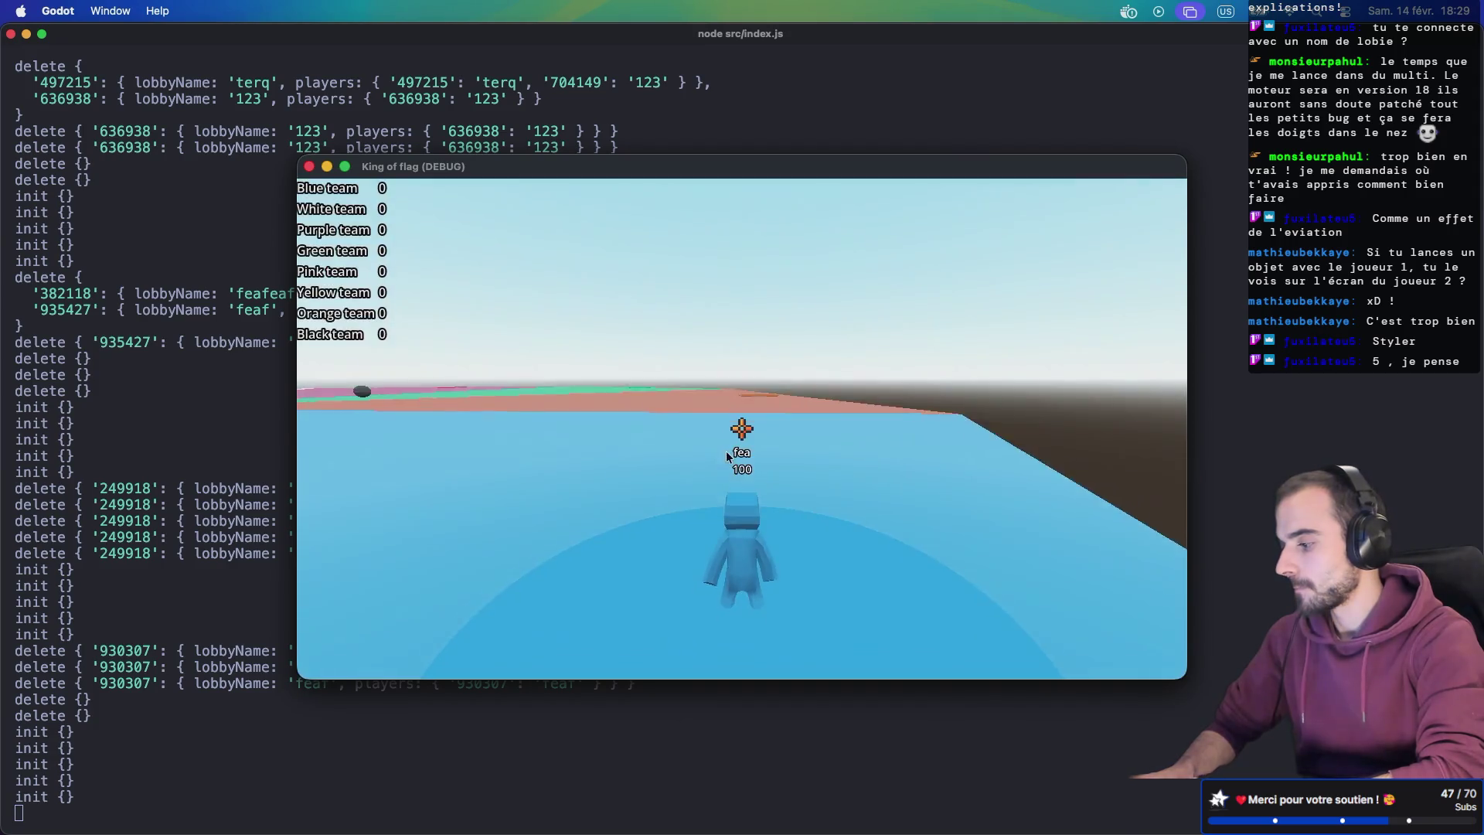
pyautogui.press('w')
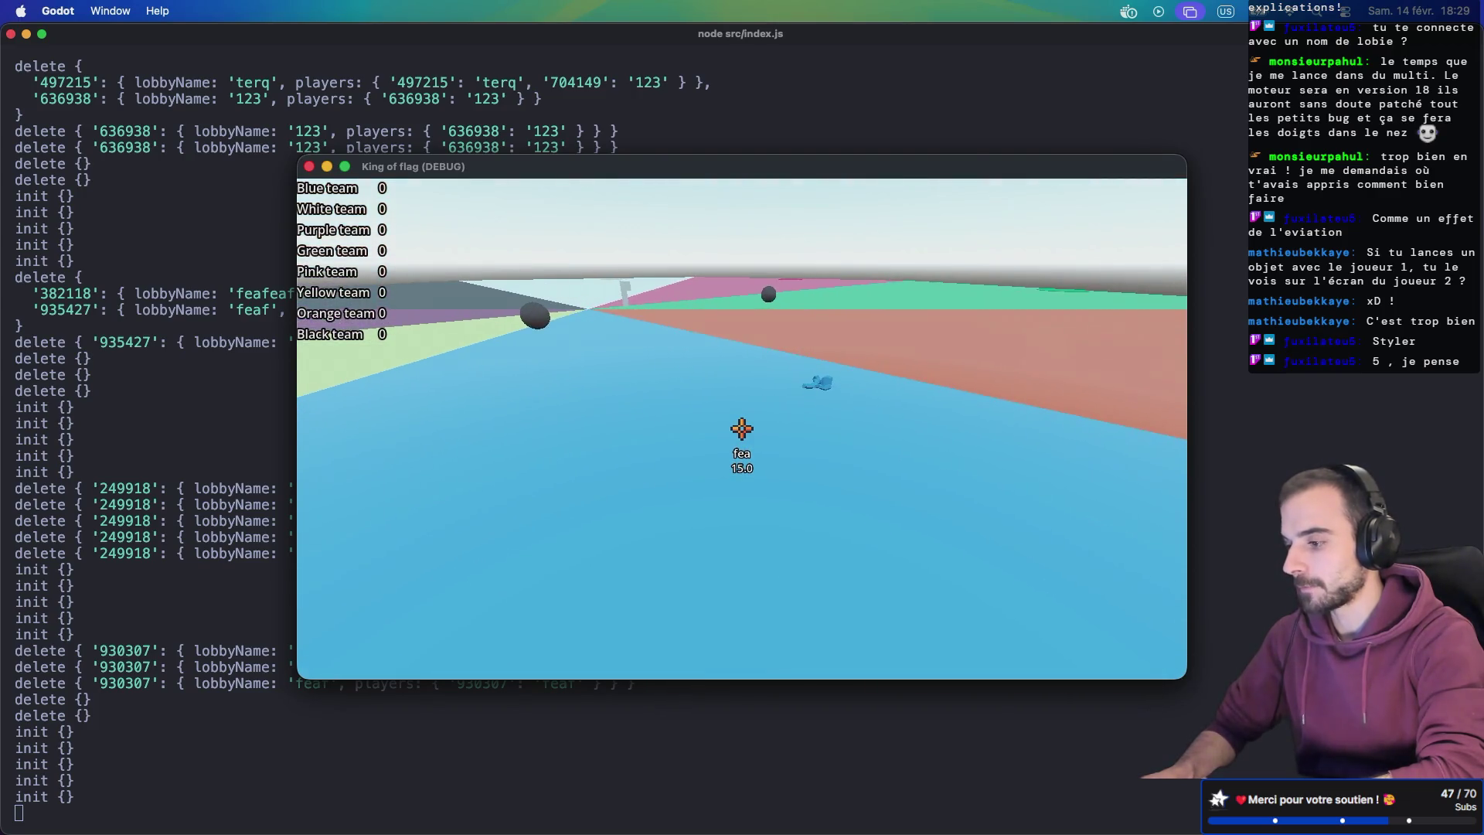
pyautogui.press('w')
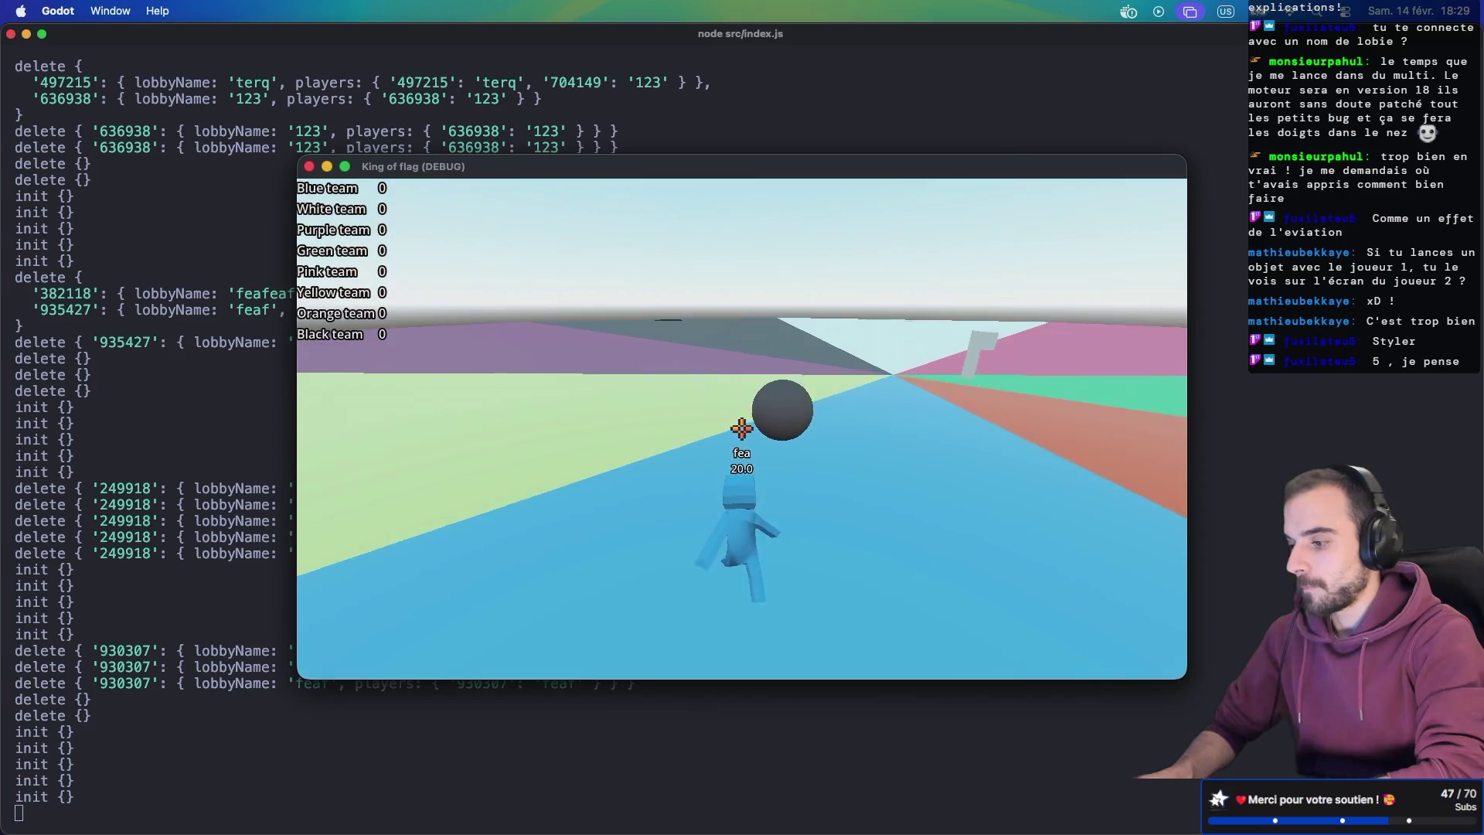
pyautogui.press('a')
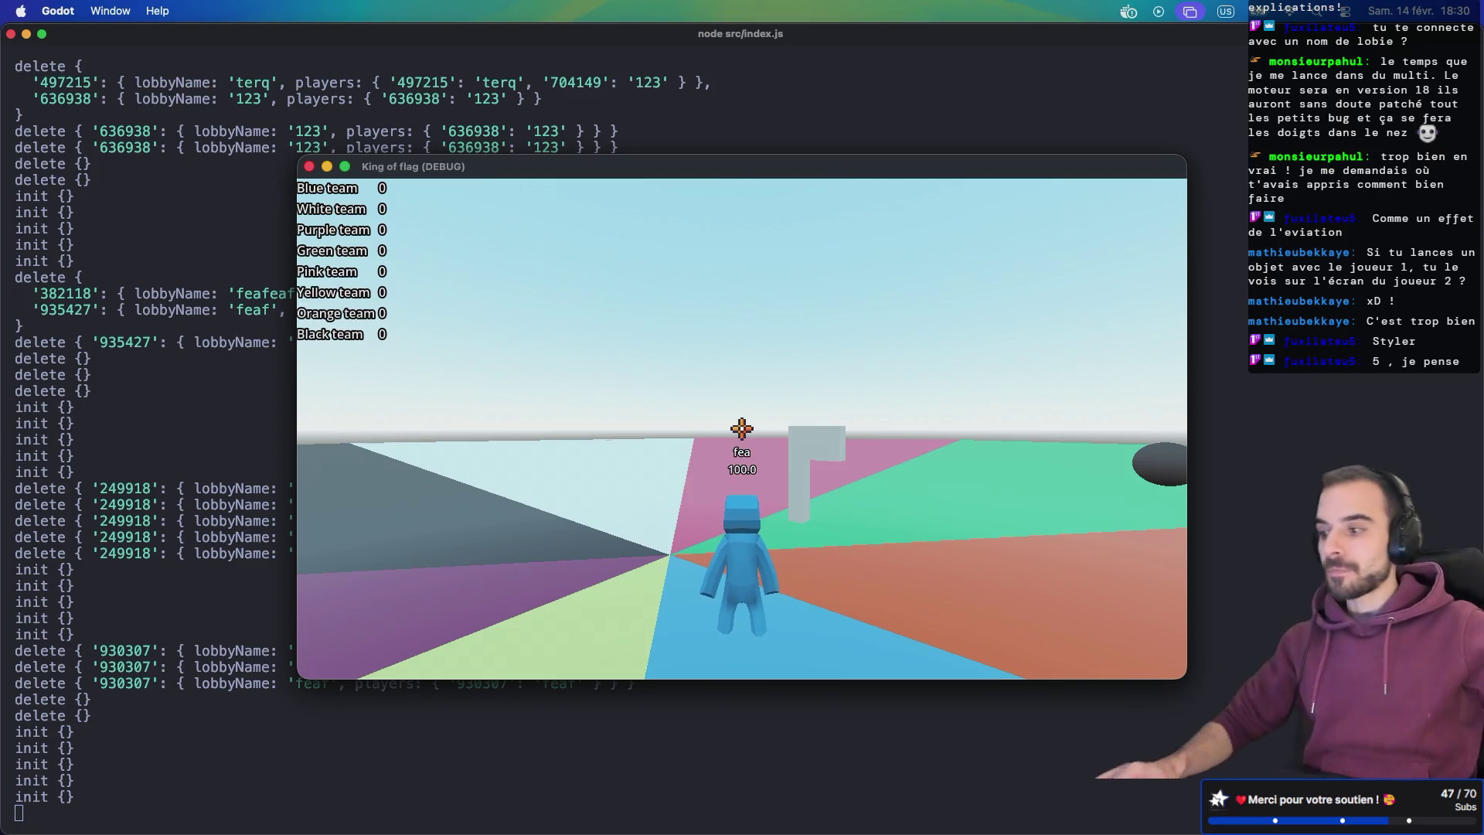
# Grab the flag for Blue team and carry it across the orange ground to score
pyautogui.press('w')
pyautogui.press('w')
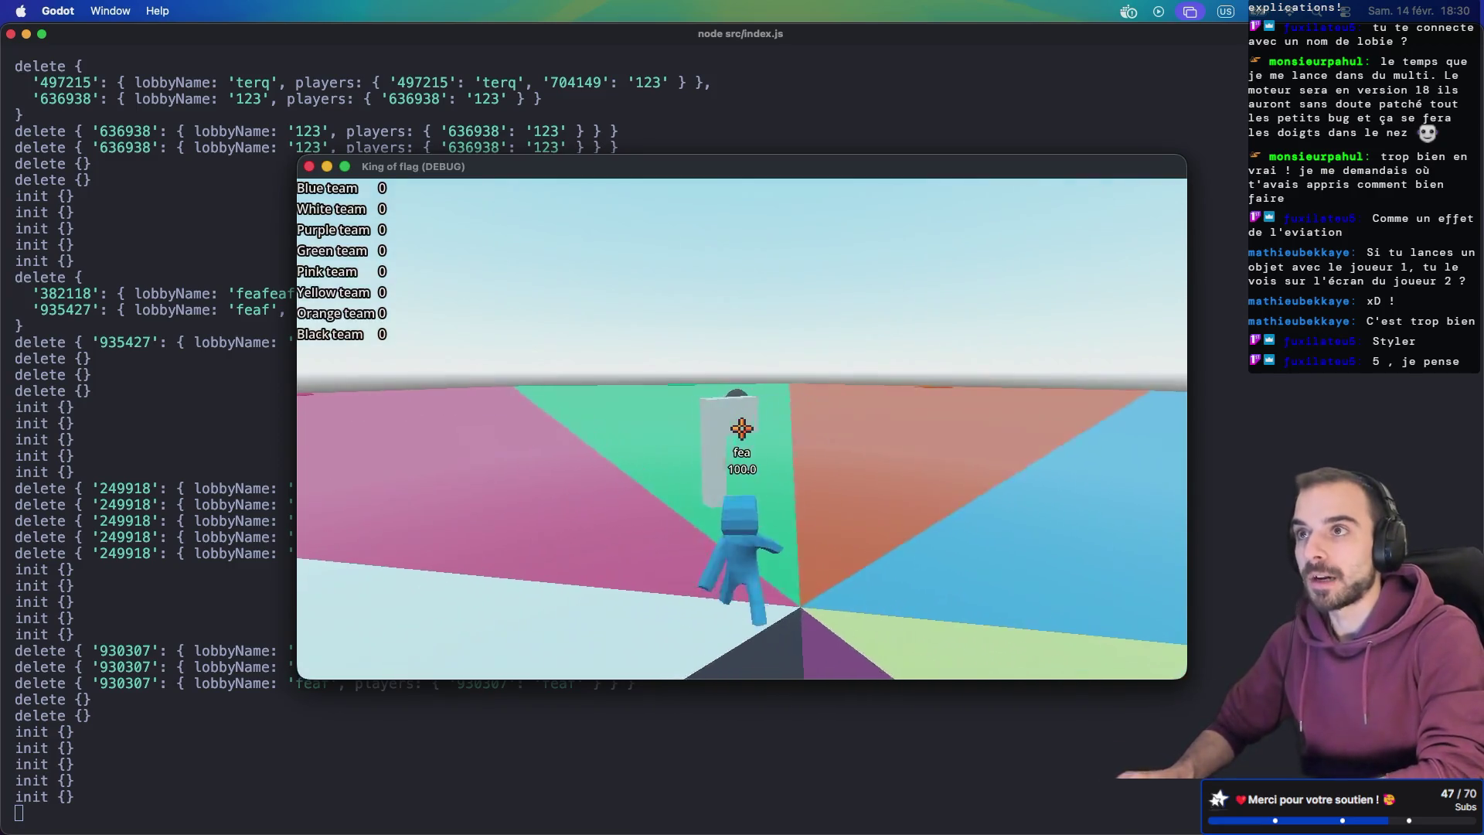
pyautogui.press('w')
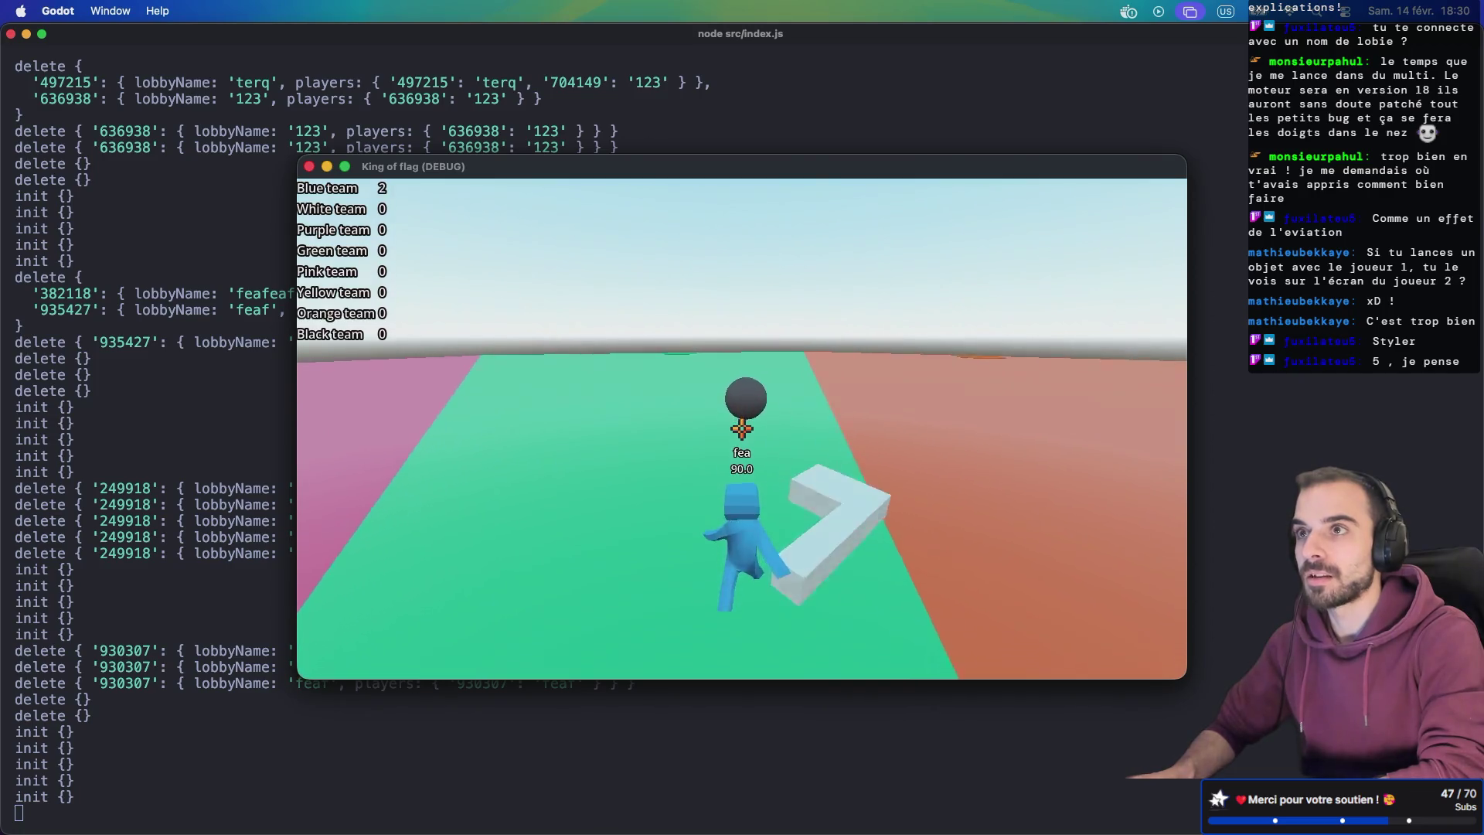
pyautogui.press('w')
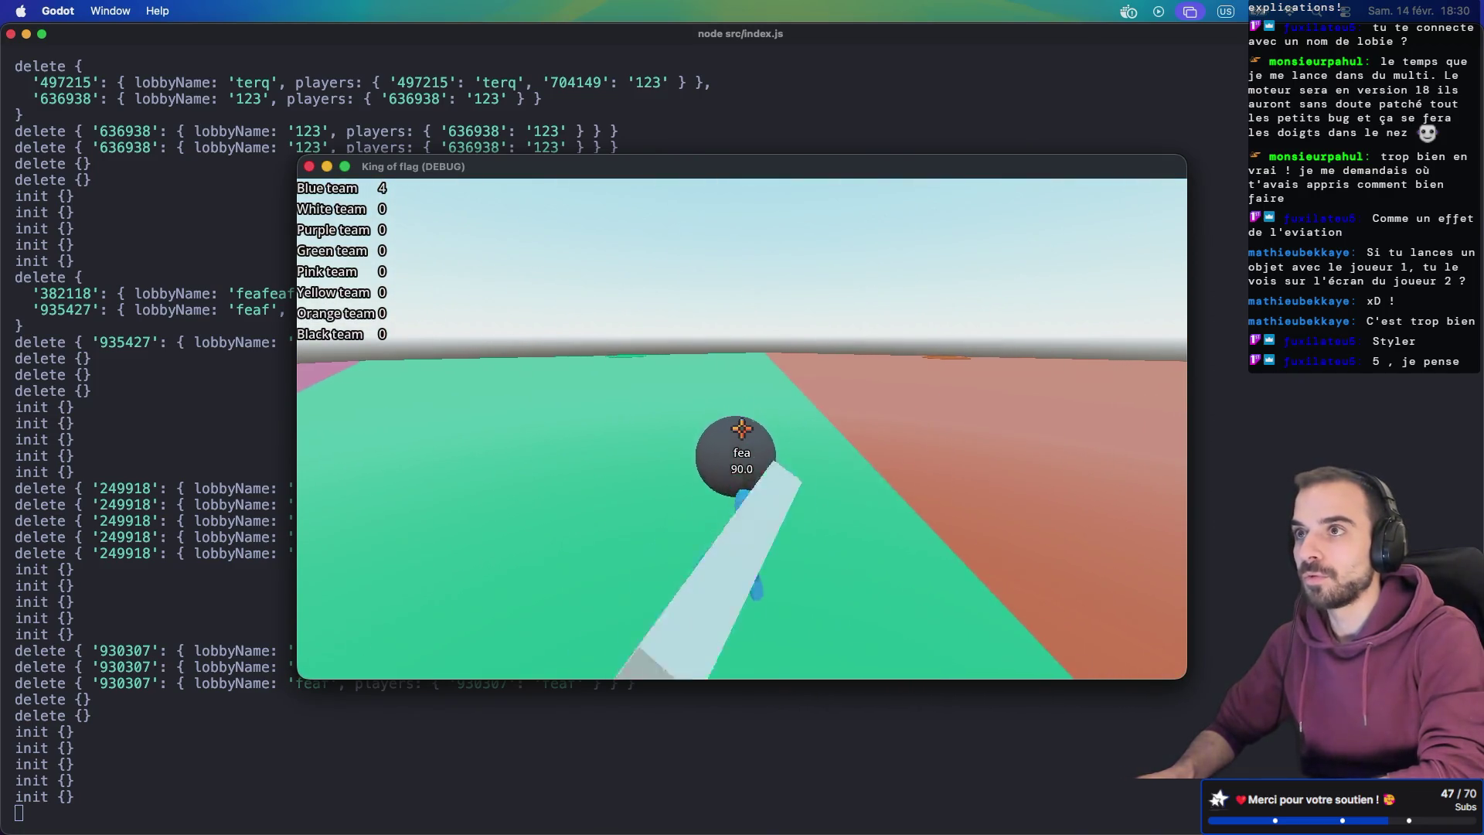
pyautogui.press('w')
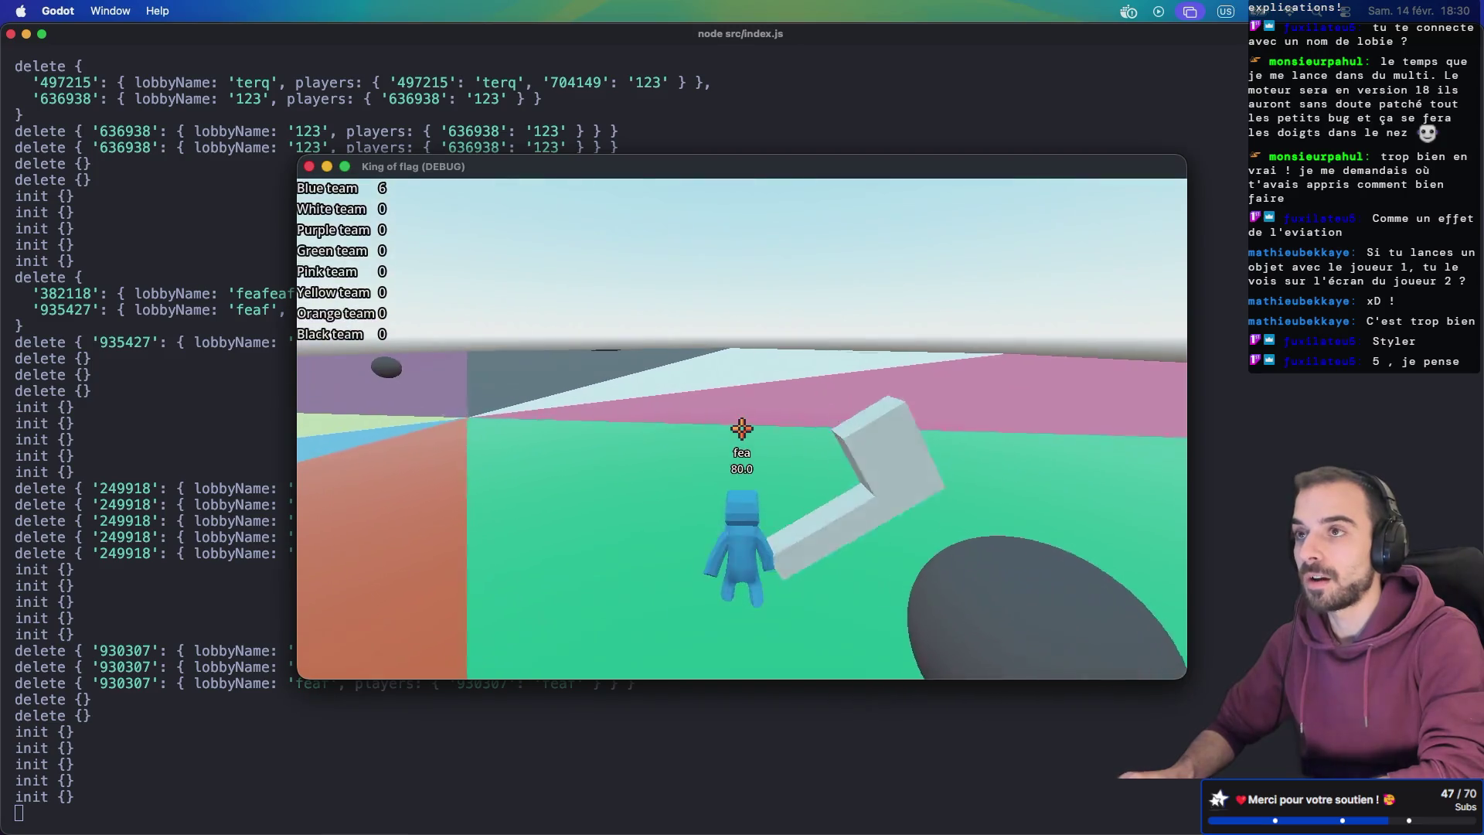
pyautogui.press('w')
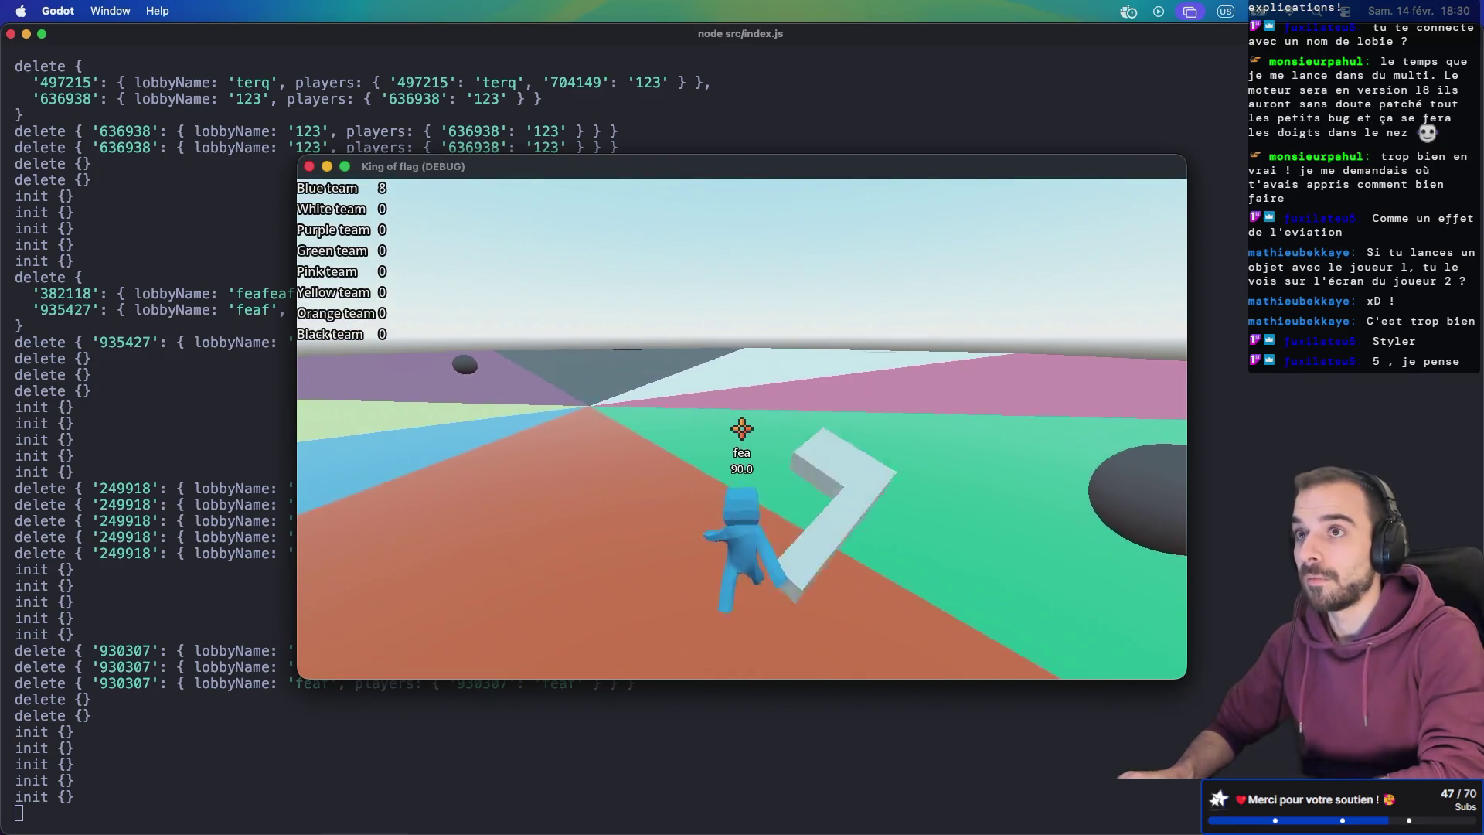
# Keep running with the flag past the grey ball and pillar, then switch desktops to Godot and FigJam
pyautogui.press('w')
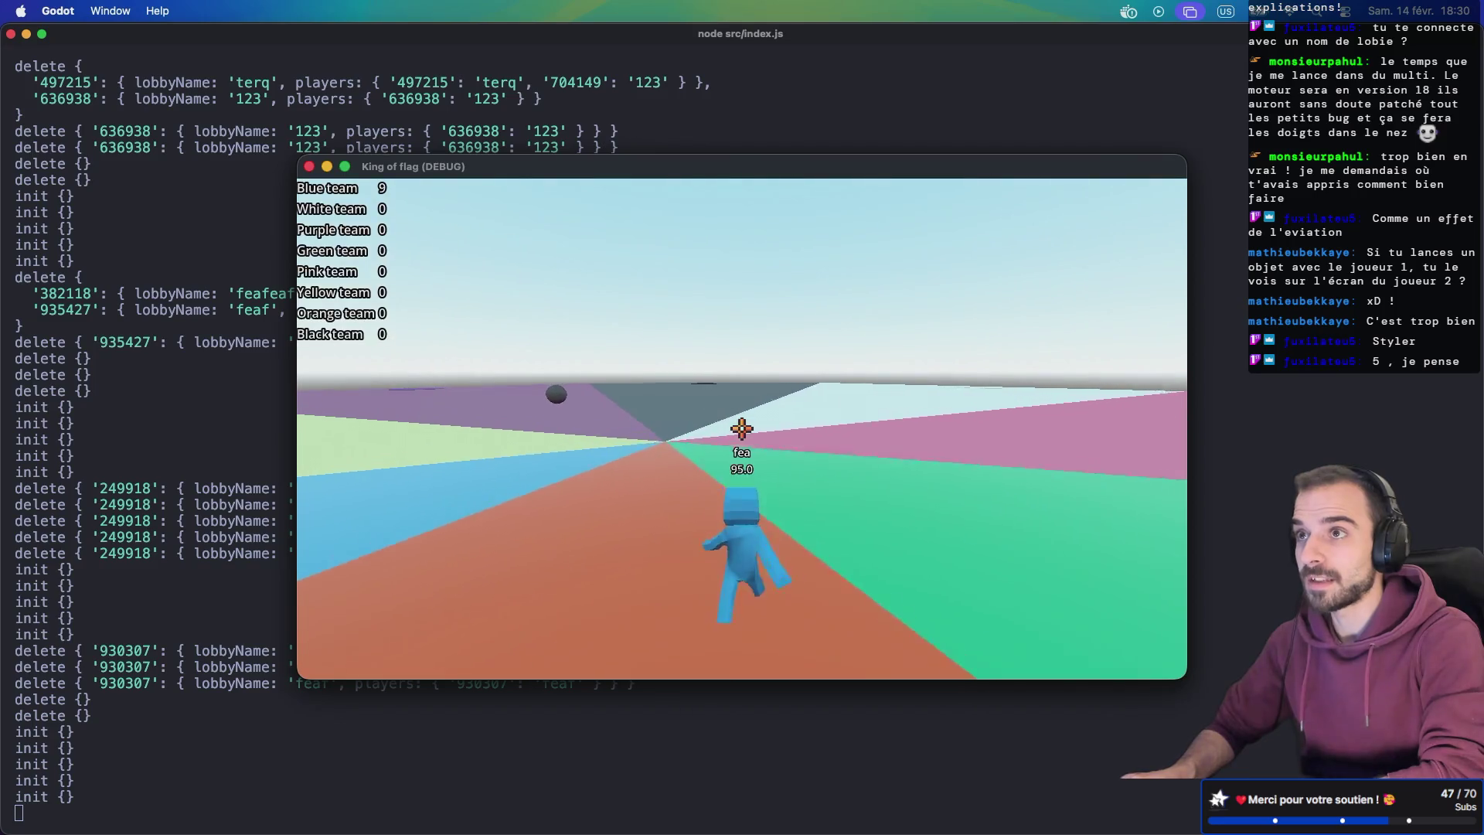
pyautogui.press('w')
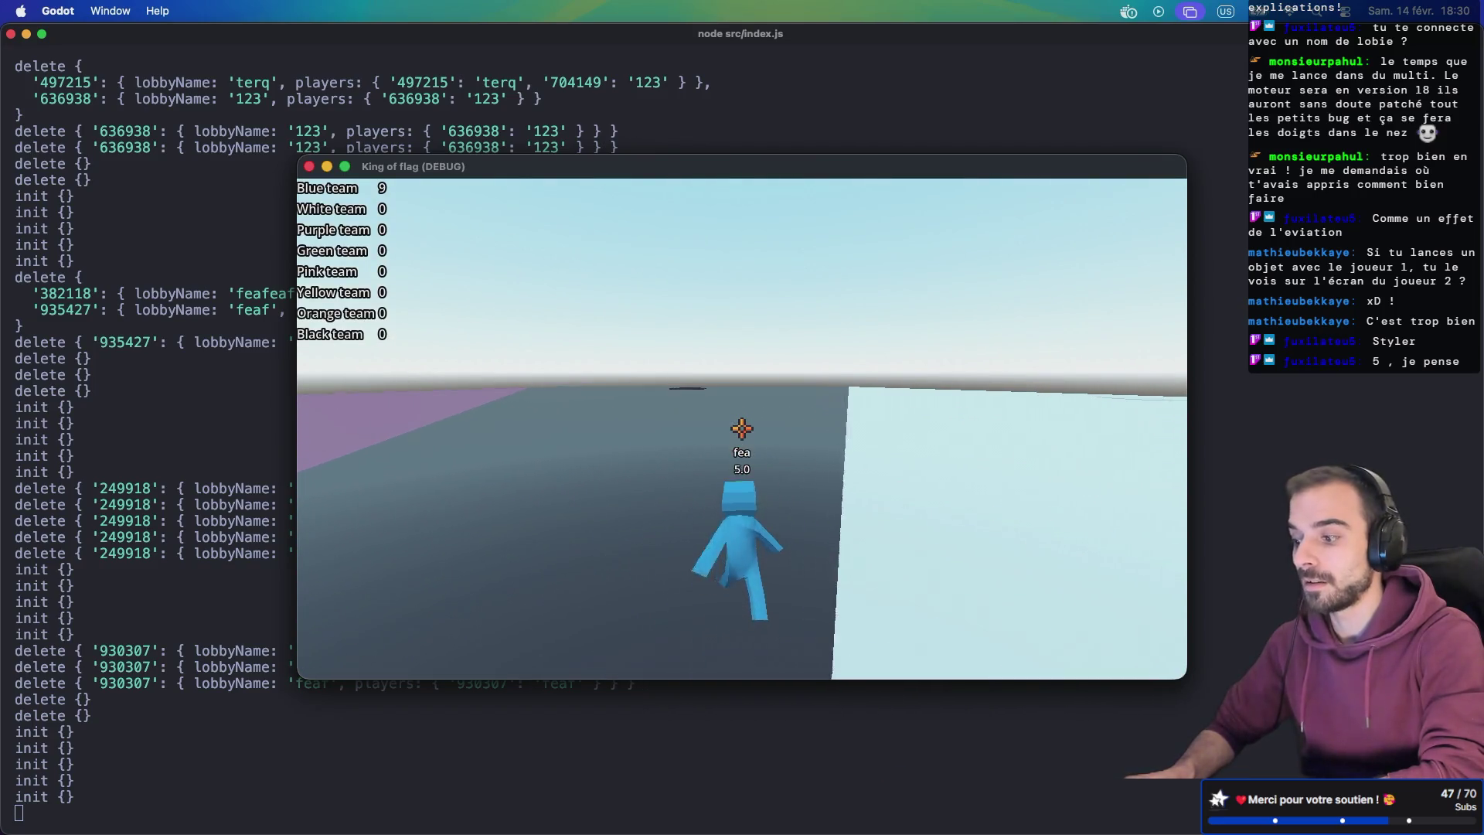
pyautogui.press('w')
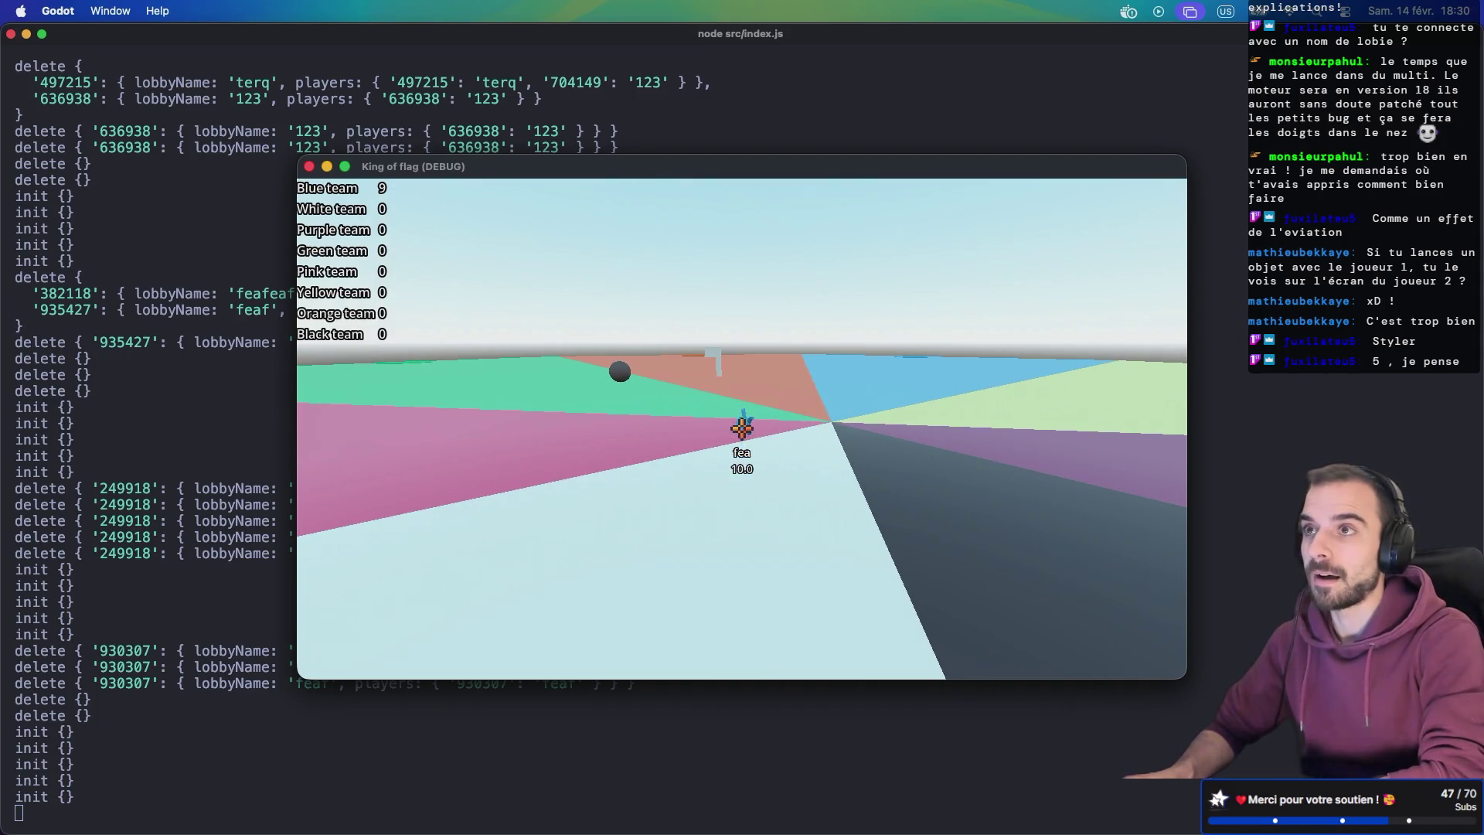
pyautogui.press('w')
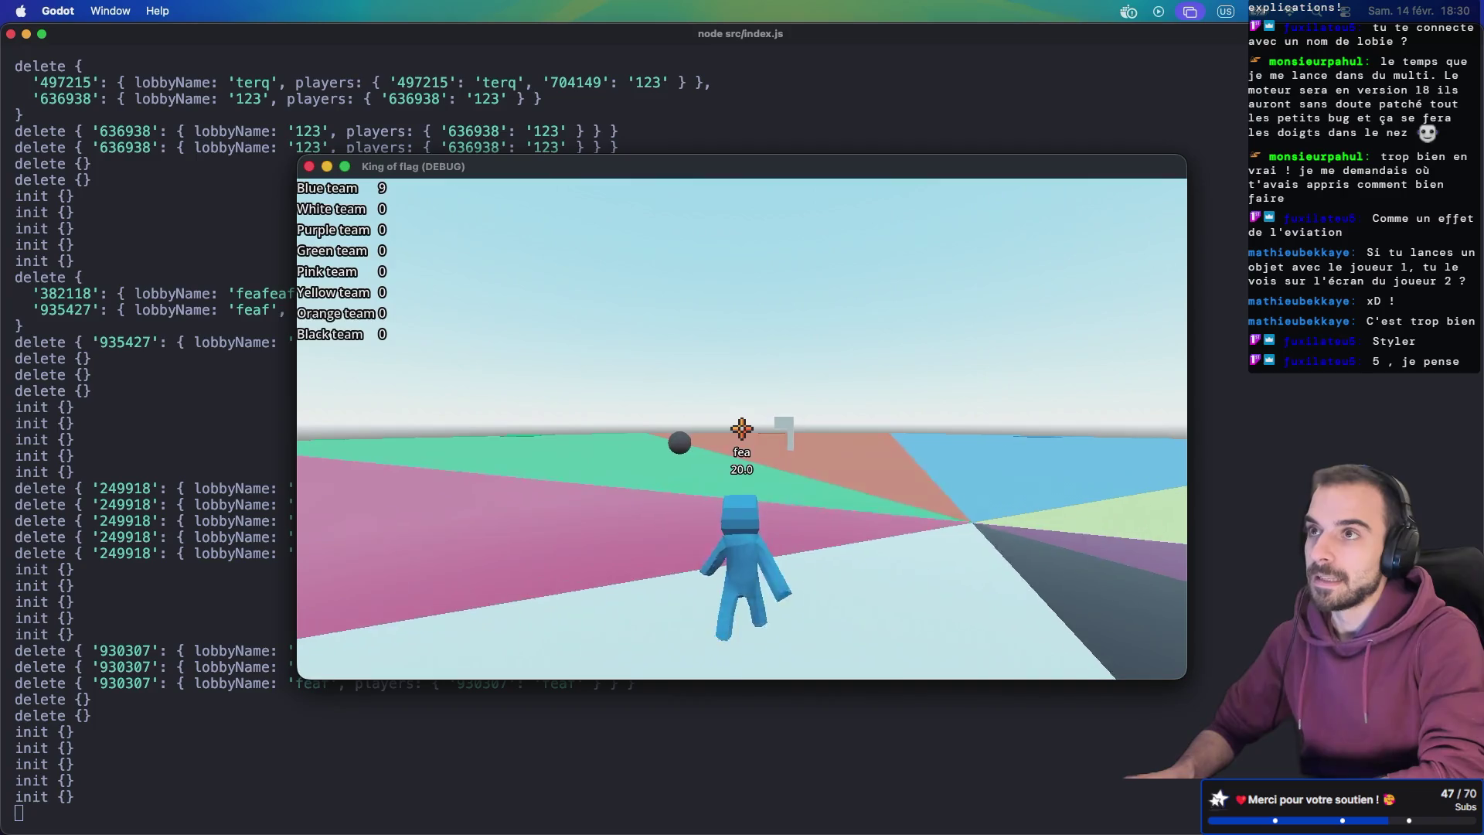
pyautogui.press('w')
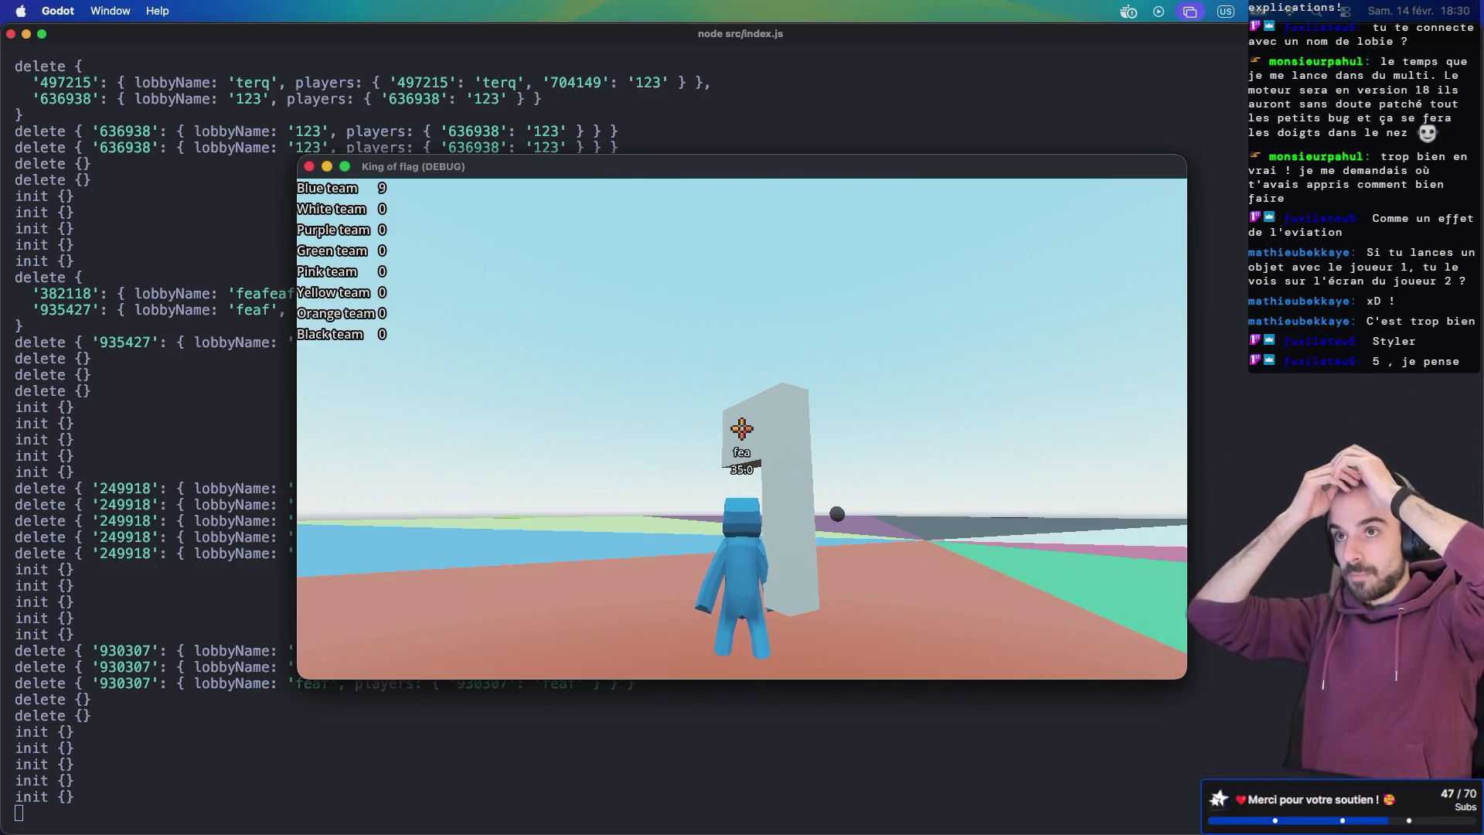
pyautogui.press('w')
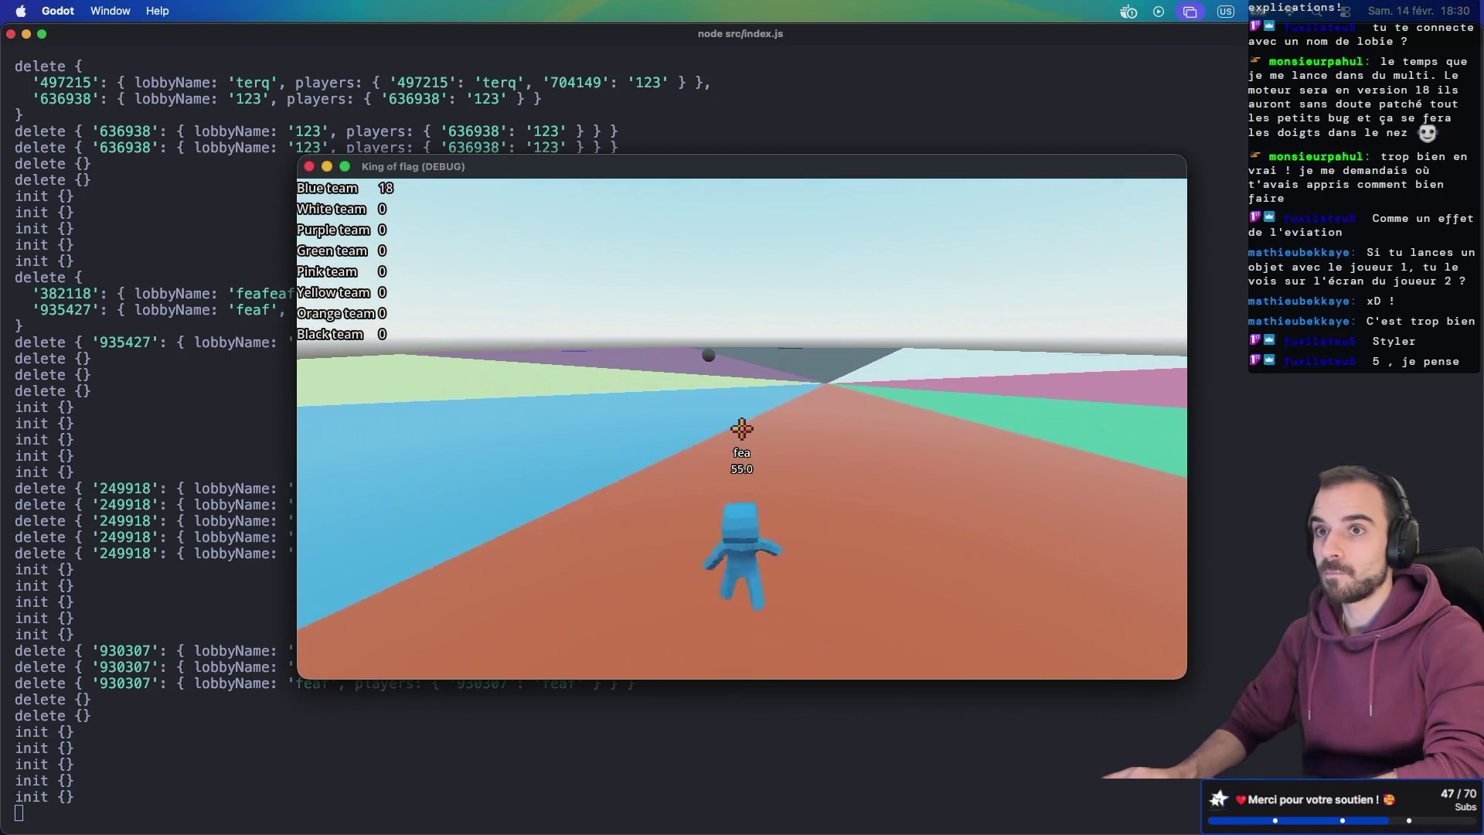
pyautogui.hotkey('ctrl', 'Right')
pyautogui.hotkey('ctrl', 'Right')
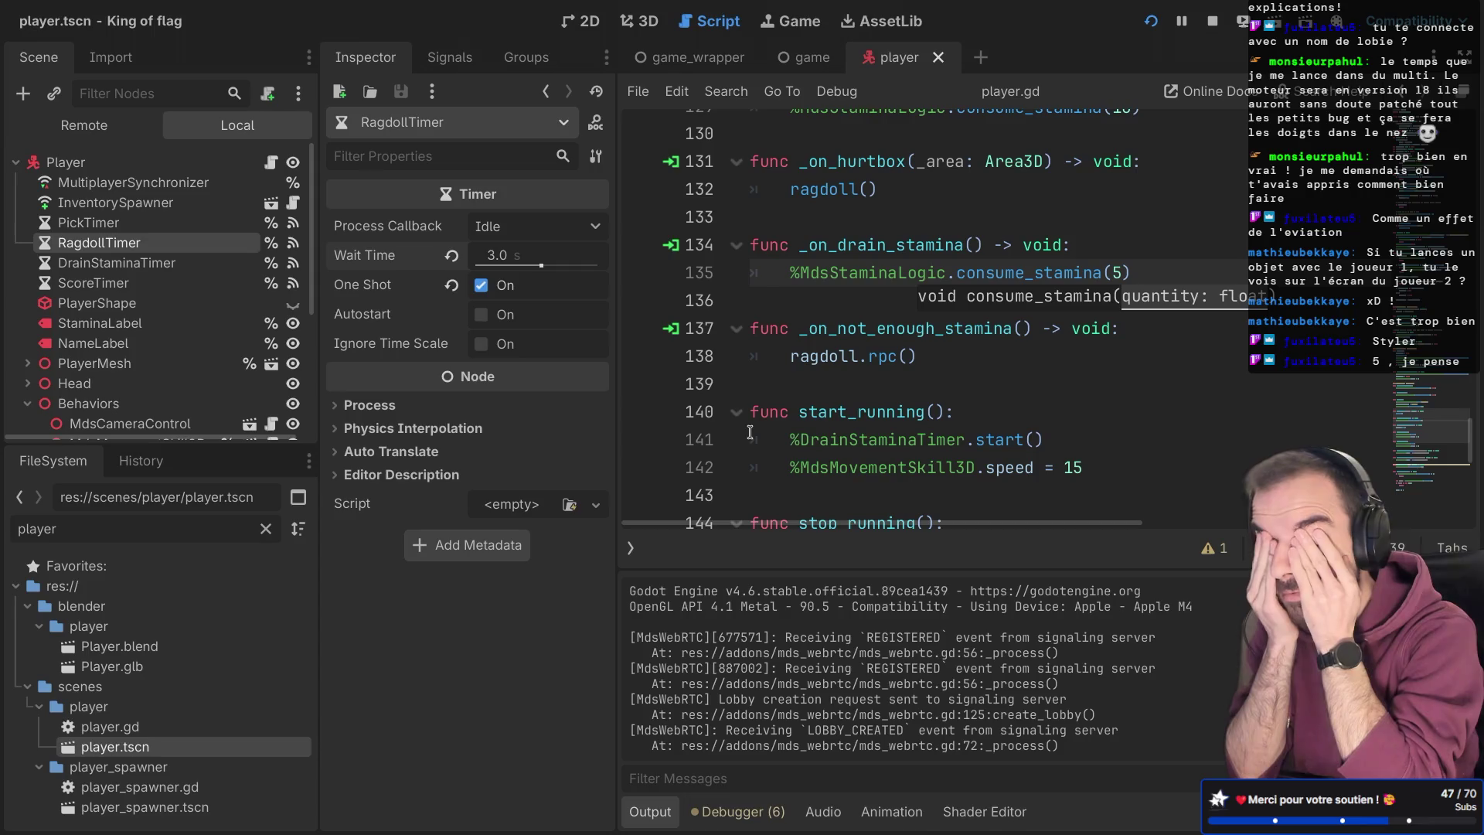
pyautogui.hotkey('ctrl', 'Right')
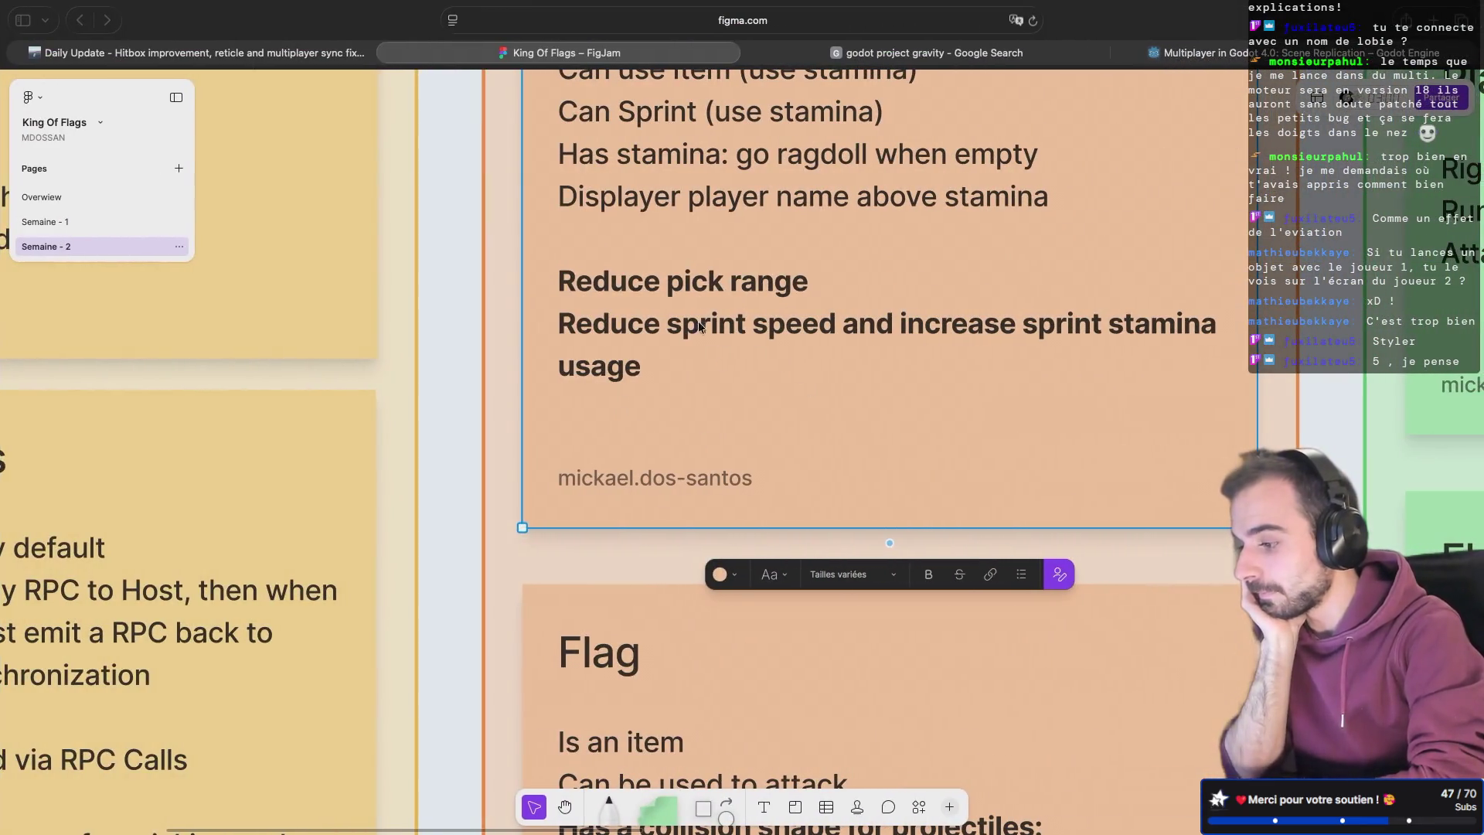
# Select the 'Reduce pick range' line in the to-do sticky note, then open a new browser tab
pyautogui.click(793, 286)
pyautogui.moveTo(808, 286); pyautogui.dragTo(558, 282)
pyautogui.scroll(-1, 558, 283)
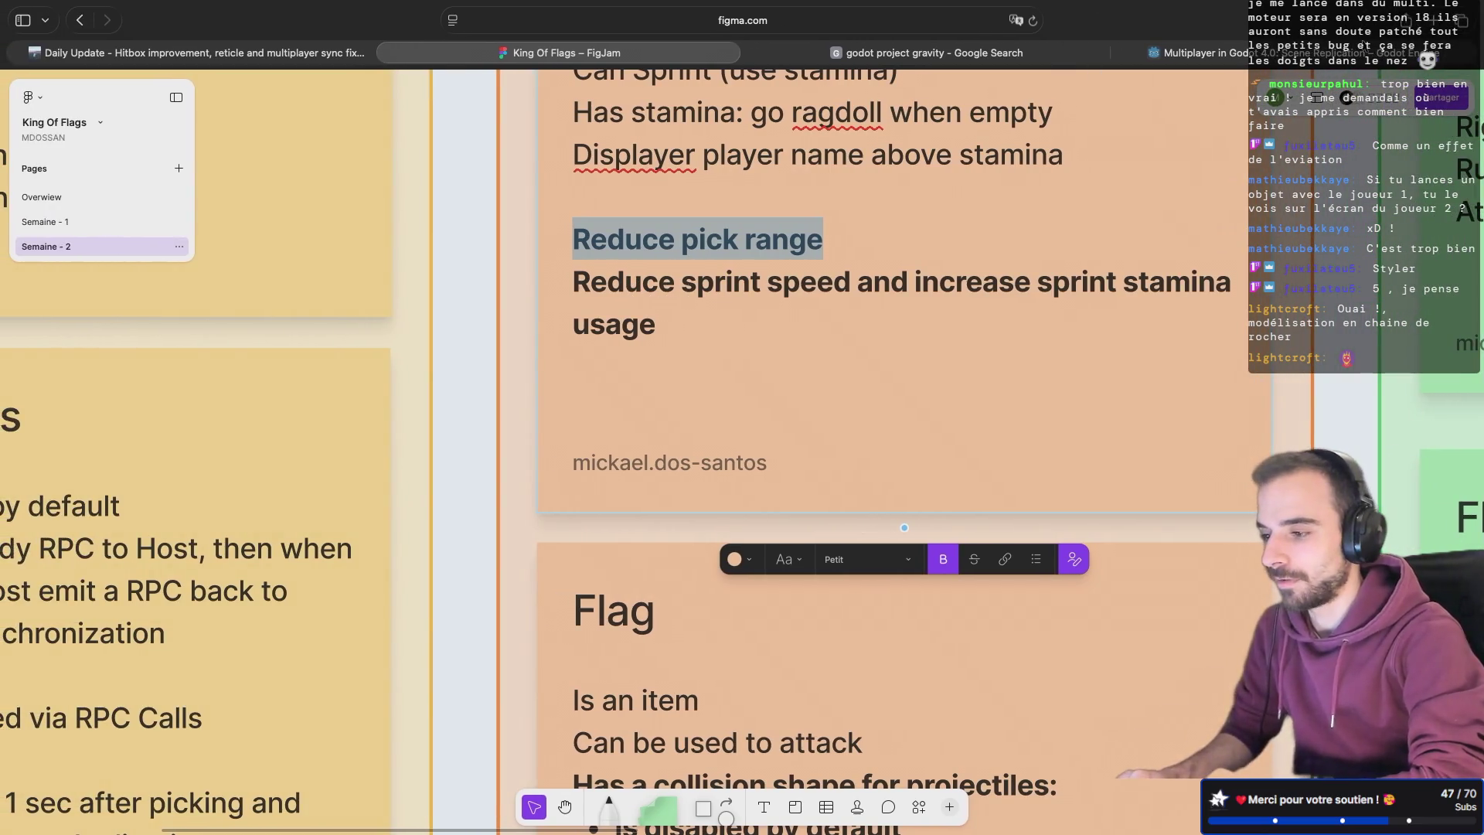
pyautogui.press('super+t')
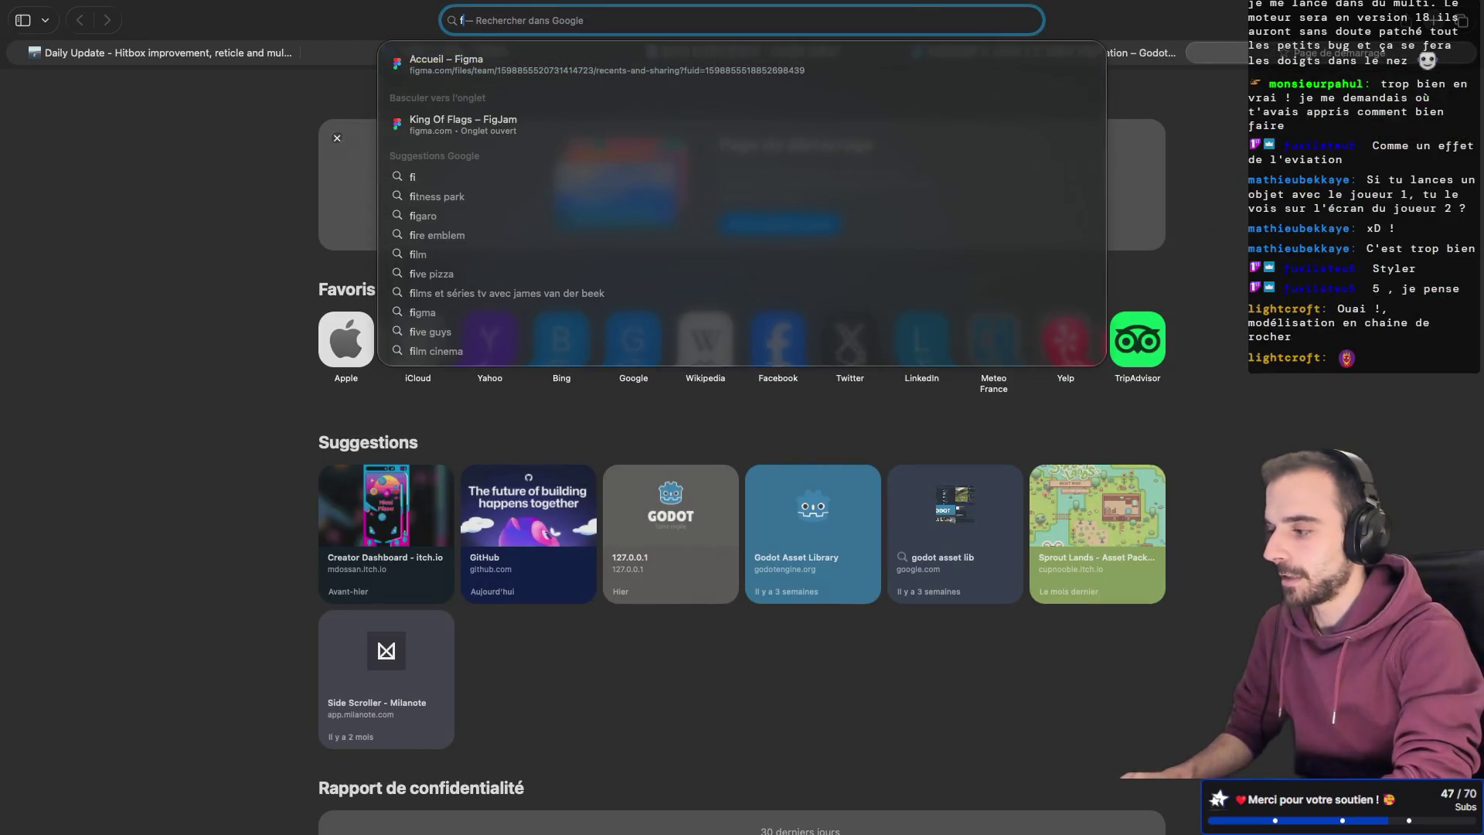
# Go to itch.io and scroll through My feed updates from followed creators
pyautogui.write('itch.io')
pyautogui.press('Return')
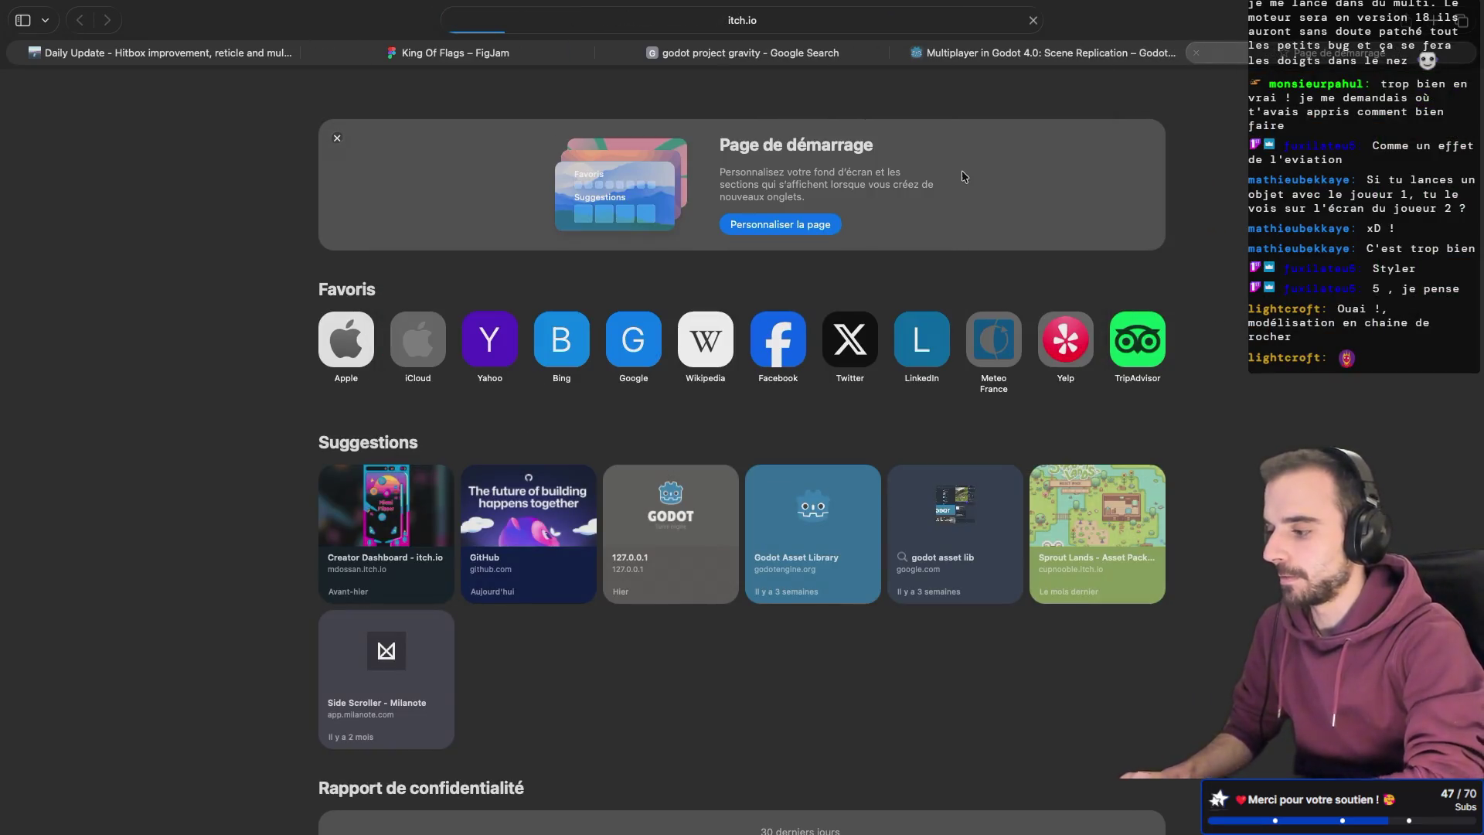
pyautogui.click(352, 90)
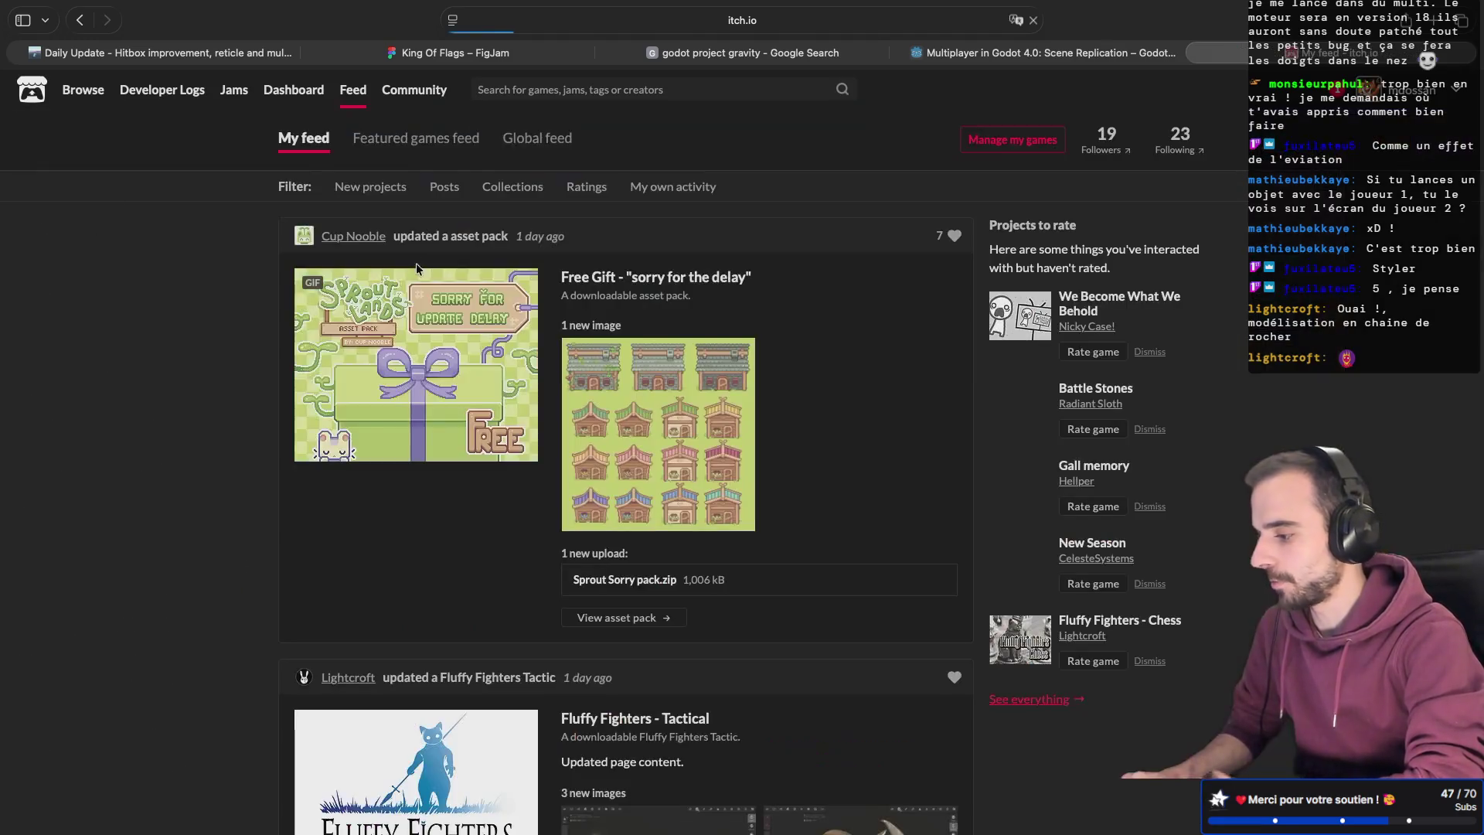
pyautogui.scroll(-1, 417, 384)
pyautogui.scroll(-6, 416, 384)
pyautogui.moveTo(475, 343)
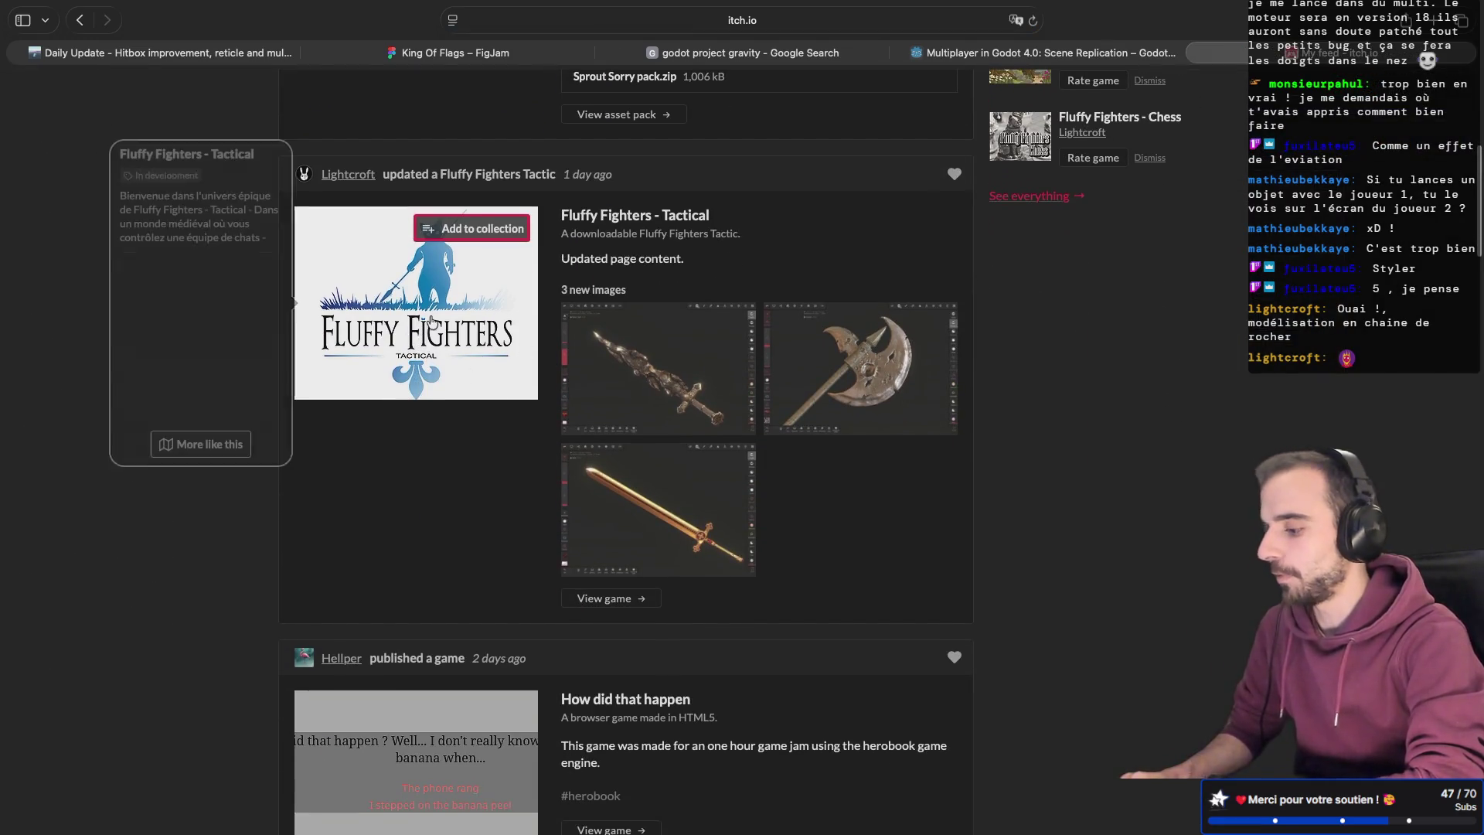
pyautogui.scroll(-1, 463, 340)
pyautogui.scroll(-5, 454, 334)
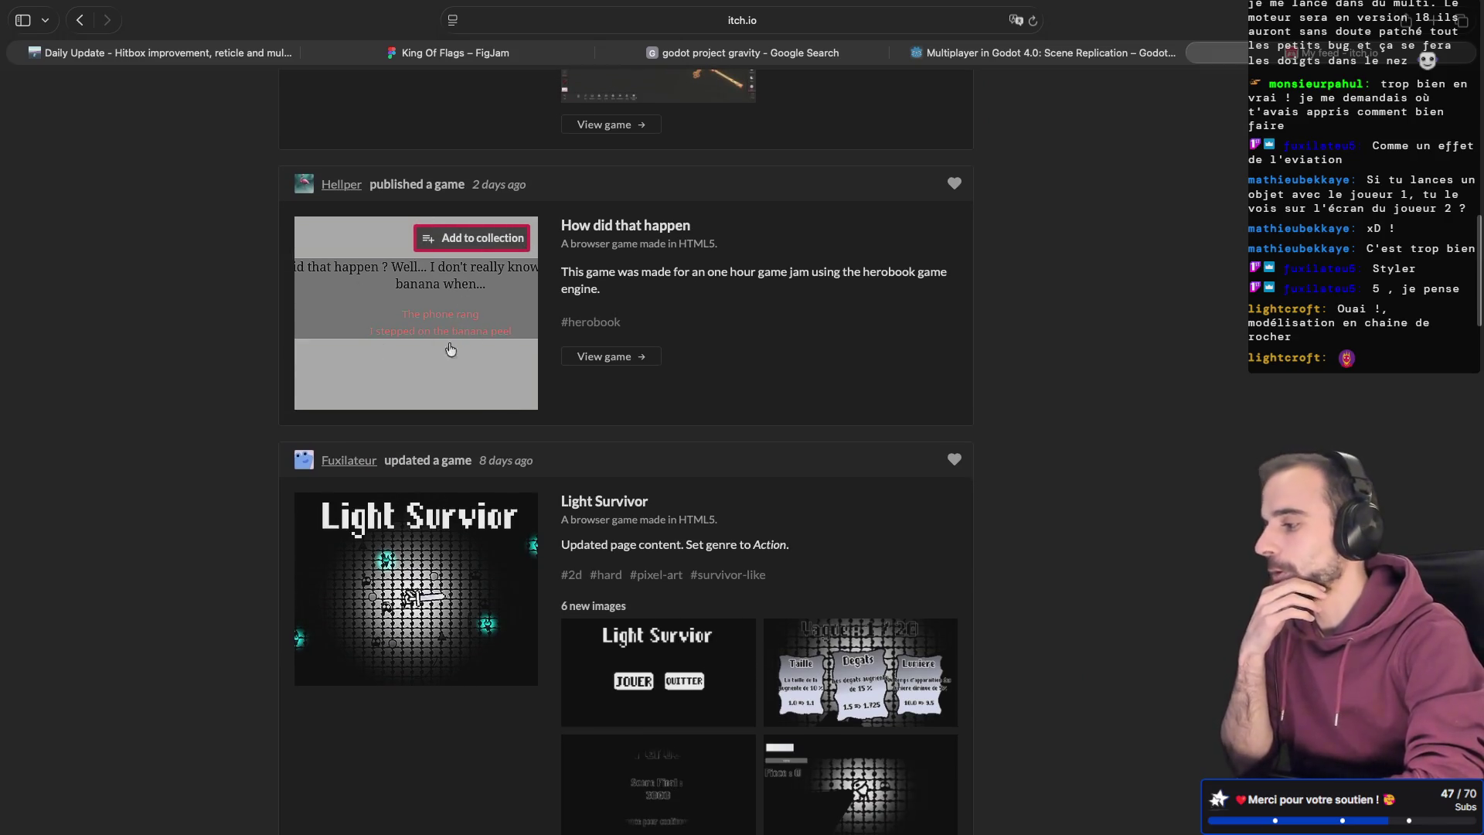
pyautogui.moveTo(415, 315)
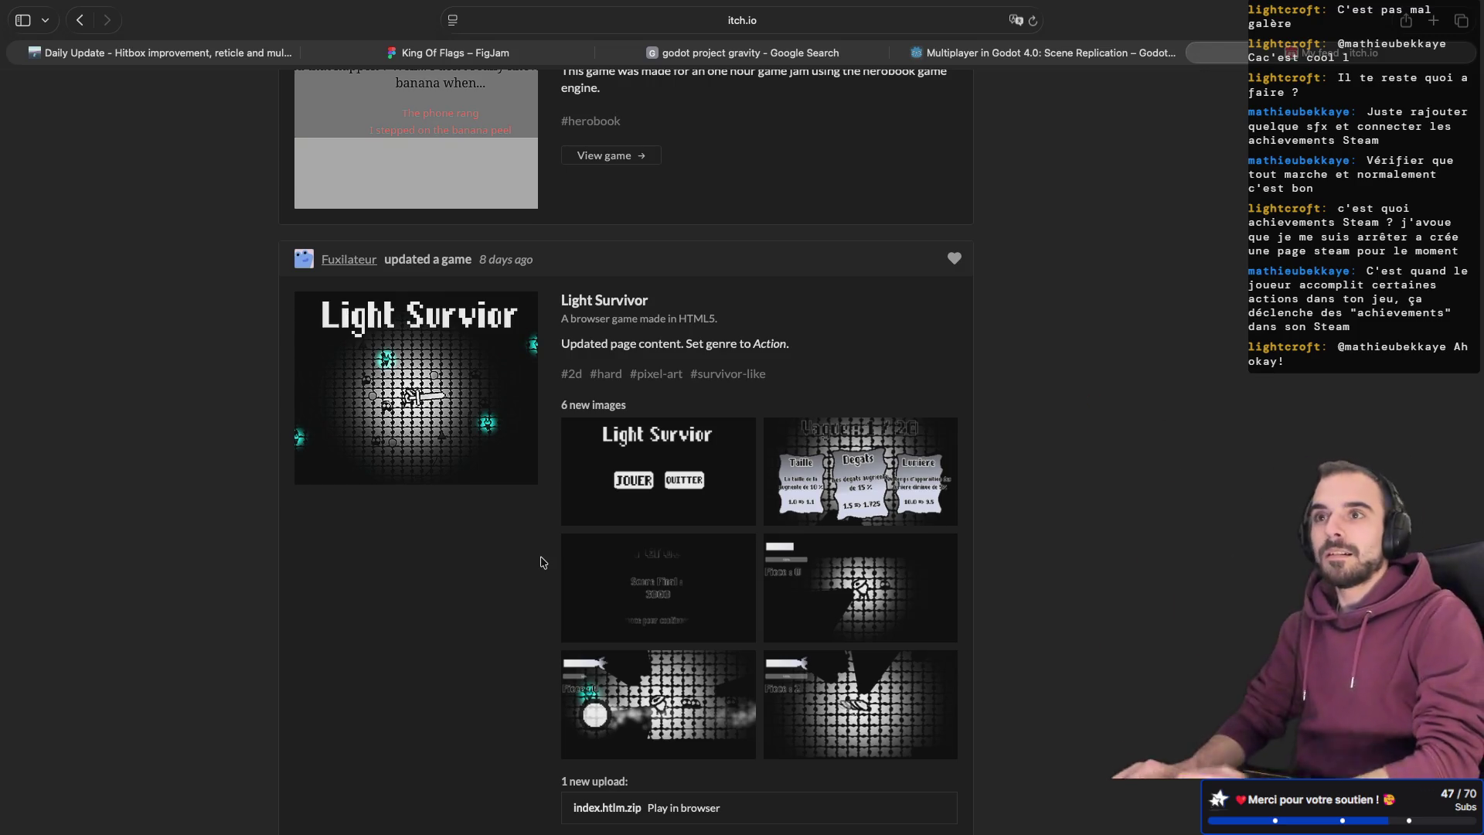
# Close the itch.io tab and test-run King of Flag from Godot
pyautogui.click(1197, 53)
pyautogui.press('super+Tab')
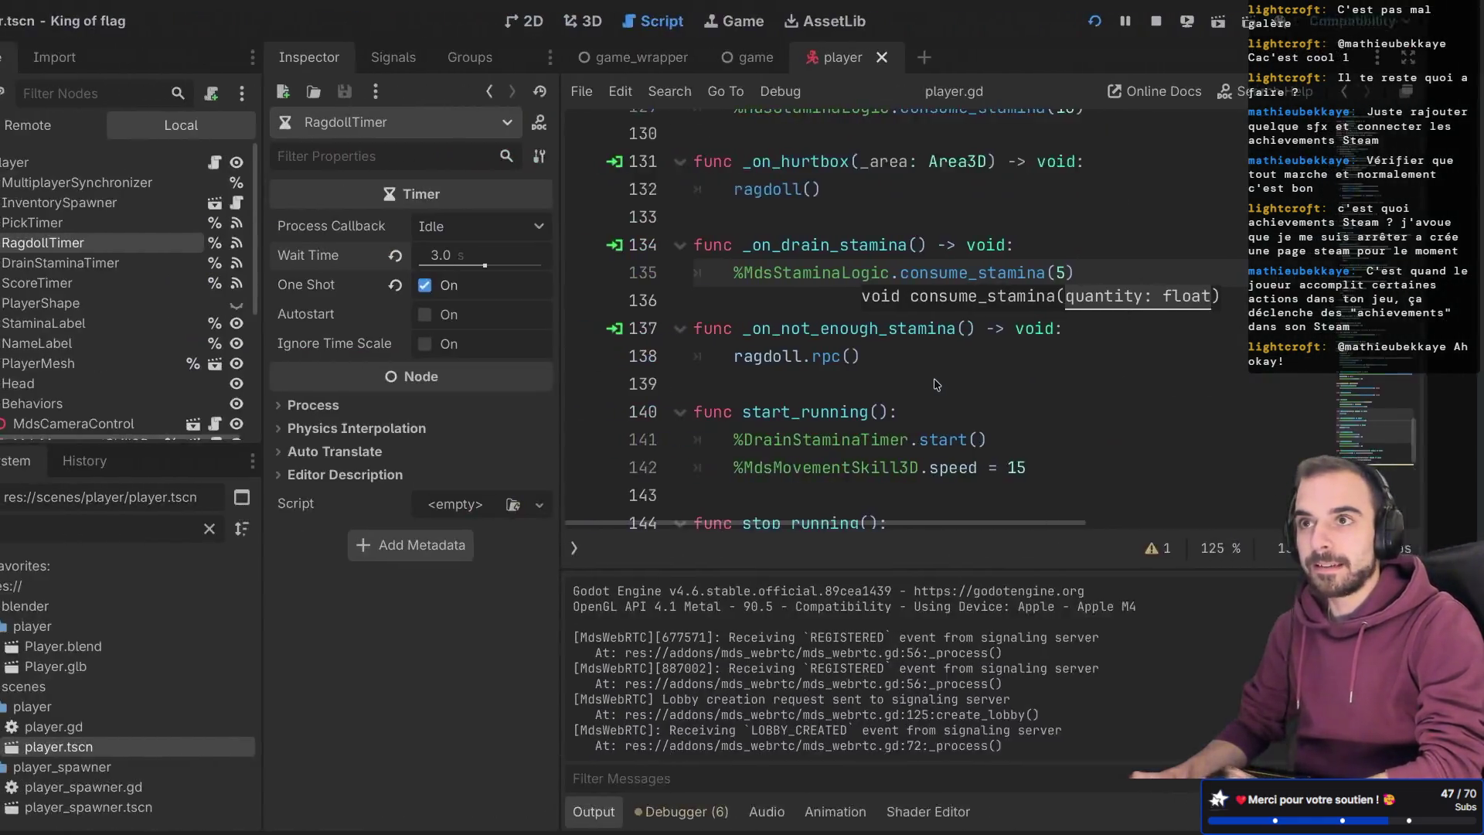
pyautogui.press('super+b')
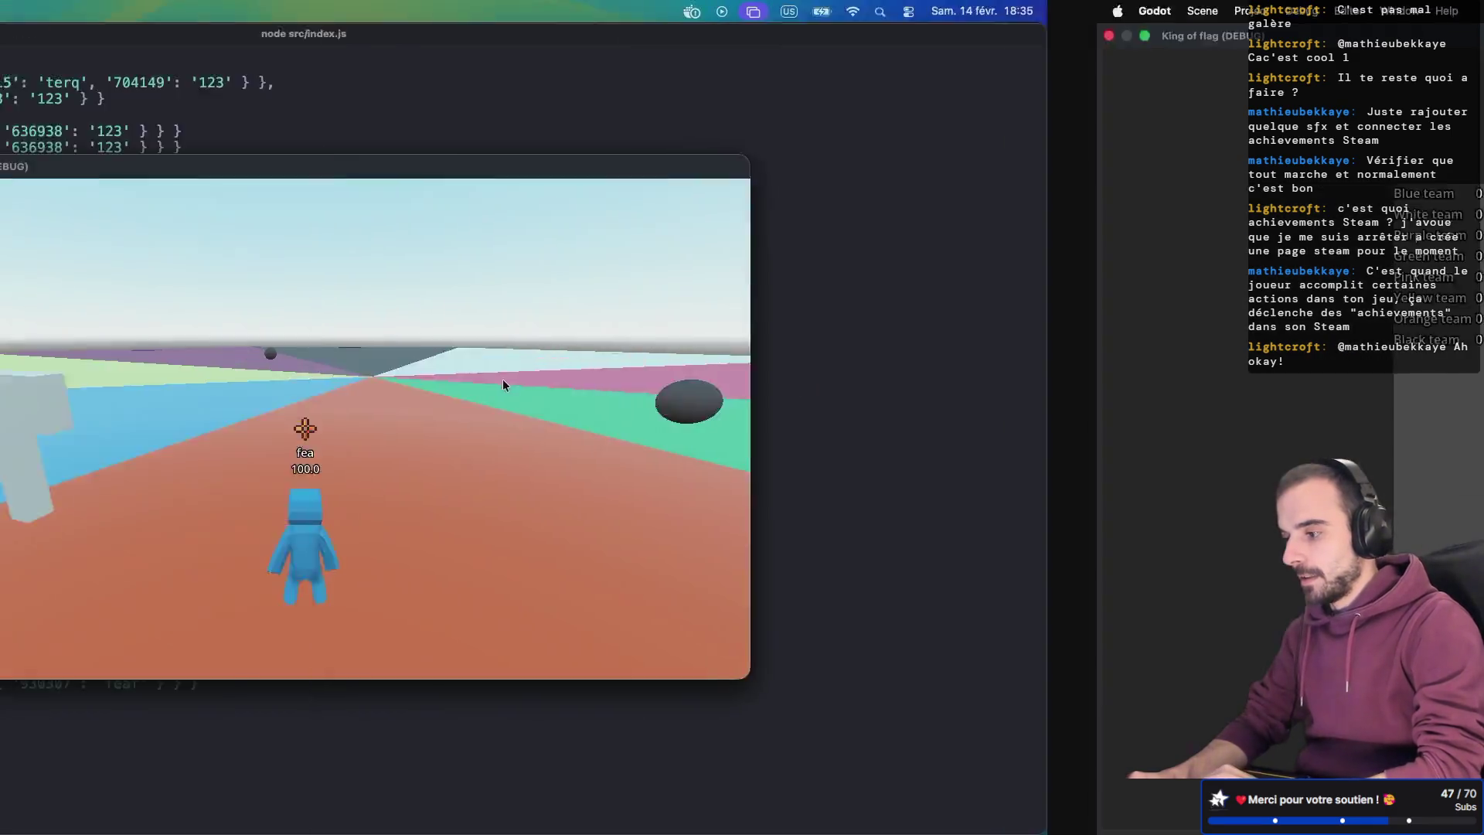
pyautogui.press('super+Tab')
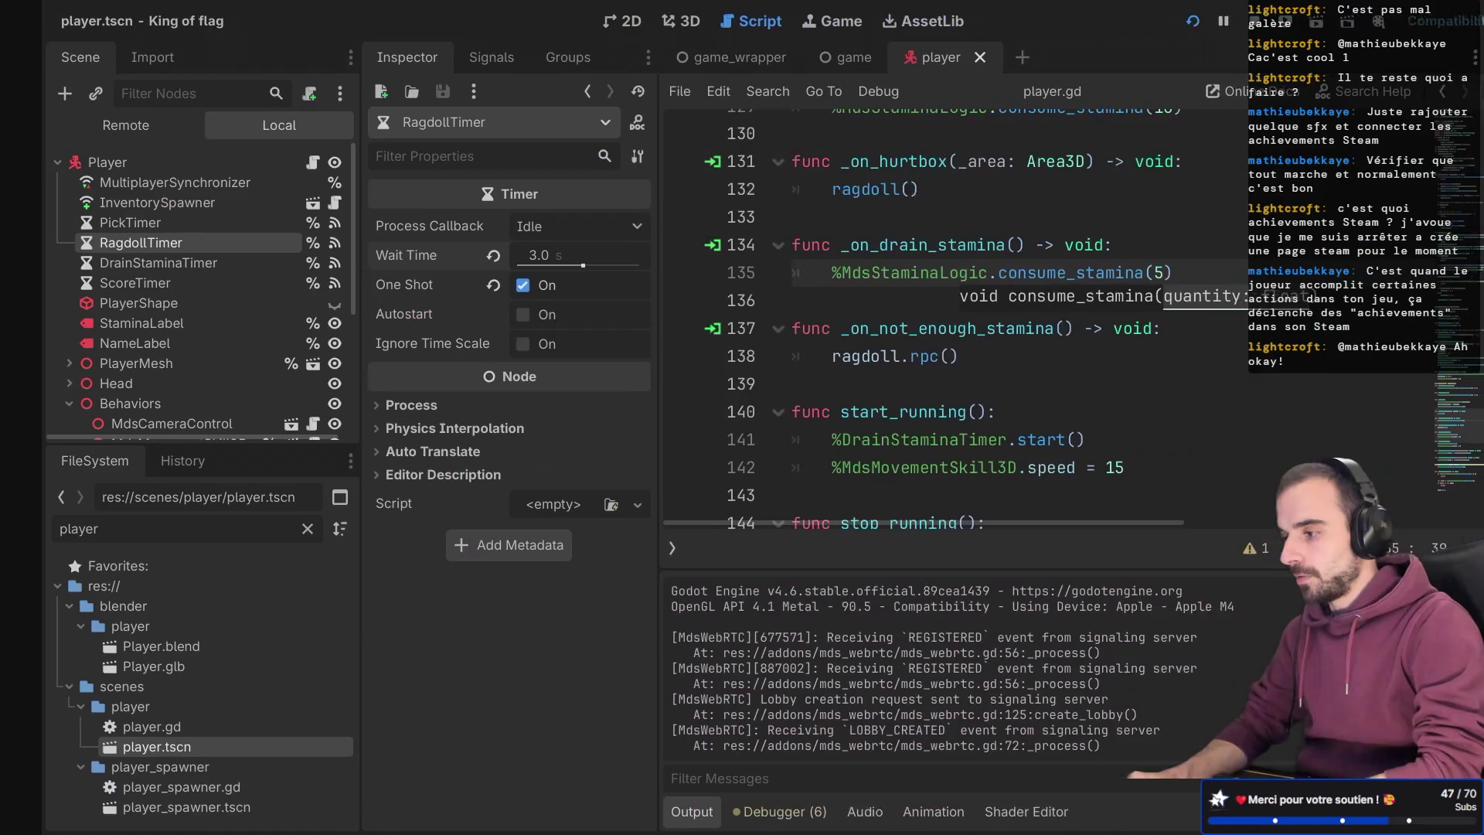
# Filter the FileSystem by 'flag' and open flag.tscn in the 3D view
pyautogui.doubleClick(128, 539)
pyautogui.write('flag')
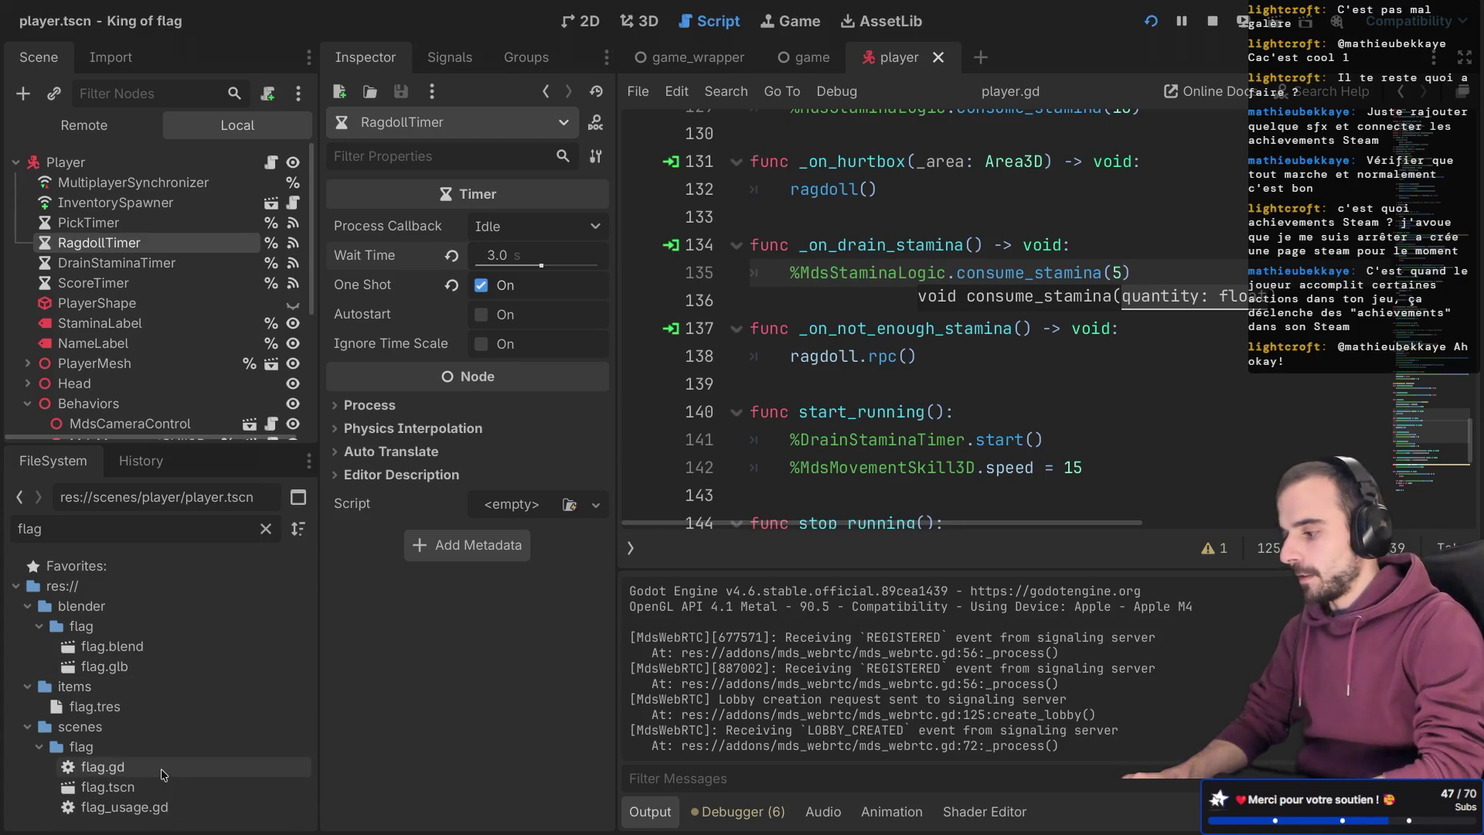
pyautogui.doubleClick(129, 787)
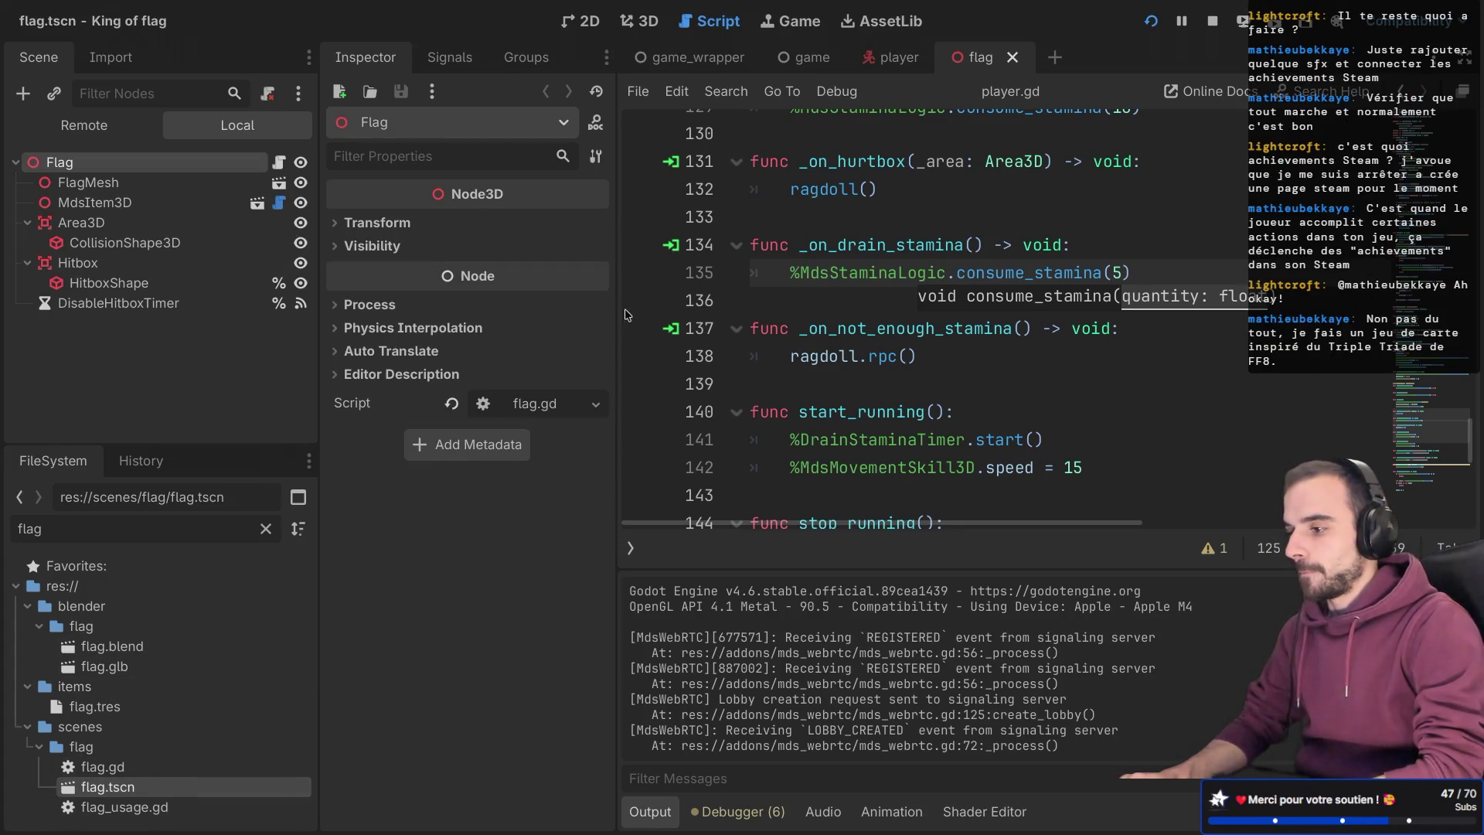
pyautogui.click(647, 21)
pyautogui.hscroll(5, 921, 387)
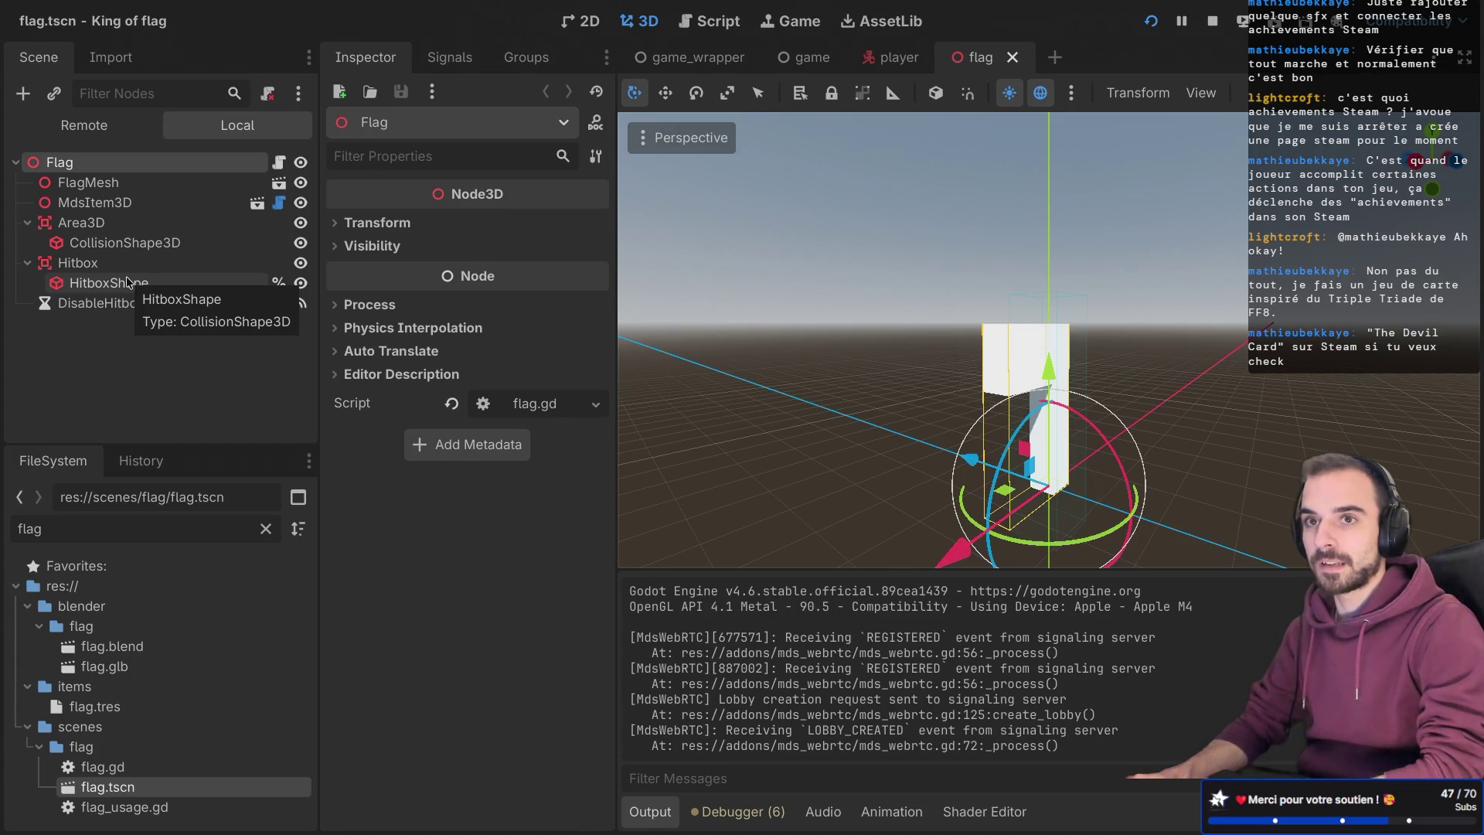
pyautogui.press('super+Tab')
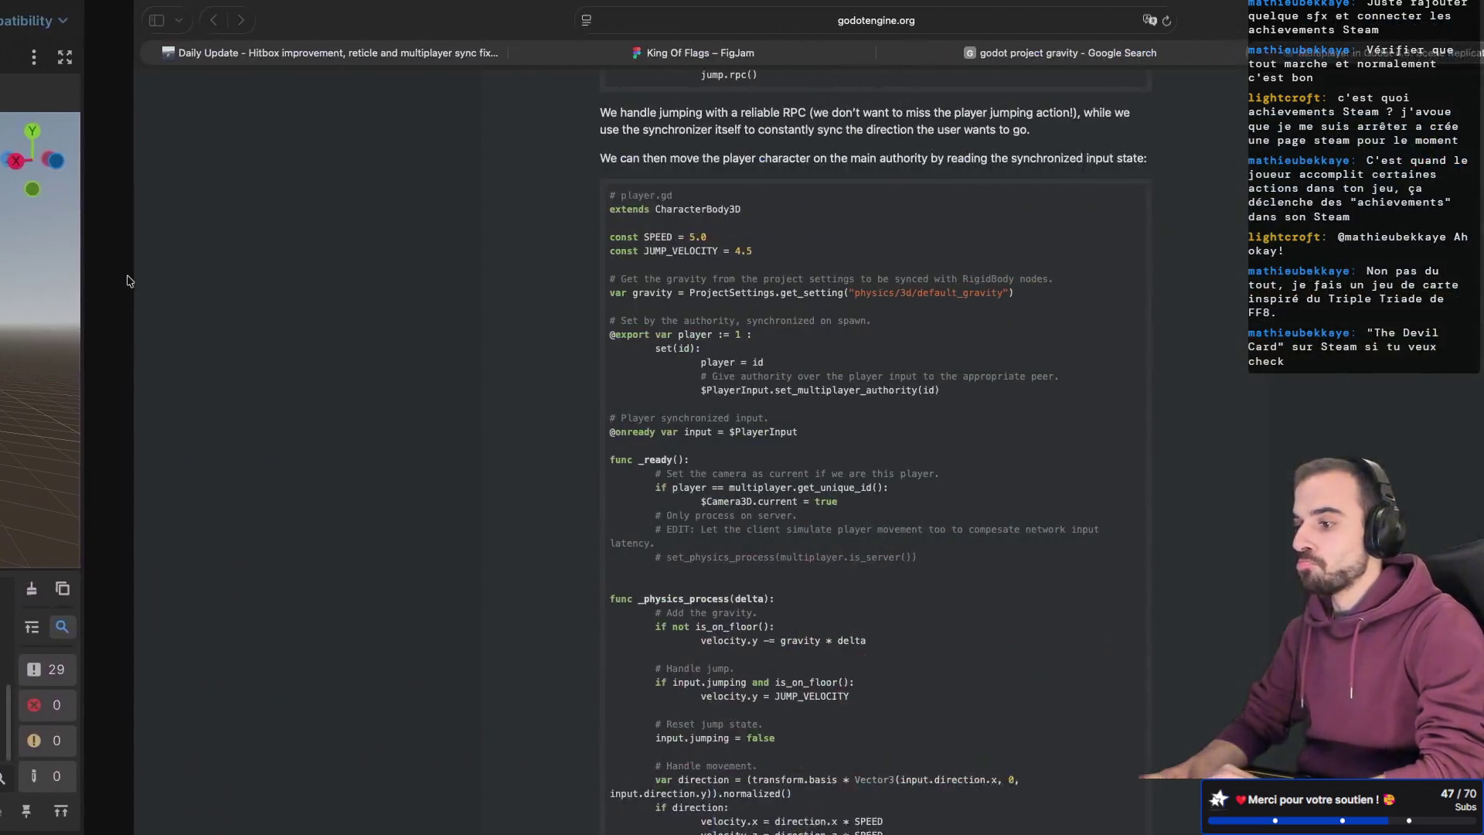
# Search the web for 'the devil card steam' in a new tab
pyautogui.press('super+t')
pyautogui.write('the devil card')
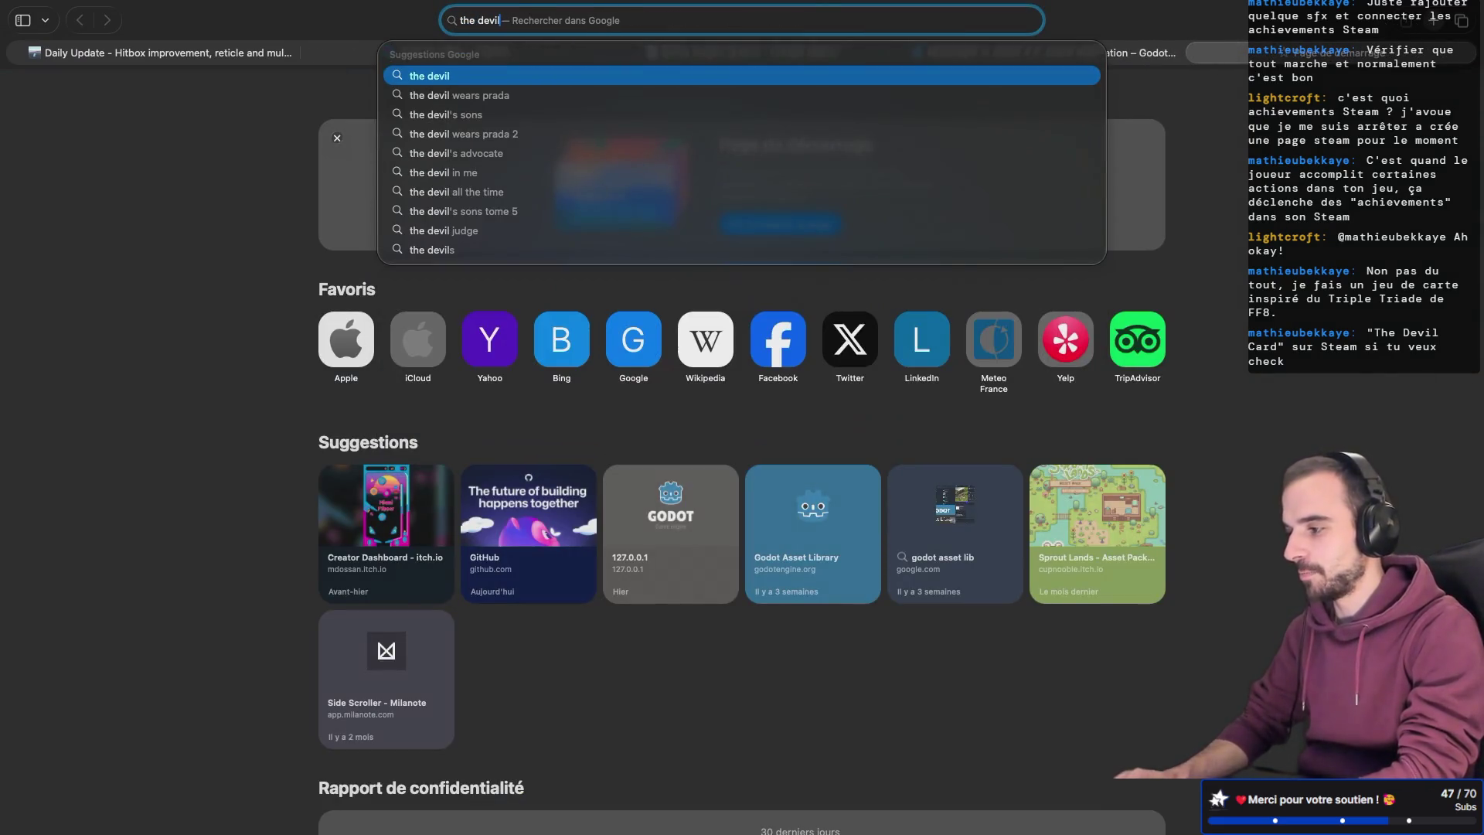
pyautogui.press('Return')
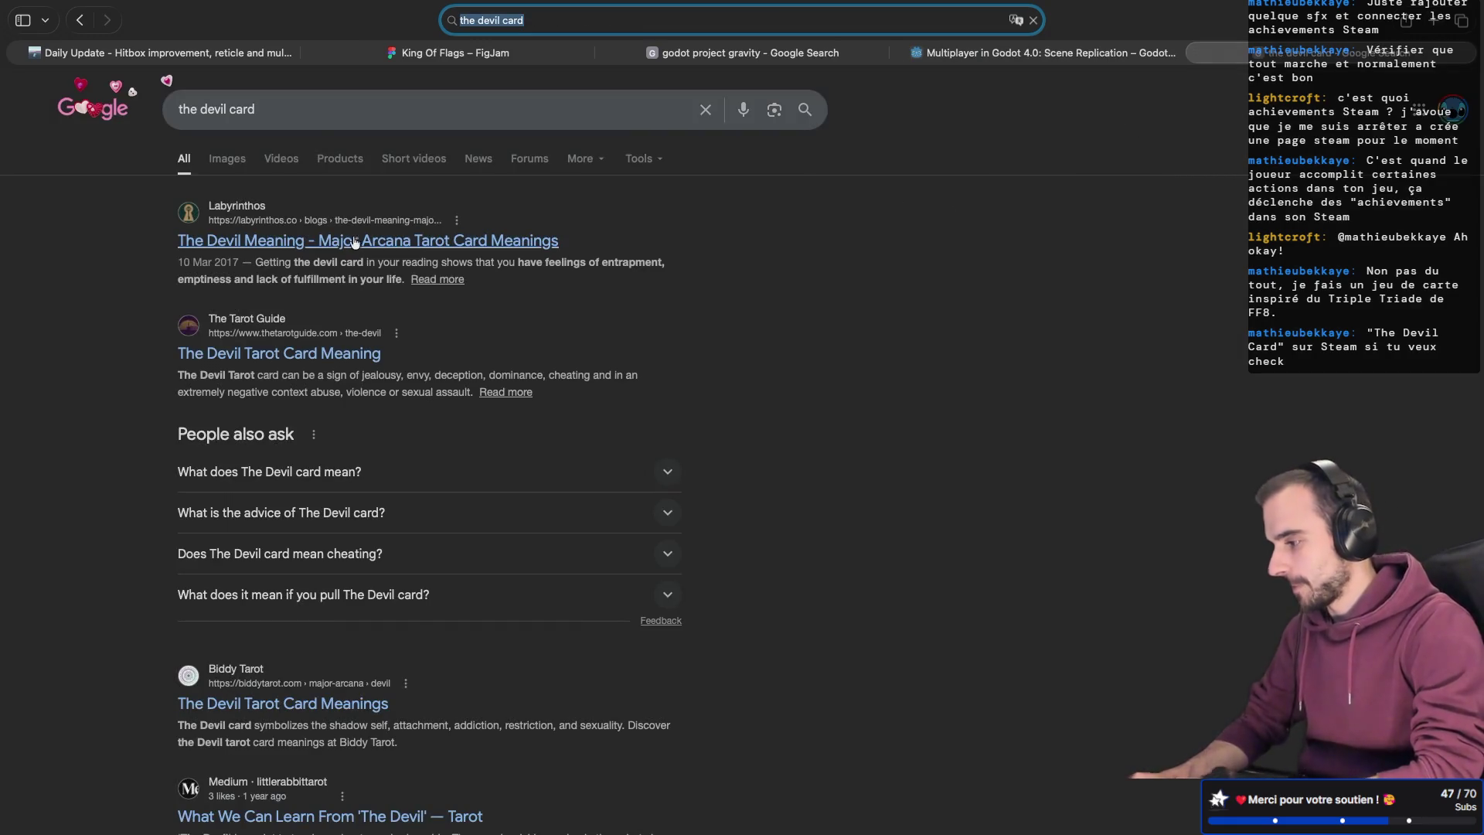
pyautogui.click(363, 109)
pyautogui.write('strea')
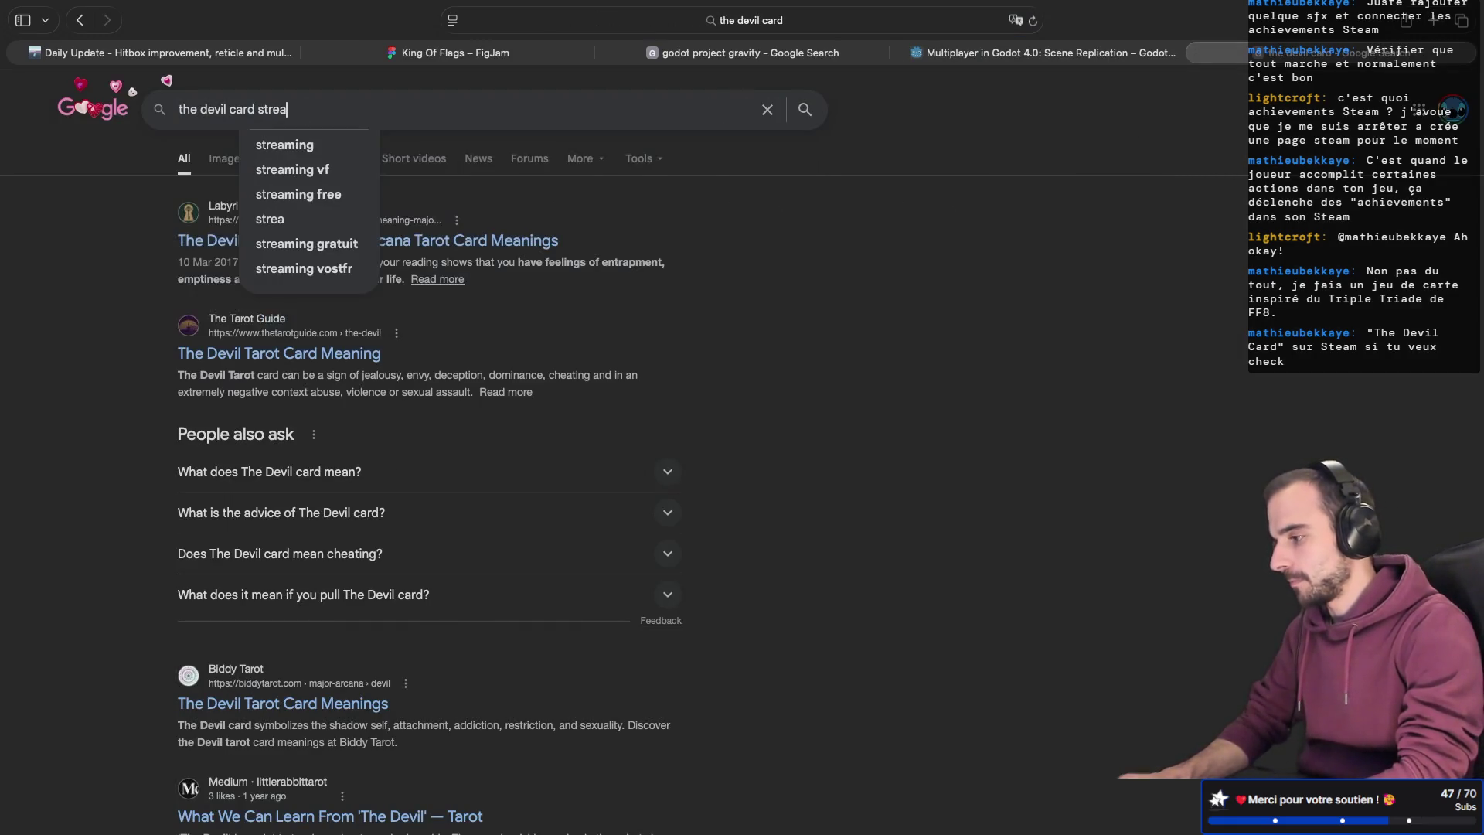
pyautogui.press('BackSpace')
pyautogui.press('BackSpace')
pyautogui.press('BackSpace')
pyautogui.write('eam')
pyautogui.press('Return')
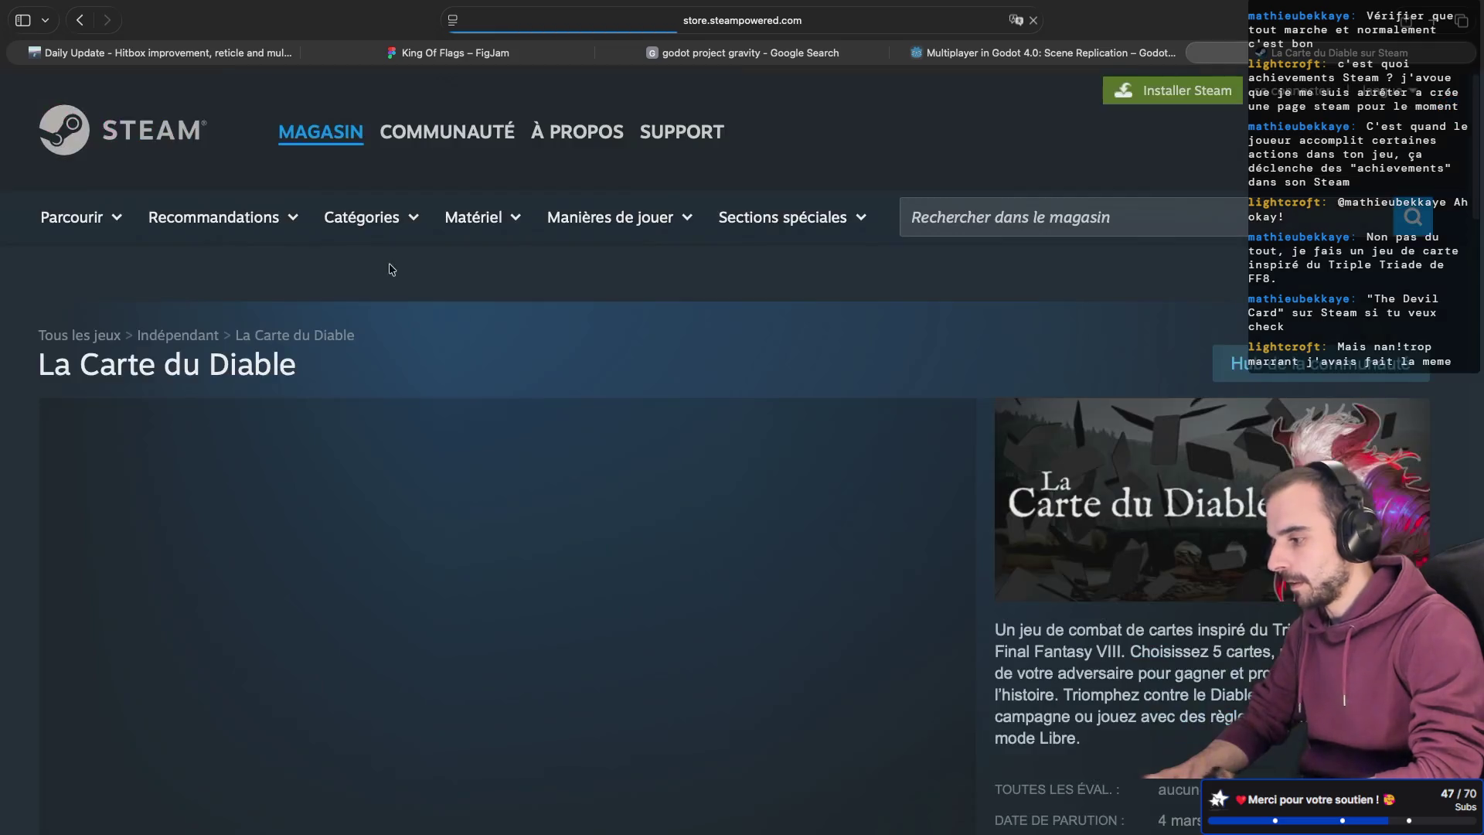
# Play La Carte du Diable's Steam trailer from 0:18
pyautogui.scroll(-2, 525, 373)
pyautogui.scroll(-1, 523, 372)
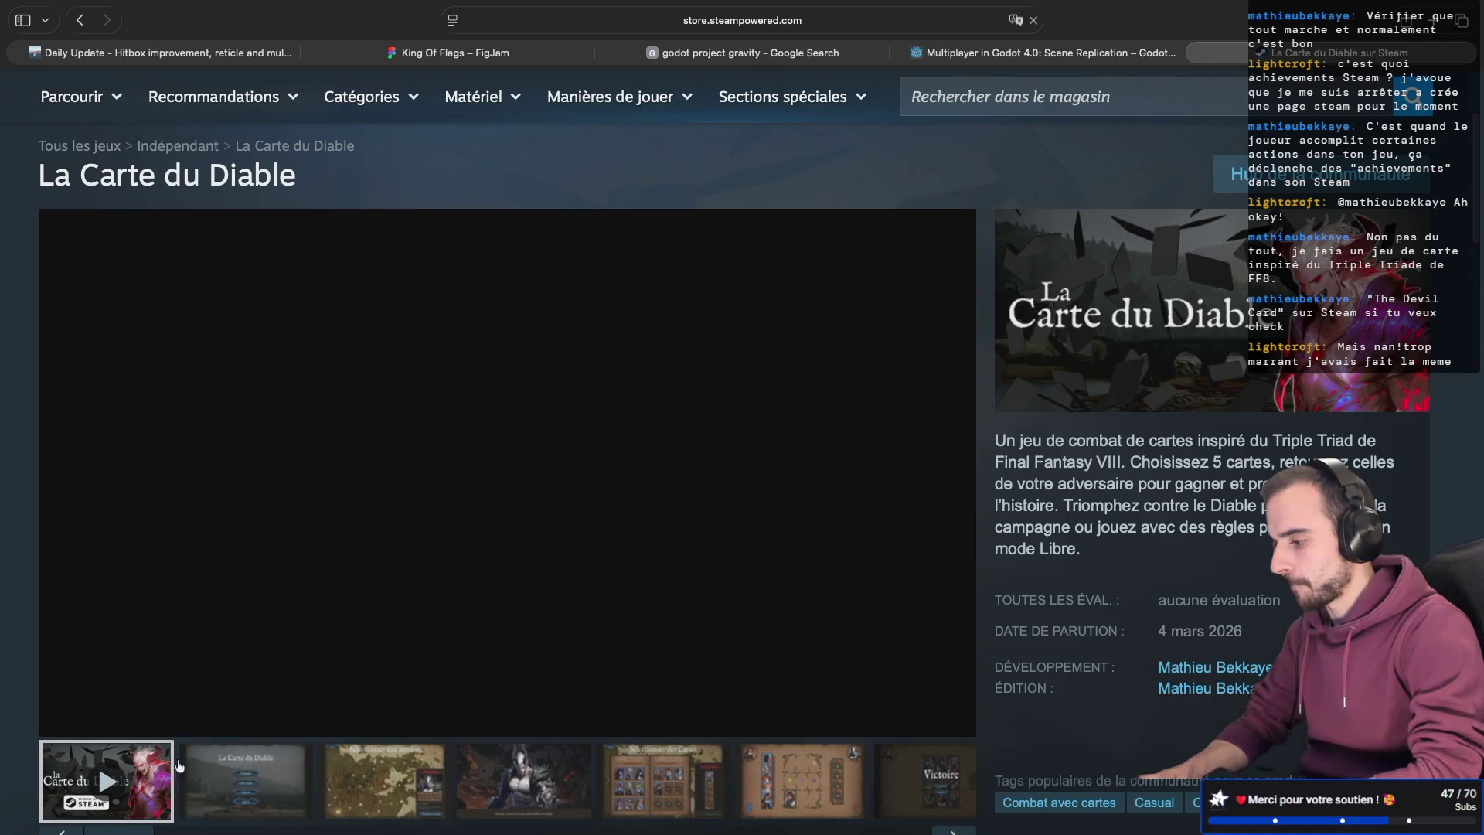
pyautogui.click(242, 685)
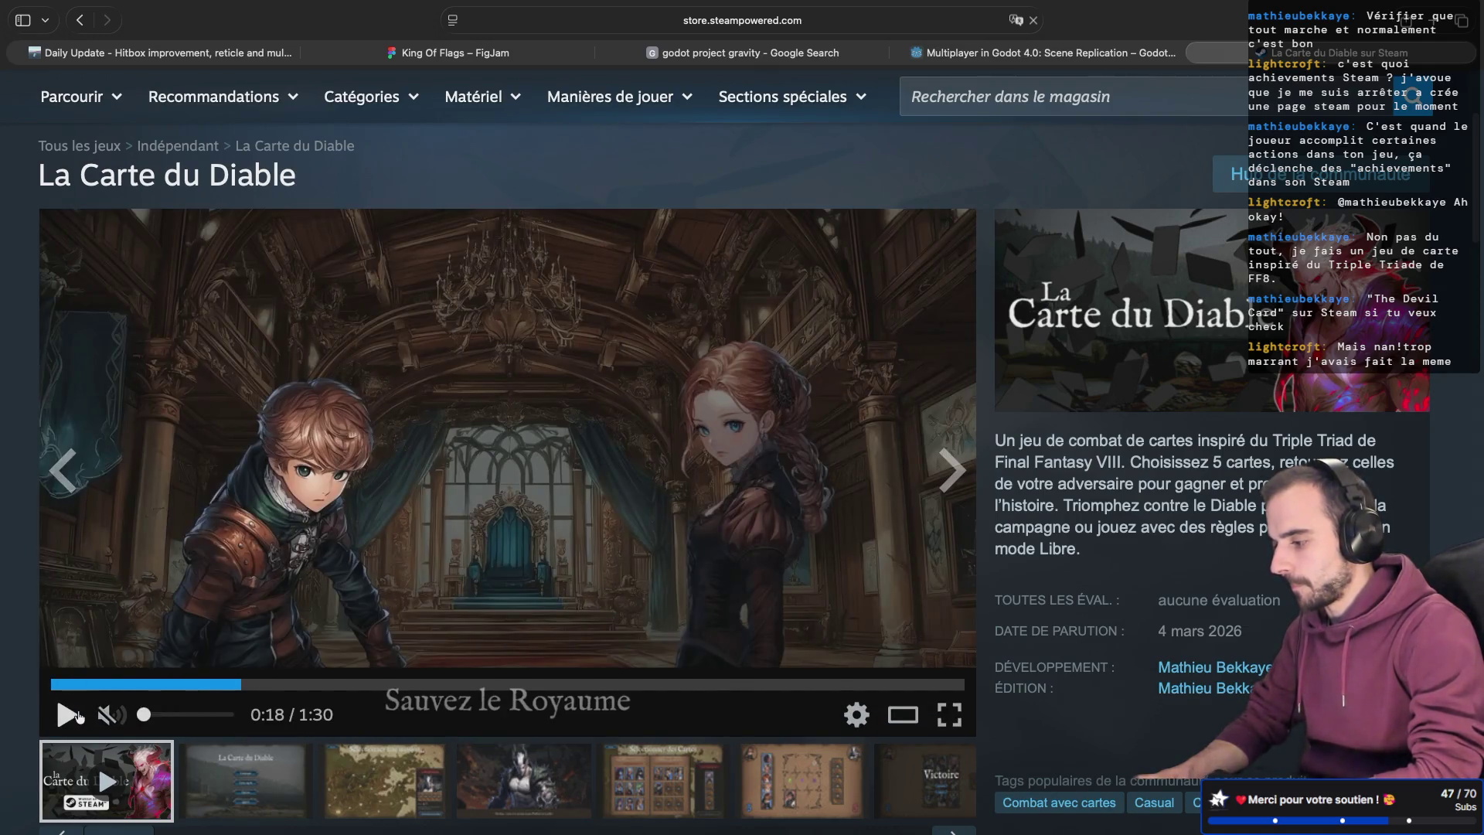
pyautogui.click(79, 716)
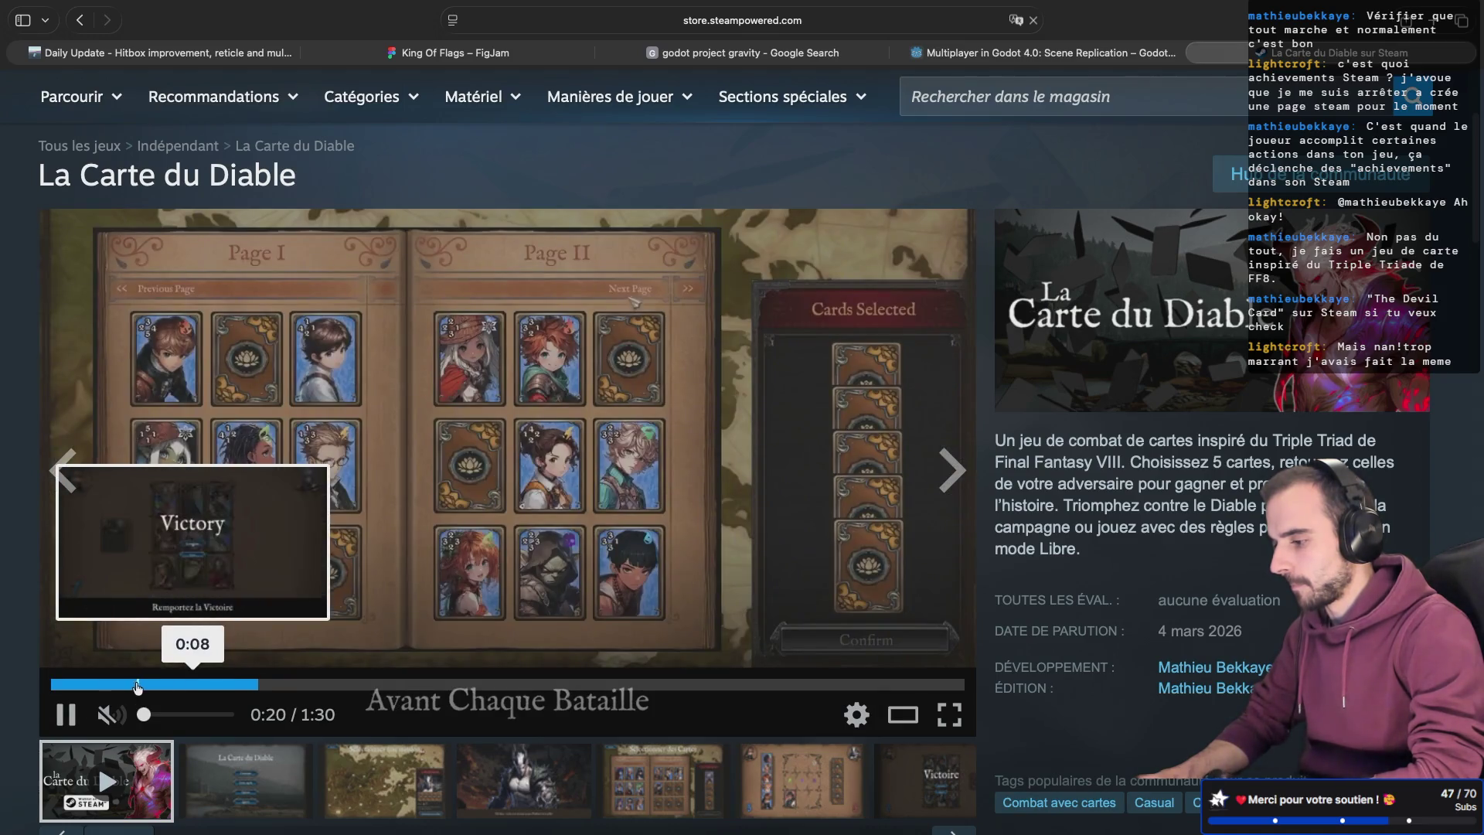
pyautogui.scroll(-2, 181, 692)
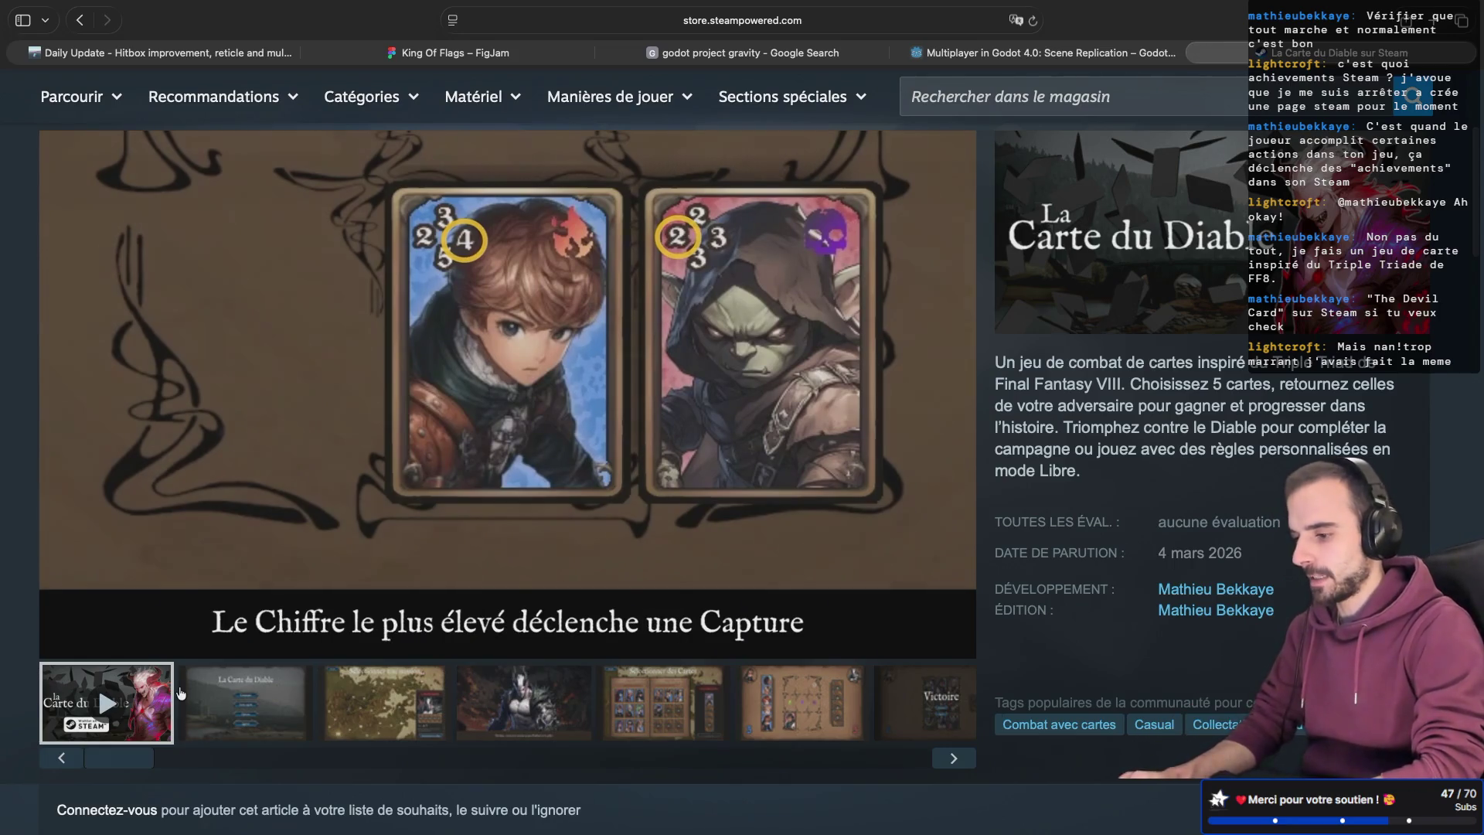
pyautogui.moveTo(315, 601)
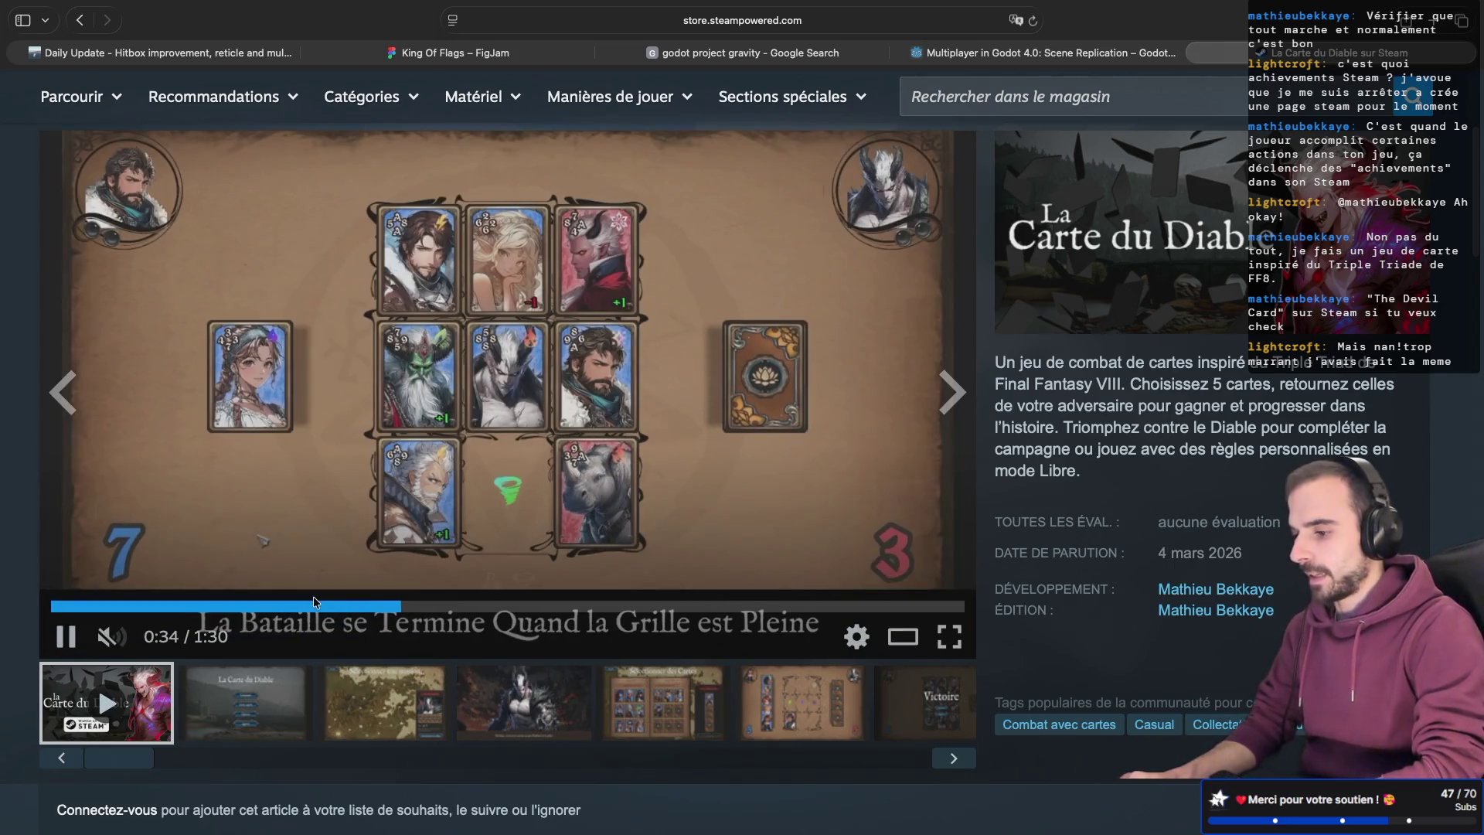
# Scroll through the Steam store page, then close the tab and return to Godot
pyautogui.scroll(2, 314, 601)
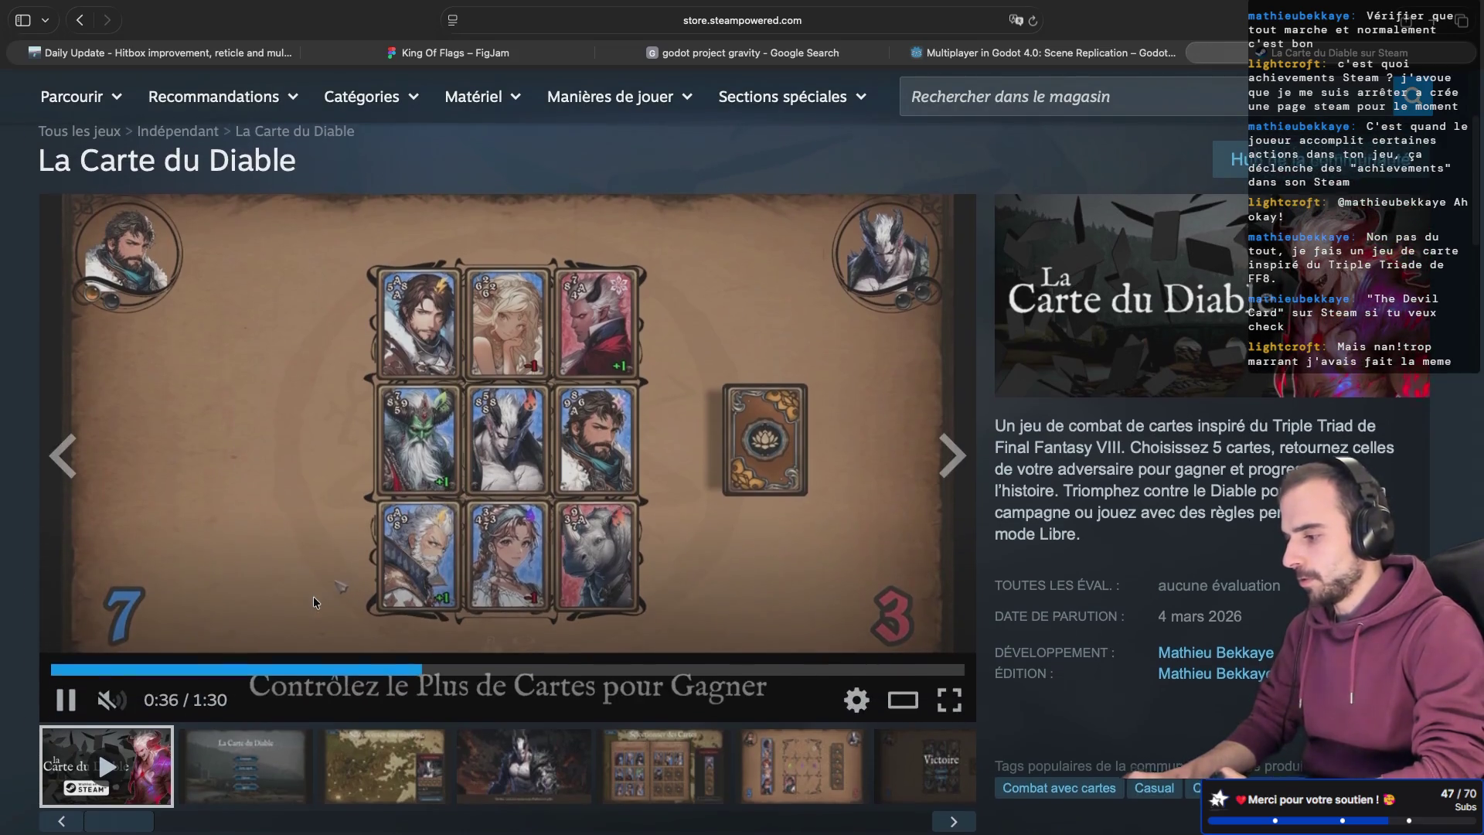
pyautogui.scroll(-1, 315, 602)
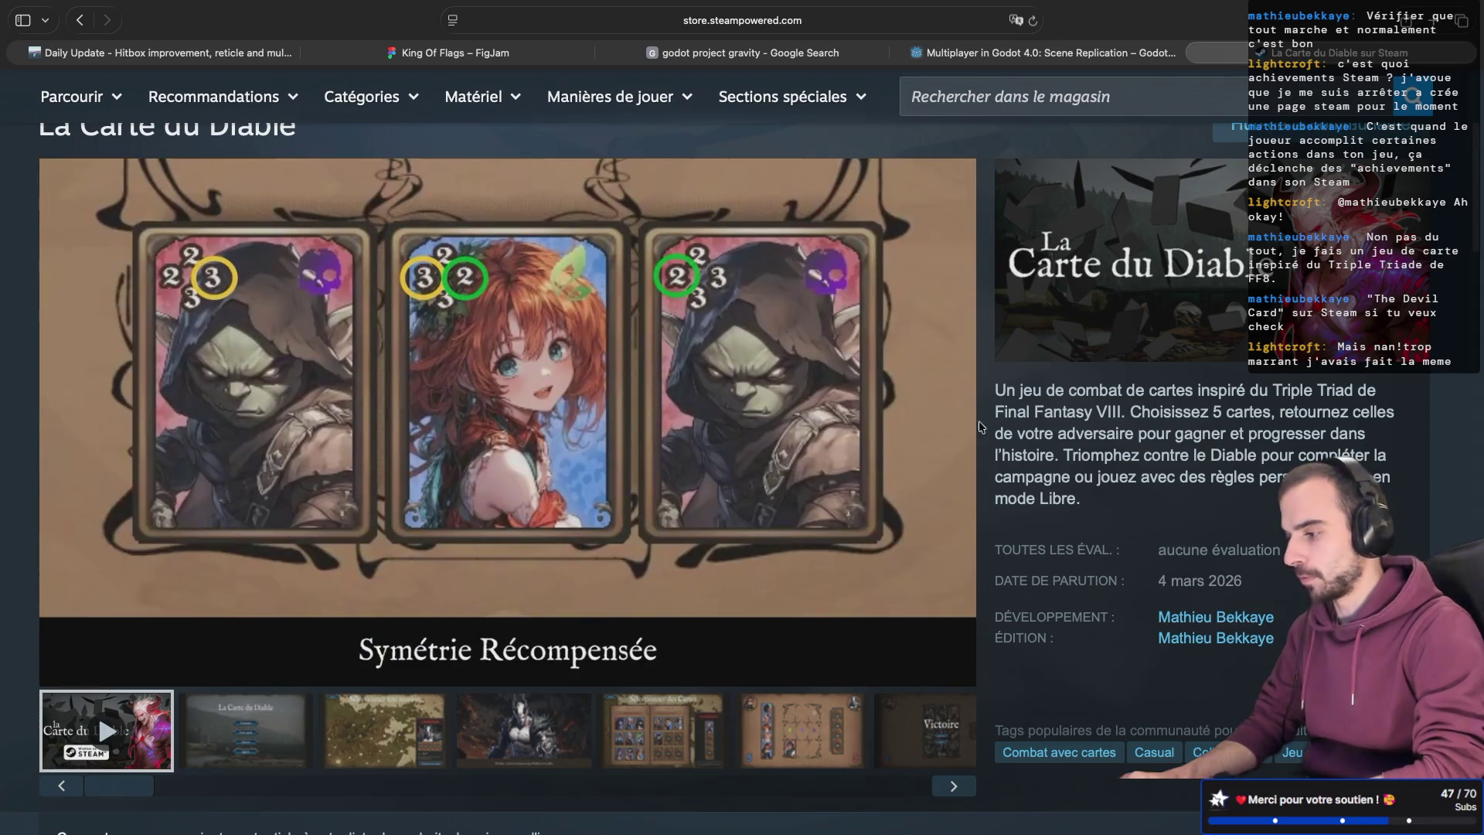
pyautogui.scroll(-1, 776, 482)
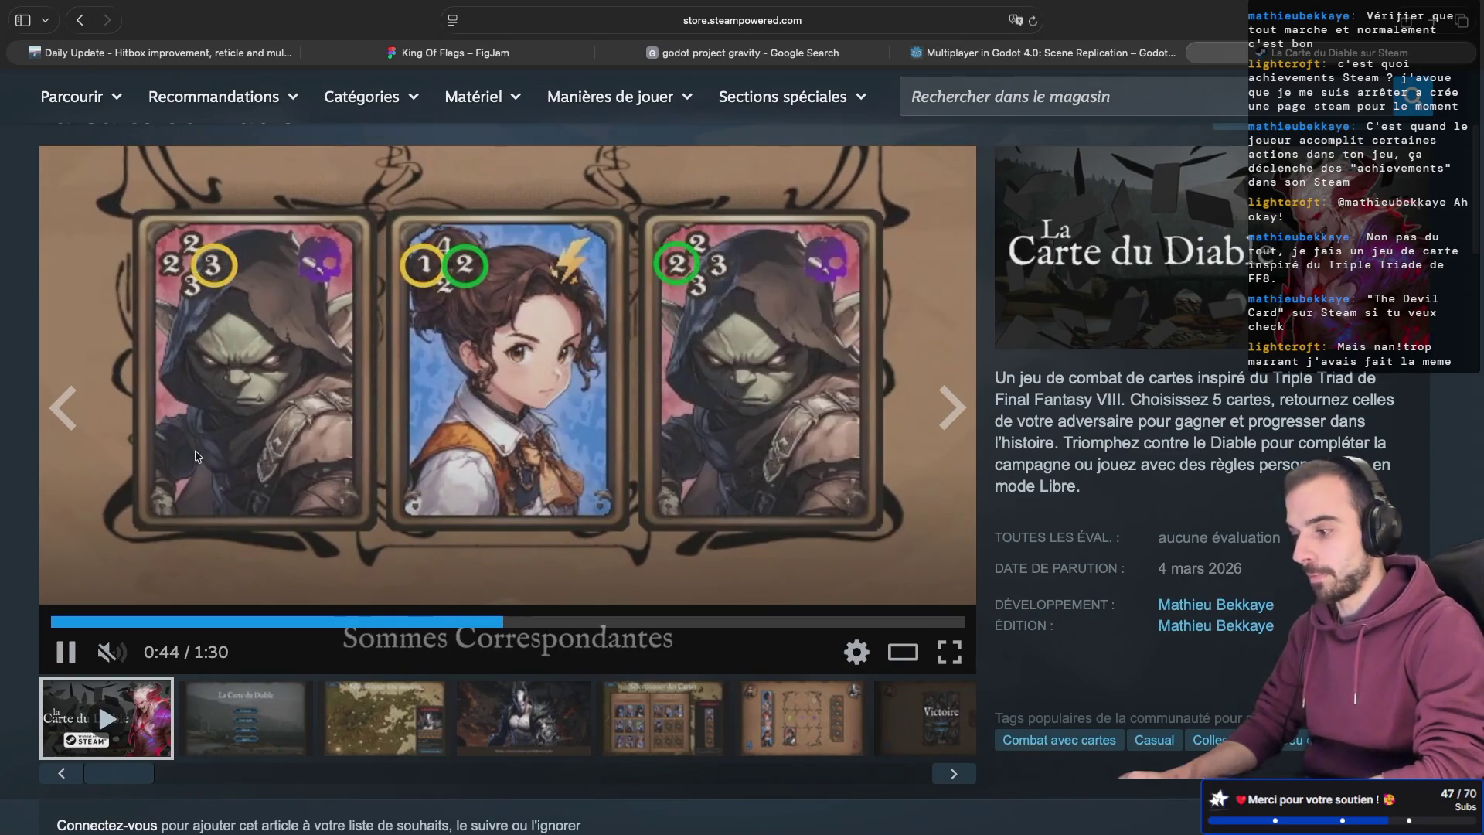
pyautogui.scroll(-5, 414, 379)
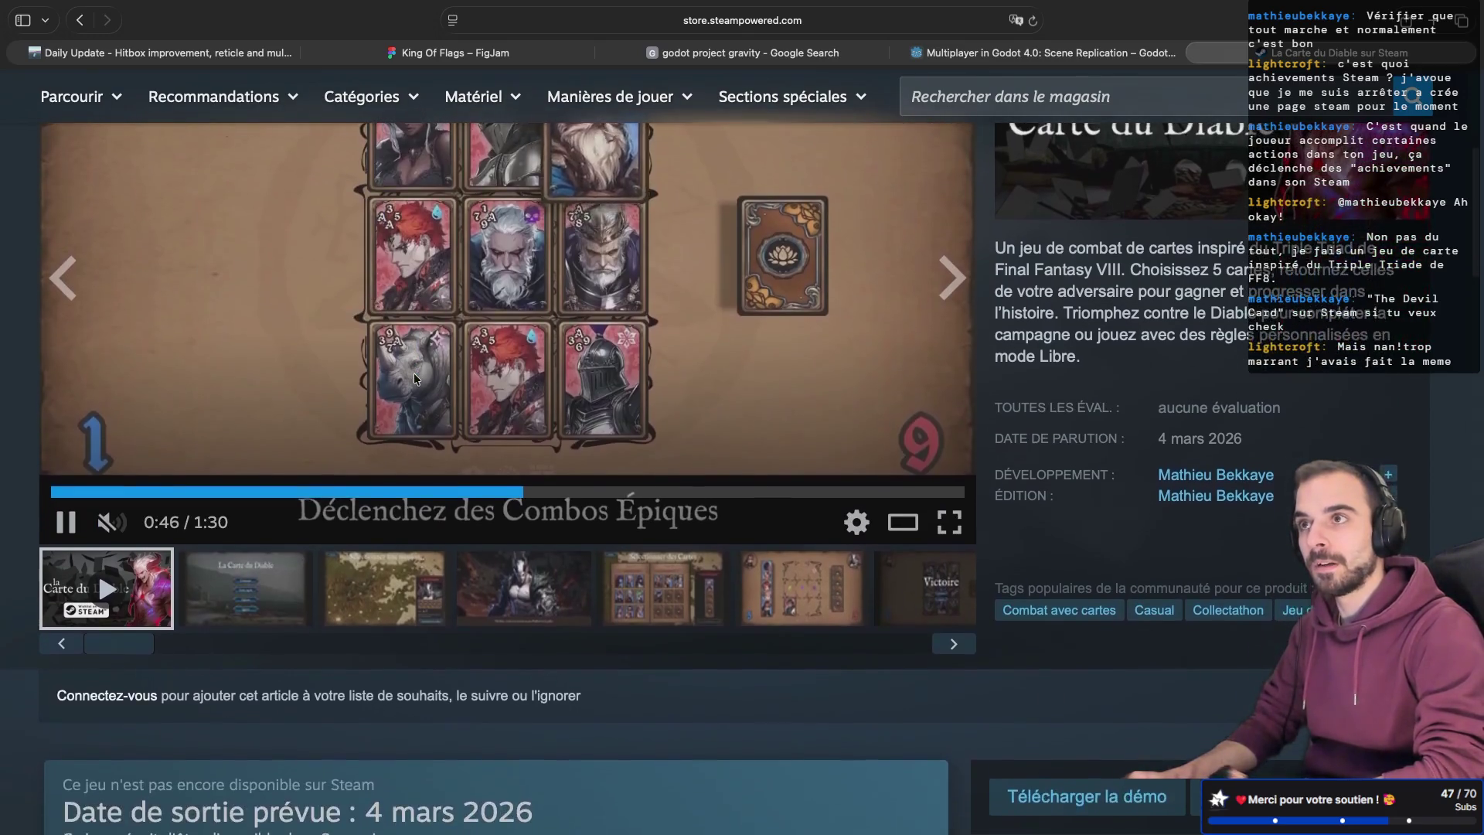
pyautogui.scroll(-10, 414, 379)
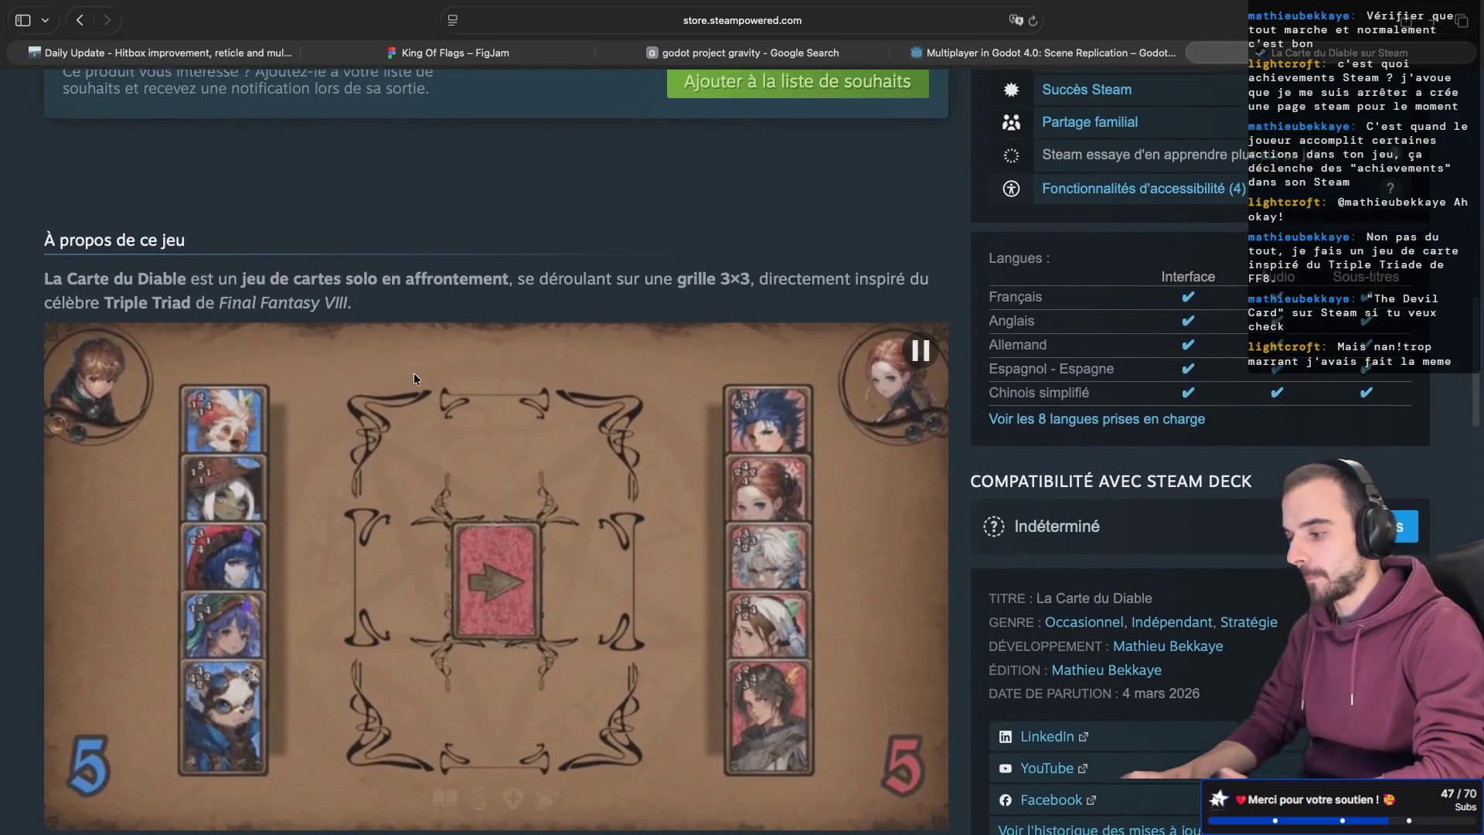
pyautogui.scroll(15, 414, 379)
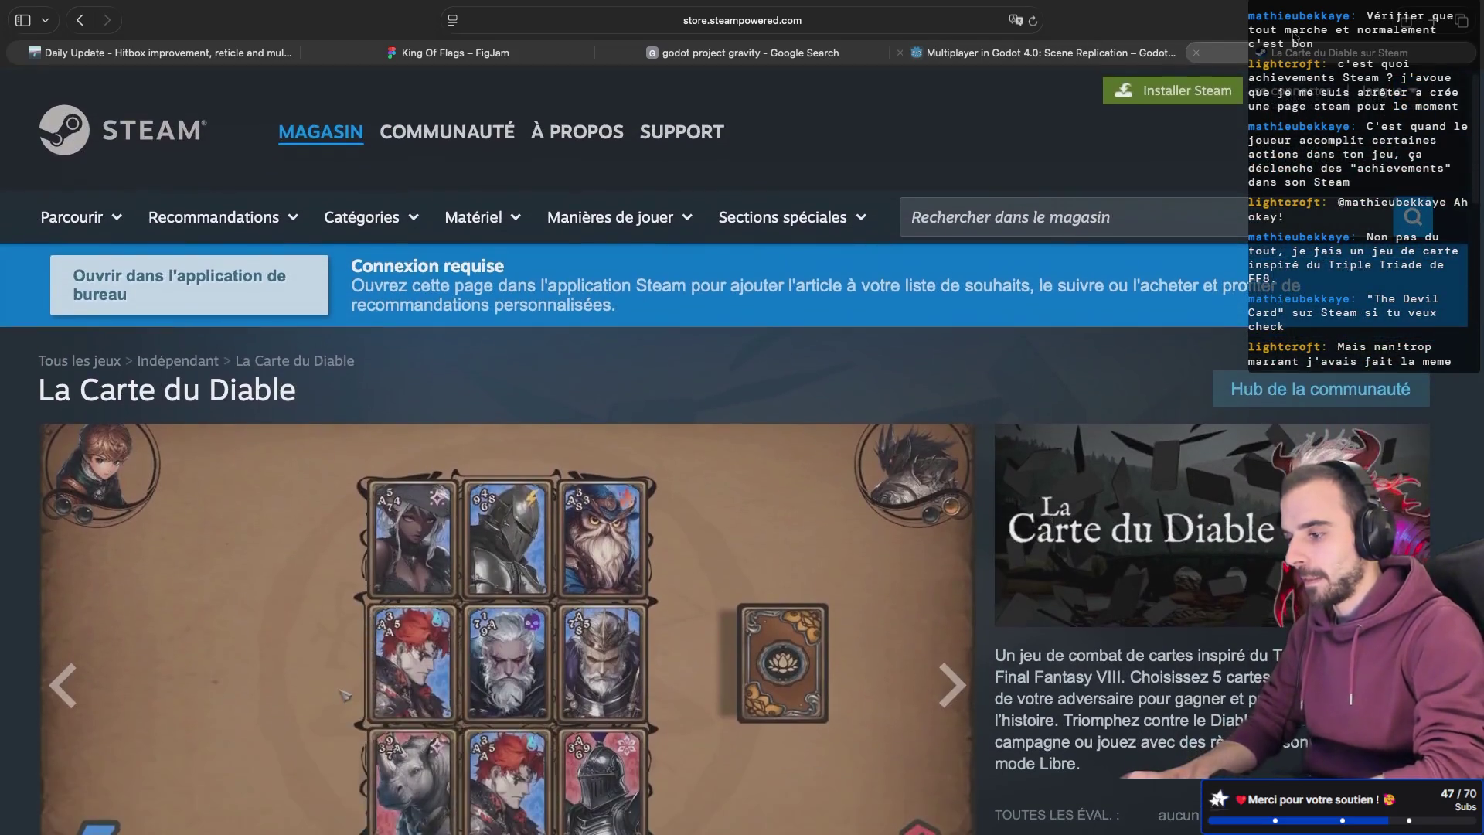
pyautogui.click(1196, 53)
pyautogui.press('super+Tab')
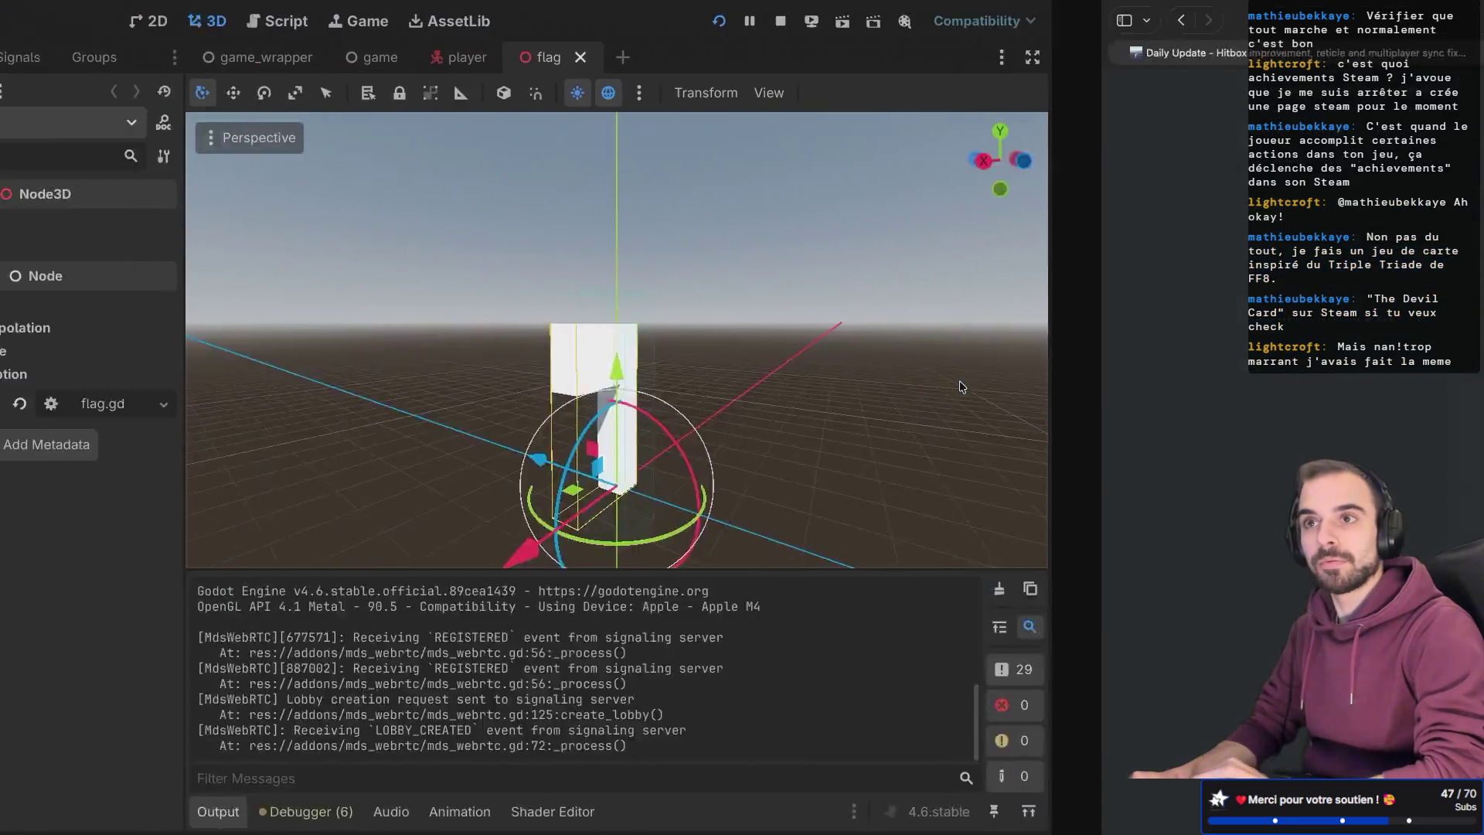
# Run the game once more, then set FlagMesh's Scale y to 2.0
pyautogui.press('super+b')
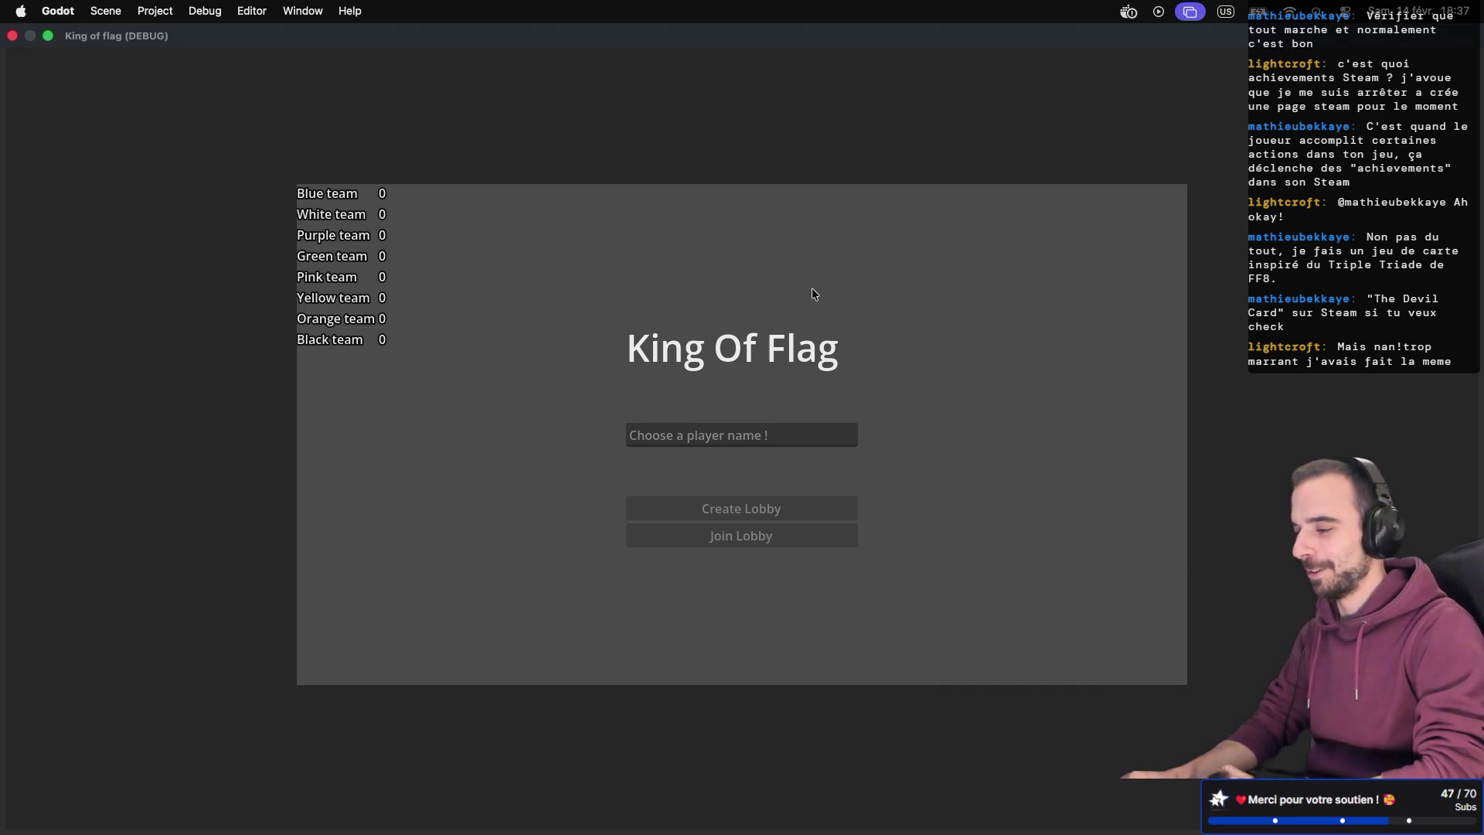
pyautogui.hotkey('ctrl', 'Right')
pyautogui.hotkey('ctrl', 'Right')
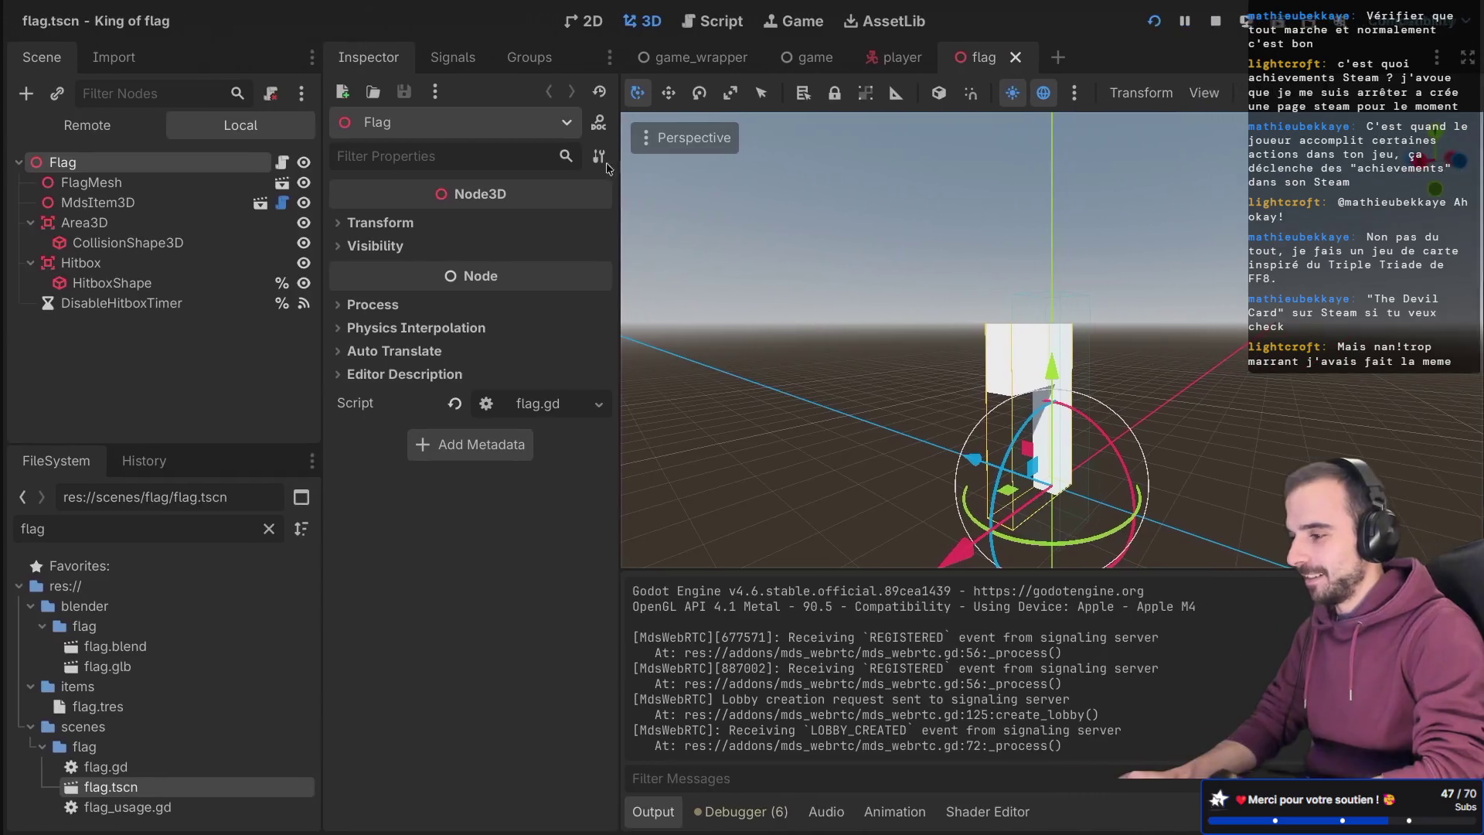
pyautogui.click(151, 182)
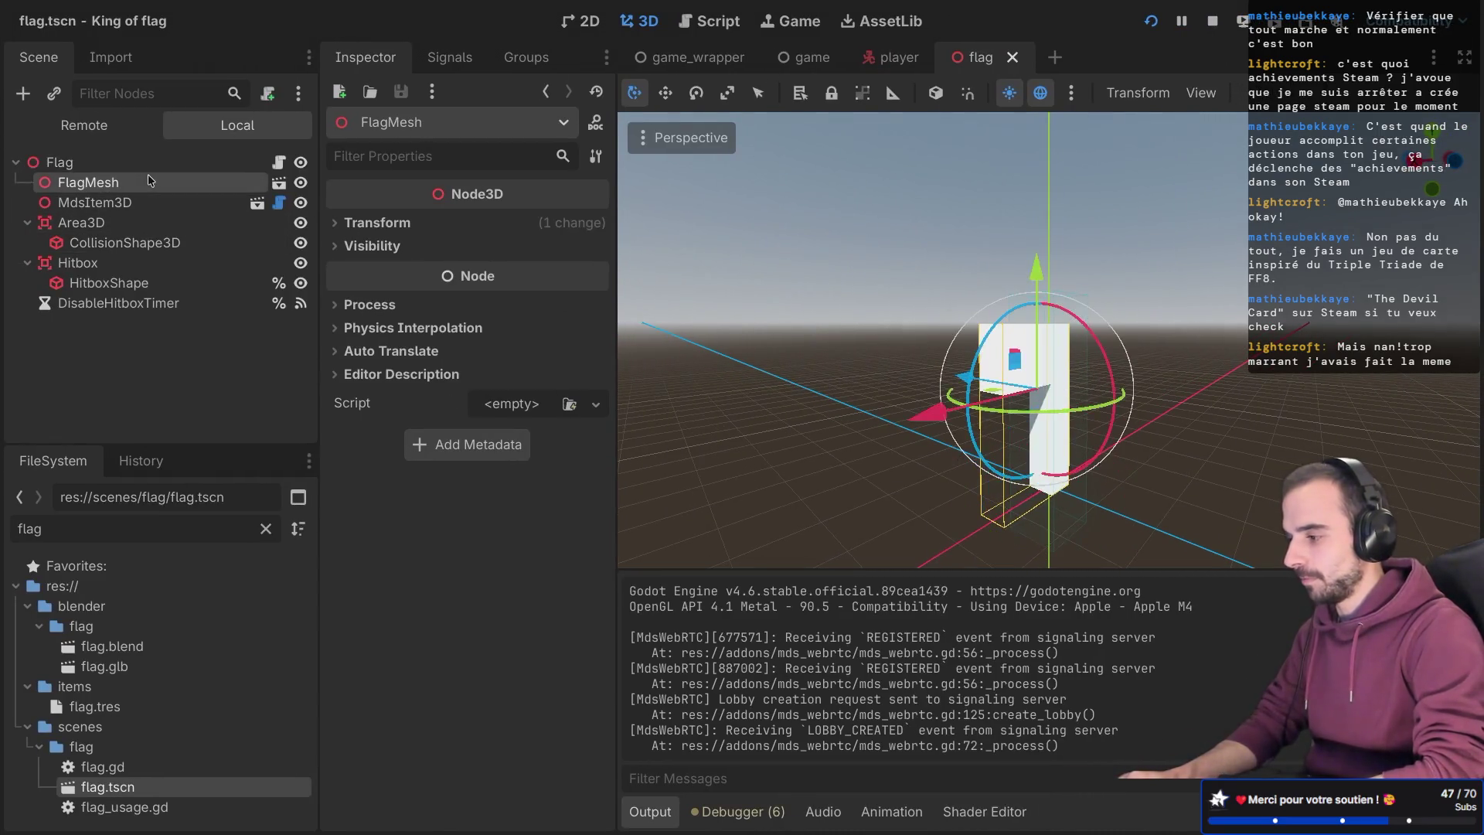
pyautogui.hscroll(10, 933, 275)
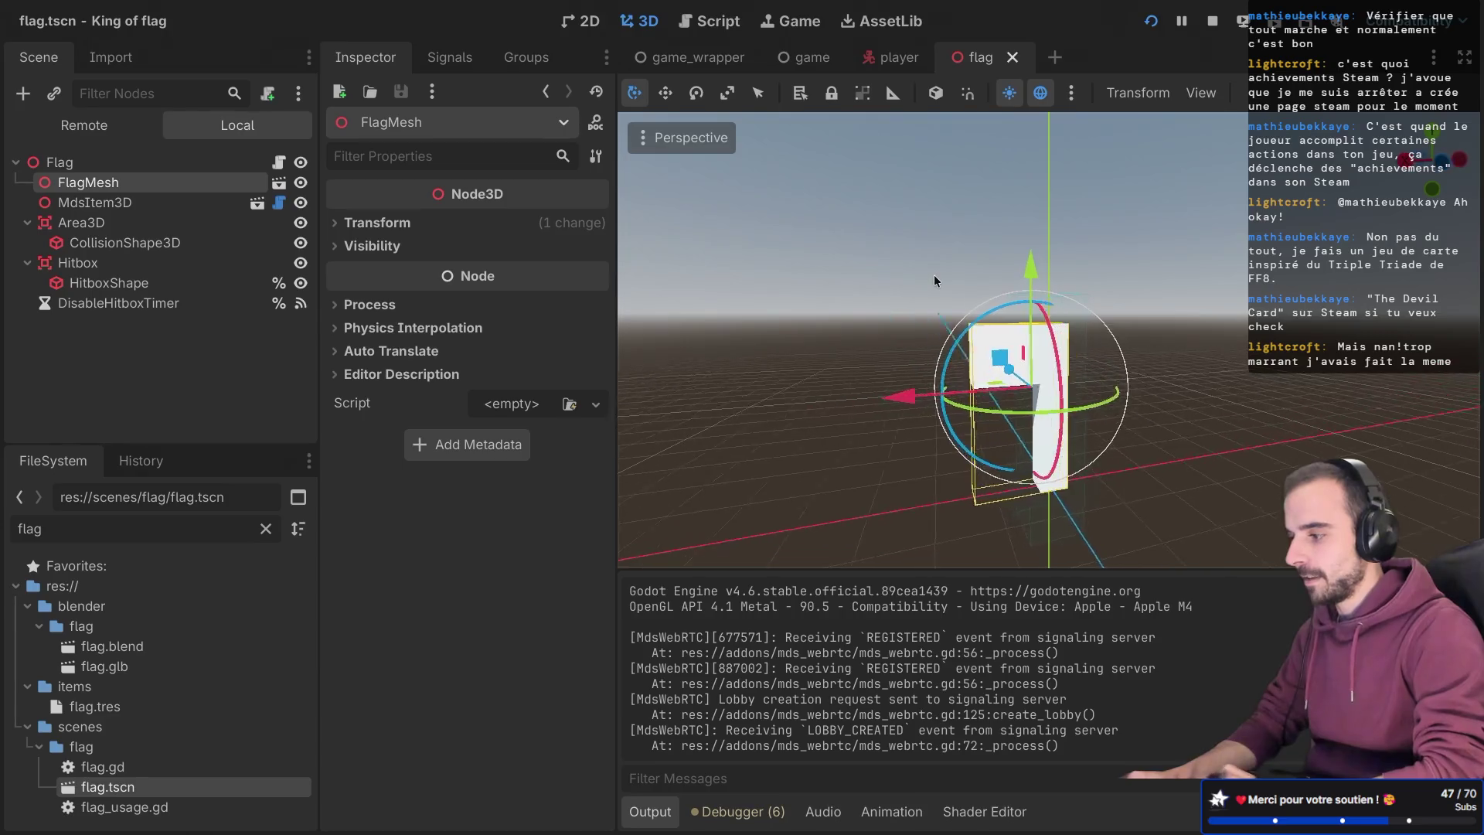
pyautogui.hscroll(3, 933, 275)
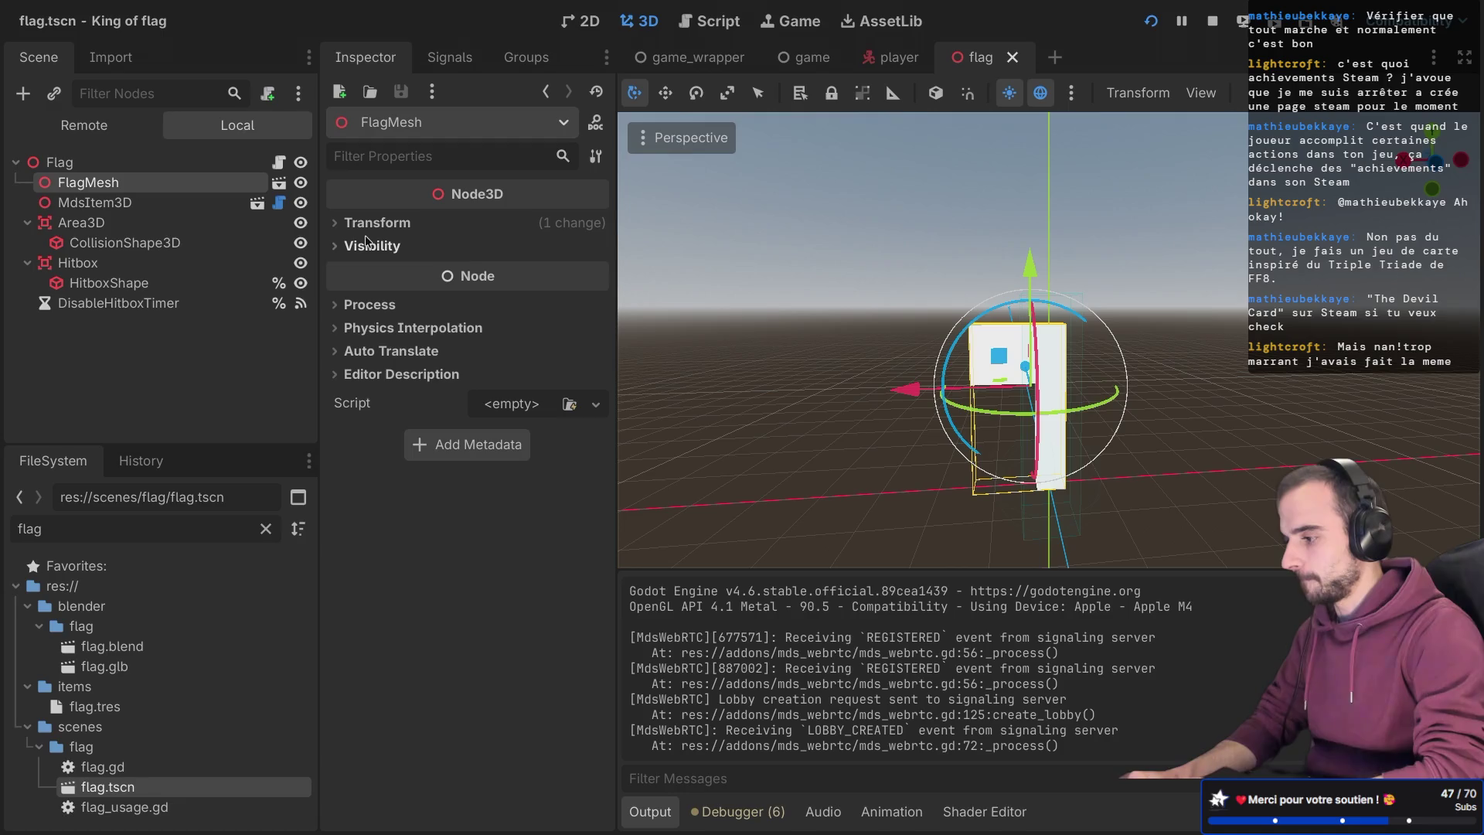
pyautogui.click(340, 224)
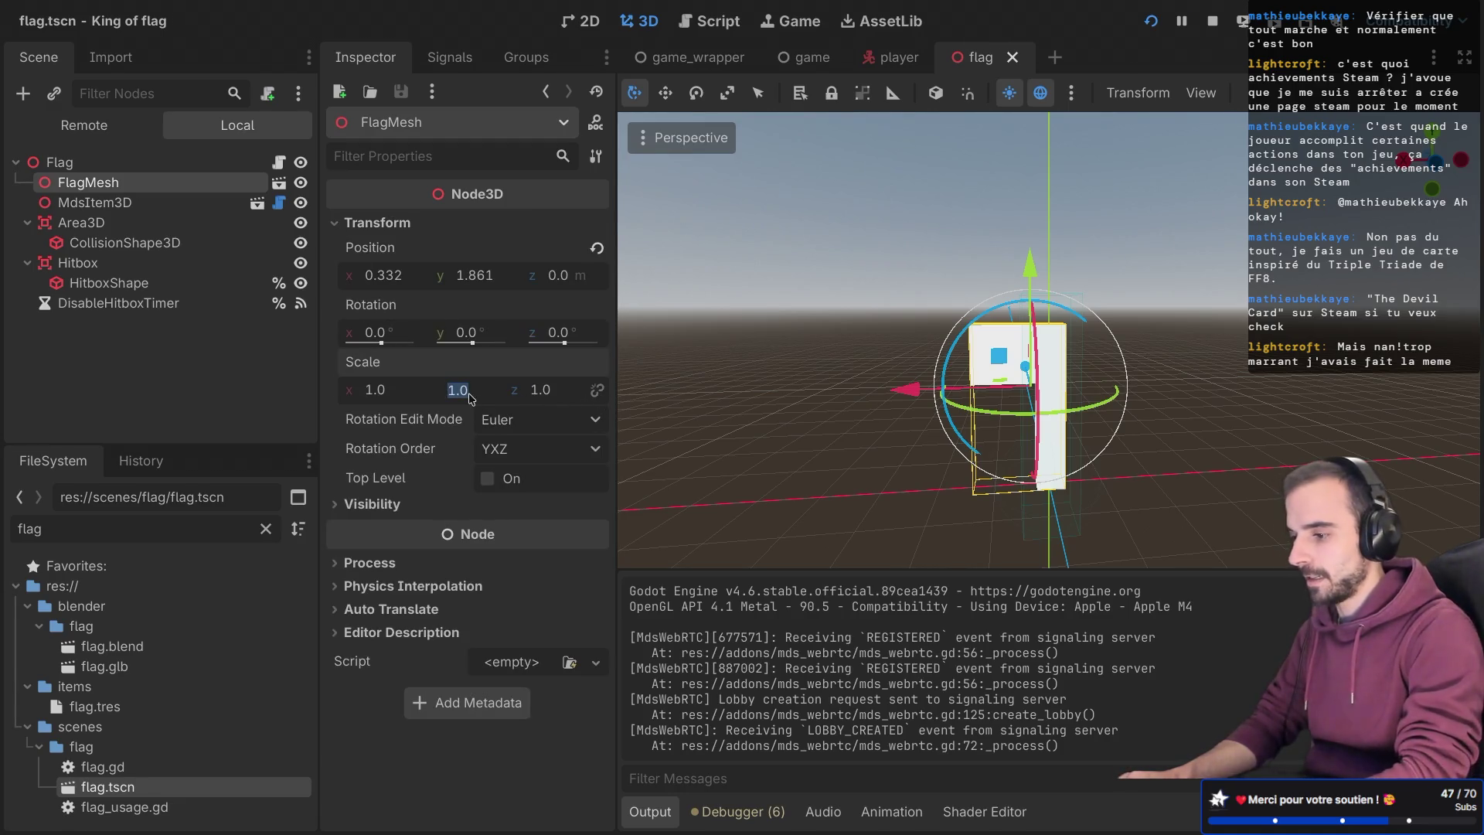
pyautogui.press('Return')
# Drag FlagMesh up to Position y 3.743, then select the Area3D node
pyautogui.scroll(5, 693, 400)
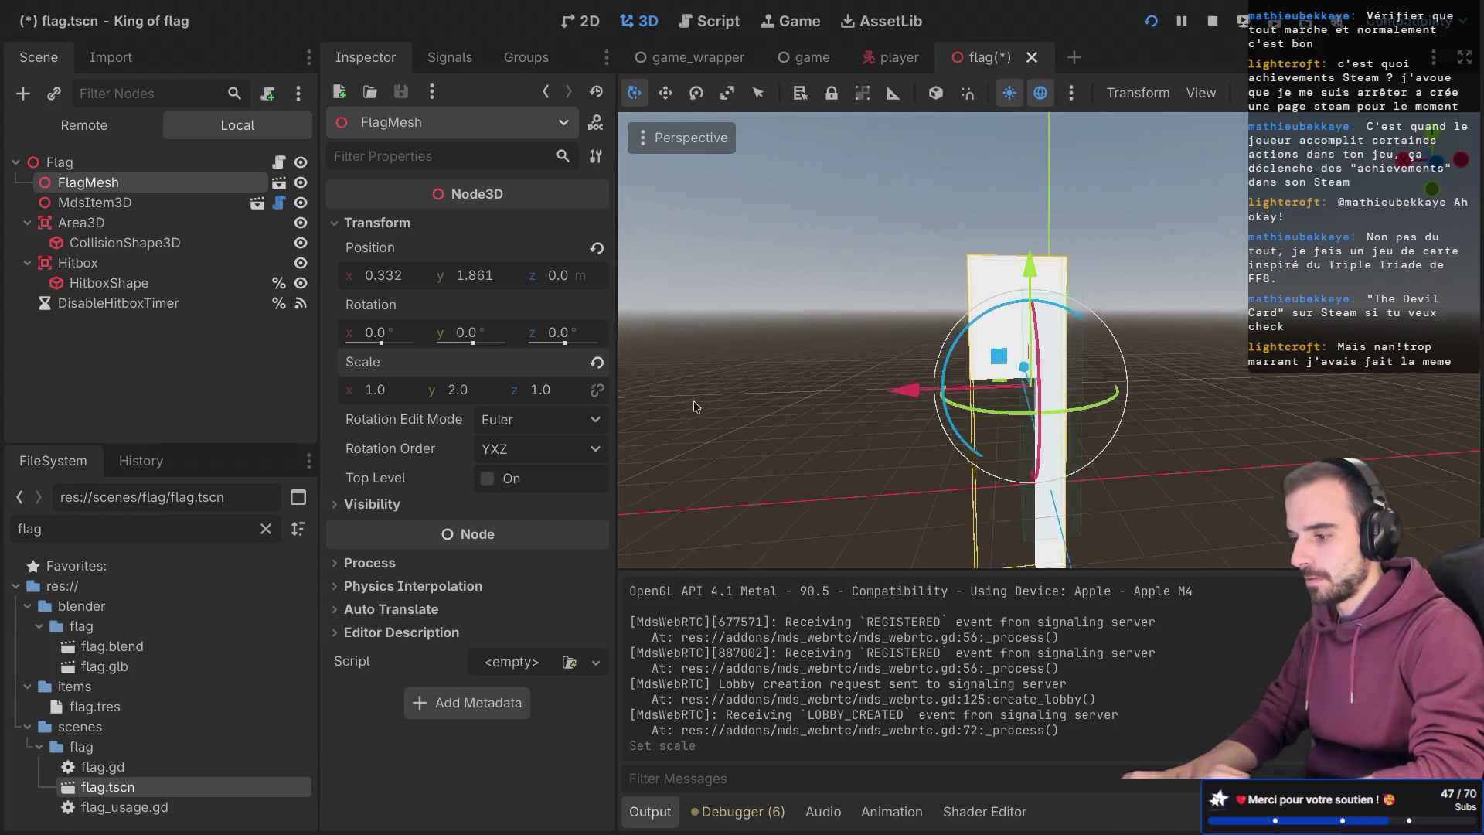
pyautogui.scroll(-3, 693, 400)
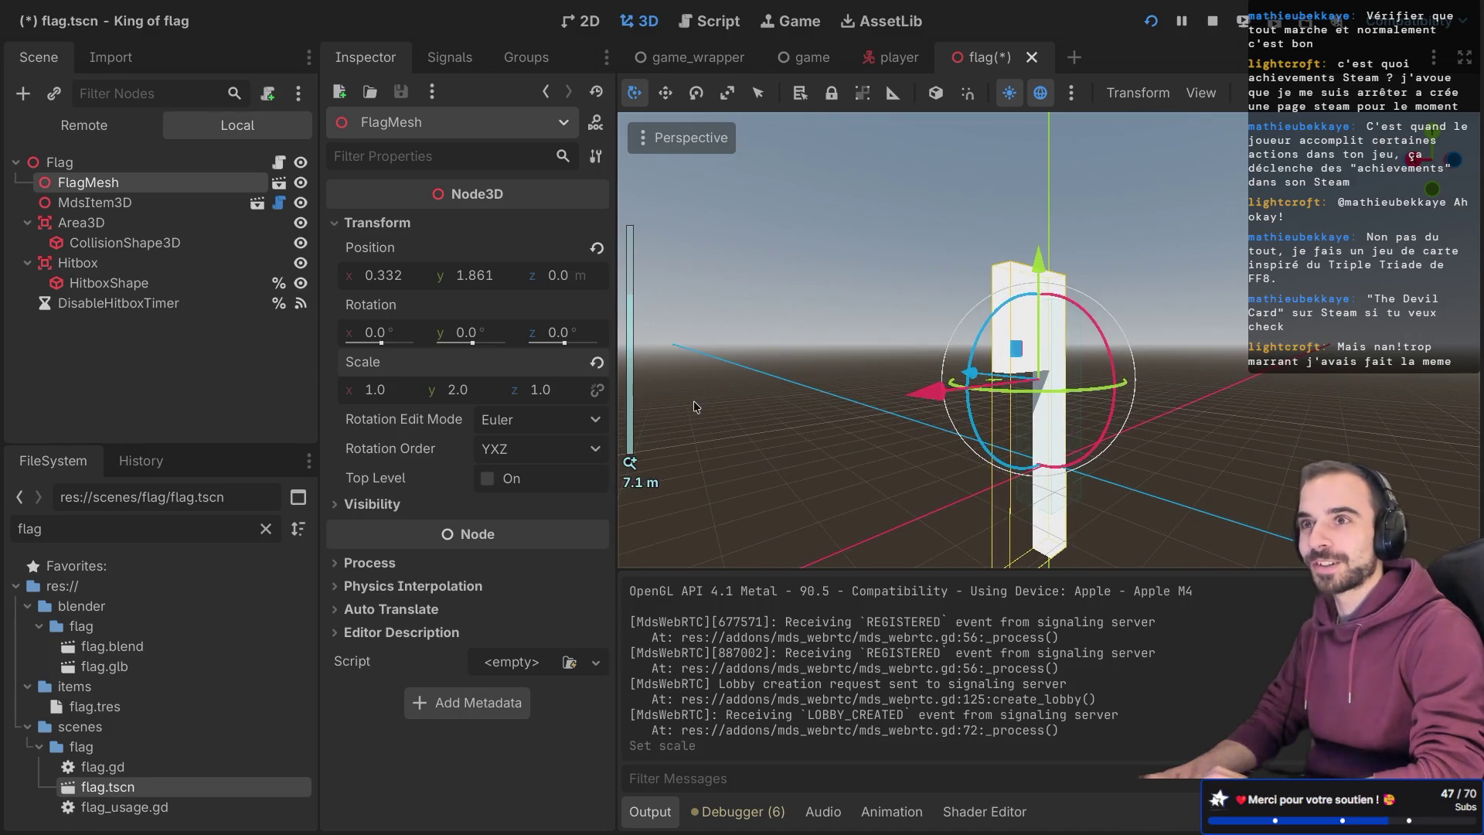
pyautogui.hscroll(3, 693, 400)
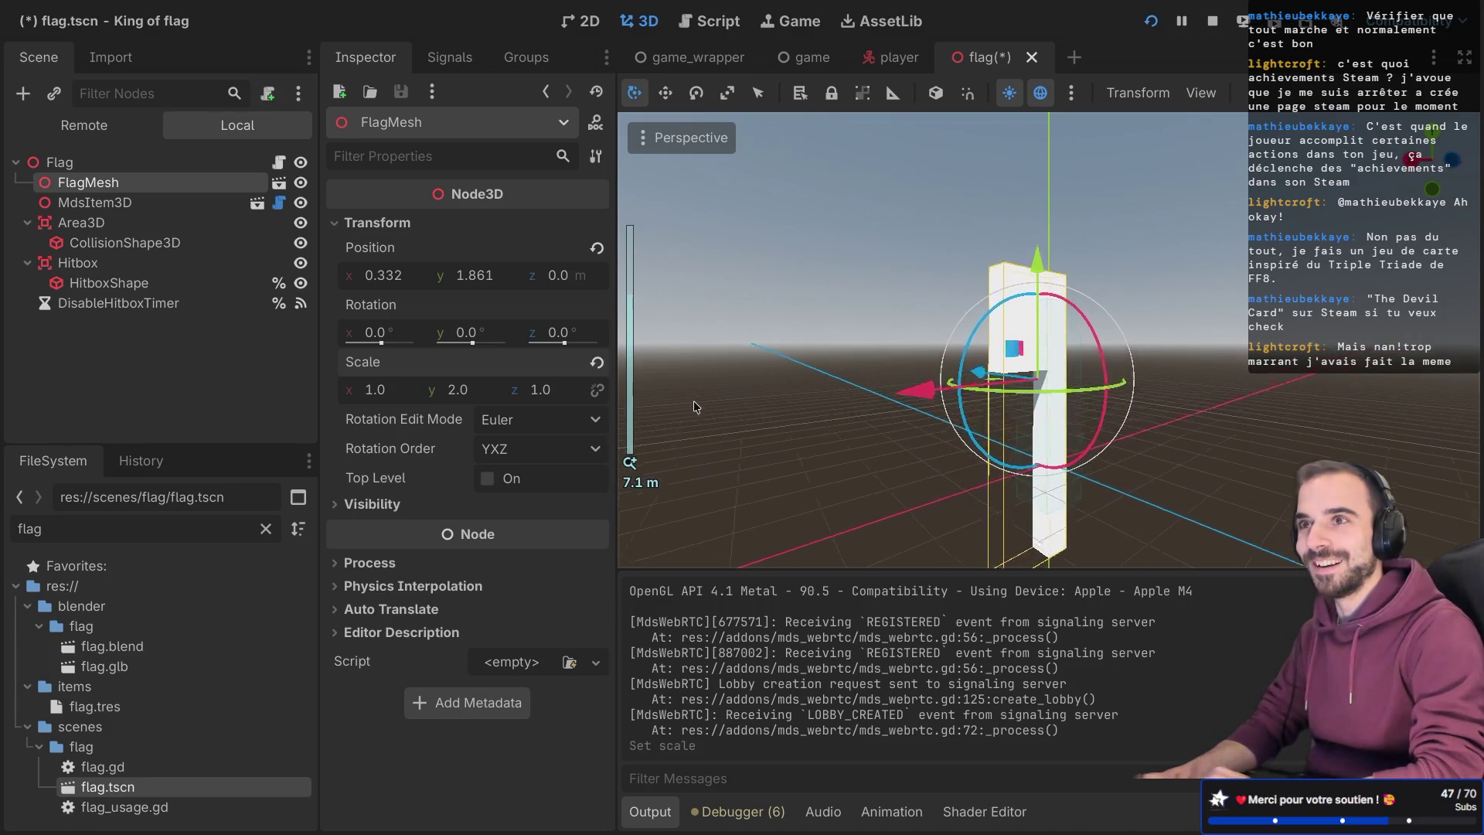
pyautogui.moveTo(1024, 261); pyautogui.dragTo(1023, 173)
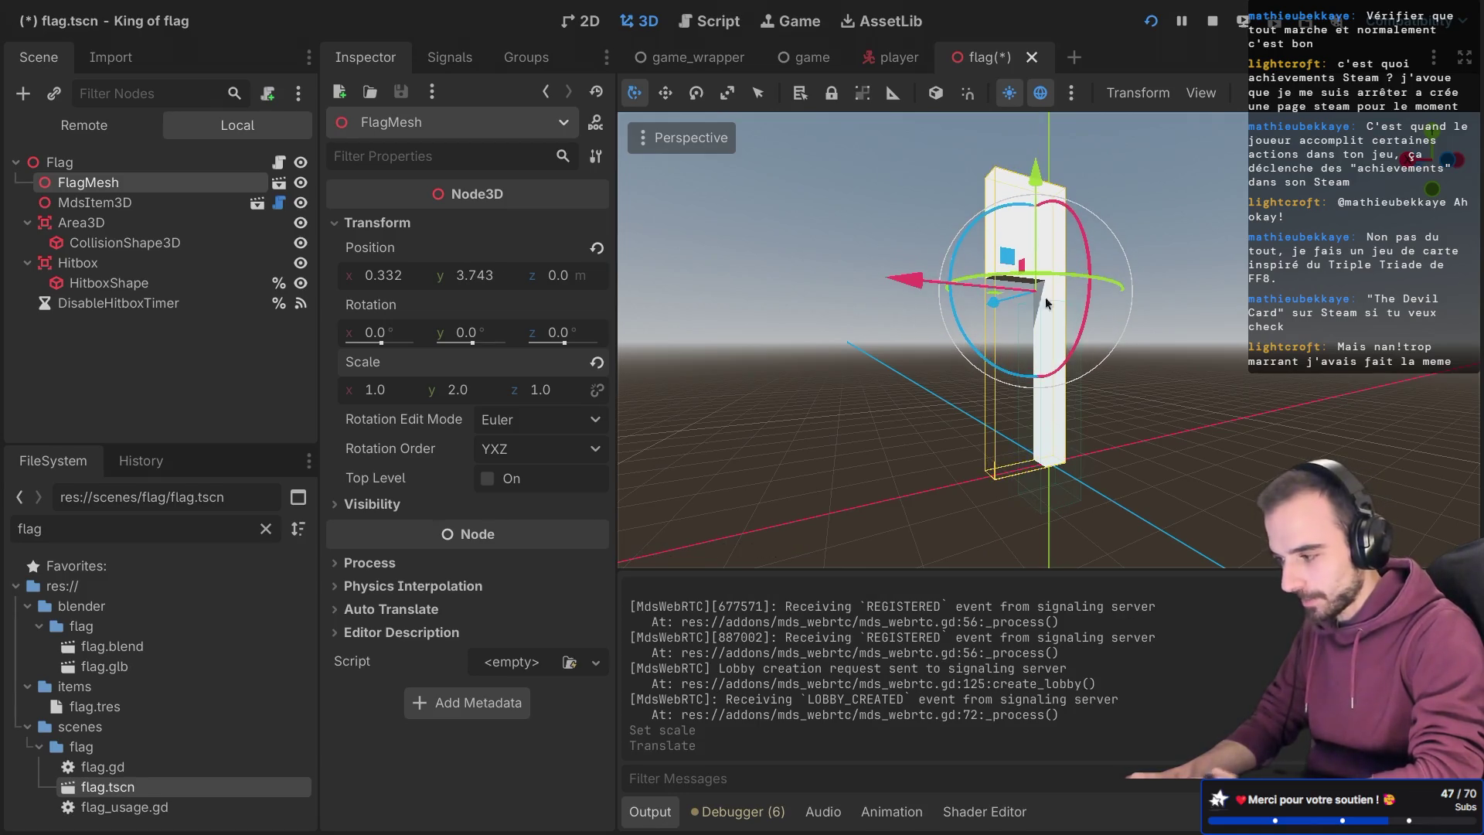
pyautogui.click(90, 229)
pyautogui.rightClick(90, 232)
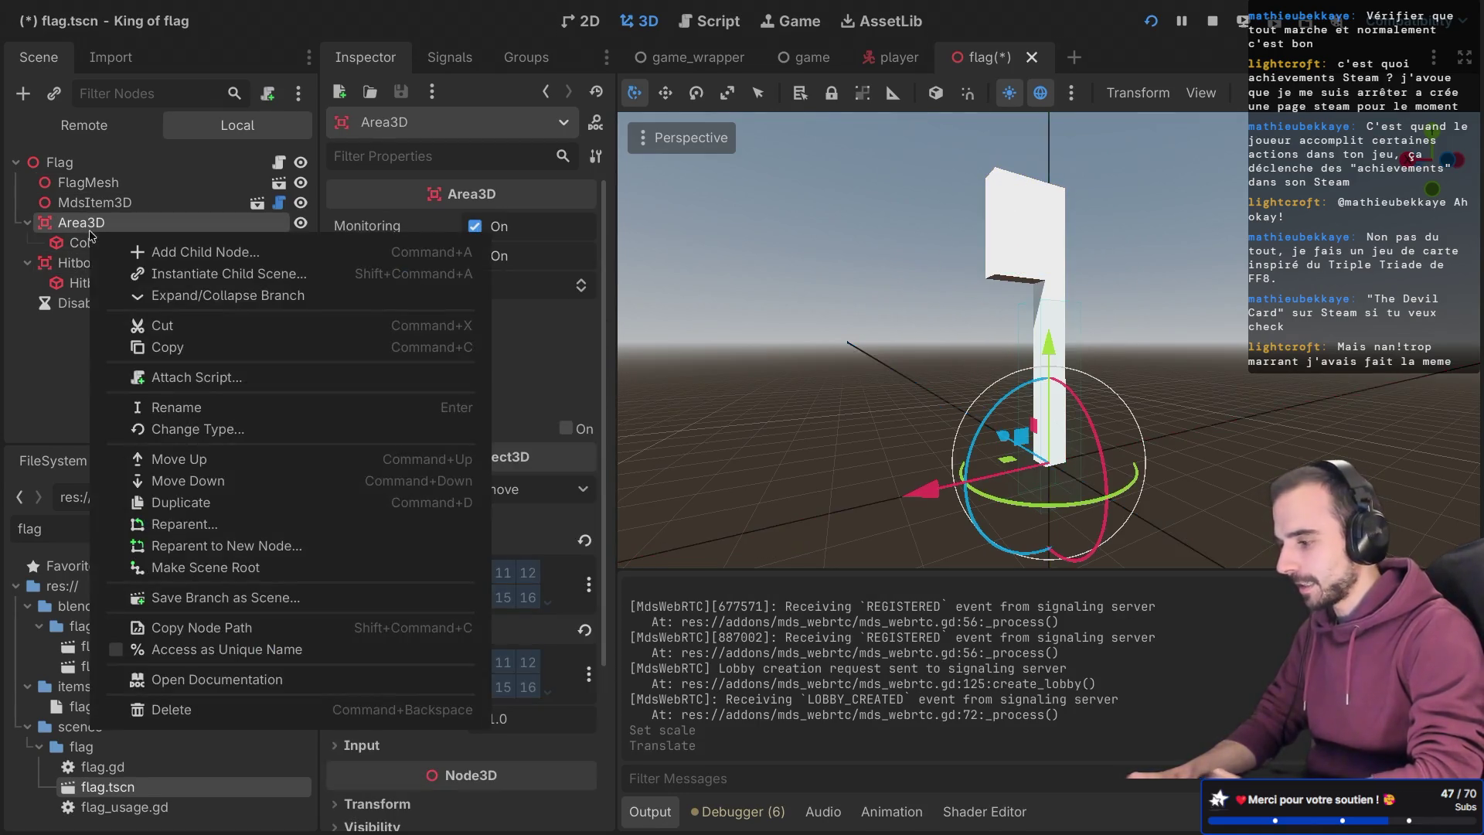
# Delete the flag scene's Area3D node along with its CollisionShape3D child
pyautogui.press('Escape')
pyautogui.click(127, 244)
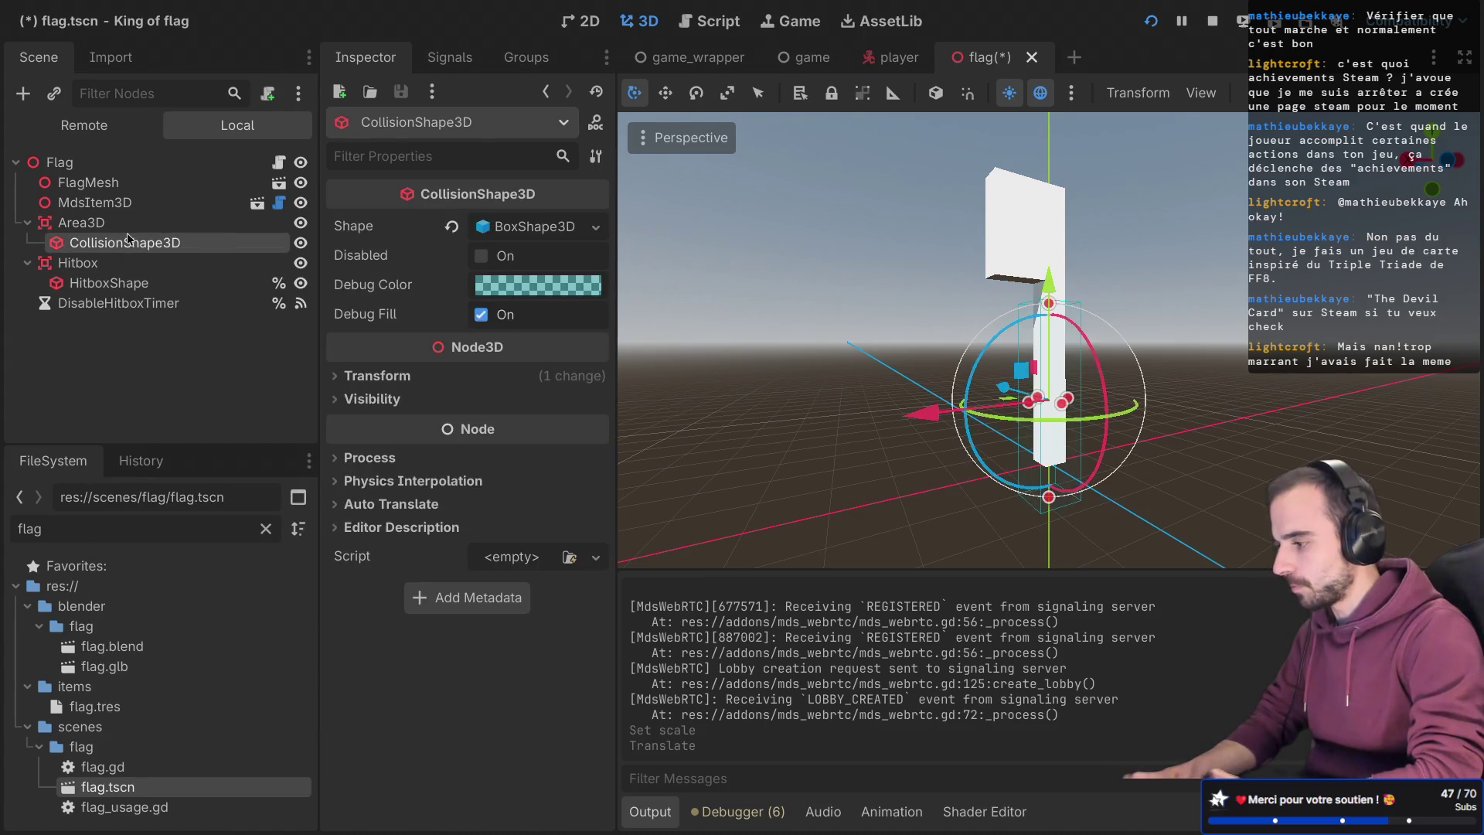
pyautogui.click(437, 62)
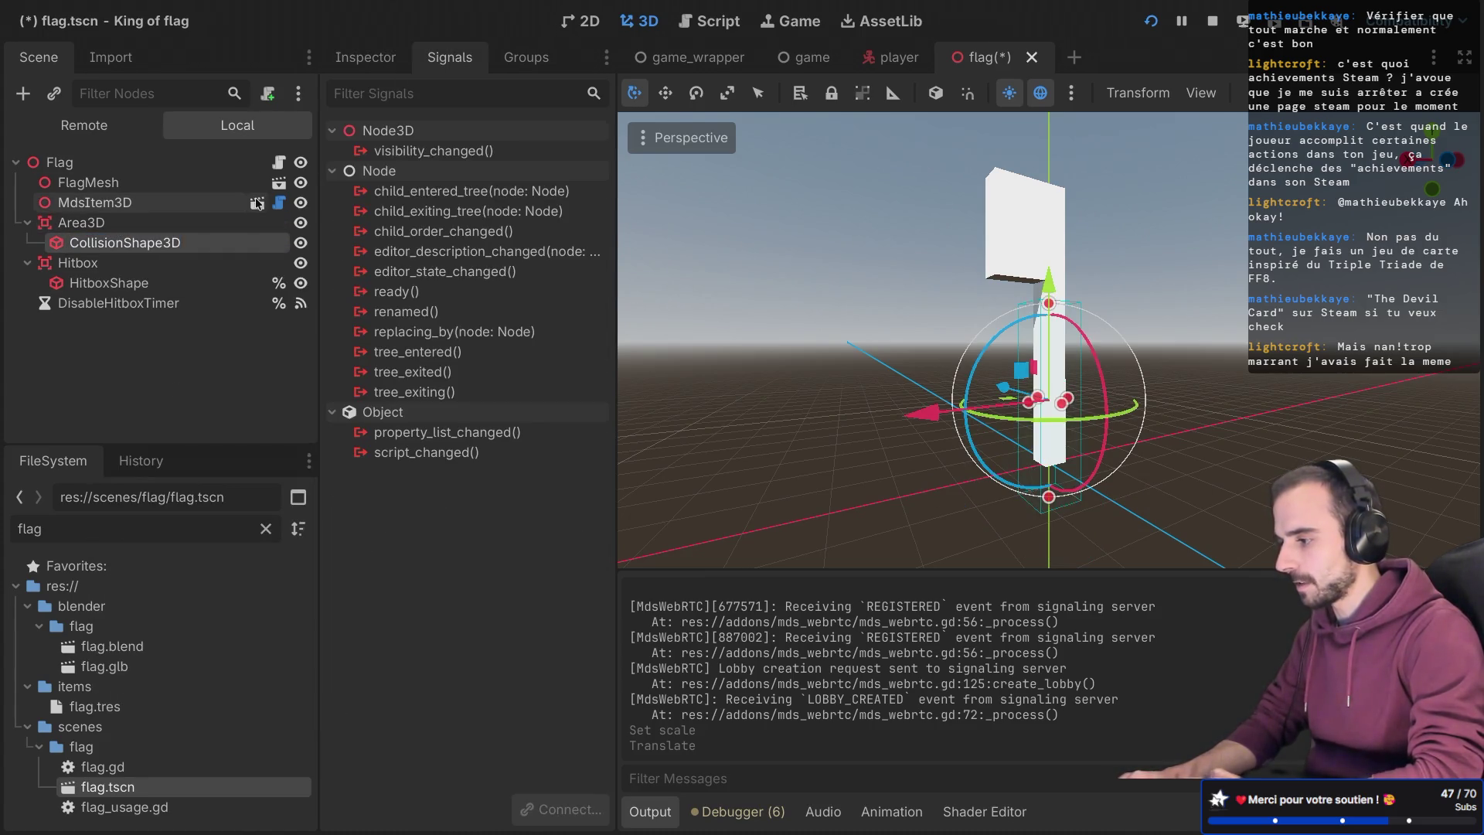
pyautogui.click(90, 222)
pyautogui.click(128, 243)
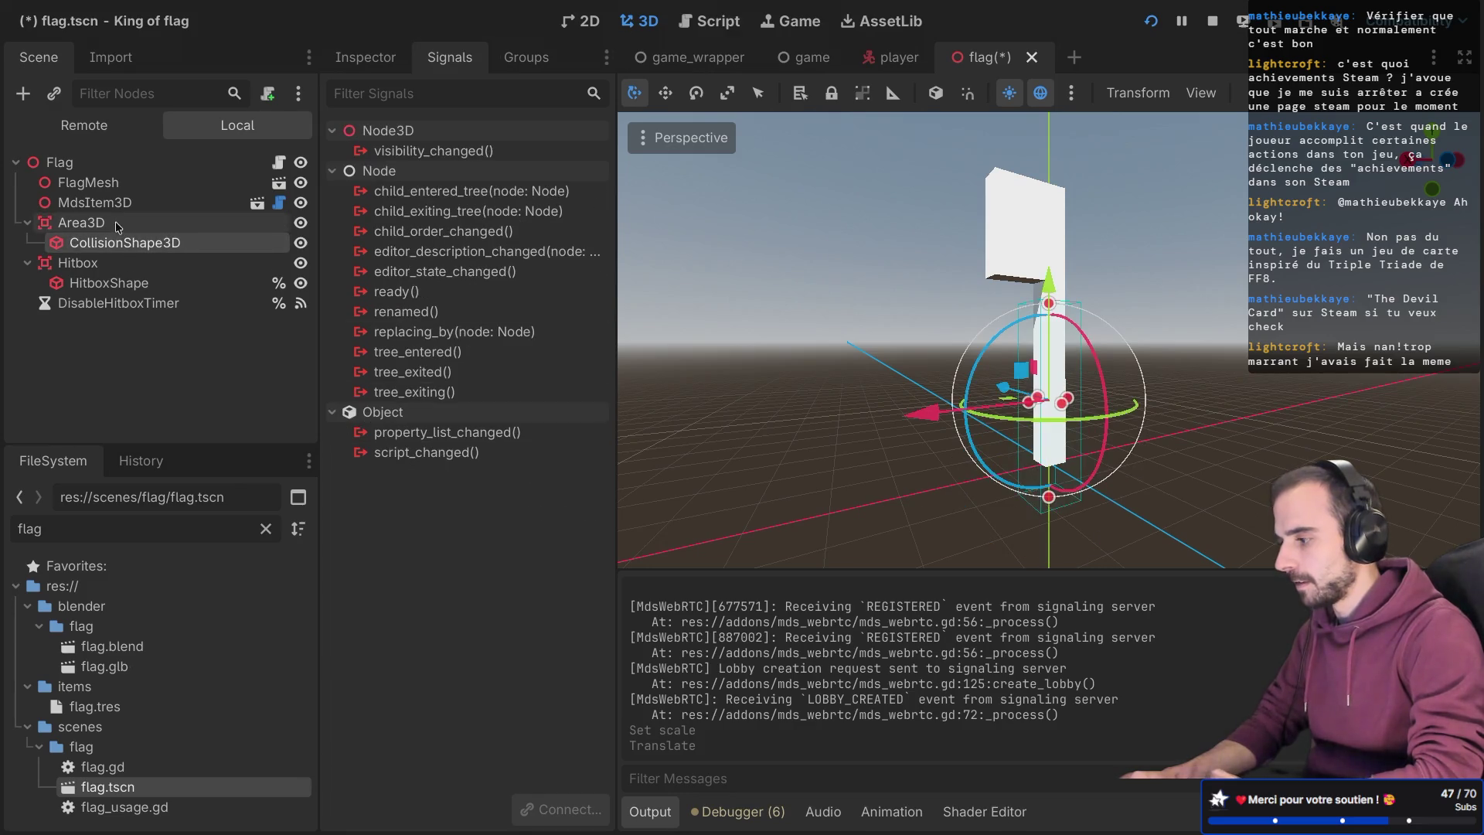
pyautogui.rightClick(116, 224)
pyautogui.click(222, 700)
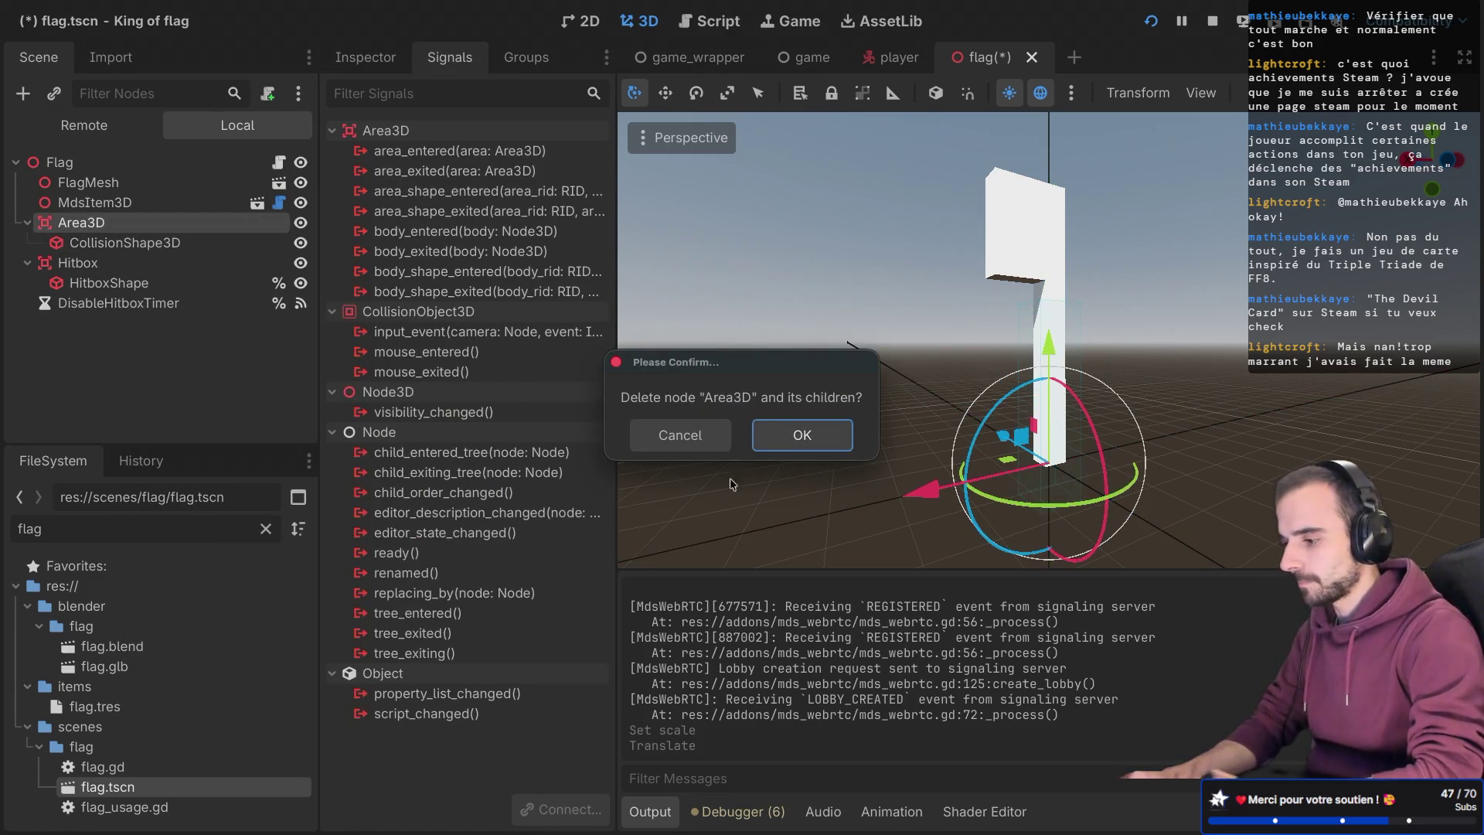
pyautogui.click(788, 445)
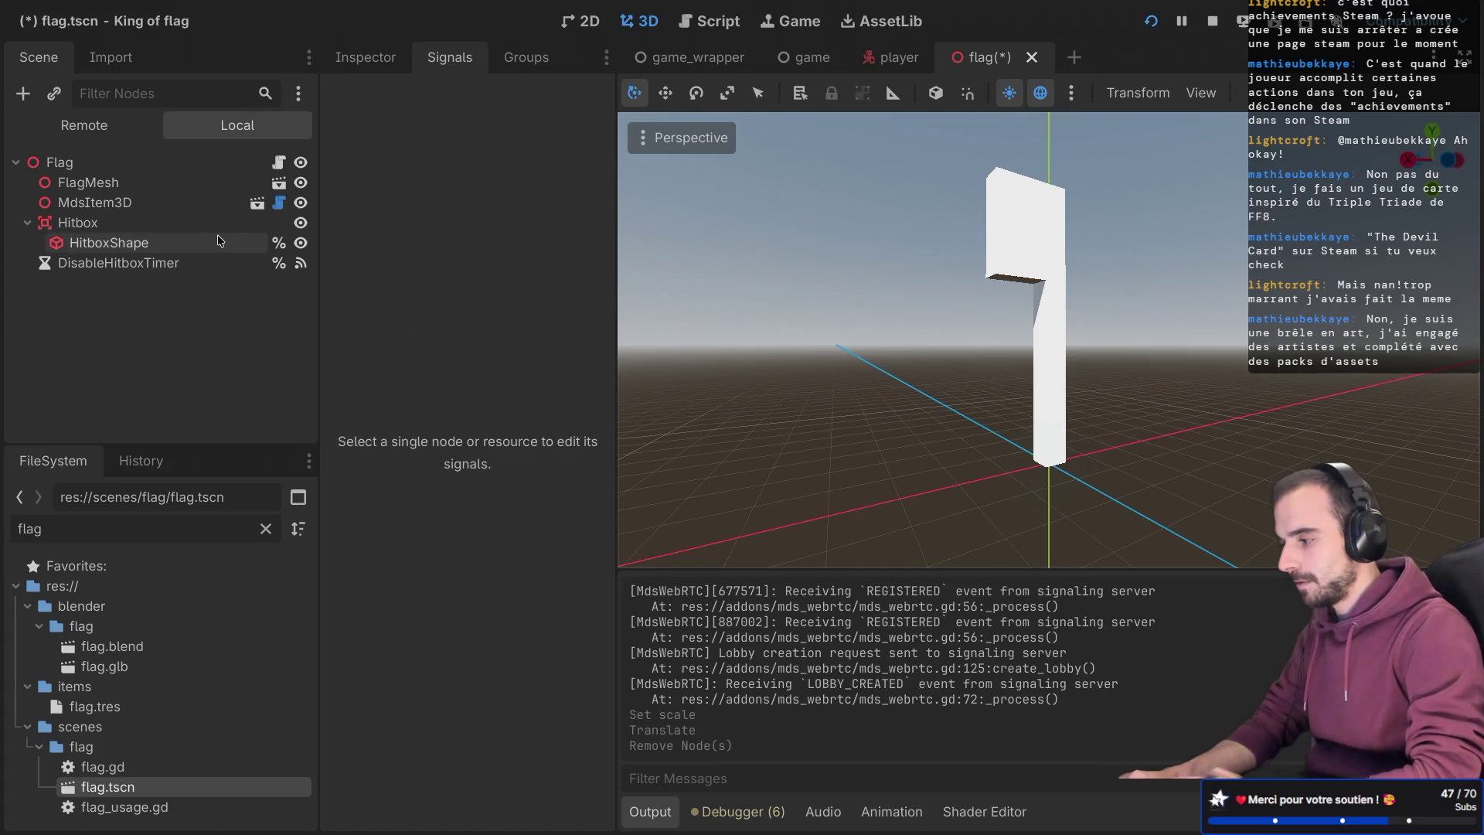
# Enable the HitboxShape collision shape, keeping its pink debug colour
pyautogui.click(170, 240)
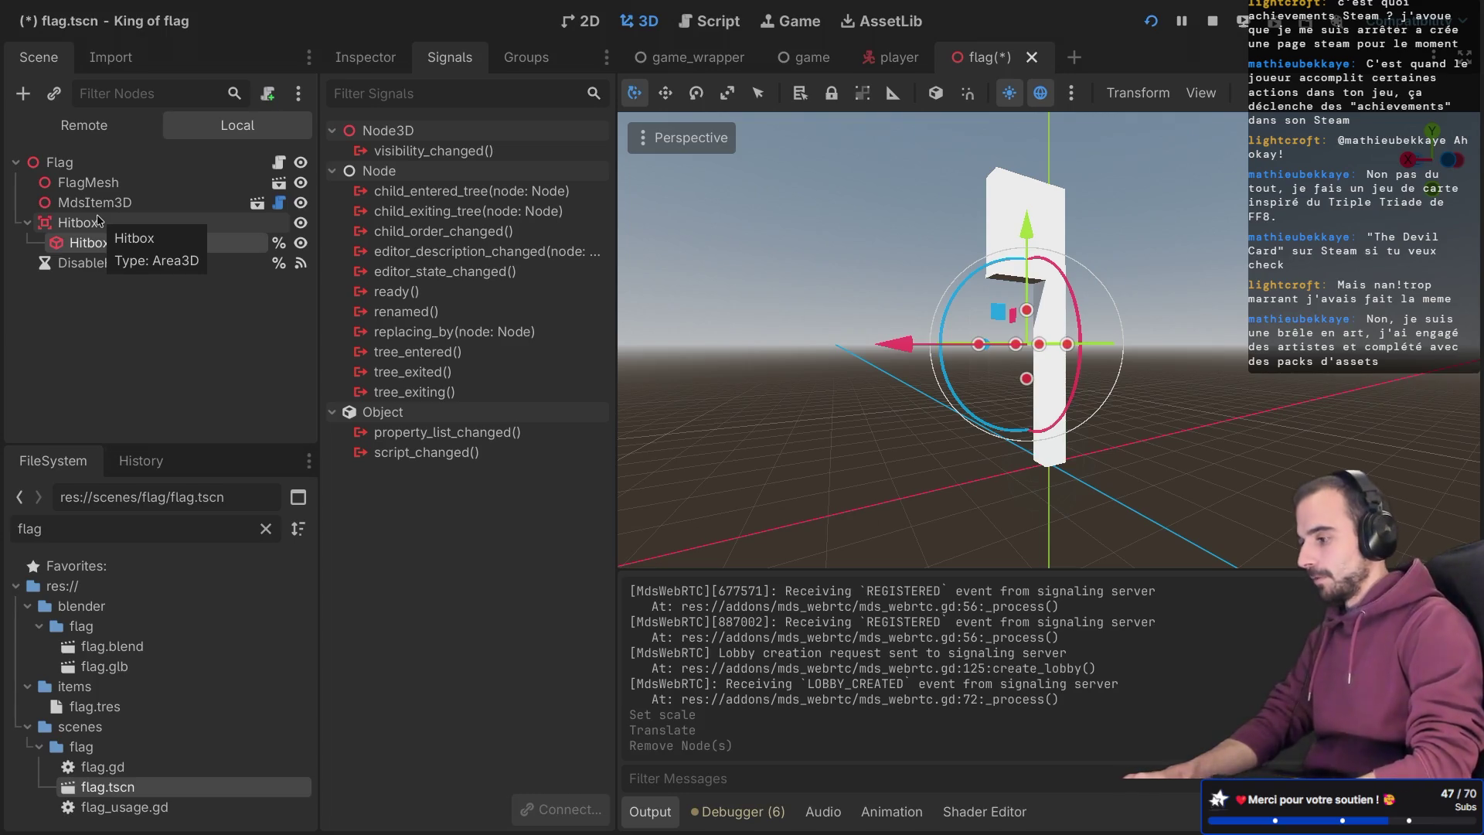
pyautogui.click(108, 263)
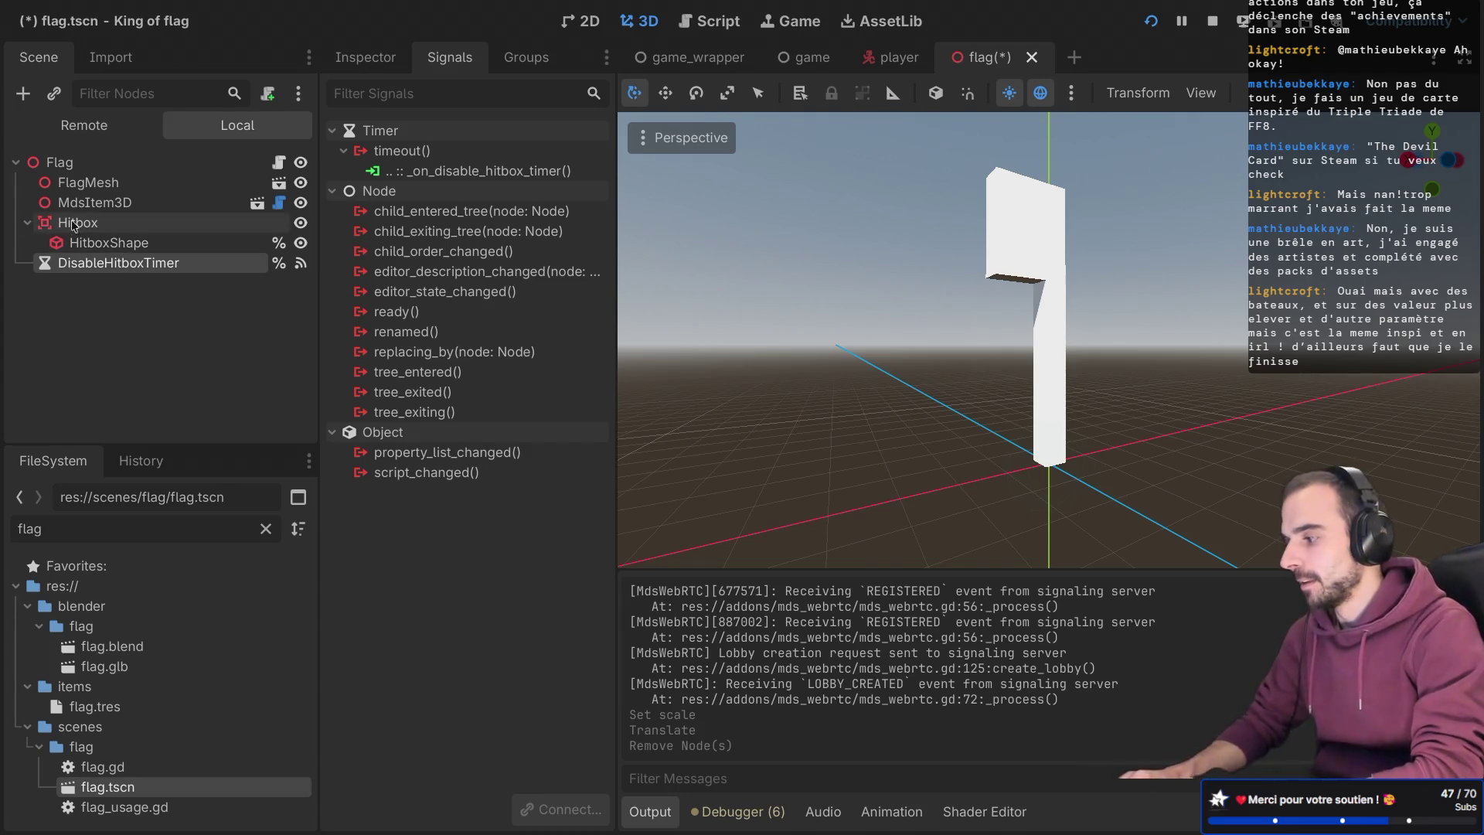
pyautogui.click(97, 224)
pyautogui.click(148, 242)
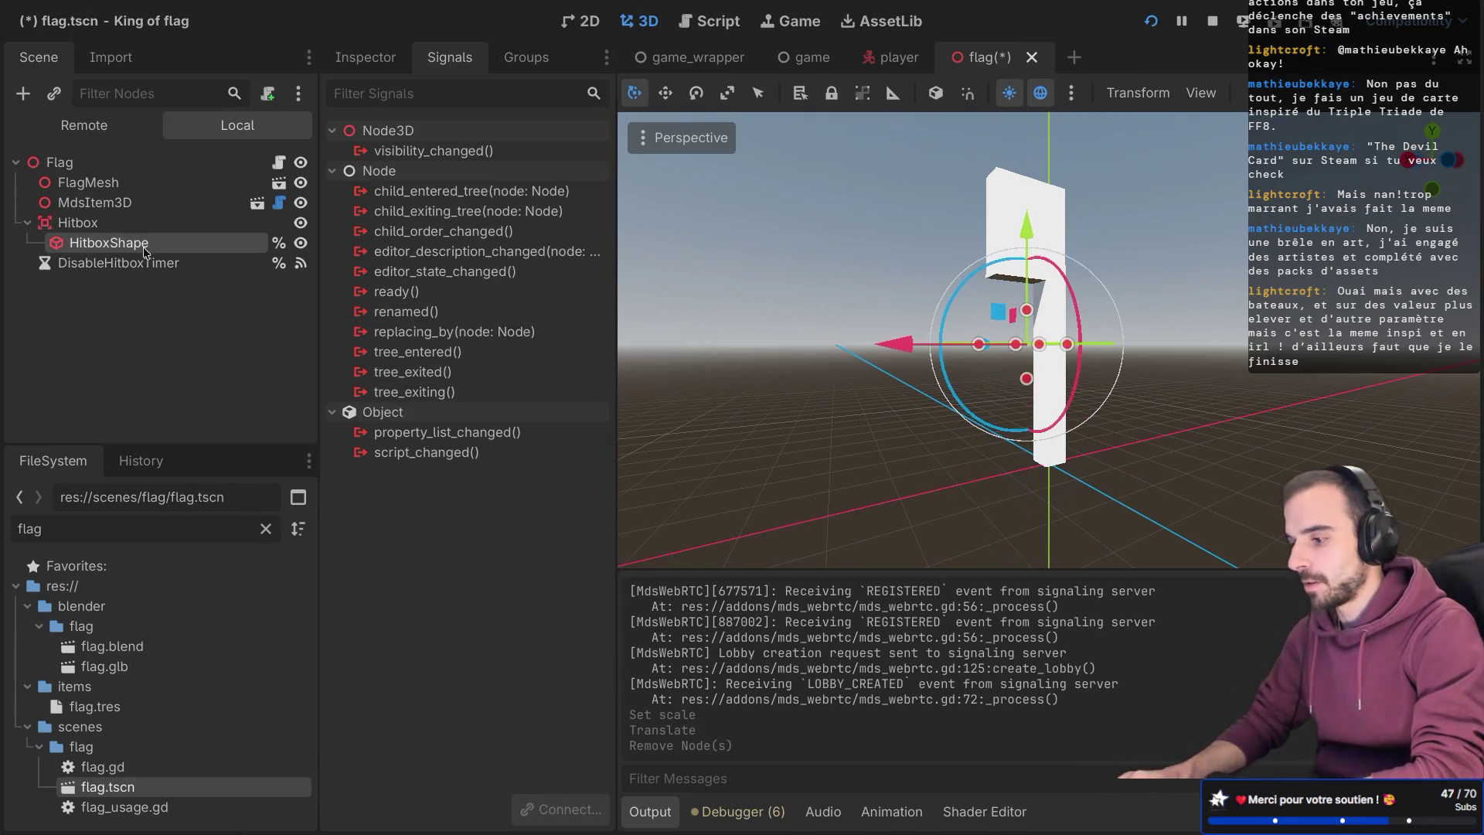
pyautogui.scroll(5, 892, 317)
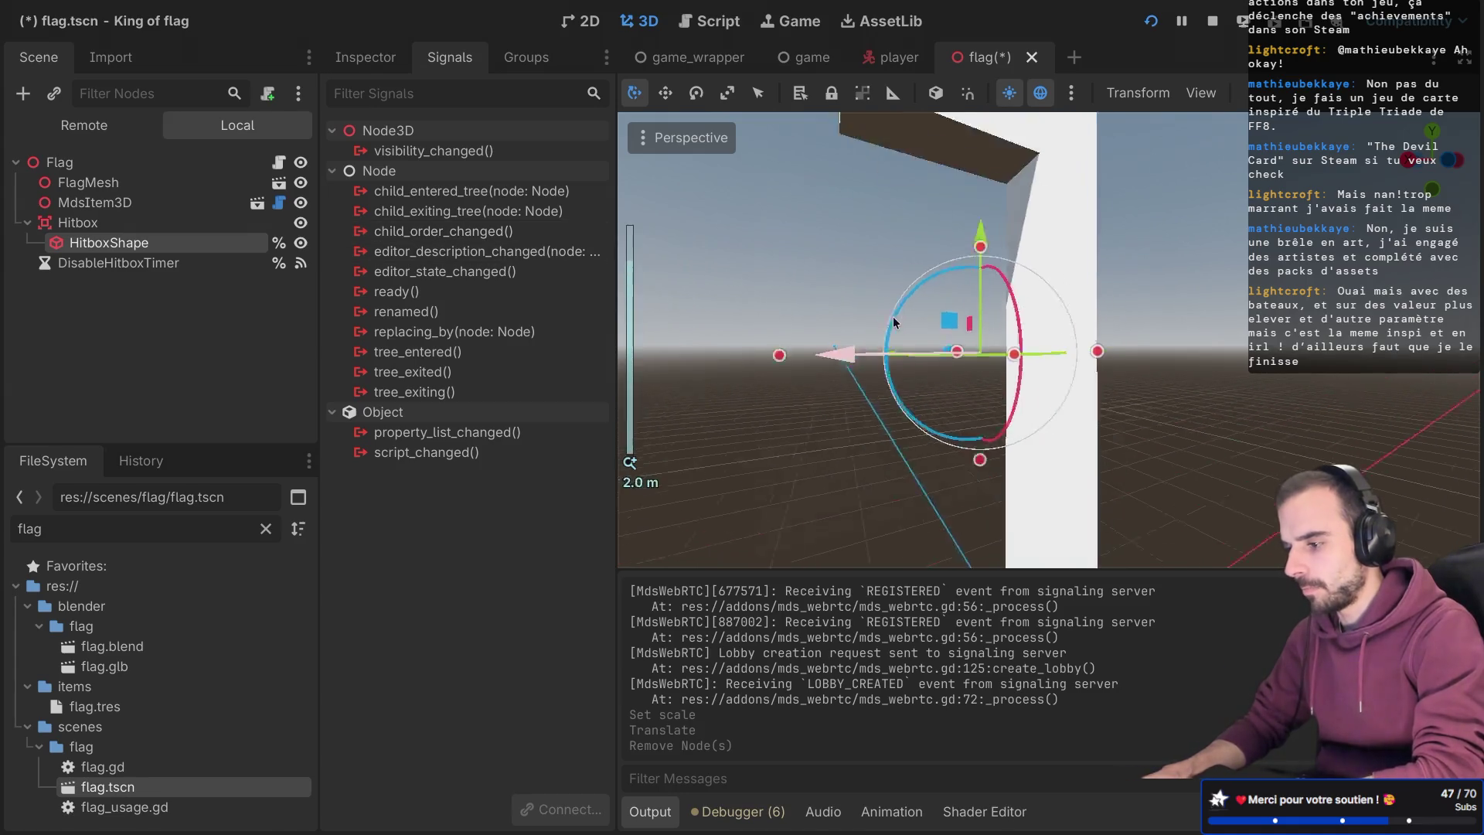
pyautogui.moveTo(892, 317); pyautogui.dragTo(893, 317)
pyautogui.click(371, 68)
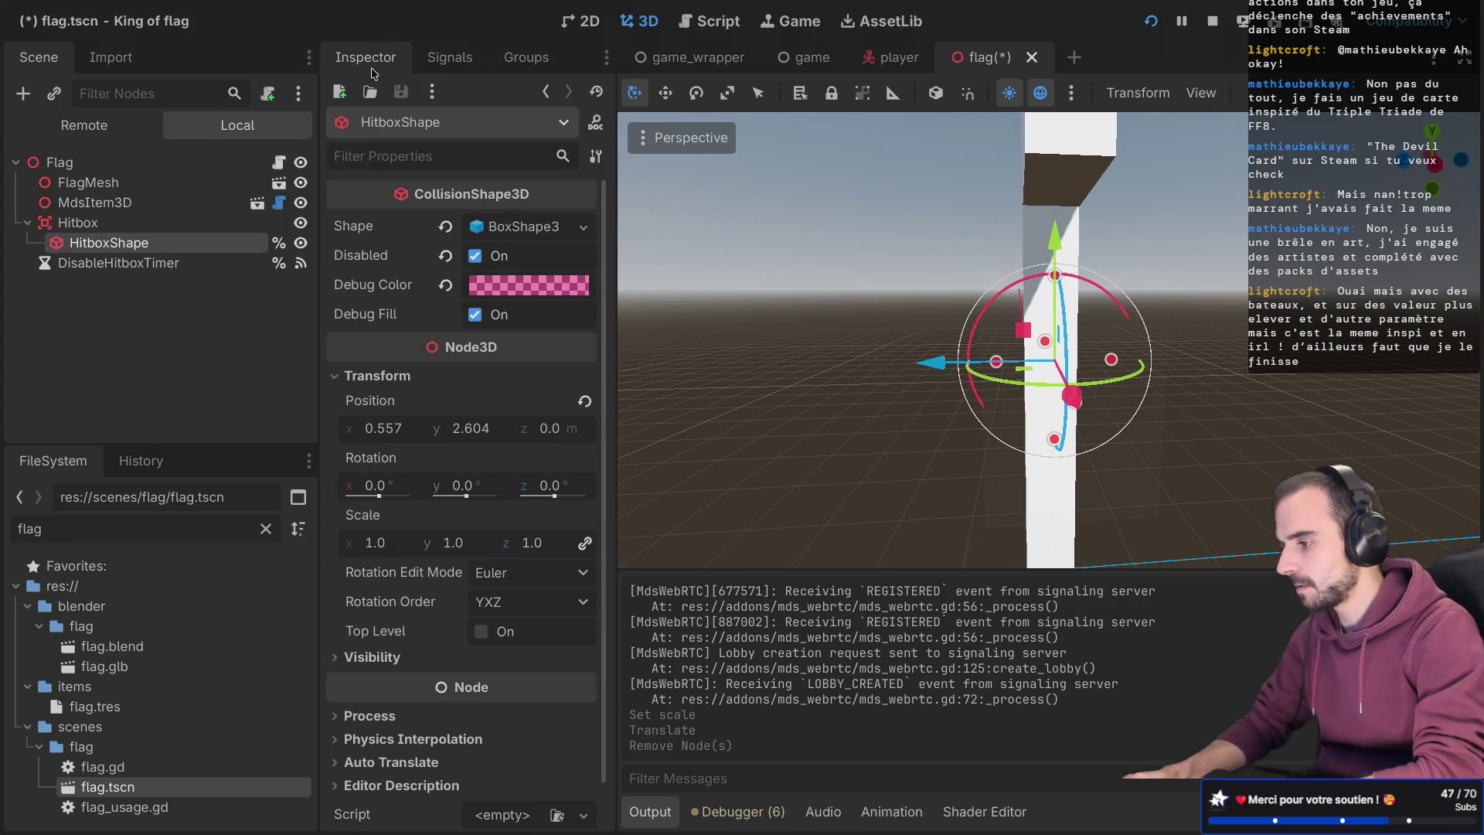
pyautogui.click(503, 284)
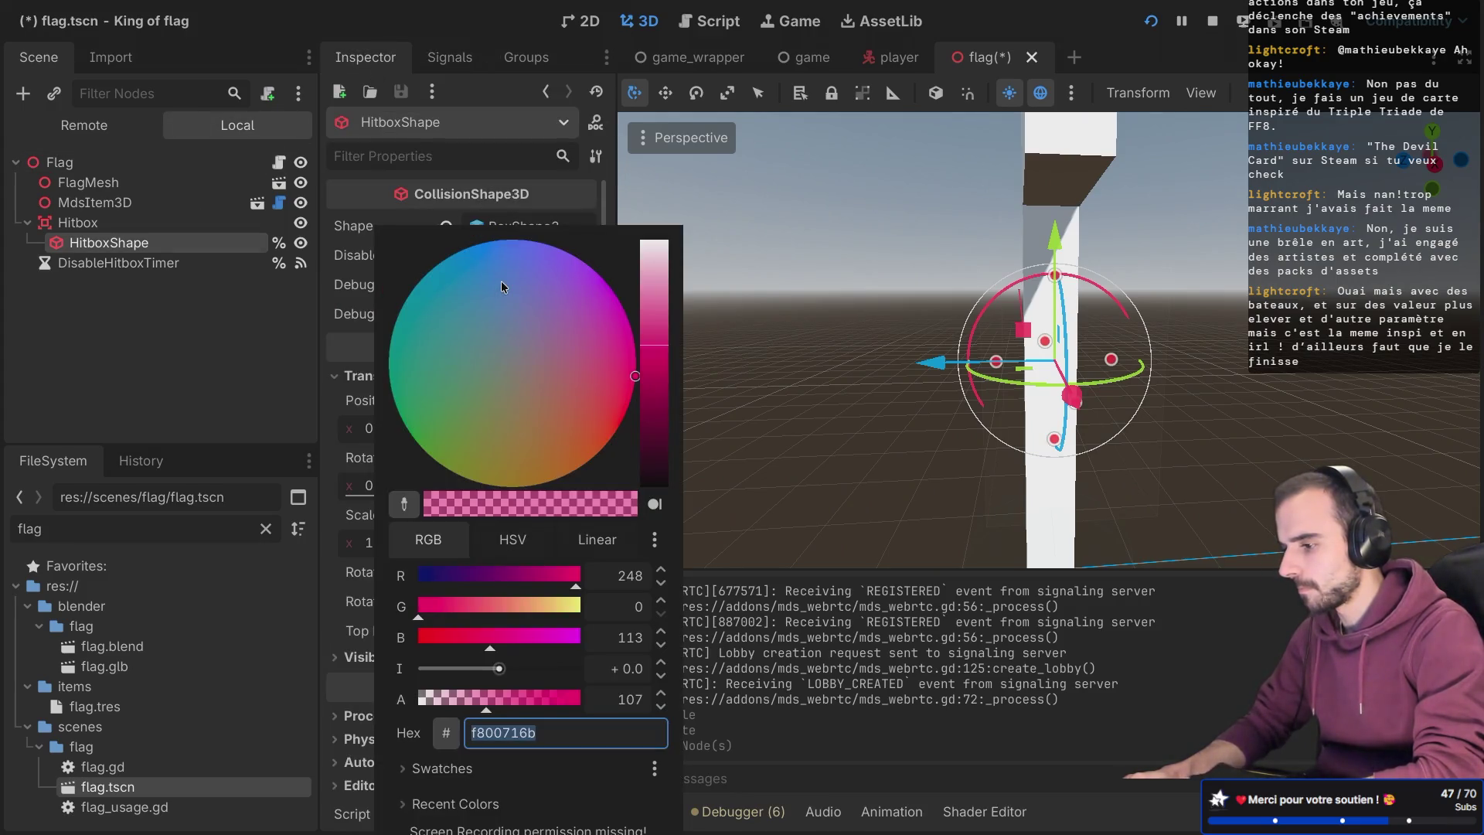
pyautogui.press('Escape')
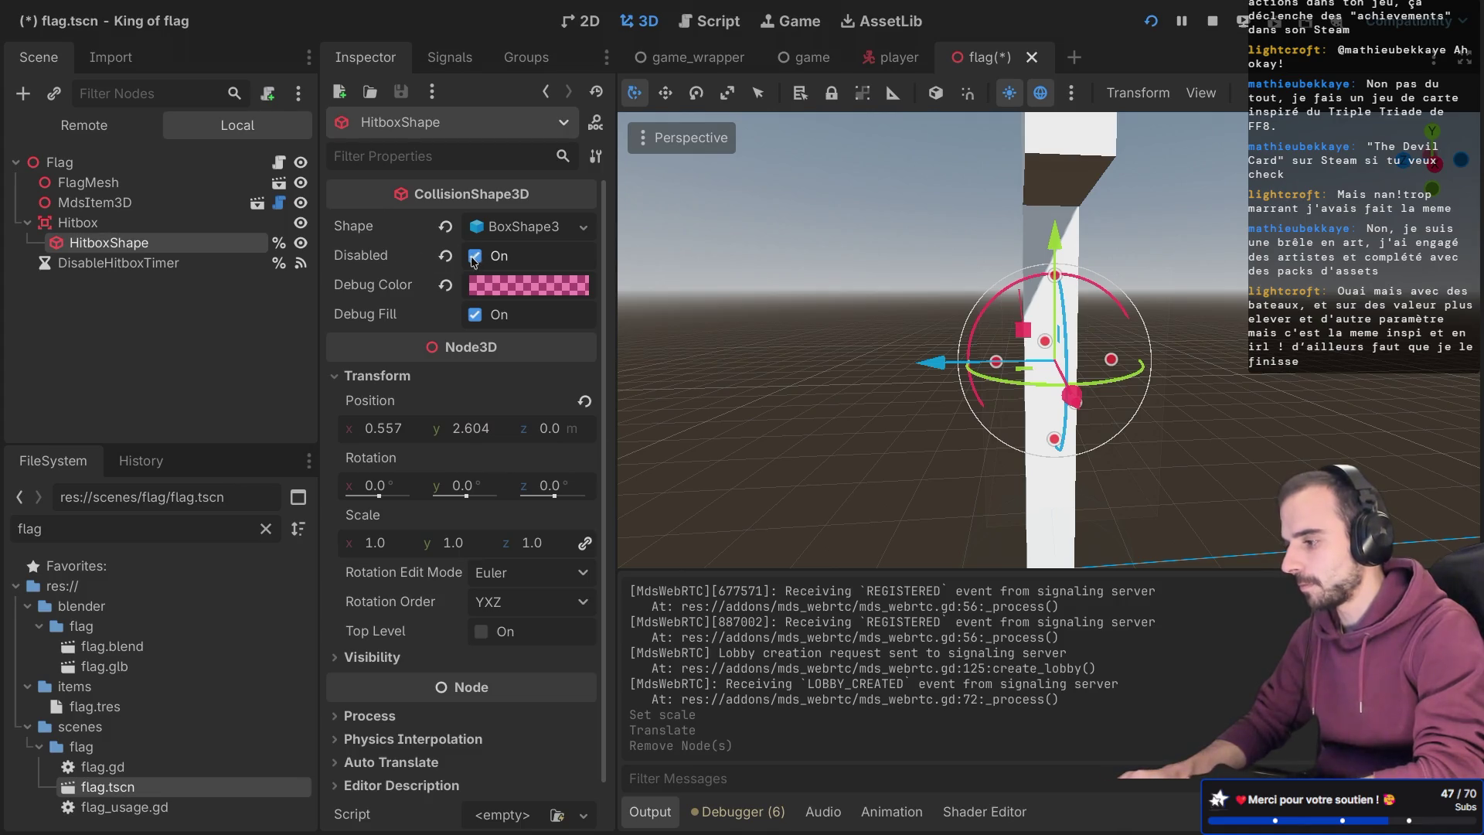
pyautogui.click(474, 257)
# Raise the hitbox to Position y 4.723 and stretch its bottom down toward the pole
pyautogui.scroll(-3, 1029, 270)
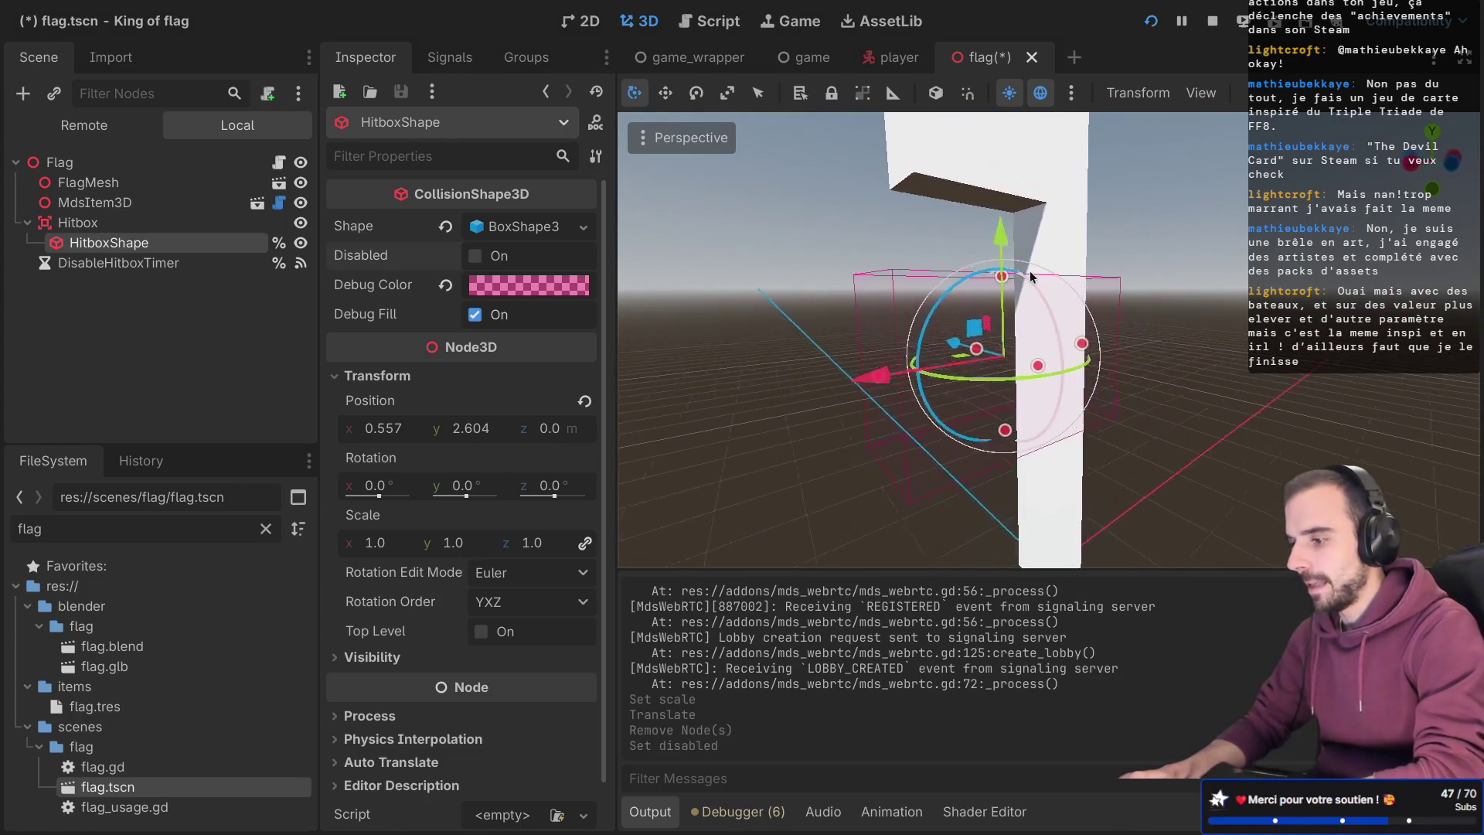
pyautogui.moveTo(1011, 254); pyautogui.dragTo(1012, 77)
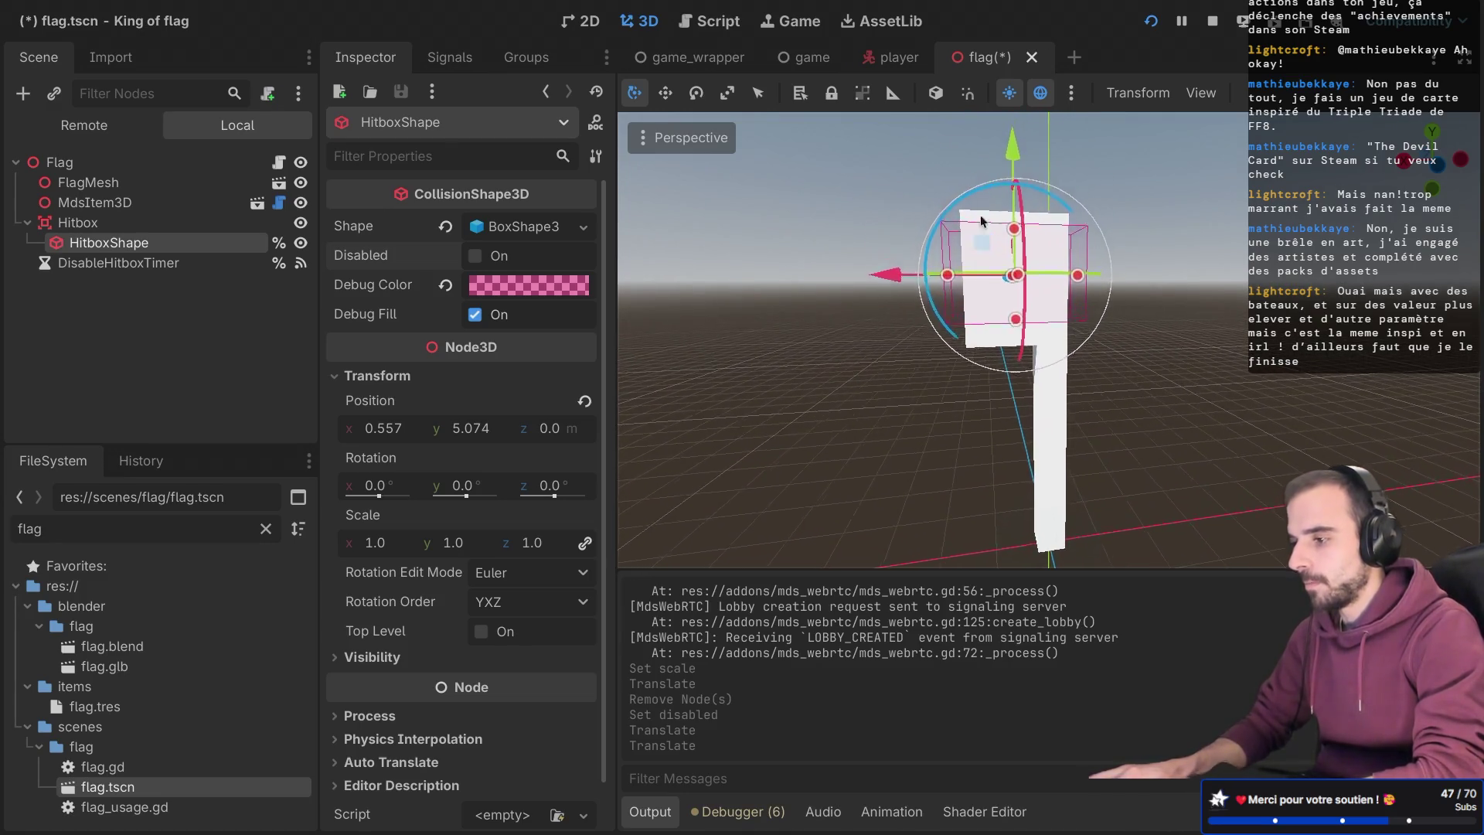
pyautogui.moveTo(1012, 232); pyautogui.dragTo(1012, 204)
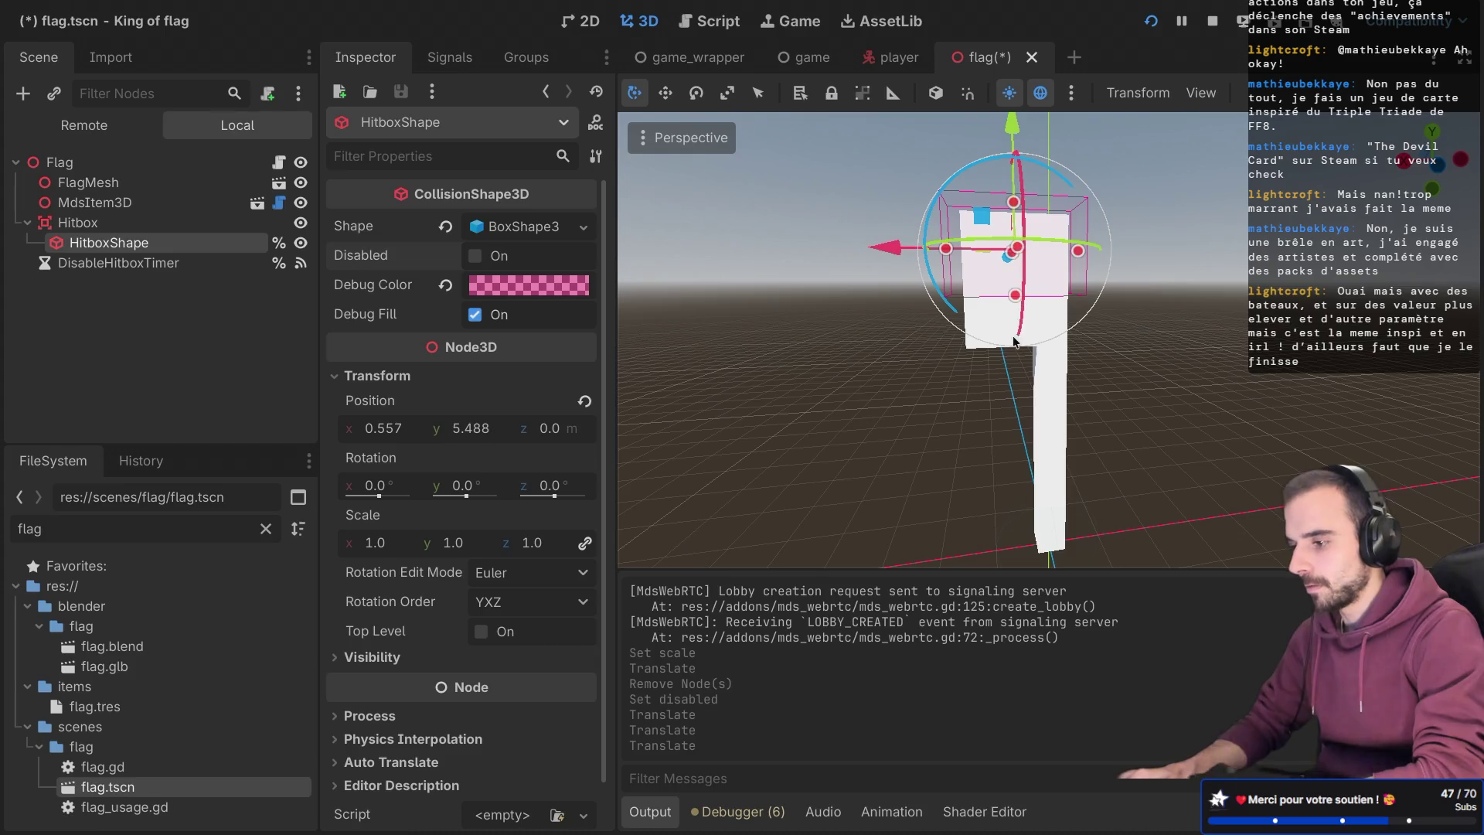
pyautogui.moveTo(1015, 300); pyautogui.dragTo(1020, 365)
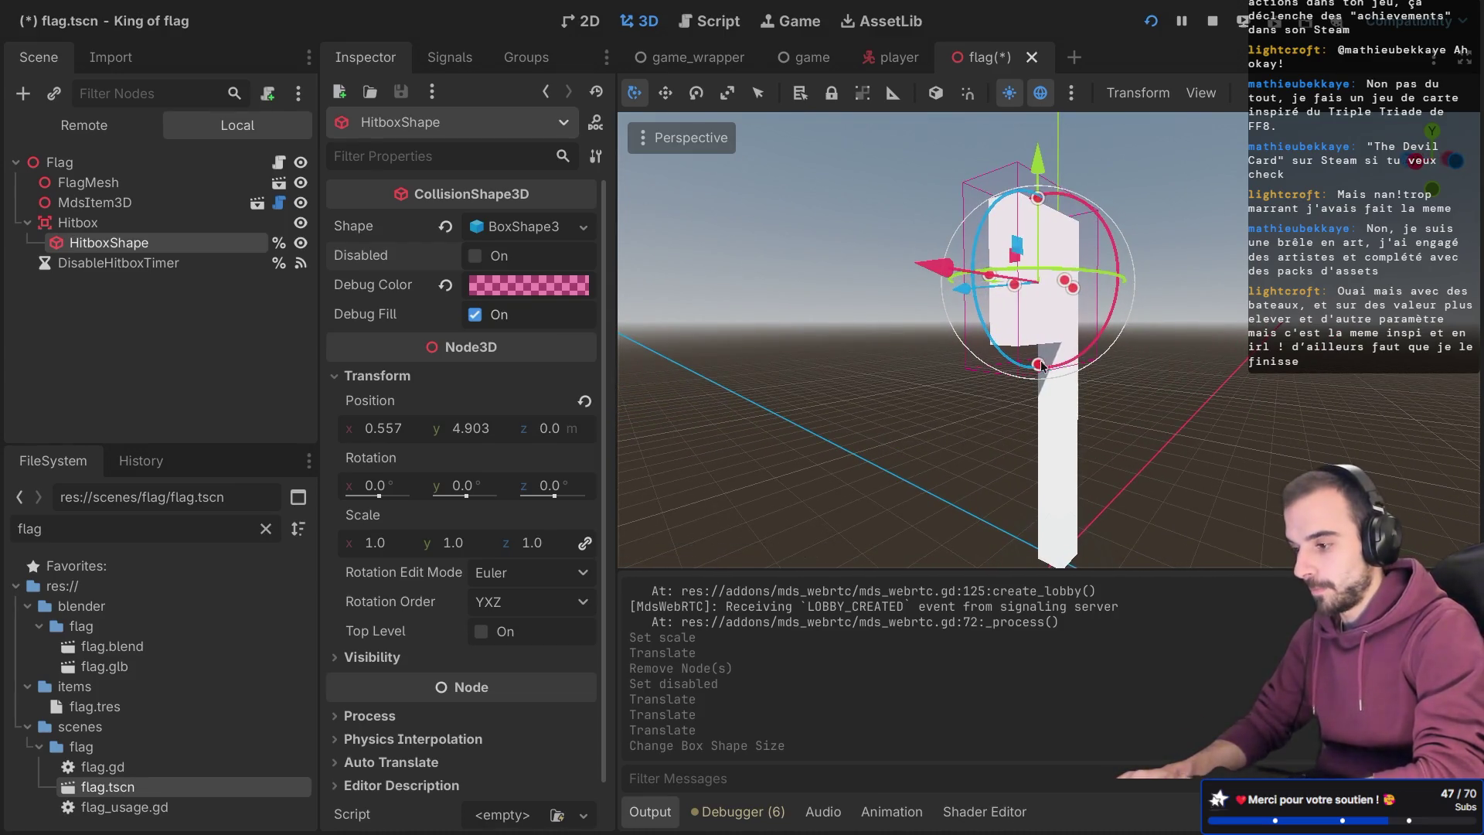
pyautogui.moveTo(1038, 364)
pyautogui.mouseDown()
pyautogui.moveTo(1039, 389)
pyautogui.moveTo(879, 451)
pyautogui.mouseUp()
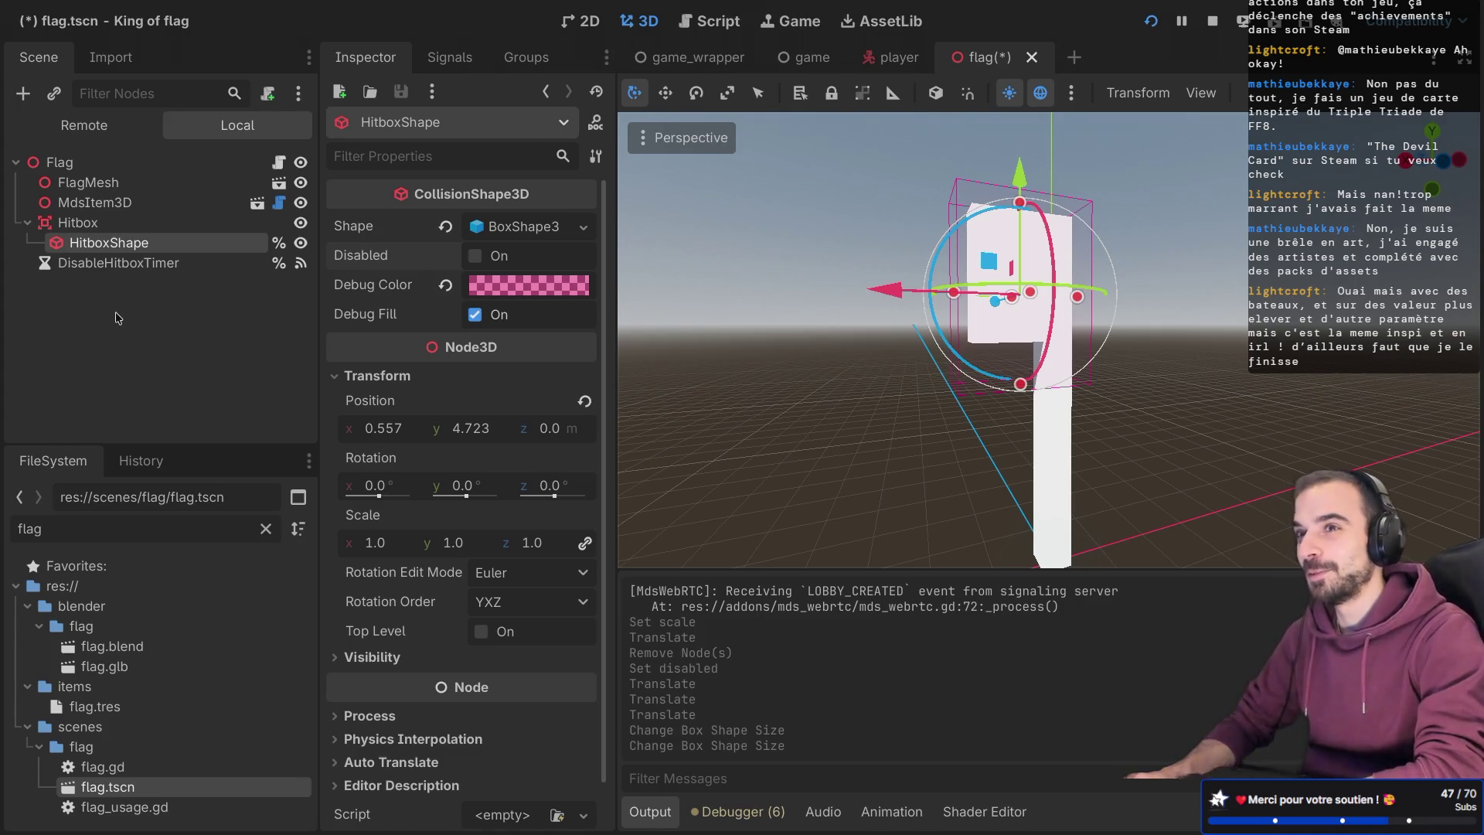
pyautogui.click(88, 230)
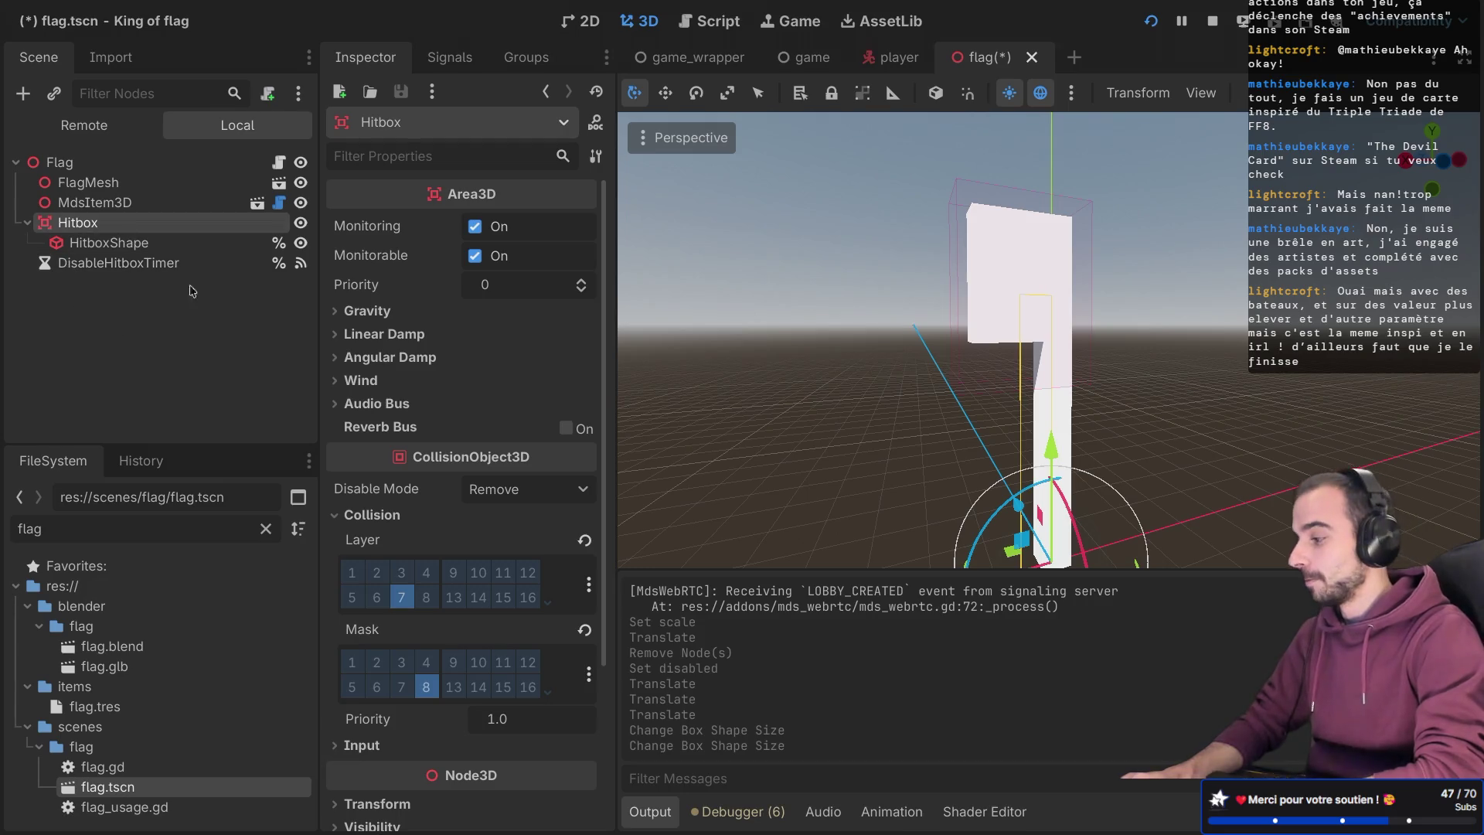
# Add a CollisionShape3D directly under Flag, then delete it again
pyautogui.click(27, 222)
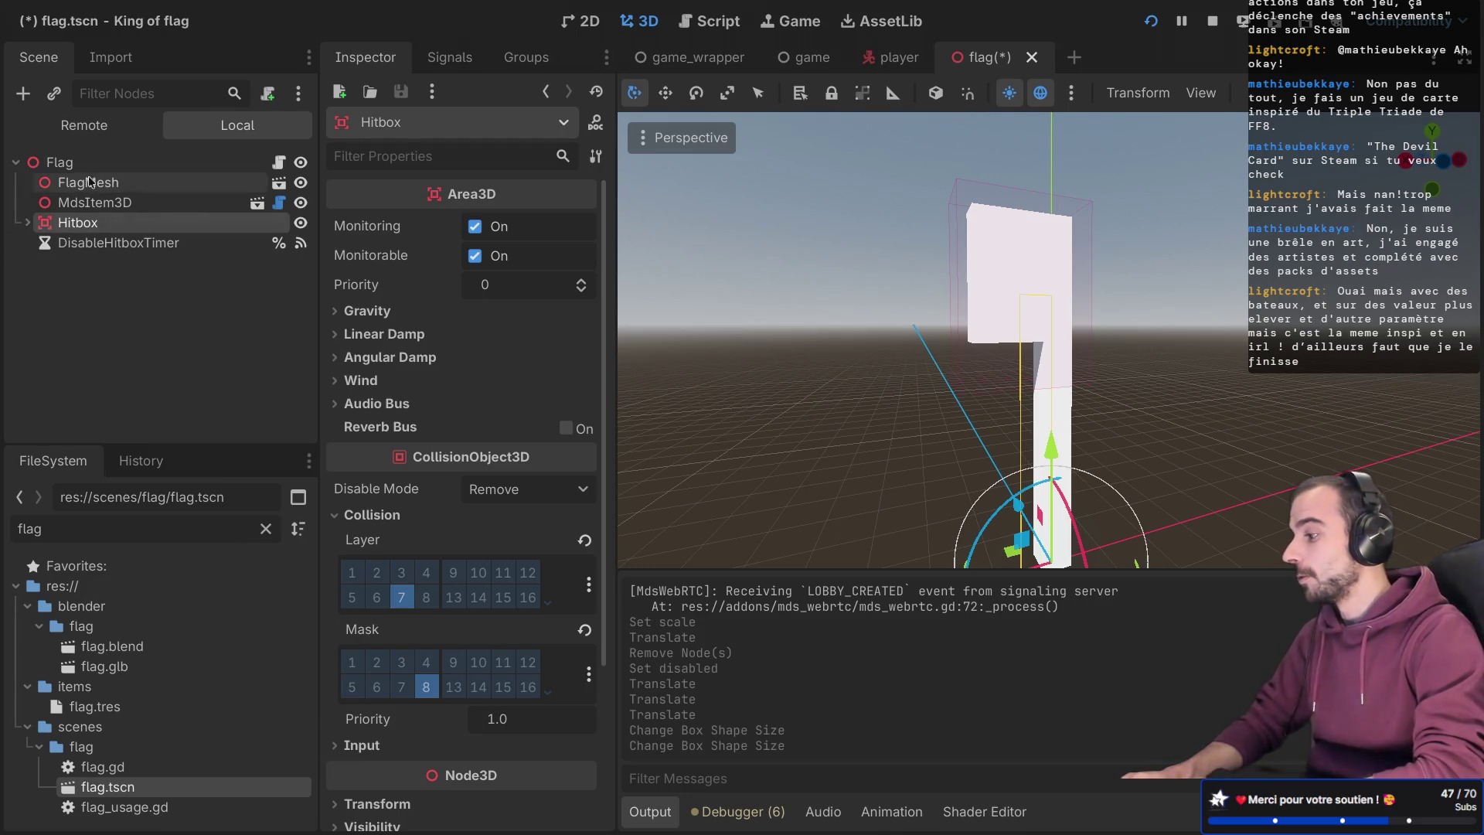
pyautogui.click(116, 162)
pyautogui.hotkey('ctrl', 'a')
pyautogui.write('coll')
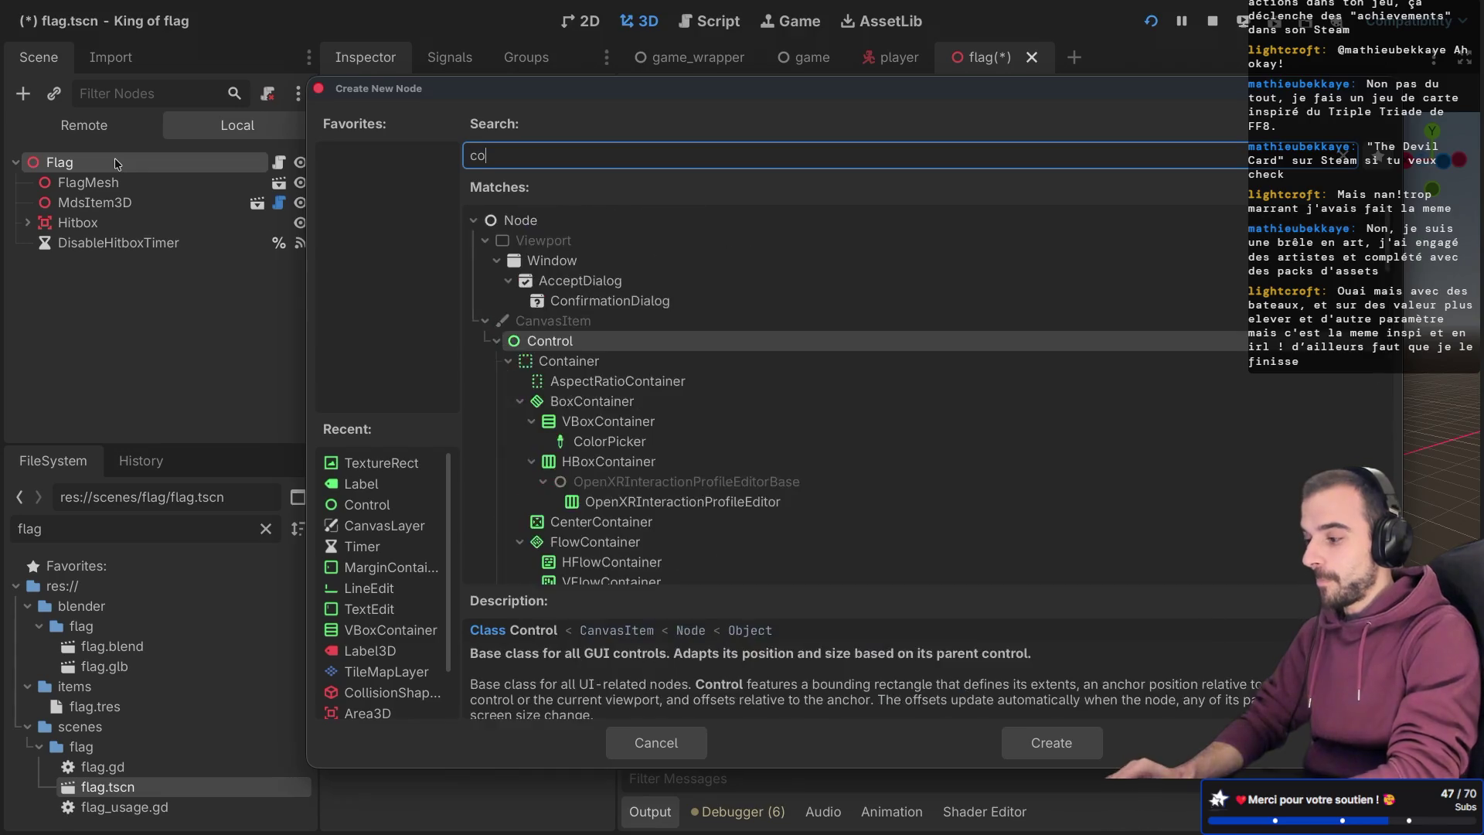
pyautogui.press('Return')
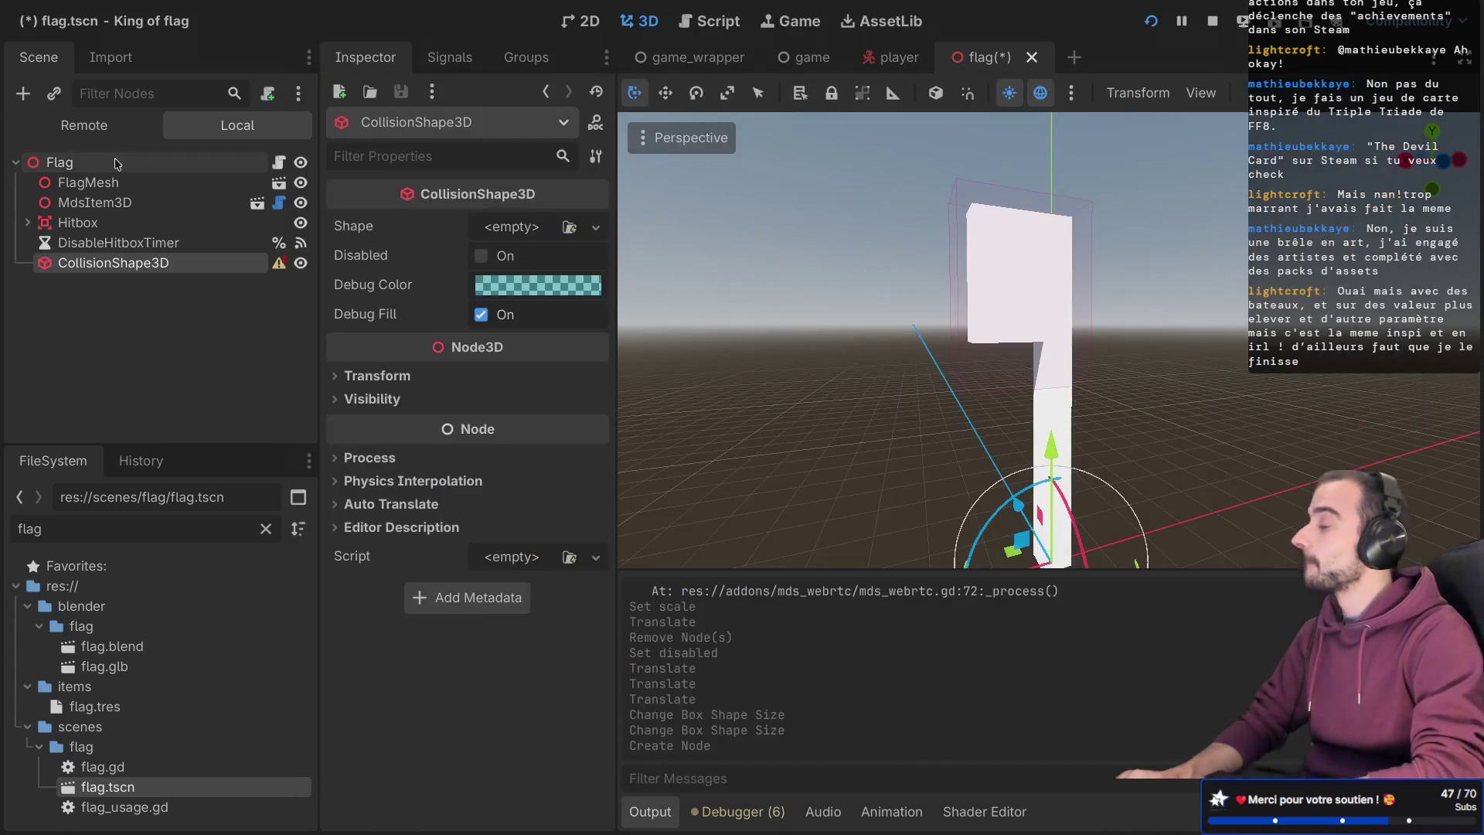
pyautogui.rightClick(102, 268)
pyautogui.click(213, 738)
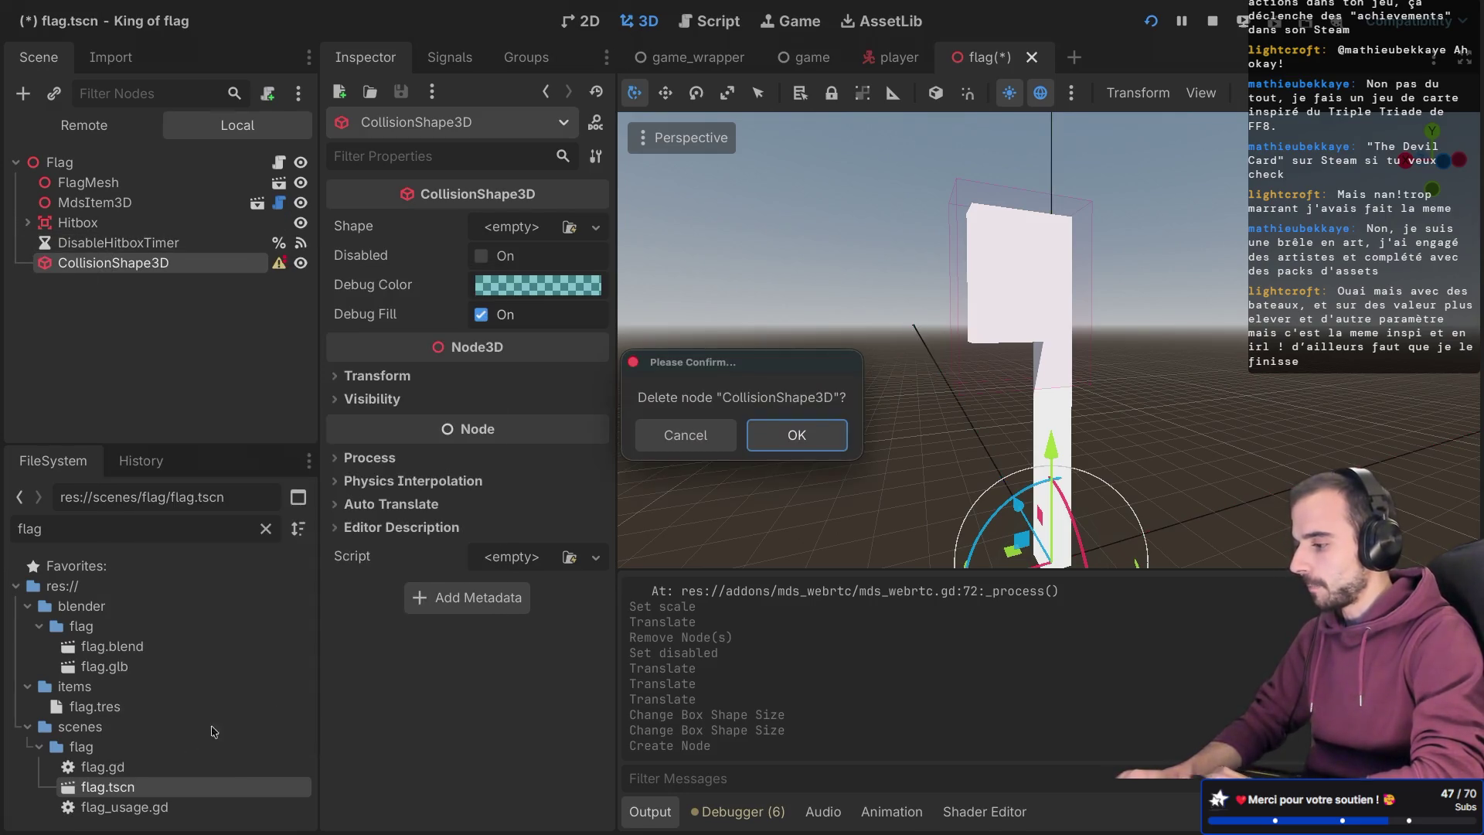
pyautogui.click(793, 445)
# Add a StaticBody3D child node to the Flag root
pyautogui.click(97, 162)
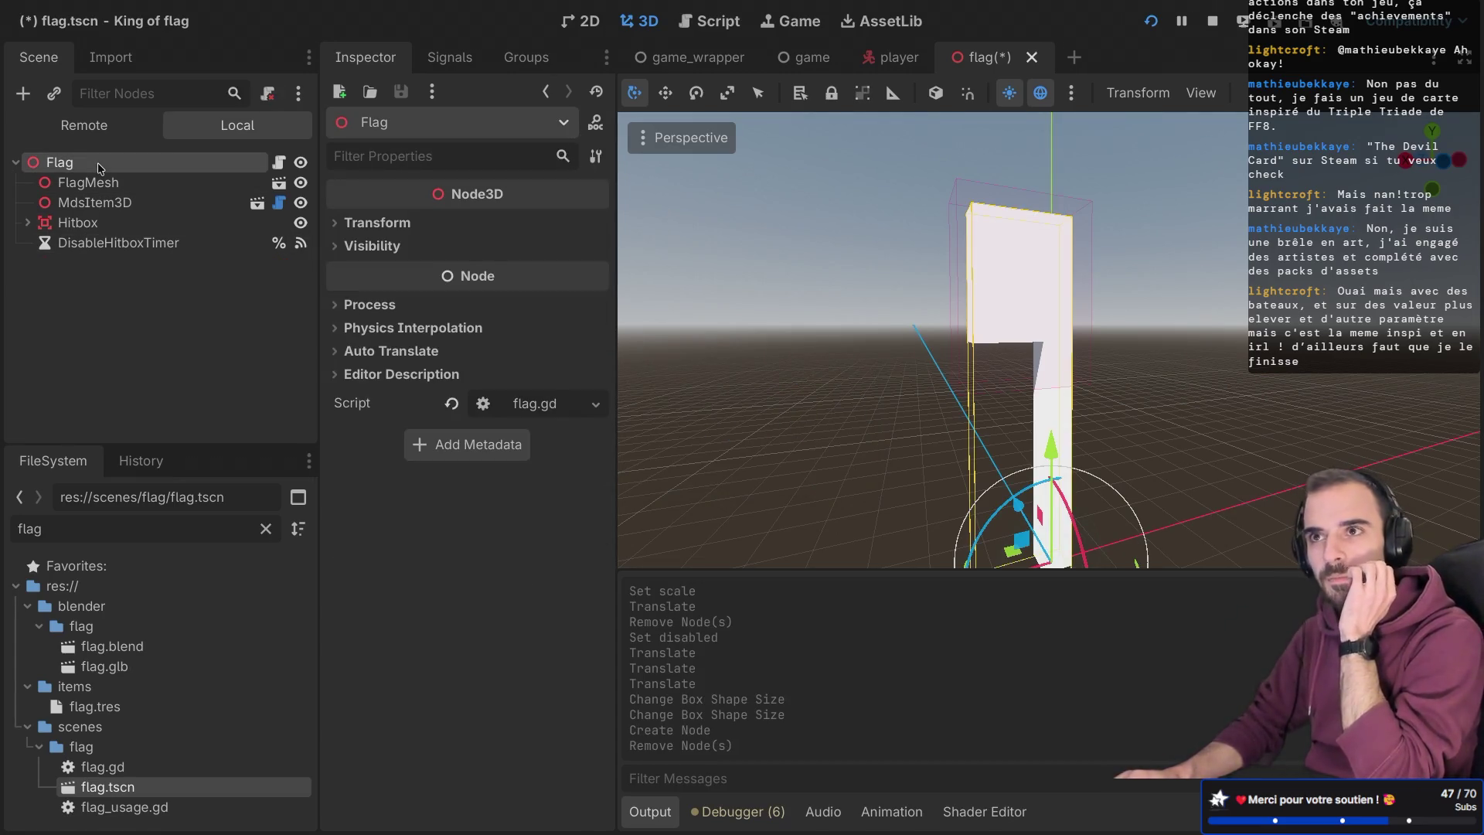
pyautogui.hotkey('ctrl', 'a')
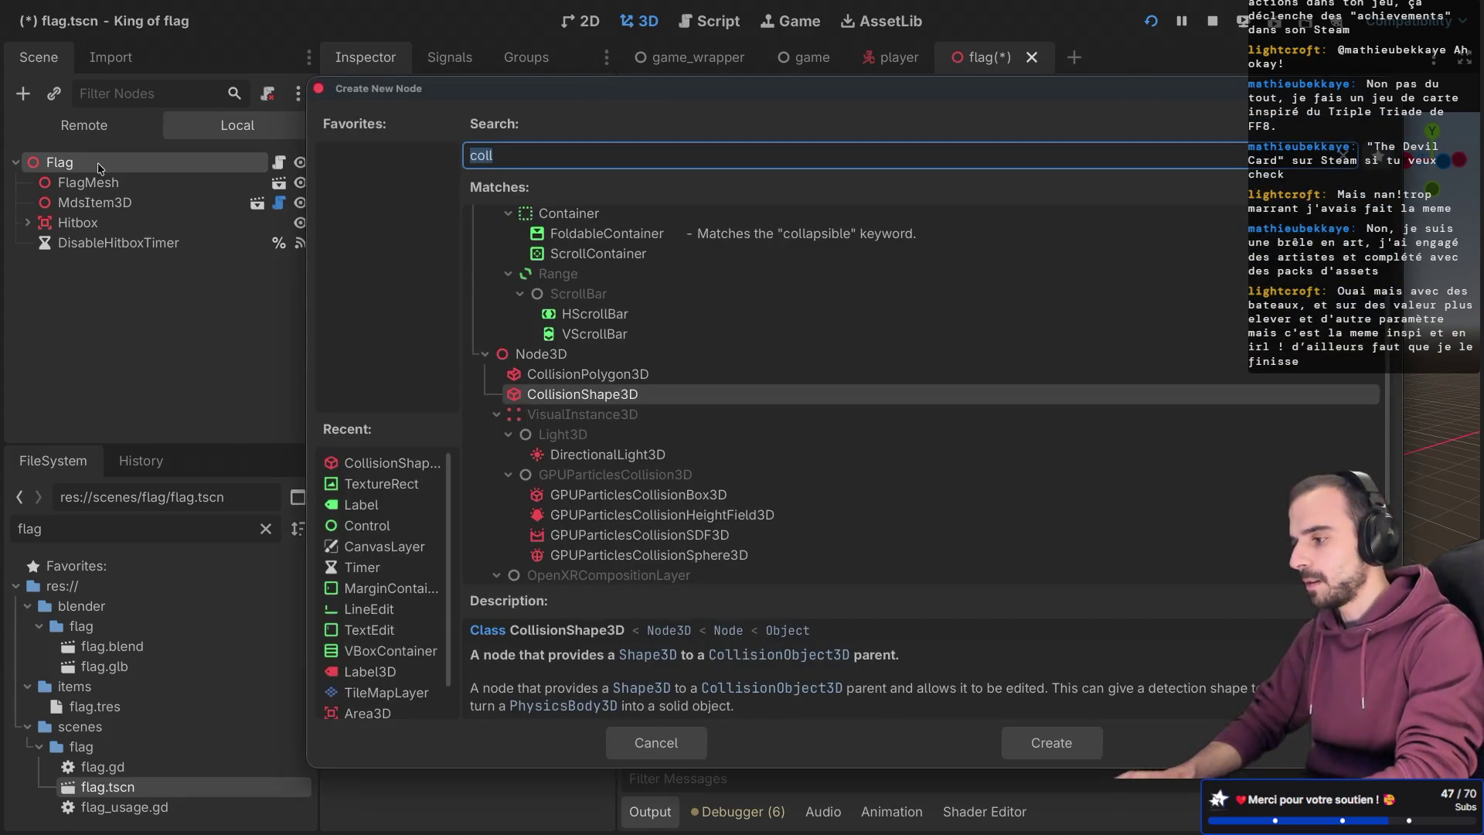
pyautogui.write('static')
pyautogui.press('Return')
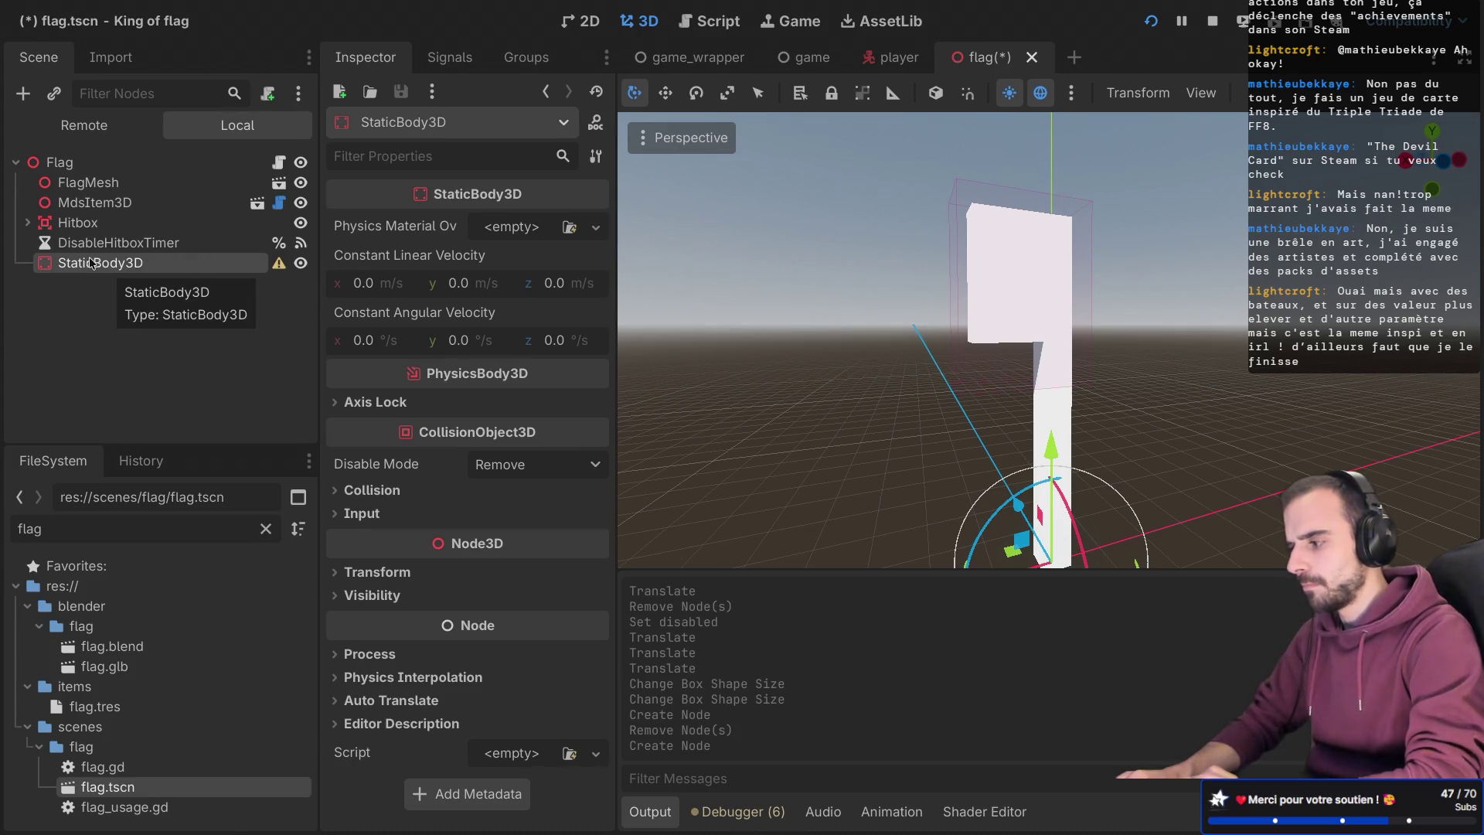
# Give the StaticBody3D a CollisionShape3D child and bring up its Shape options
pyautogui.click(27, 223)
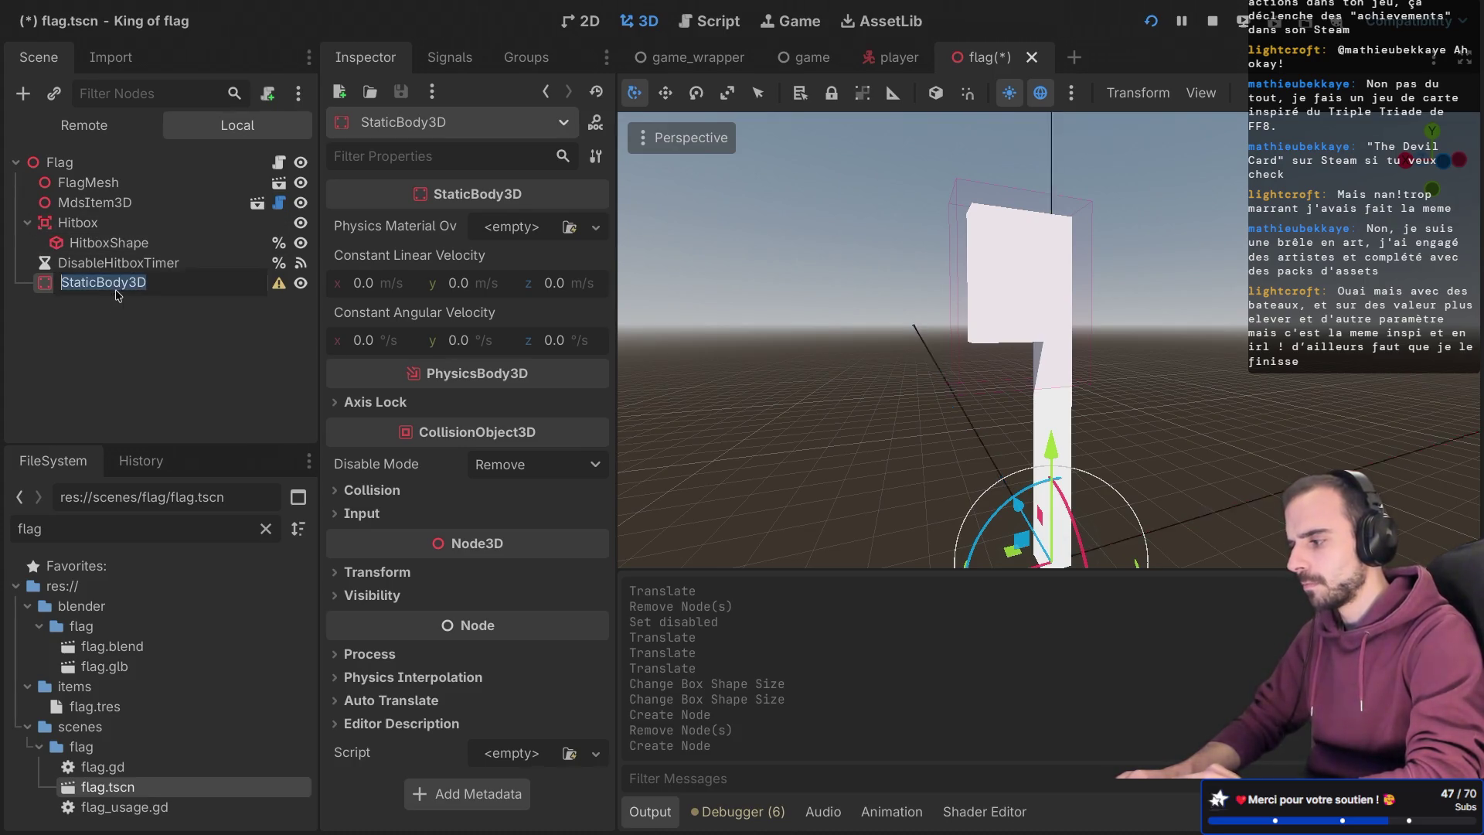
pyautogui.hotkey('ctrl', 'a')
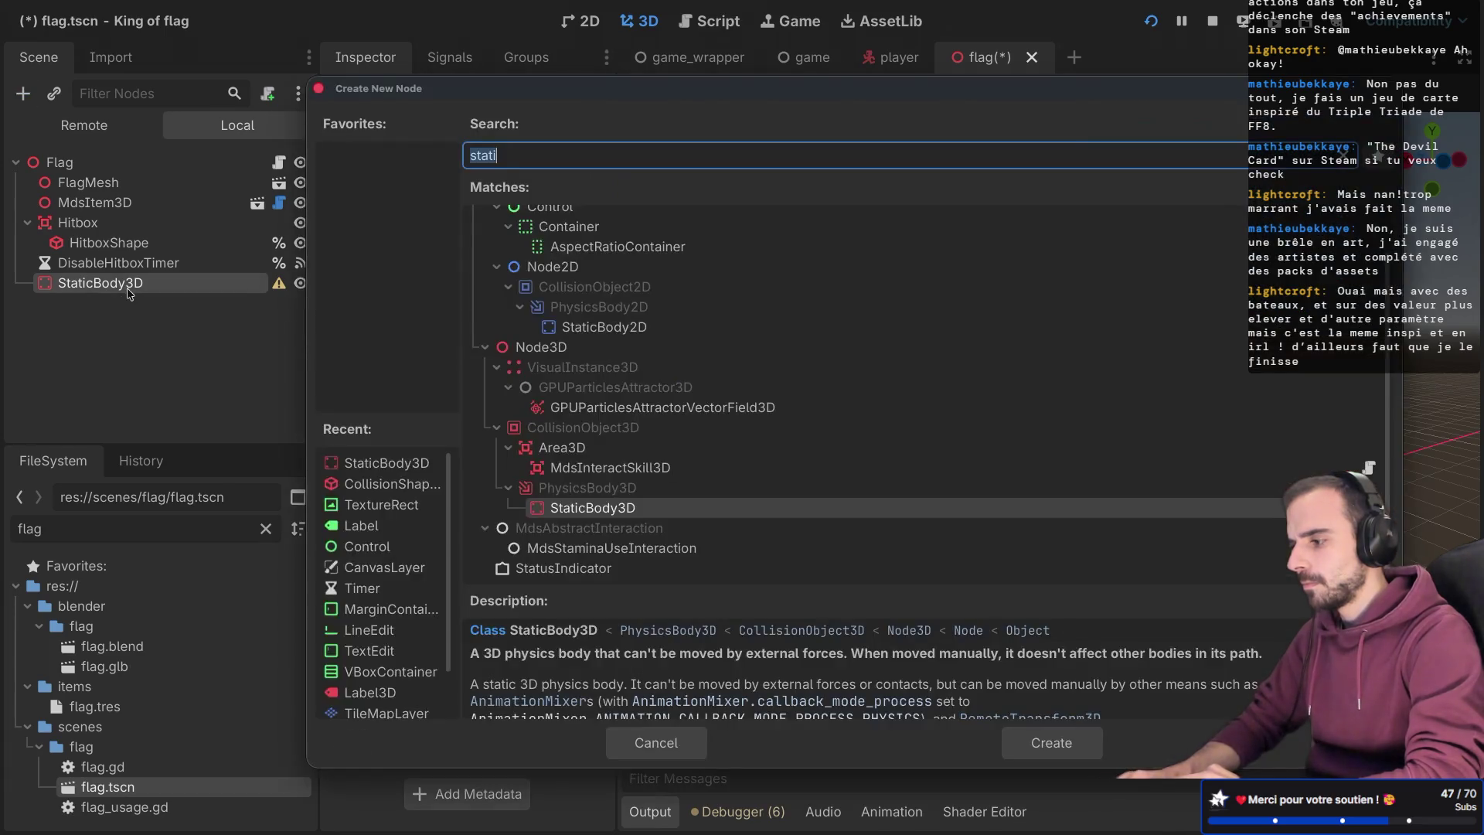
pyautogui.write('sta')
pyautogui.press('BackSpace')
pyautogui.press('BackSpace')
pyautogui.press('BackSpace')
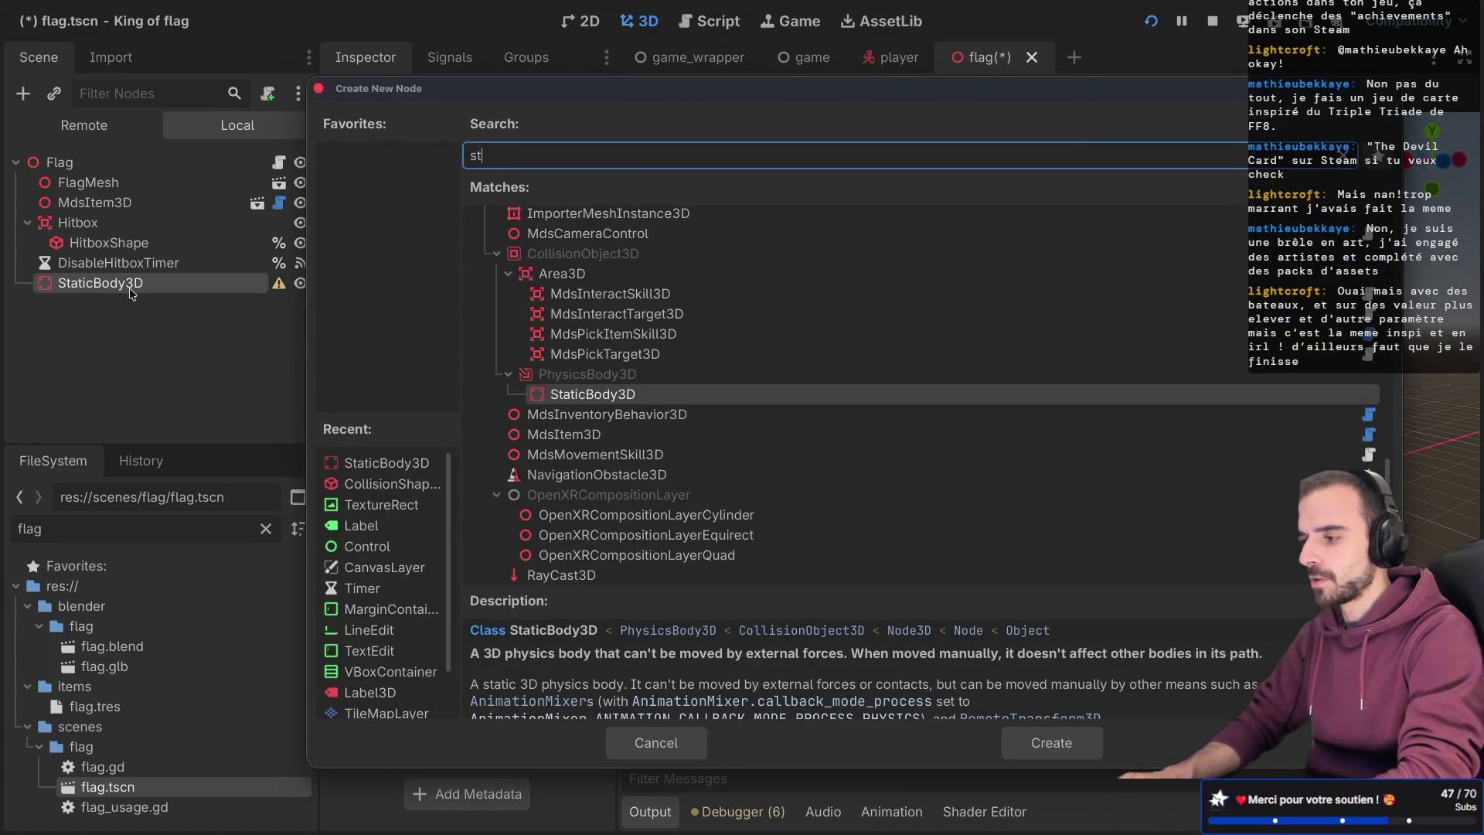
pyautogui.write('coll')
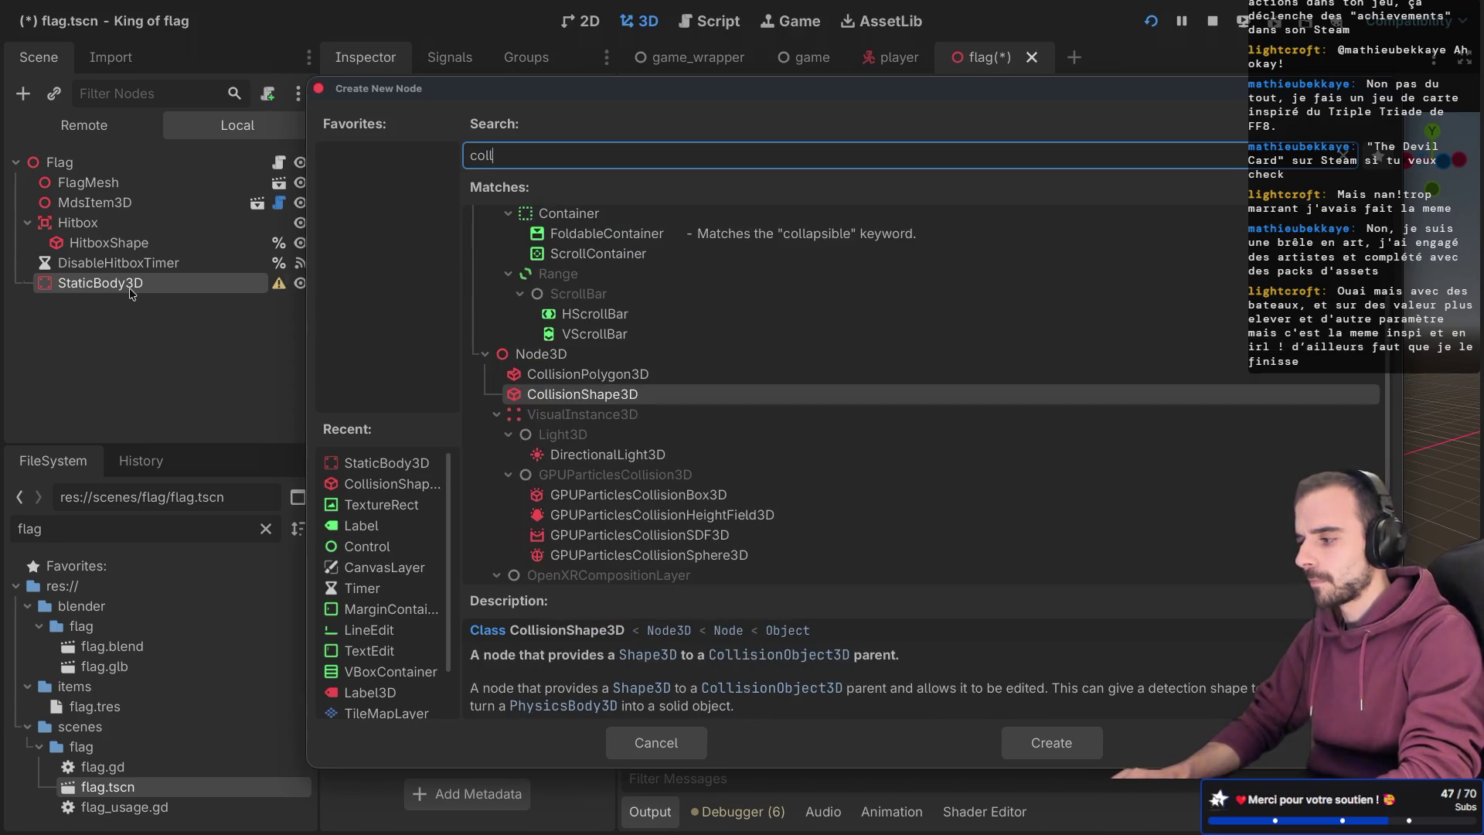
pyautogui.press('Return')
pyautogui.click(595, 227)
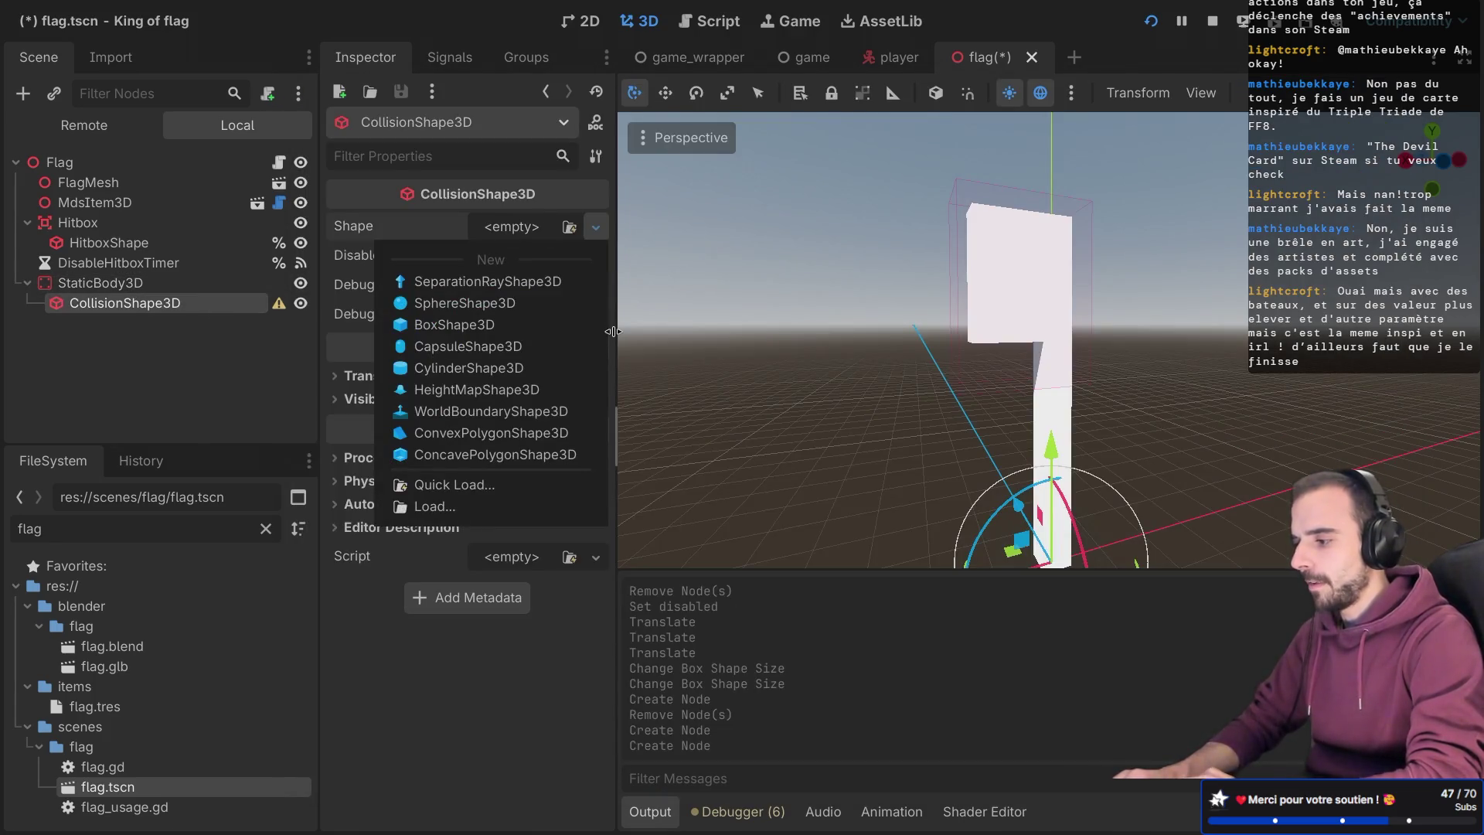
# Assign a New BoxShape3D and raise it onto the flag's head, checking alignment from side views
pyautogui.click(493, 325)
pyautogui.moveTo(1047, 462); pyautogui.dragTo(1051, 232)
pyautogui.moveTo(1051, 170)
pyautogui.mouseDown()
pyautogui.moveTo(1049, 143)
pyautogui.moveTo(1026, 261)
pyautogui.moveTo(938, 249)
pyautogui.moveTo(1015, 202)
pyautogui.mouseUp()
pyautogui.click(1400, 160)
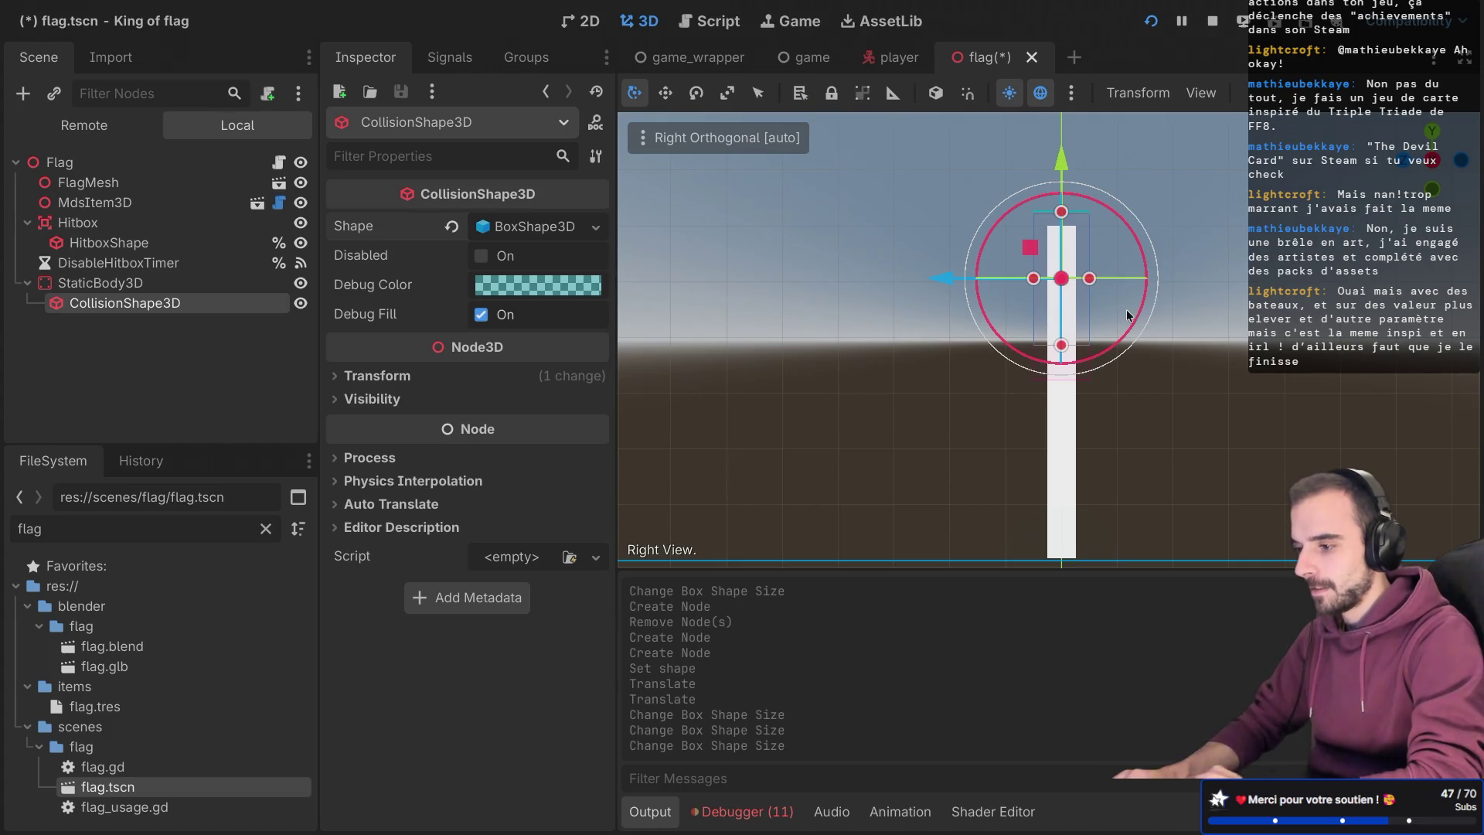
pyautogui.press('KP_8')
pyautogui.press('KP_8')
pyautogui.press('KP_4')
pyautogui.press('KP_4')
pyautogui.press('KP_2')
pyautogui.press('KP_2')
pyautogui.press('KP_6')
pyautogui.press('KP_6')
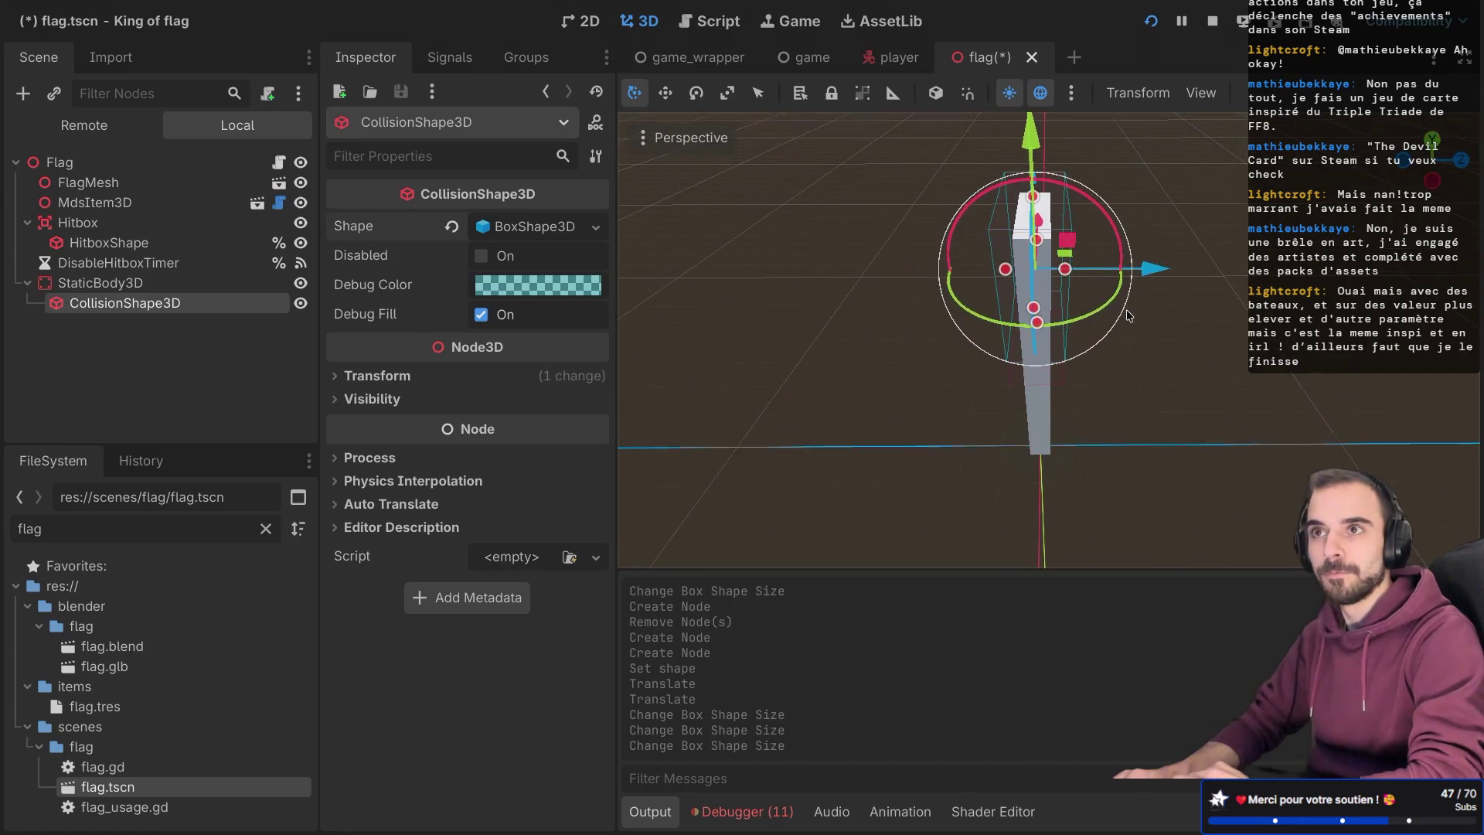
pyautogui.click(128, 286)
pyautogui.click(338, 489)
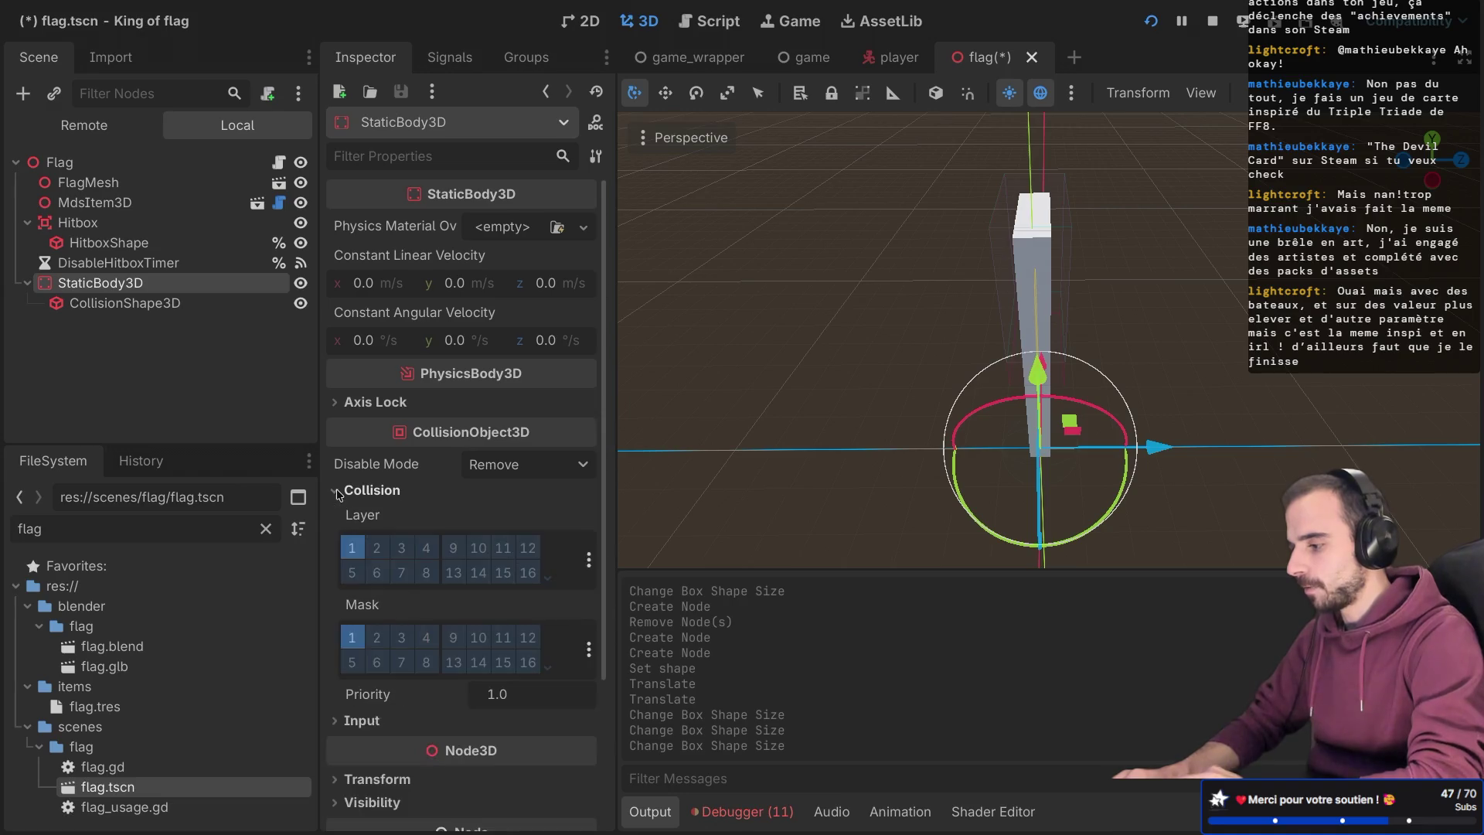
# Move the StaticBody3D from layer and mask 1 to layer 4 (Flag) and mask 5 (Projectile)
pyautogui.click(351, 547)
pyautogui.click(352, 636)
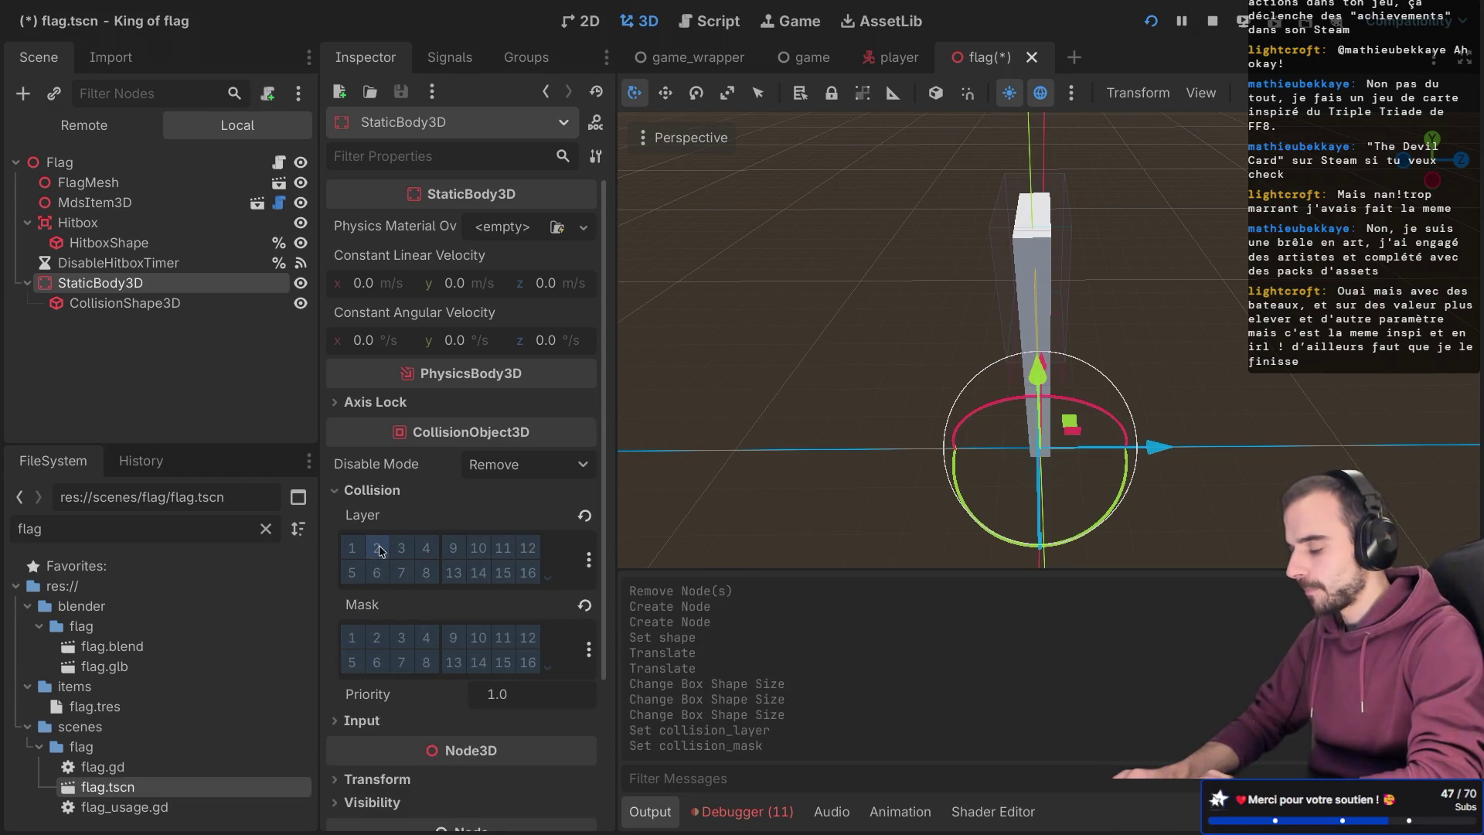
pyautogui.click(425, 553)
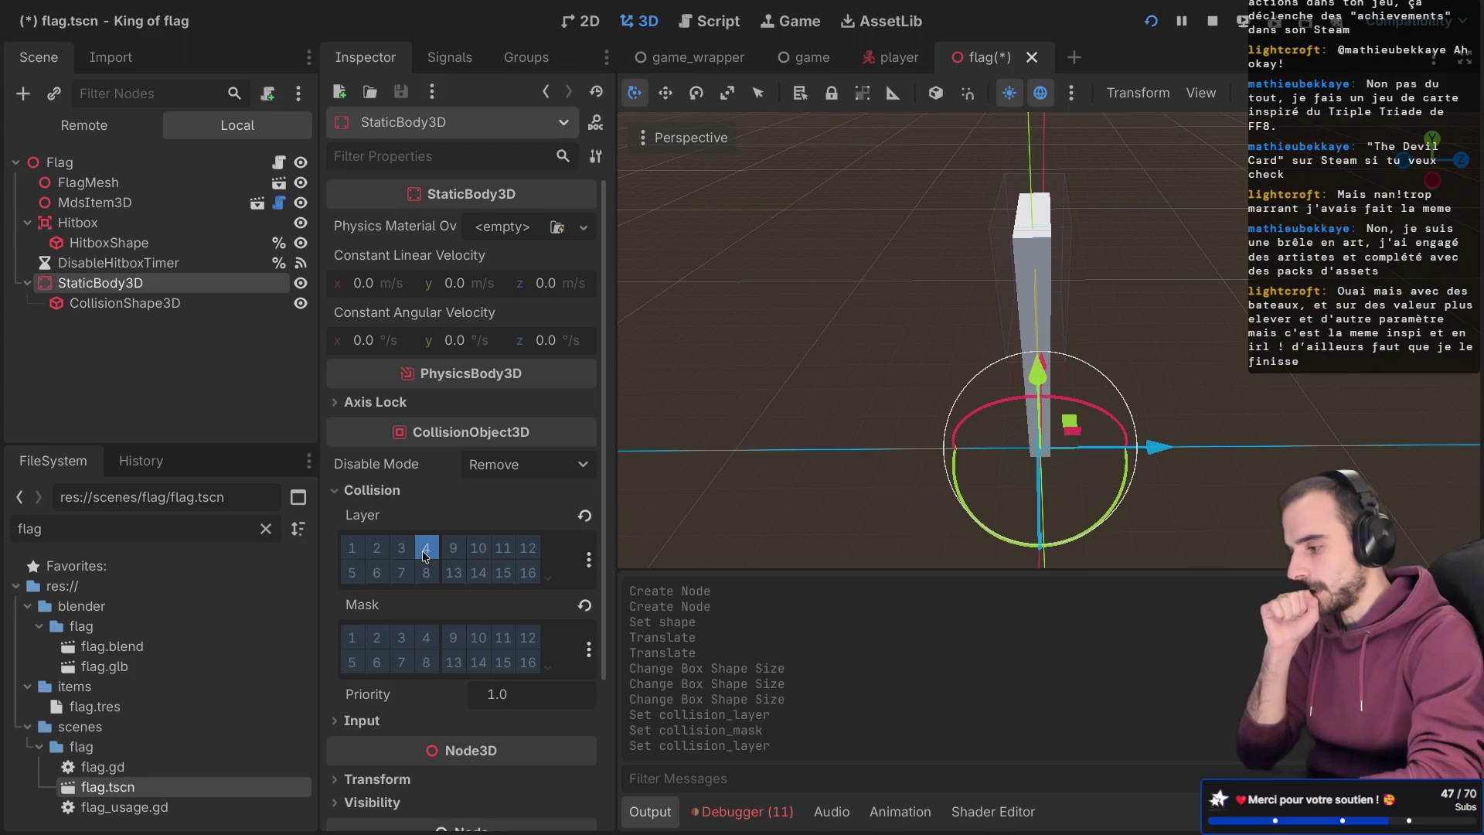
pyautogui.click(352, 663)
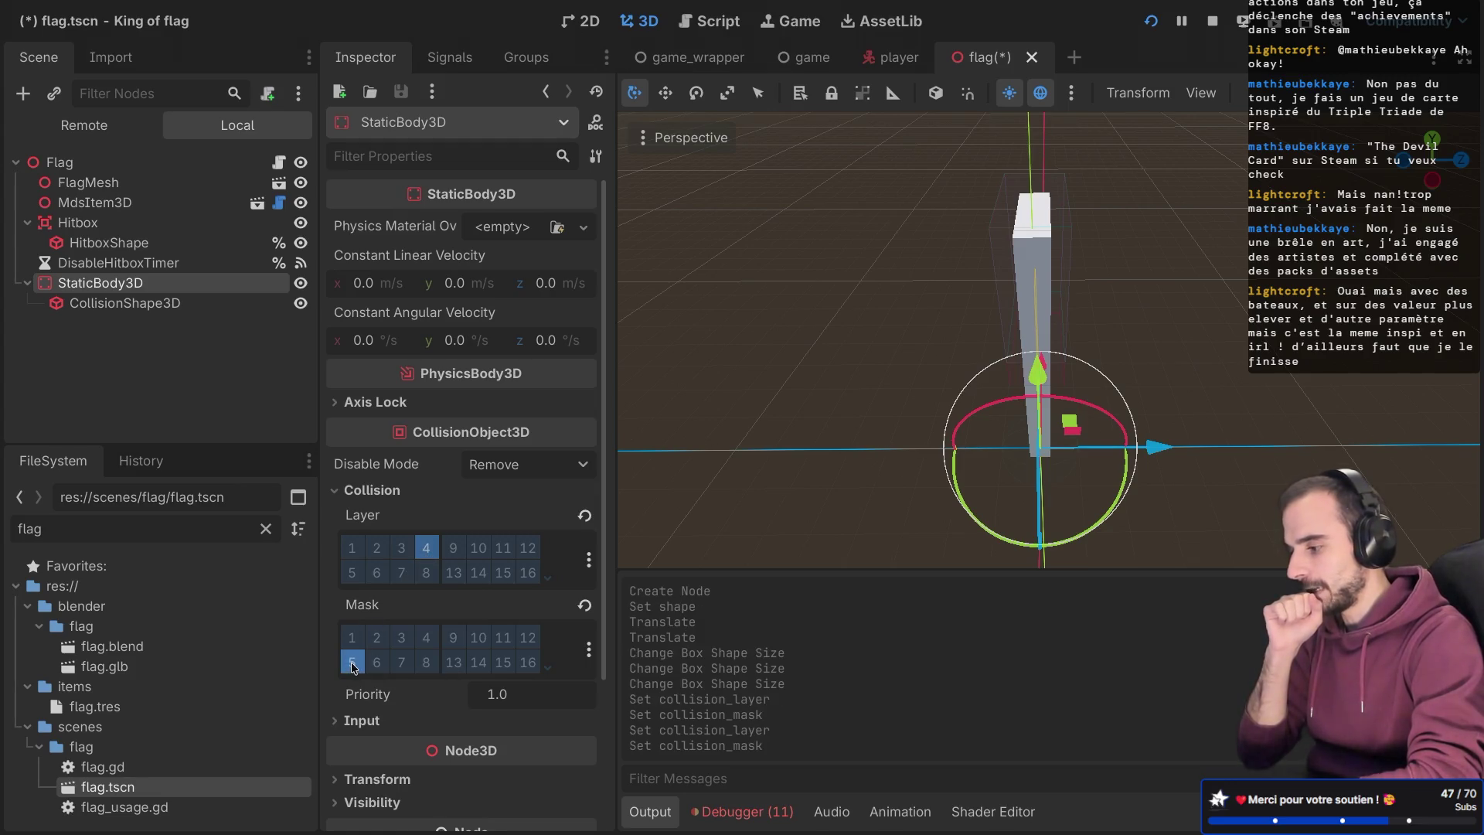
# Save the flag scene and open rock.tscn by filtering the FileSystem for 'rock'
pyautogui.hotkey('ctrl', 's')
pyautogui.doubleClick(78, 525)
pyautogui.write('rock')
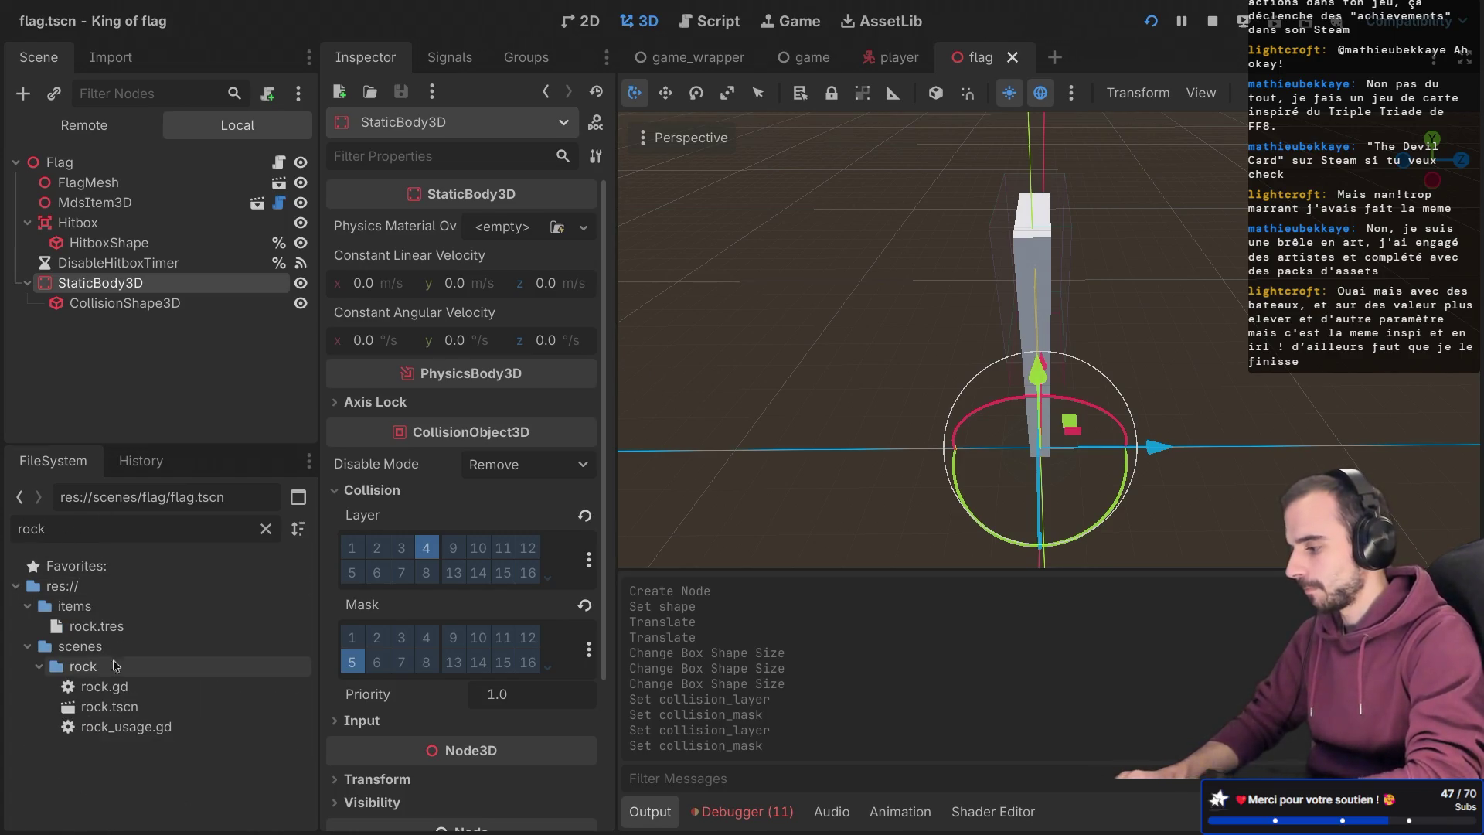
pyautogui.doubleClick(109, 707)
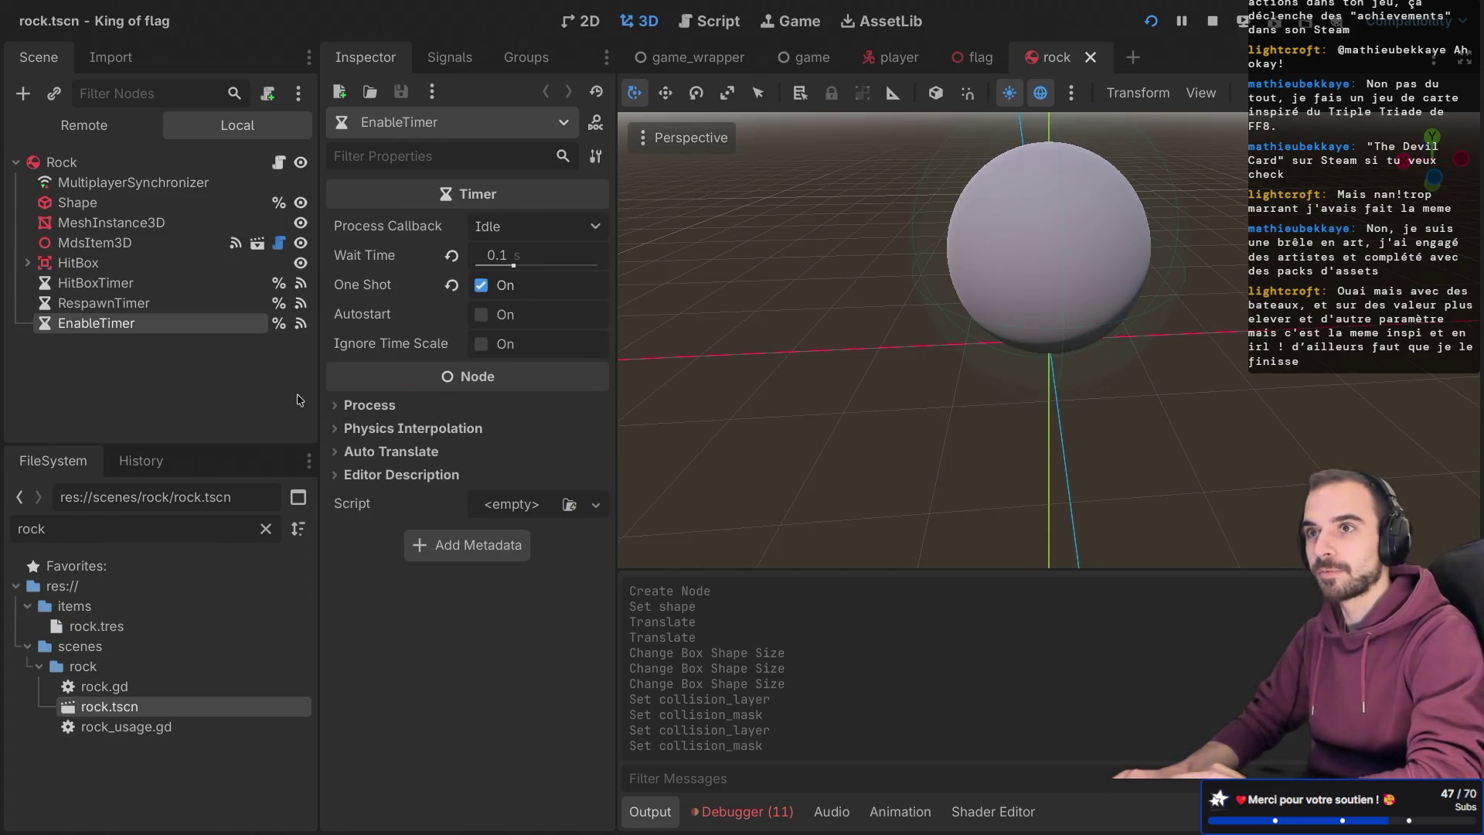
# Inspect the rock's HitBox (layer 7, mask 8), its SphereShape, and the Rock root body
pyautogui.click(29, 263)
pyautogui.click(109, 264)
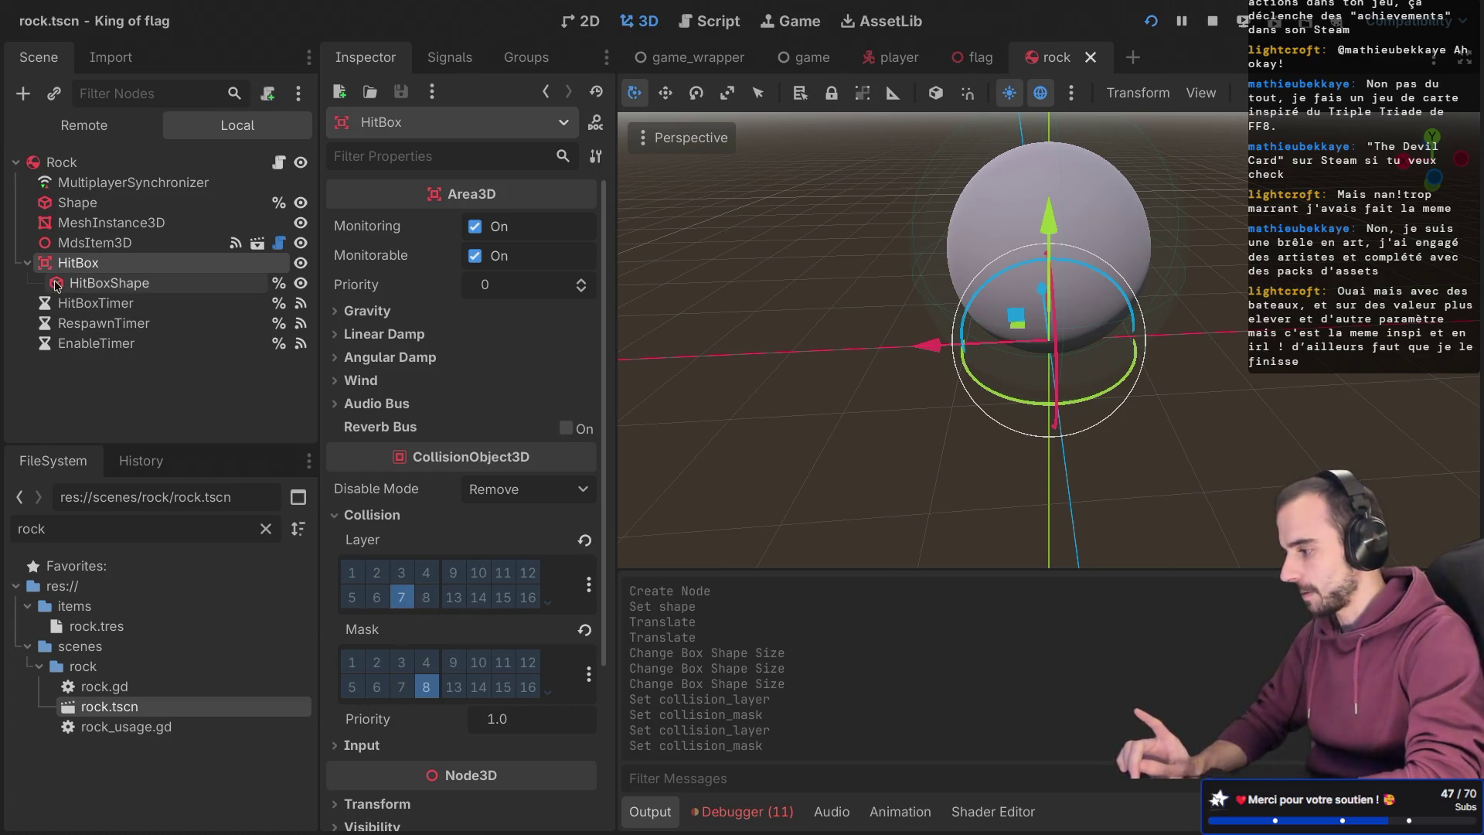
pyautogui.click(28, 262)
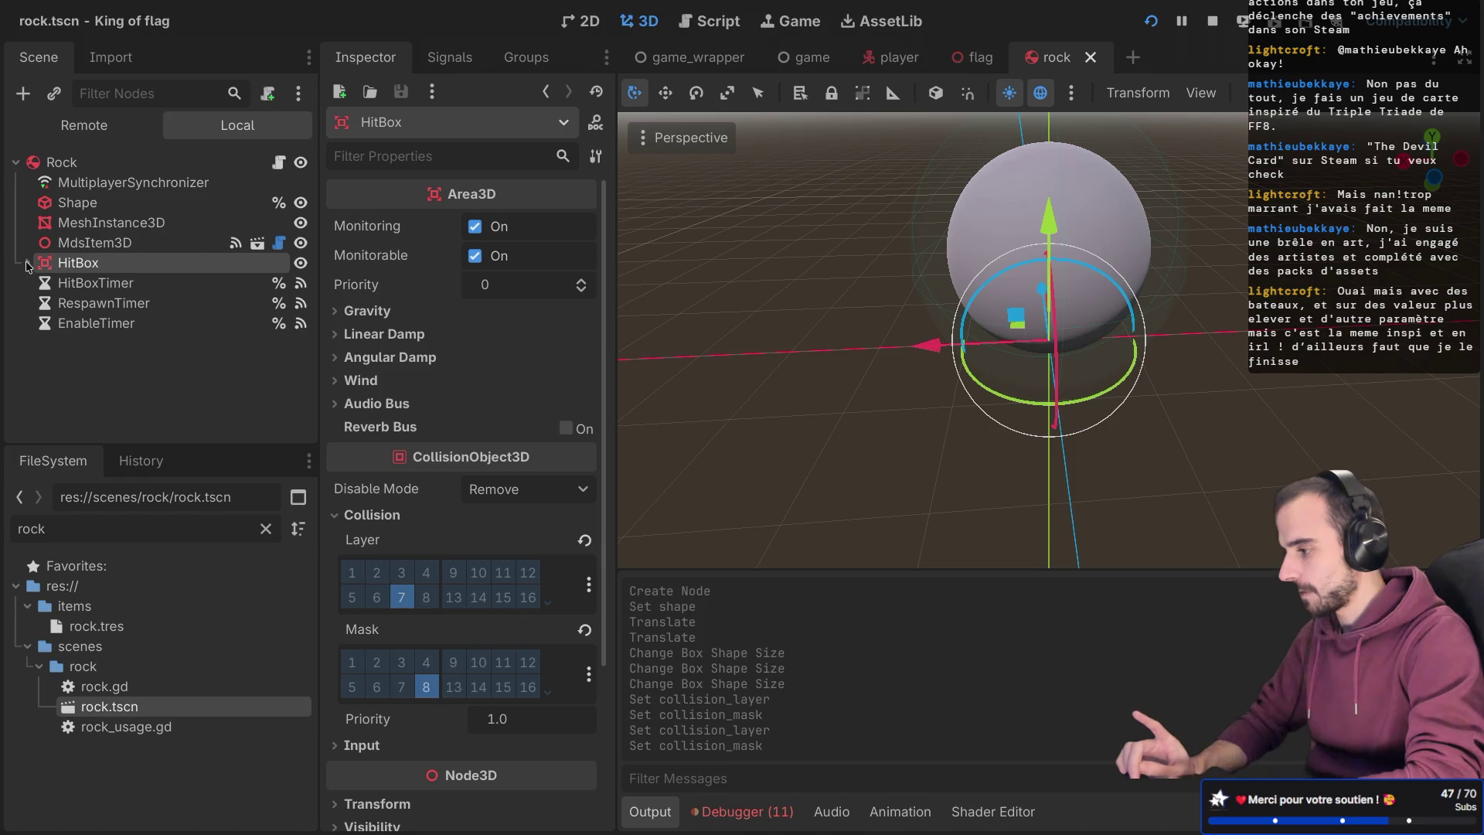
pyautogui.click(104, 207)
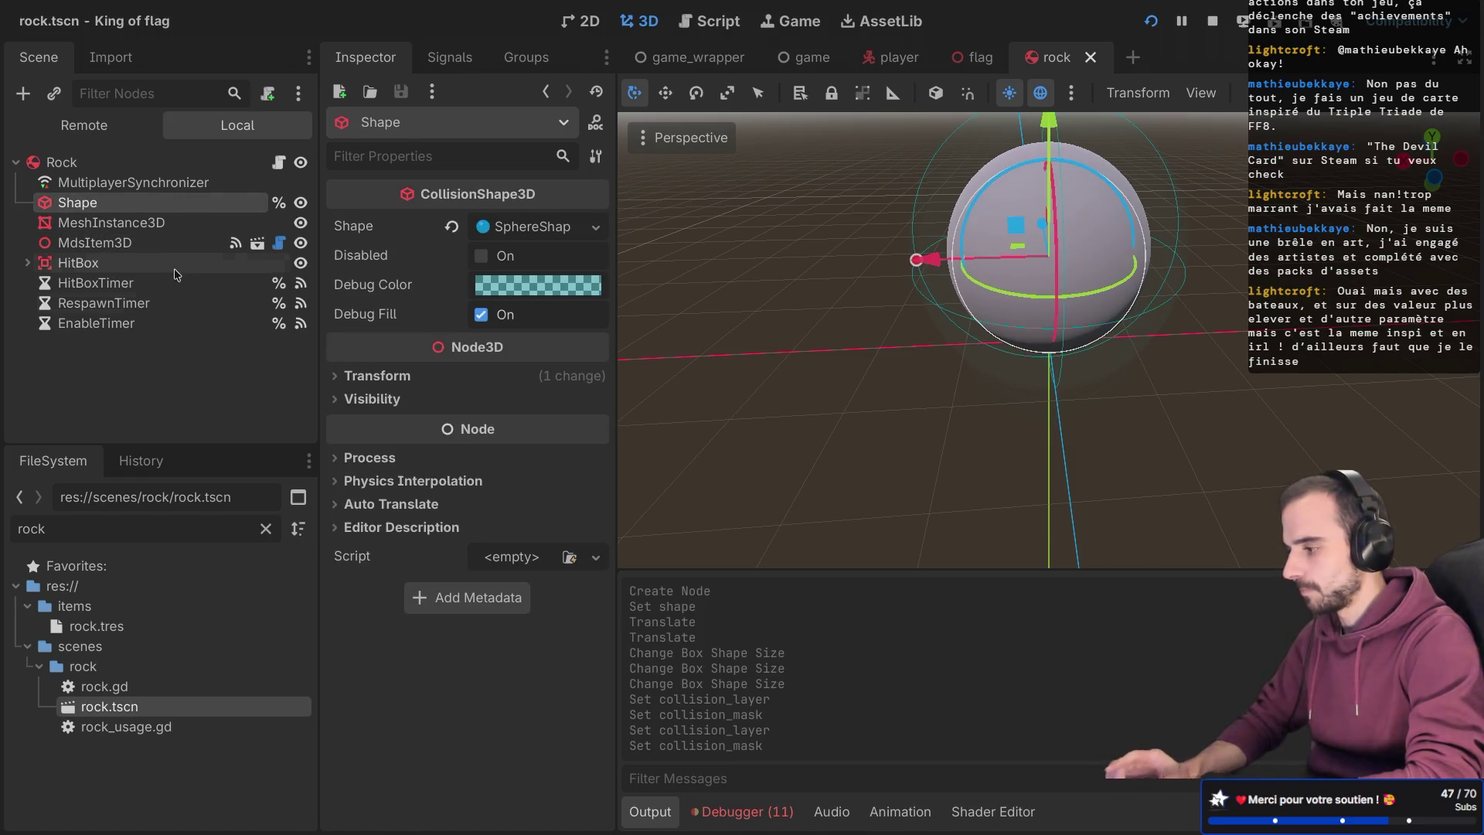
pyautogui.click(122, 161)
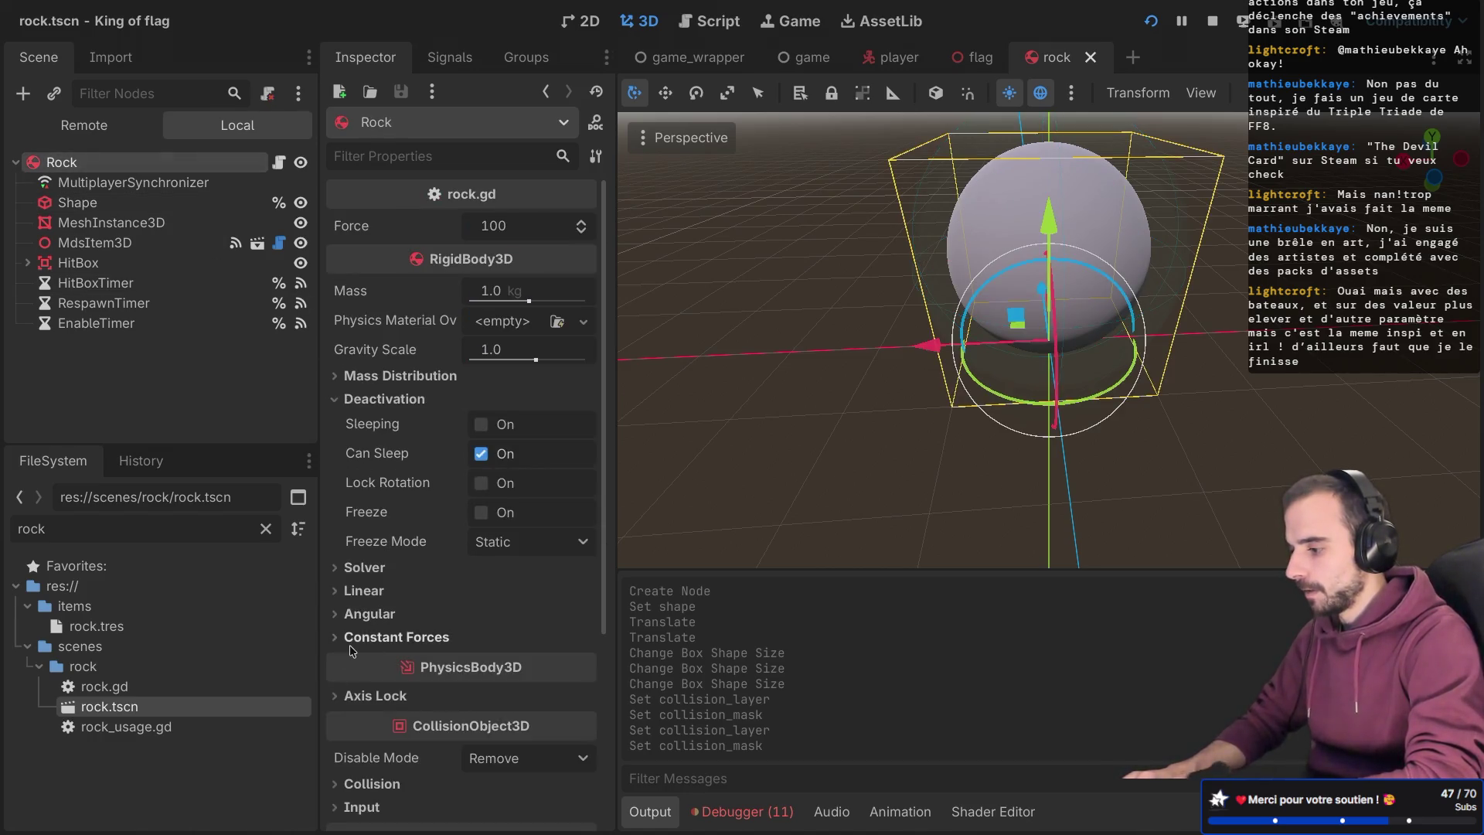
# Move the Rock body from collision layer 1 to layer 5 (Projectile) and add mask 4 (Flag)
pyautogui.scroll(-5, 352, 649)
pyautogui.click(367, 503)
pyautogui.scroll(-3, 381, 543)
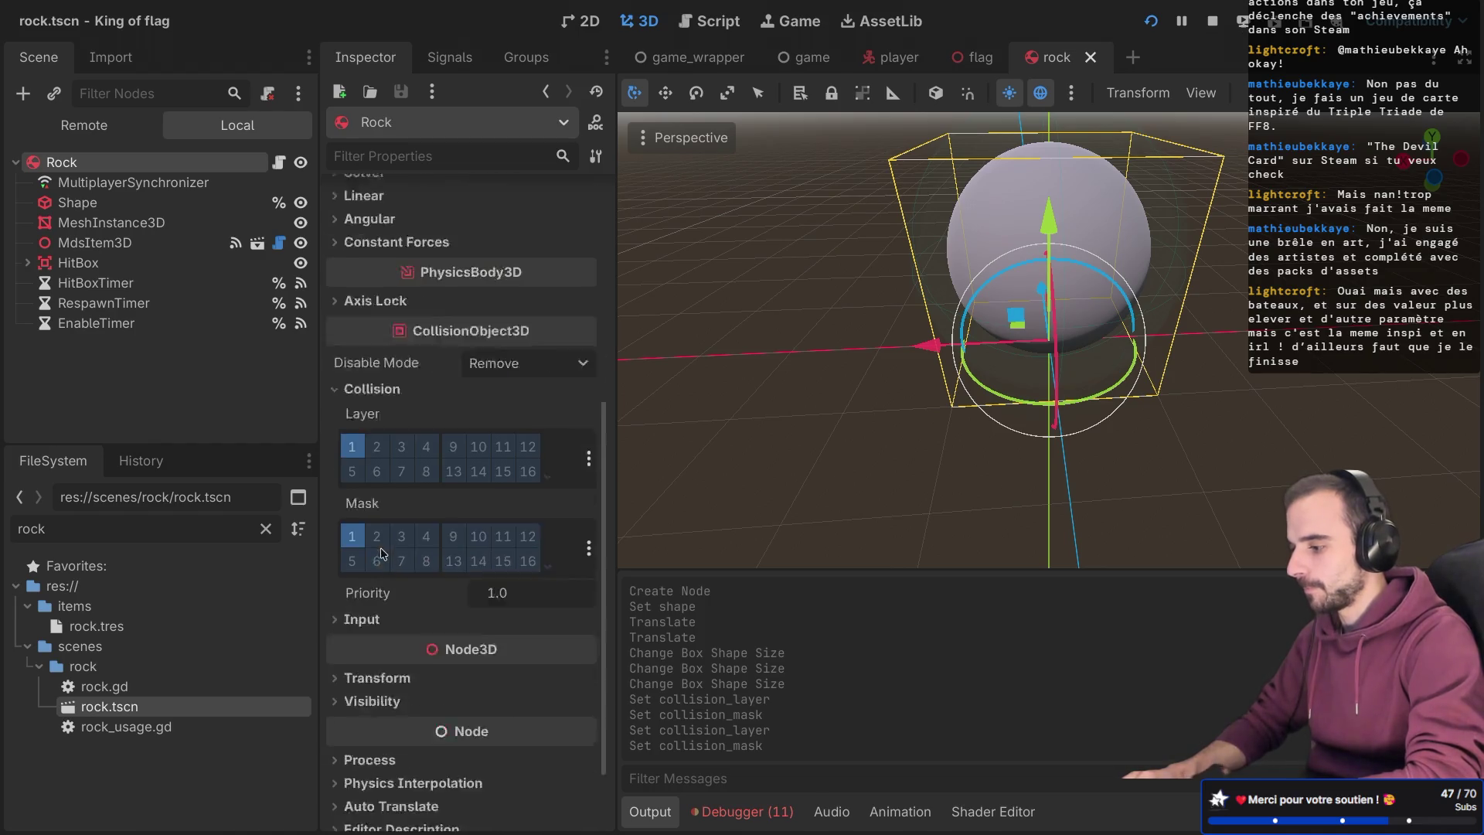
pyautogui.scroll(3, 381, 543)
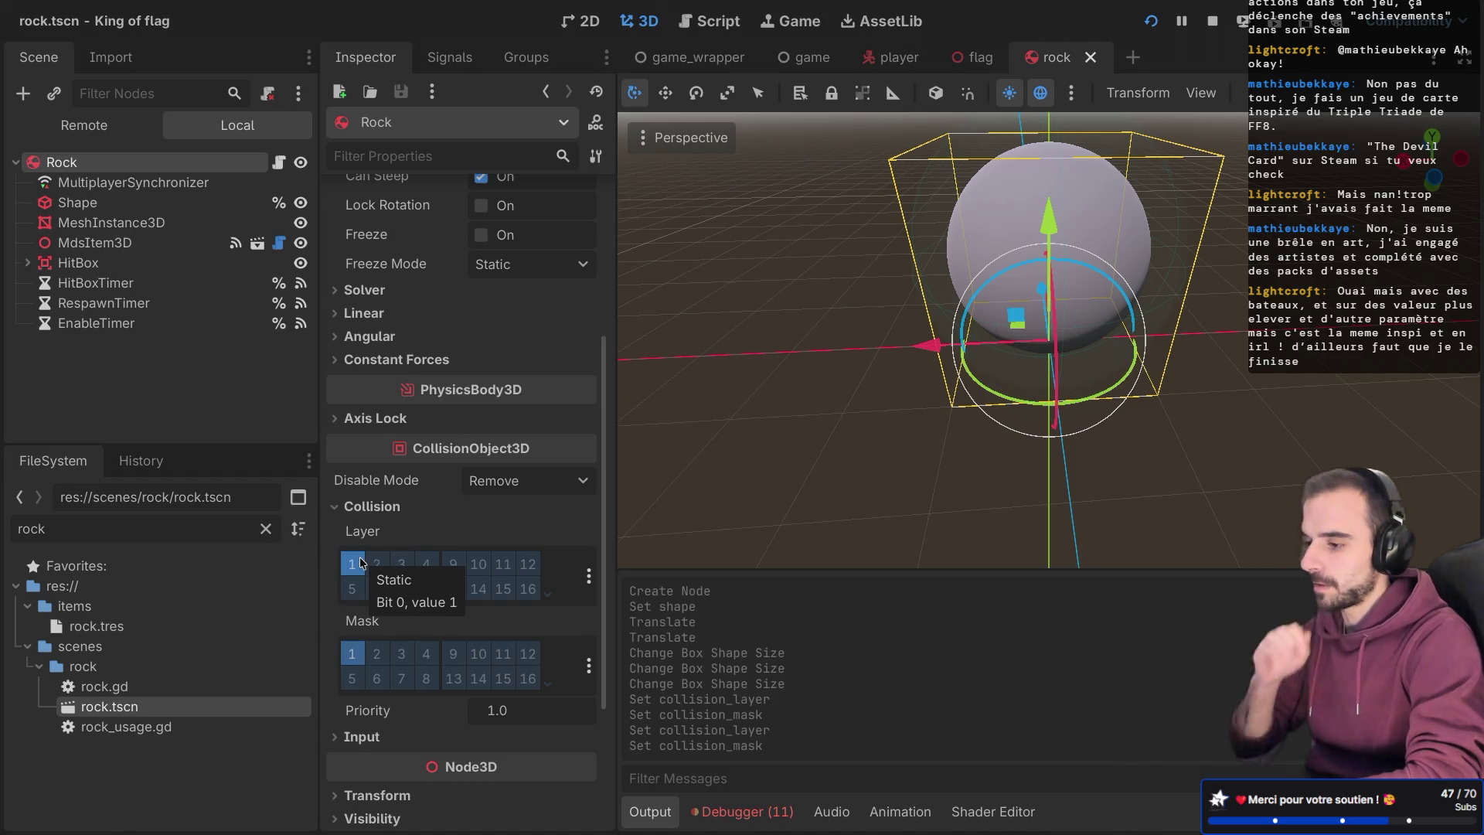
pyautogui.click(360, 562)
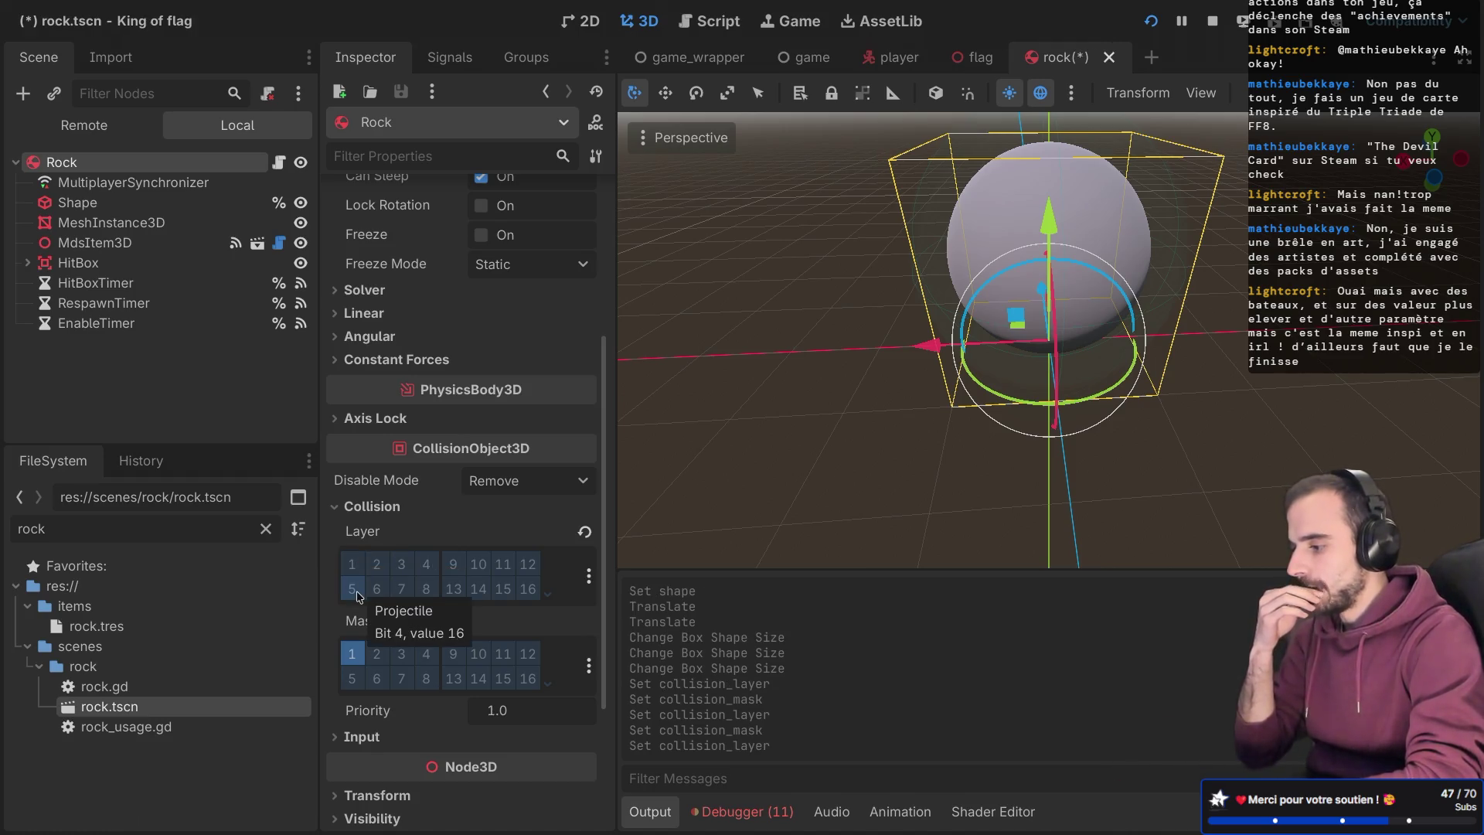
pyautogui.click(358, 594)
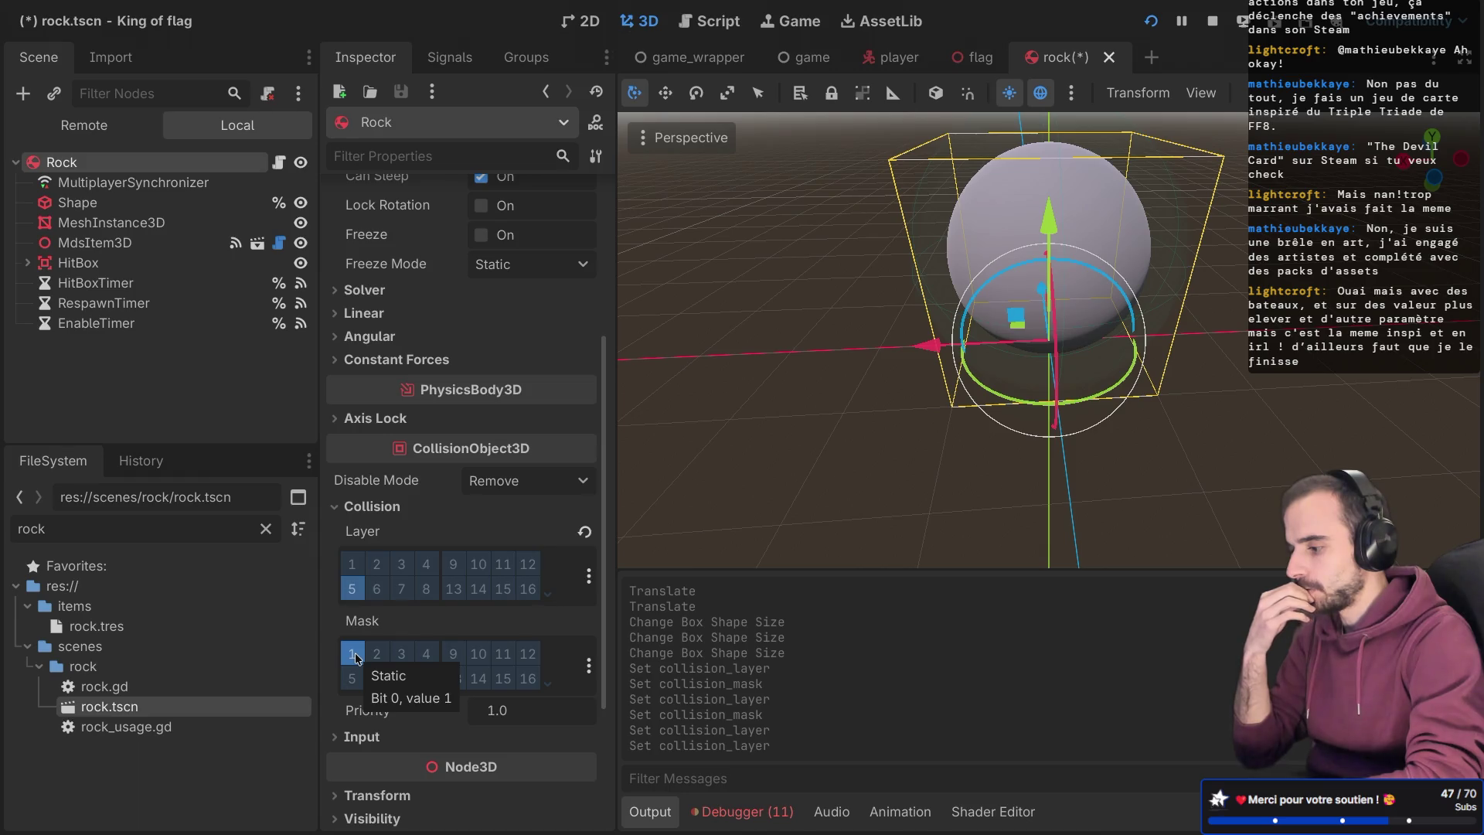
pyautogui.click(429, 652)
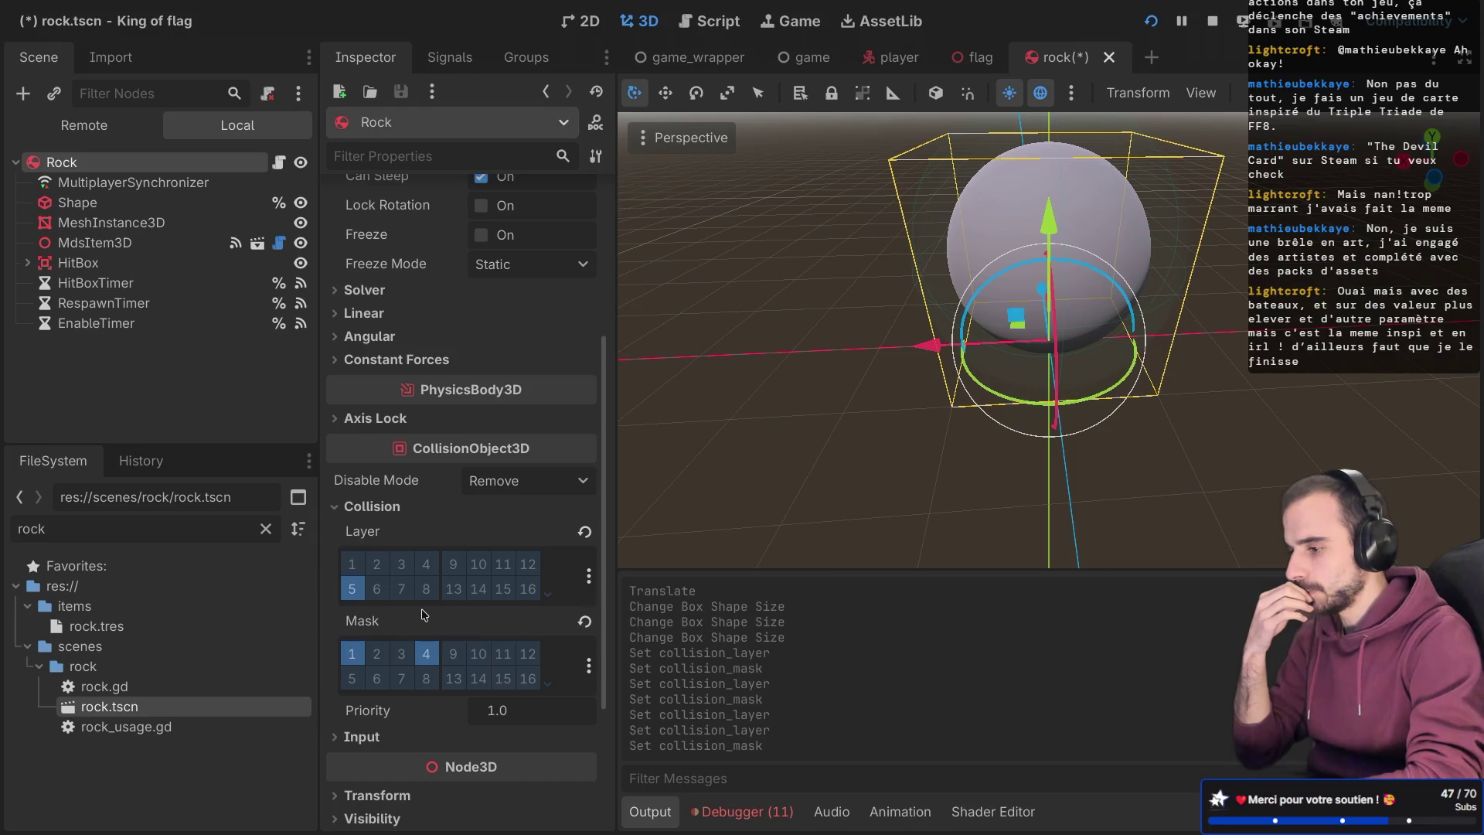
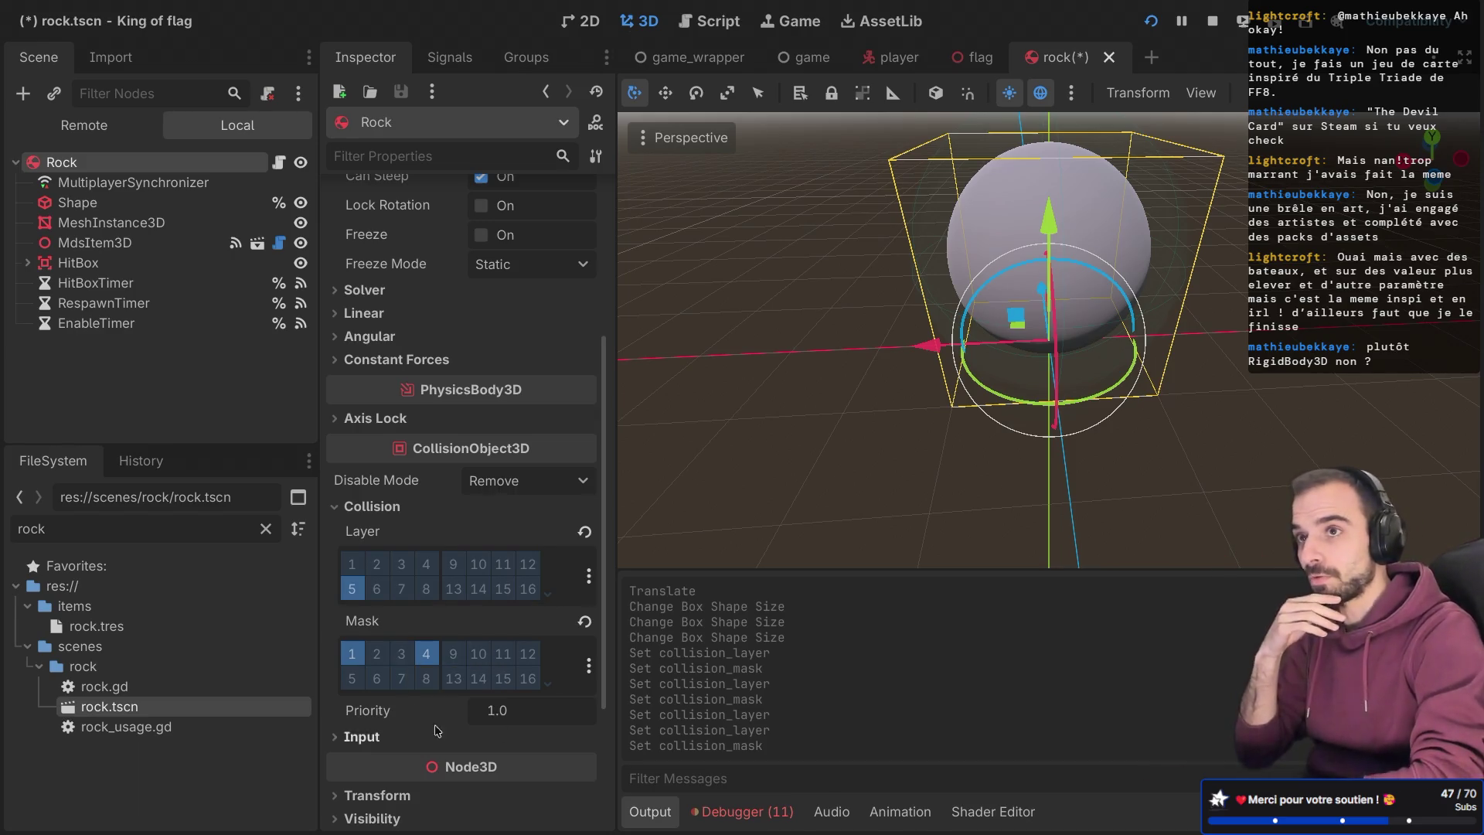
# Enable the Rock's Player mask bit 2 alongside bits 1 and 4, and save the scene
pyautogui.click(361, 680)
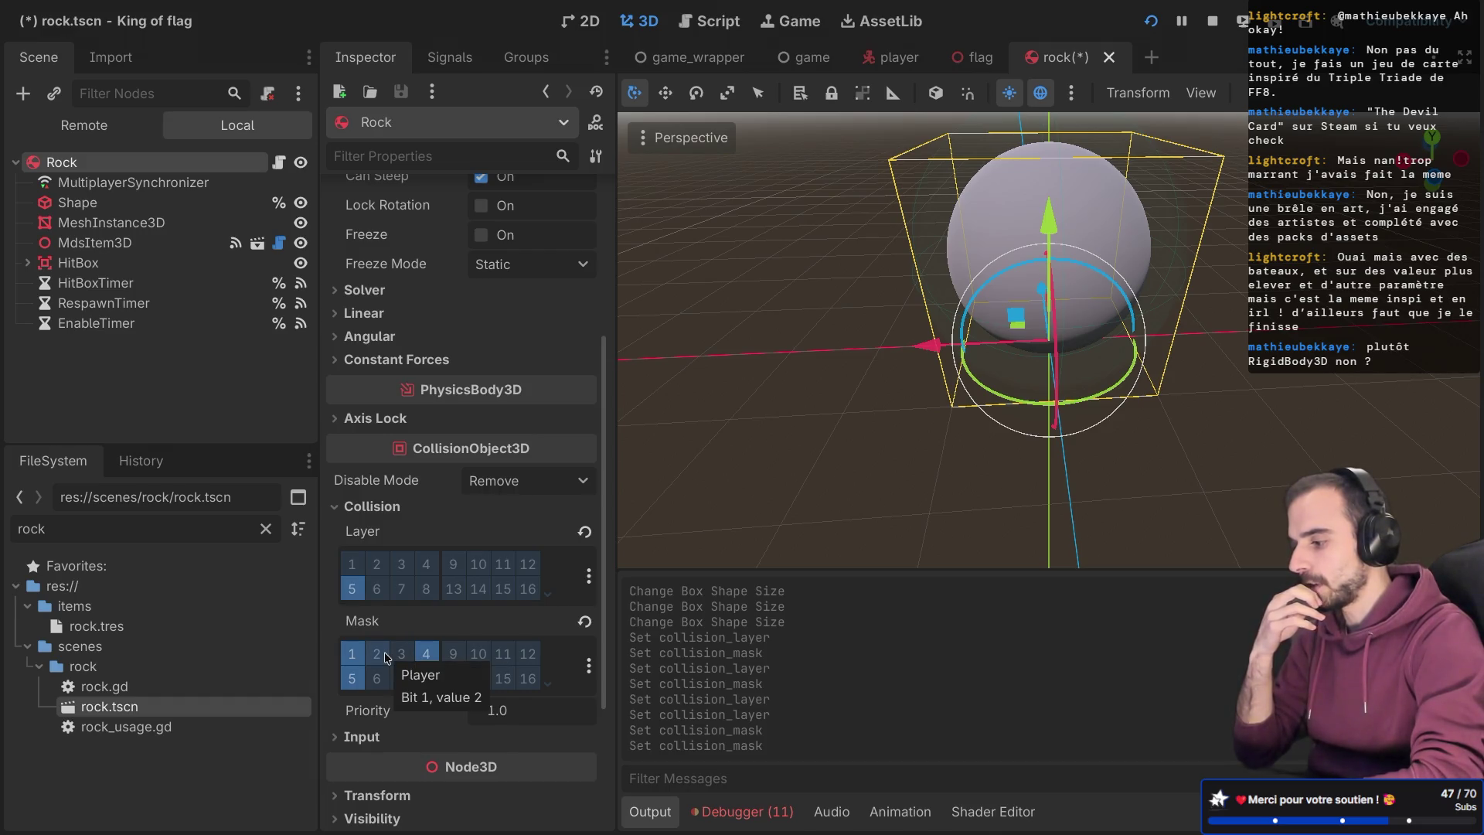
pyautogui.click(384, 651)
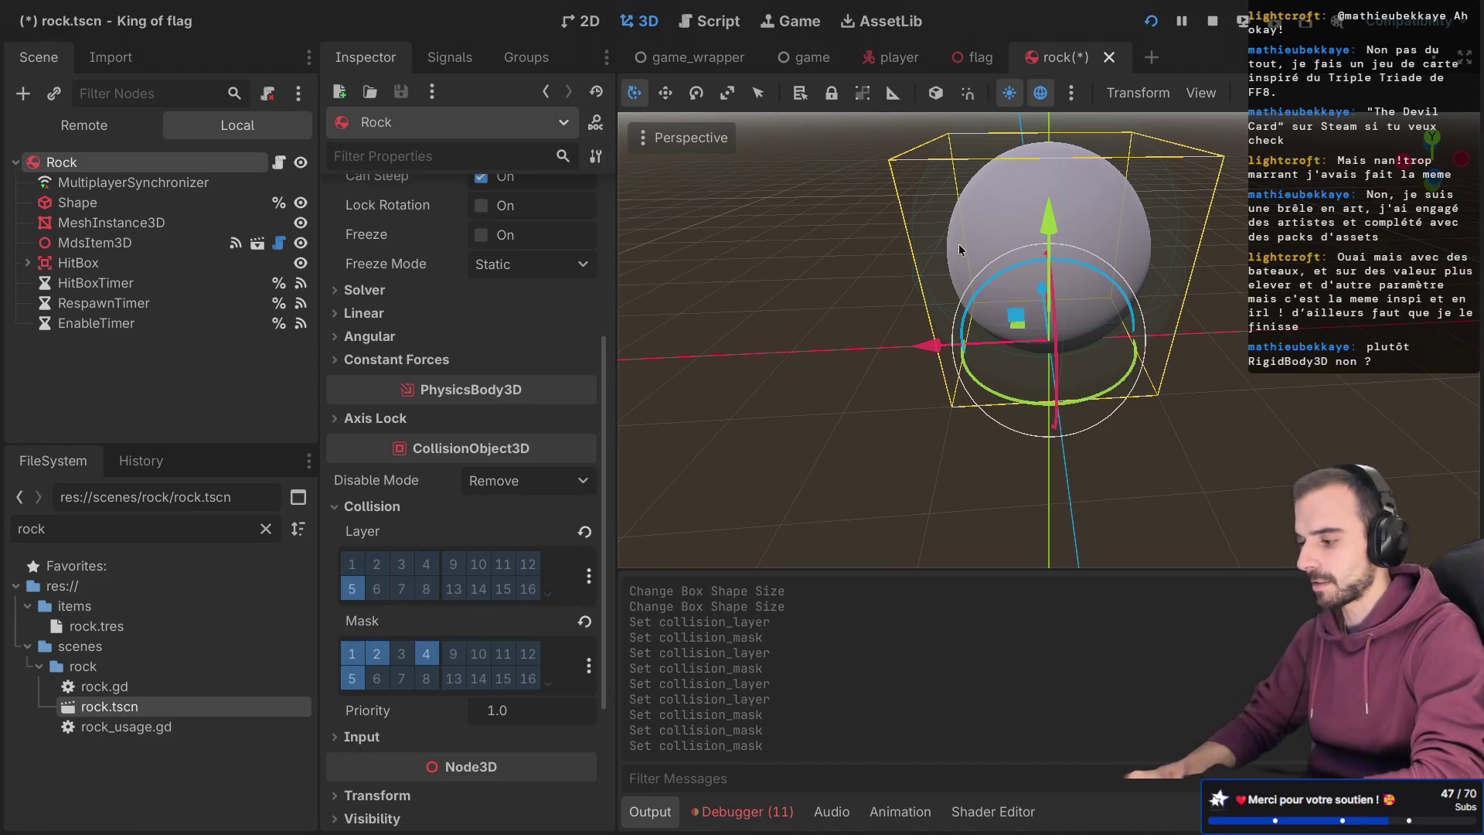
pyautogui.hotkey('ctrl', 's')
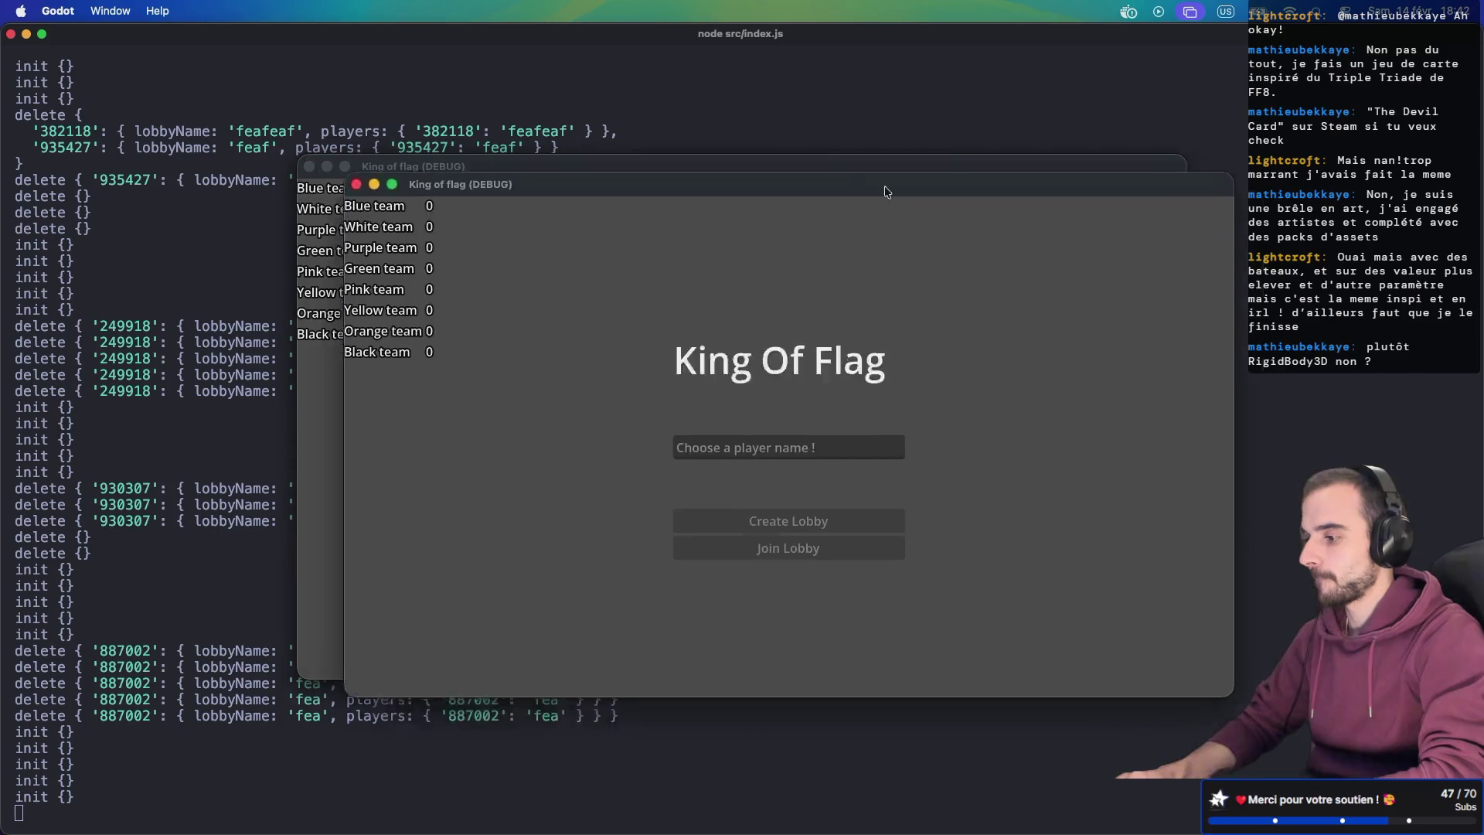
# Enter player name '123' in the first debug window and a second player name in the other
pyautogui.moveTo(884, 185); pyautogui.dragTo(1107, 359)
pyautogui.click(721, 434)
pyautogui.write('123')
pyautogui.click(1230, 547)
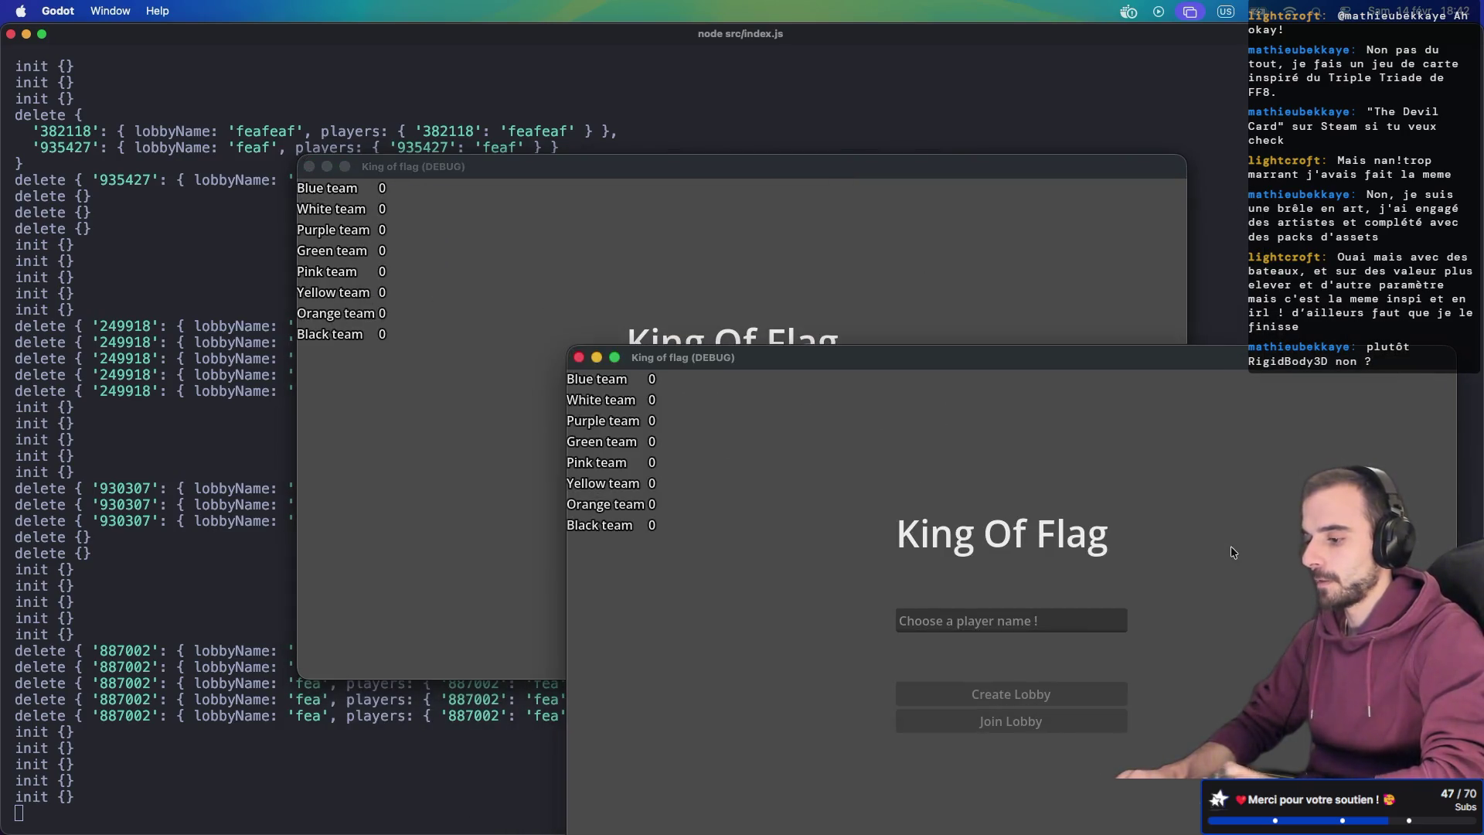
pyautogui.click(983, 618)
pyautogui.write('mdossan')
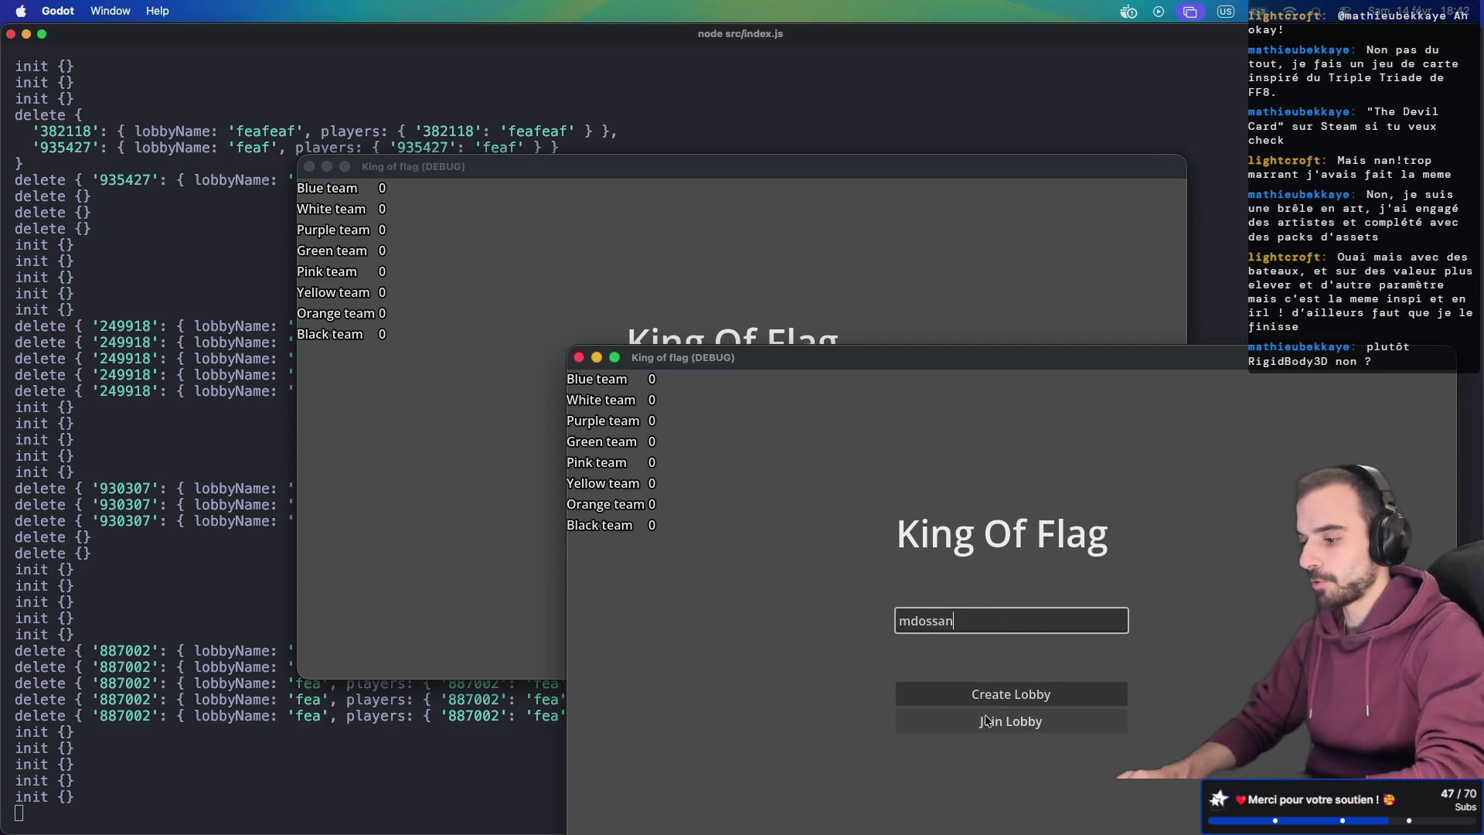
# Create a lobby from the second window and join it from the '123' instance
pyautogui.click(987, 720)
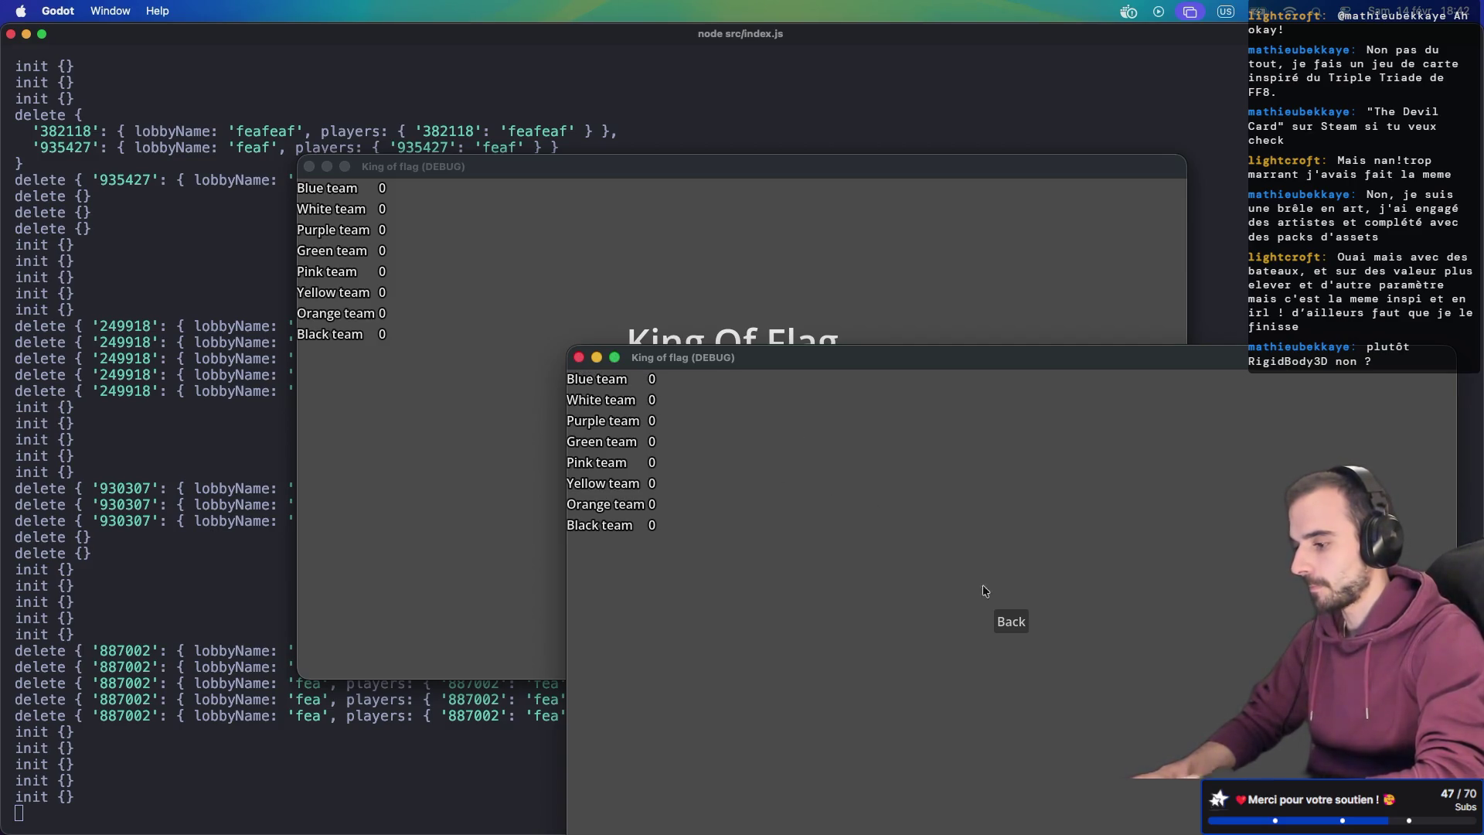
pyautogui.click(1010, 624)
pyautogui.click(1007, 720)
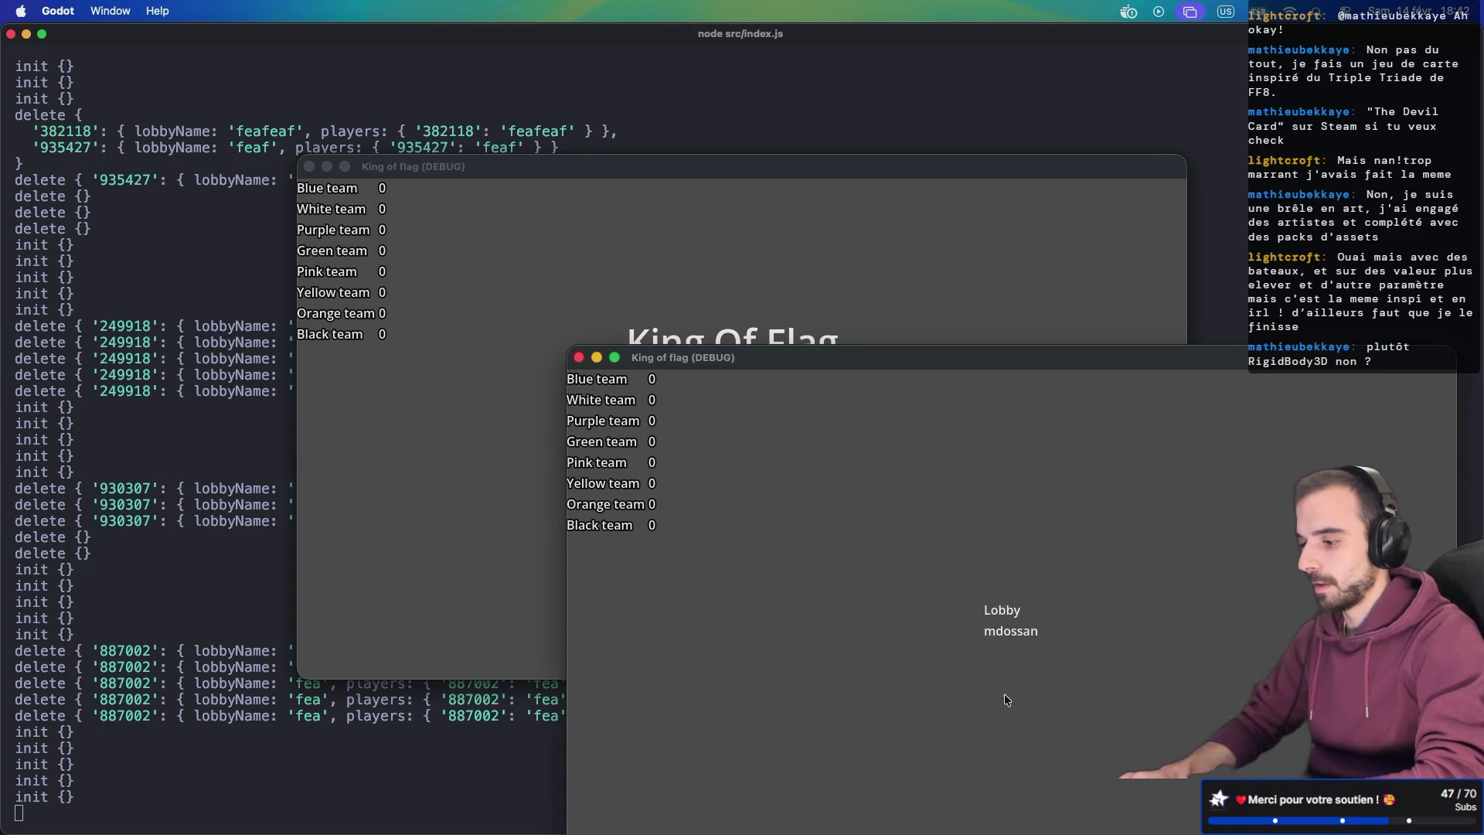
pyautogui.click(867, 272)
pyautogui.click(742, 530)
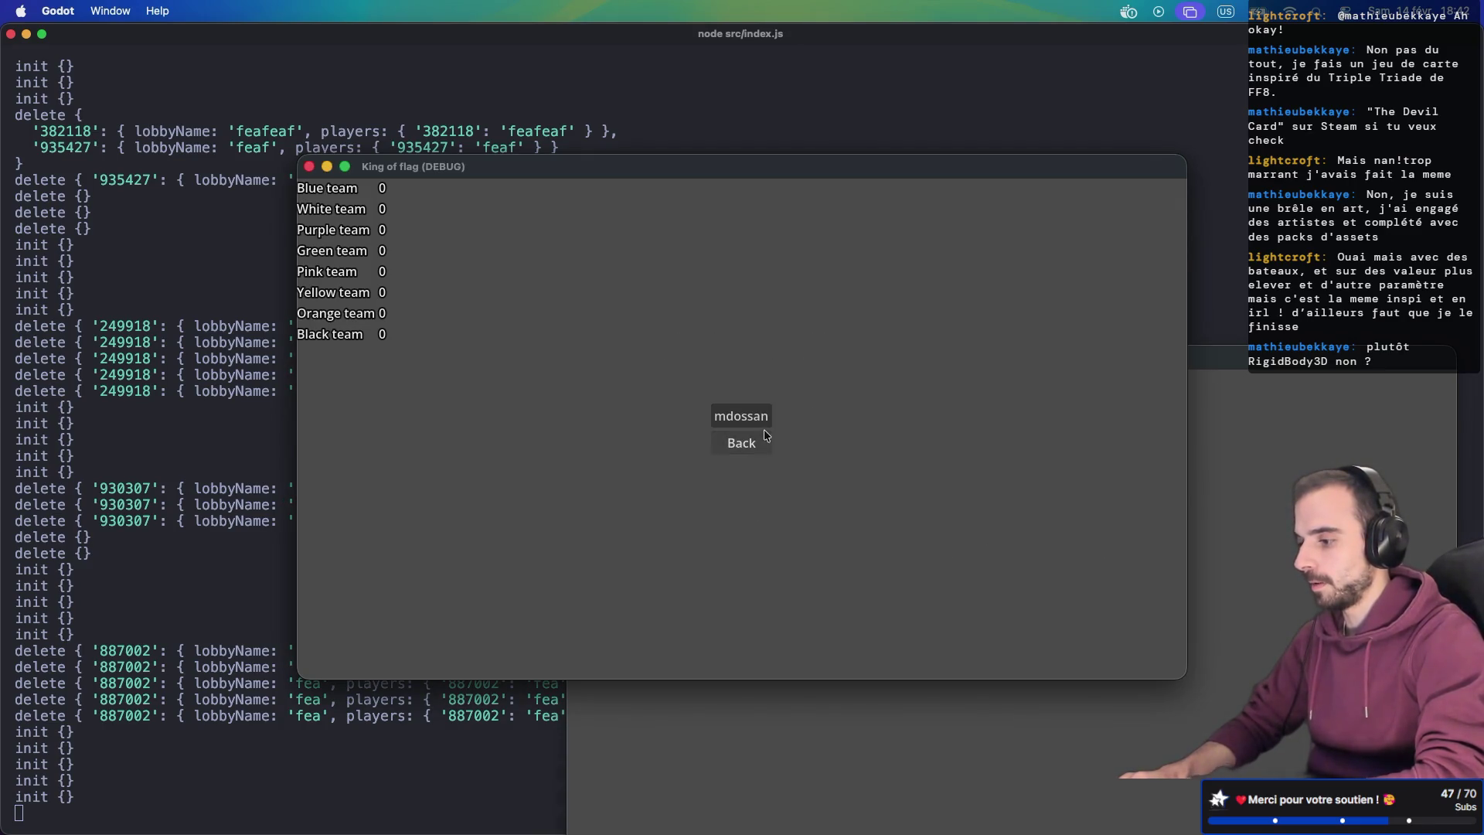
# Reposition both game windows to compare the lobby, then close one game instance
pyautogui.moveTo(920, 171); pyautogui.dragTo(704, 59)
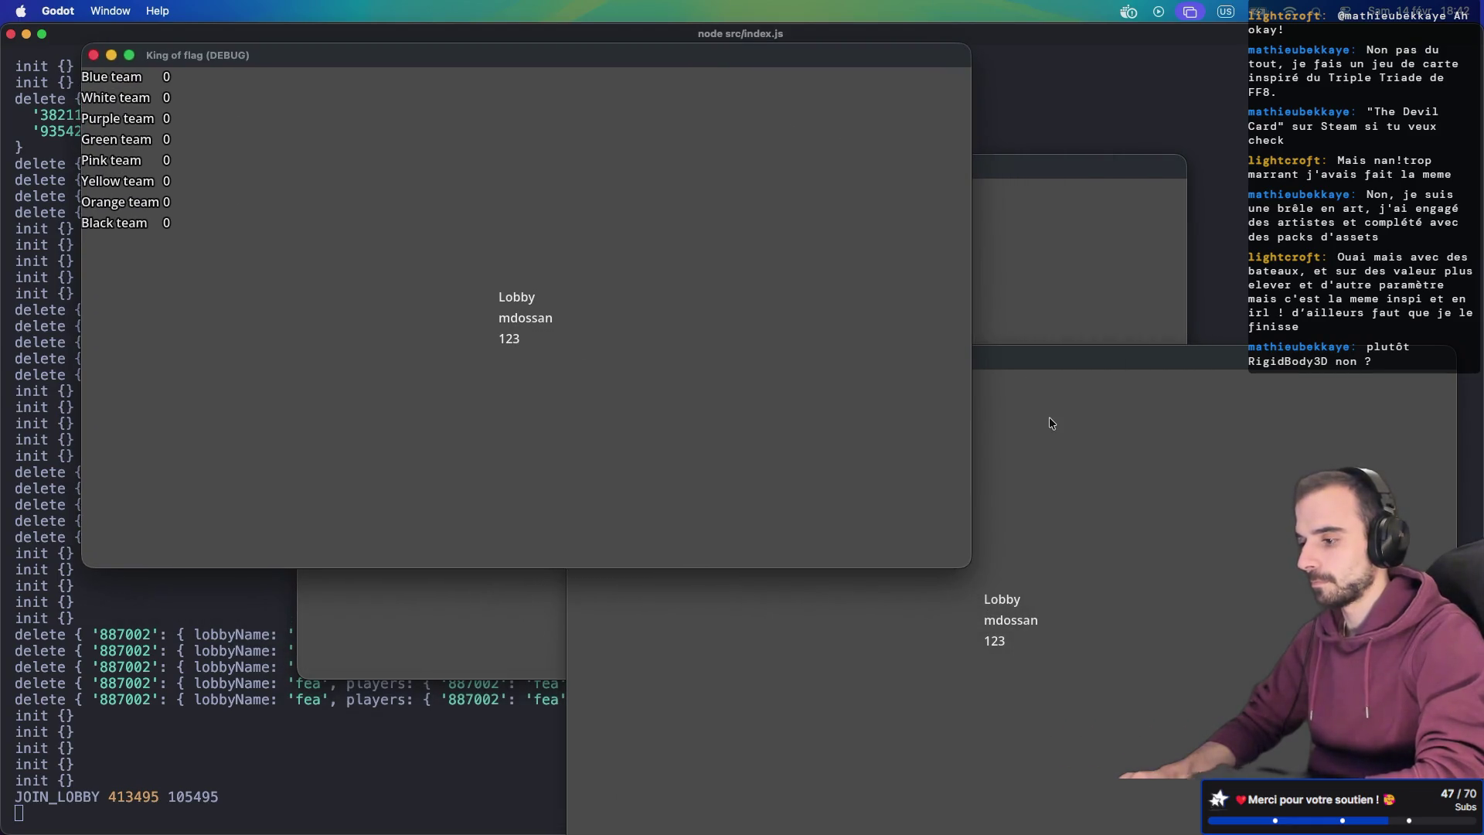
pyautogui.click(1053, 481)
pyautogui.moveTo(1020, 367); pyautogui.dragTo(1010, 227)
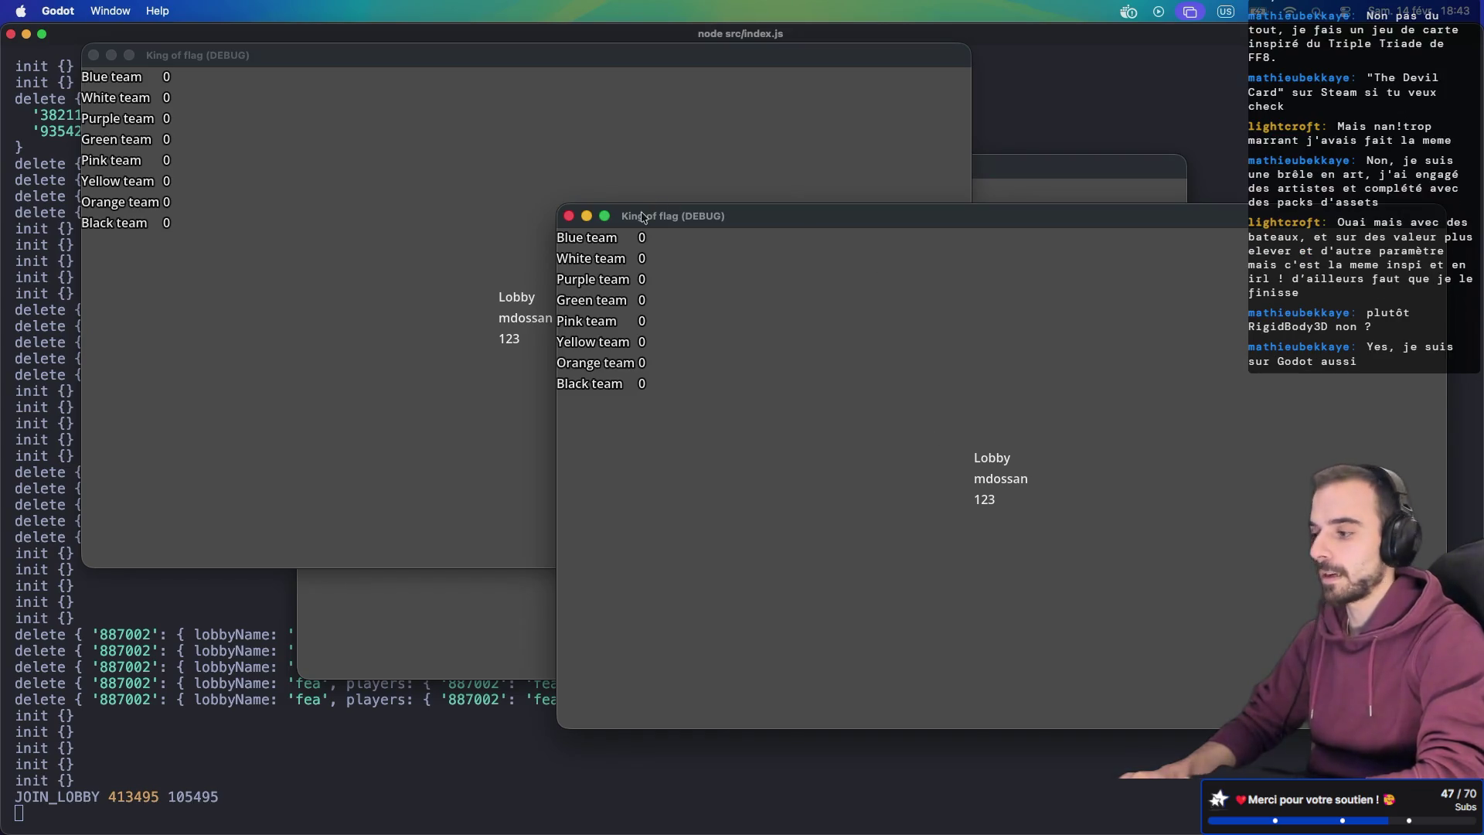
pyautogui.click(571, 216)
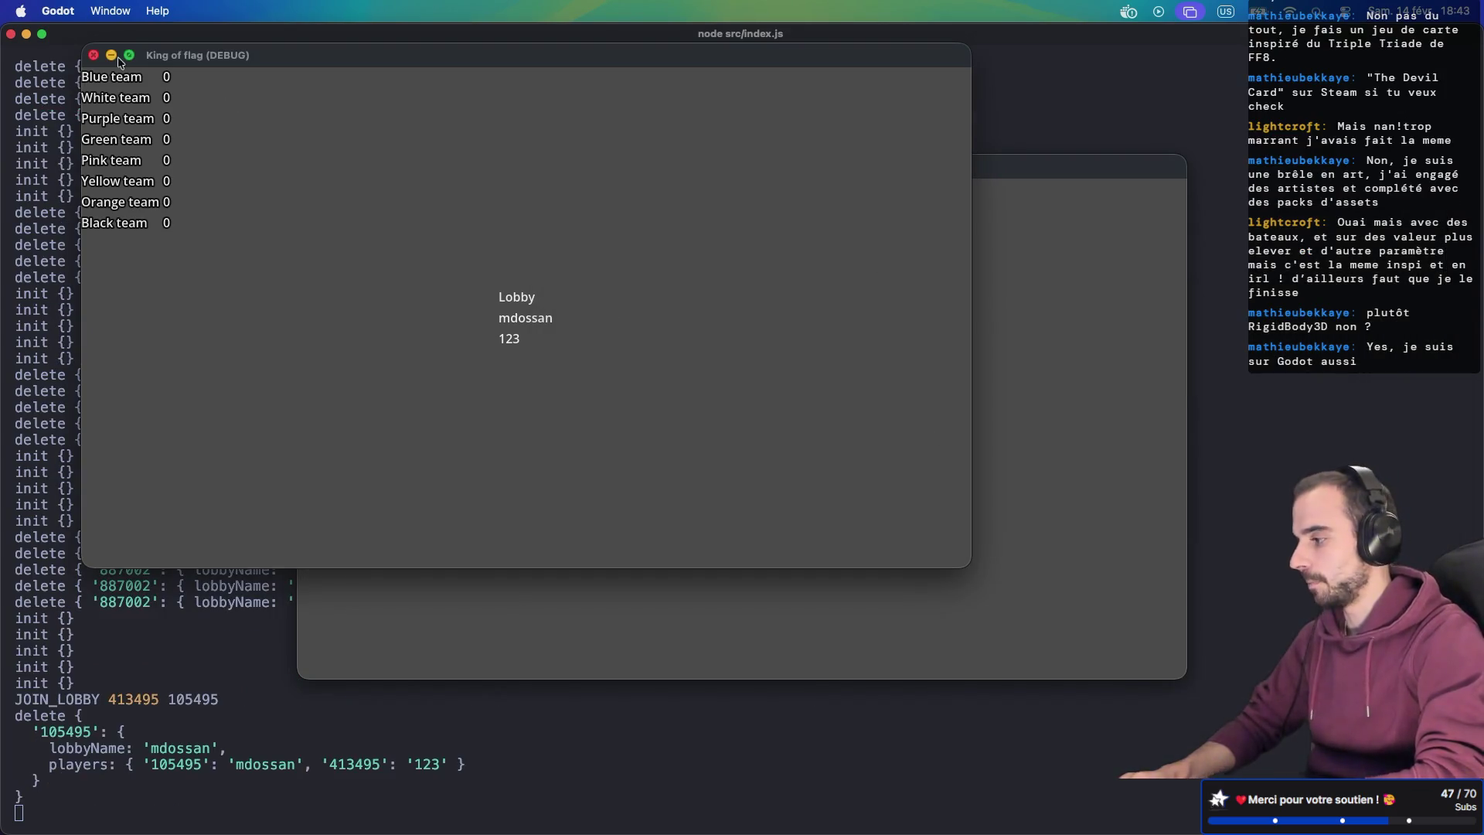